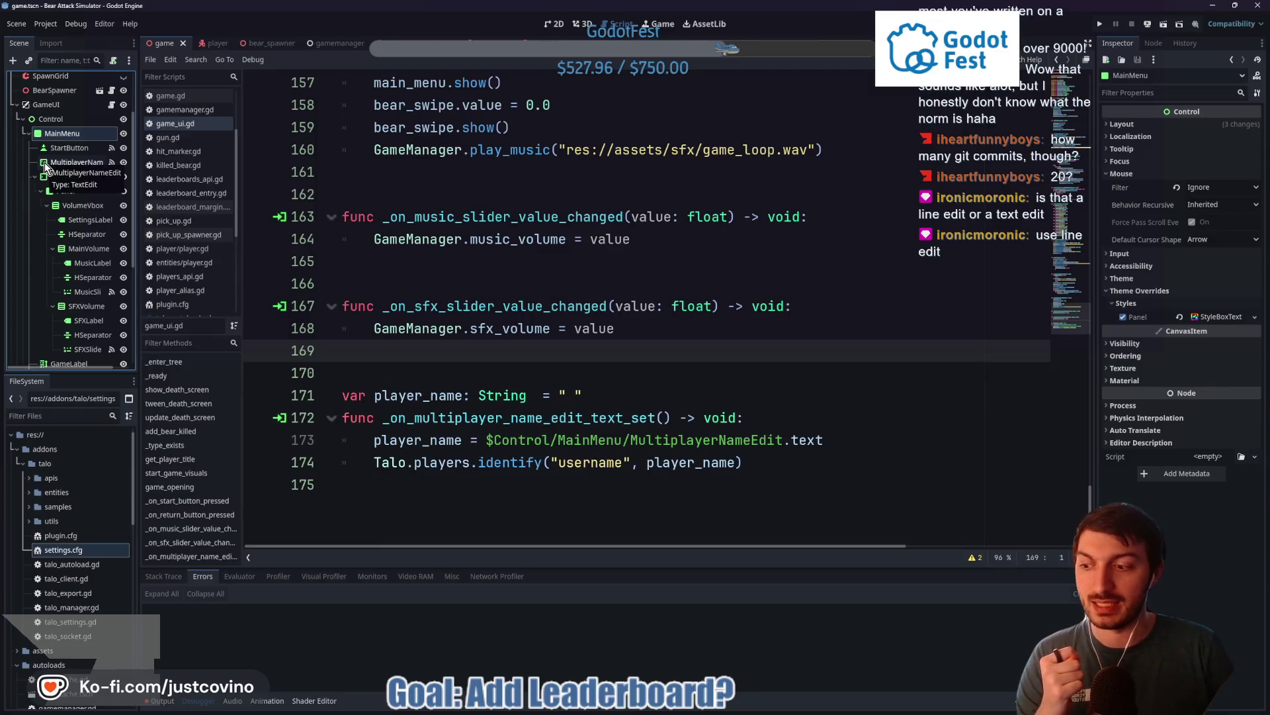
Change MultiplayerNameEdit's node type from TextEdit to LineEdit through Change Type
click(45, 161)
right_click(64, 164)
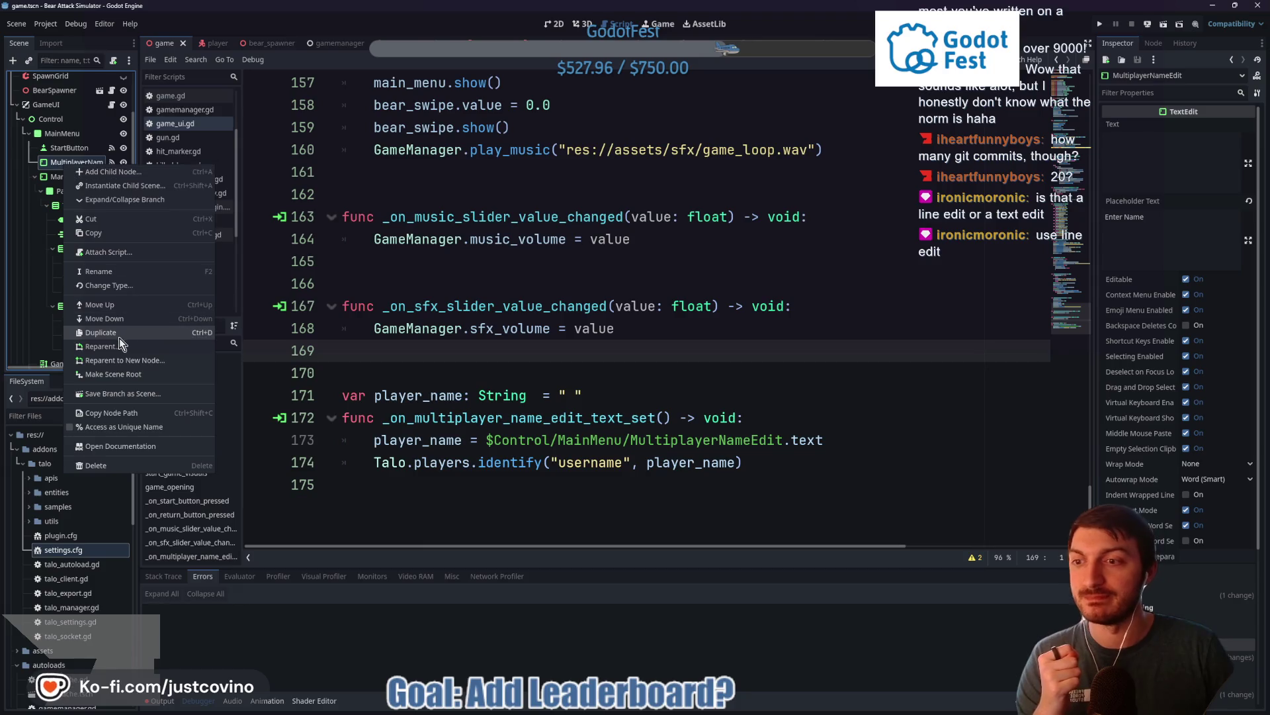
click(117, 286)
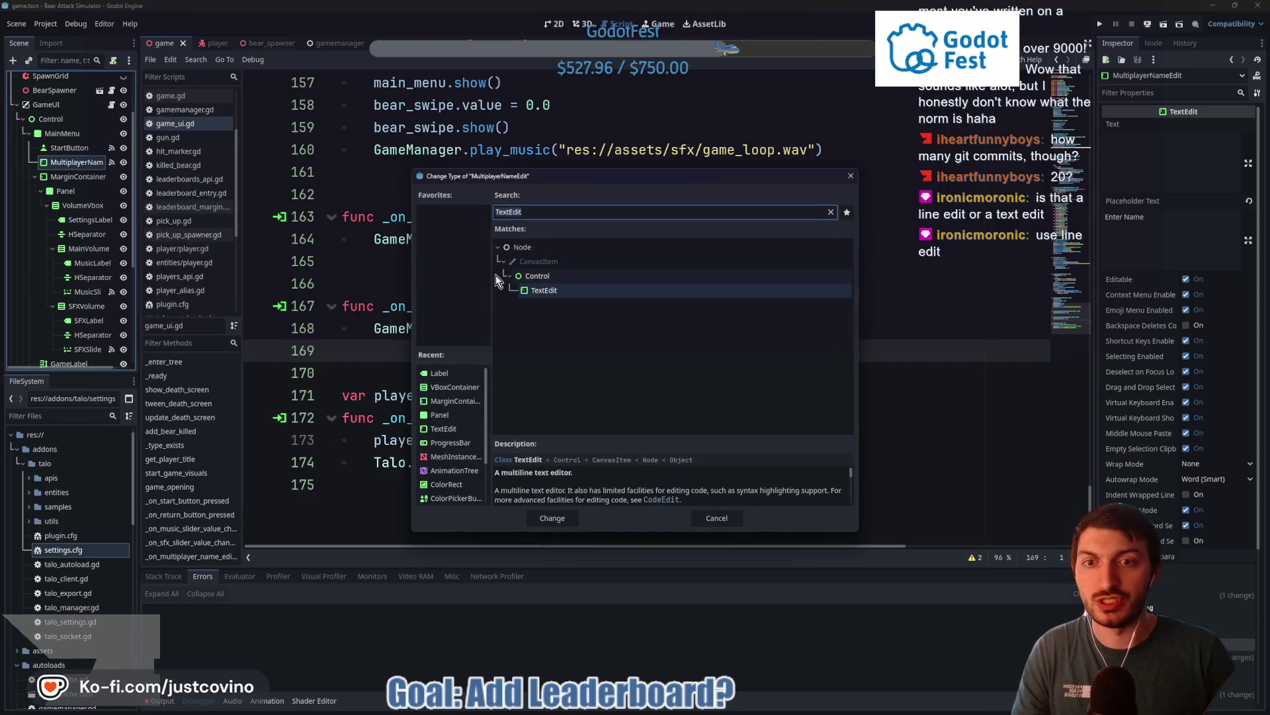
text(line)
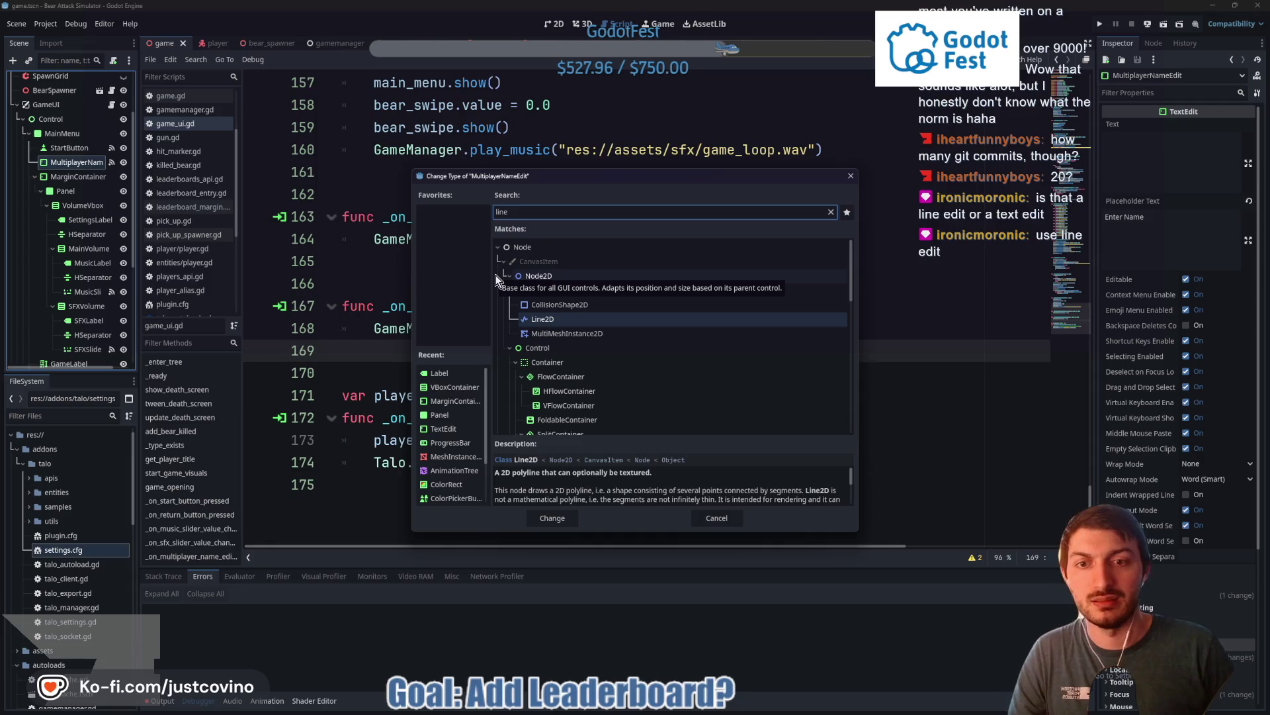
text(ed)
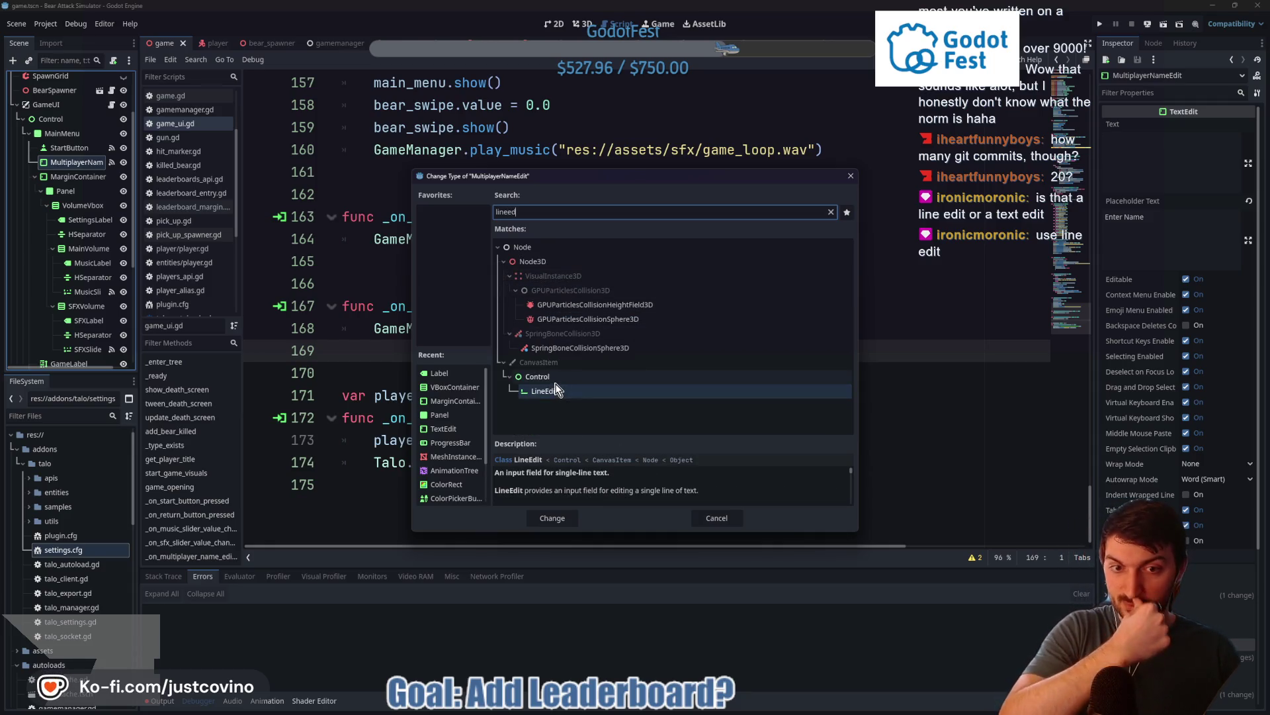
click(556, 517)
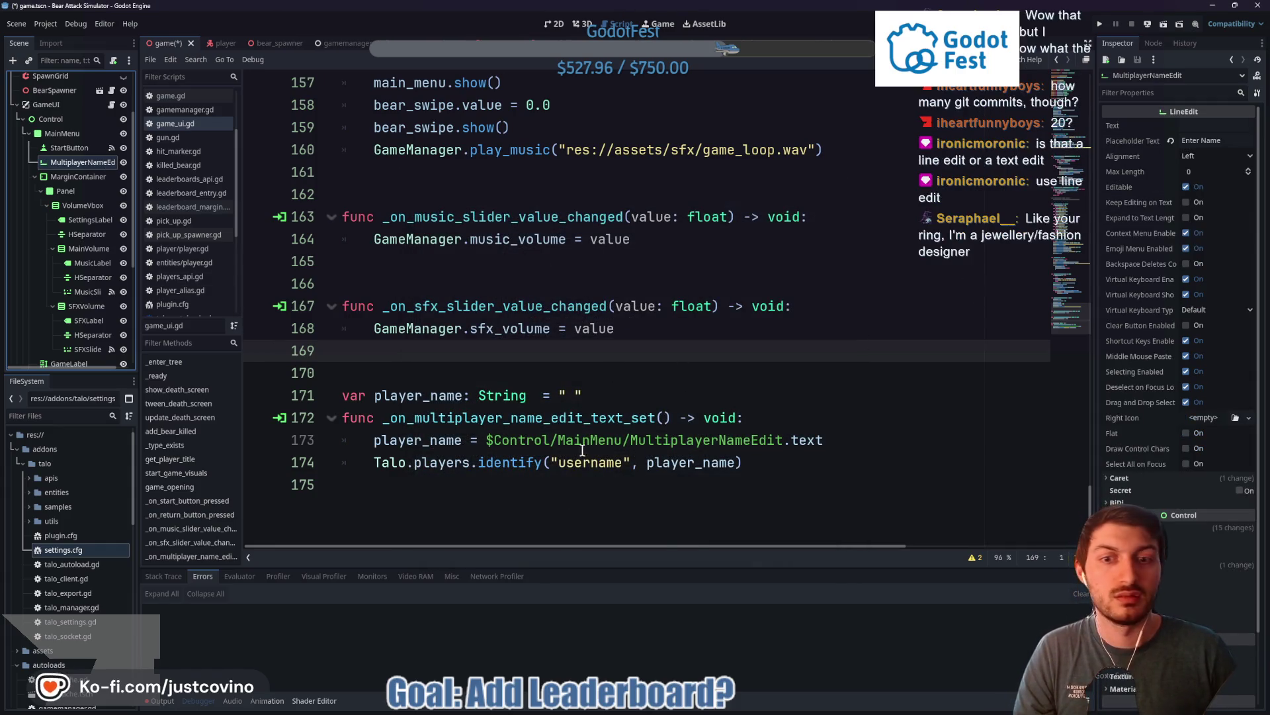
Connect the name field's text_submitted signal to GameUI, creating _on_multiplayer_name_edit_text_submitted
double_click(72, 162)
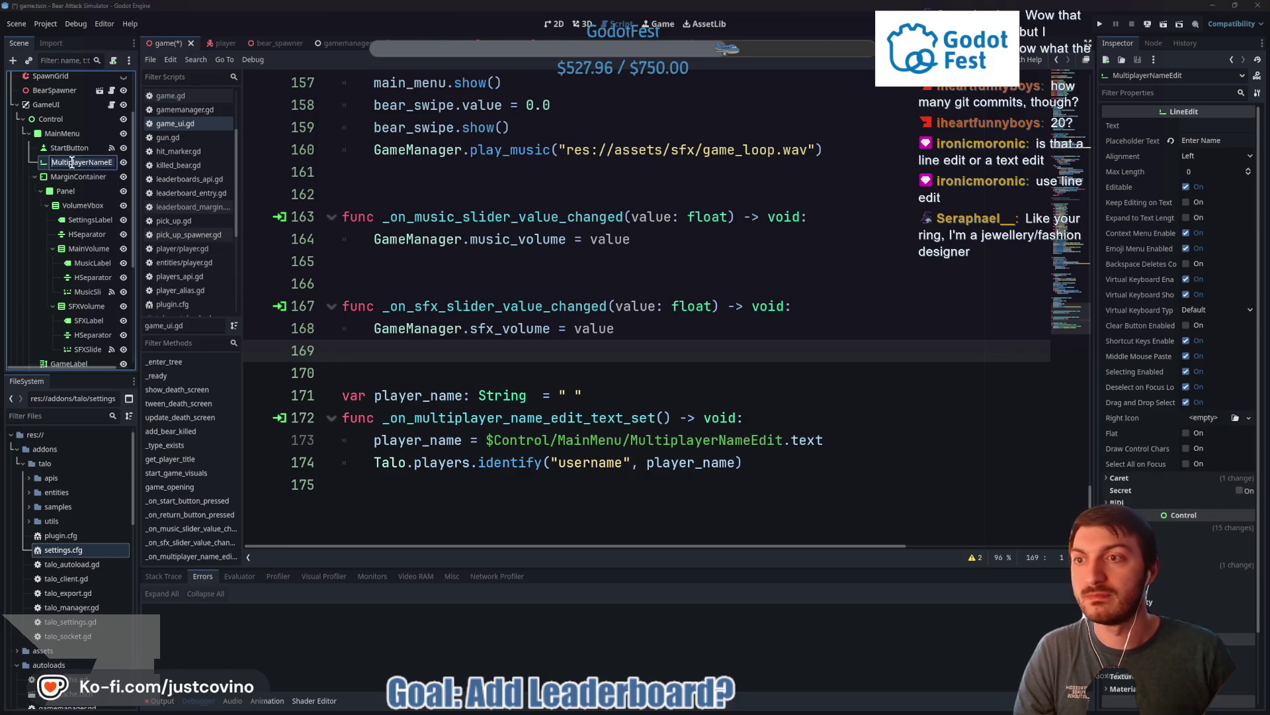
click(48, 164)
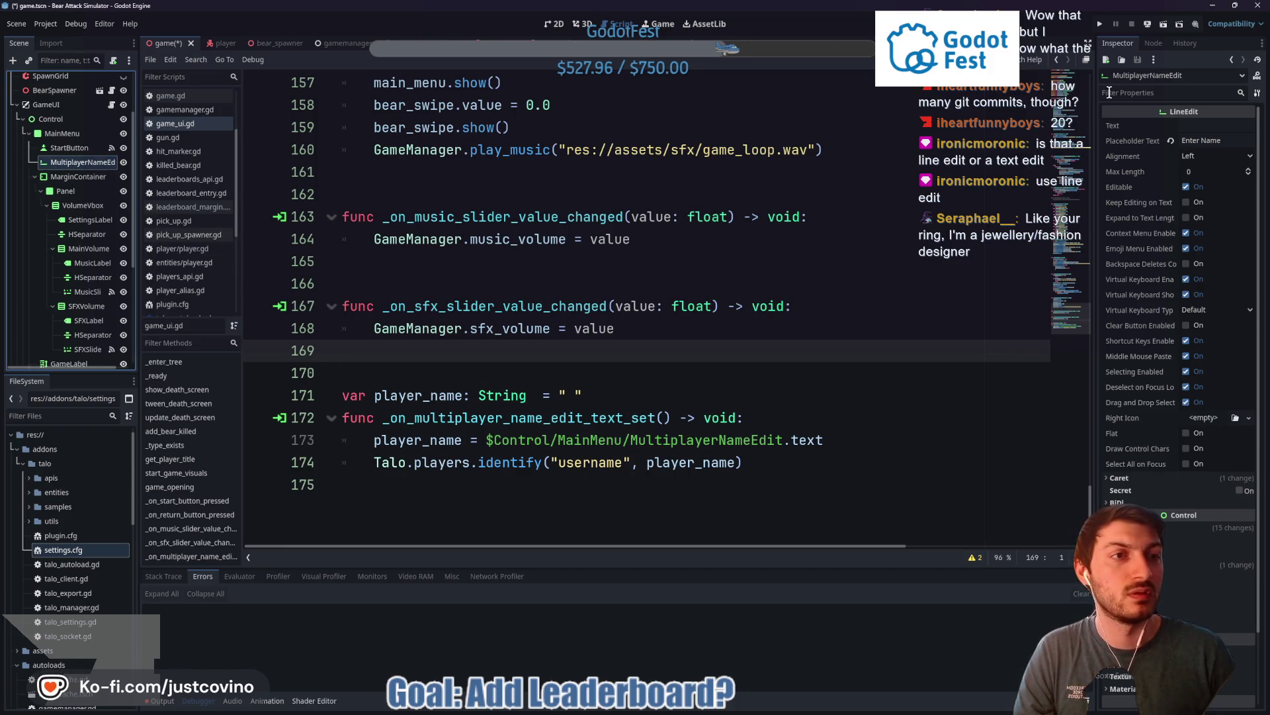
click(1153, 43)
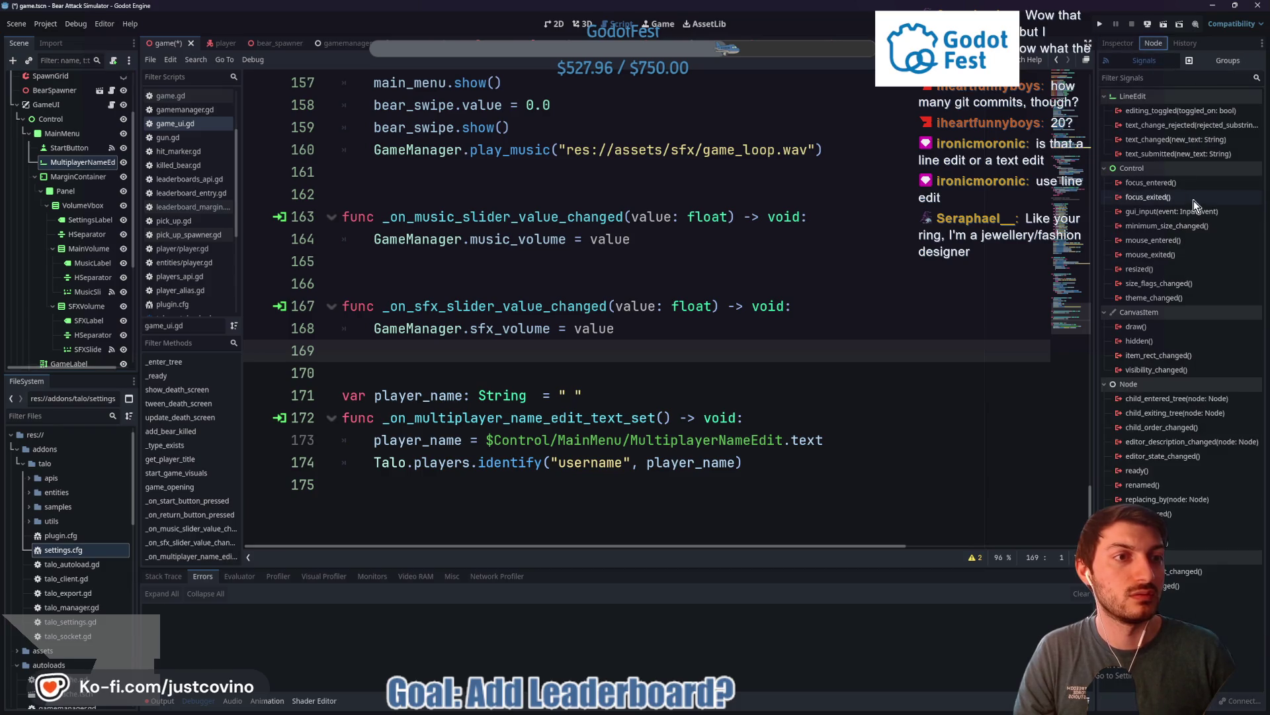
double_click(1169, 155)
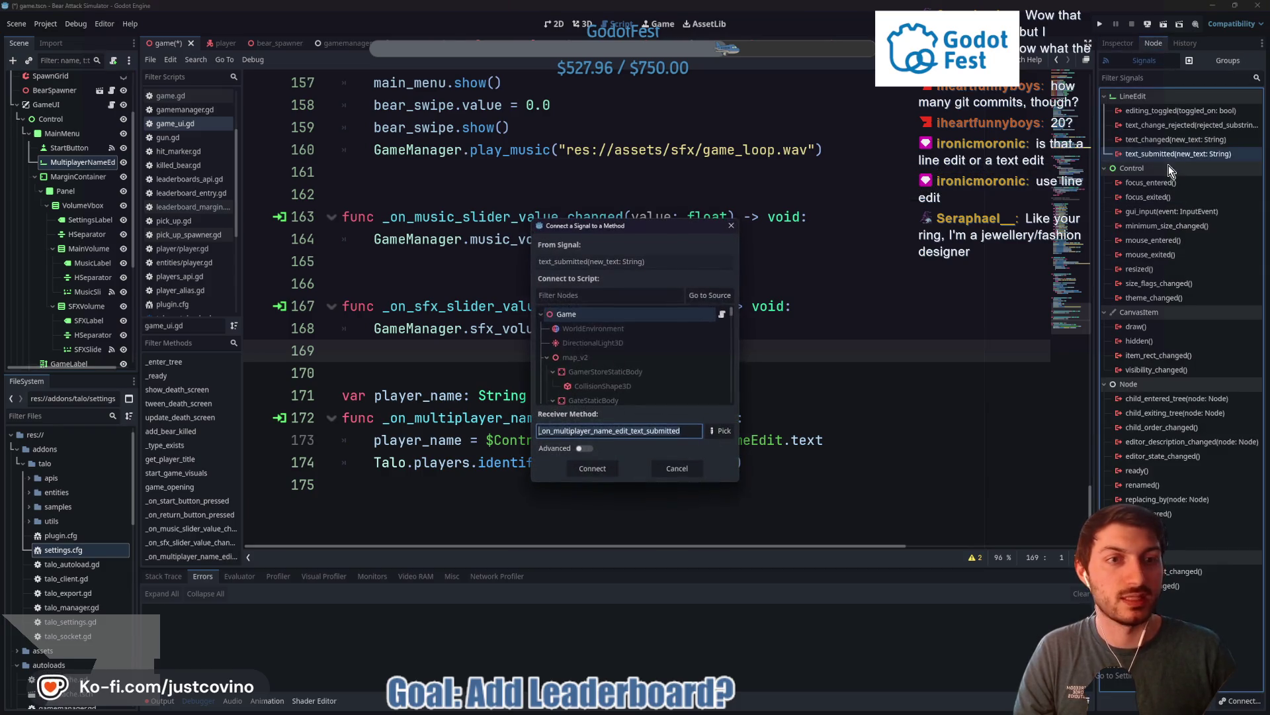
scroll(636, 383, down, 5)
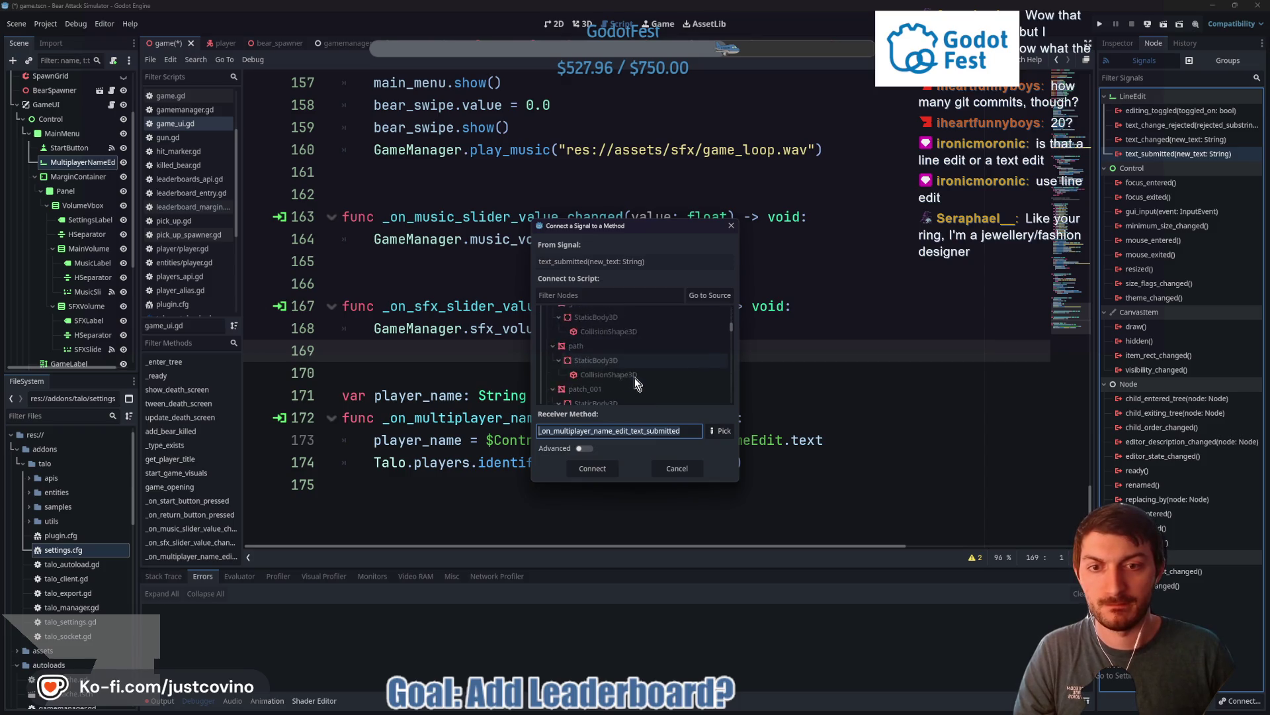
scroll(634, 383, down, 6)
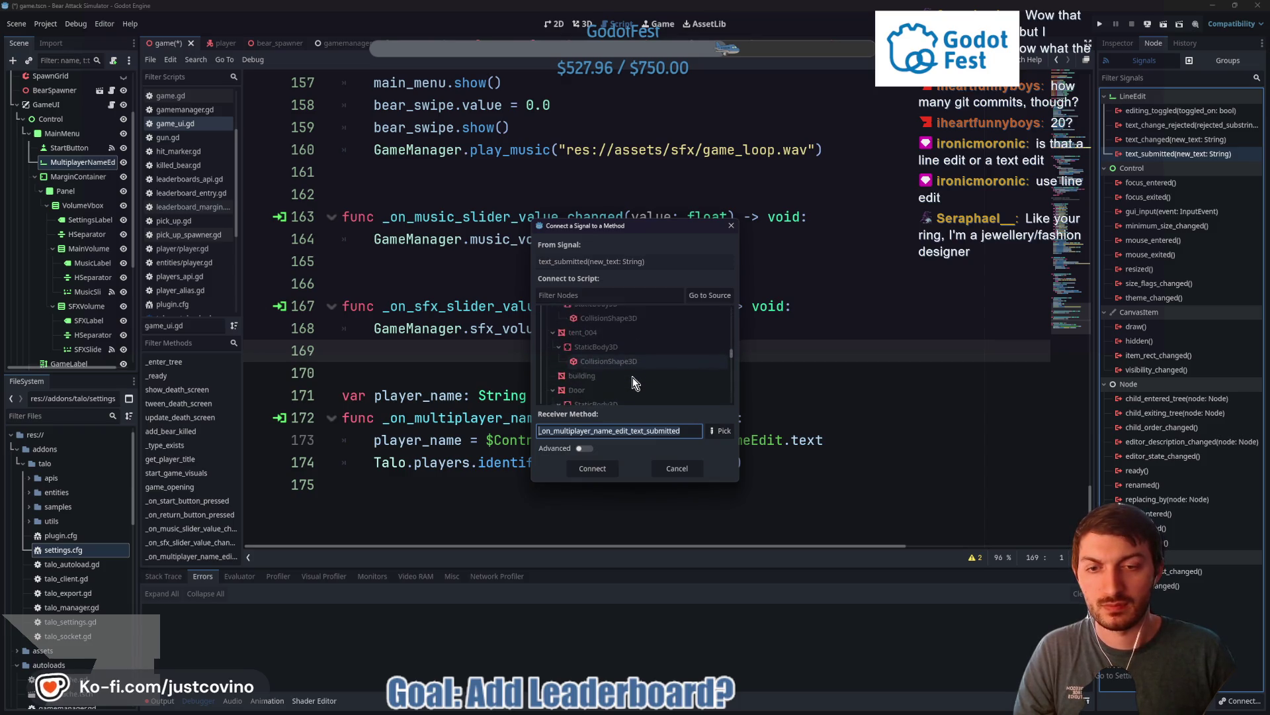
scroll(632, 377, up, 10)
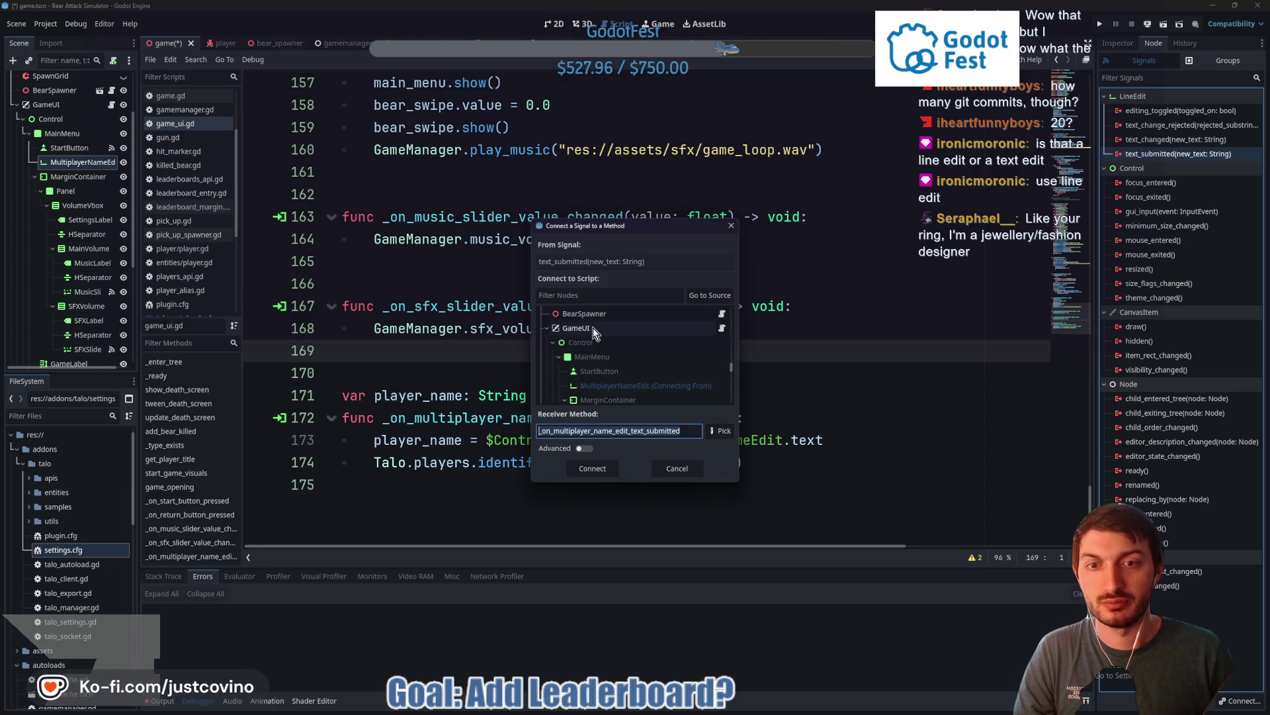
click(629, 328)
click(603, 469)
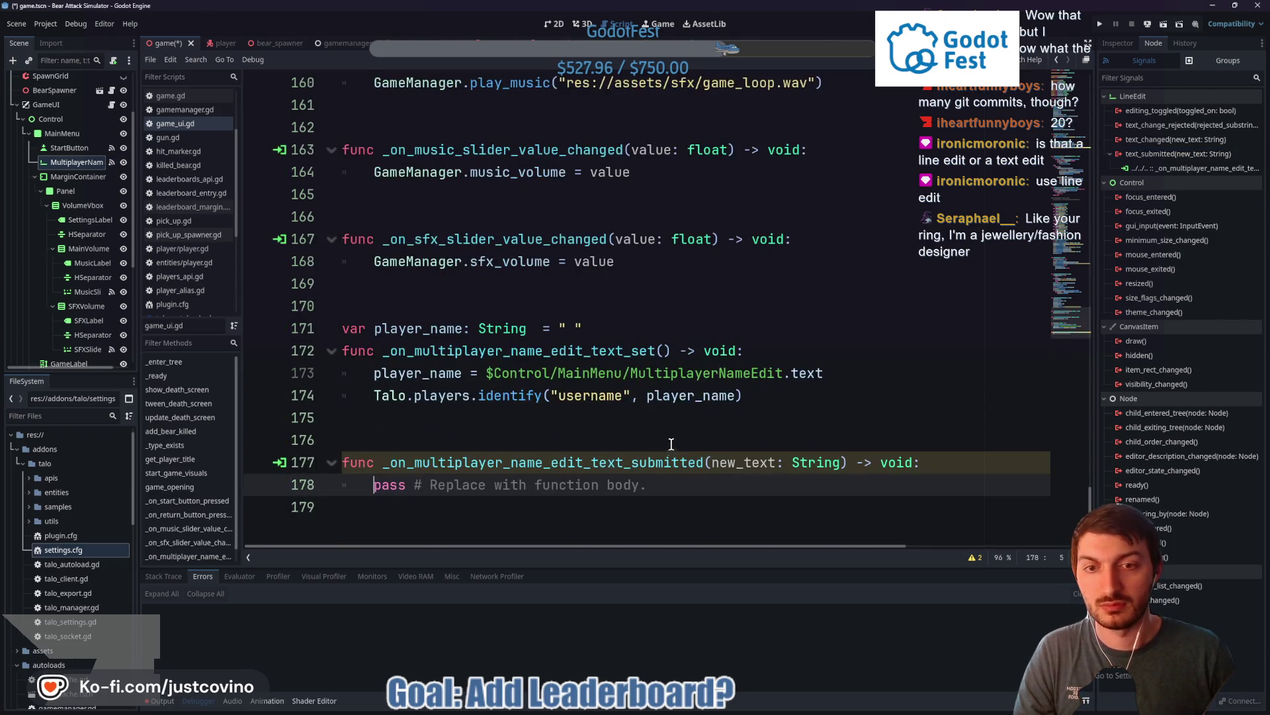
Move the player_name and Talo identify lines into the text_submitted handler and delete the old text_set function
drag(755, 395, 326, 381)
key(ctrl+c)
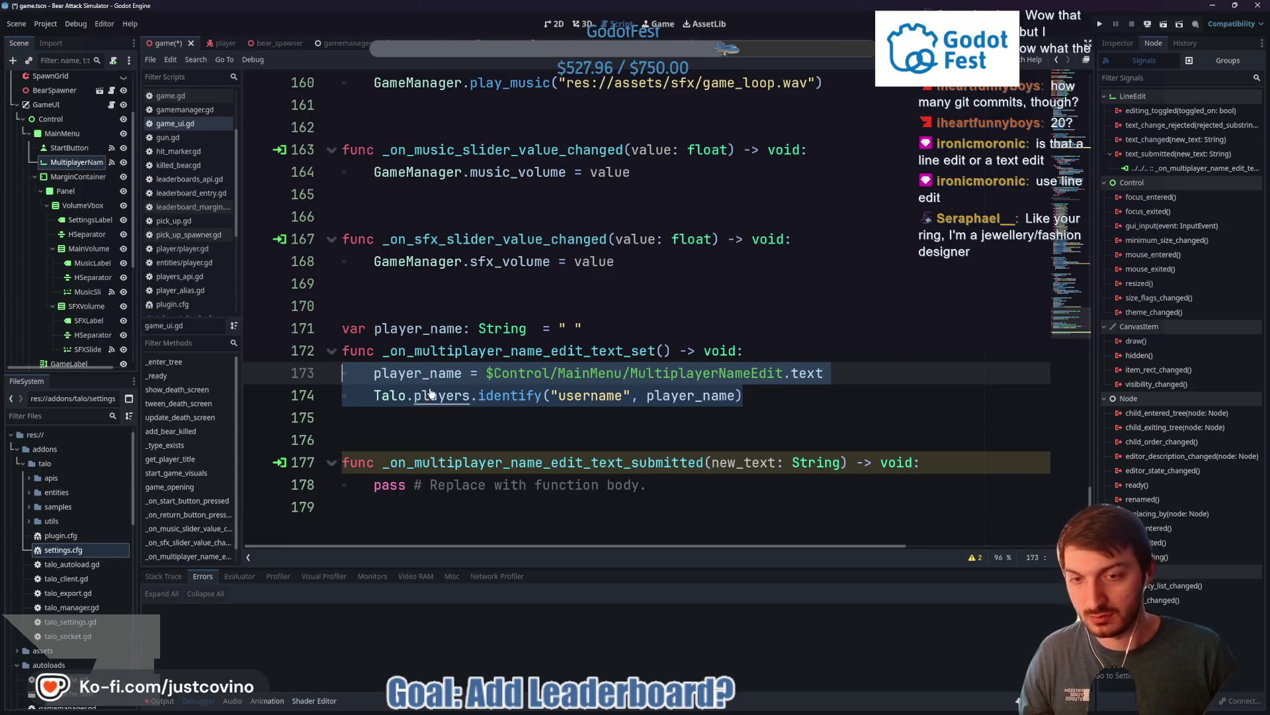
key(BackSpace)
drag(647, 462, 348, 471)
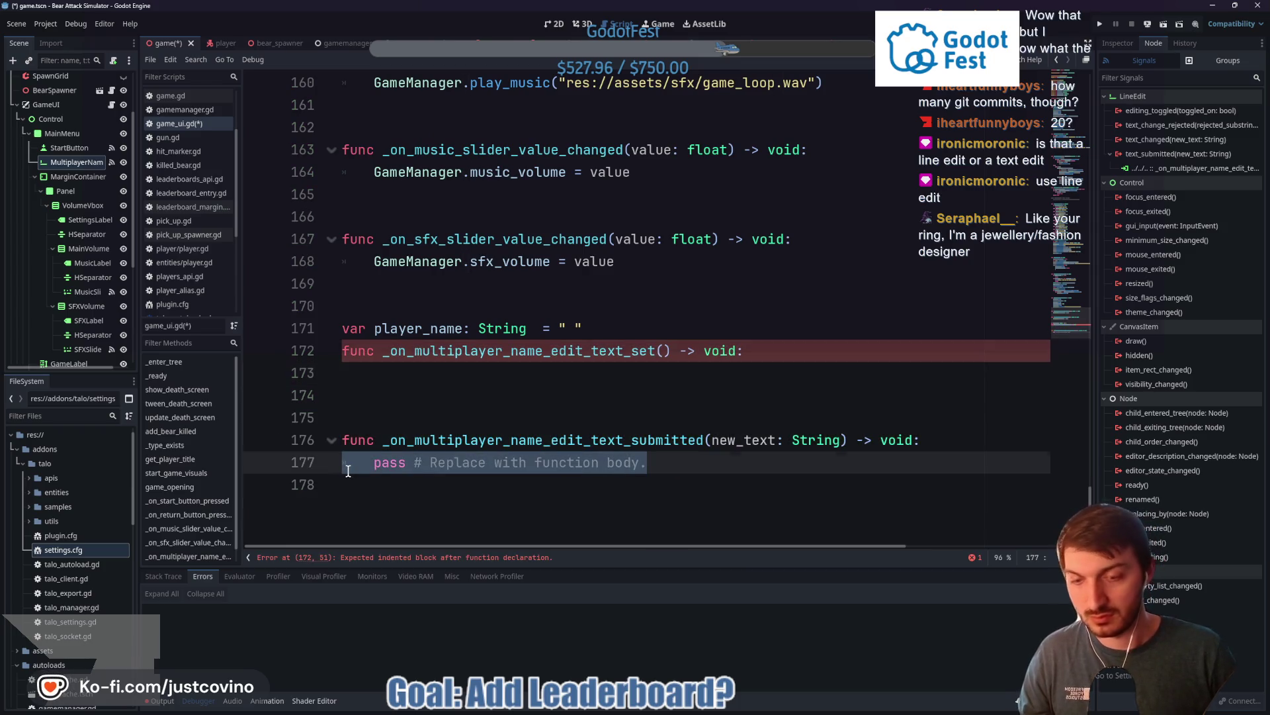
key(ctrl+v)
drag(758, 351, 343, 352)
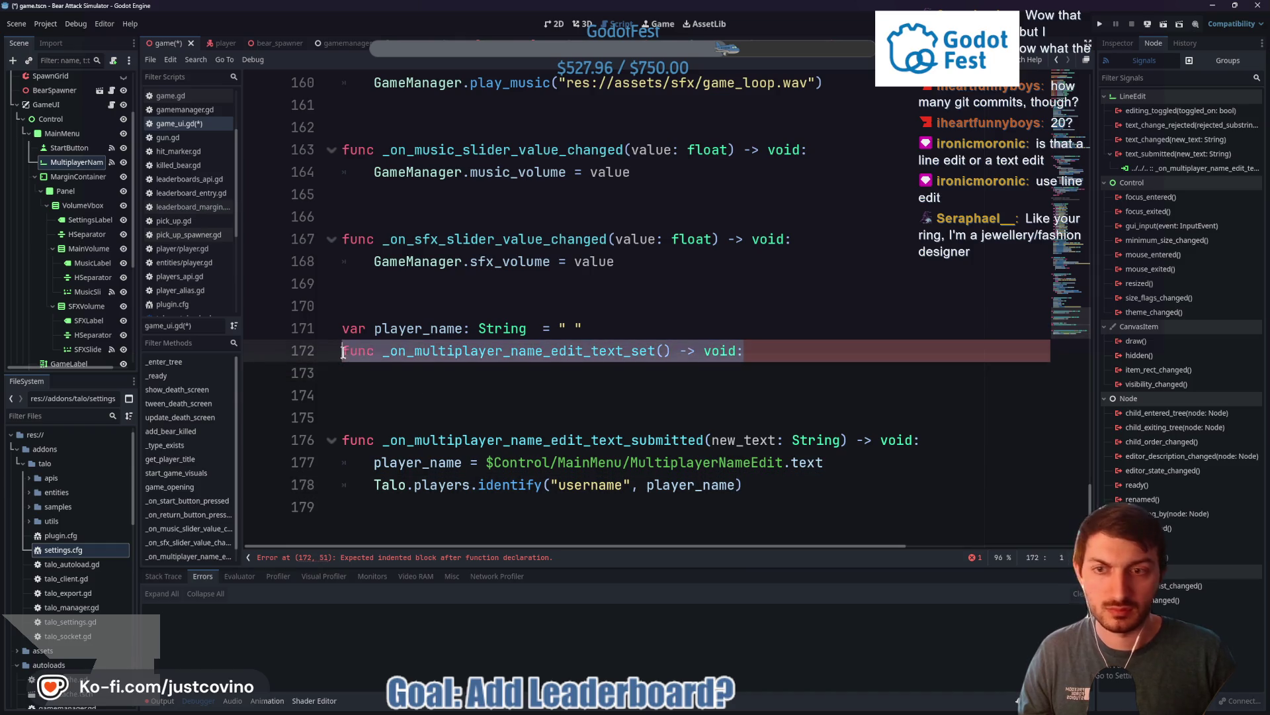
key(BackSpace)
key(Delete)
key(Delete)
key(Delete)
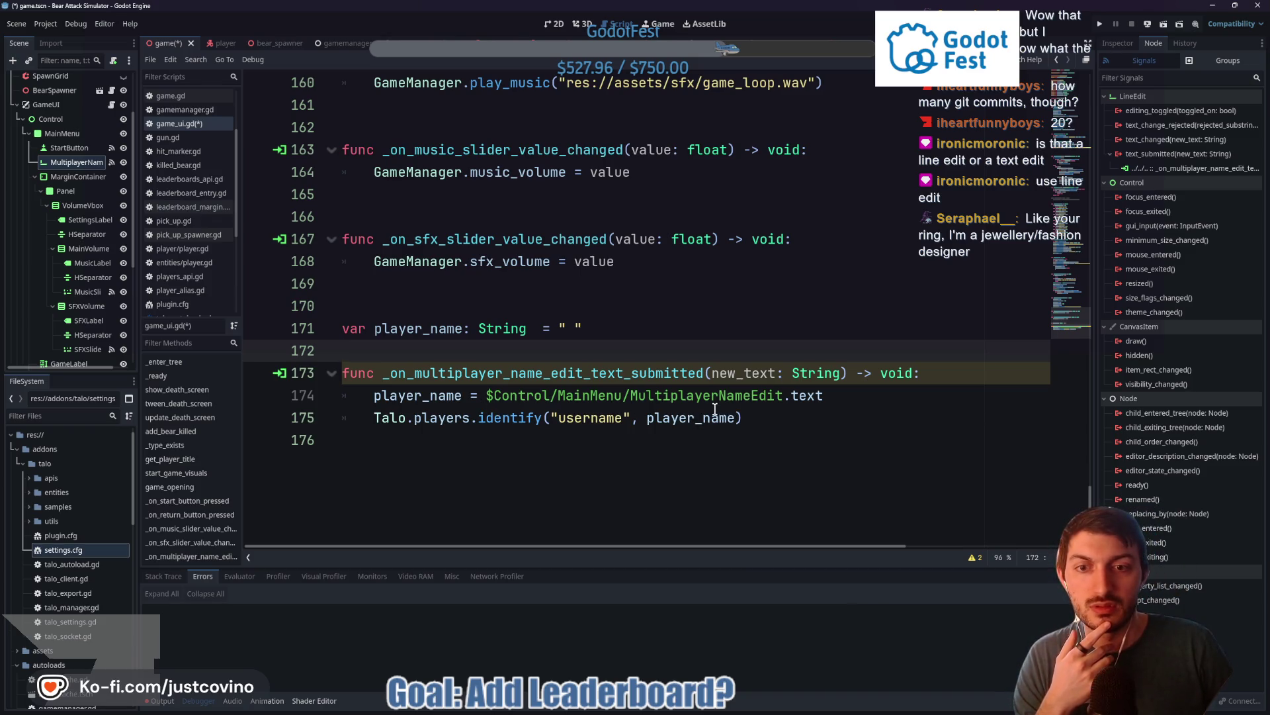
Replace the node path on line 174 with new_text, remove the stray blank line, and save
click(735, 402)
key(End)
key(ctrl+shift+Left)
key(ctrl+shift+Left)
key(ctrl+shift+Left)
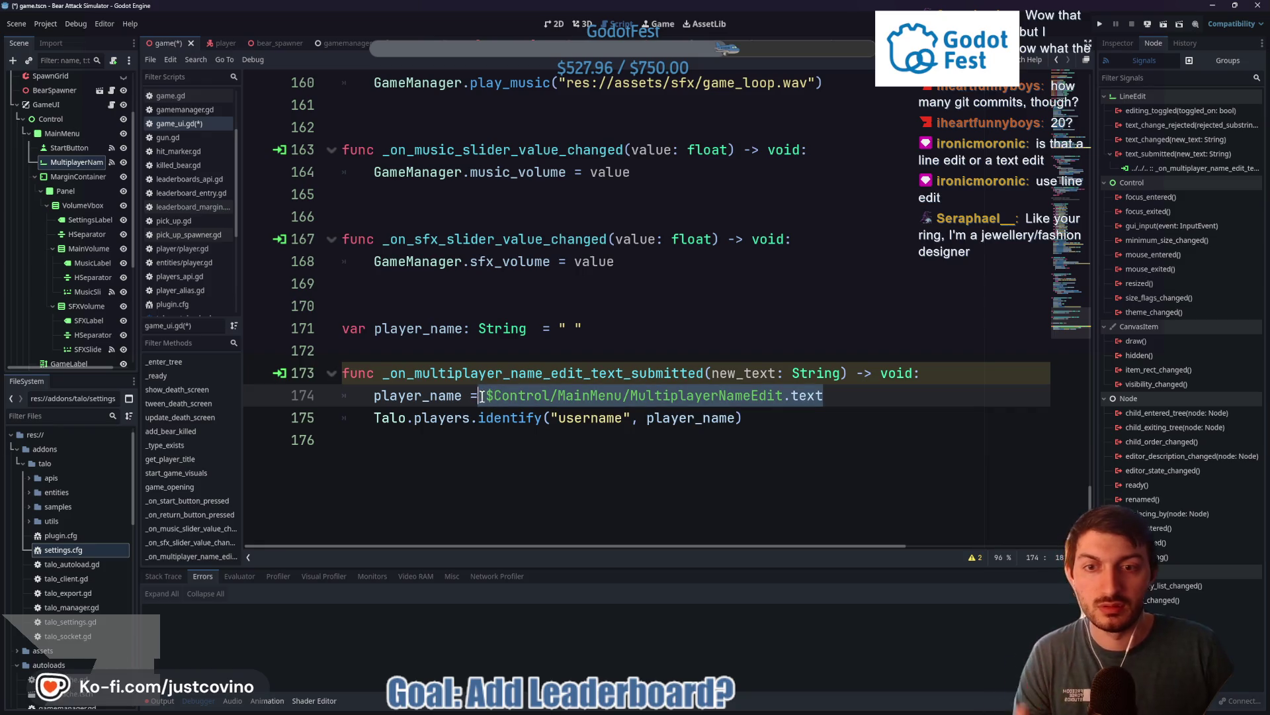
text(new)
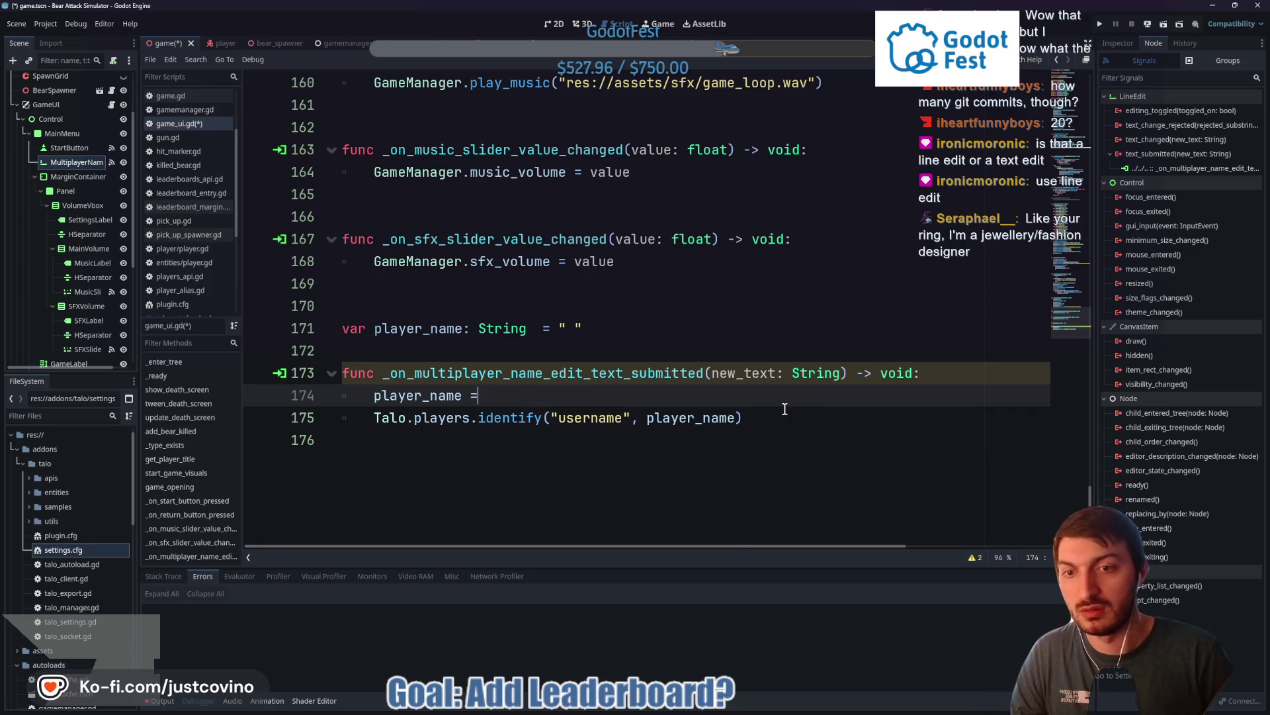
key(Return)
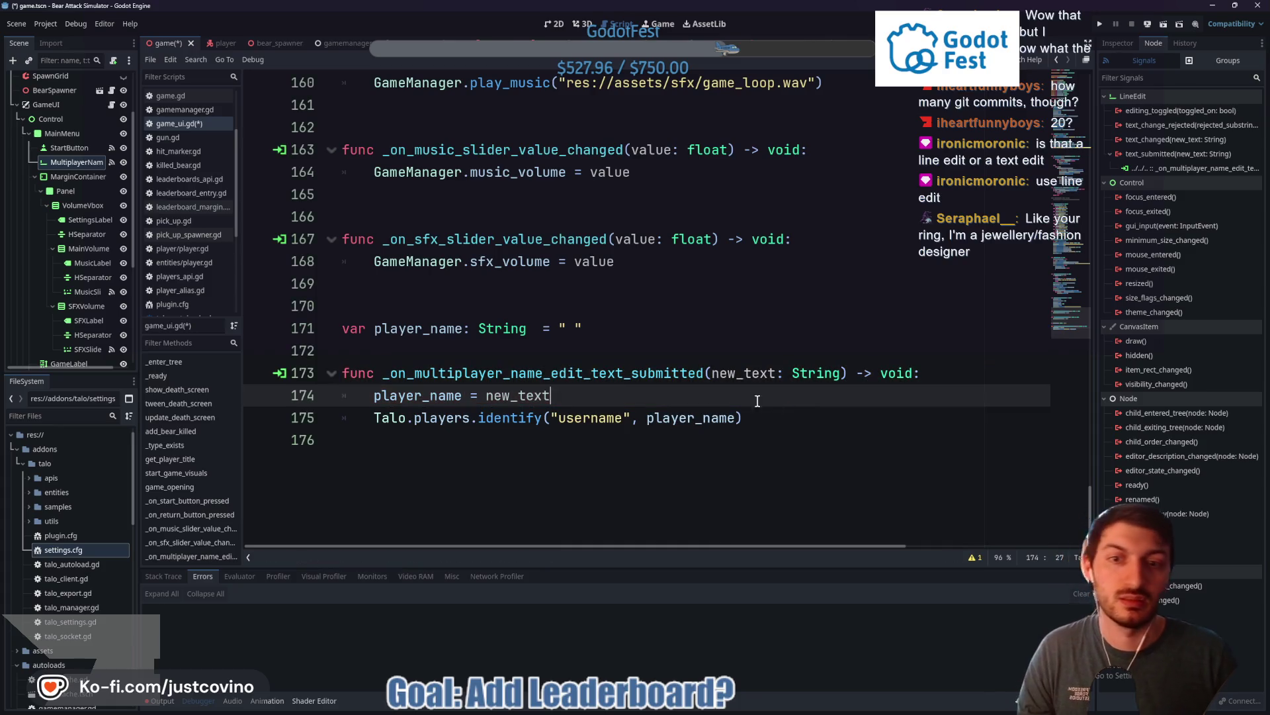
click(503, 352)
key(BackSpace)
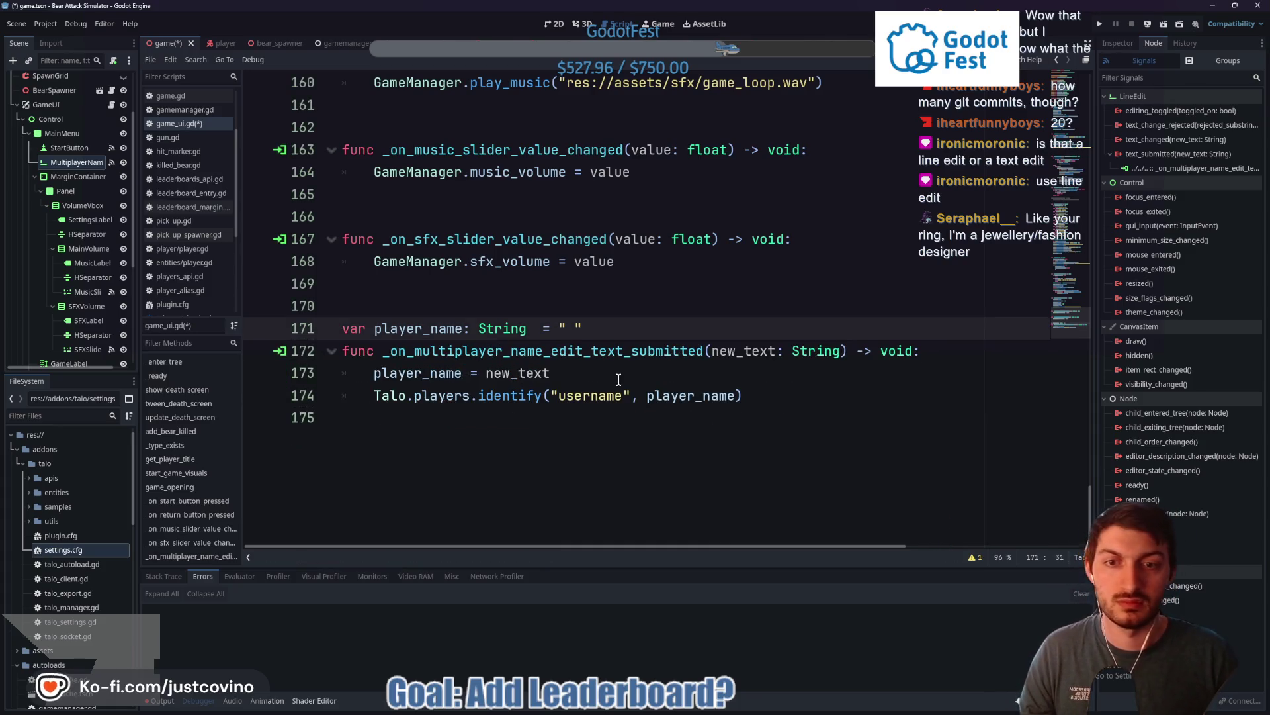
click(682, 376)
key(ctrl+s)
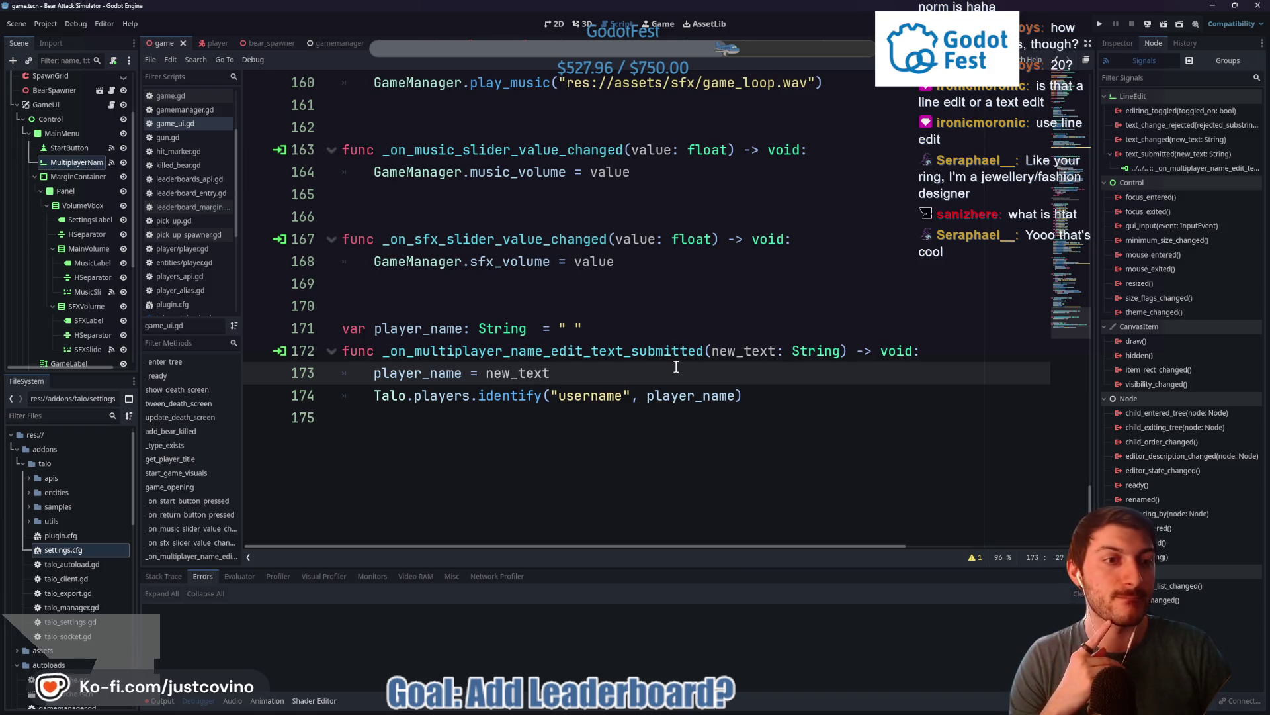
click(1128, 47)
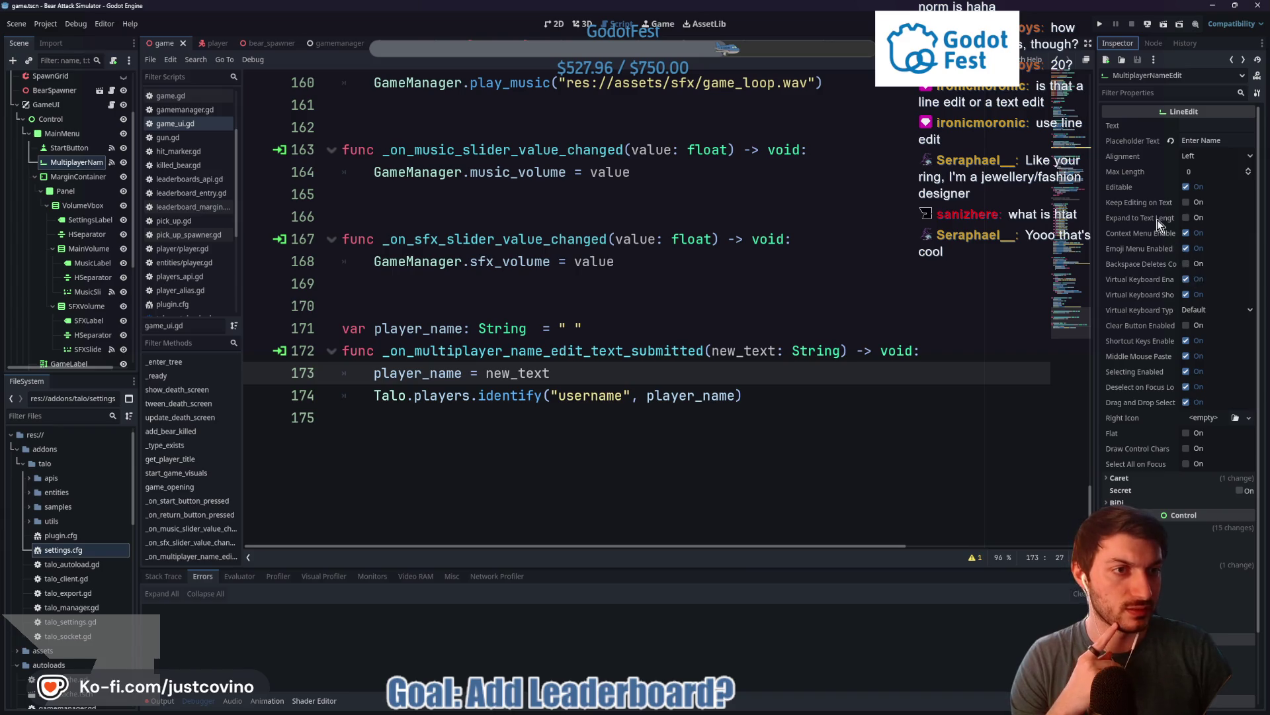
Set the MultiplayerNameEdit Alignment to Center and switch to the 2D scene view
mouse_move(1156, 216)
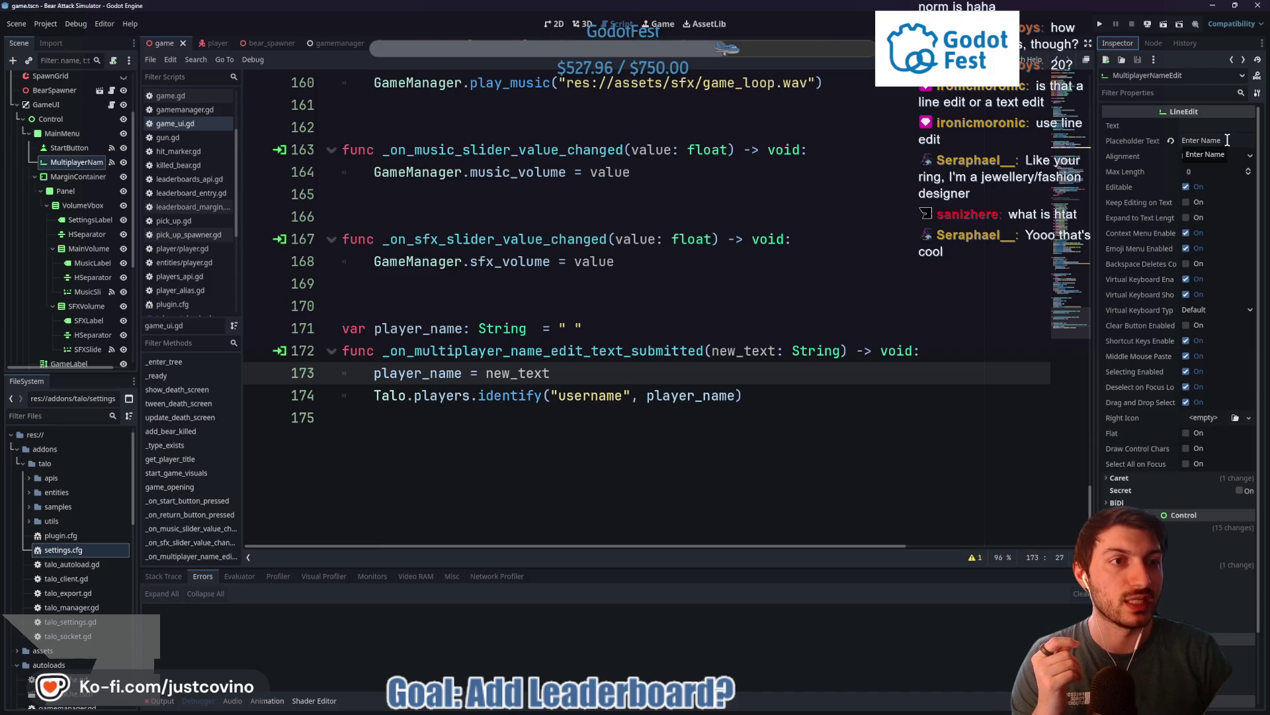
click(1200, 155)
click(1200, 186)
click(549, 26)
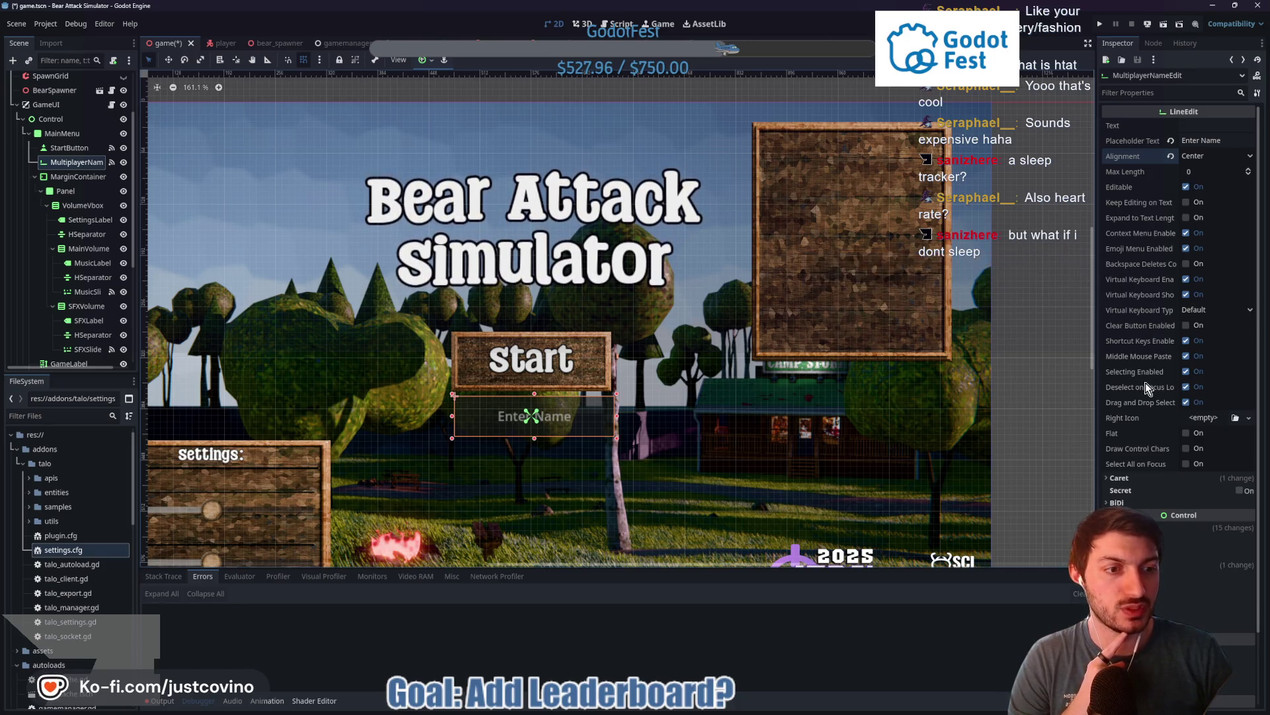
Enable the name field's Outline Size, Font Outline Color and Font Color theme overrides
scroll(1133, 422, down, 3)
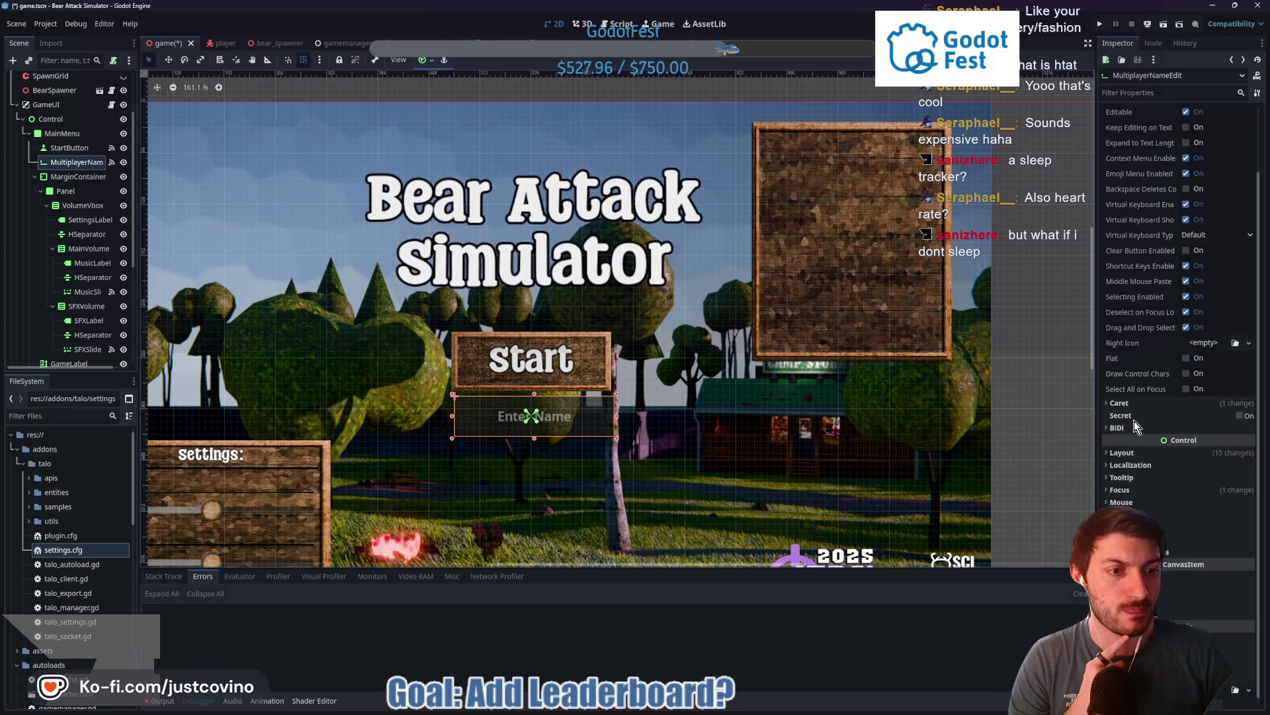
click(1135, 552)
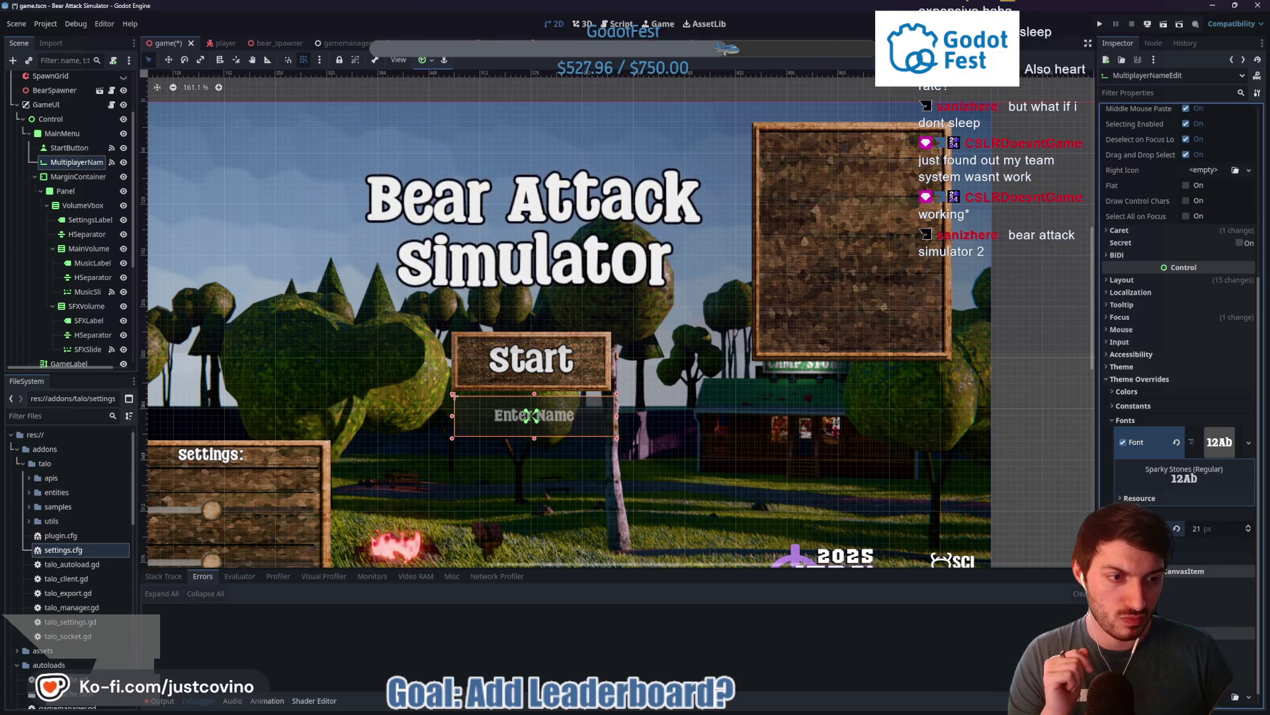
click(1132, 556)
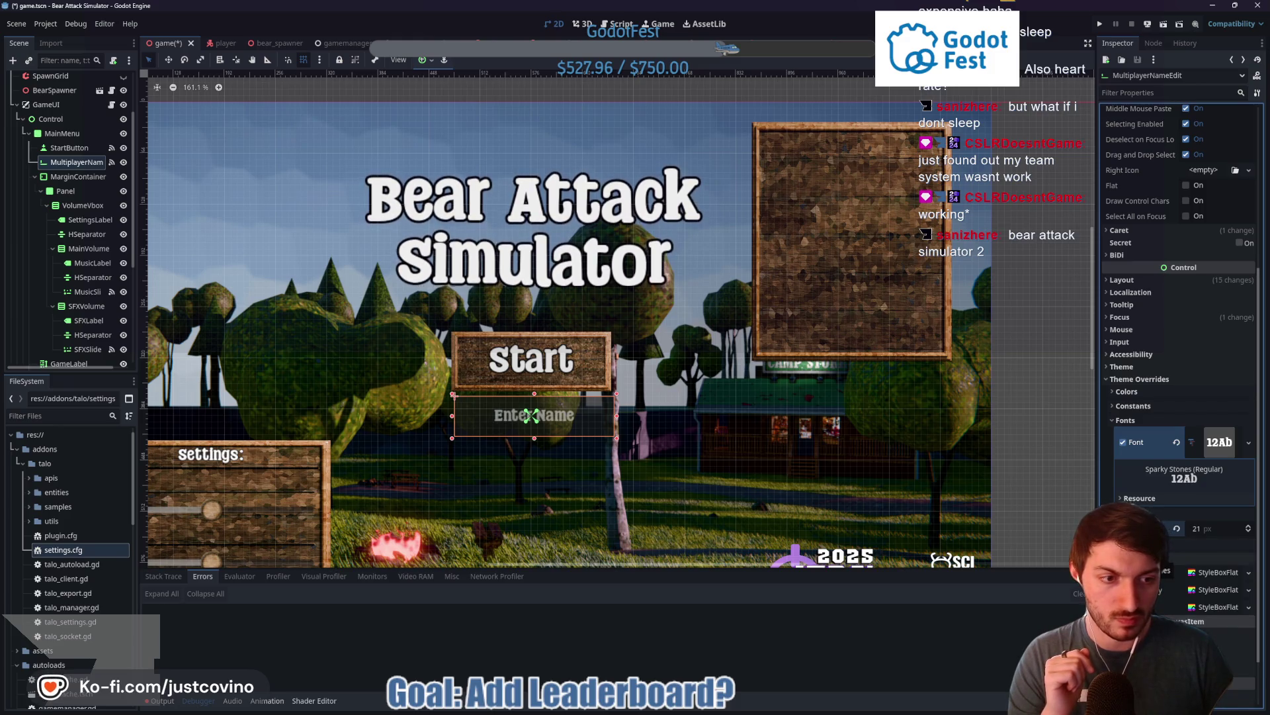
click(1132, 556)
click(1216, 440)
click(1147, 439)
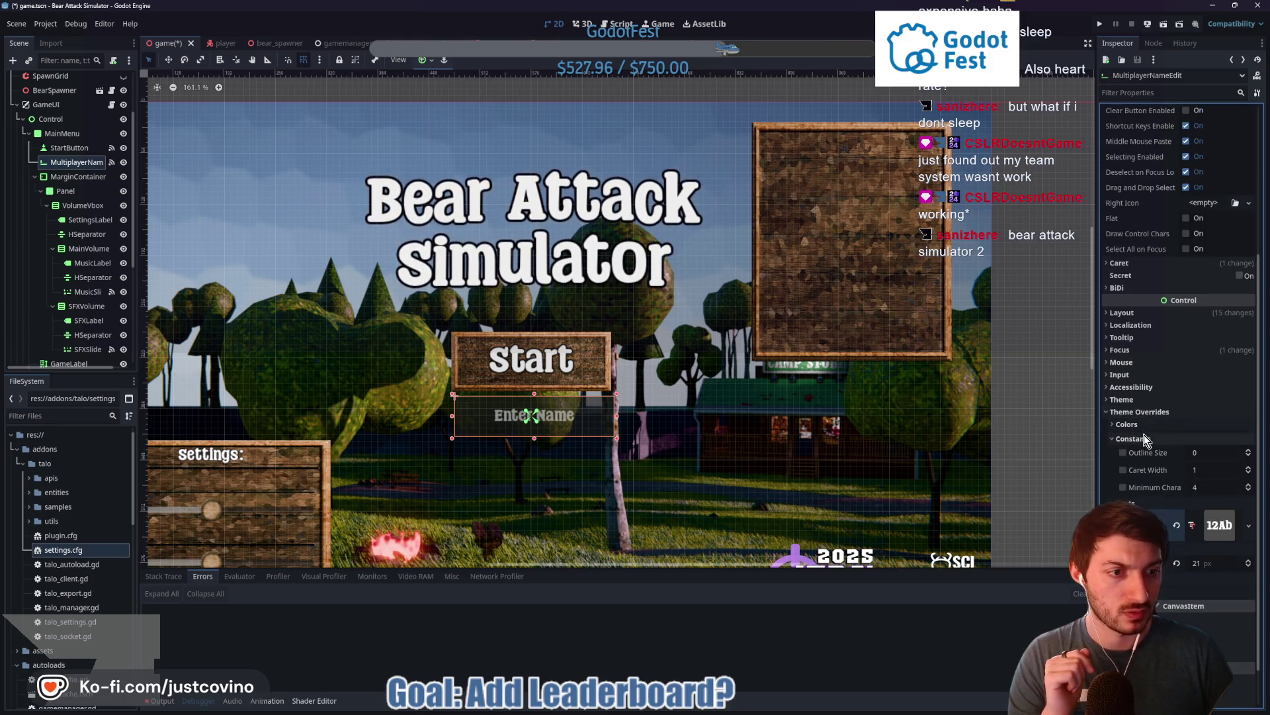
click(1123, 452)
click(1215, 452)
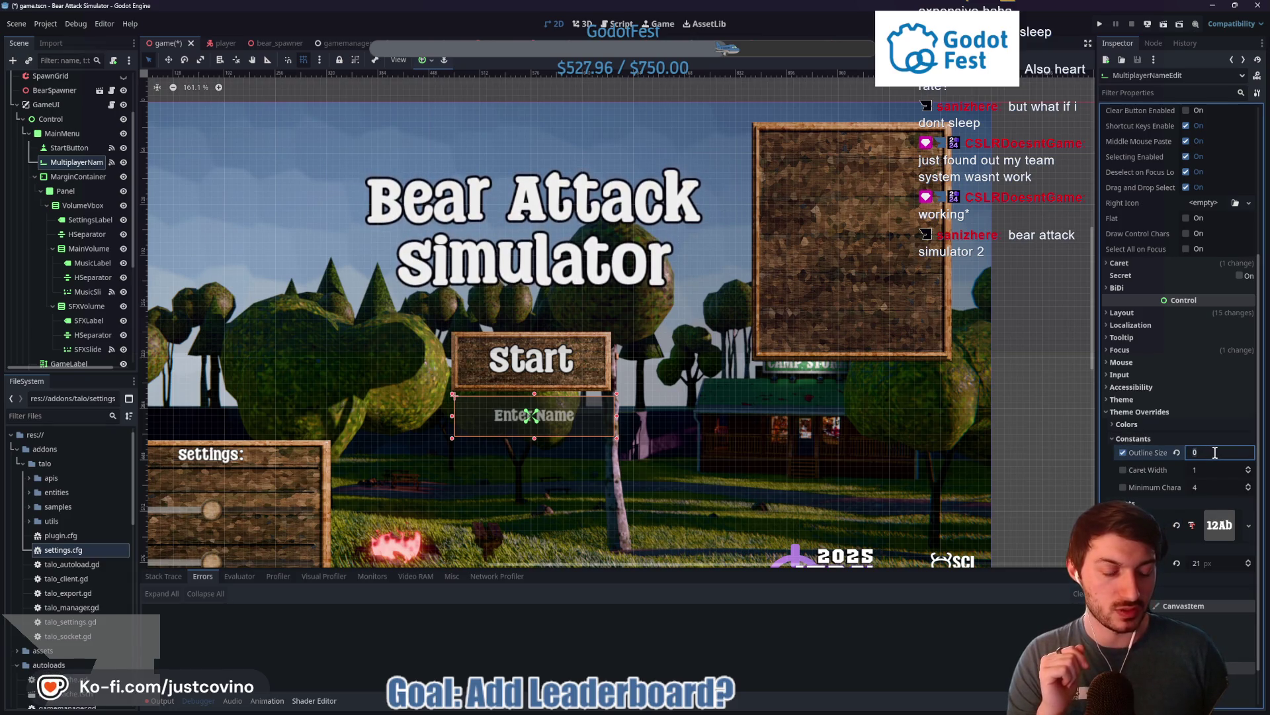
text(3)
click(1127, 424)
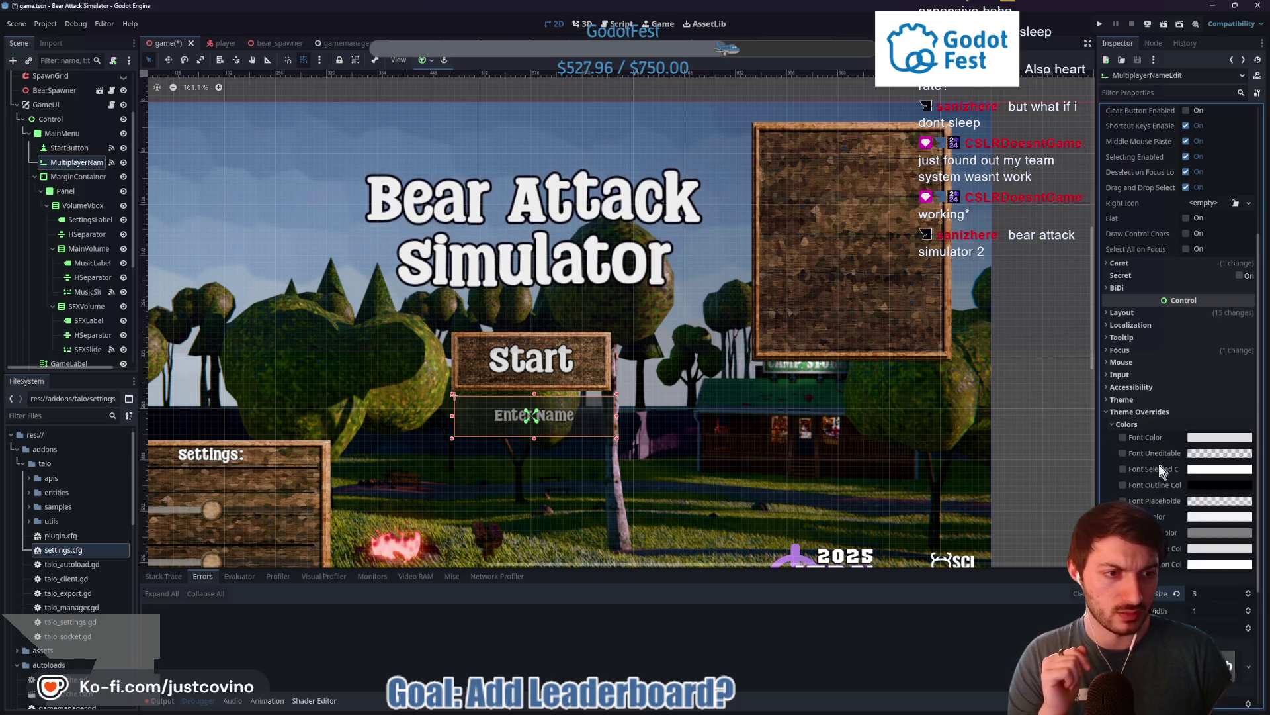
click(1123, 485)
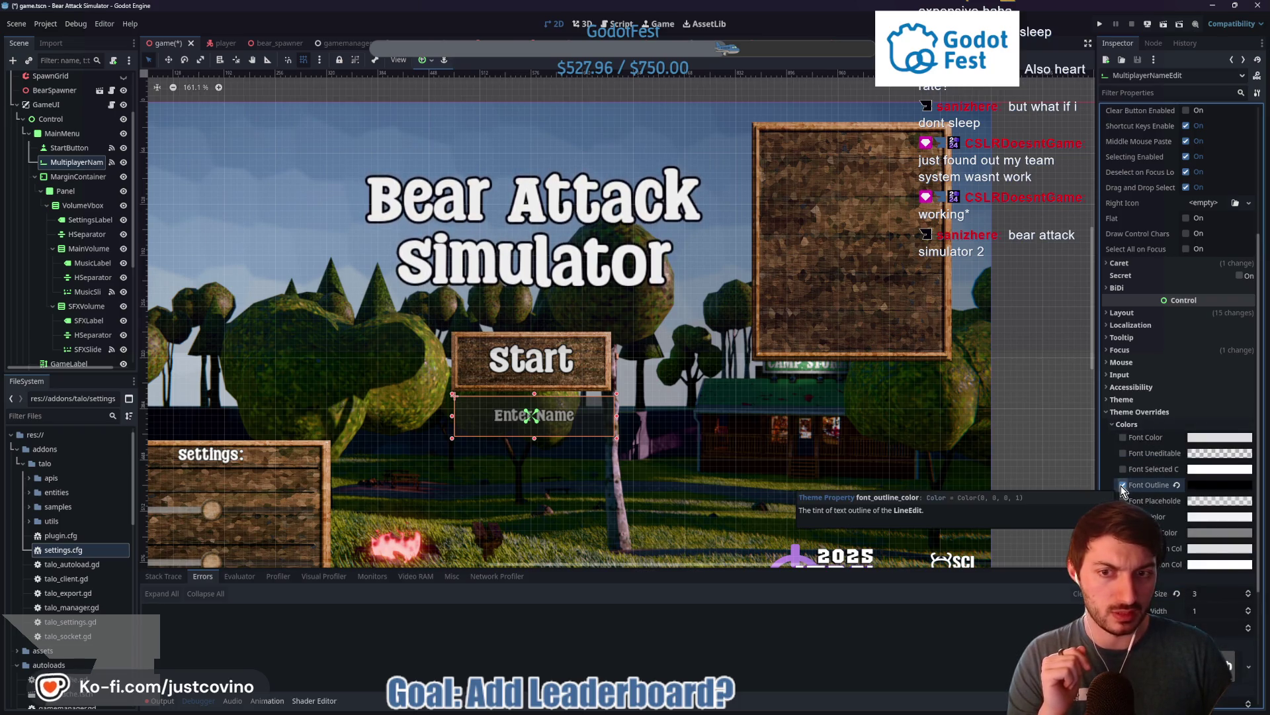
click(1123, 437)
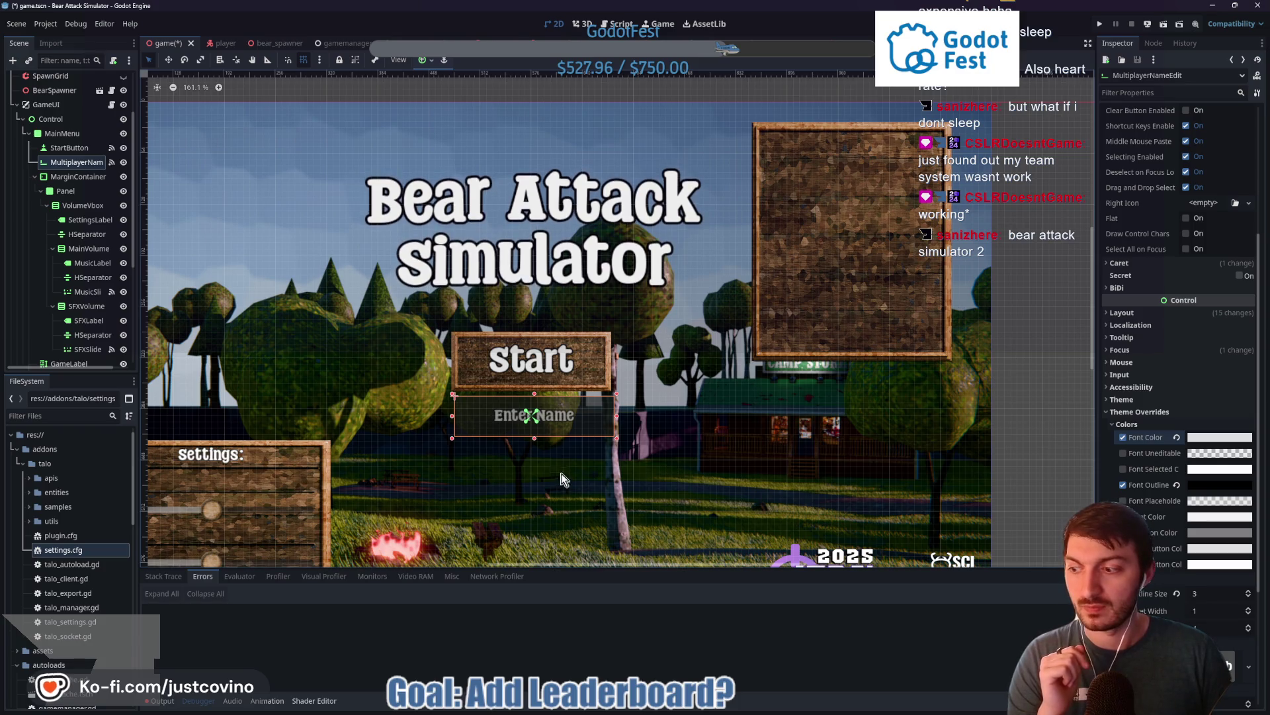
scroll(563, 454, up, 4)
scroll(569, 461, down, 5)
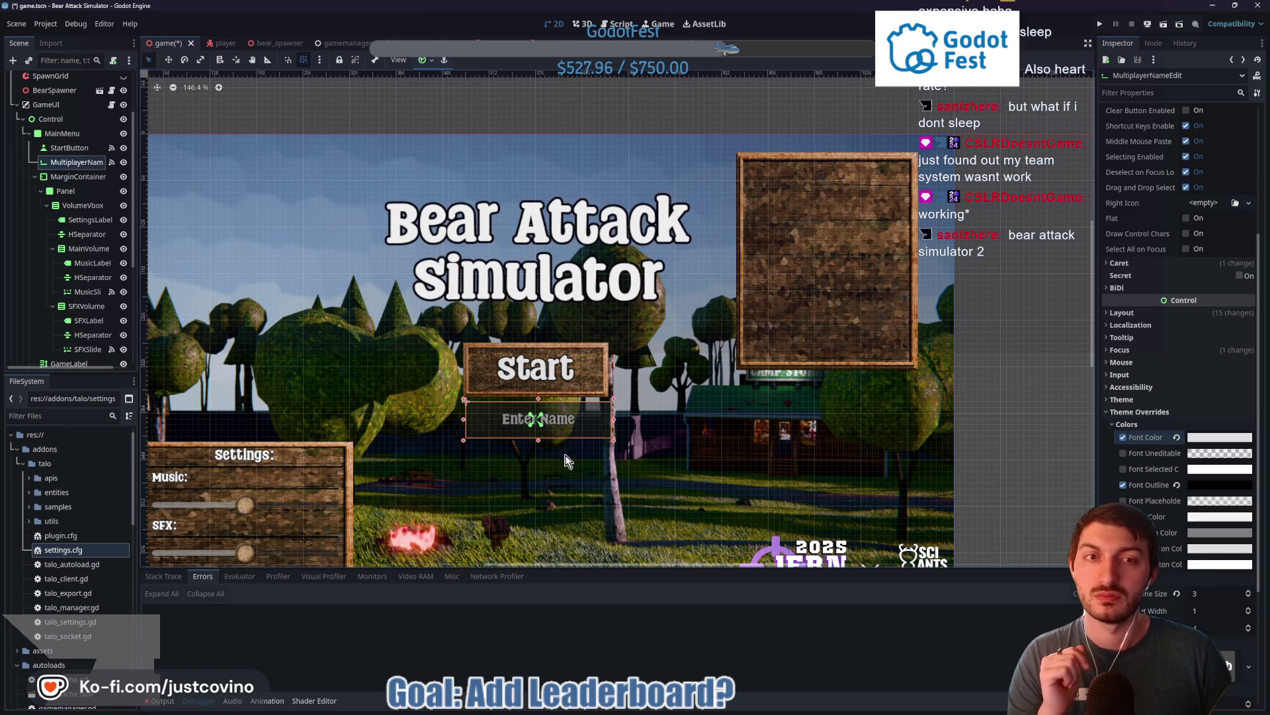
Save the scene, run the game with F5, and review the runtime errors list
key(ctrl+s)
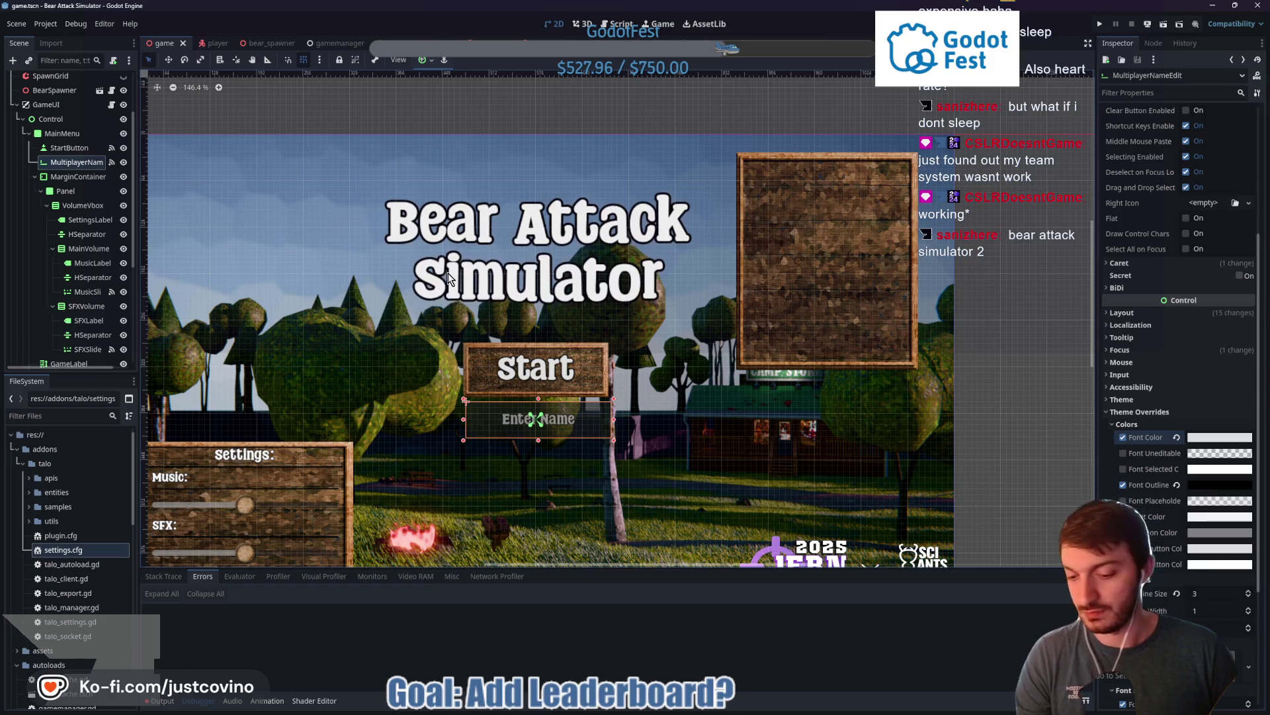
key(F5)
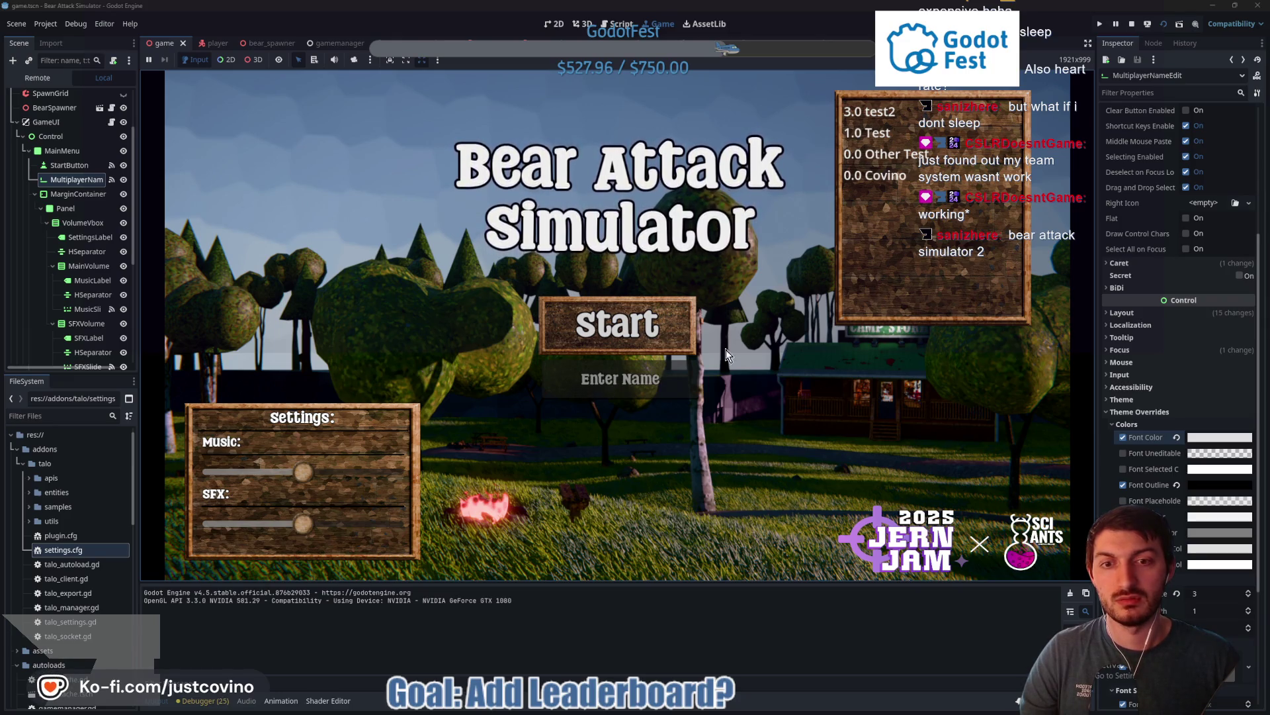
click(157, 700)
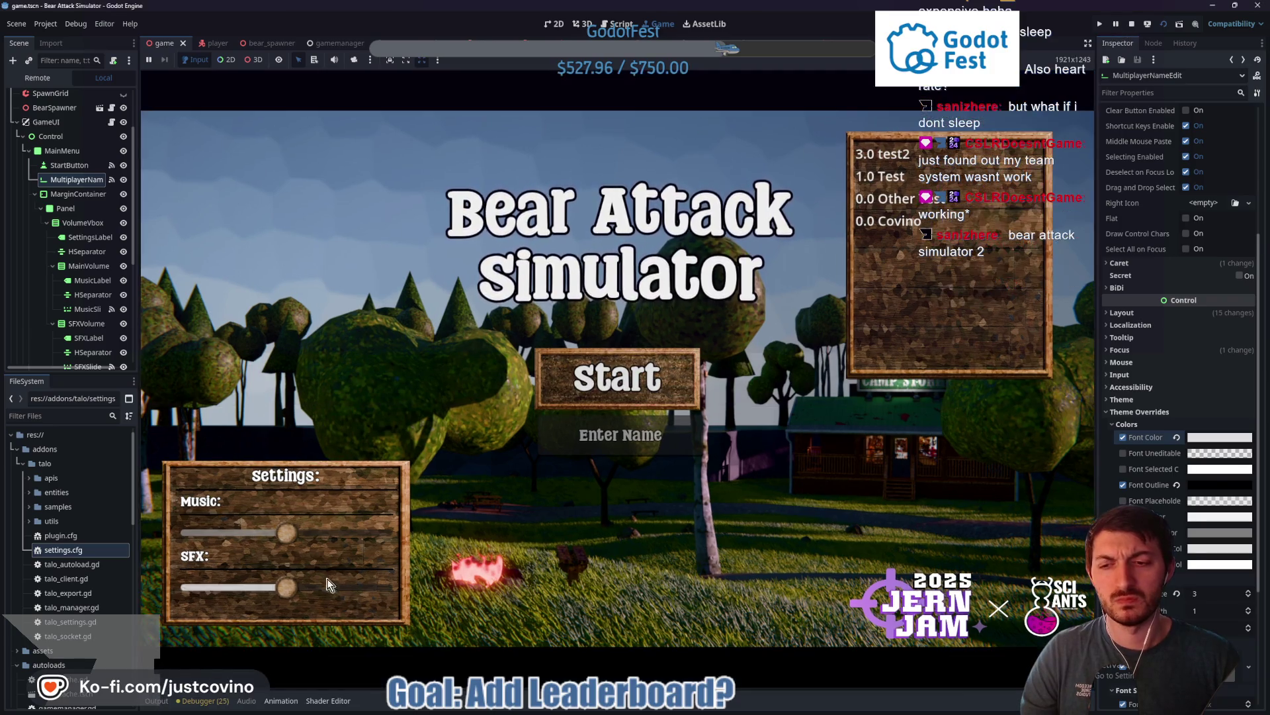
click(157, 700)
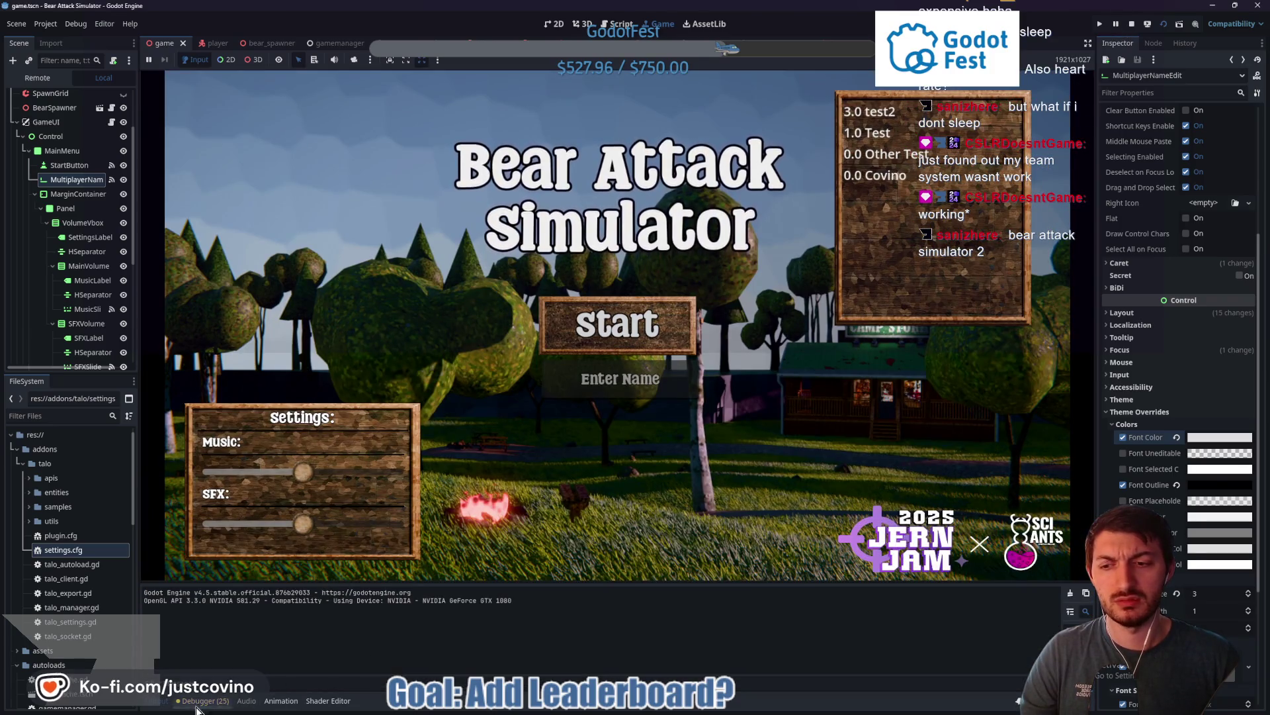
click(199, 701)
scroll(357, 642, down, 3)
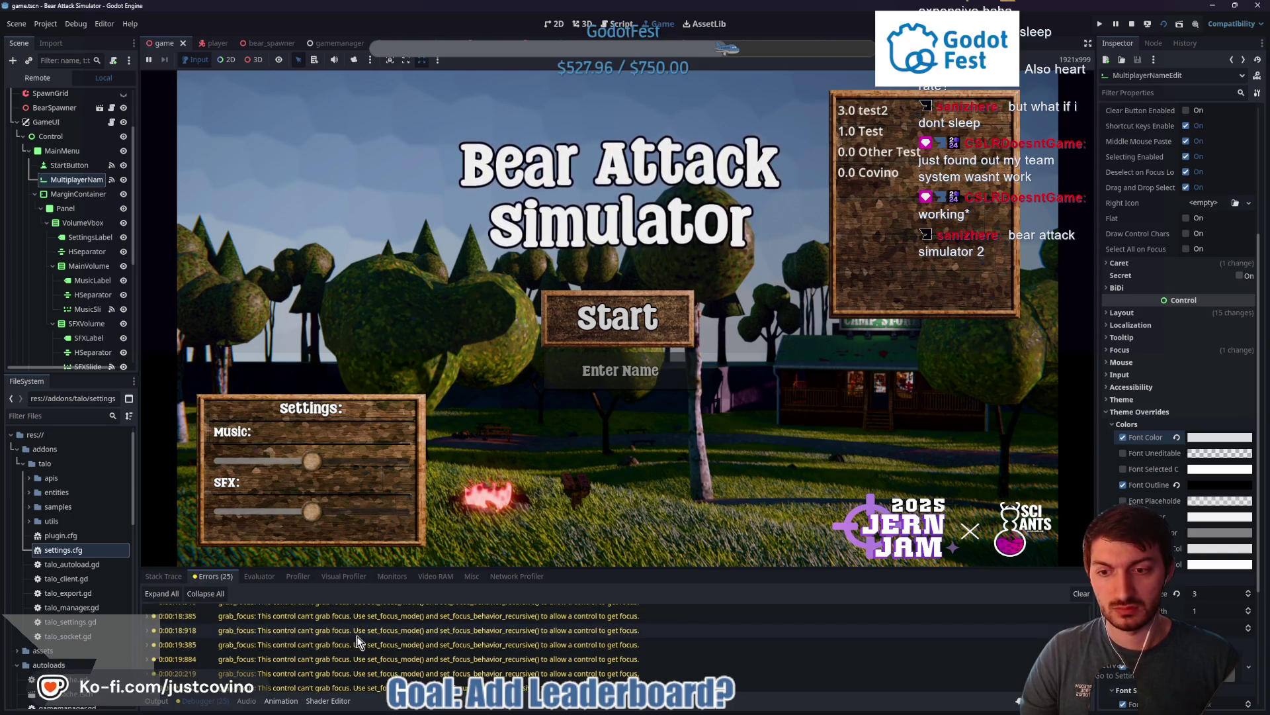
scroll(351, 657, down, 2)
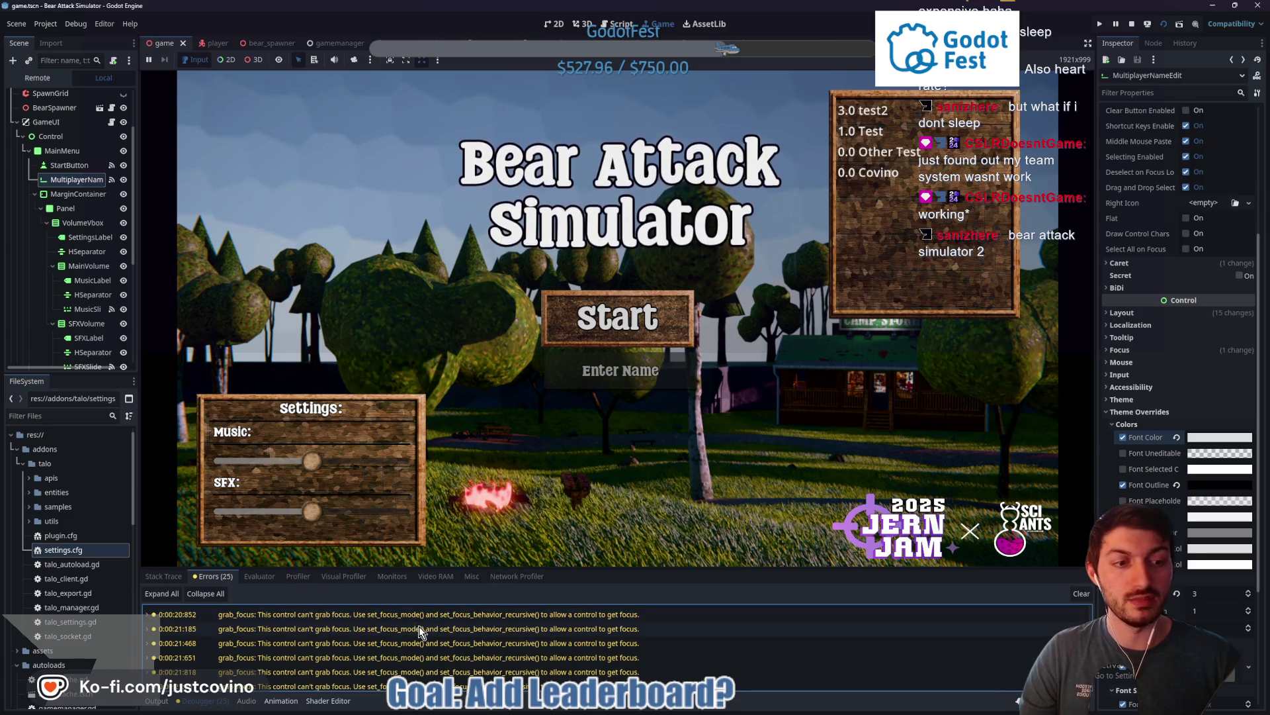
Test clicking Start and the name field in game, recheck the grab_focus warnings, then stop the game
click(454, 581)
click(473, 576)
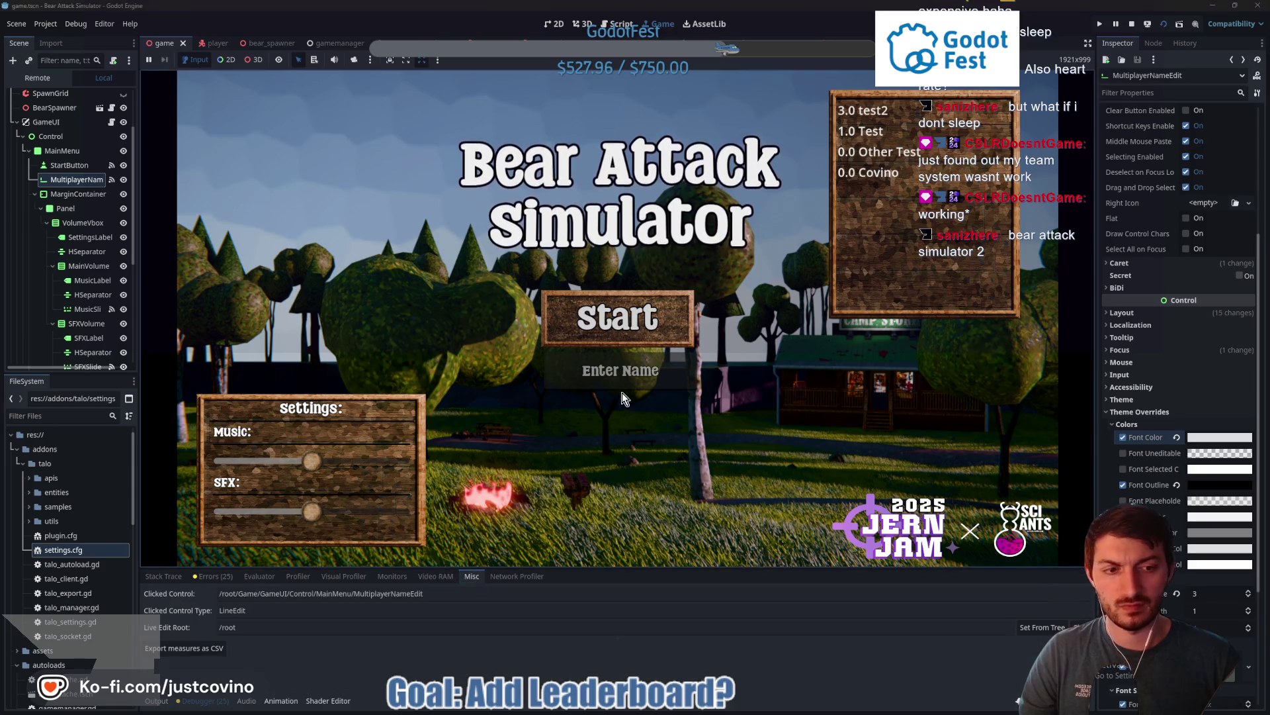
click(610, 339)
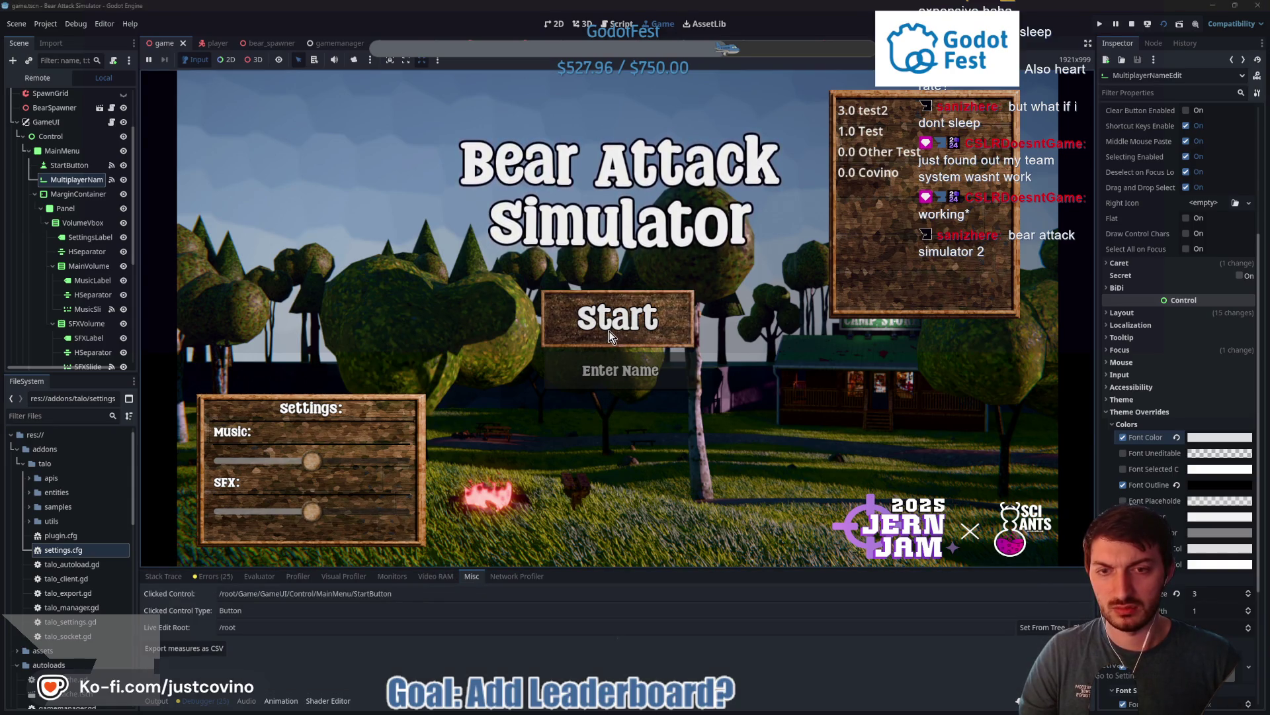
click(598, 375)
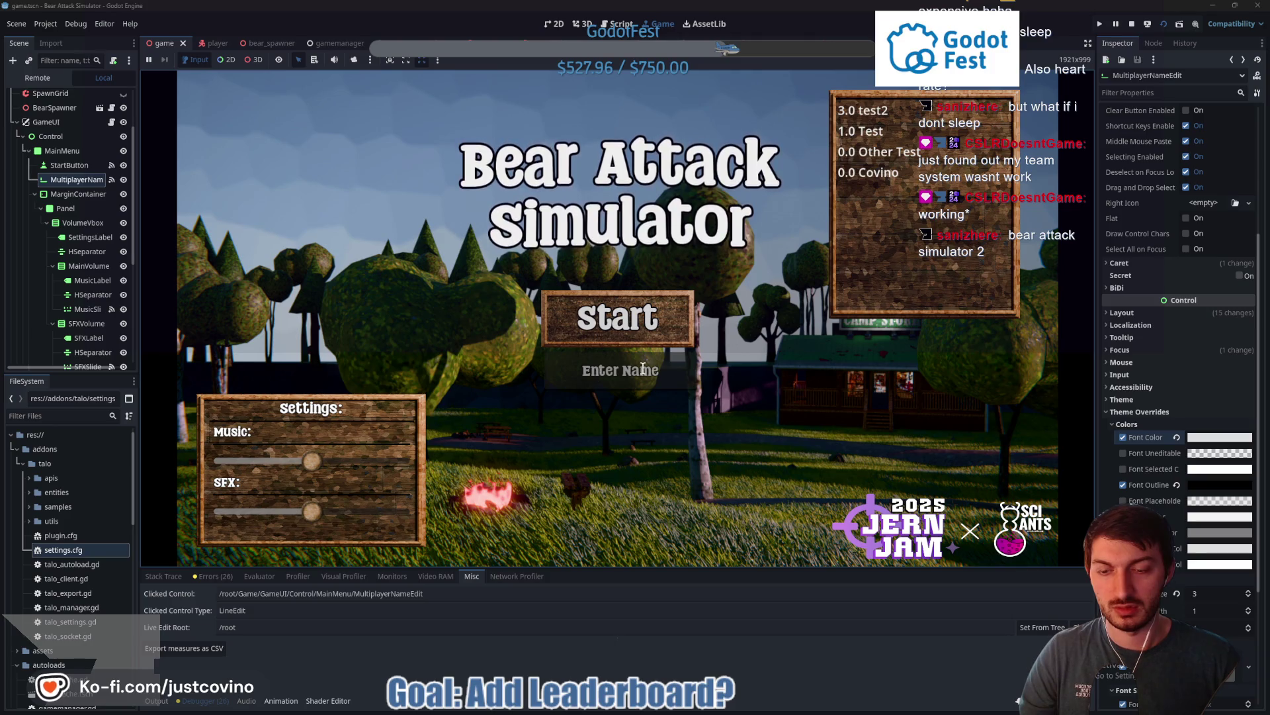
click(212, 576)
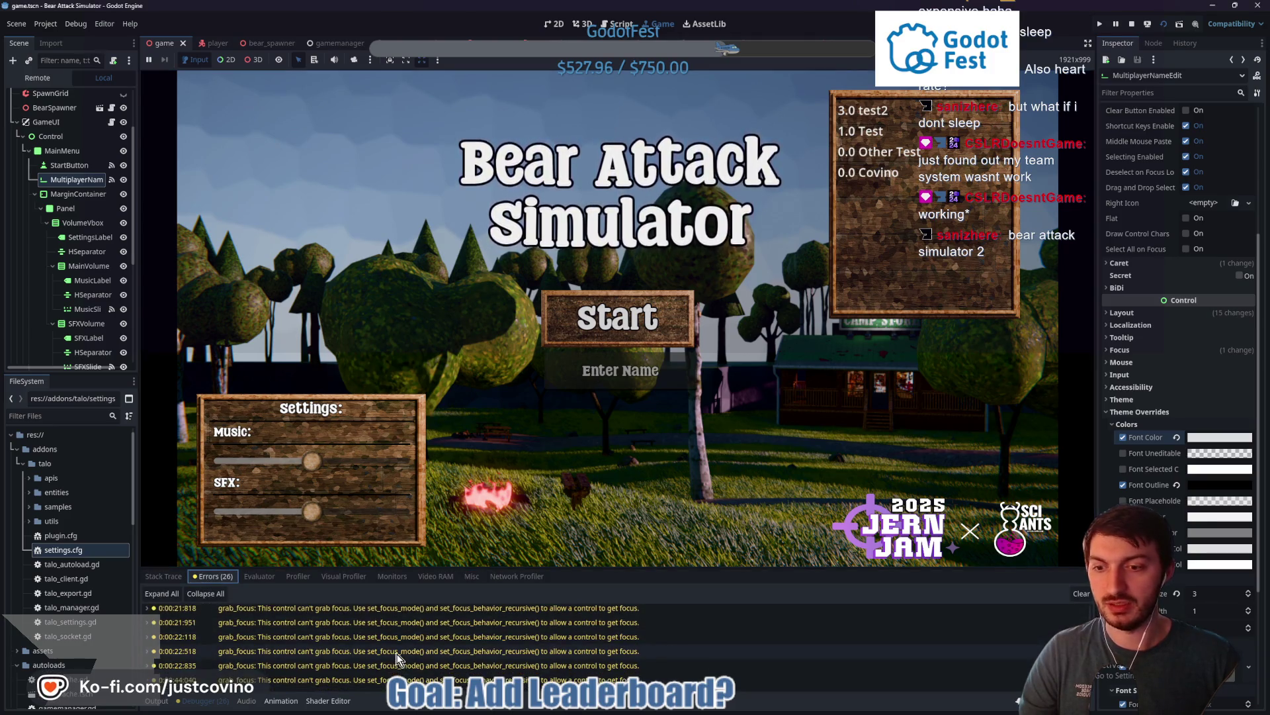
click(1133, 24)
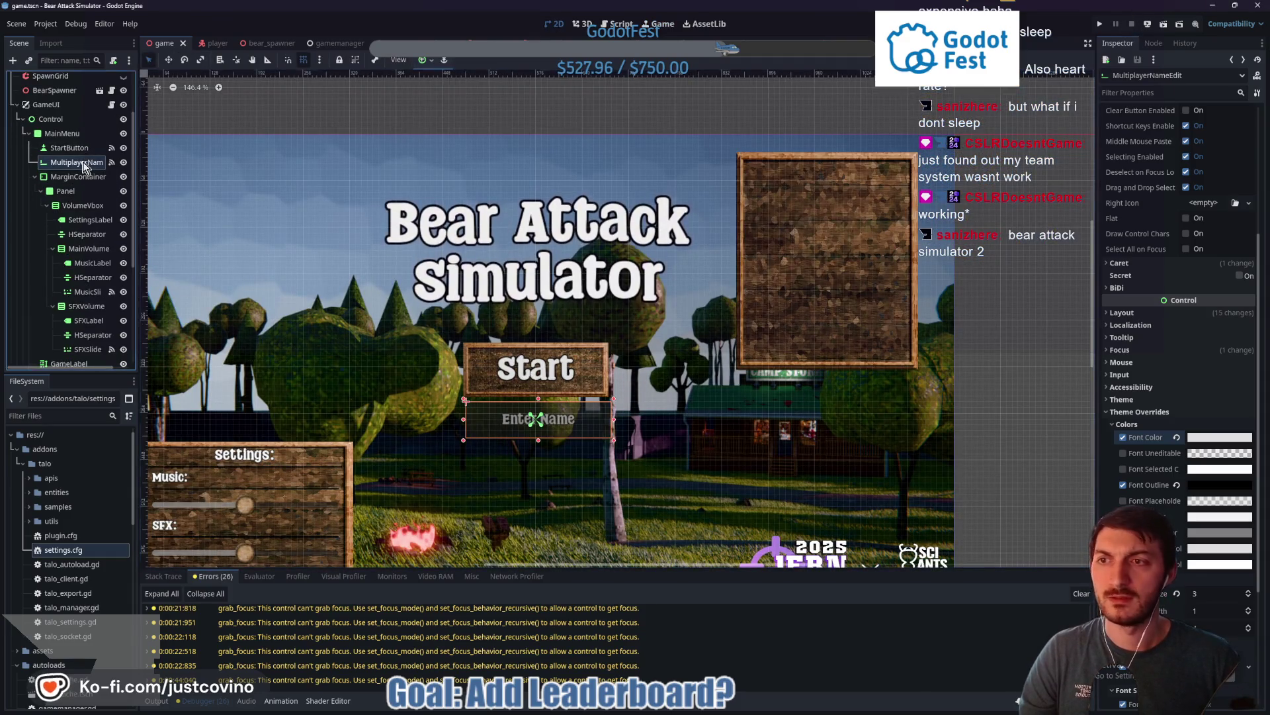
Change the Enter Name field's Focus Mode from None to All
click(1142, 426)
click(1134, 351)
click(1217, 468)
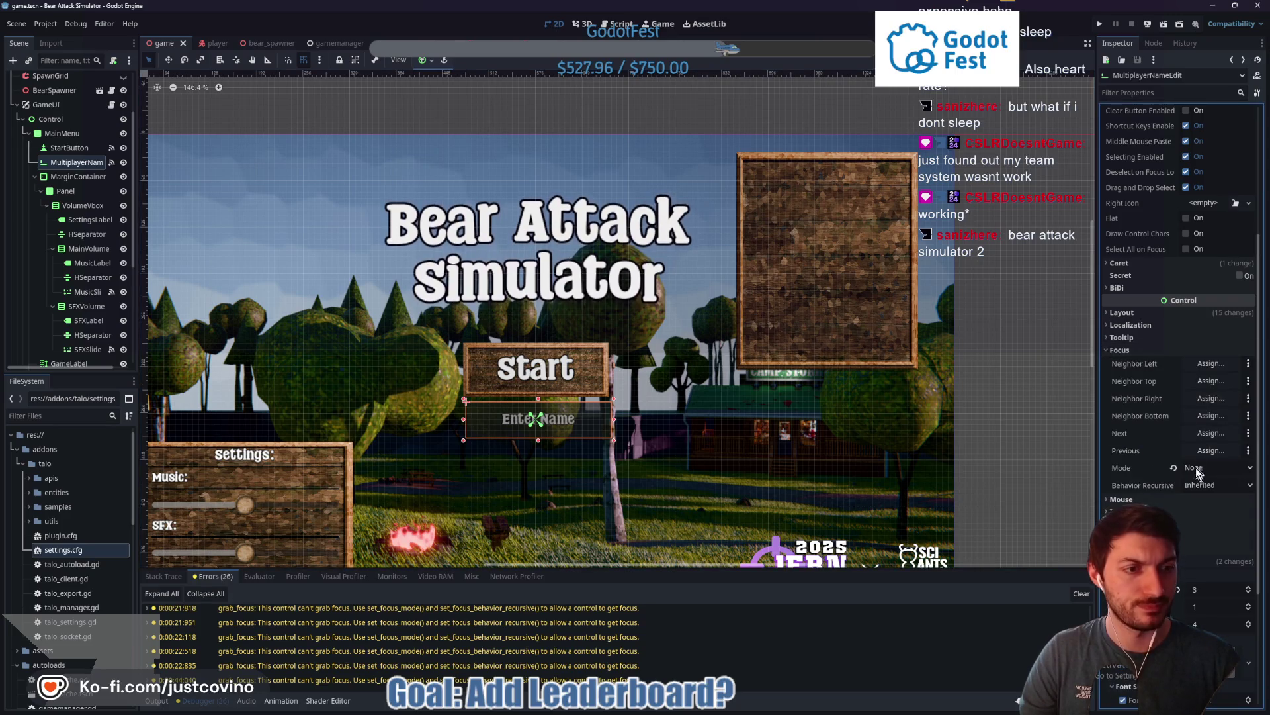
click(1145, 562)
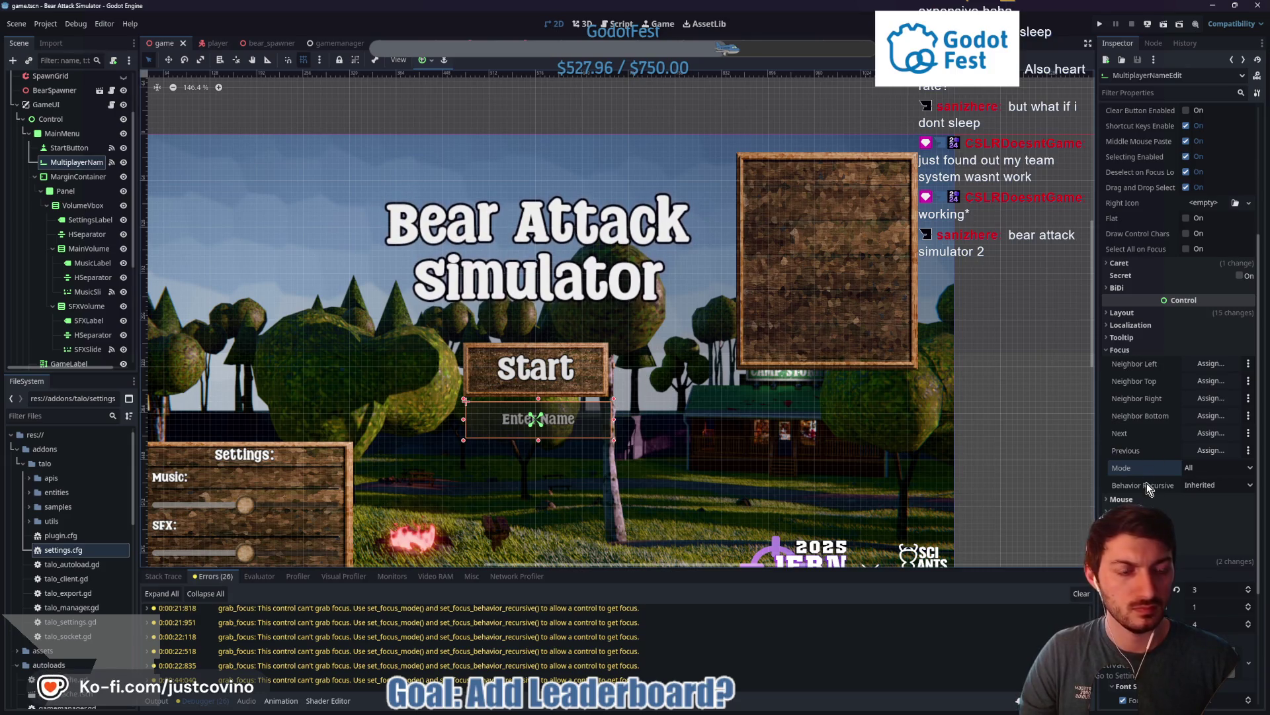
mouse_move(1141, 474)
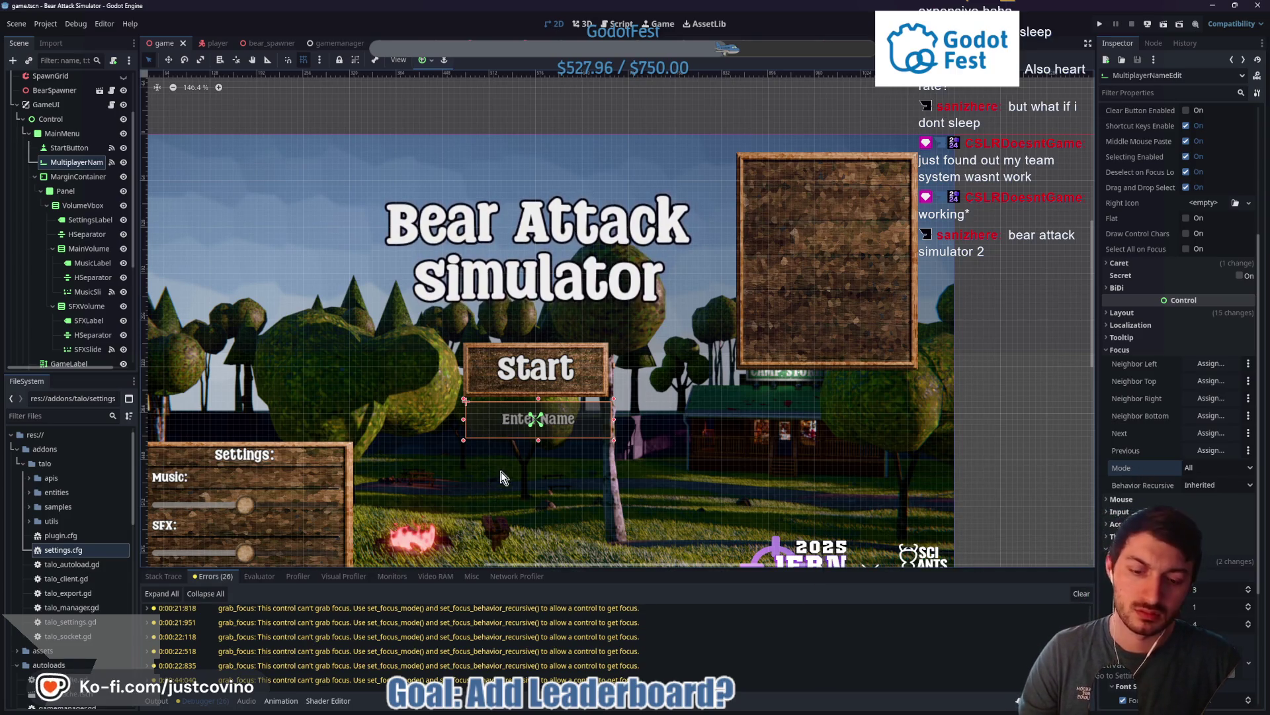
key(F5)
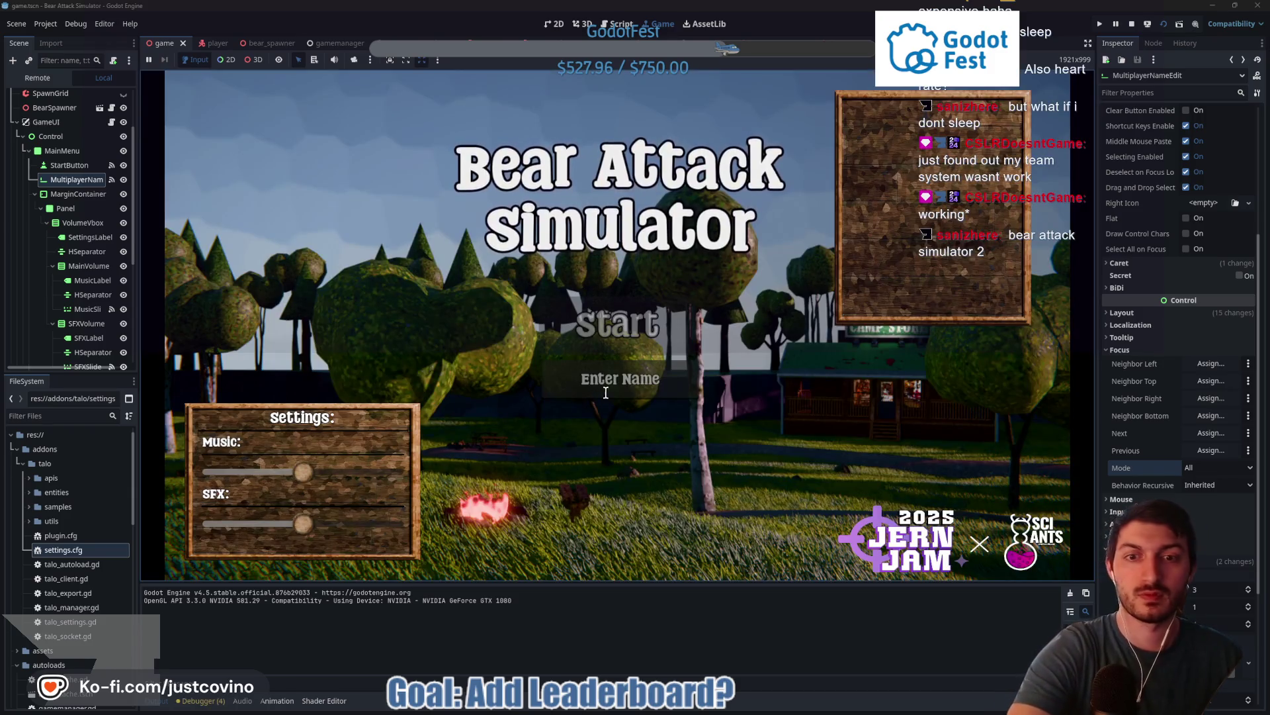
click(619, 378)
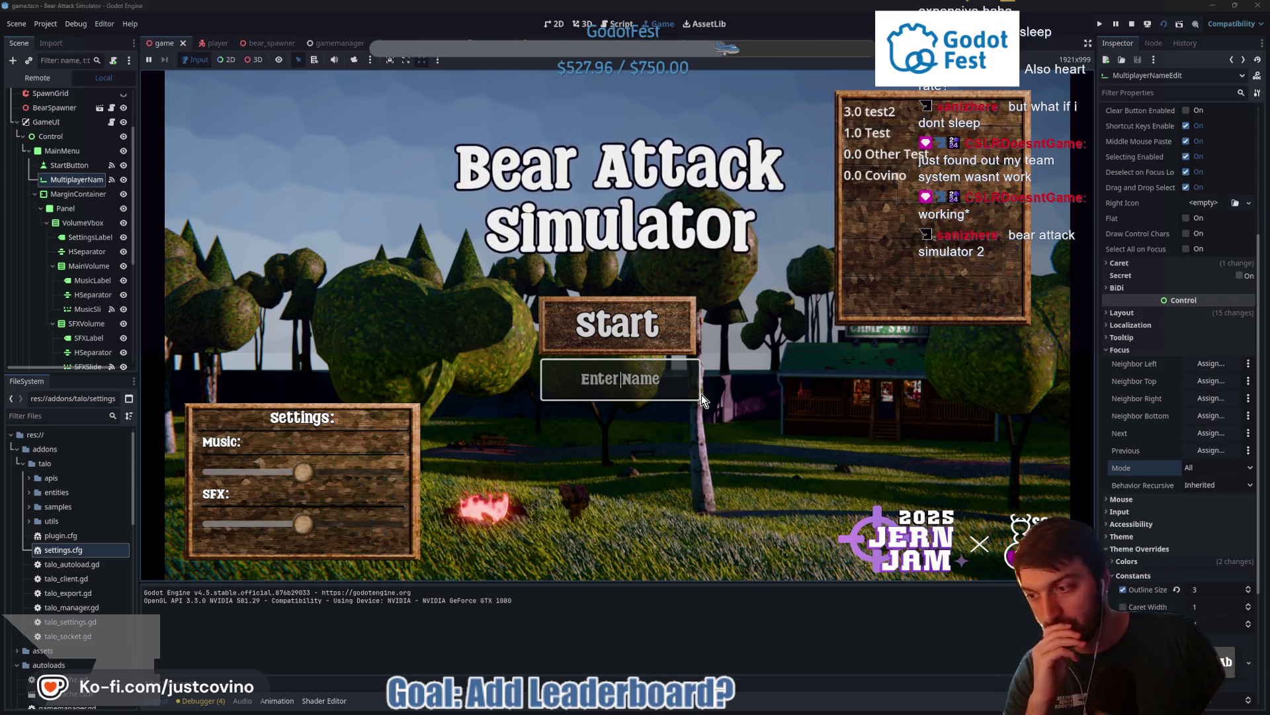
text(Name)
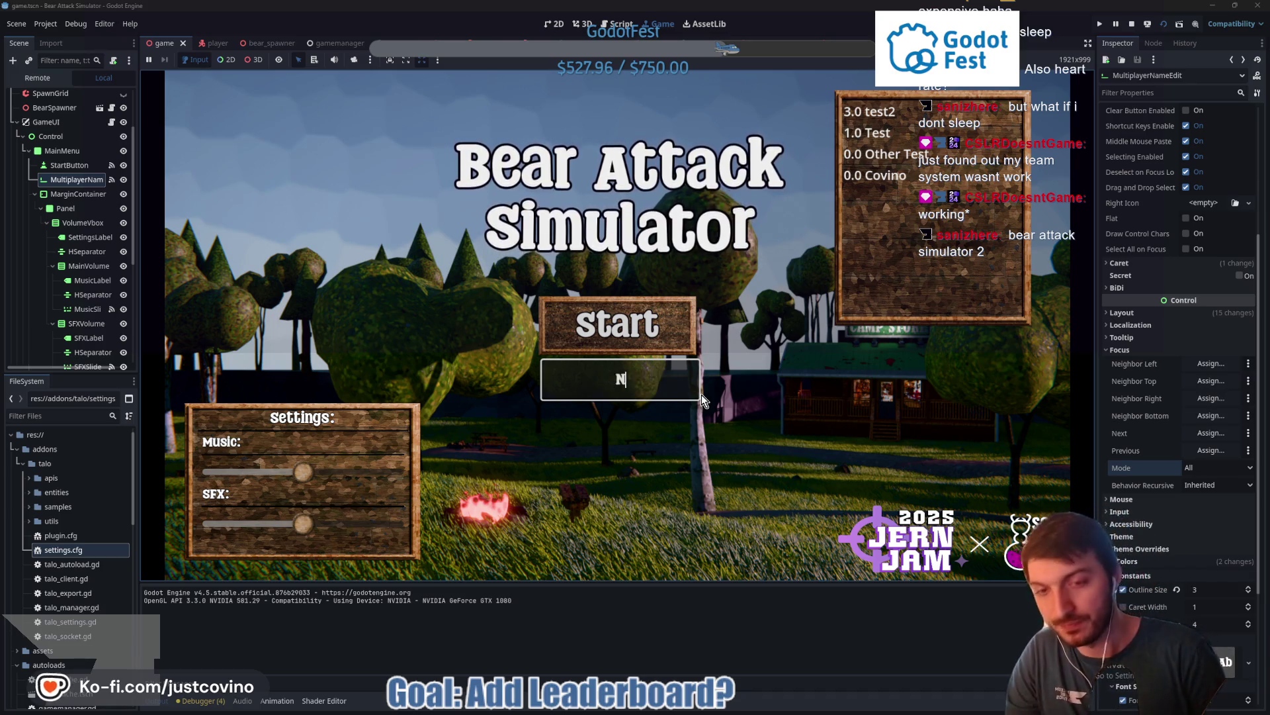
text(12345678)
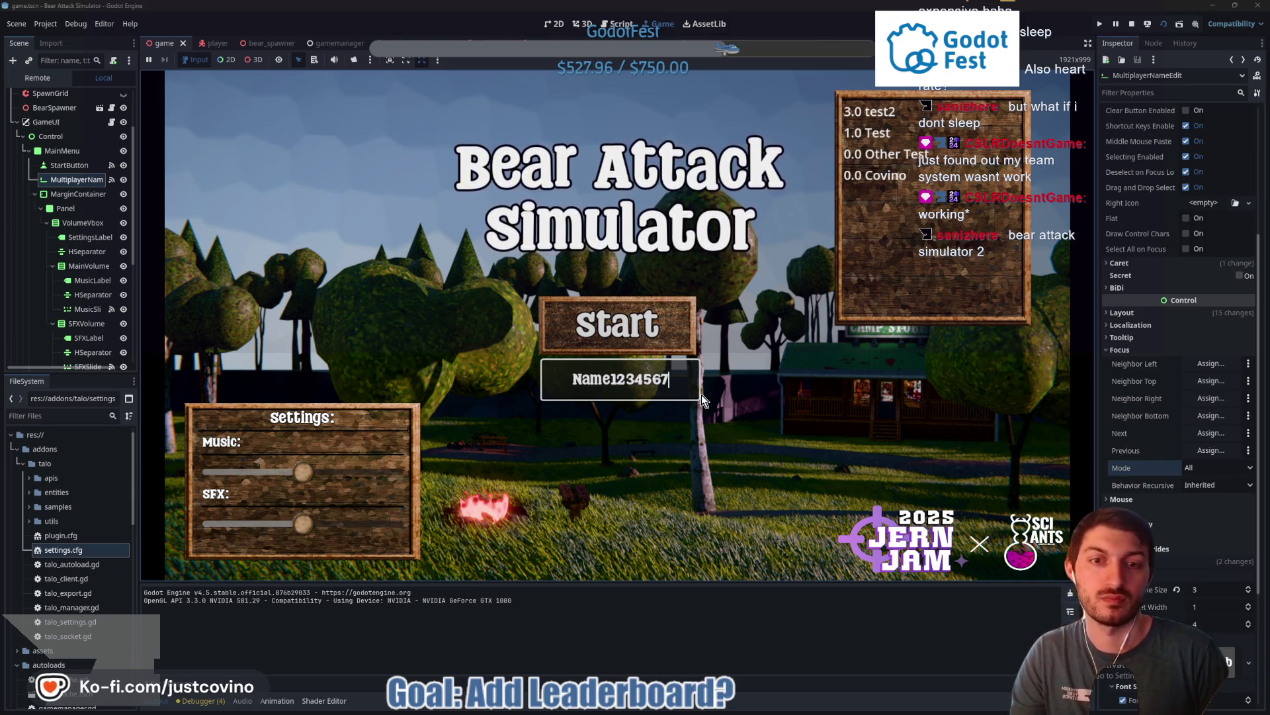
text(910)
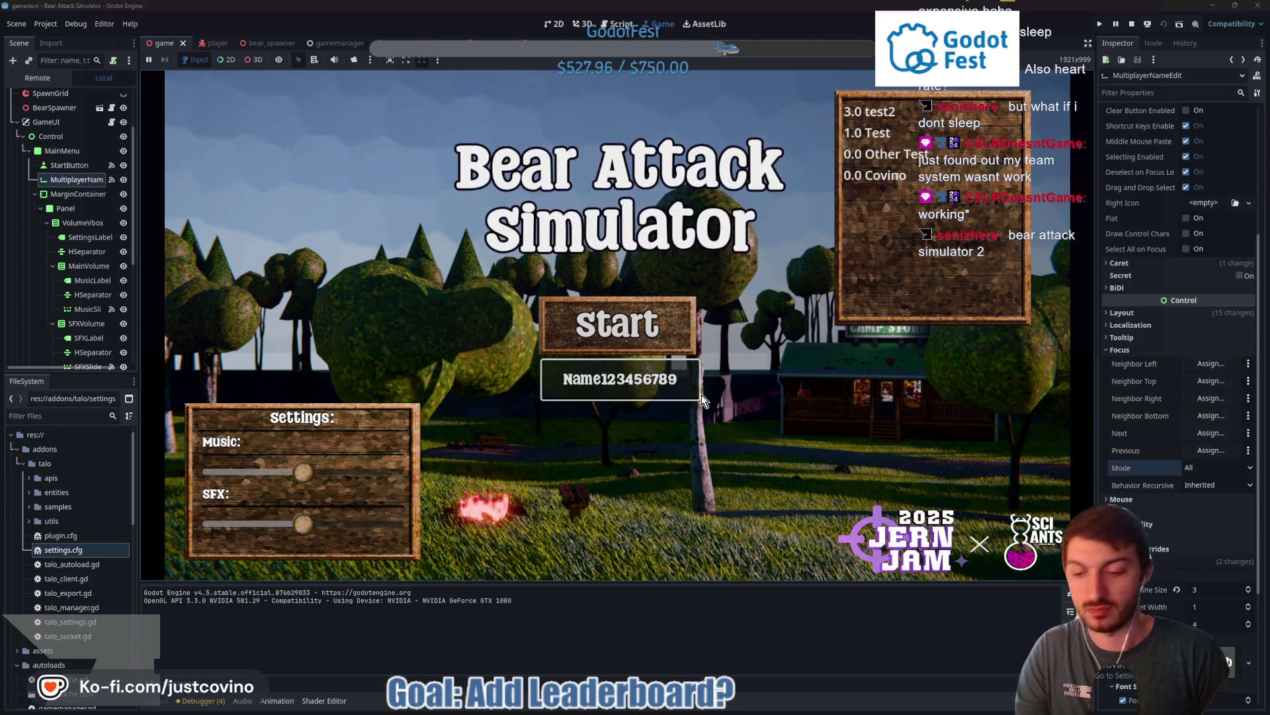
text(111213)
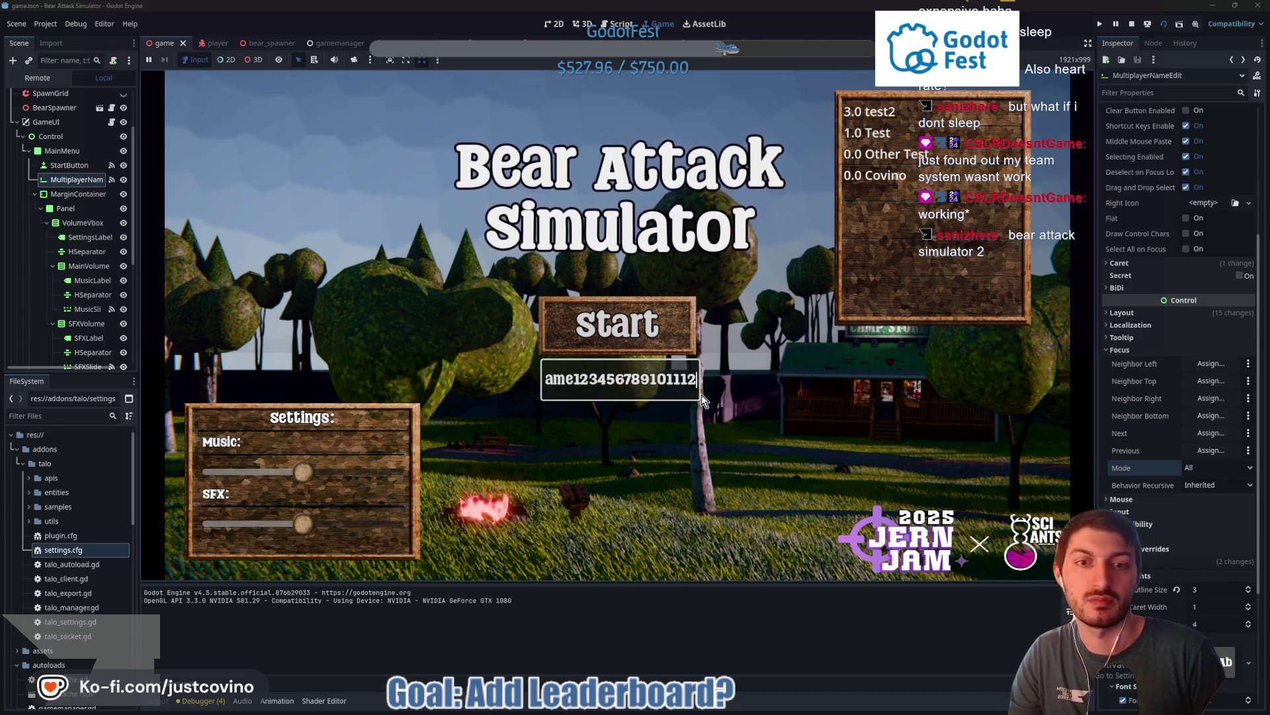
text(1415)
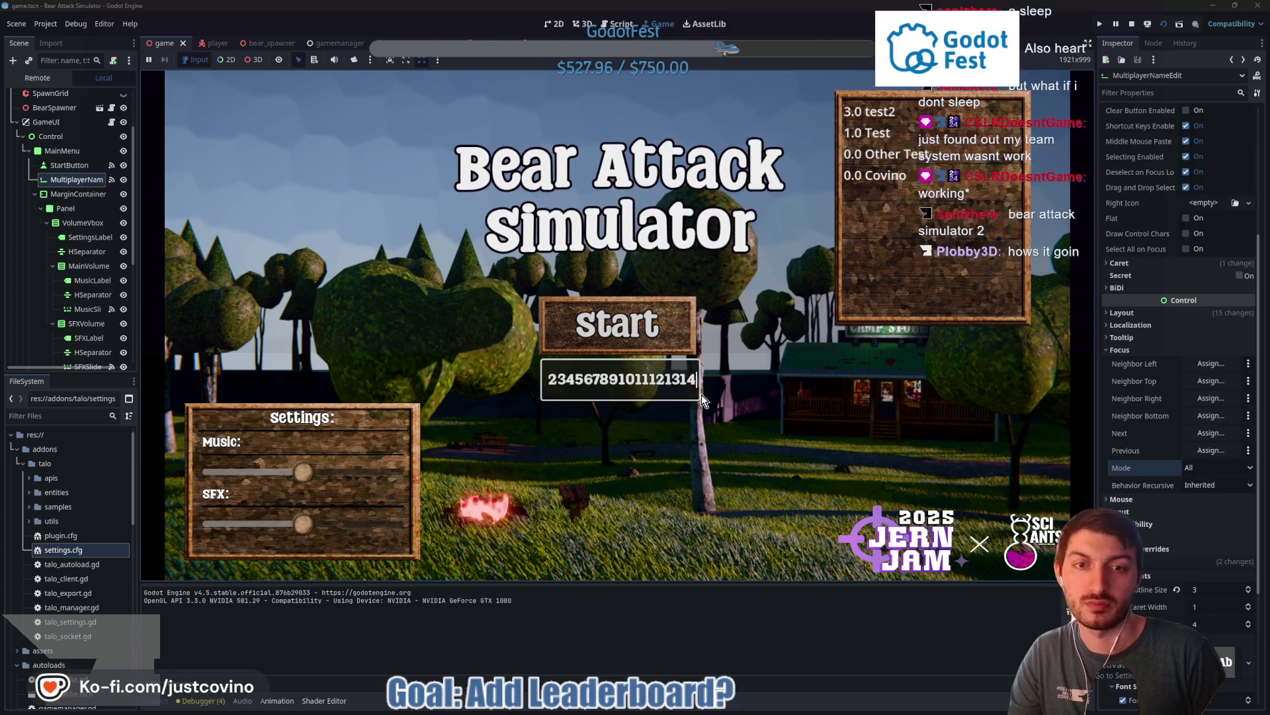
text(16)
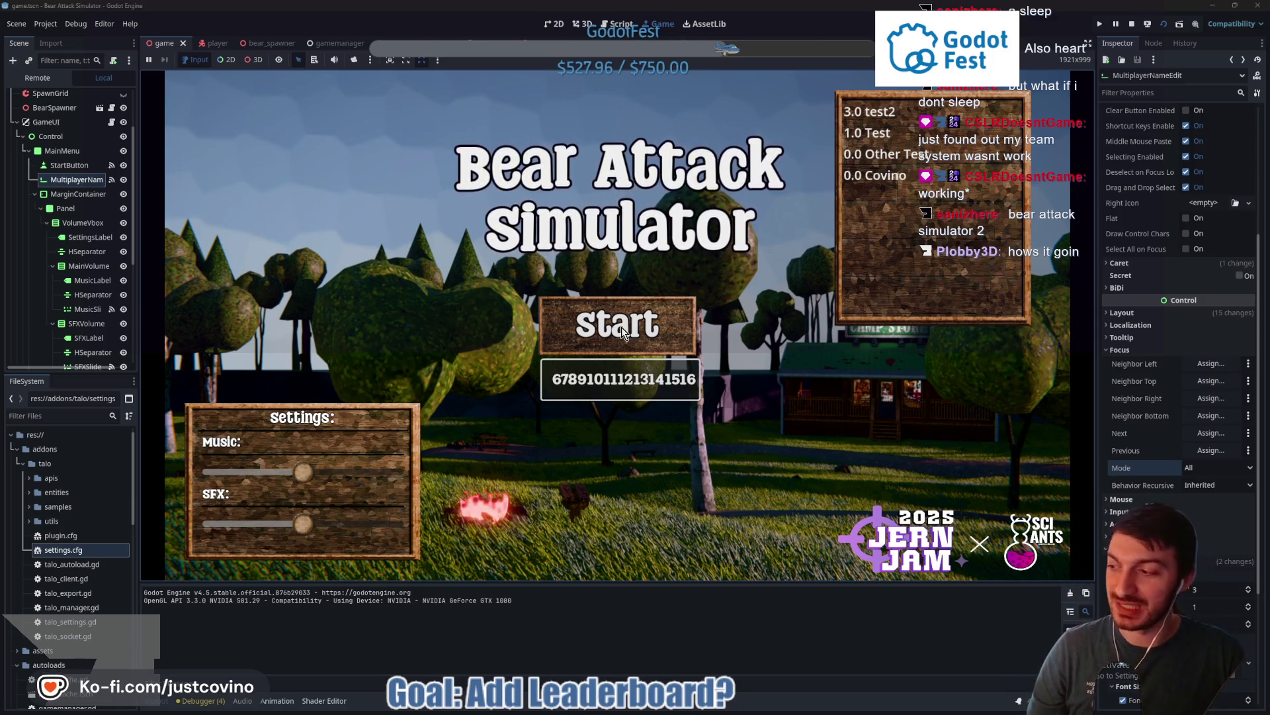
click(621, 327)
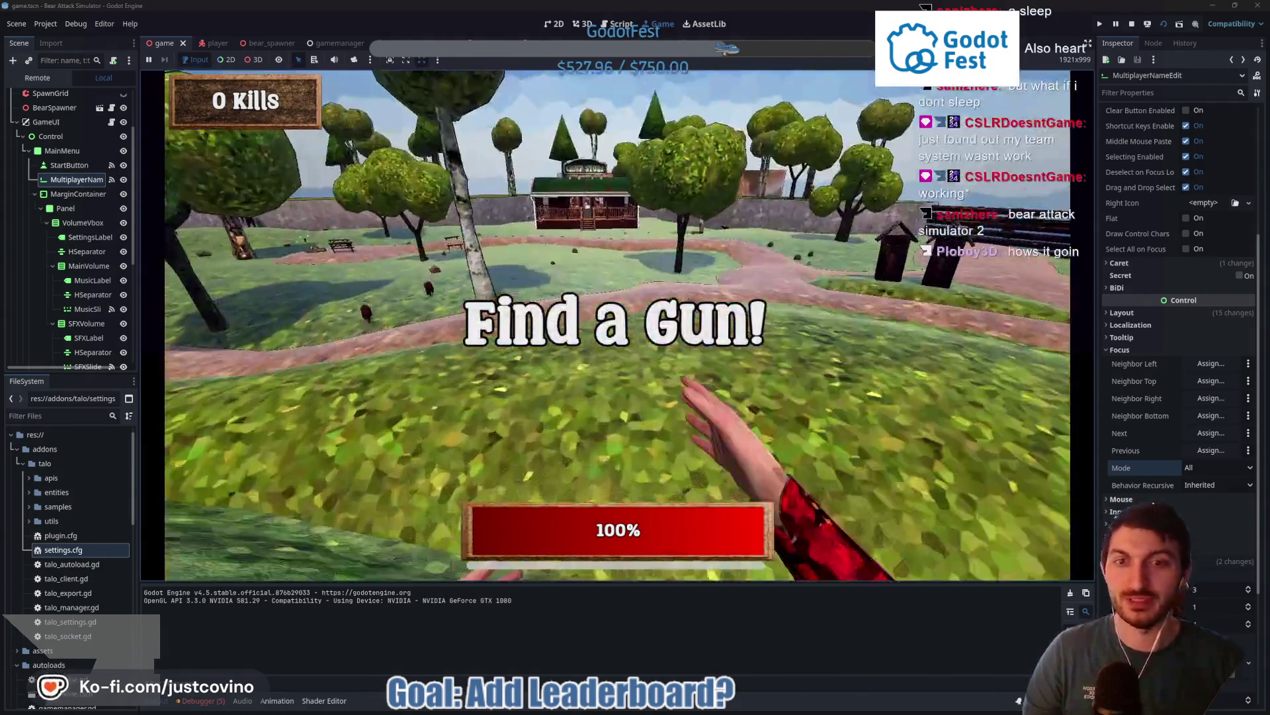
Walk up to the Camp Store porch and punch two bears
mouse_move(618, 325)
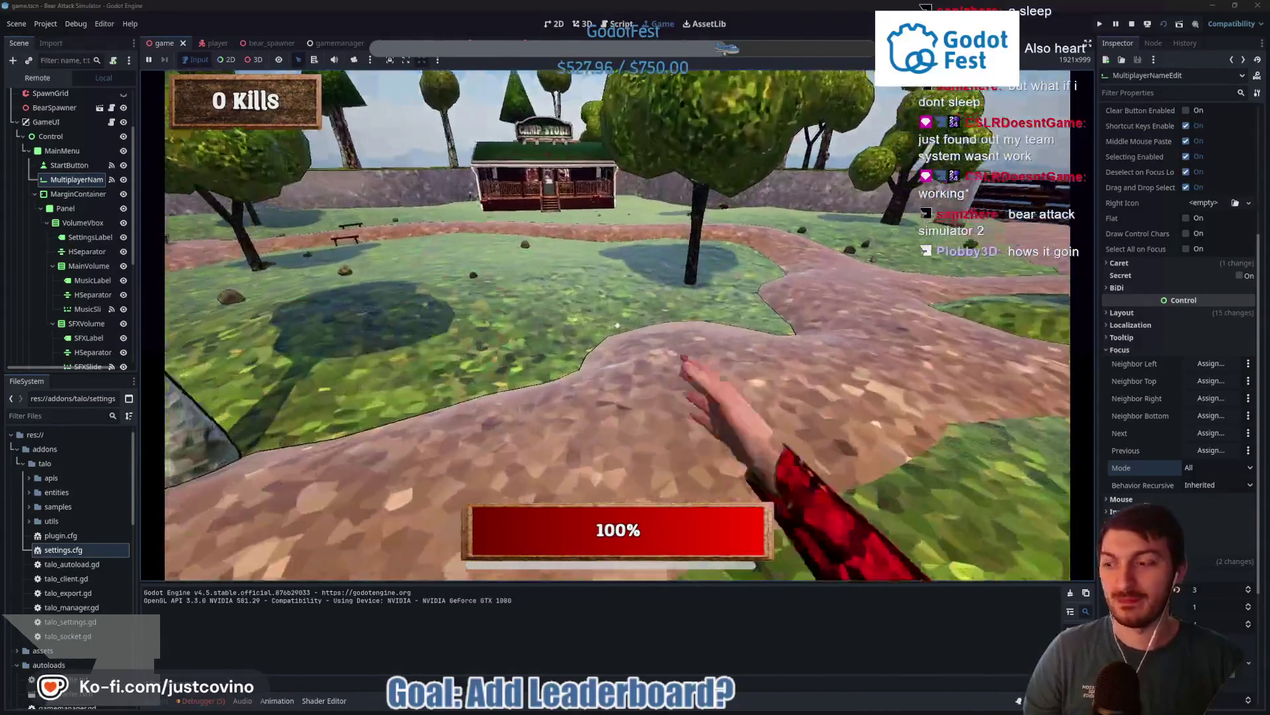
key(shift+w)
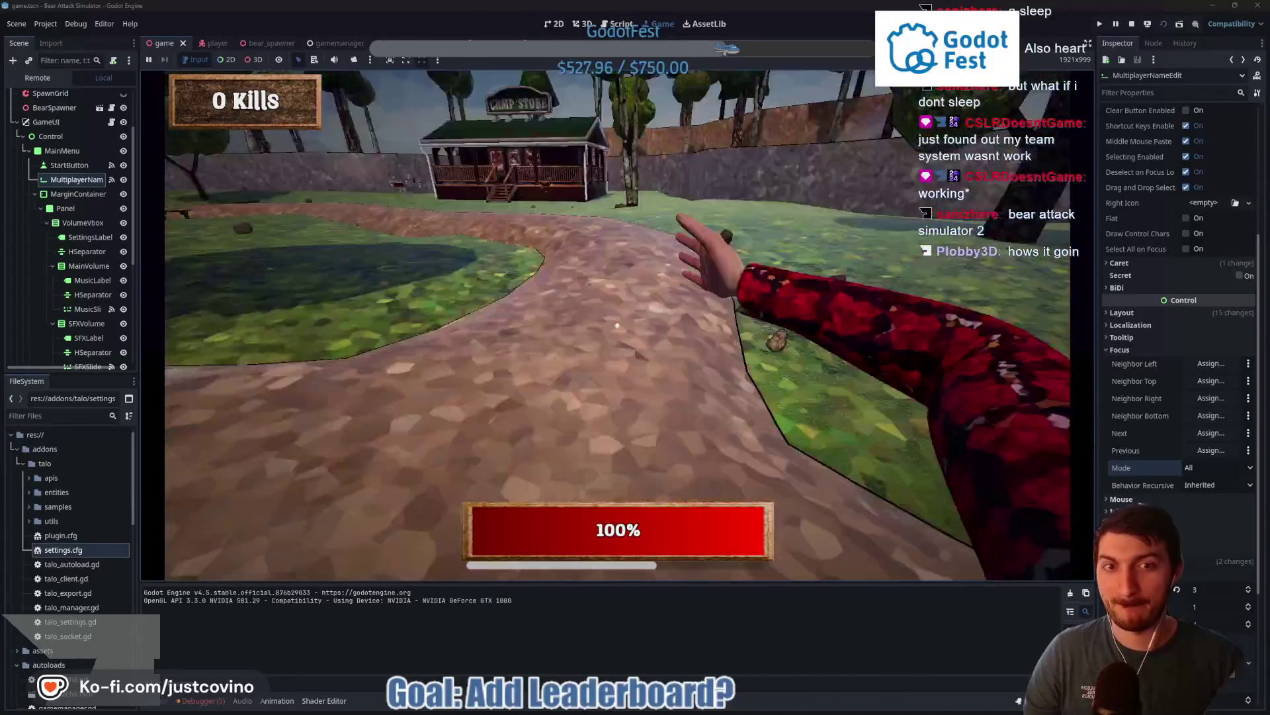
key(shift+w)
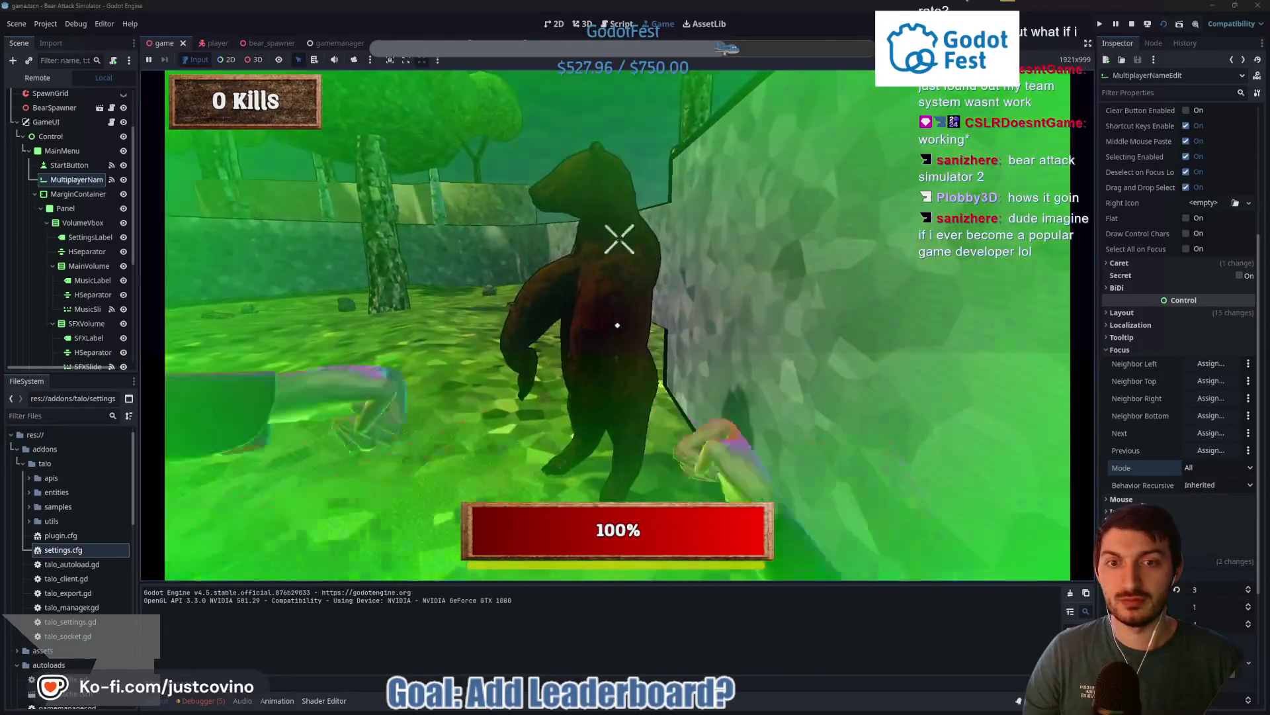
click(617, 325)
click(618, 325)
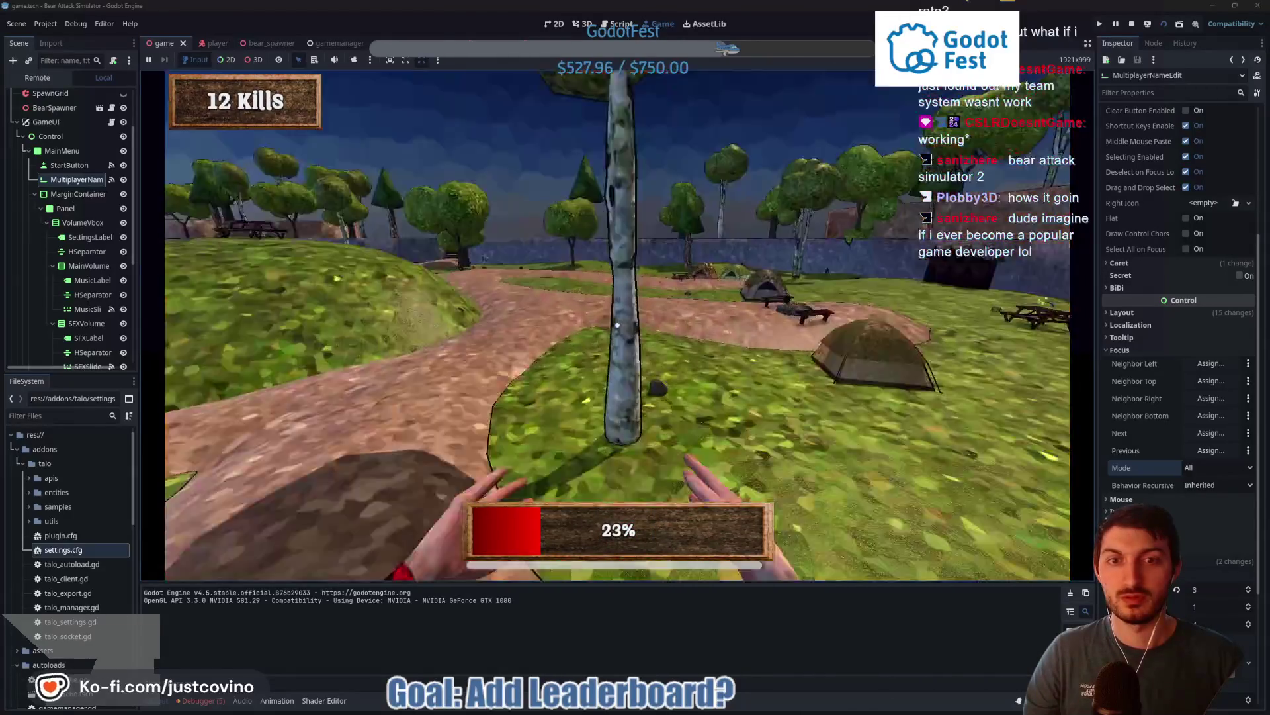
Roam past the cabin and pond, punching another bear, until the Kill Report shows score 16
key(shift+w)
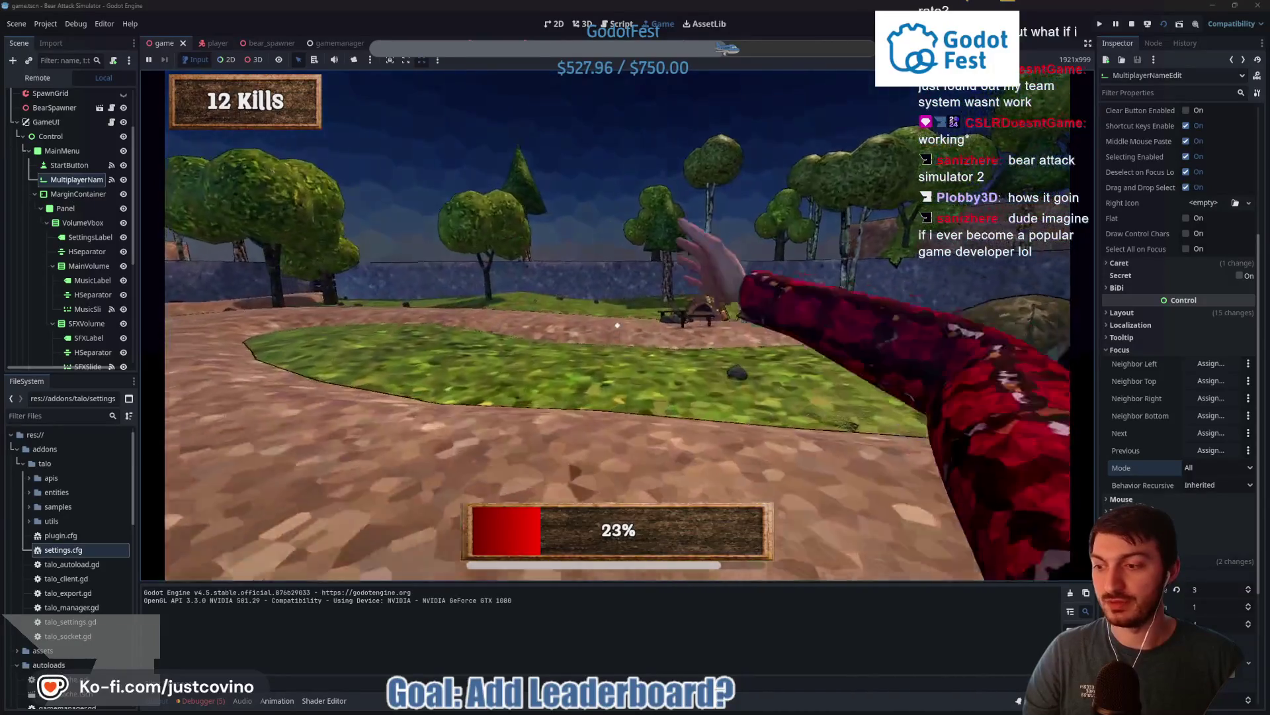
key(w)
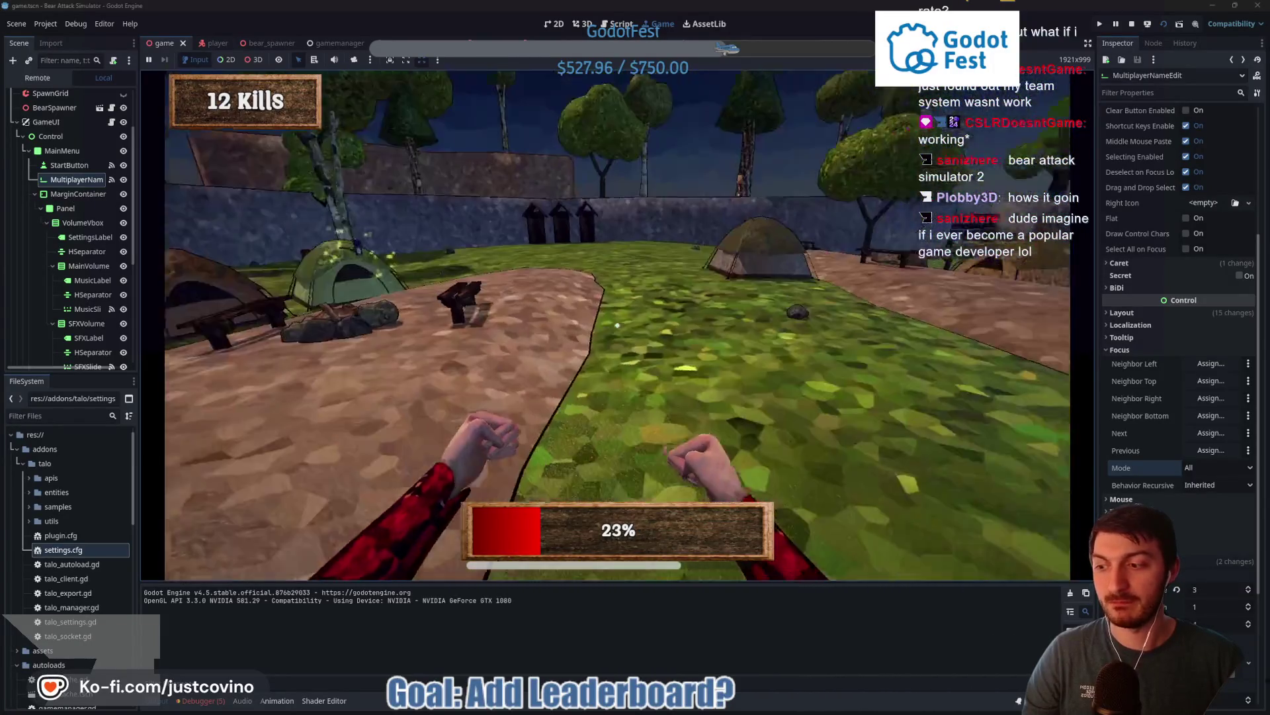
key(shift+w)
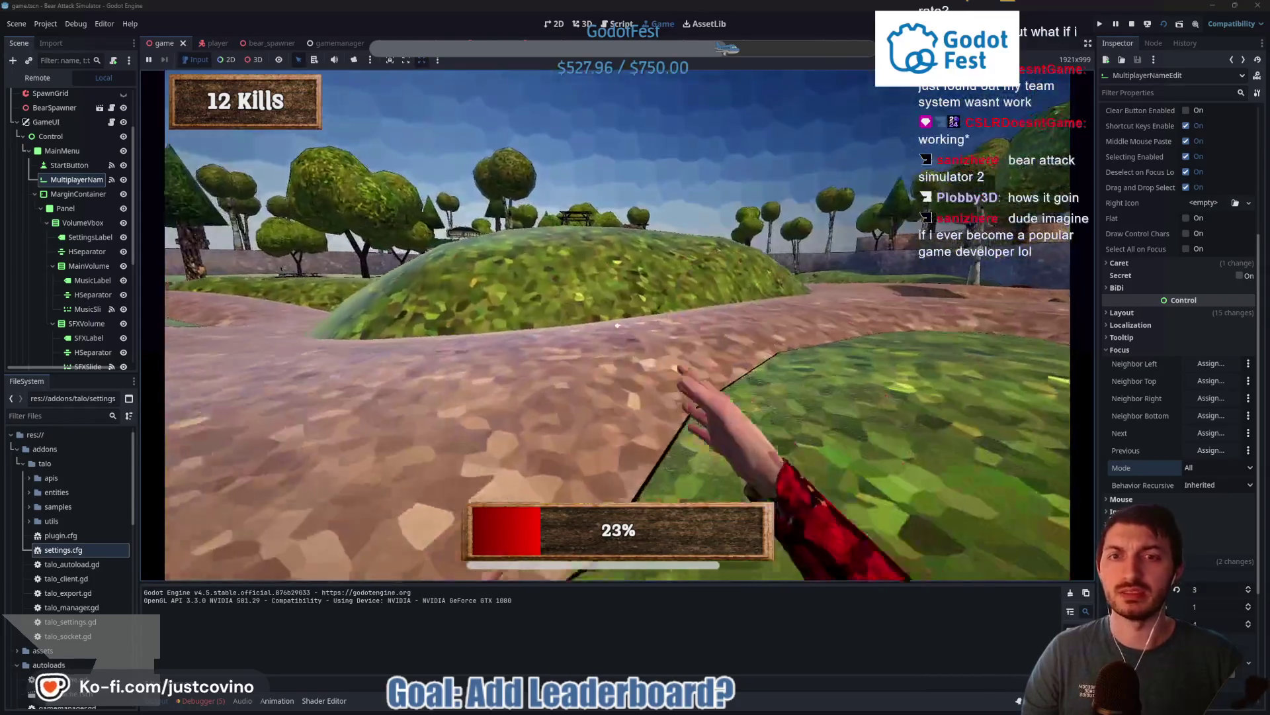
key(shift+w)
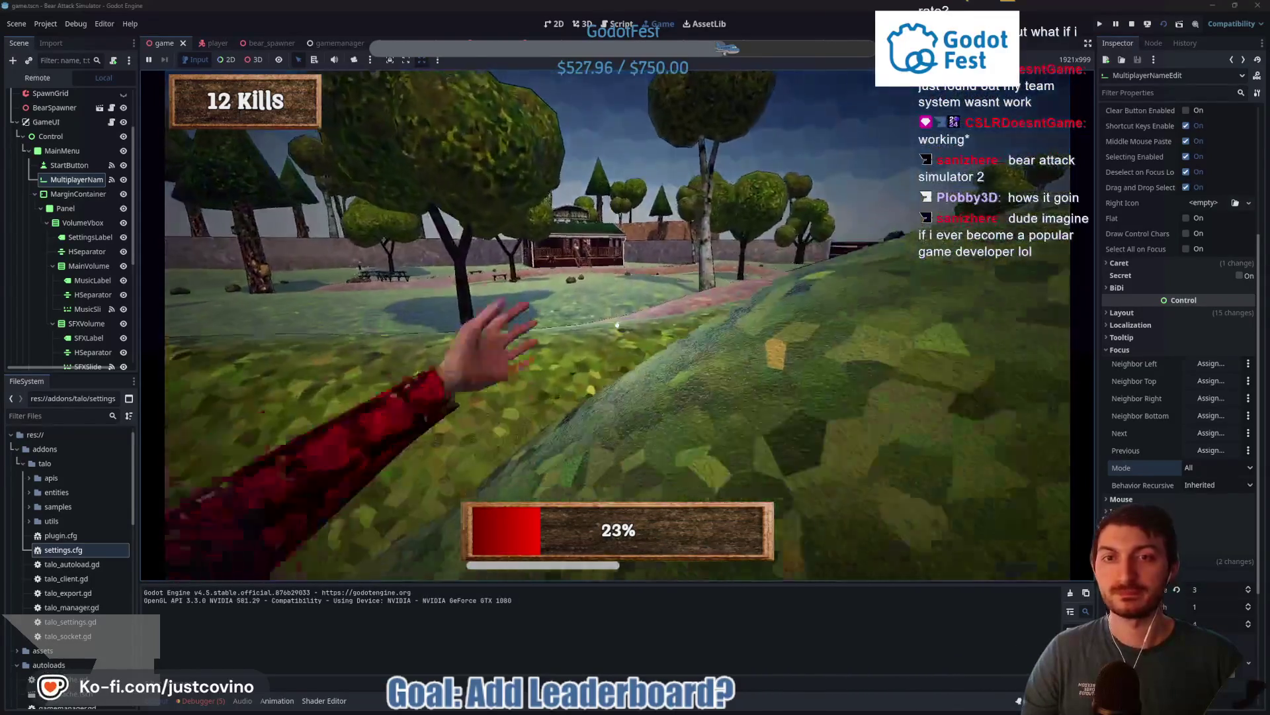
key(shift+w)
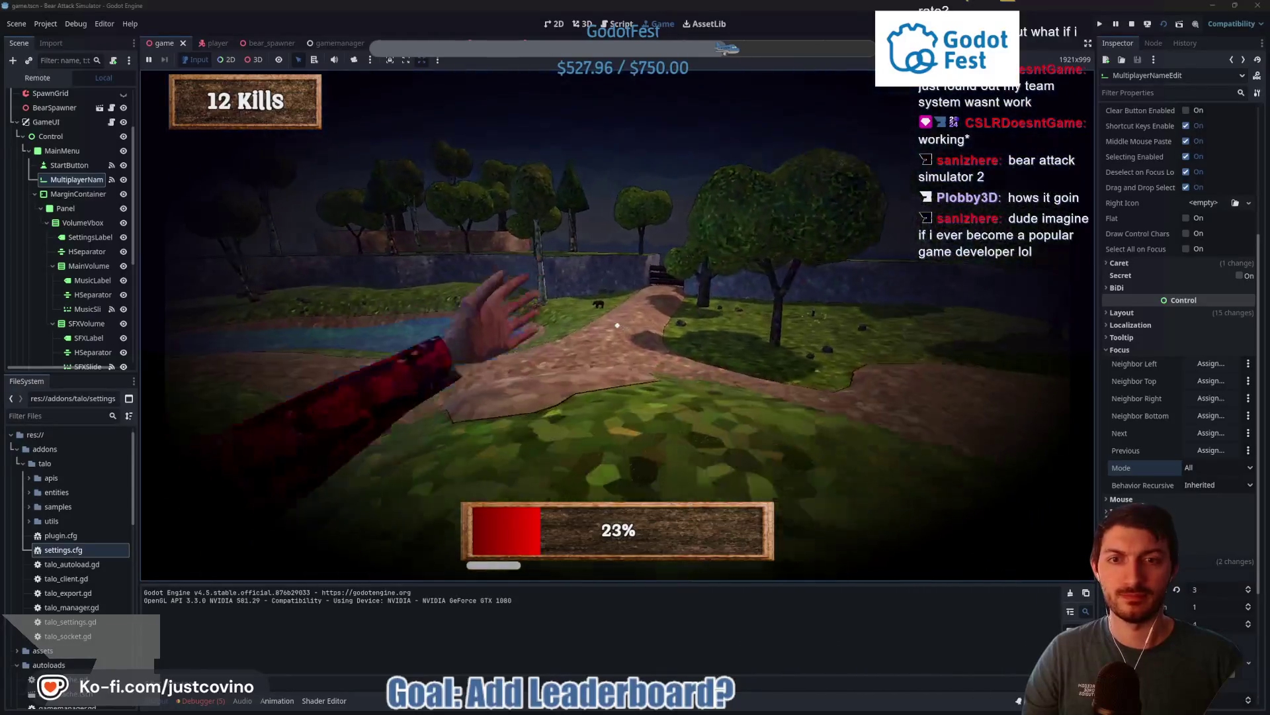
key(w)
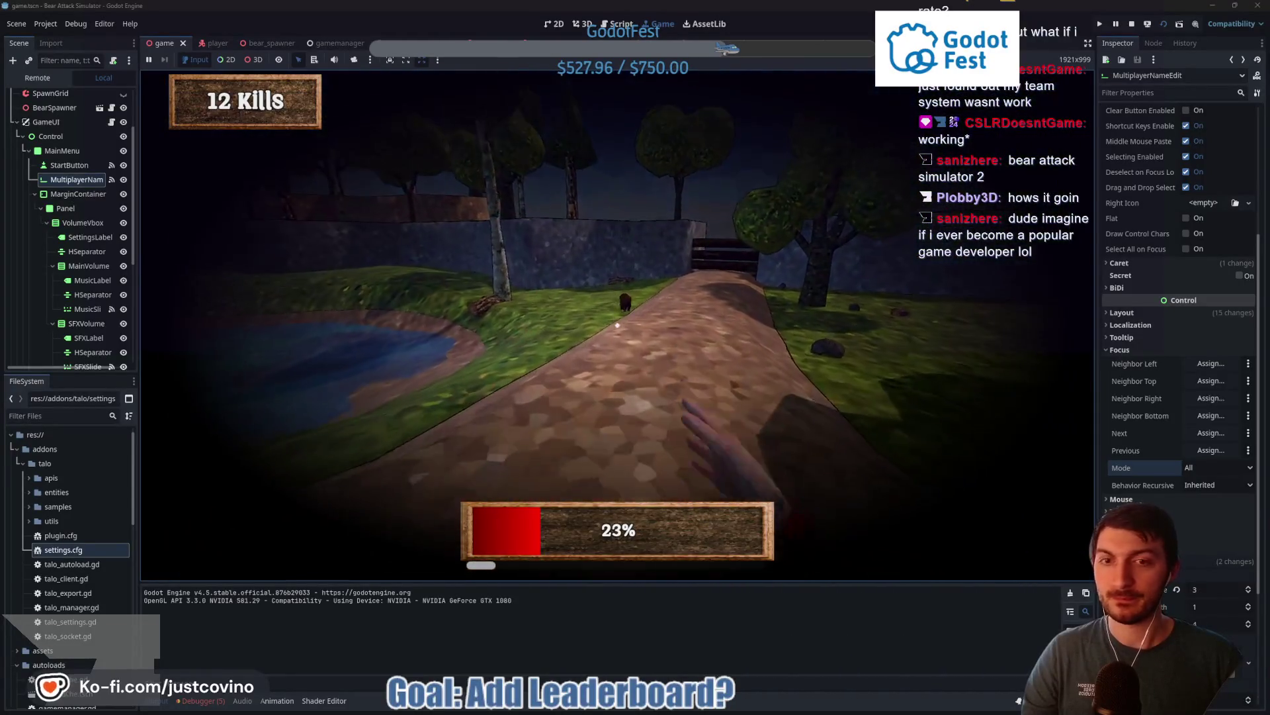
key(shift+w)
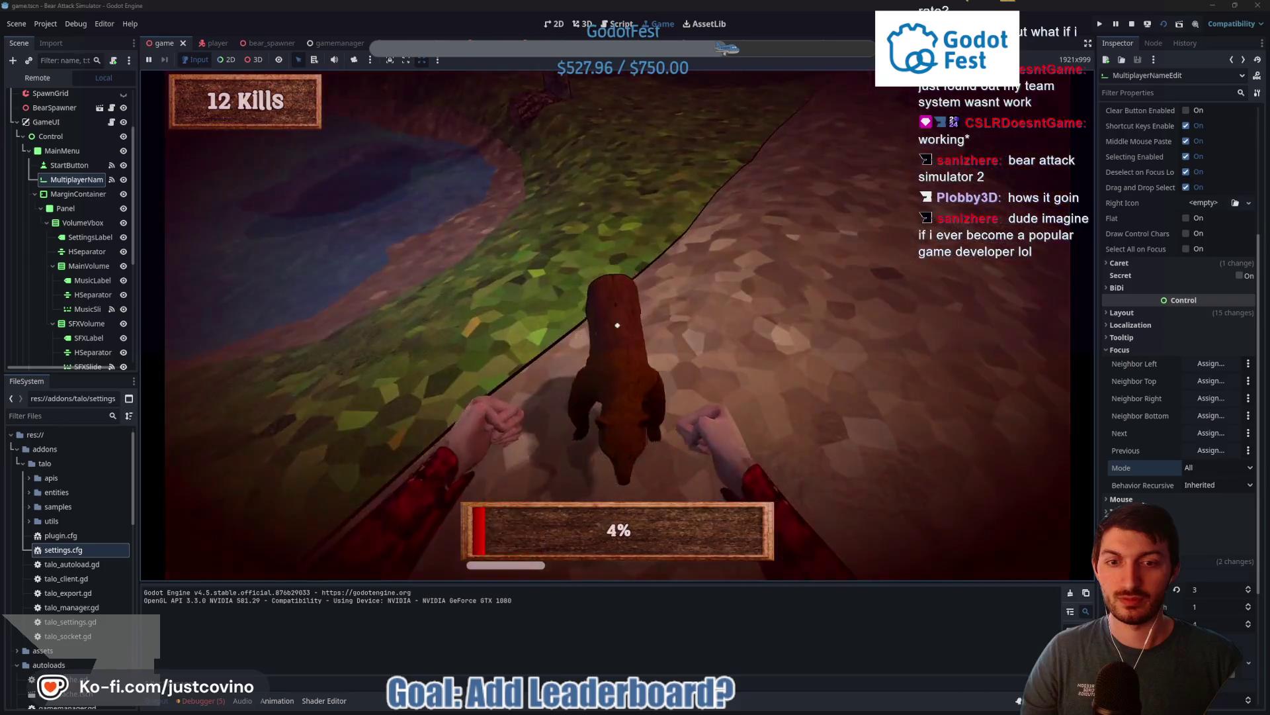
key(w)
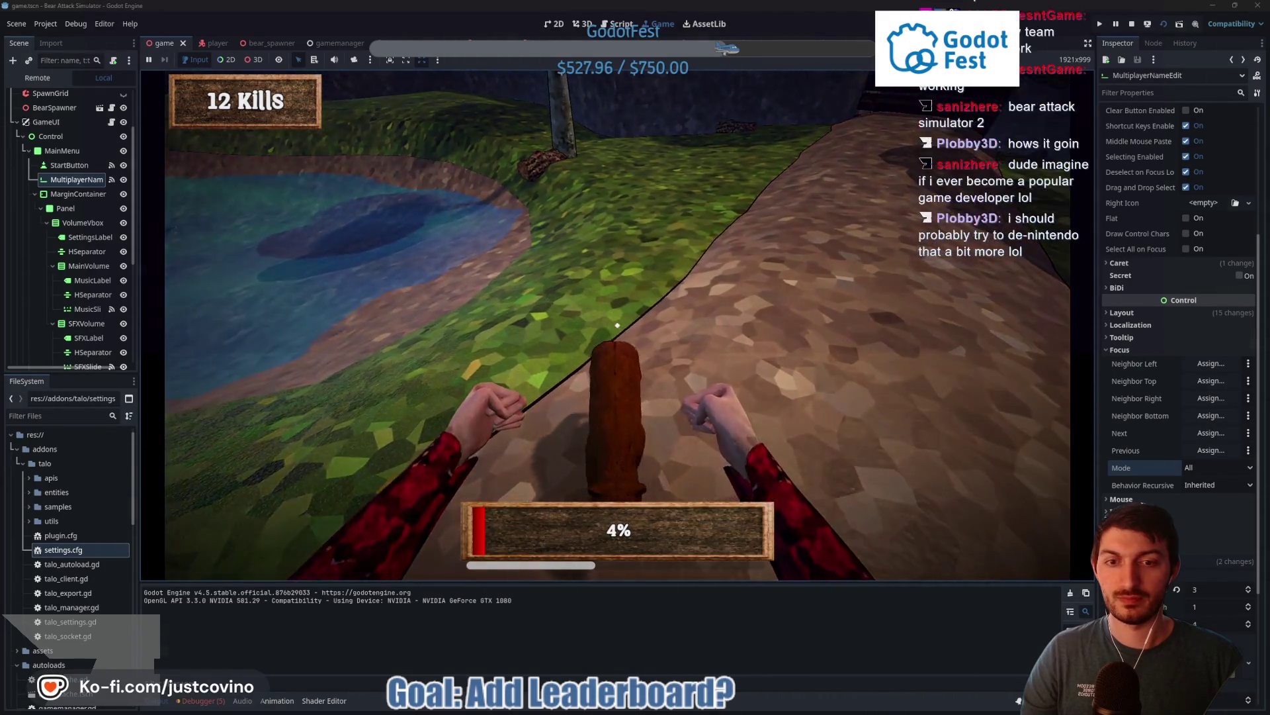
key(w)
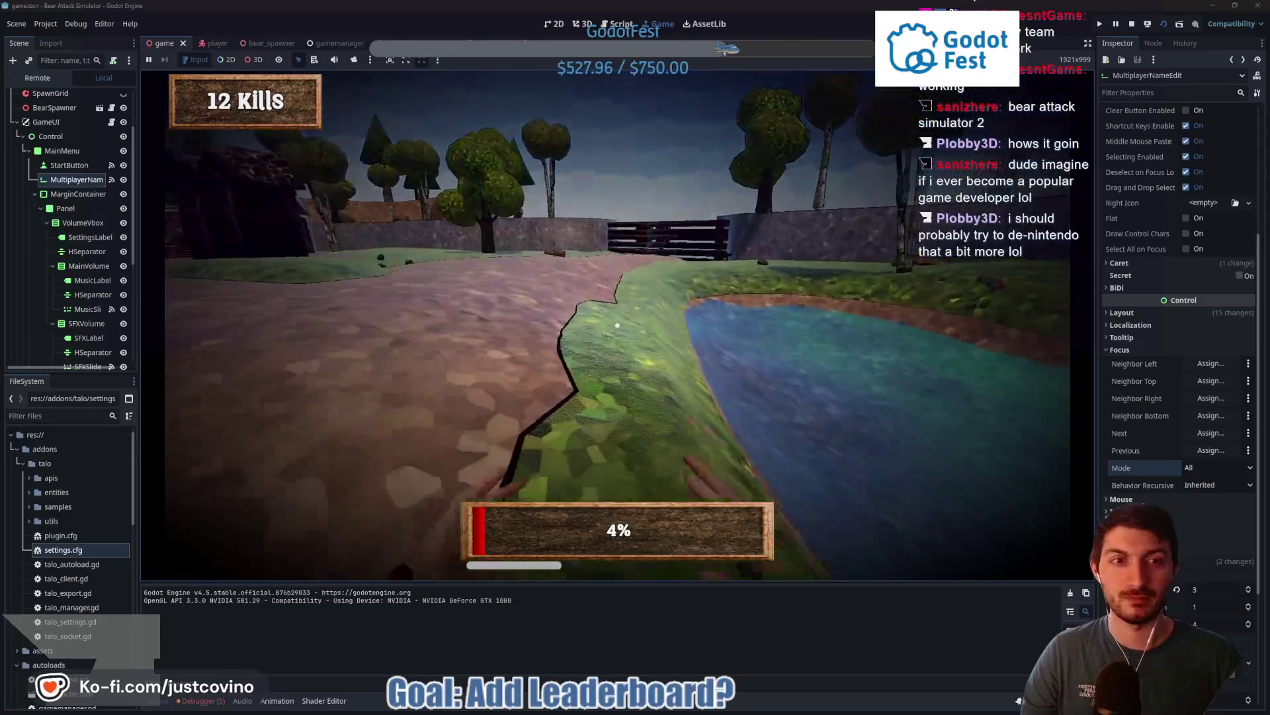
key(w)
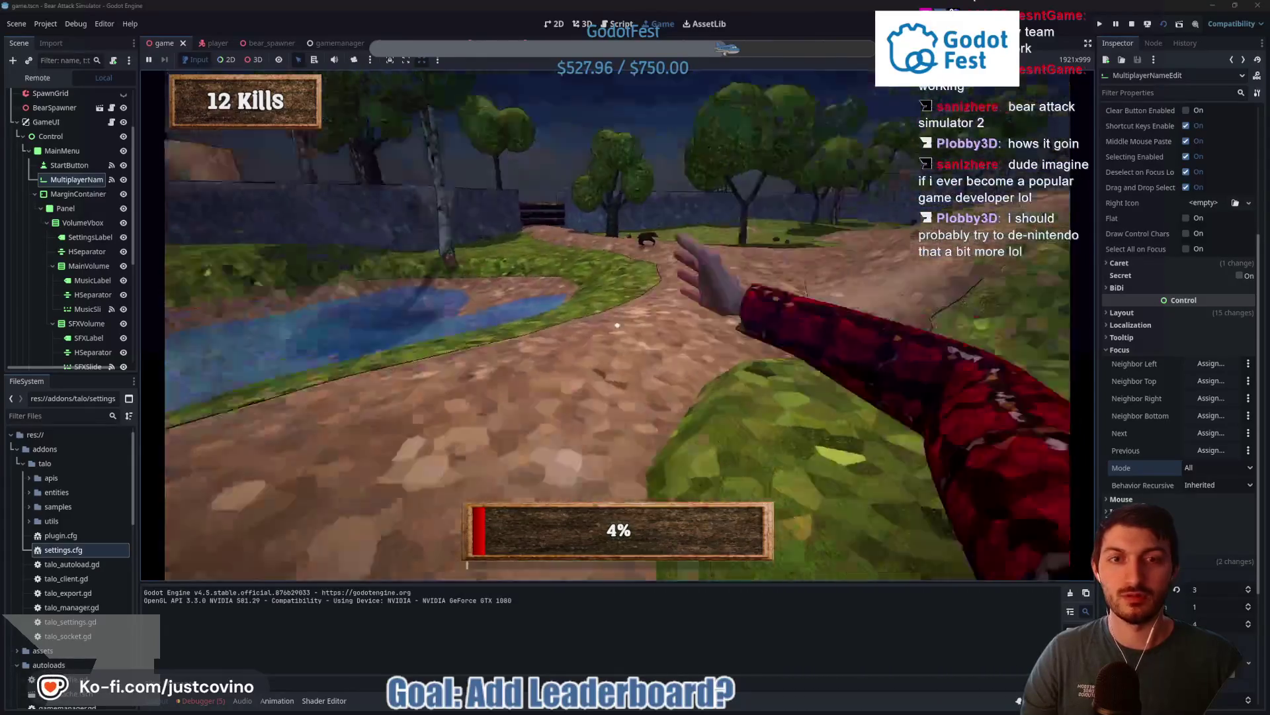
key(w)
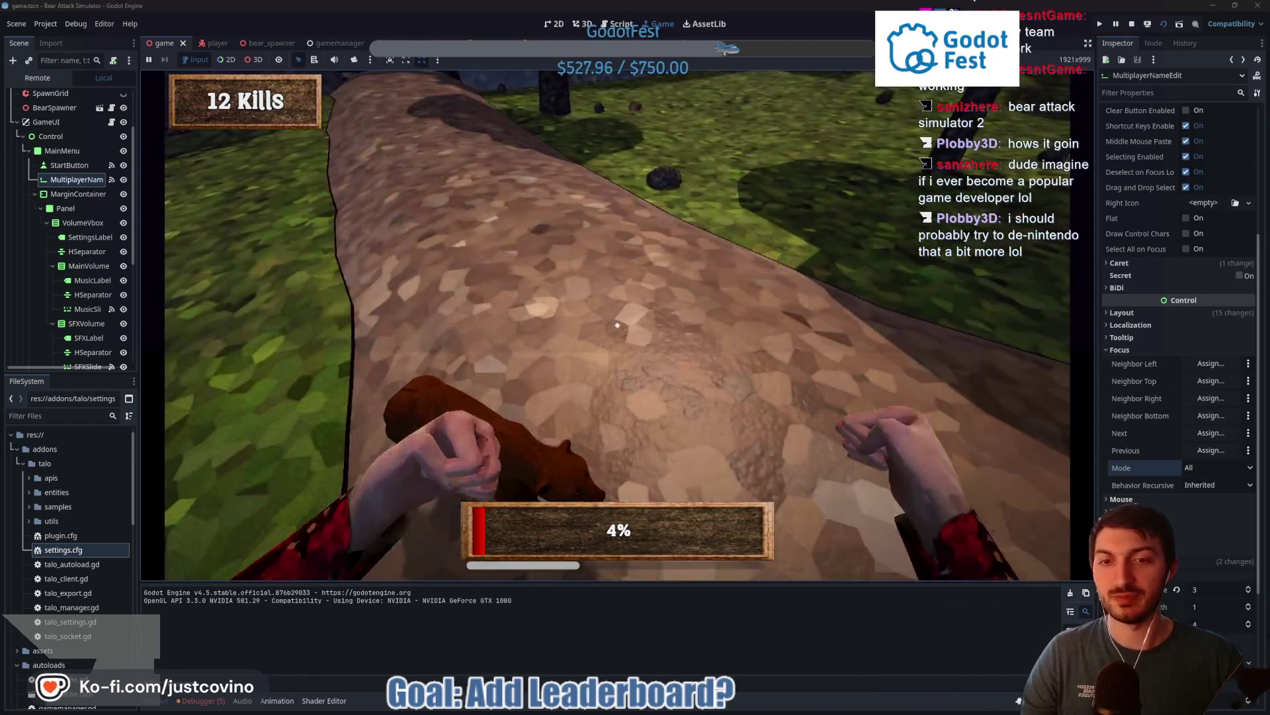
click(617, 324)
key(w)
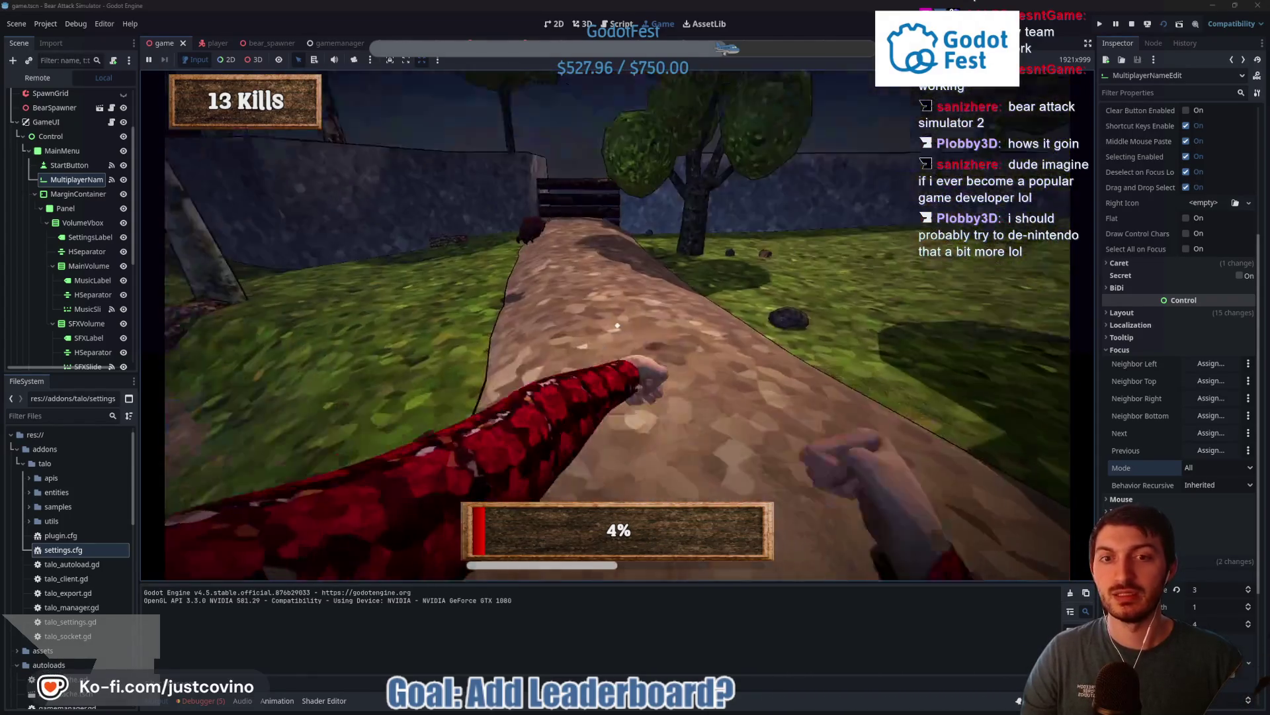
key(w)
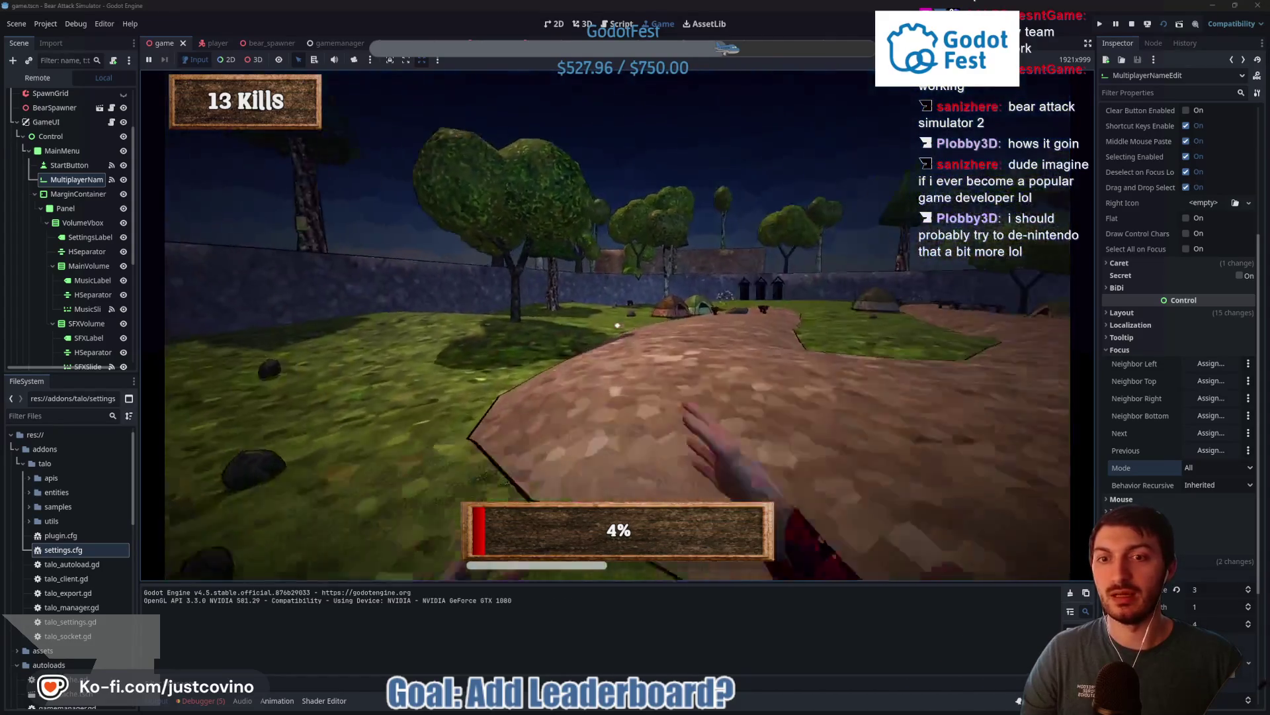
key(w)
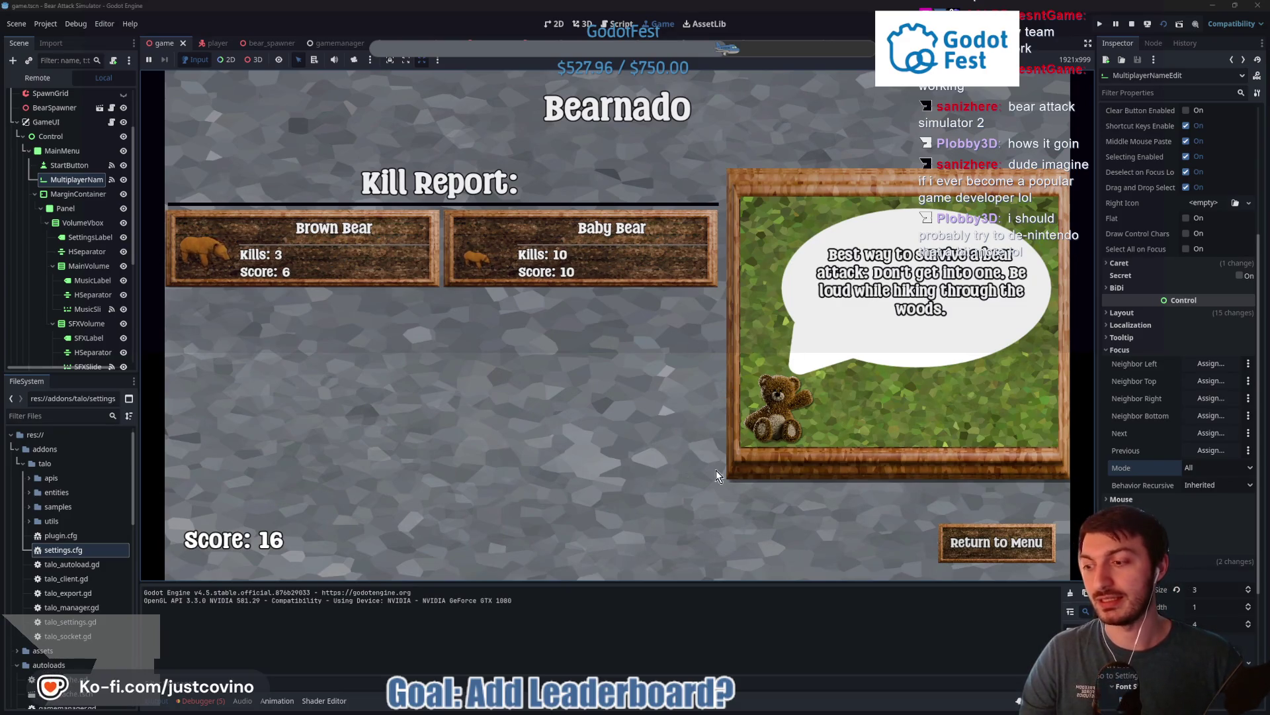
Return to the menu, check the 16-point leaderboard entry, lower the music, and stop the game
click(986, 550)
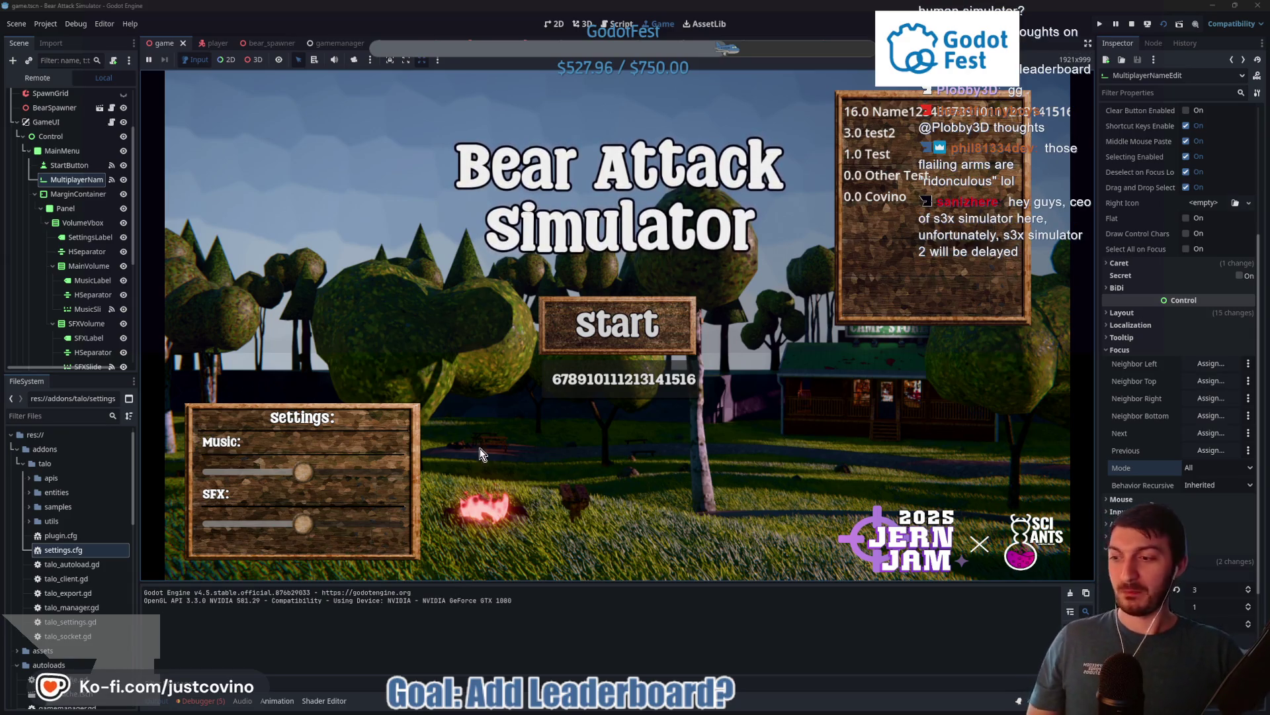
drag(303, 471, 248, 472)
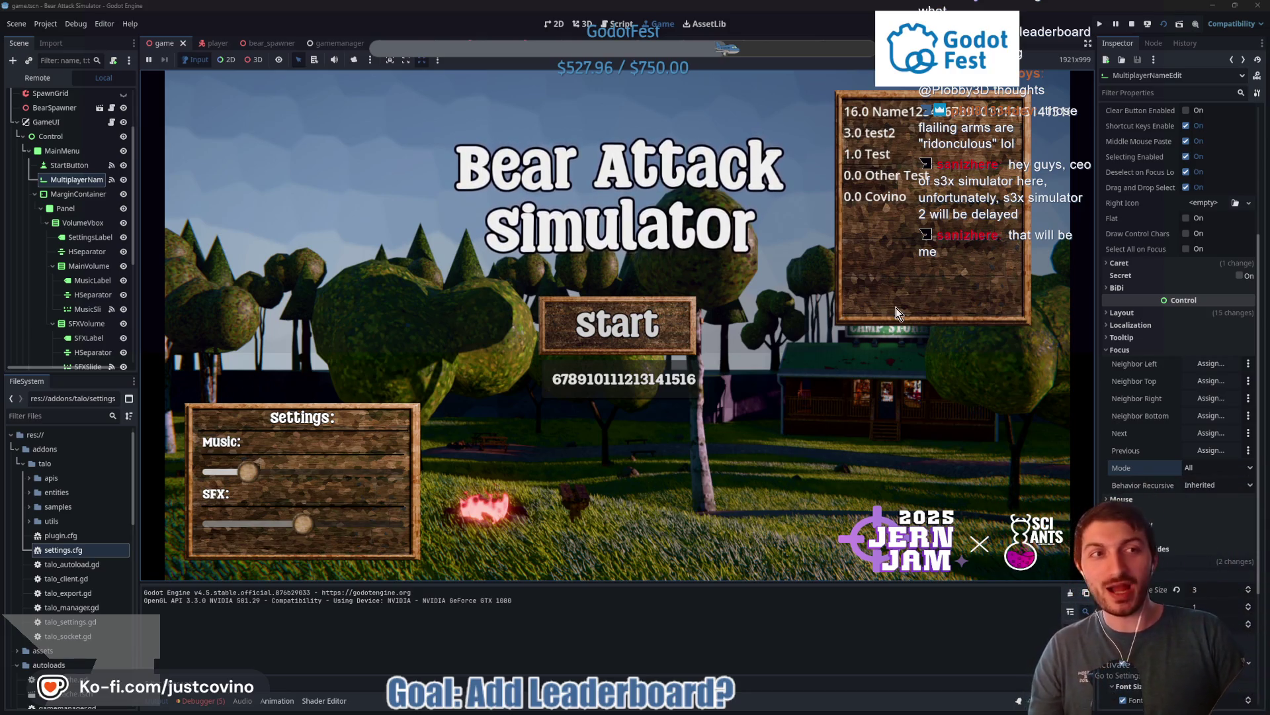
click(1131, 24)
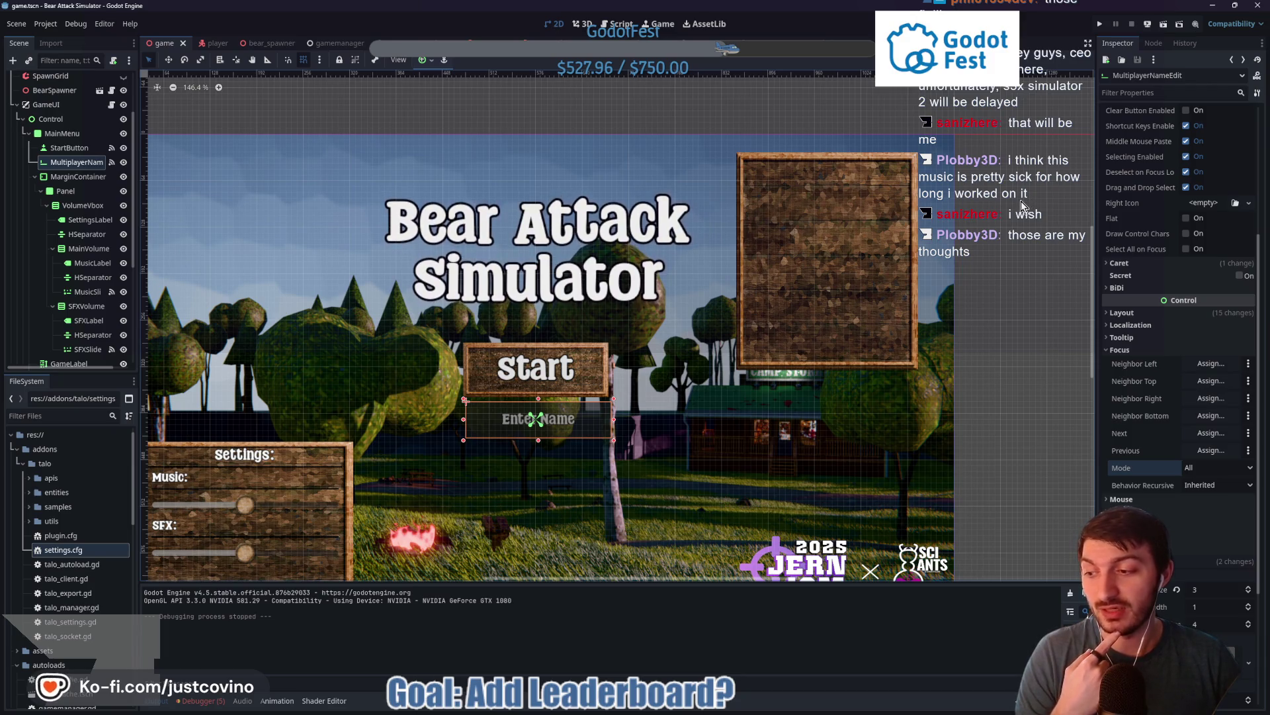
Set MultiplayerNameEdit's LineEdit Max Length to 12 and save the main scene with Ctrl+S
click(1138, 287)
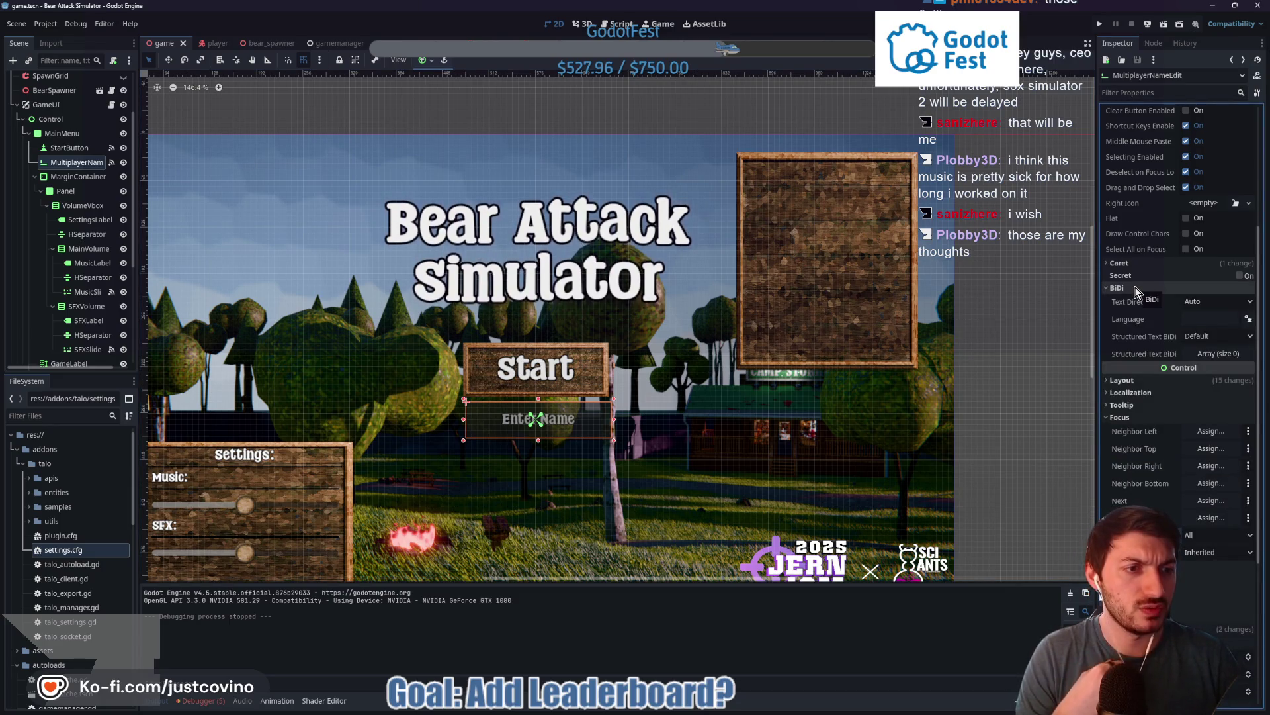
click(1136, 288)
scroll(1159, 294, up, 3)
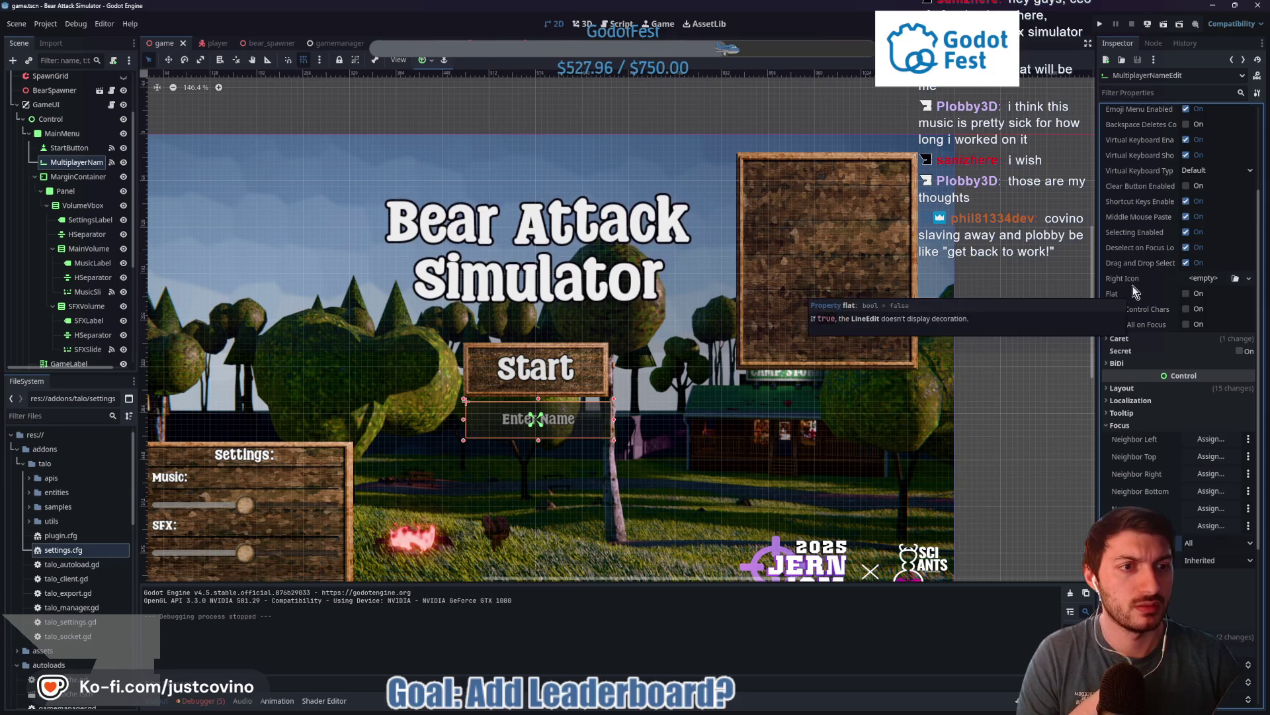
scroll(1141, 265, up, 5)
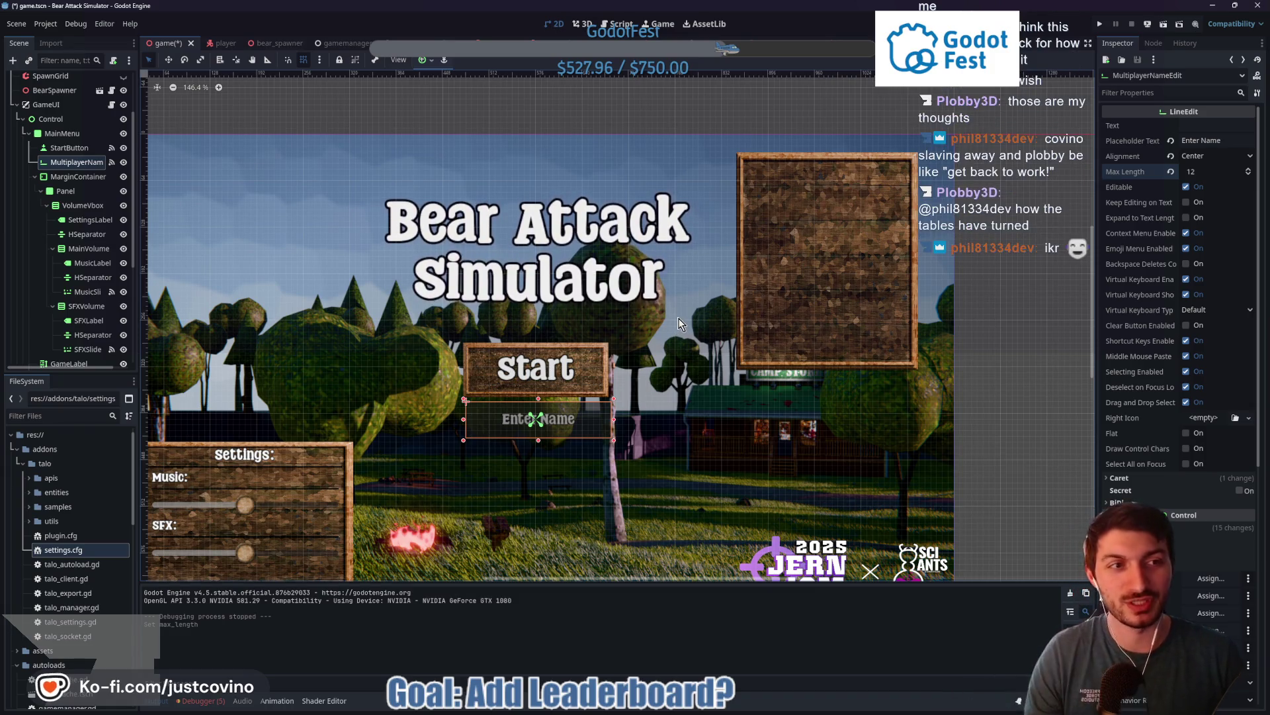
key(ctrl+s)
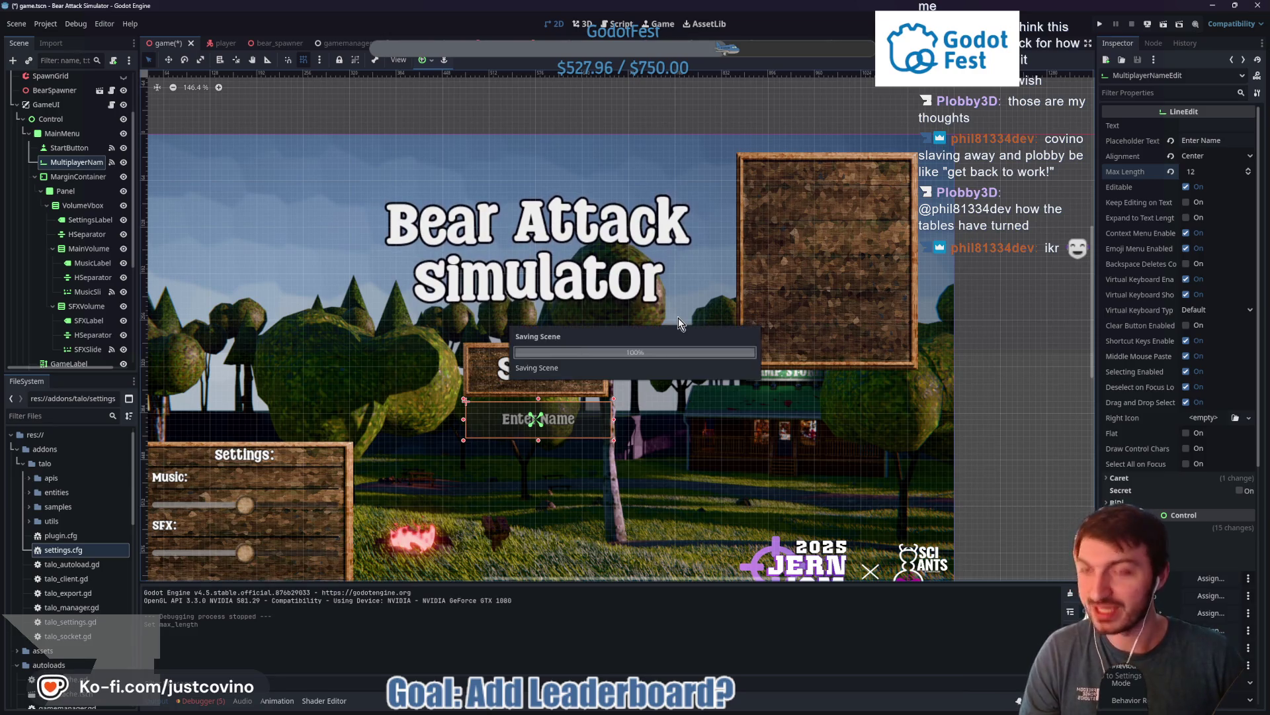
click(707, 710)
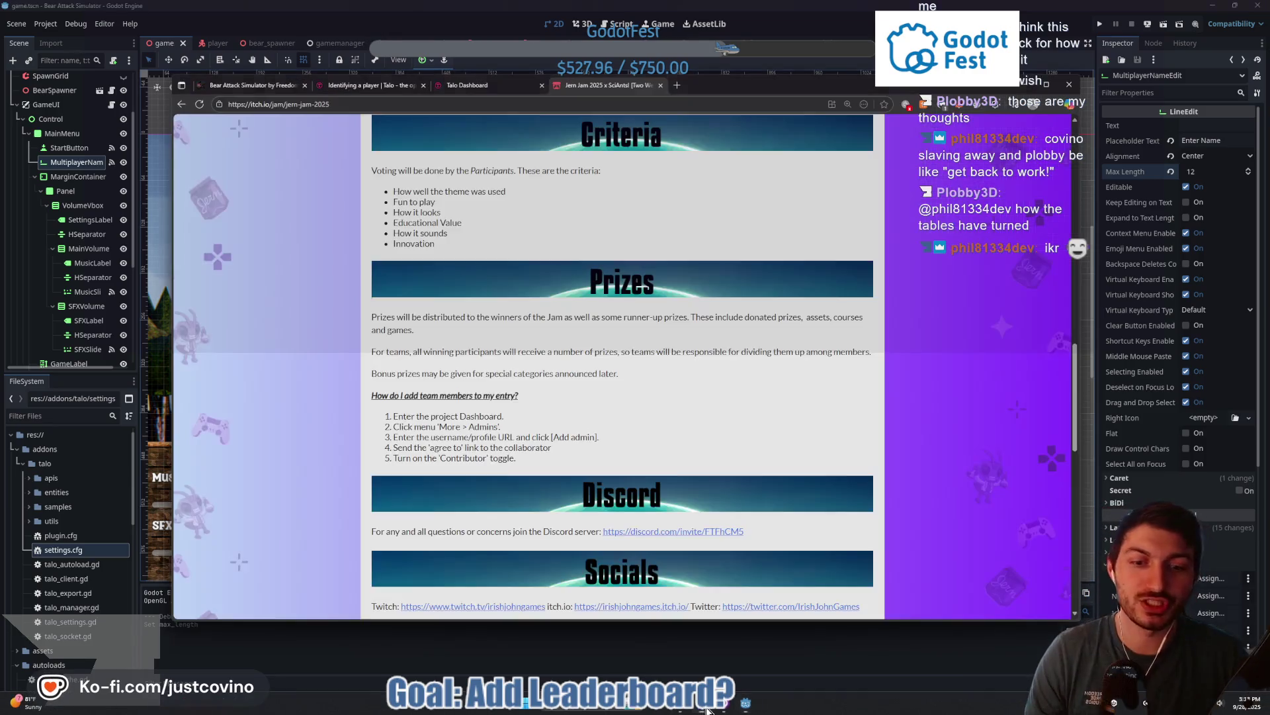
Check the Bears Defeated leaderboard and Talo player-identification docs, then return to the Godot editor
key(ctrl+shift+Tab)
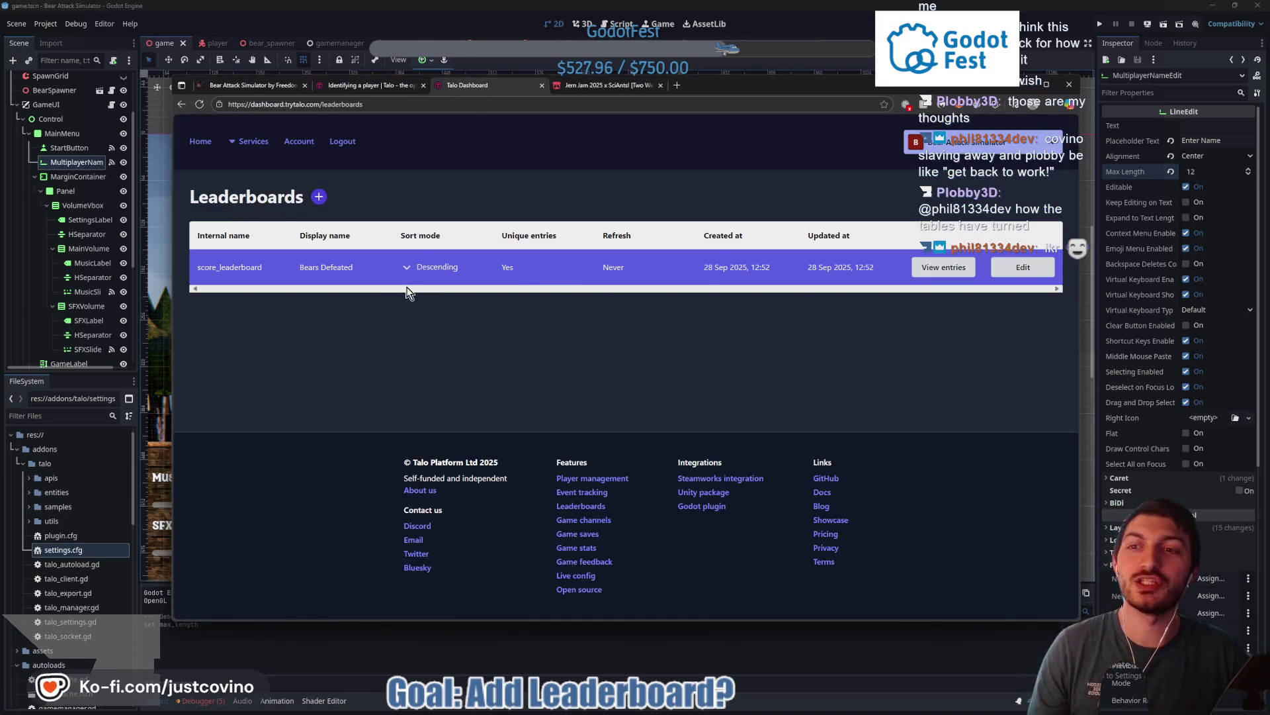
click(959, 269)
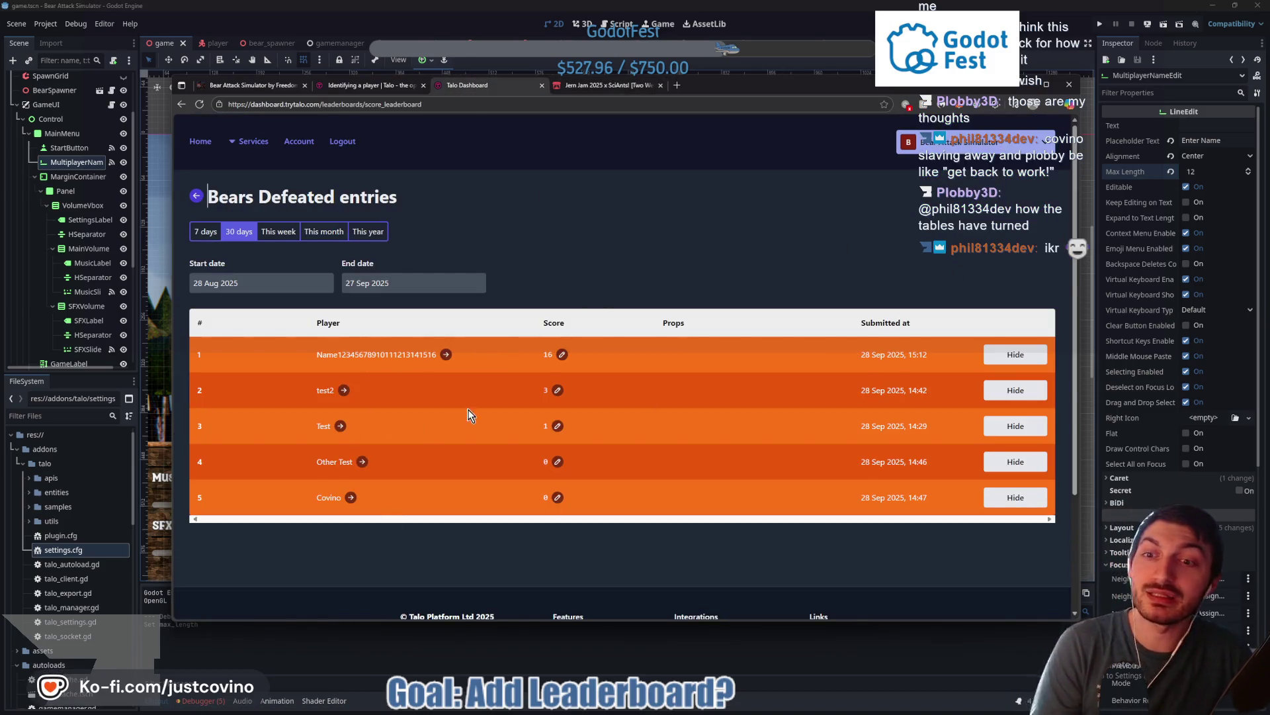
click(364, 86)
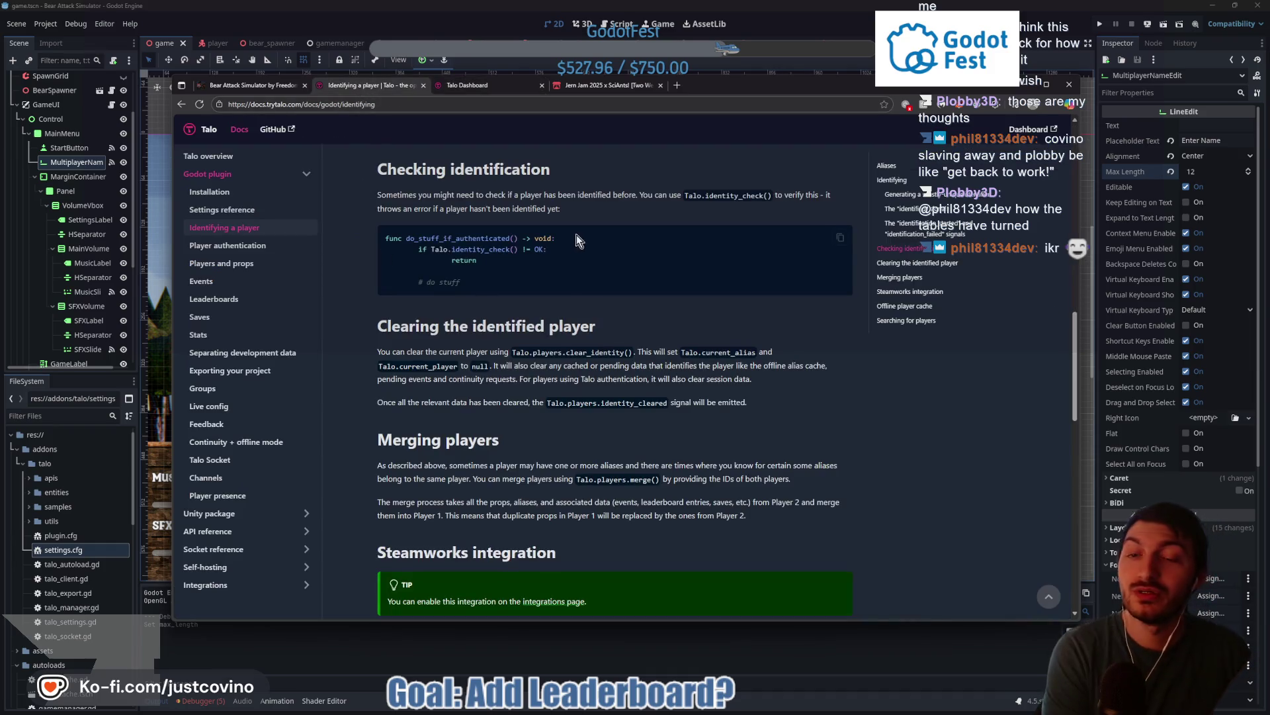
scroll(576, 241, down, 3)
scroll(524, 323, up, 3)
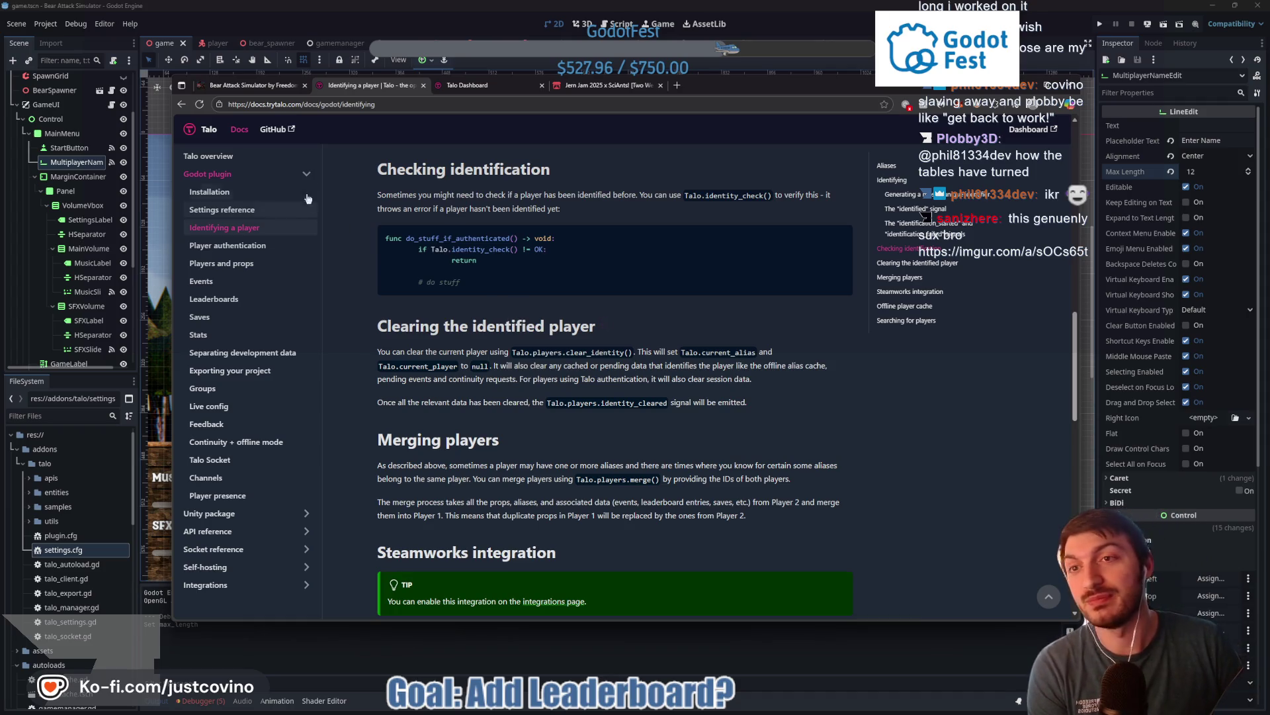
key(alt+Tab)
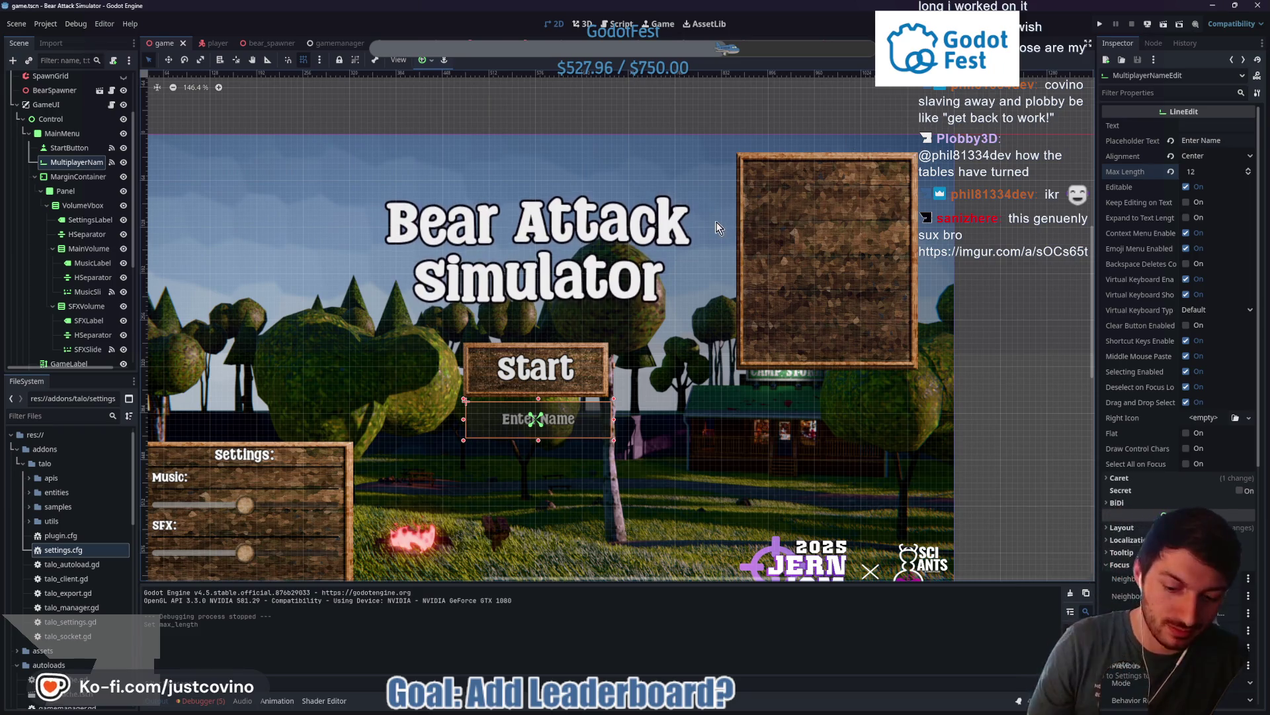
Run the game and test the capped name field with 'ts' and 'testtesttest'
key(F5)
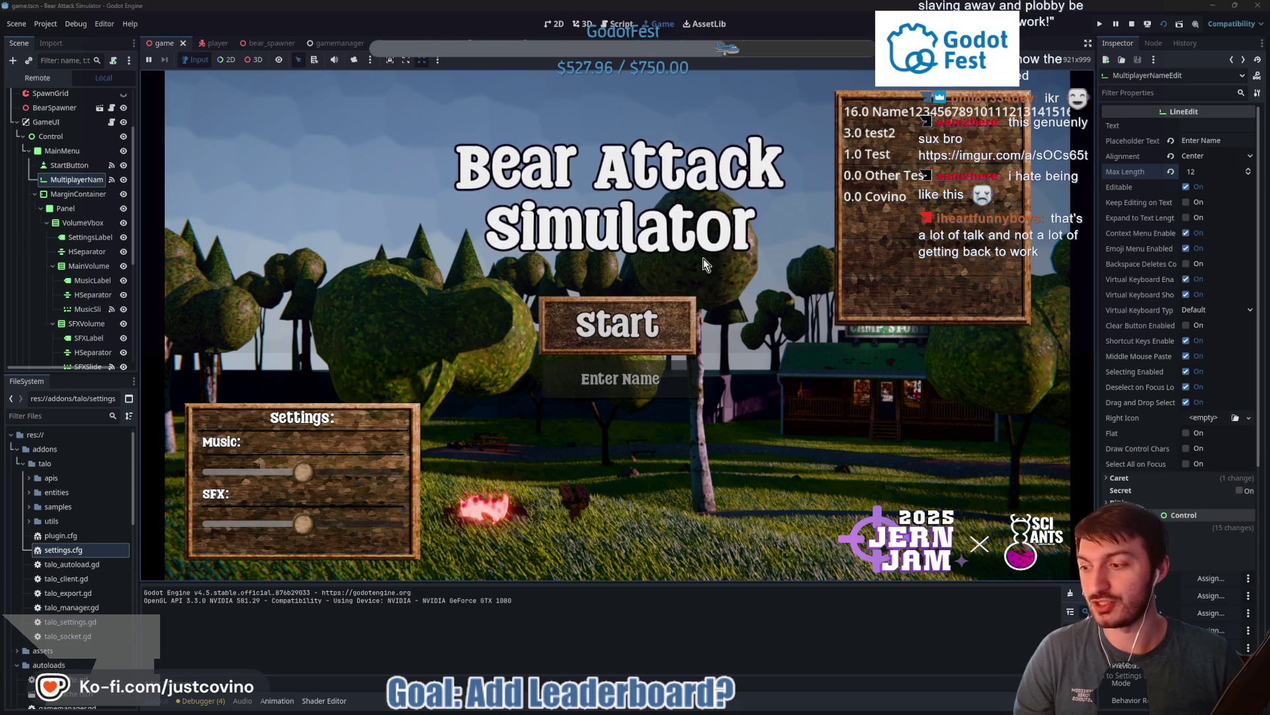
click(600, 377)
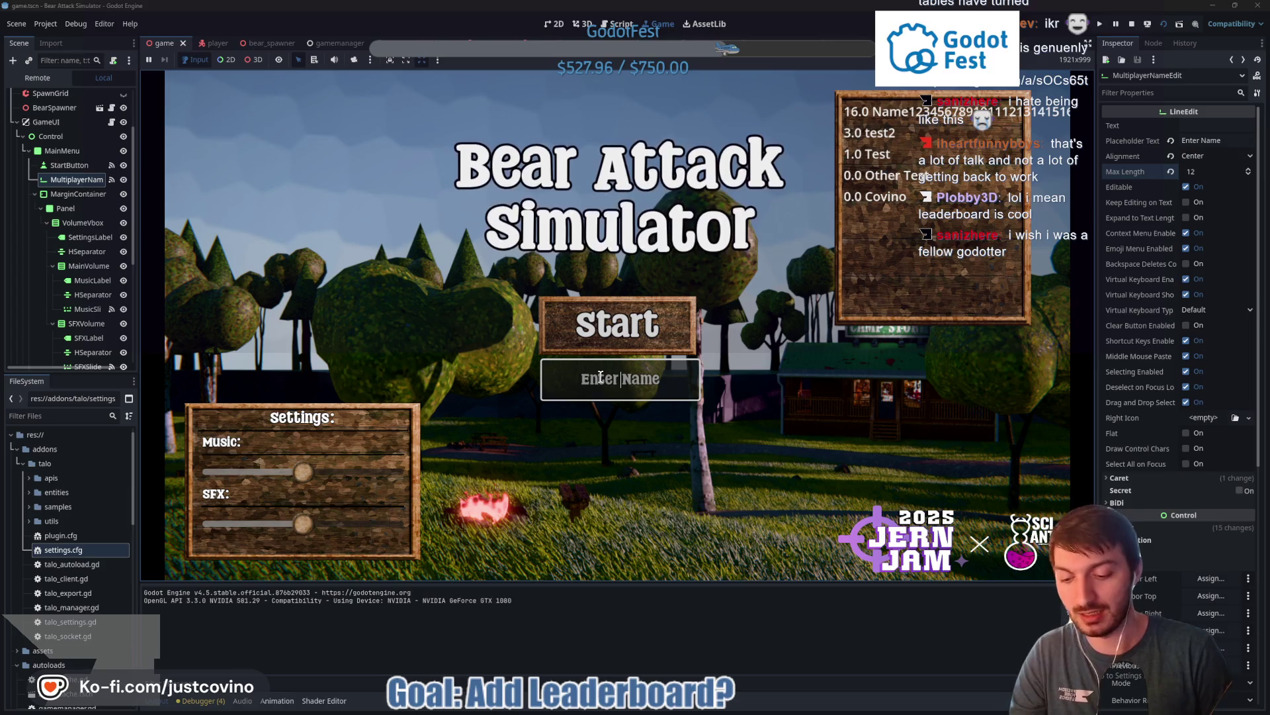
text(ts)
key(BackSpace)
key(BackSpace)
text(testtest)
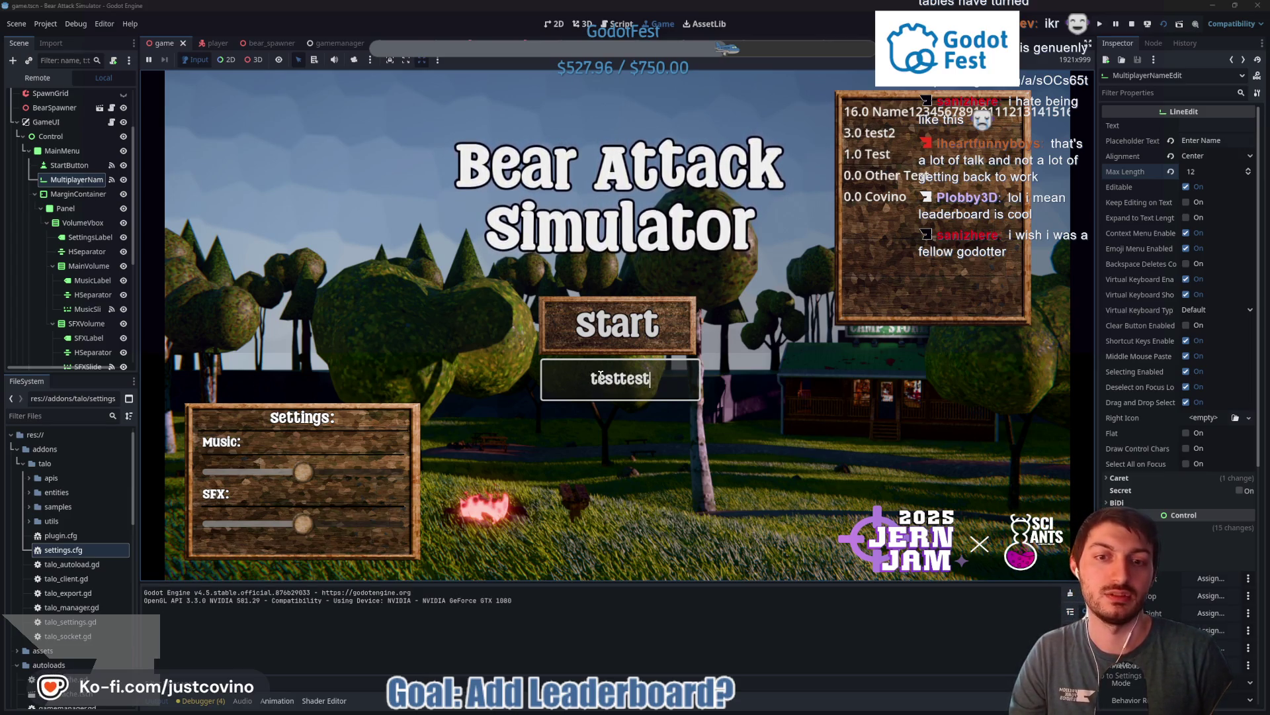
text(test)
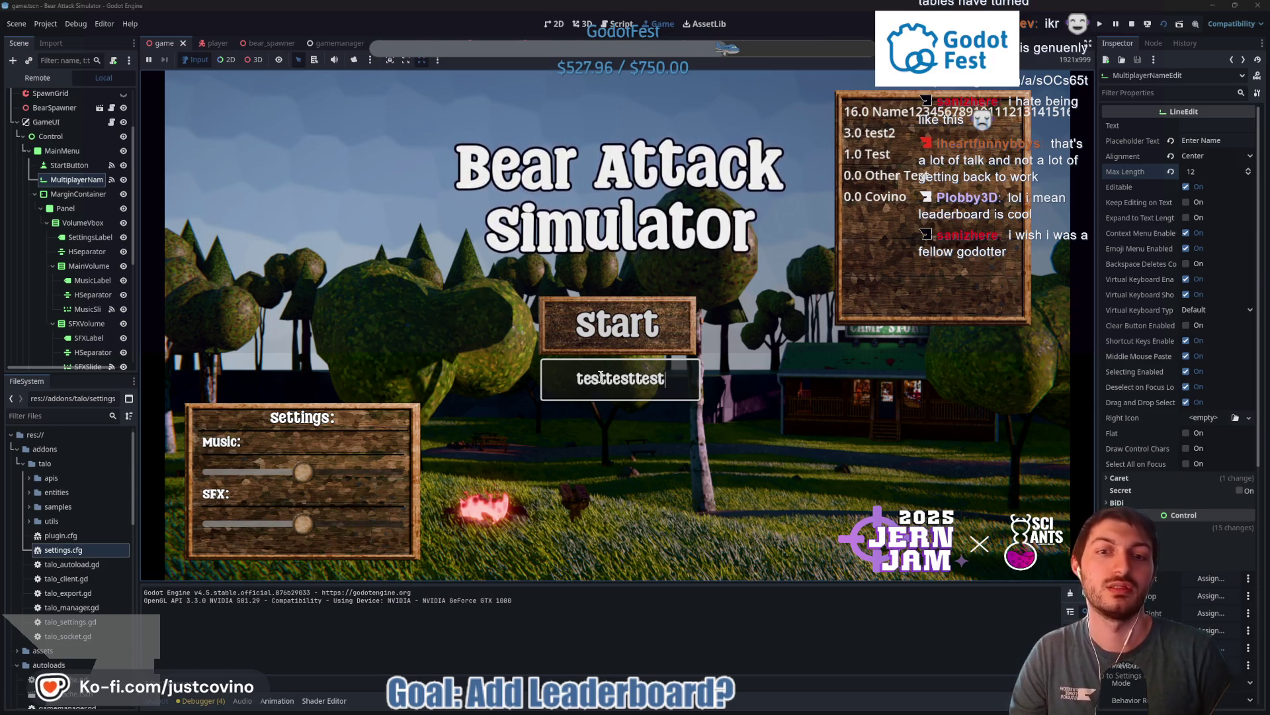
key(BackSpace)
key(BackSpace)
key(BackSpace)
key(BackSpace)
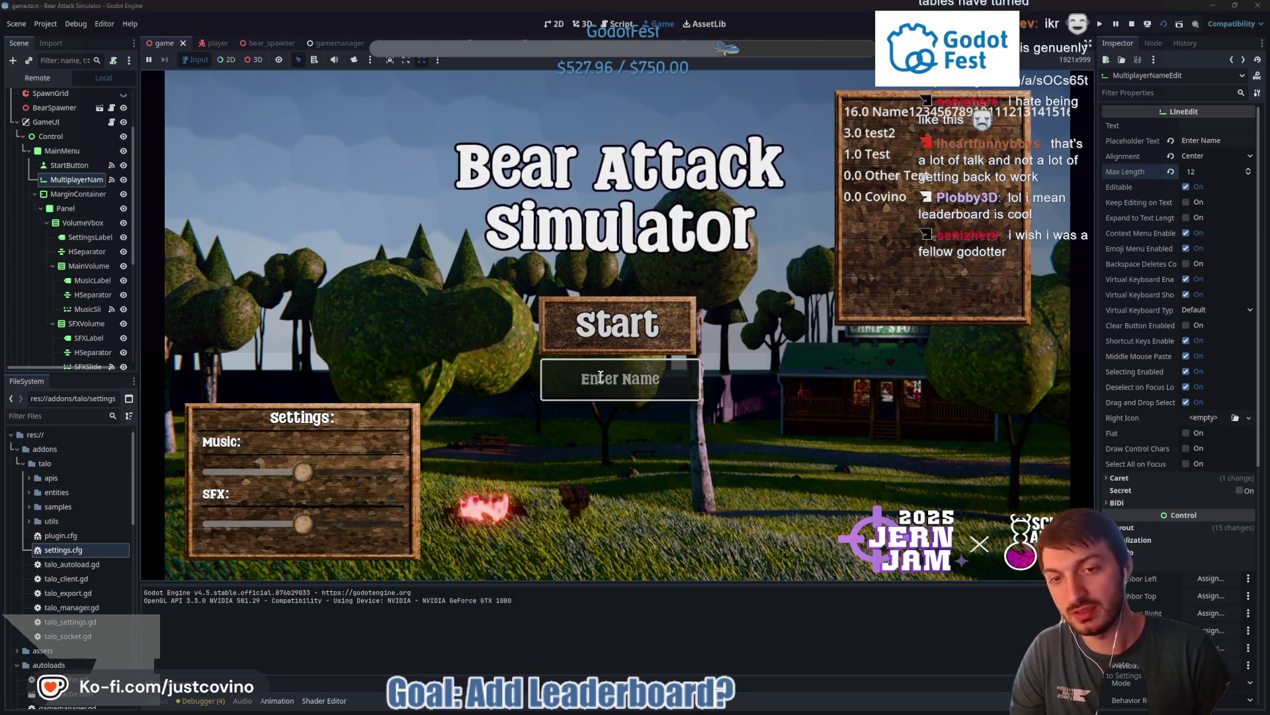
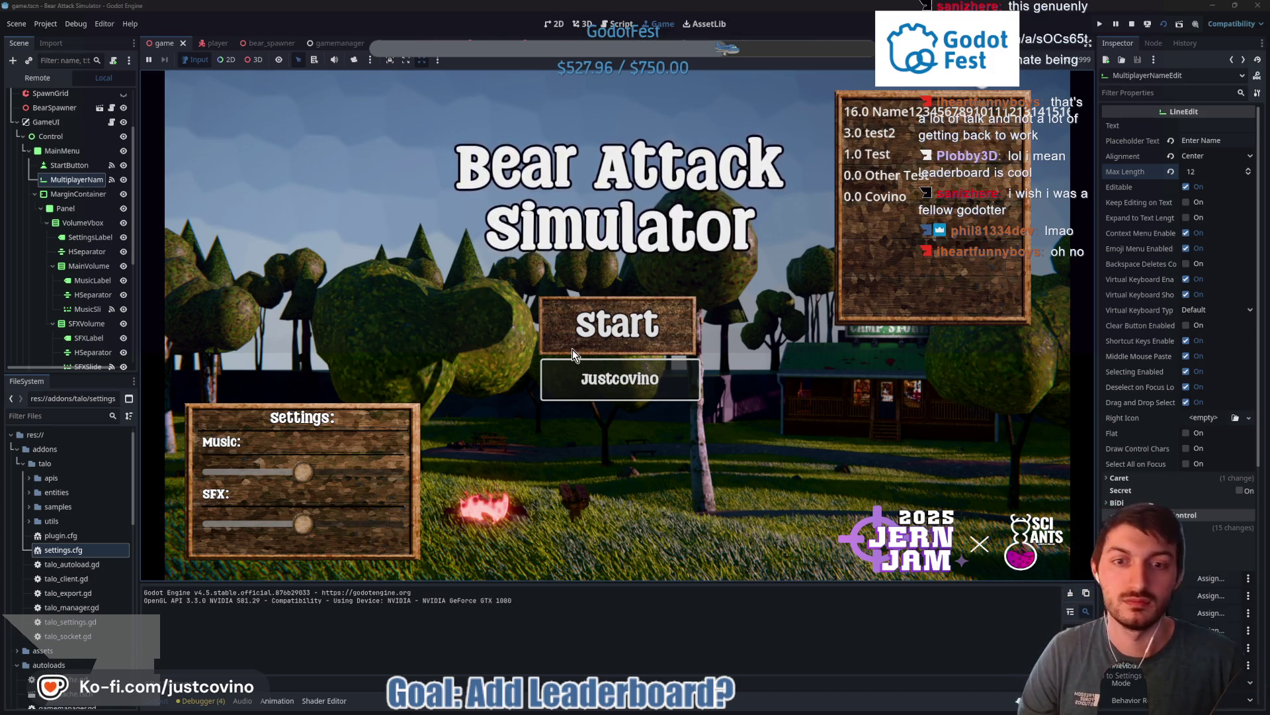
Enter a player name in the field and start a round
text(covino)
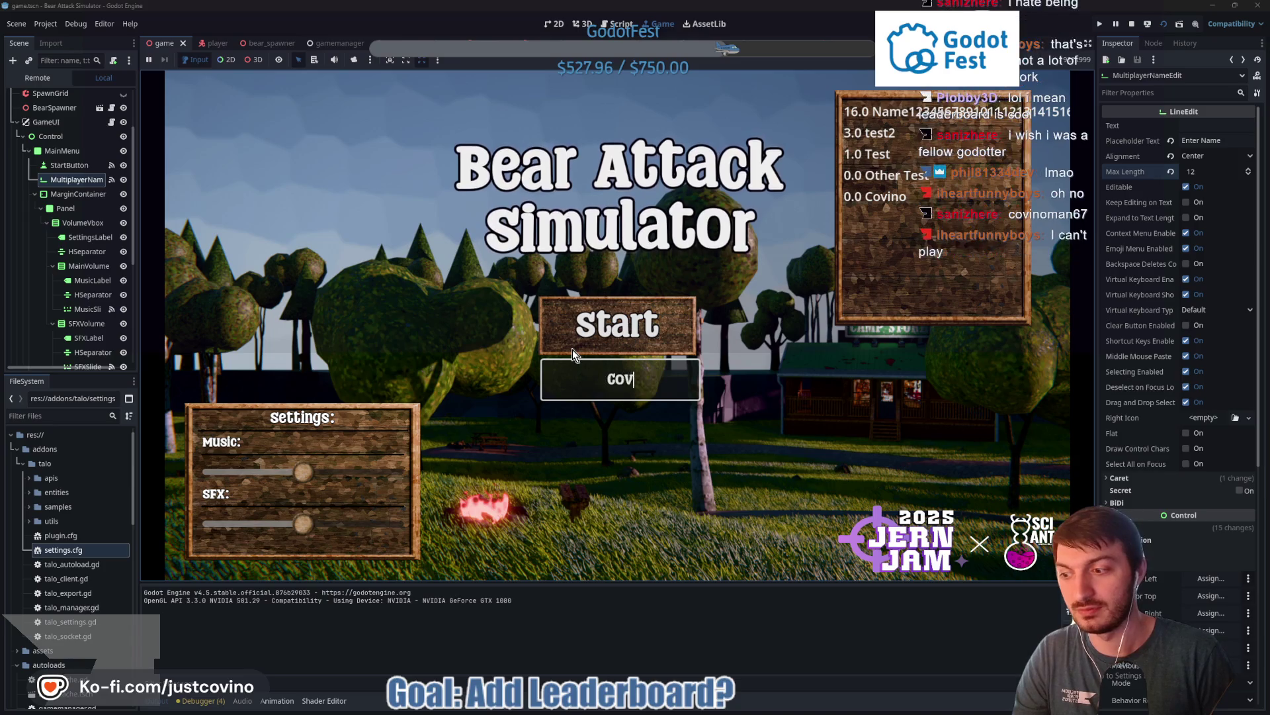
click(635, 318)
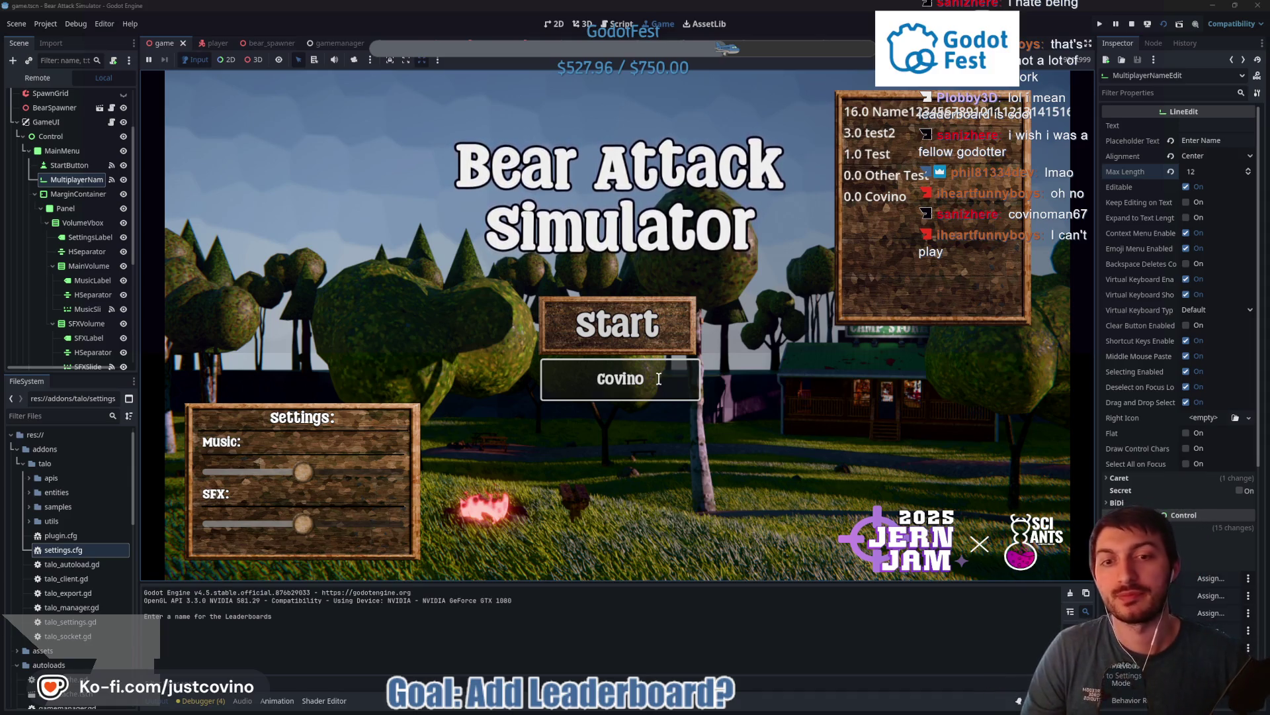
click(651, 352)
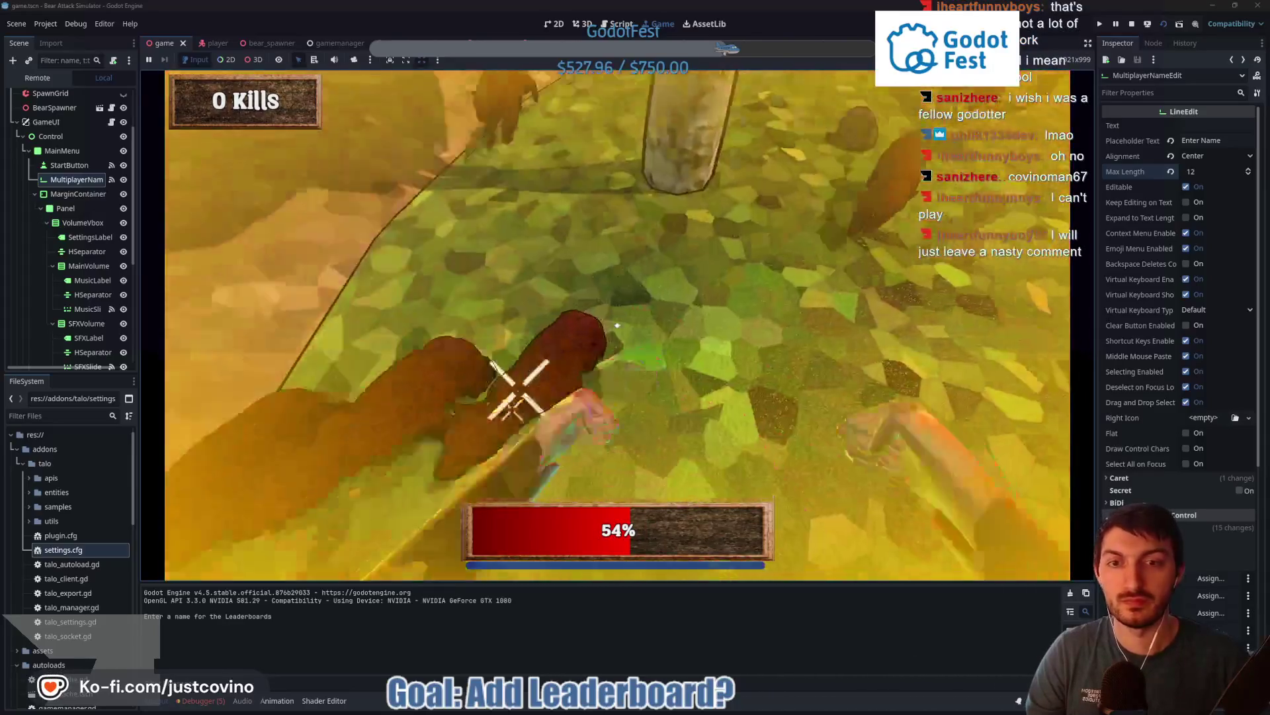
Finish the round at score 2, return to the menu's new 2.0 leaderboard entry, and stop the game
click(618, 325)
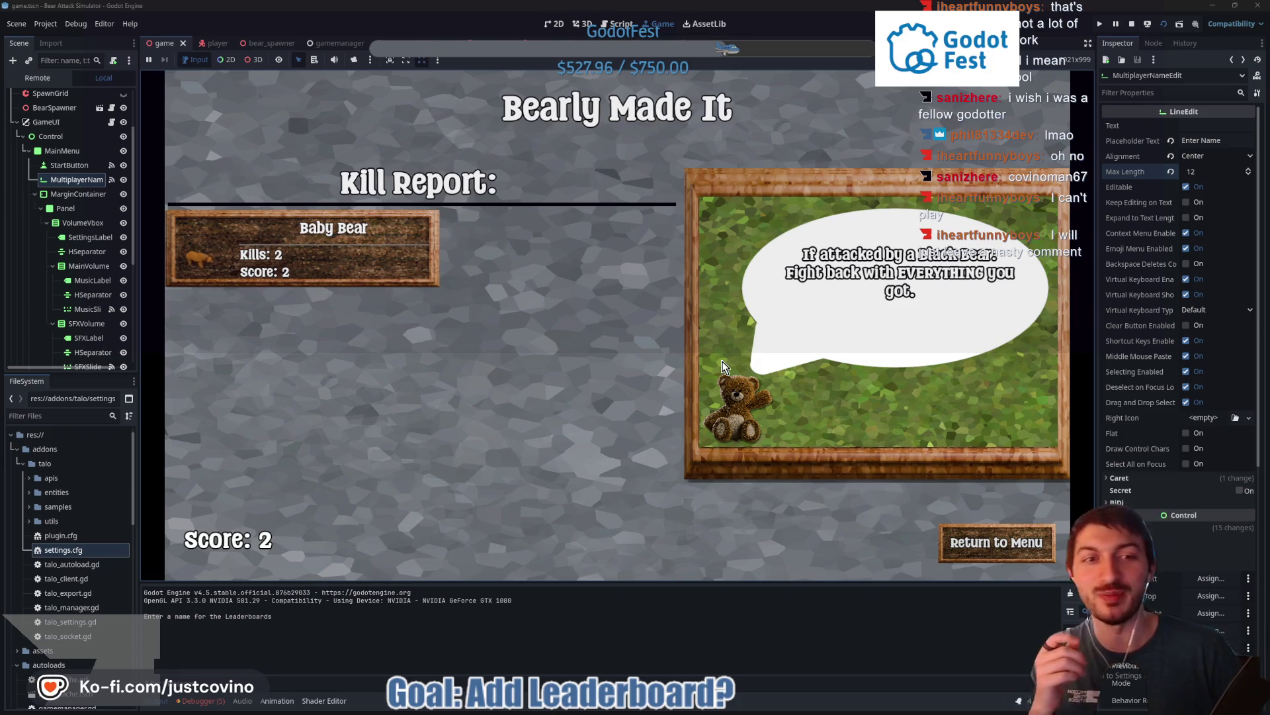
click(987, 544)
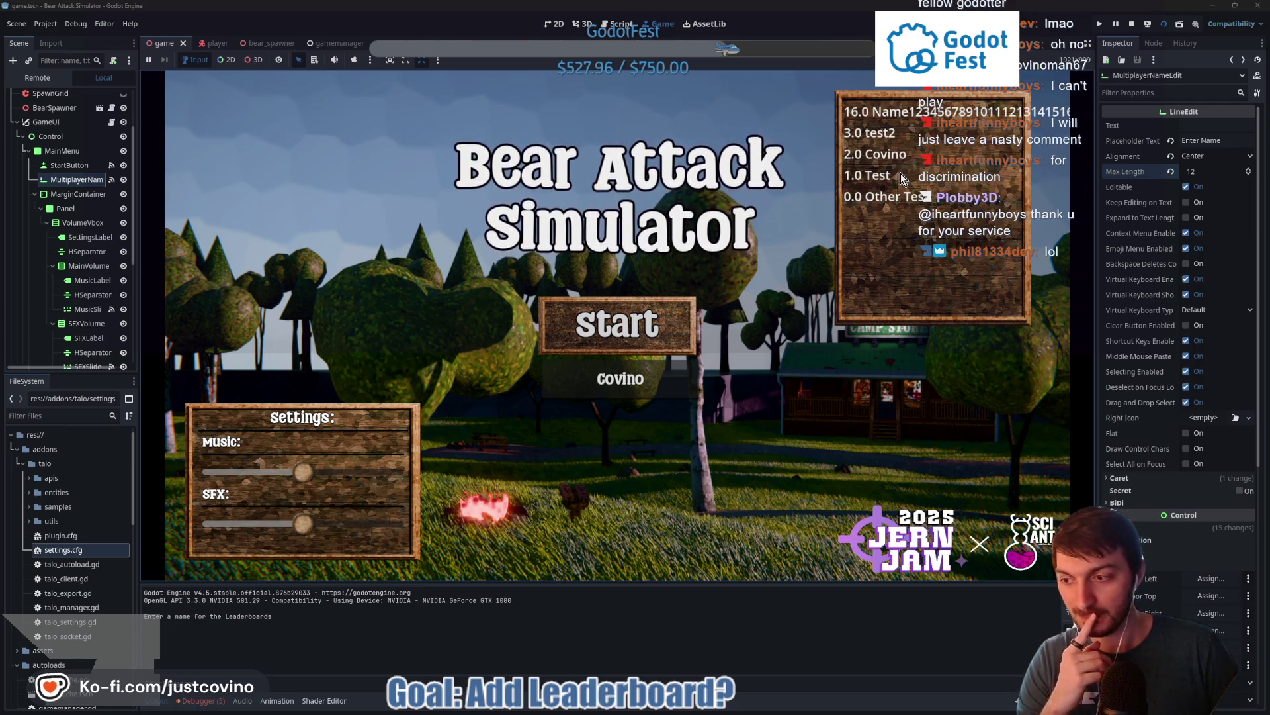
click(1132, 23)
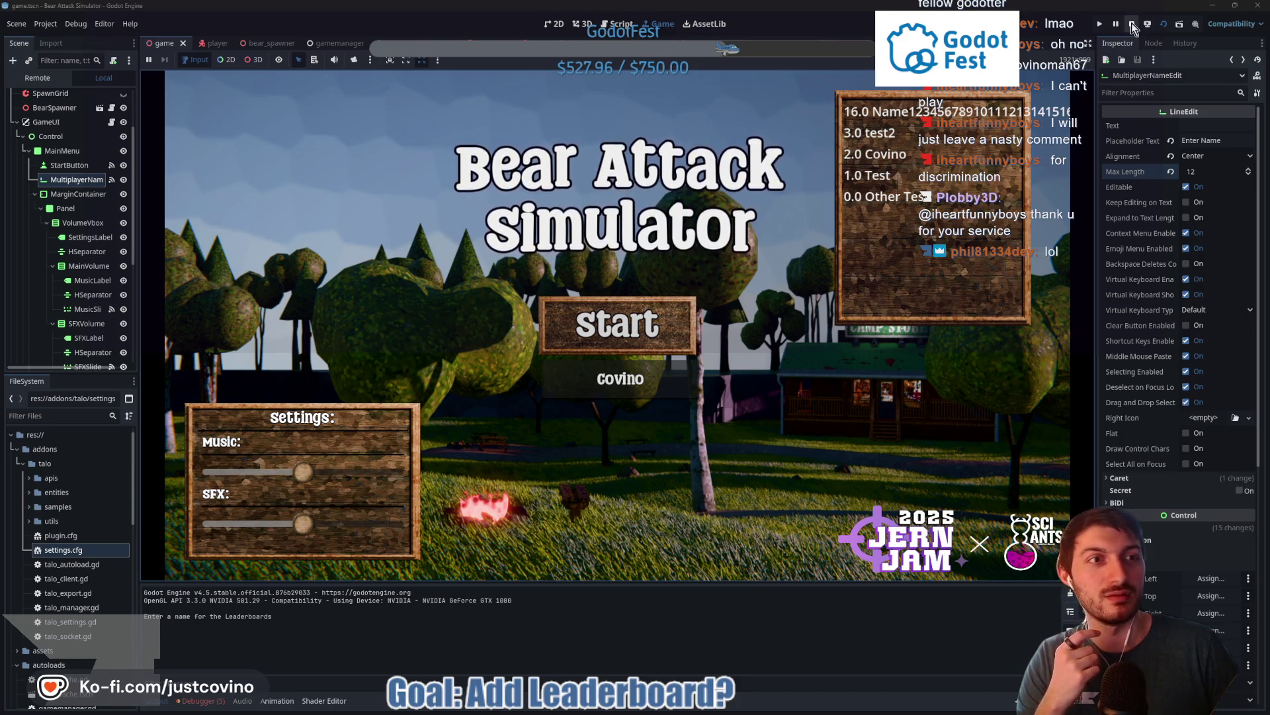
Pan the menu scene's 2D view, then switch to GitHub Desktop showing 236 changed files
drag(594, 485, 685, 407)
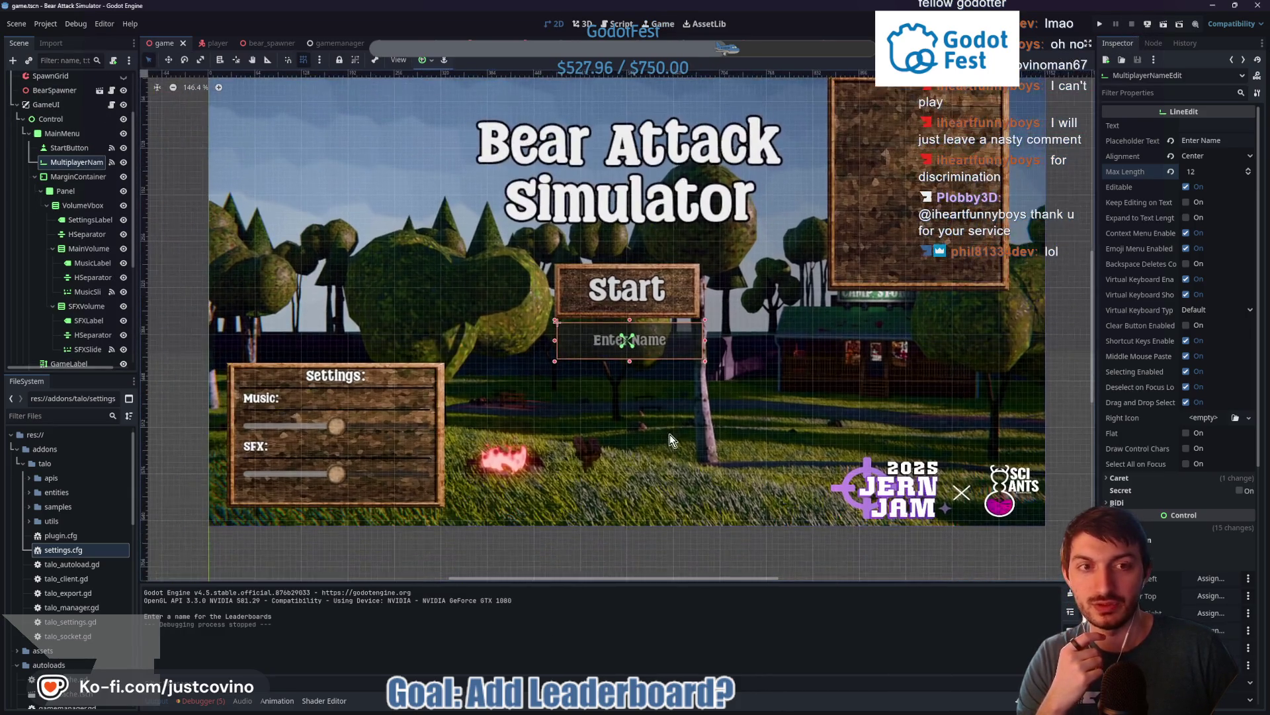
drag(920, 239, 889, 266)
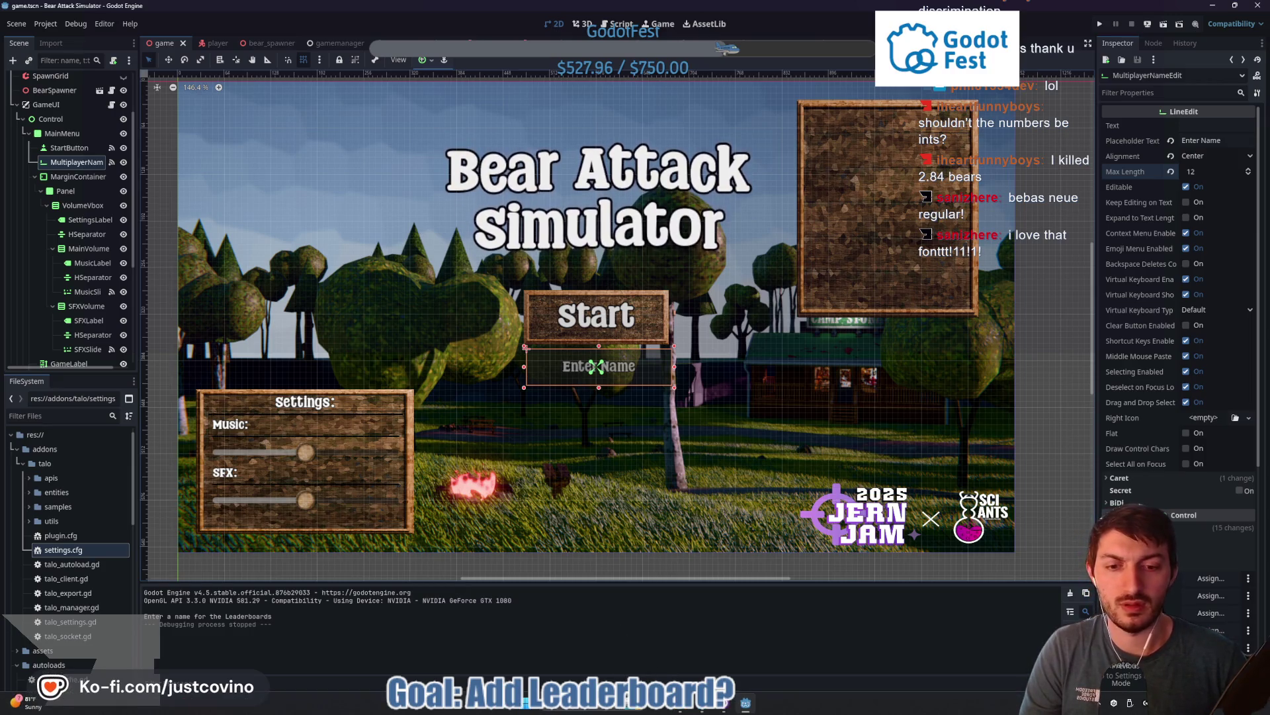
click(725, 709)
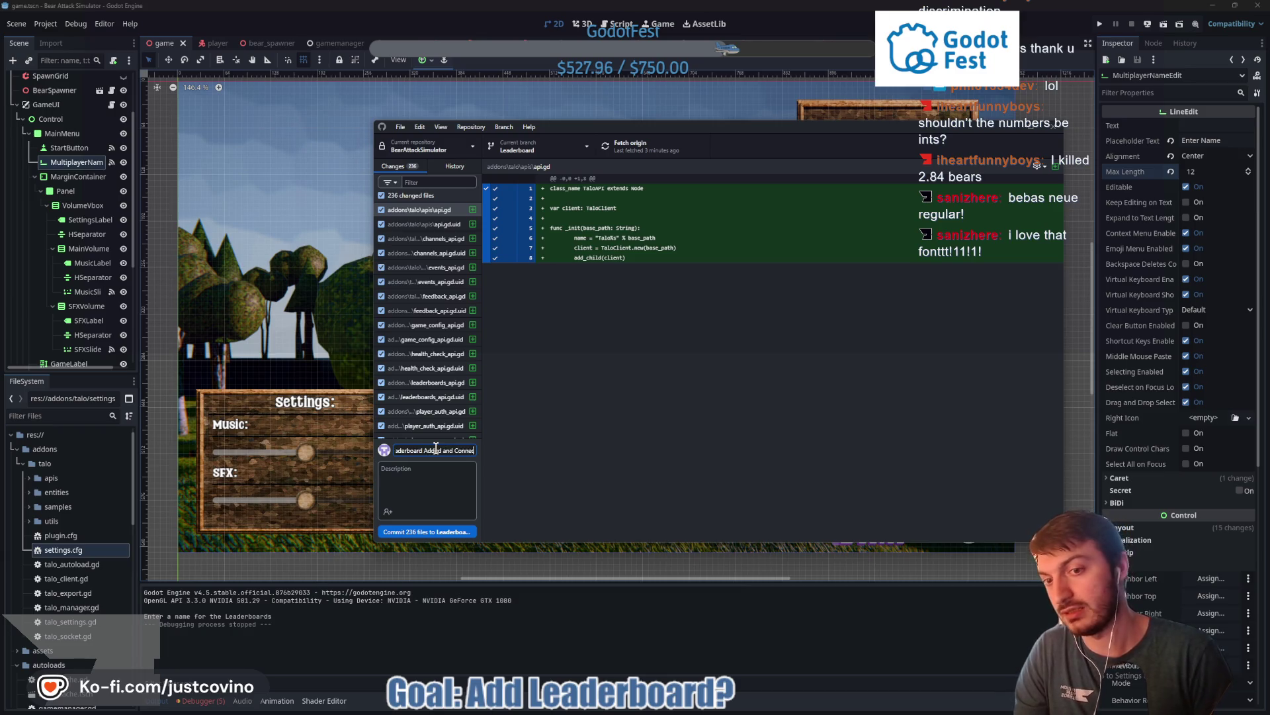
Commit the 236 files to Leaderboard as 'Leaderboard Added and Connected', then return to Godot
click(453, 531)
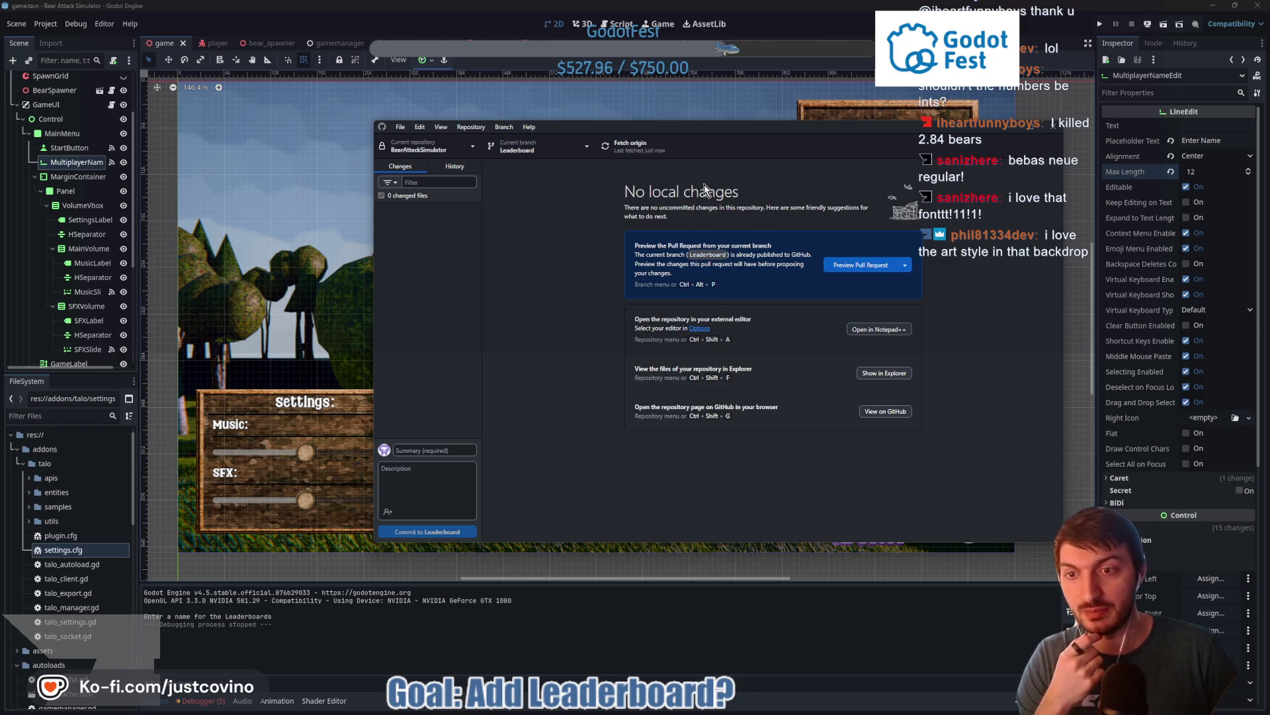
mouse_move(697, 127)
mouse_down()
mouse_move(608, 399)
mouse_move(704, 238)
mouse_up()
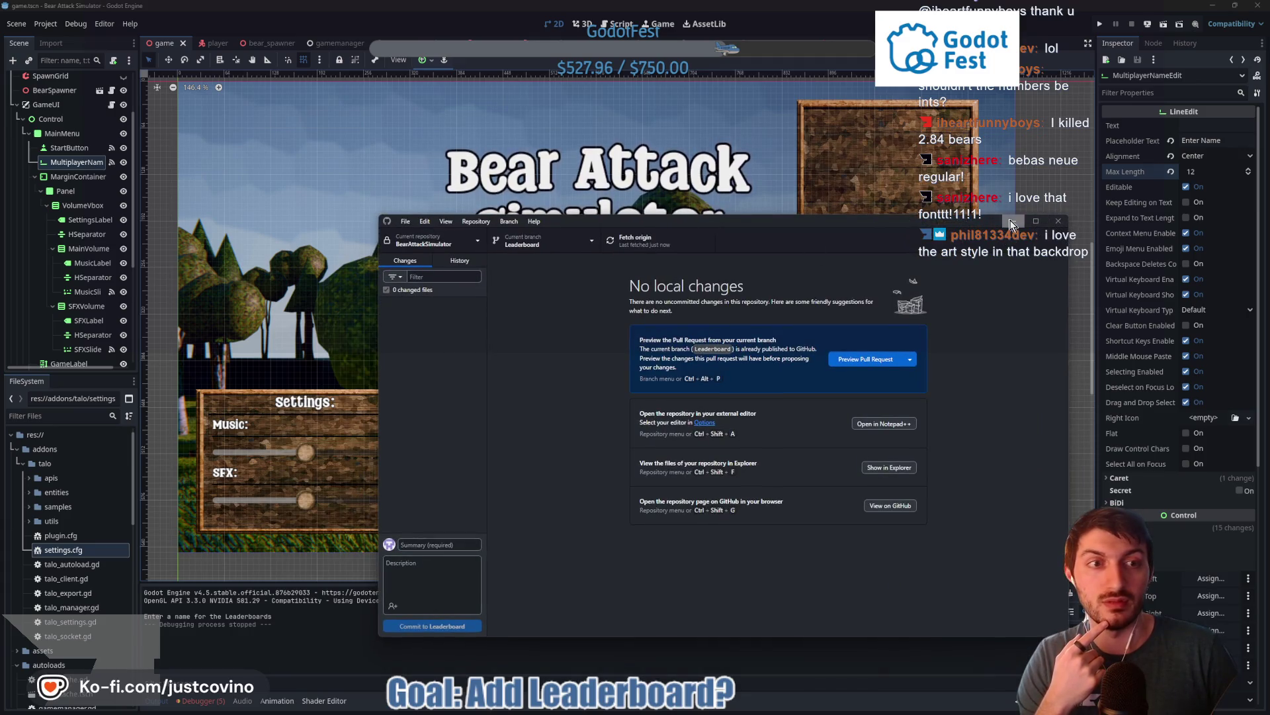
key(alt+Tab)
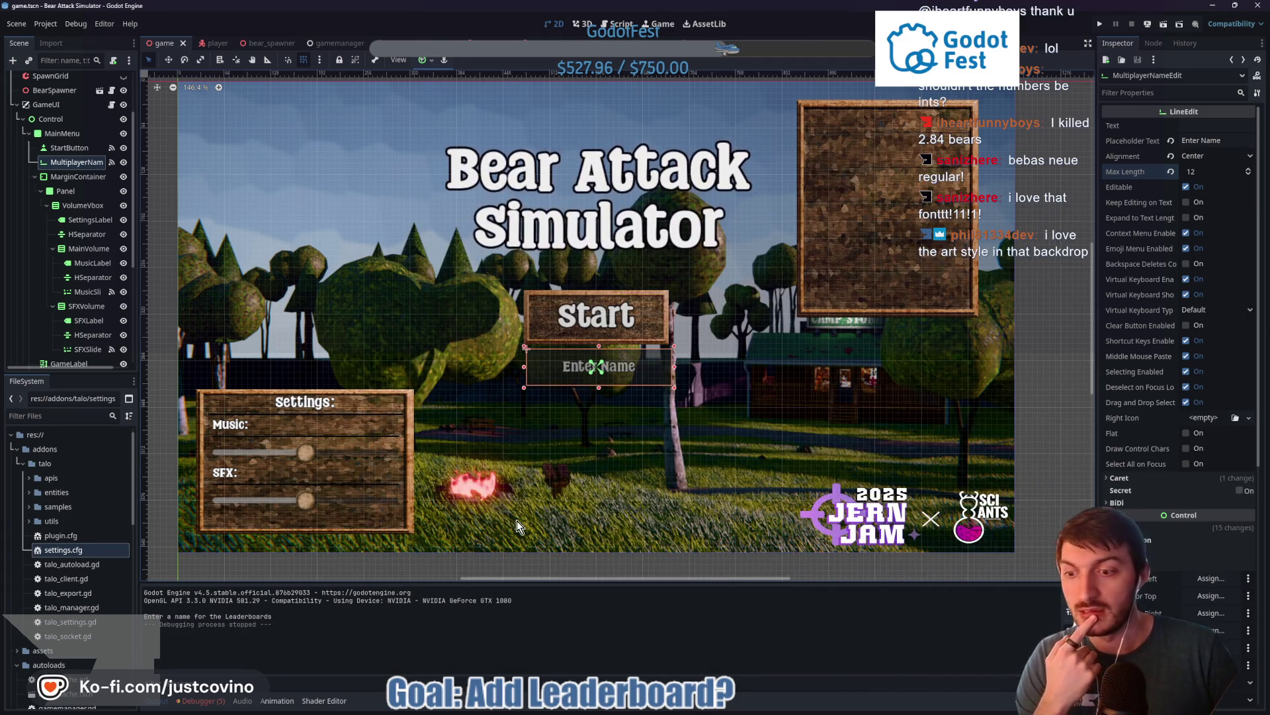
Review the Debugger errors and warnings, collapse the bottom panel, and bring the Talo docs forward
click(201, 700)
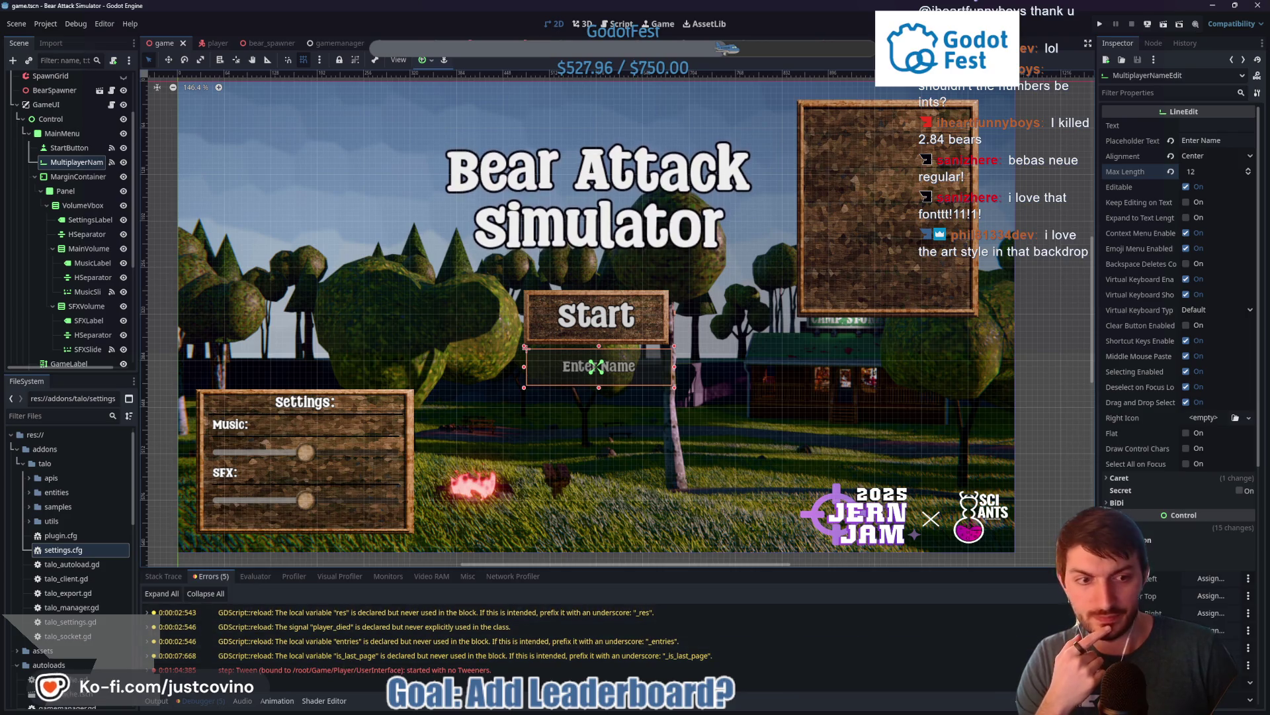
click(192, 700)
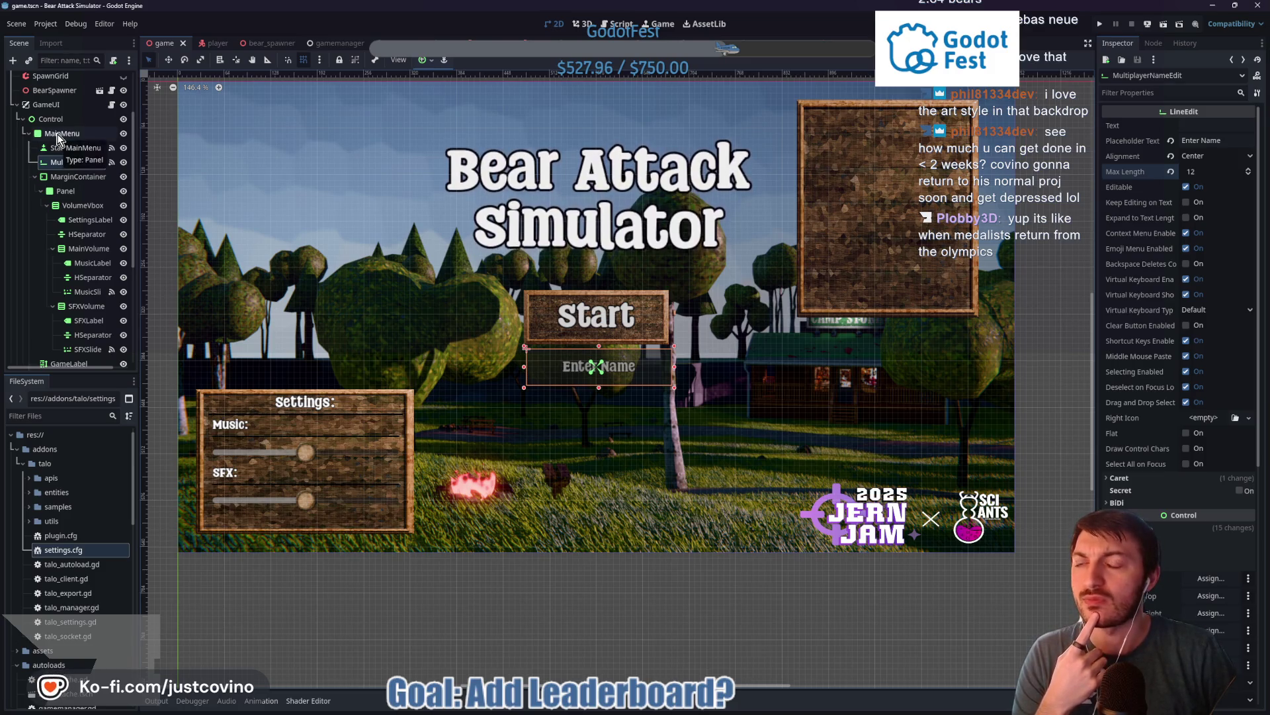
scroll(44, 156, down, 1)
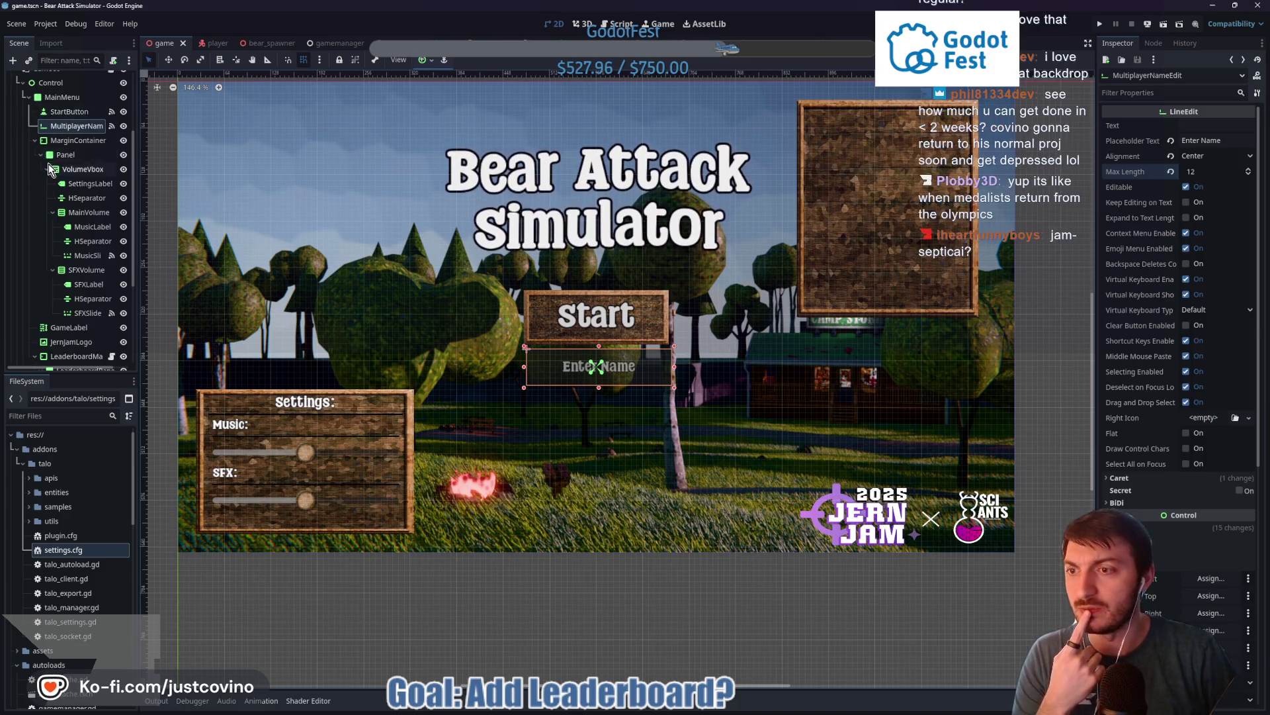
scroll(49, 165, down, 2)
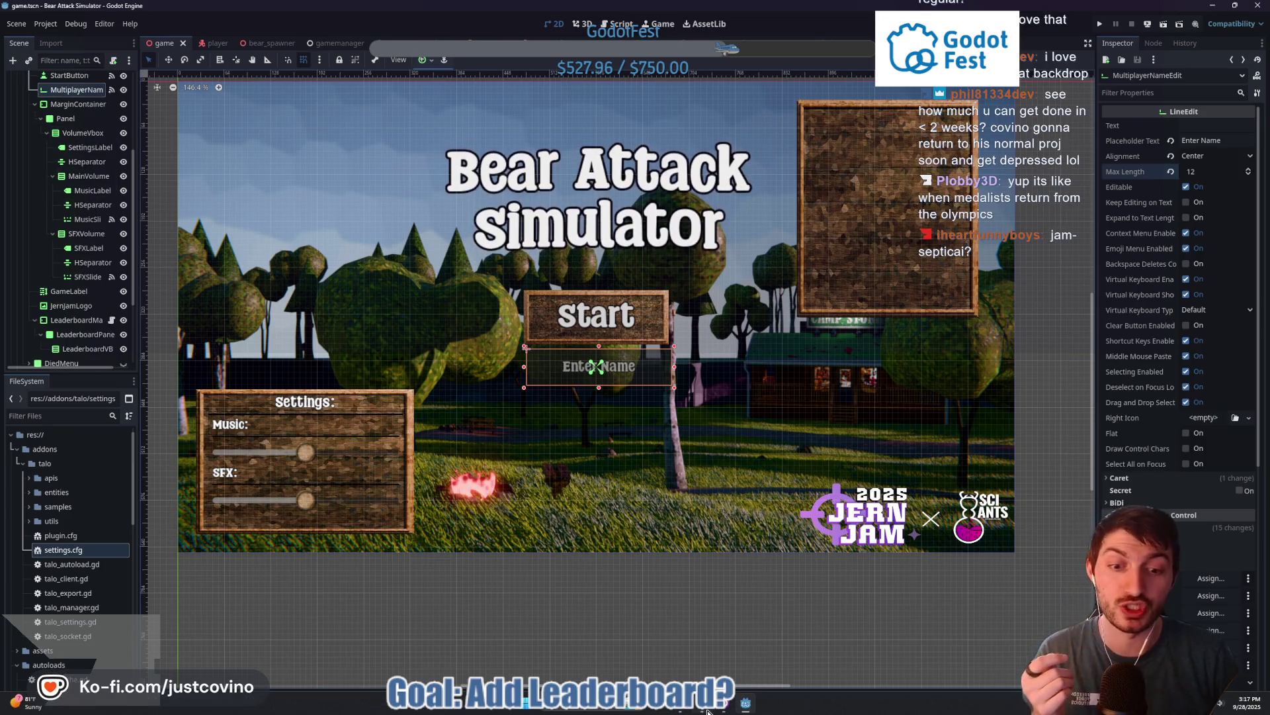
click(647, 709)
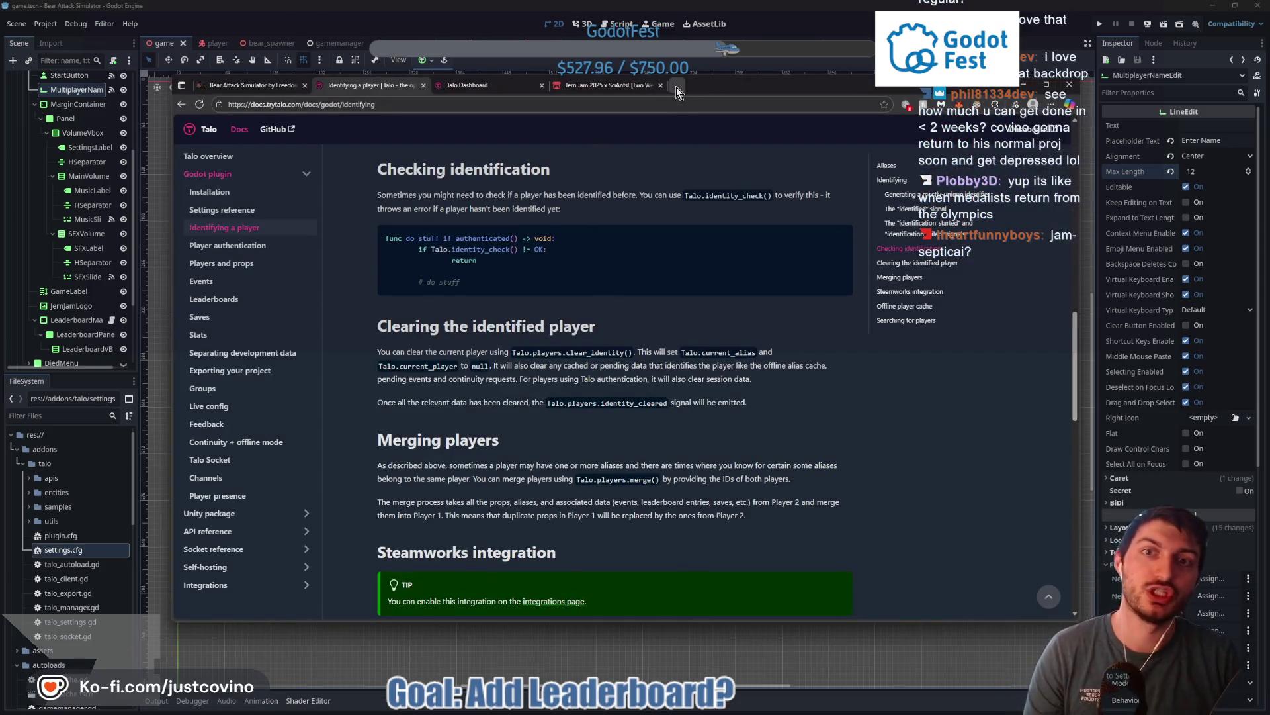
click(676, 86)
text(jamse)
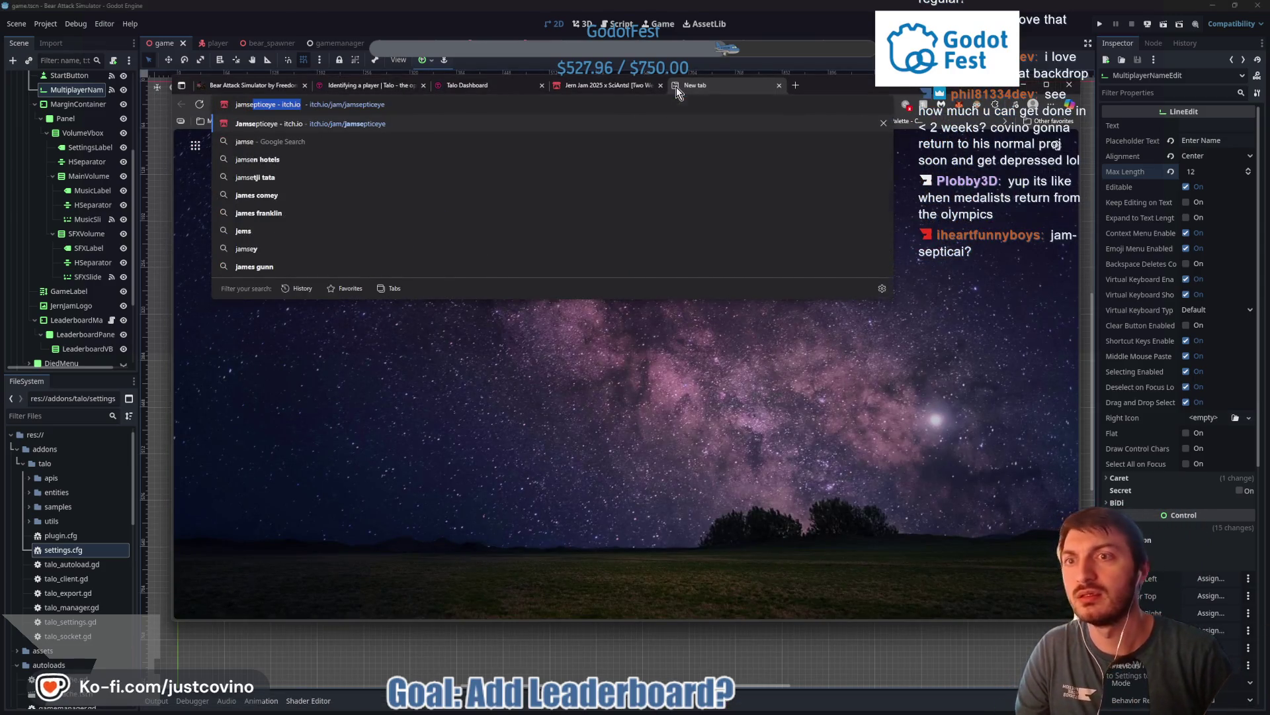
key(Return)
scroll(793, 377, down, 2)
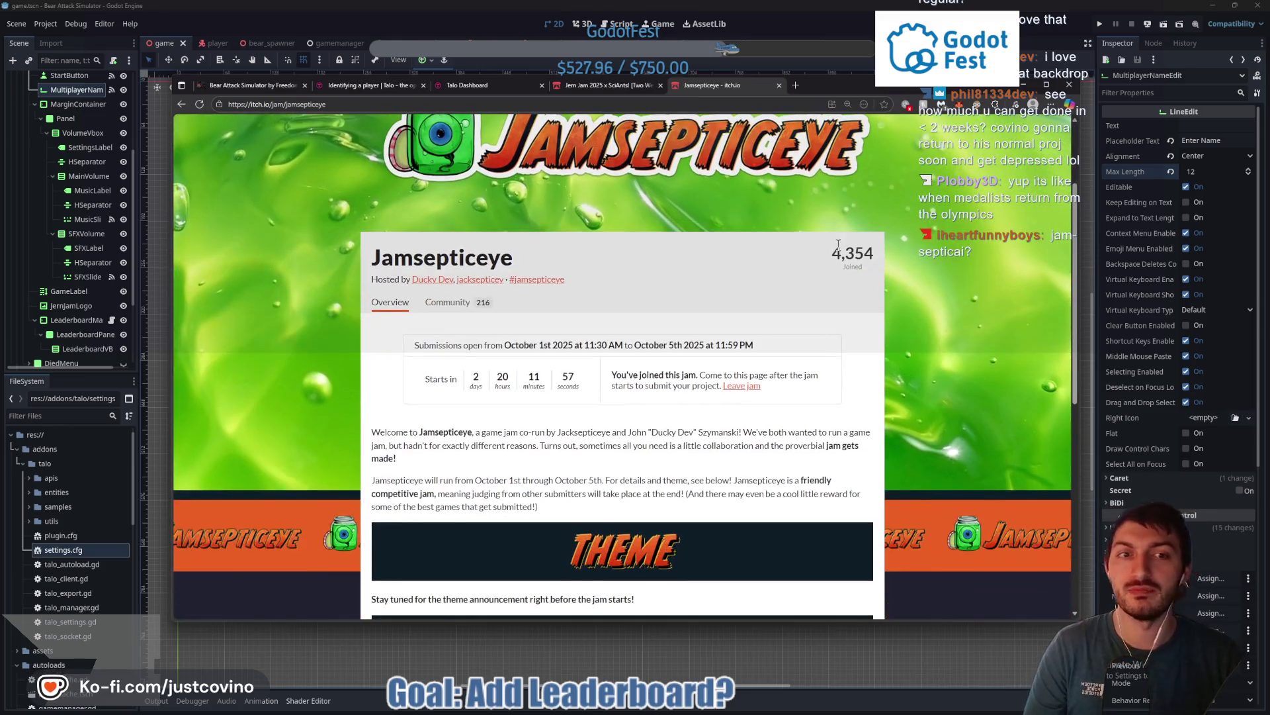
click(804, 257)
click(340, 106)
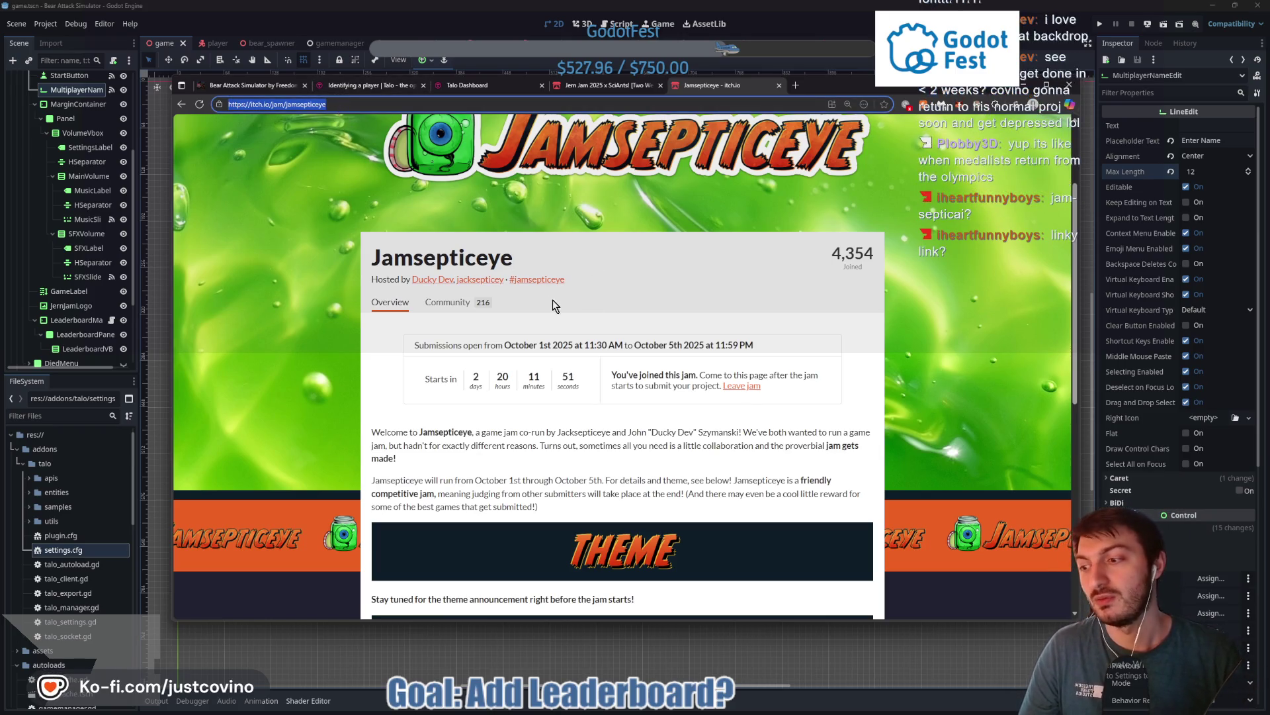
key(alt+Tab)
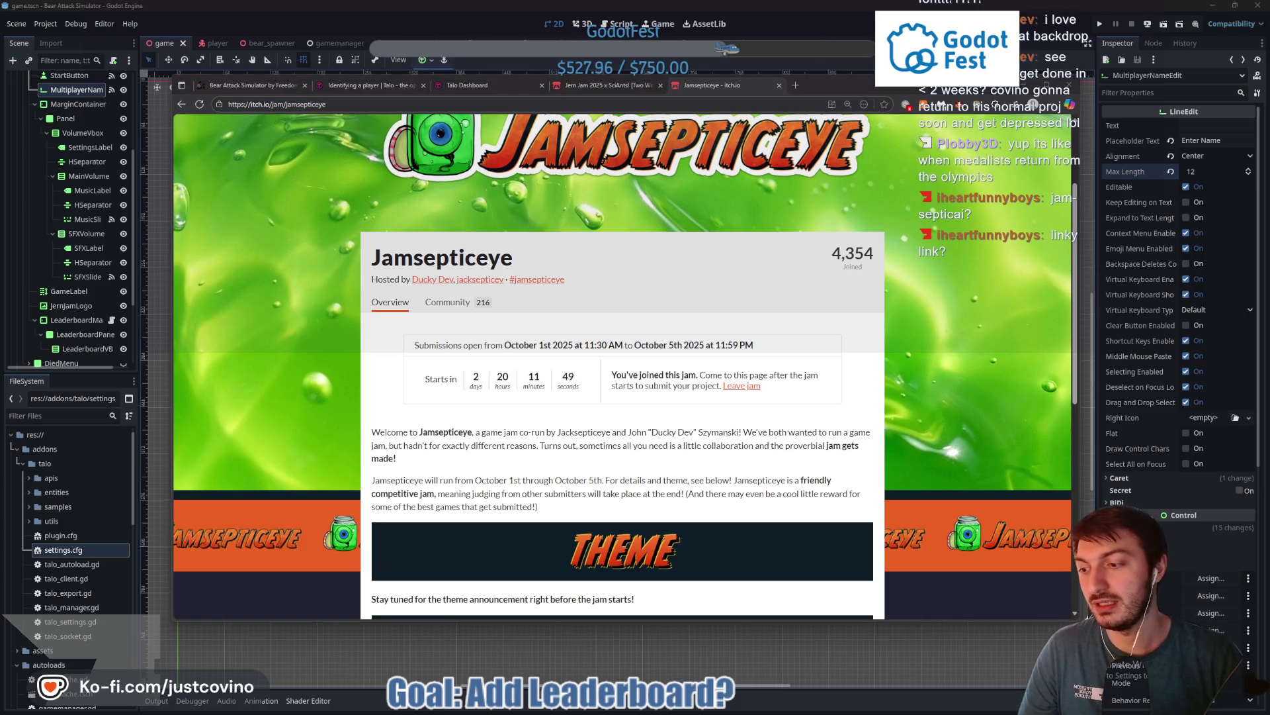
scroll(646, 286, down, 1)
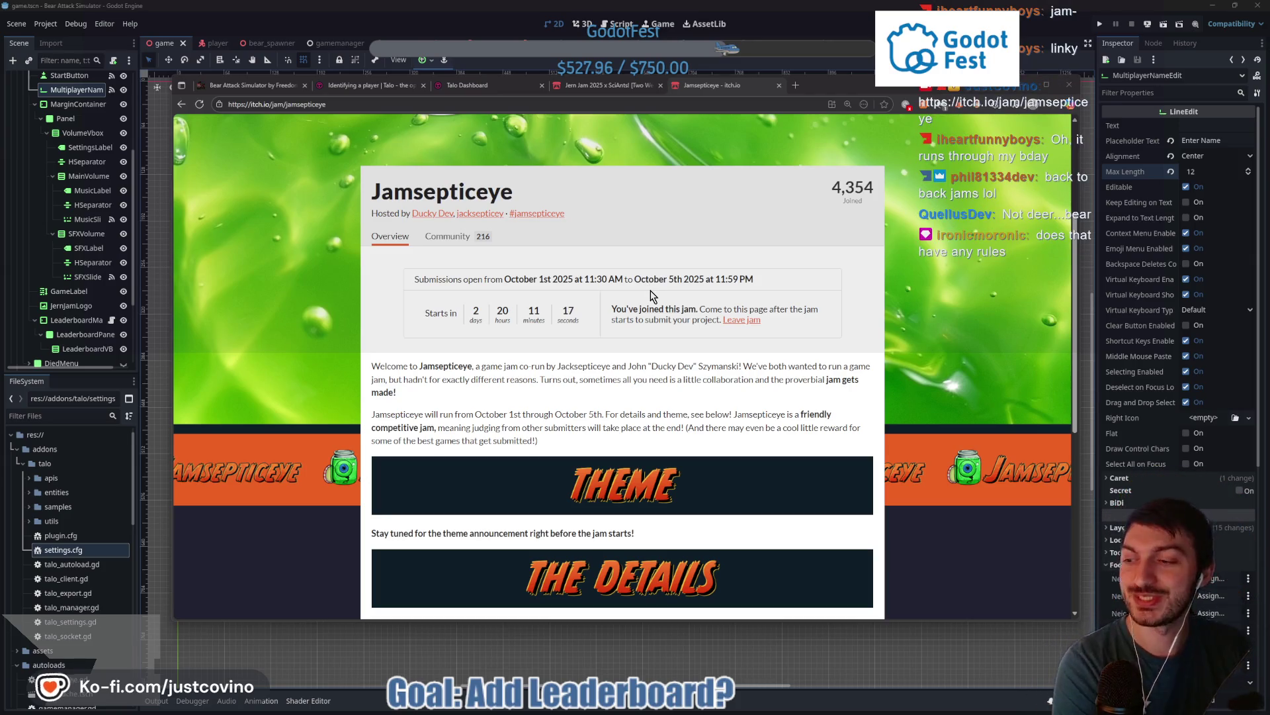
Scroll the Jamsepticeye rules, highlighting the generative AI and premade assets lines
scroll(690, 320, down, 5)
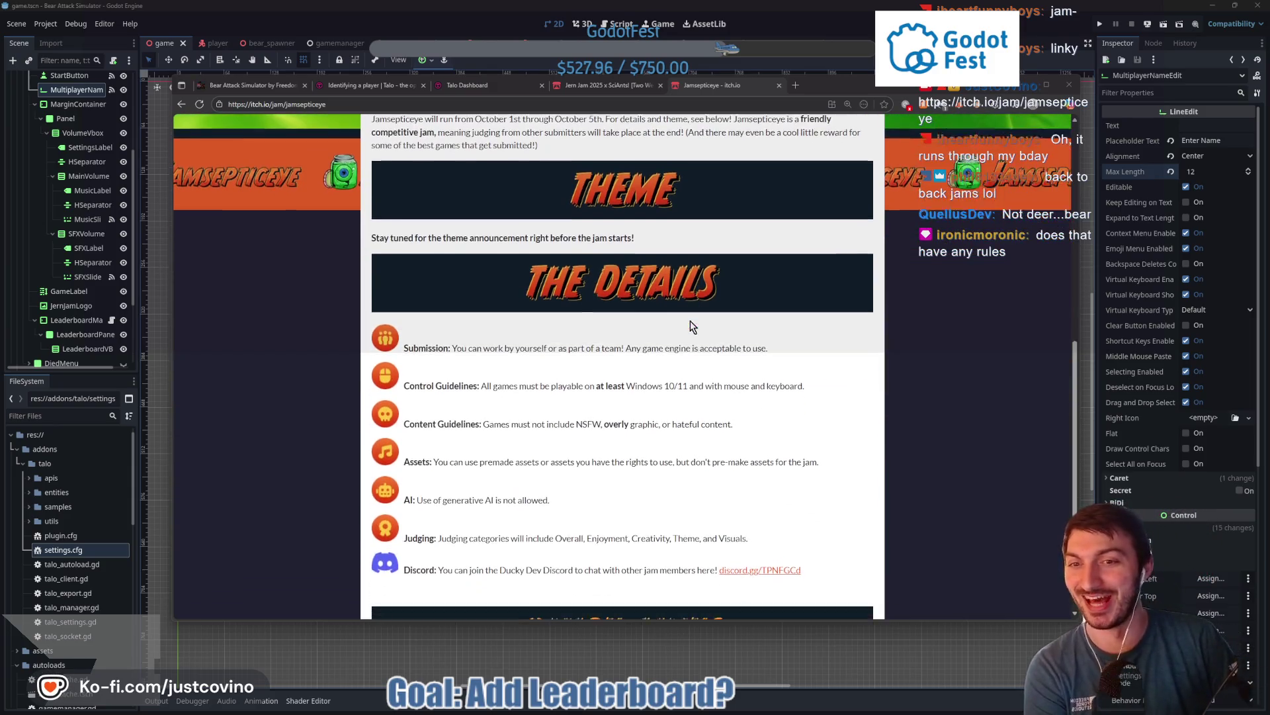
scroll(523, 353, down, 1)
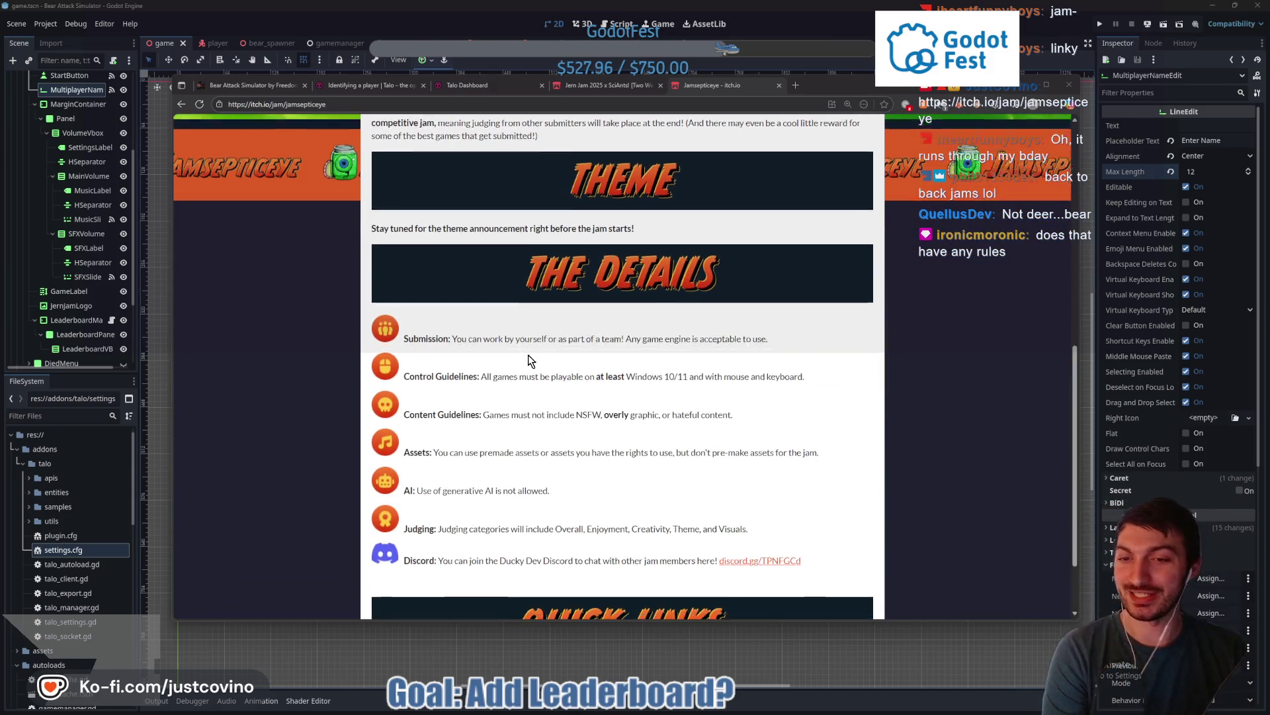
drag(549, 464, 418, 461)
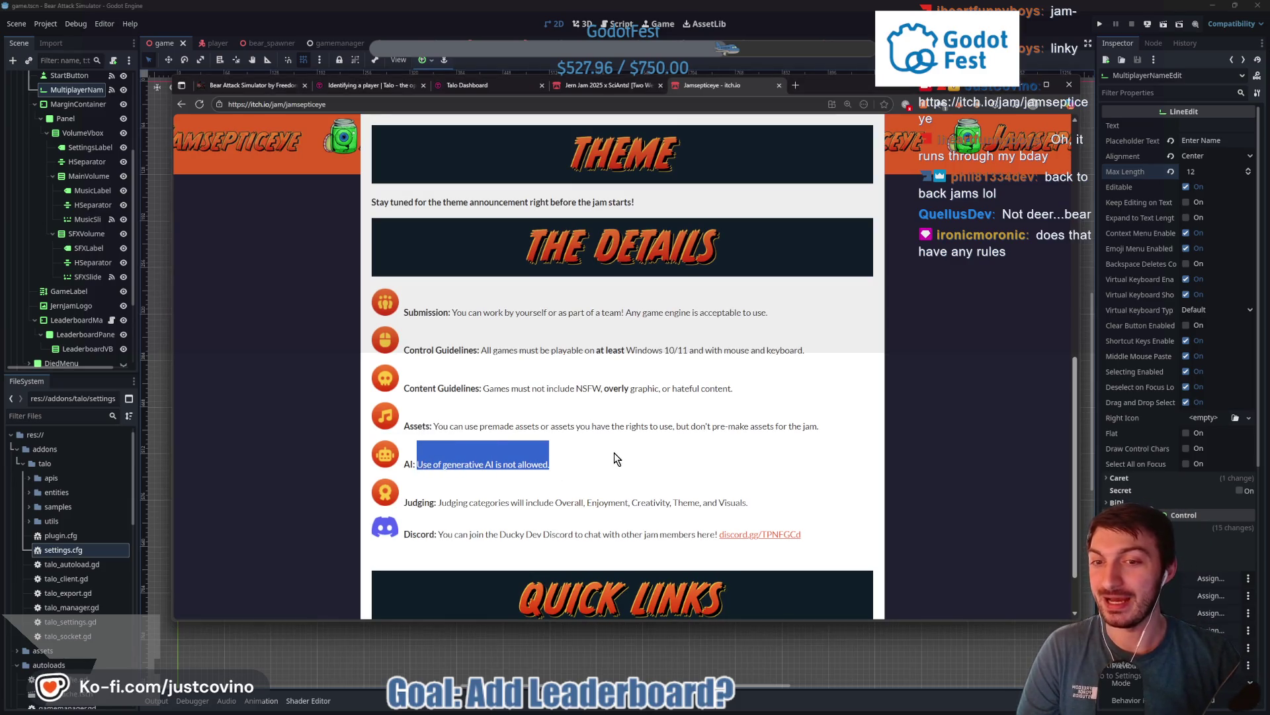
click(811, 427)
drag(826, 435, 443, 429)
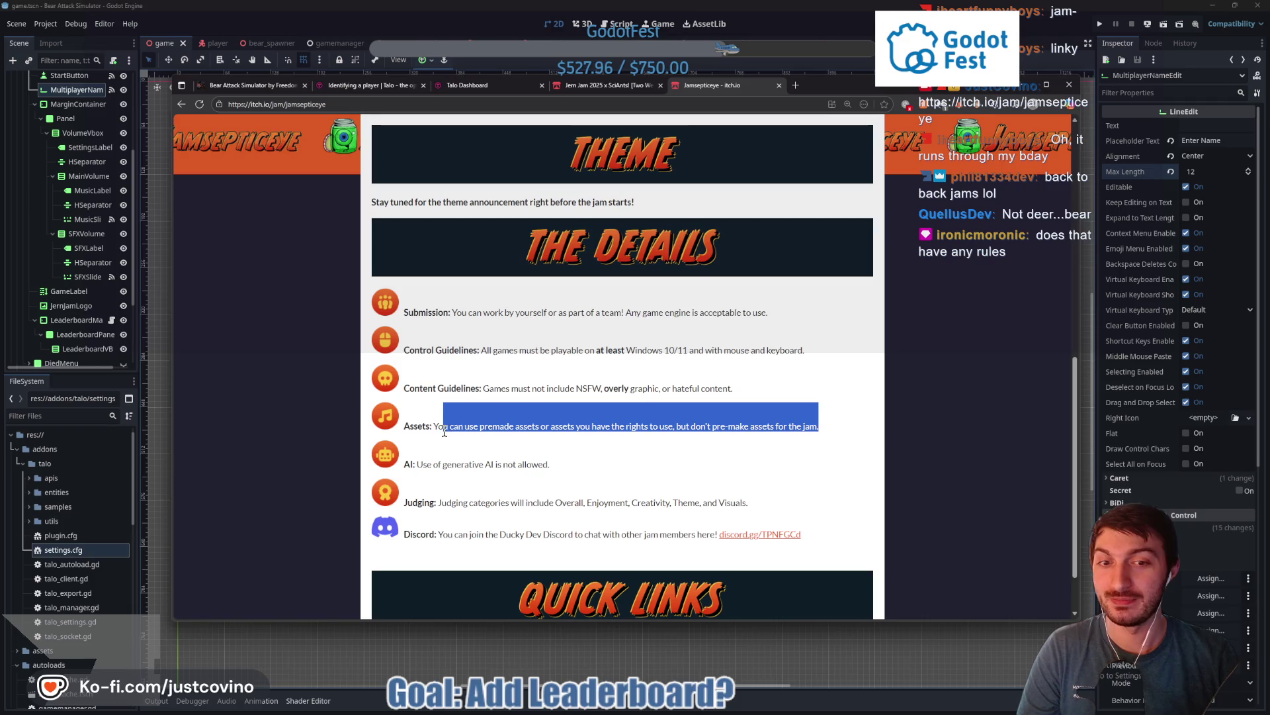
click(662, 431)
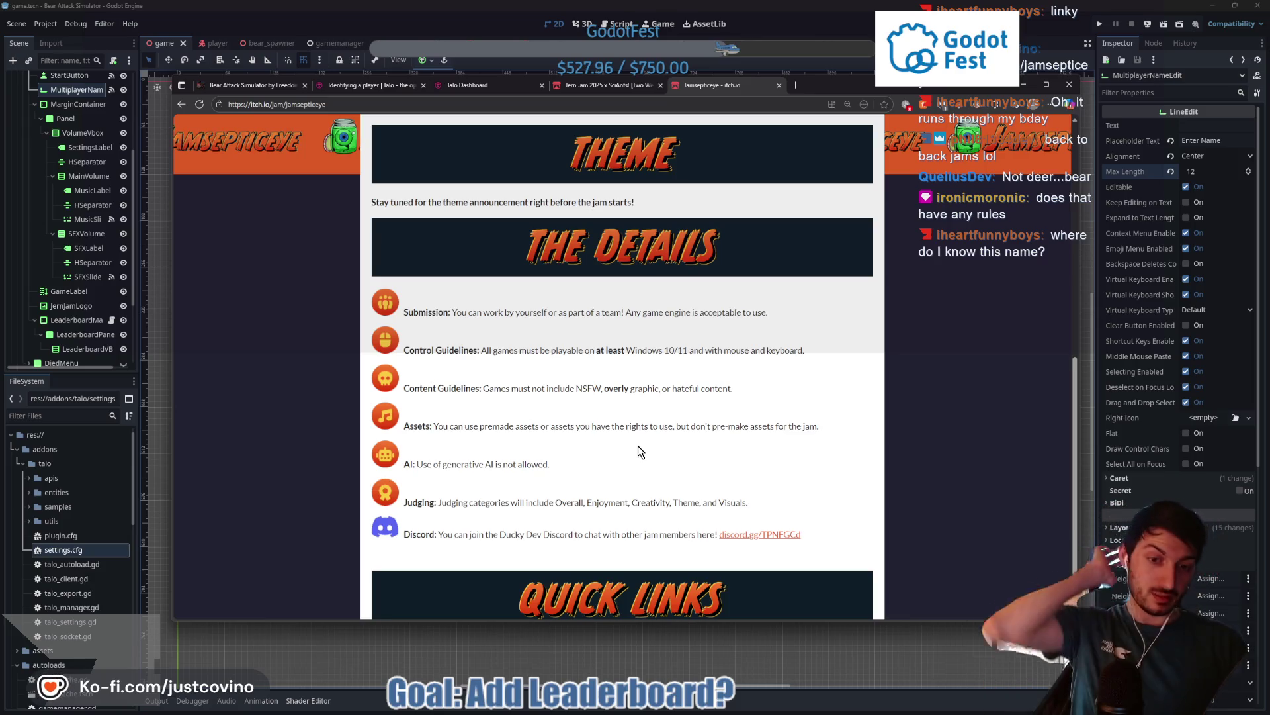
Scroll through the rest of the jam details, then return to the Godot editor
scroll(641, 450, down, 1)
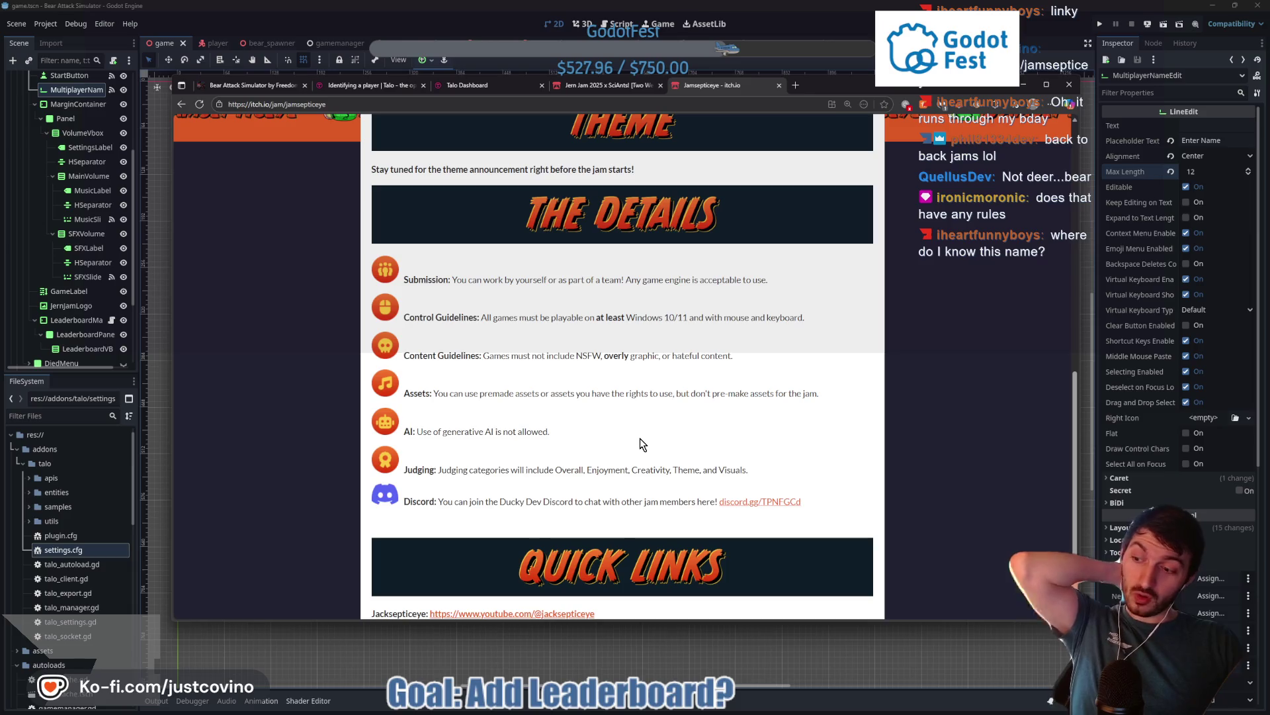
scroll(640, 438, down, 1)
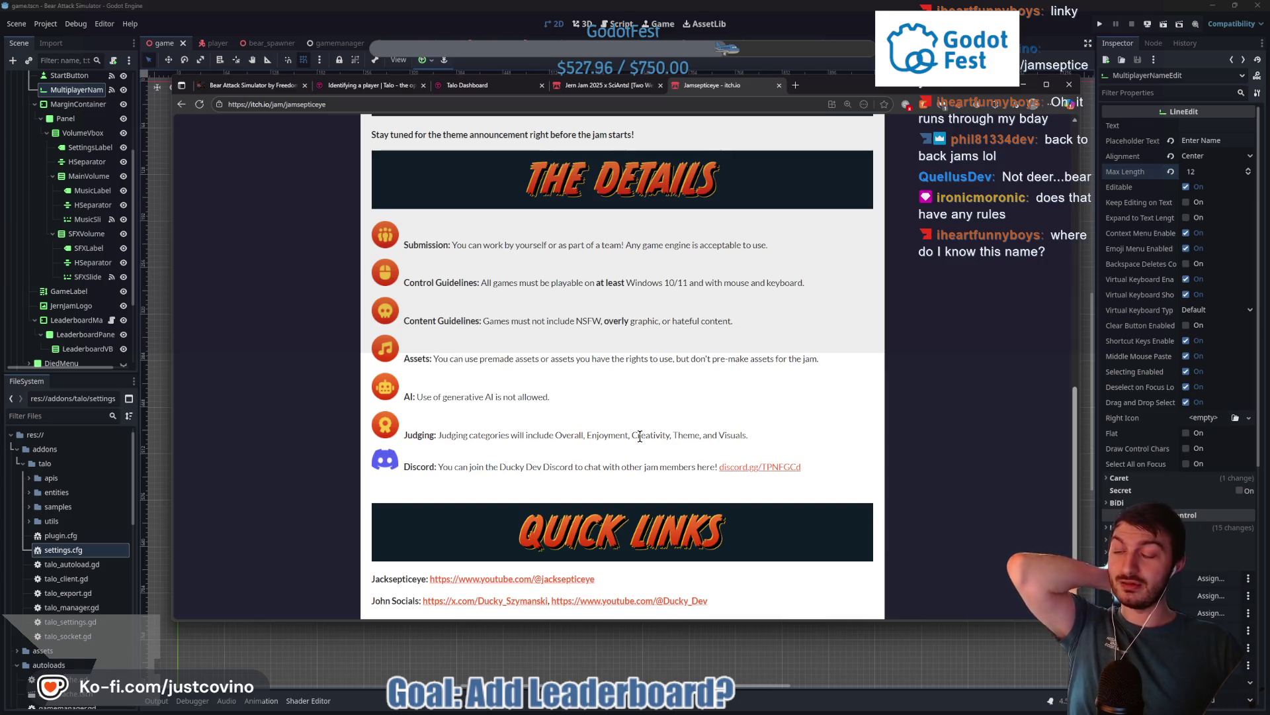
scroll(640, 437, up, 3)
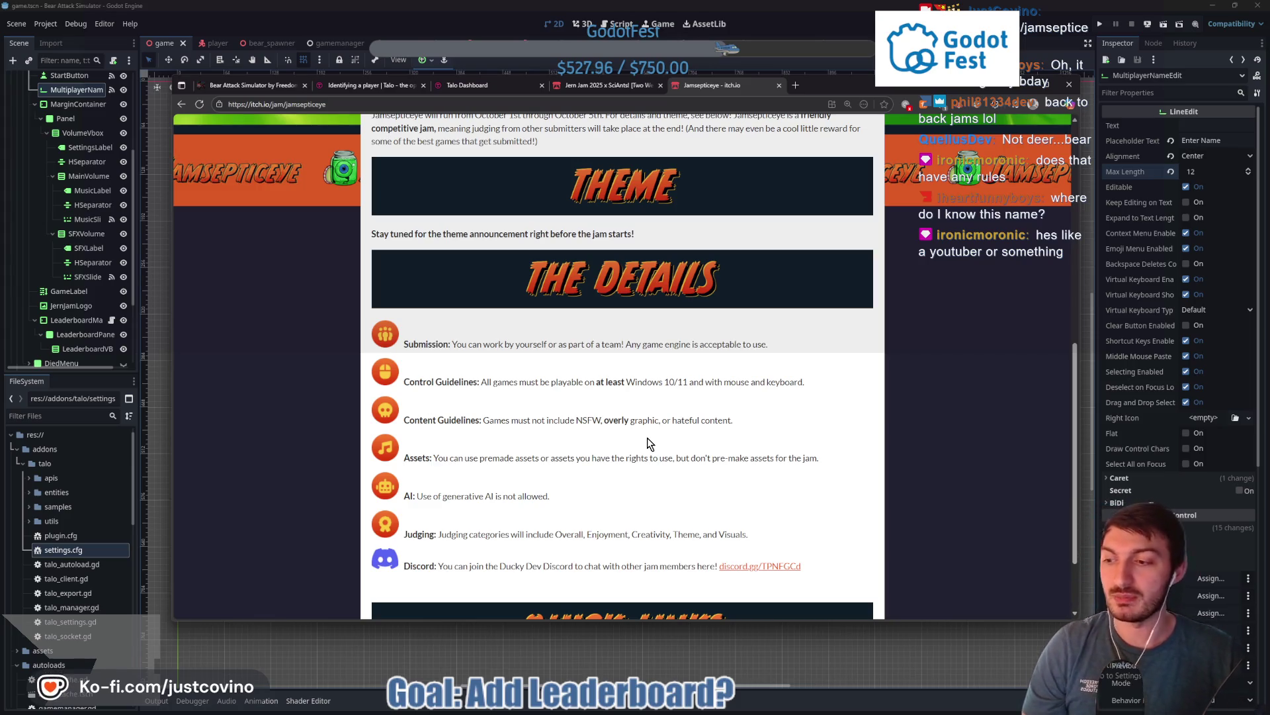
scroll(621, 441, up, 10)
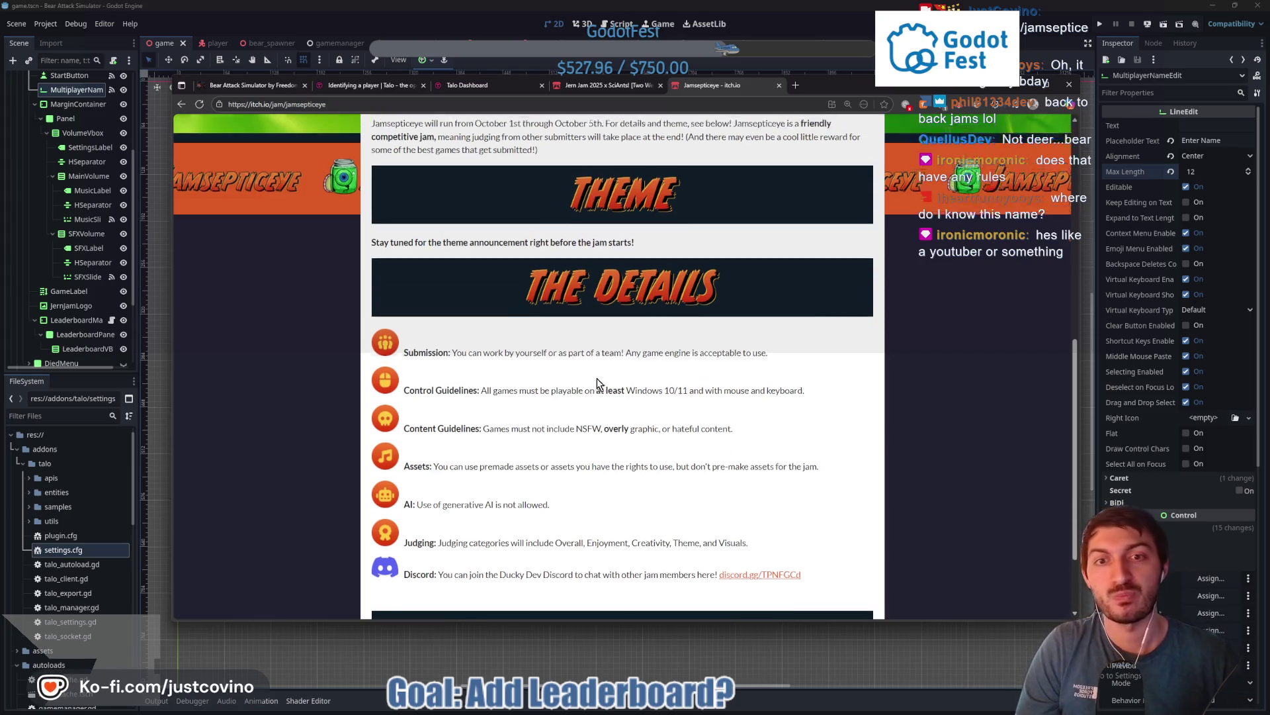
scroll(571, 351, down, 5)
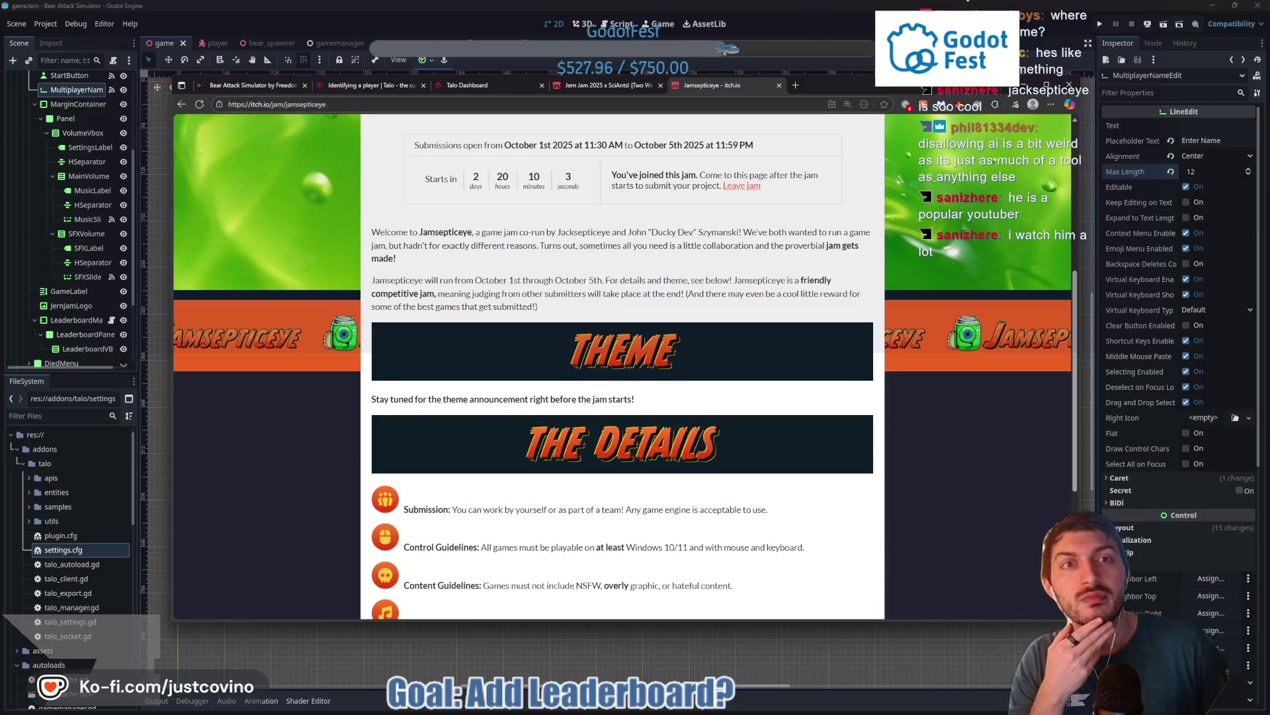
key(alt+Tab)
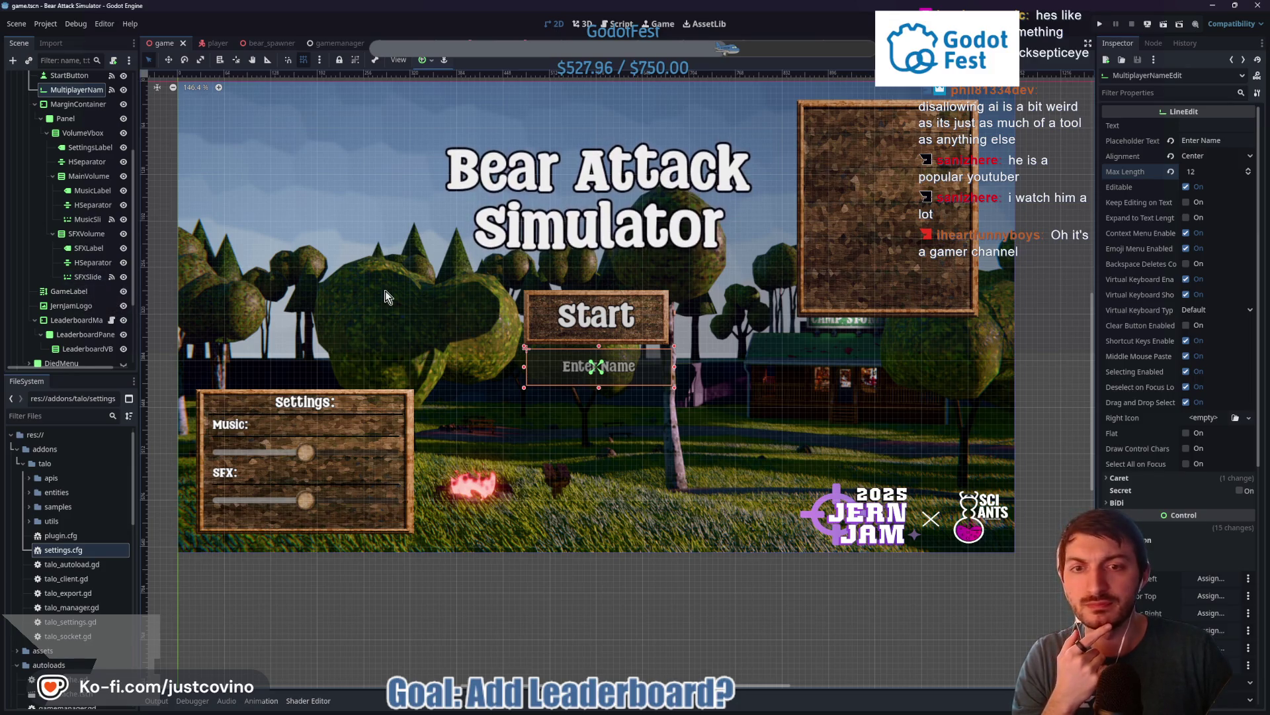
Add a new Label node under the main Control node
scroll(74, 292, down, 3)
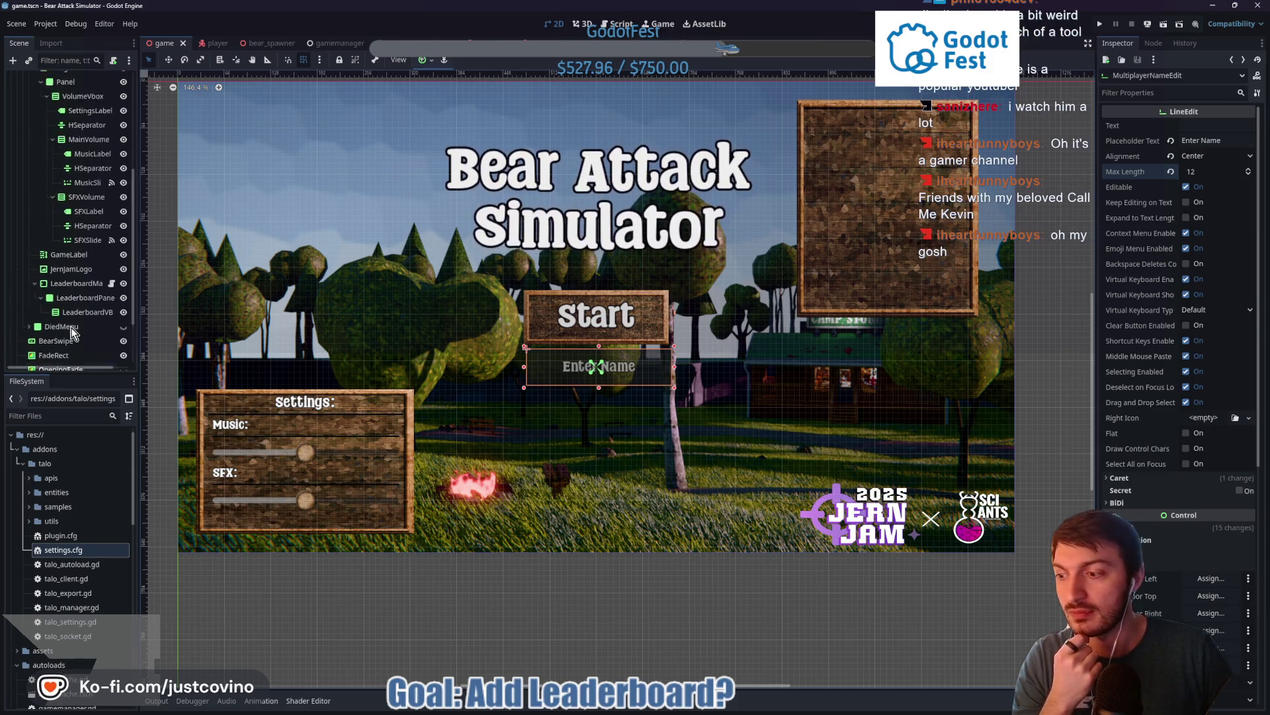
scroll(74, 311, up, 6)
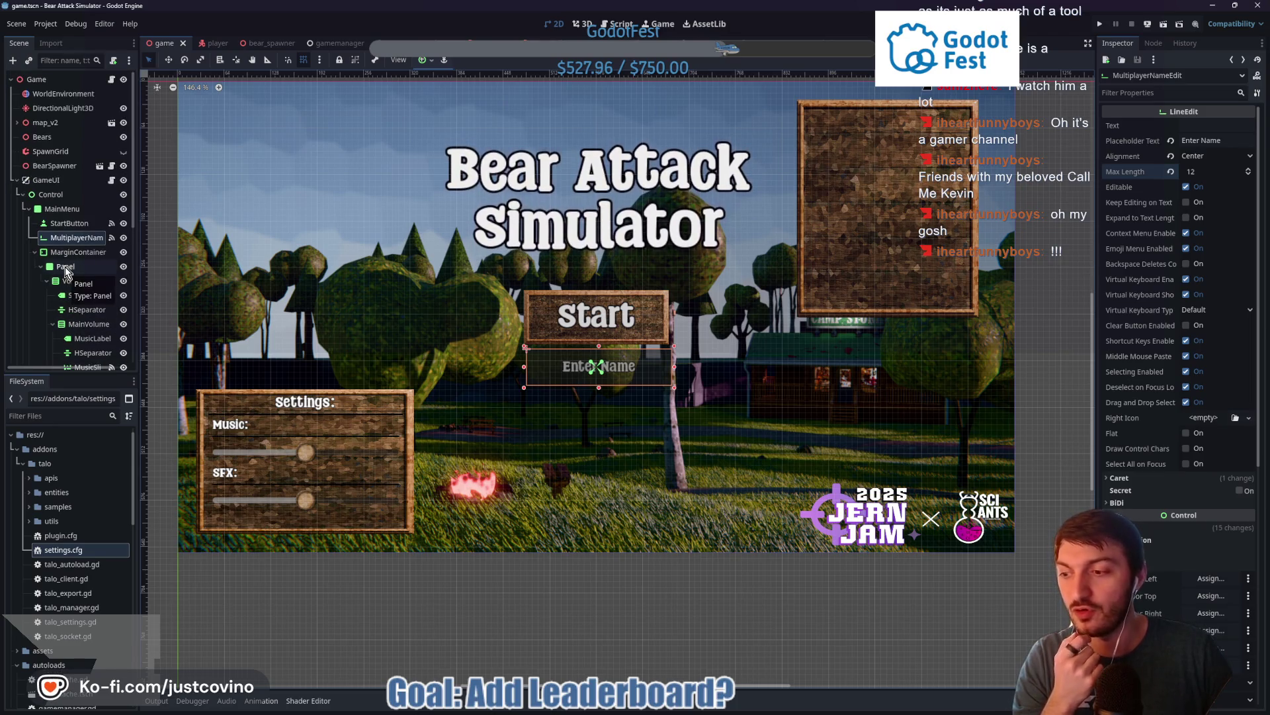
click(29, 208)
click(375, 271)
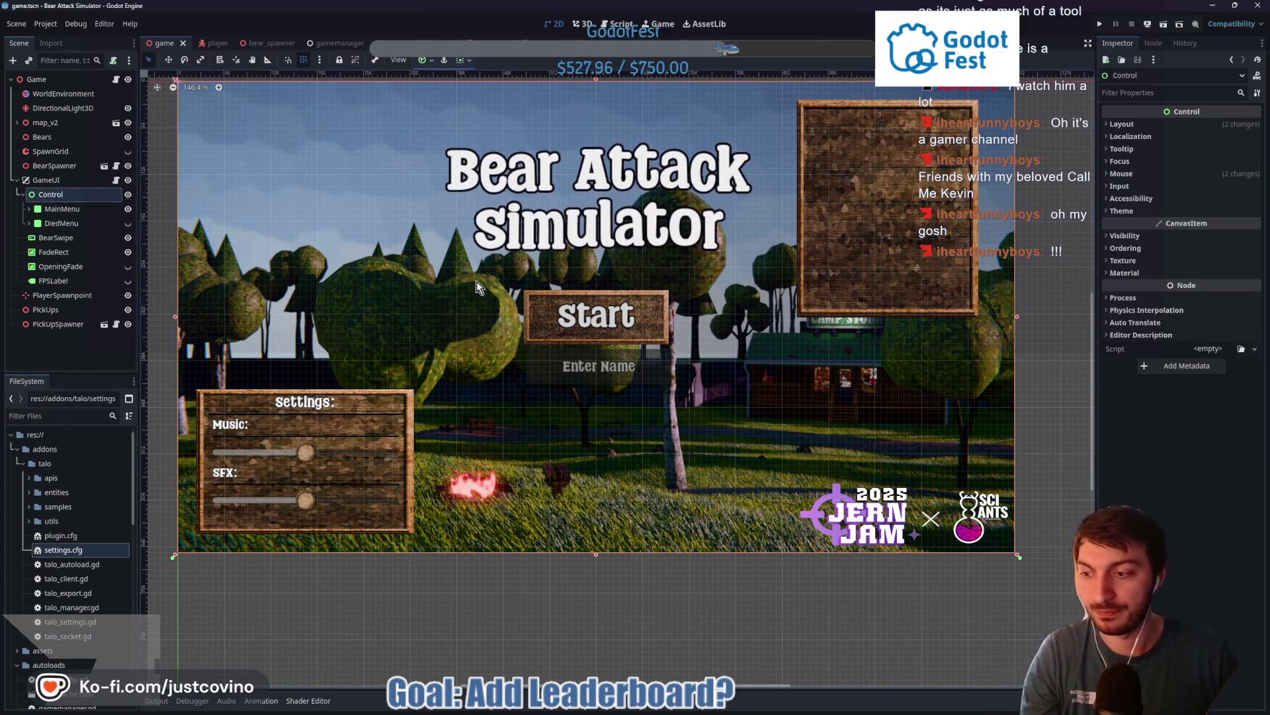
key(ctrl+a)
key(BackSpace)
key(BackSpace)
key(BackSpace)
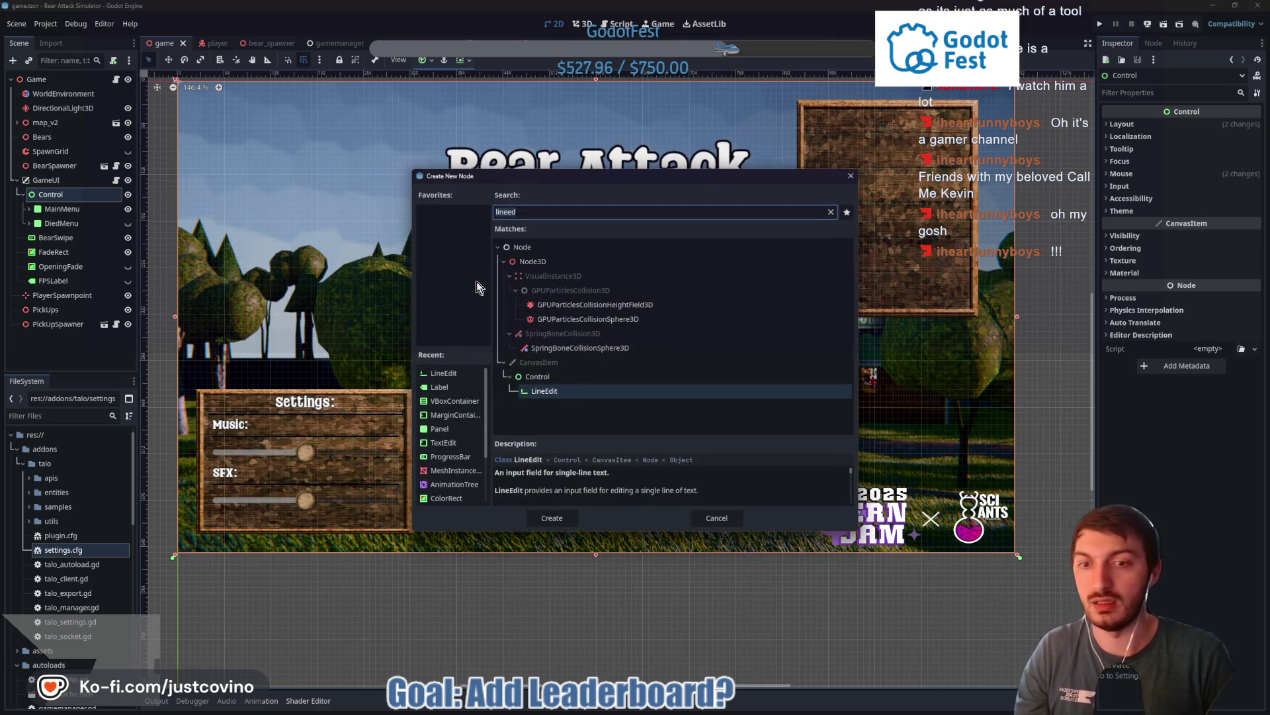
text(label)
key(Return)
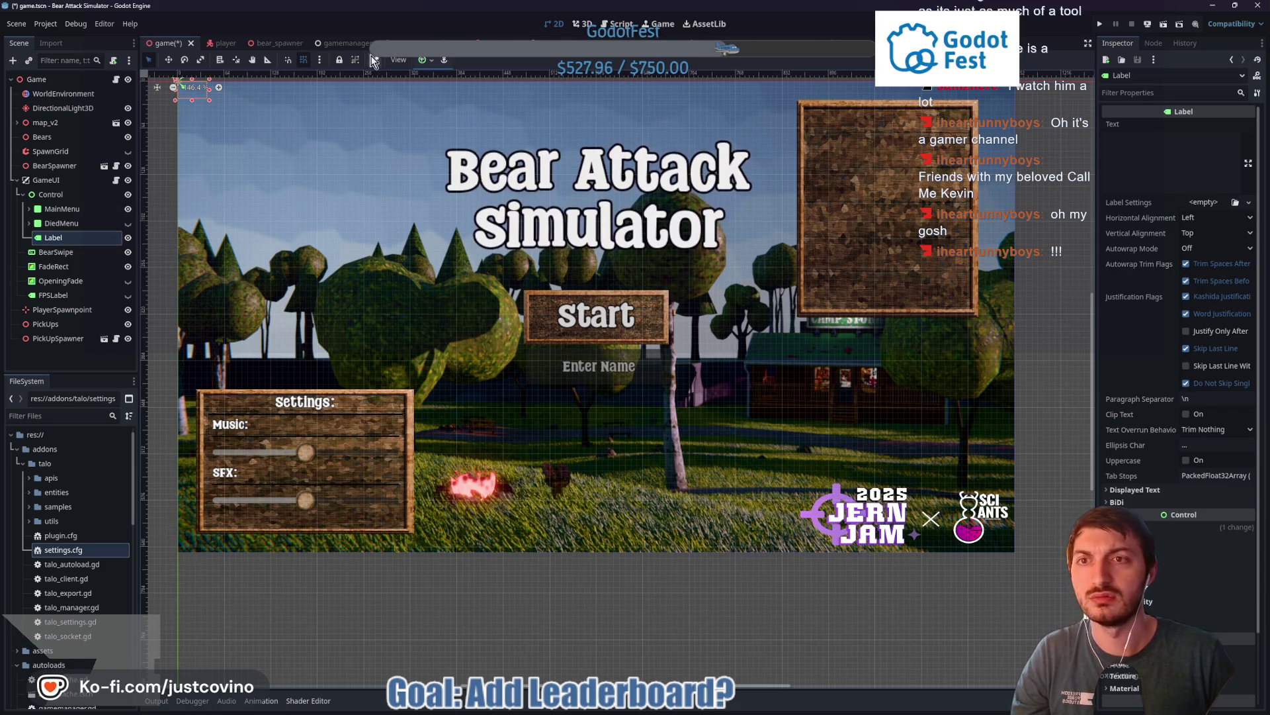
Anchor the label to the screen centre and rename it ErrorLabel
click(425, 60)
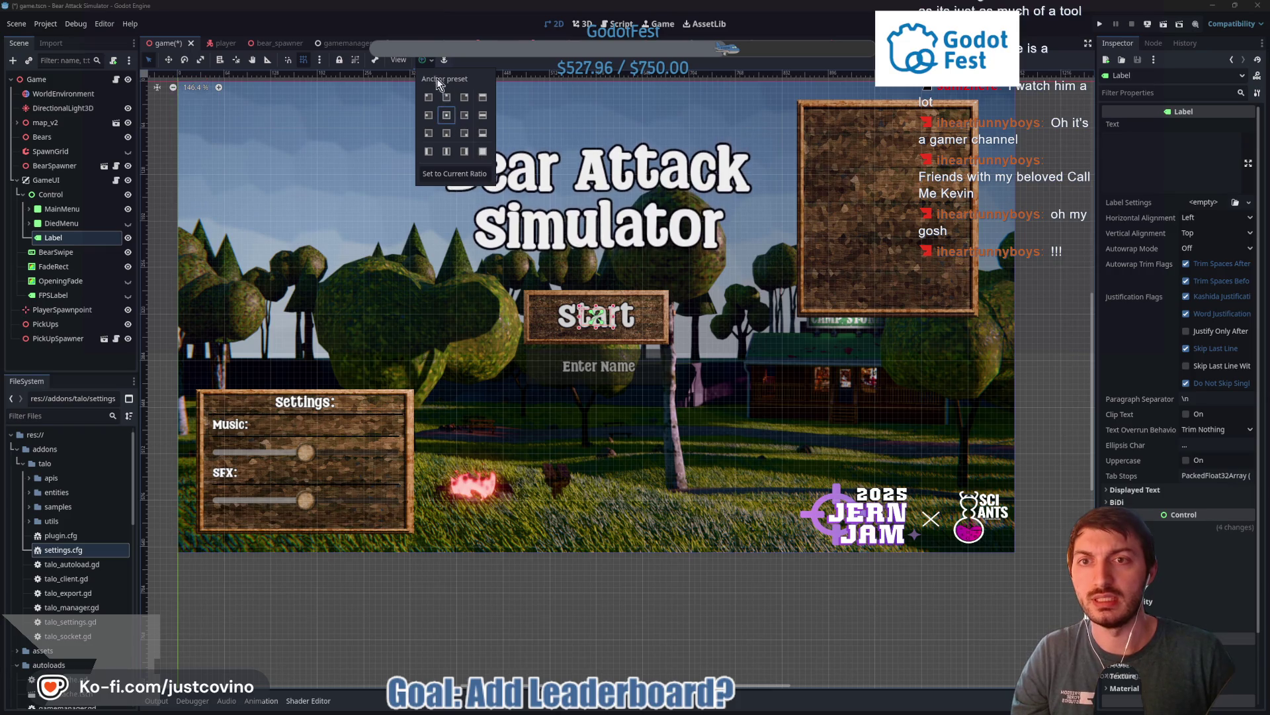
click(446, 116)
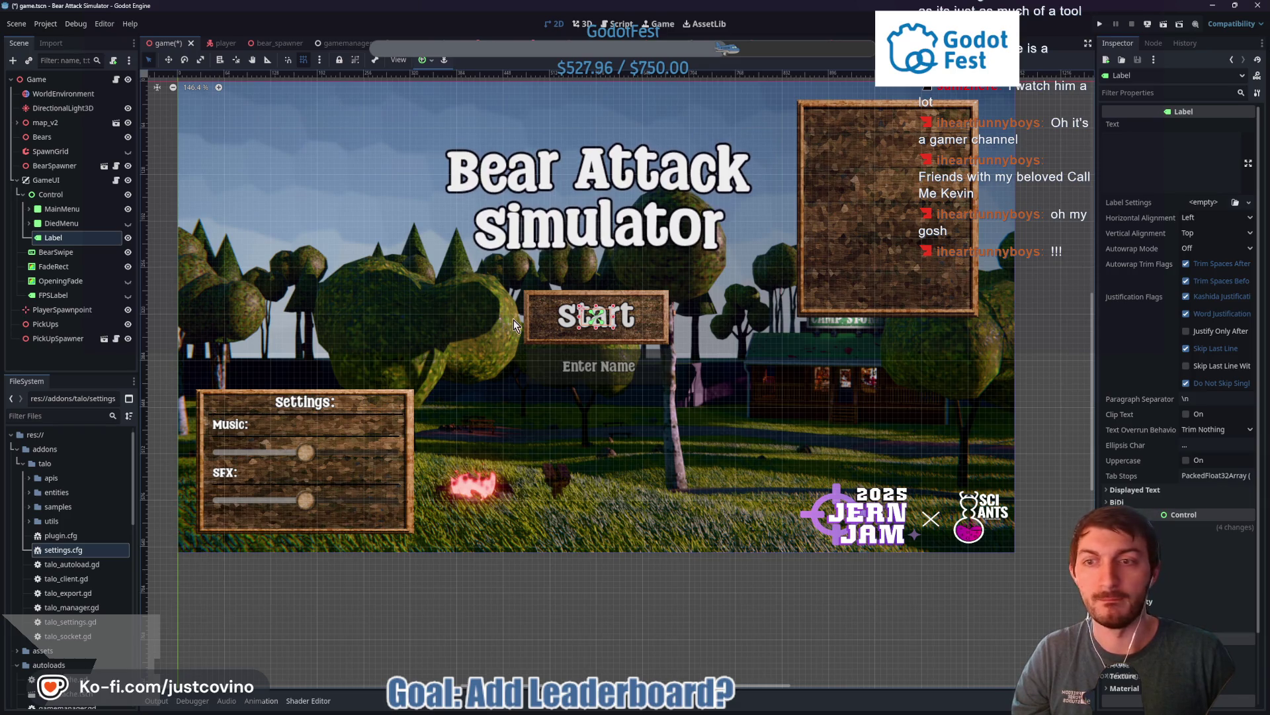
double_click(81, 237)
text(ErrorLabel)
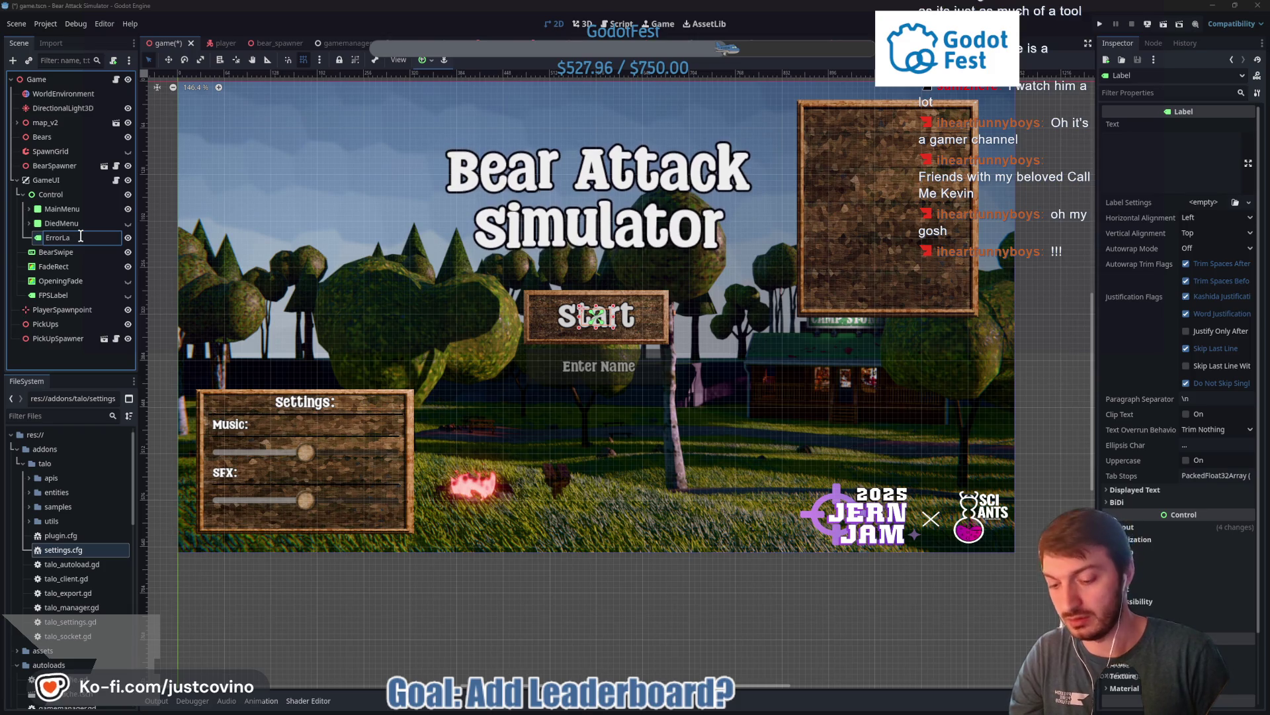
key(Return)
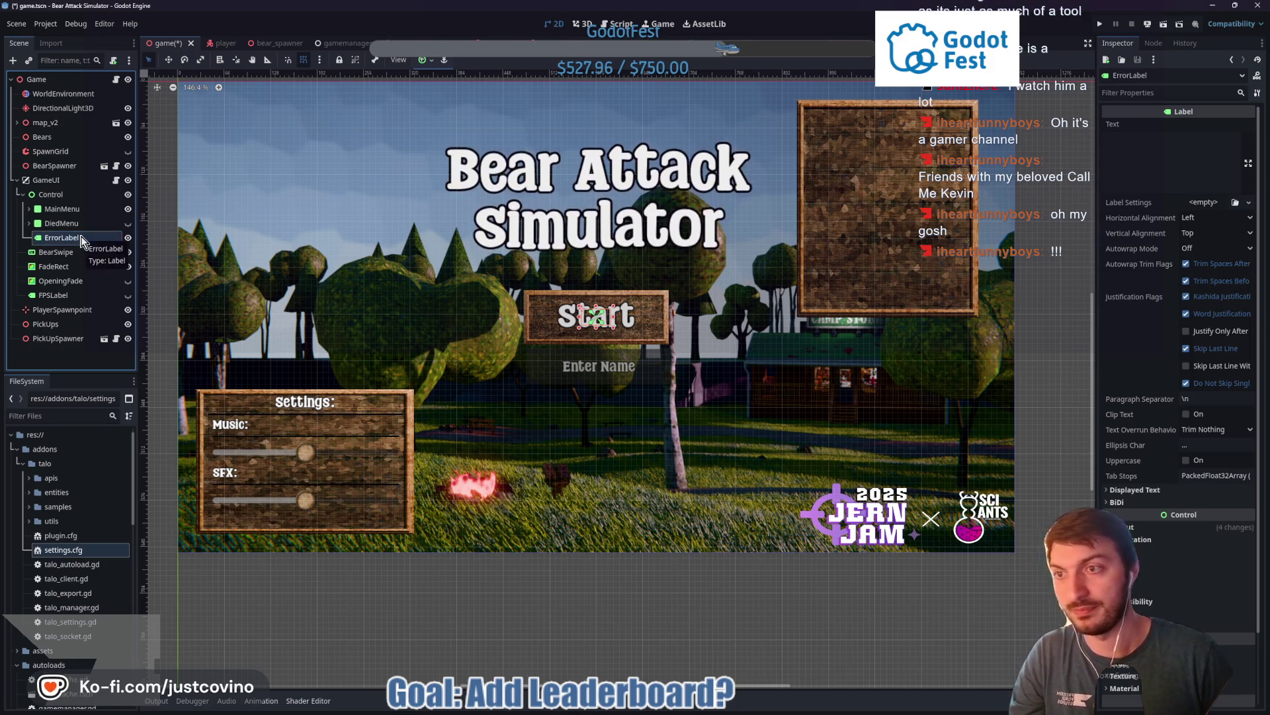
Centre the ErrorLabel text both horizontally and vertically
click(1206, 220)
click(1202, 246)
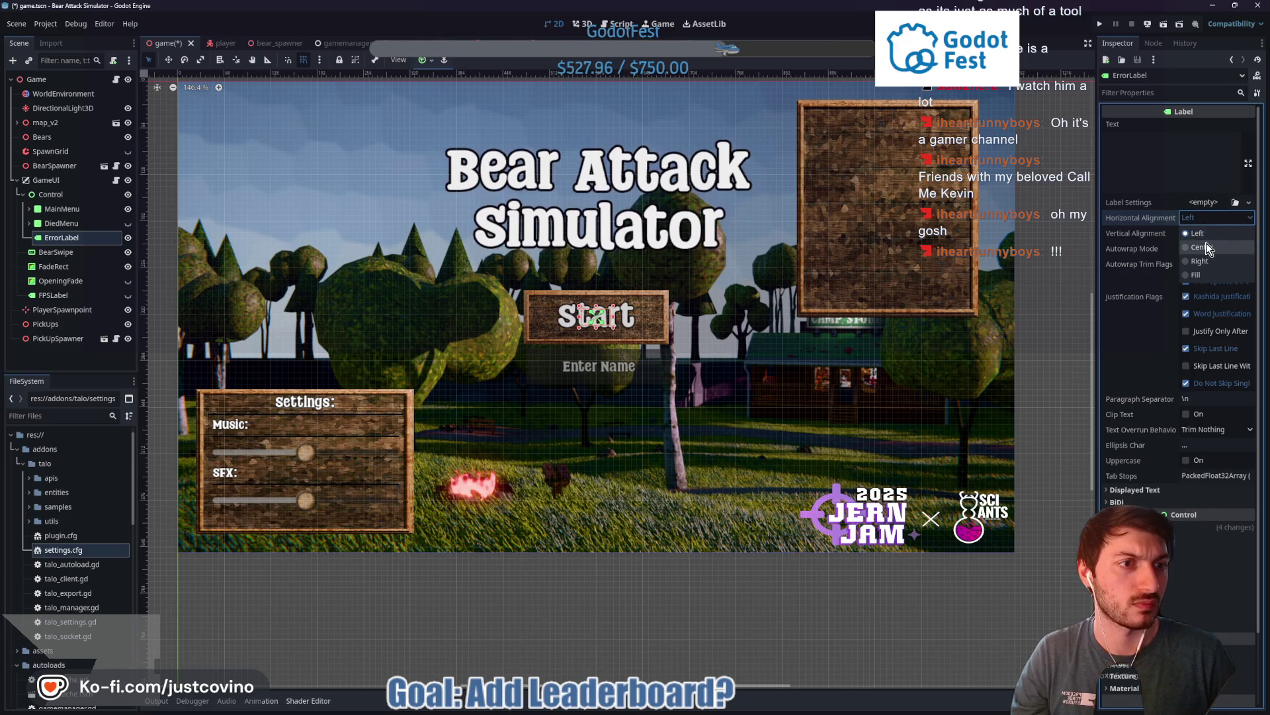
click(1216, 233)
click(1208, 267)
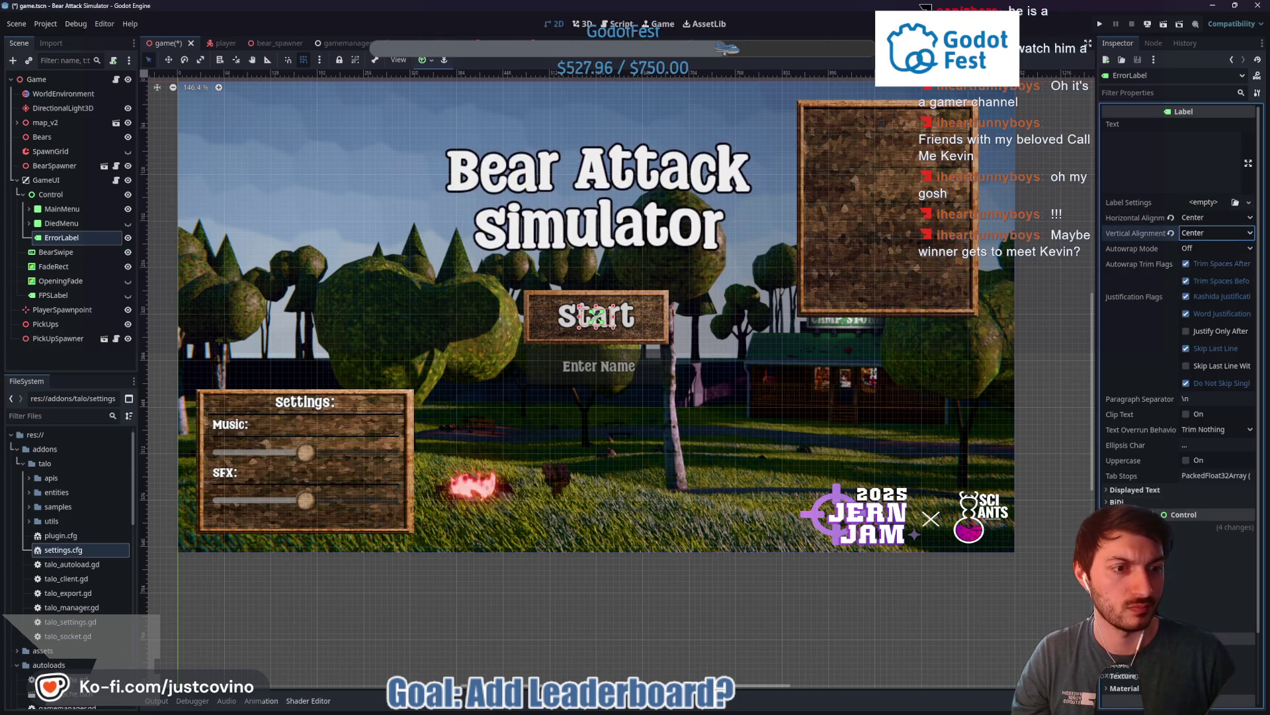
Give the label a minimum size of 600 wide by 200 high
click(1191, 527)
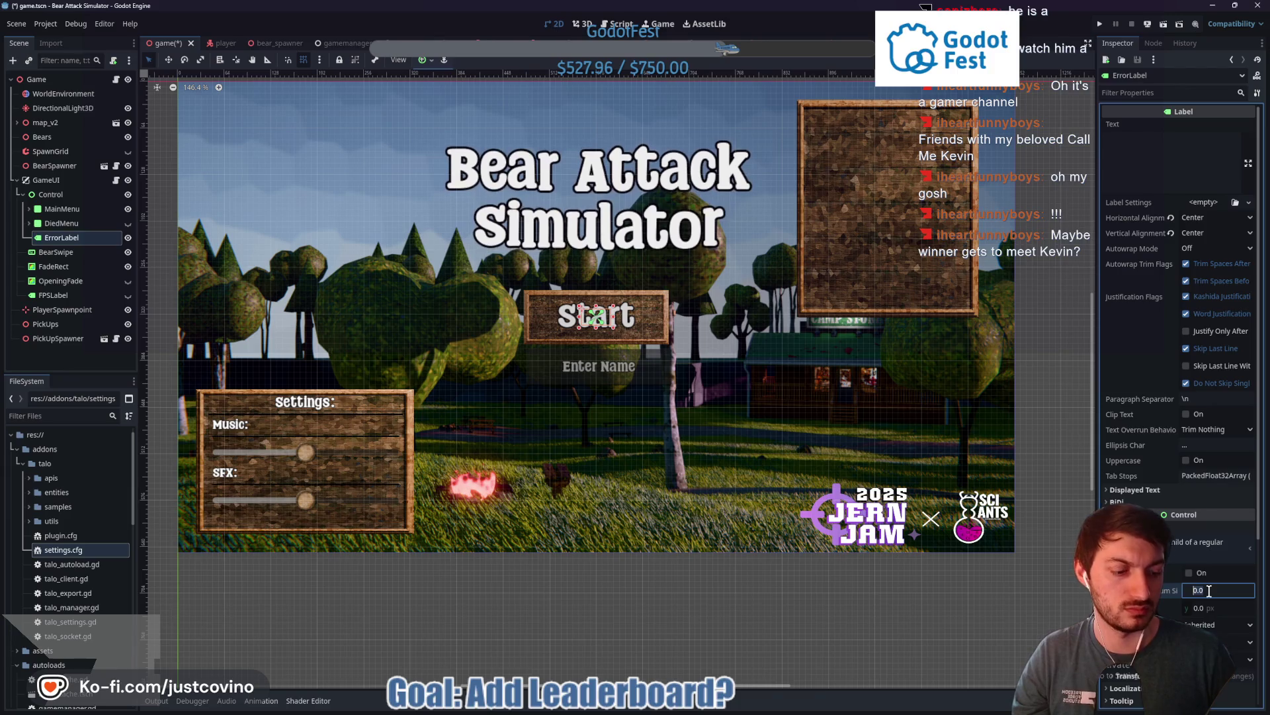
text(300)
key(Return)
text(500)
key(Return)
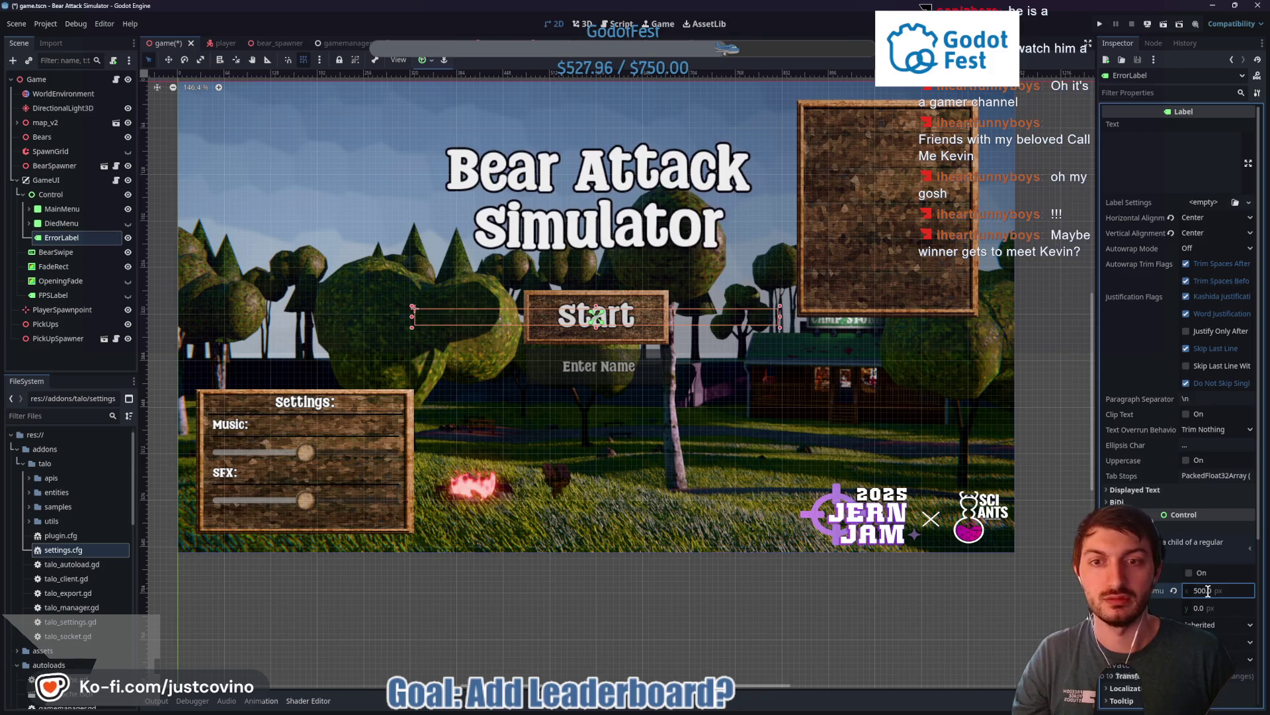
text(600)
key(Return)
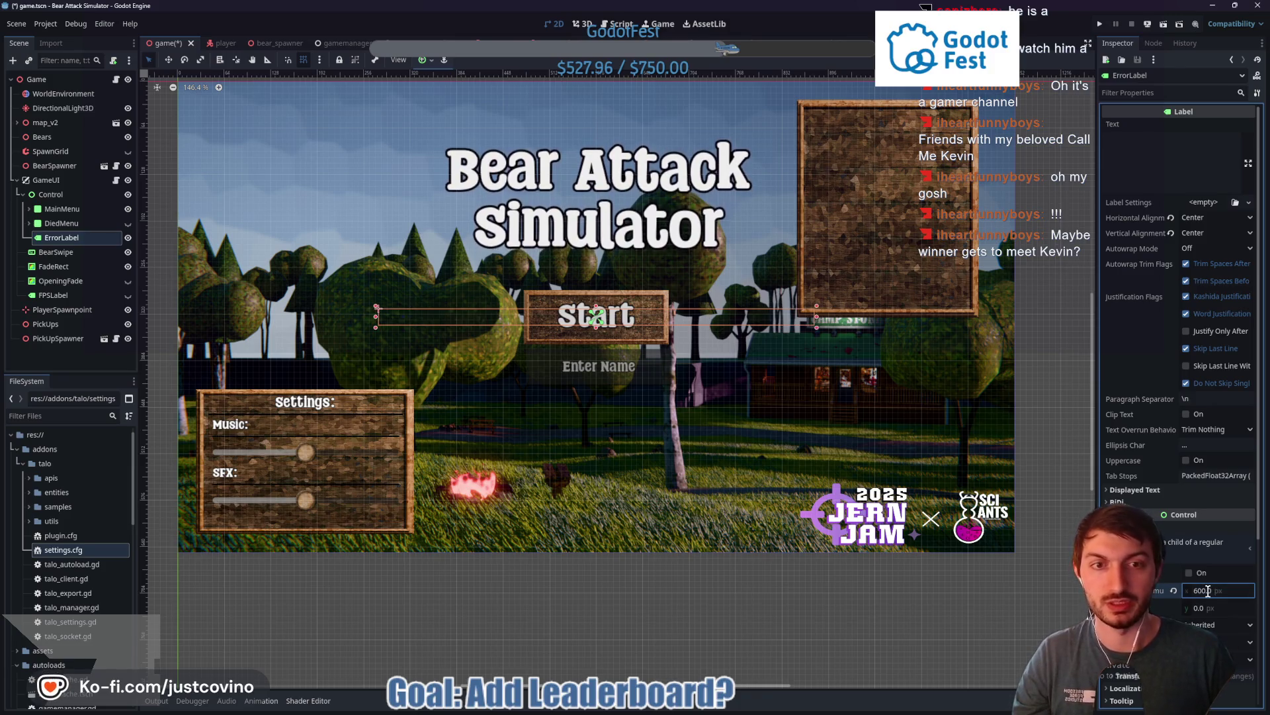
text(200)
key(Return)
Replace the label text 'ERROR GET GOOD' with 'Enter Player Name and press "Enter"'
click(1132, 184)
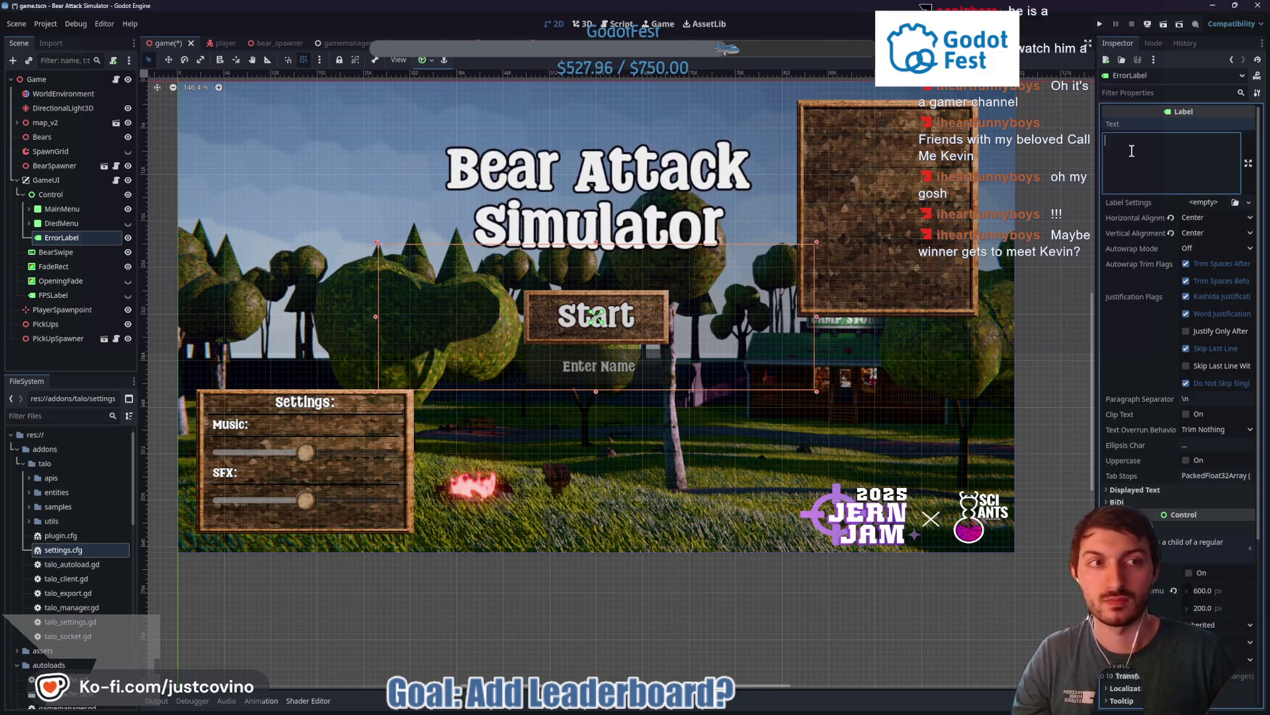
text(ERROR GET GOOD)
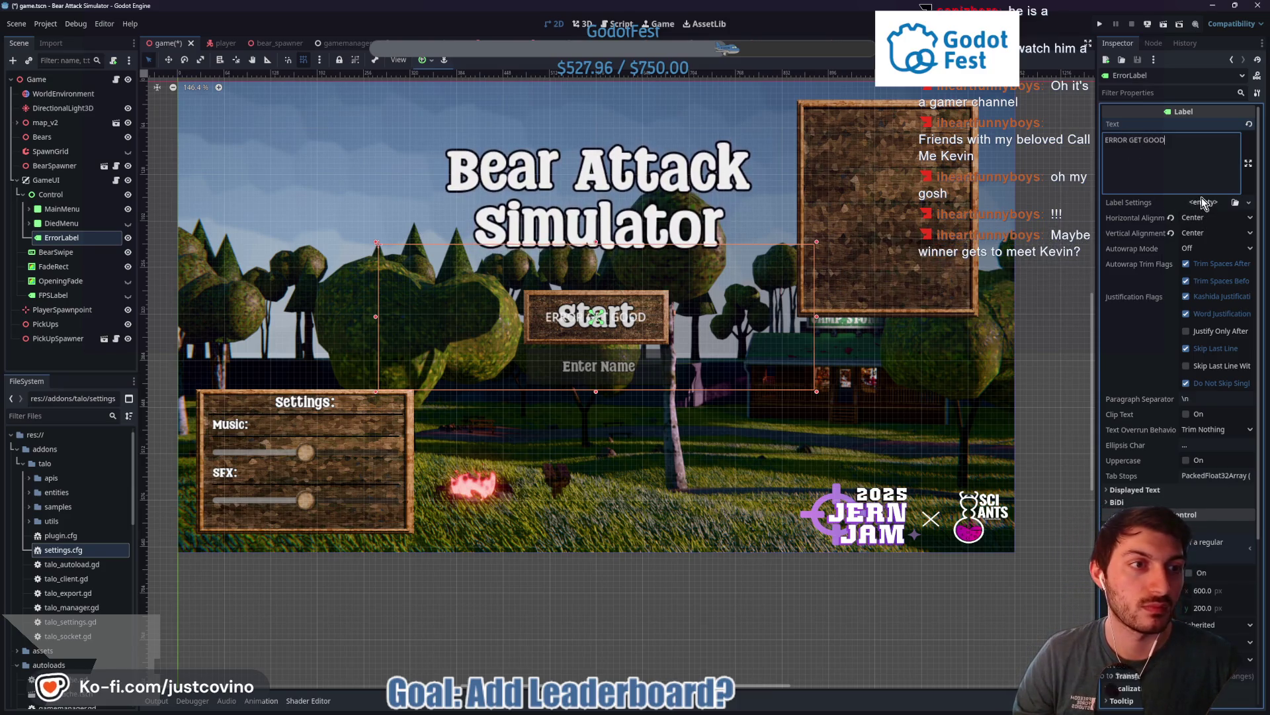
triple_click(1212, 163)
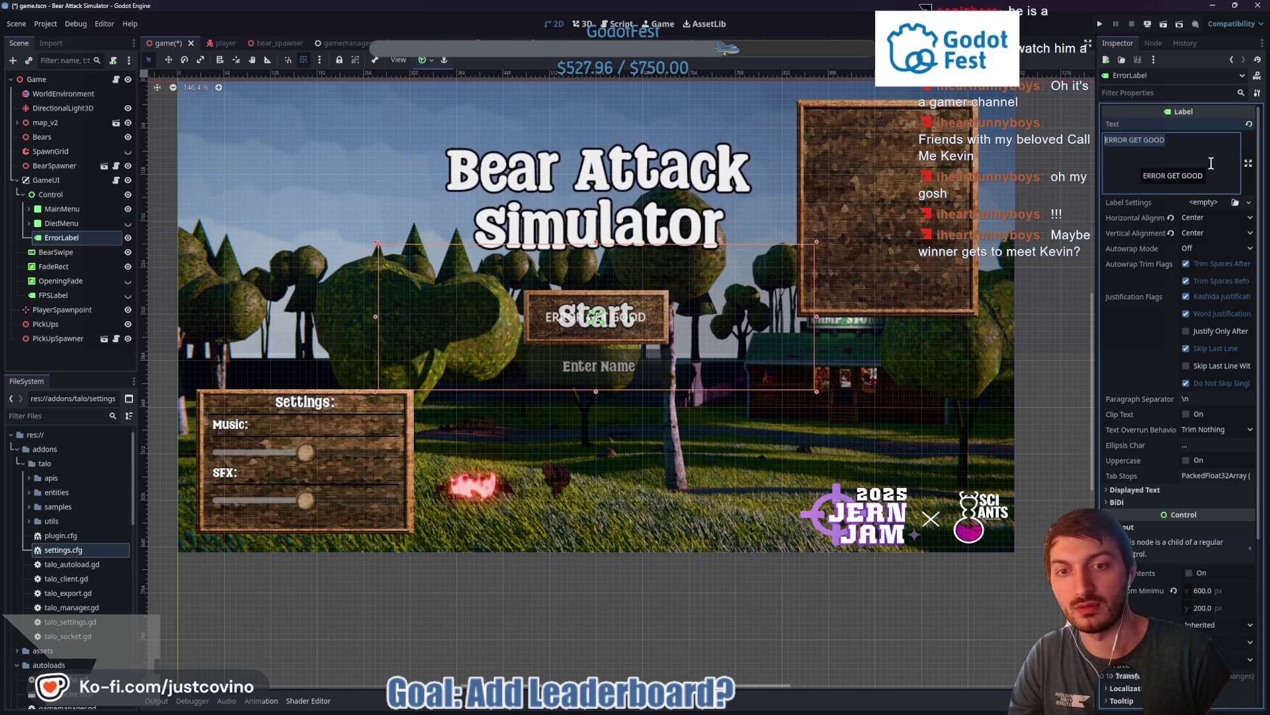
text(Enter Player Name)
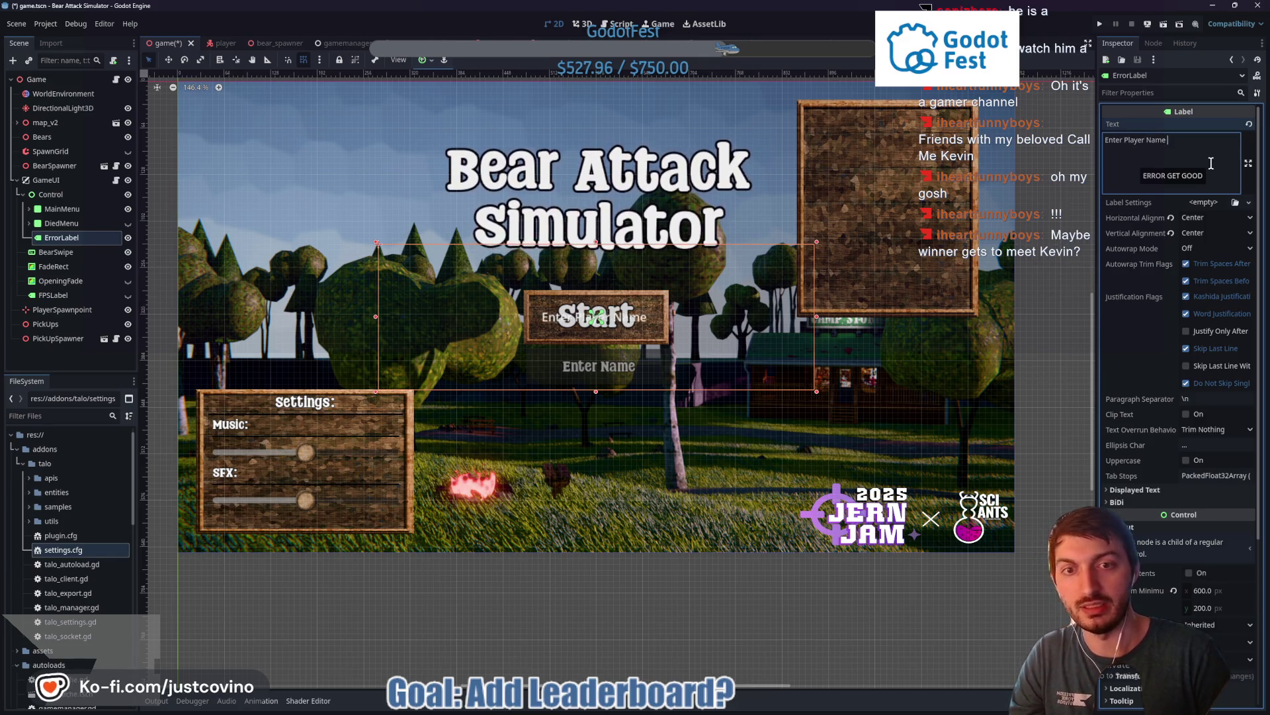
text(ss "Enter)
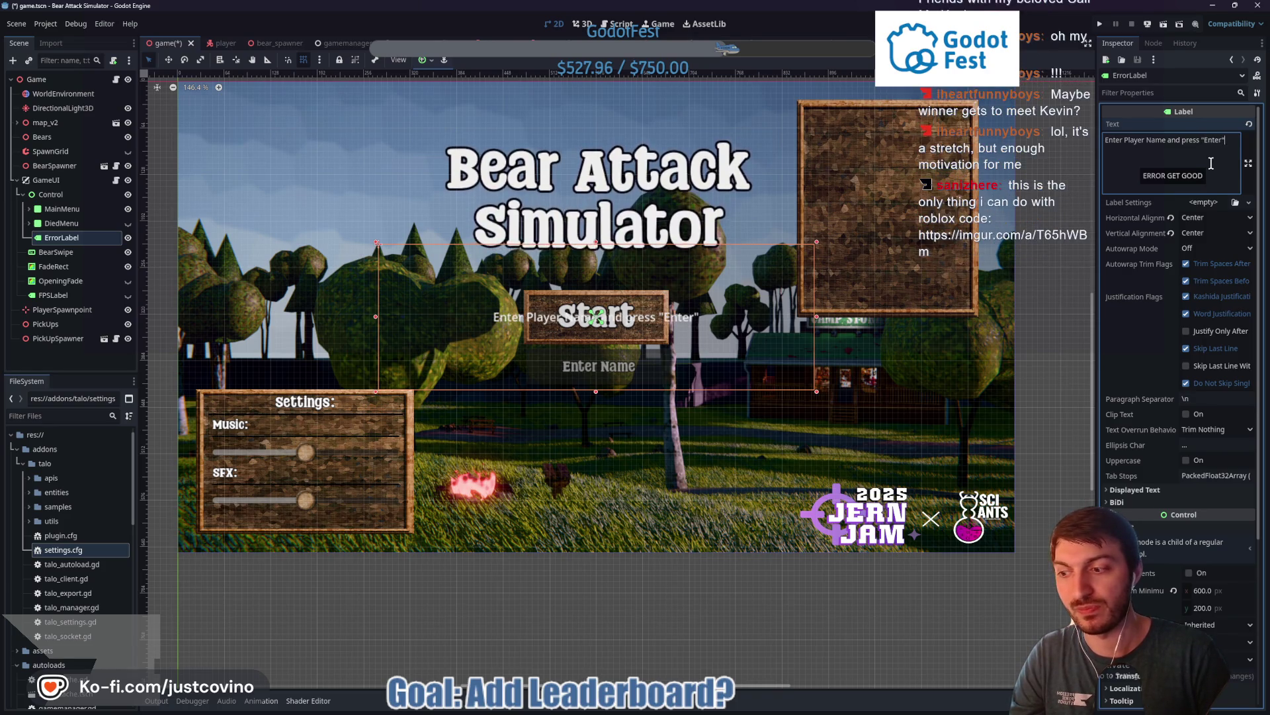
click(1204, 202)
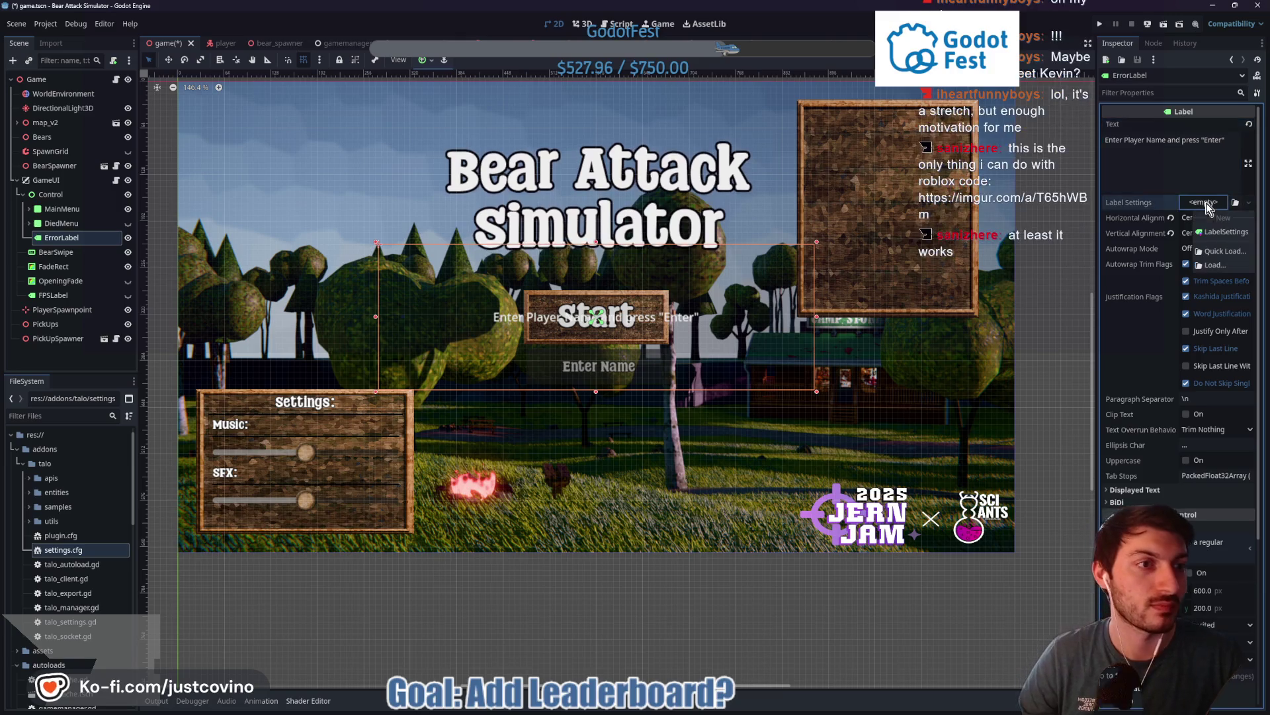
Create a new LabelSettings resource for the error label using the Sparky Stones font
click(1198, 201)
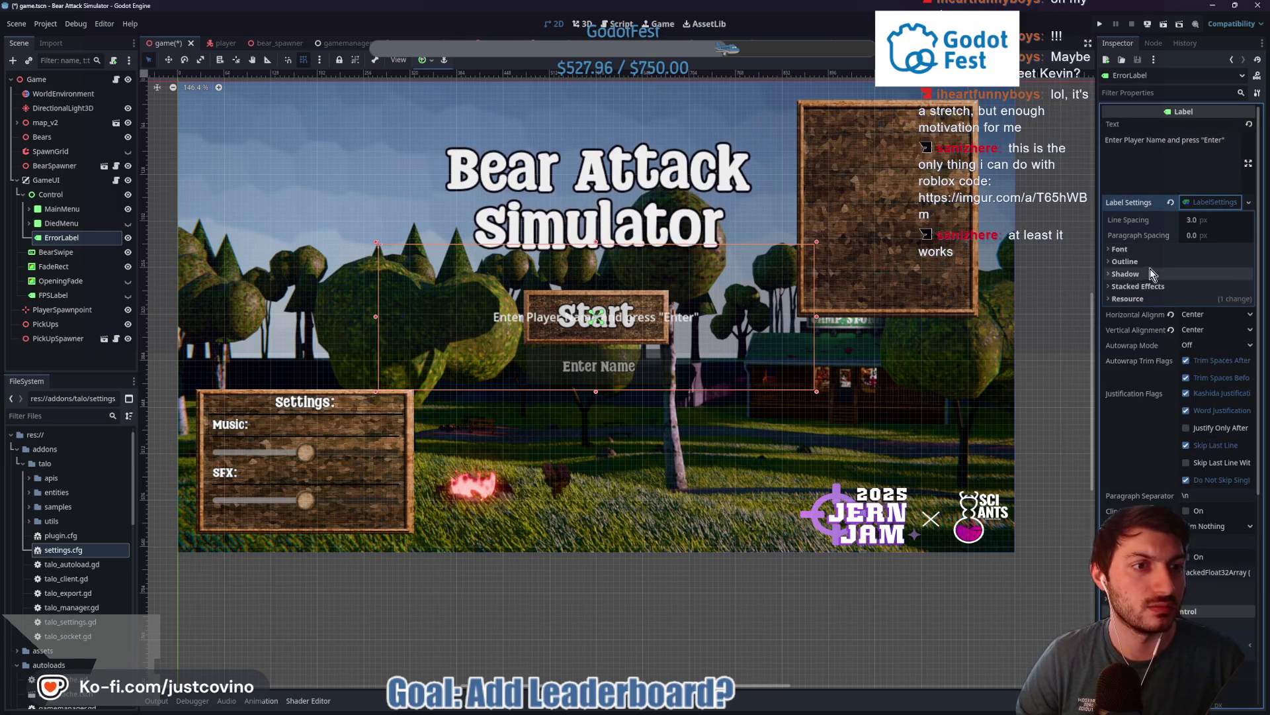
click(1151, 250)
click(1191, 264)
click(1217, 337)
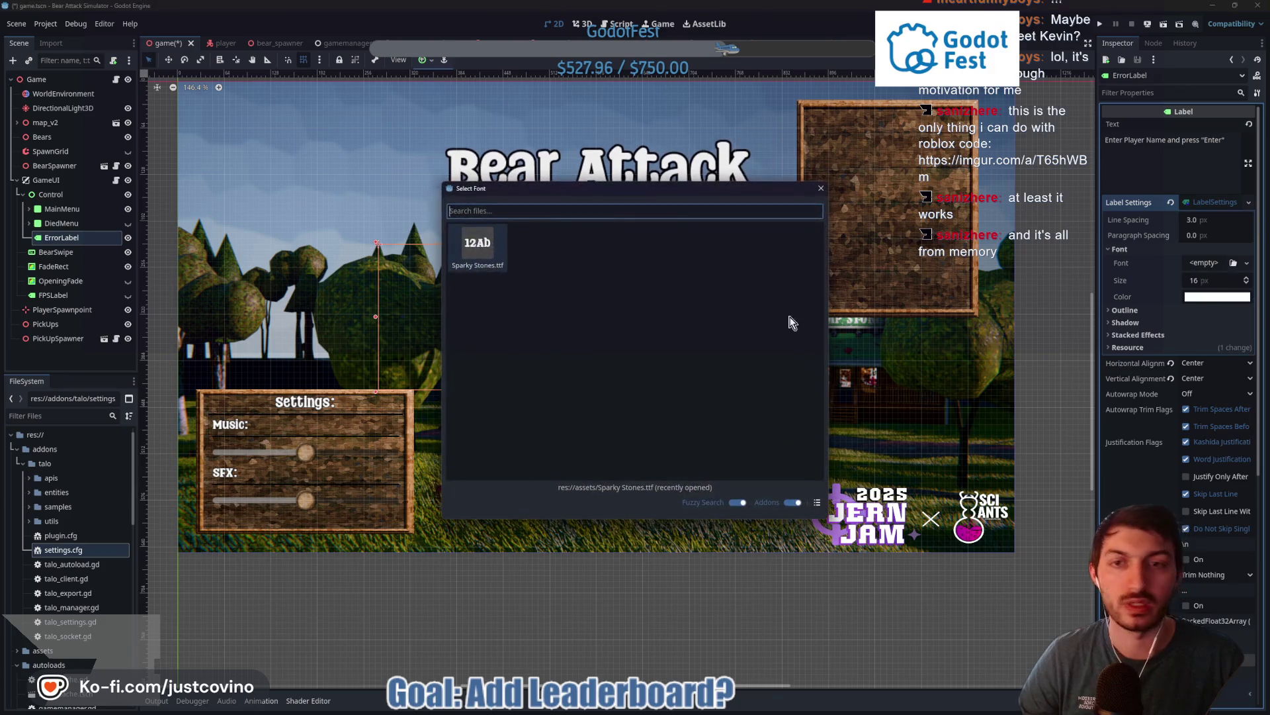
key(Return)
Set the label font size to 32 and the text colour to red
click(1205, 299)
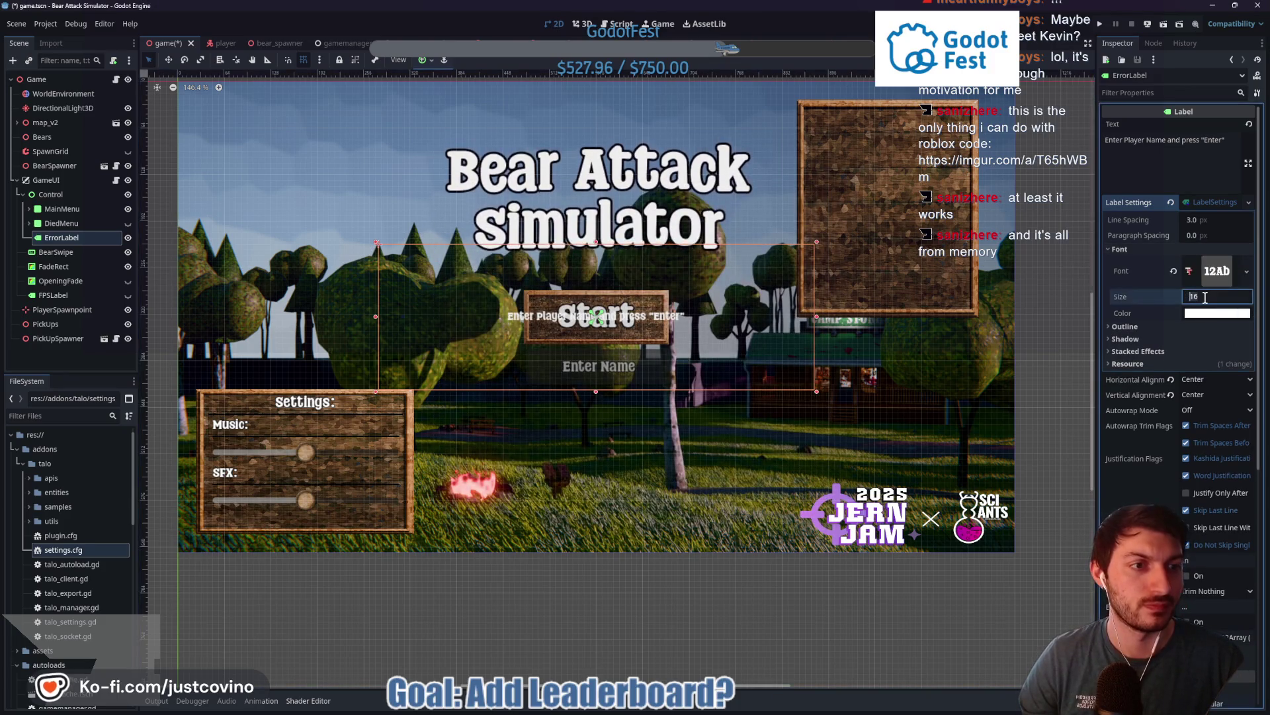
text(72)
key(Return)
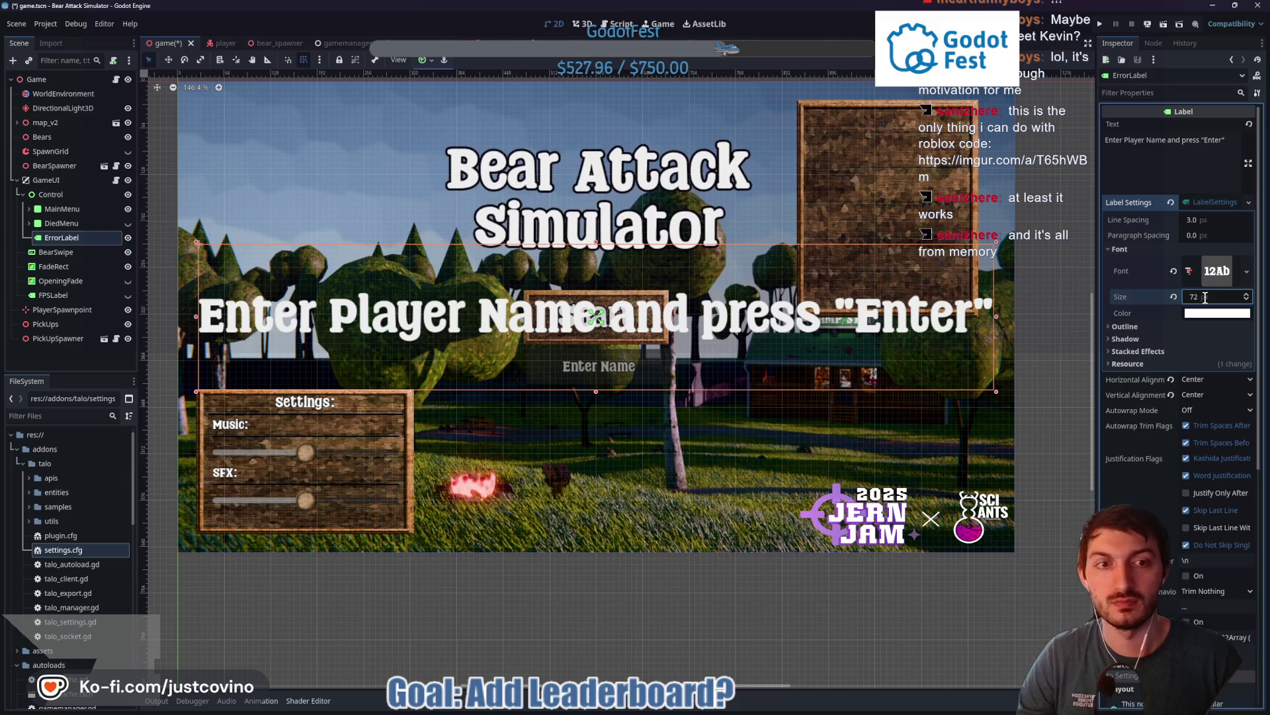
click(1204, 297)
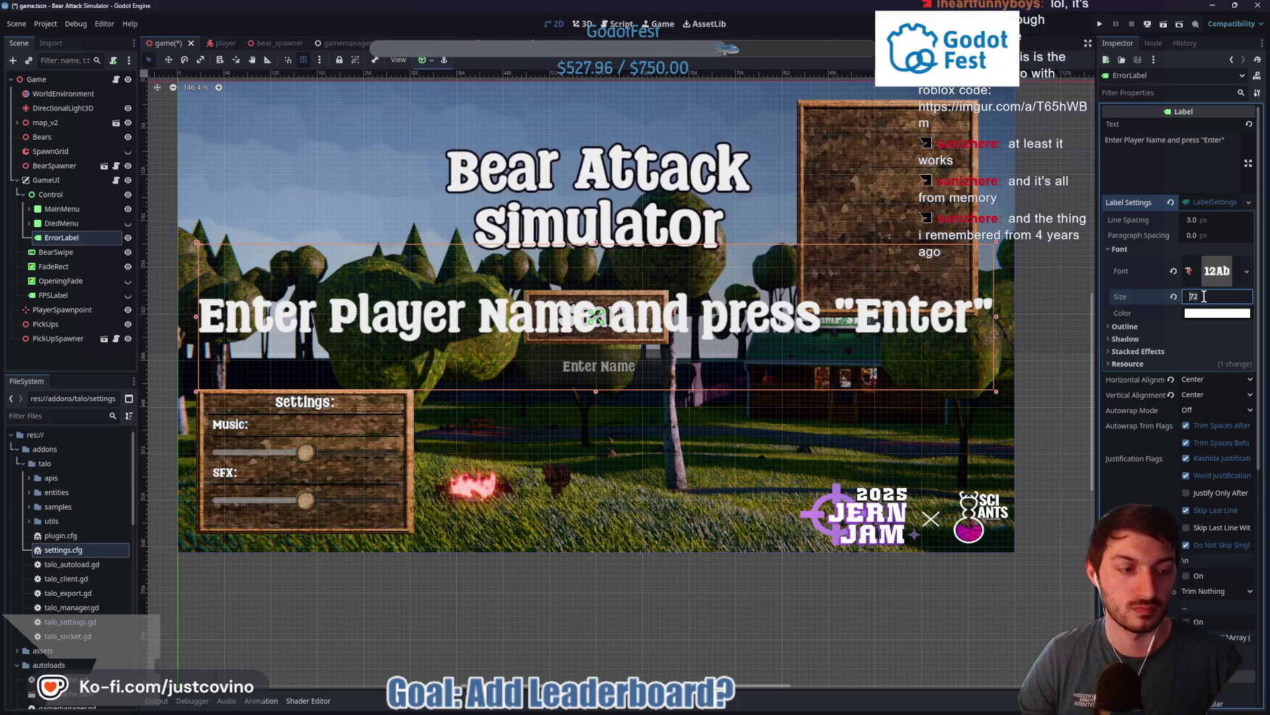
text(64)
key(Return)
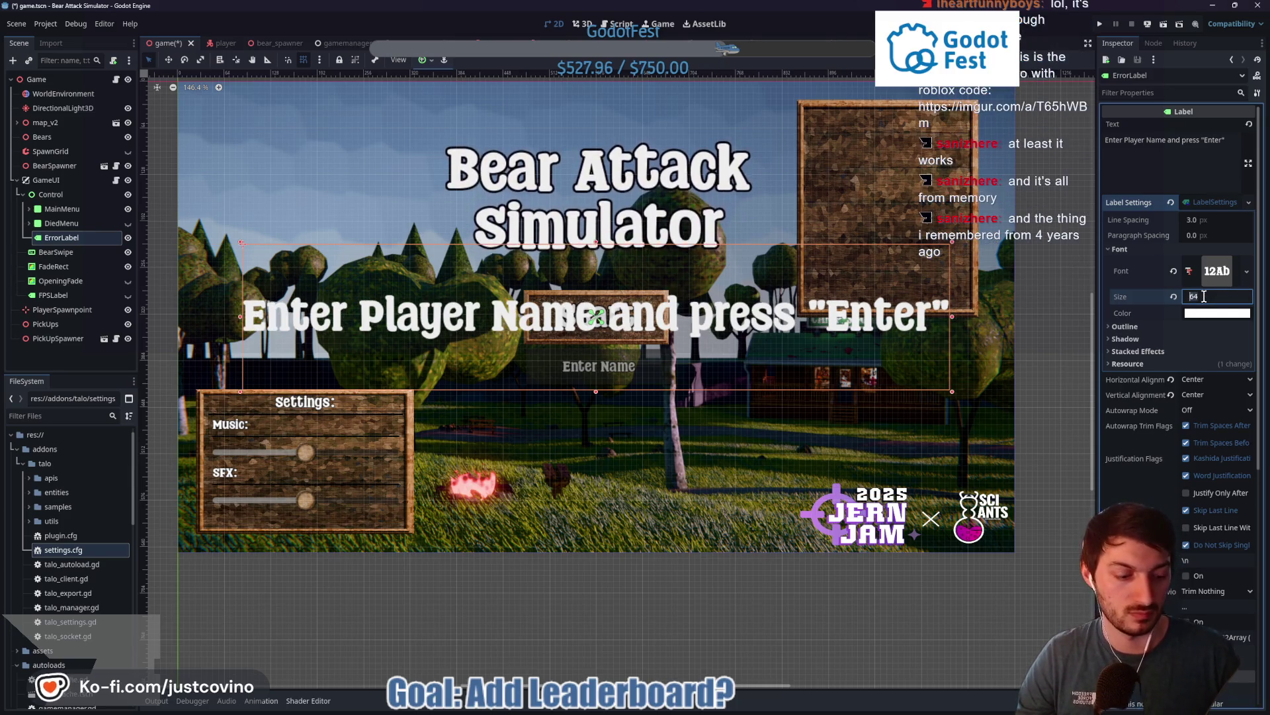
text(32)
key(Return)
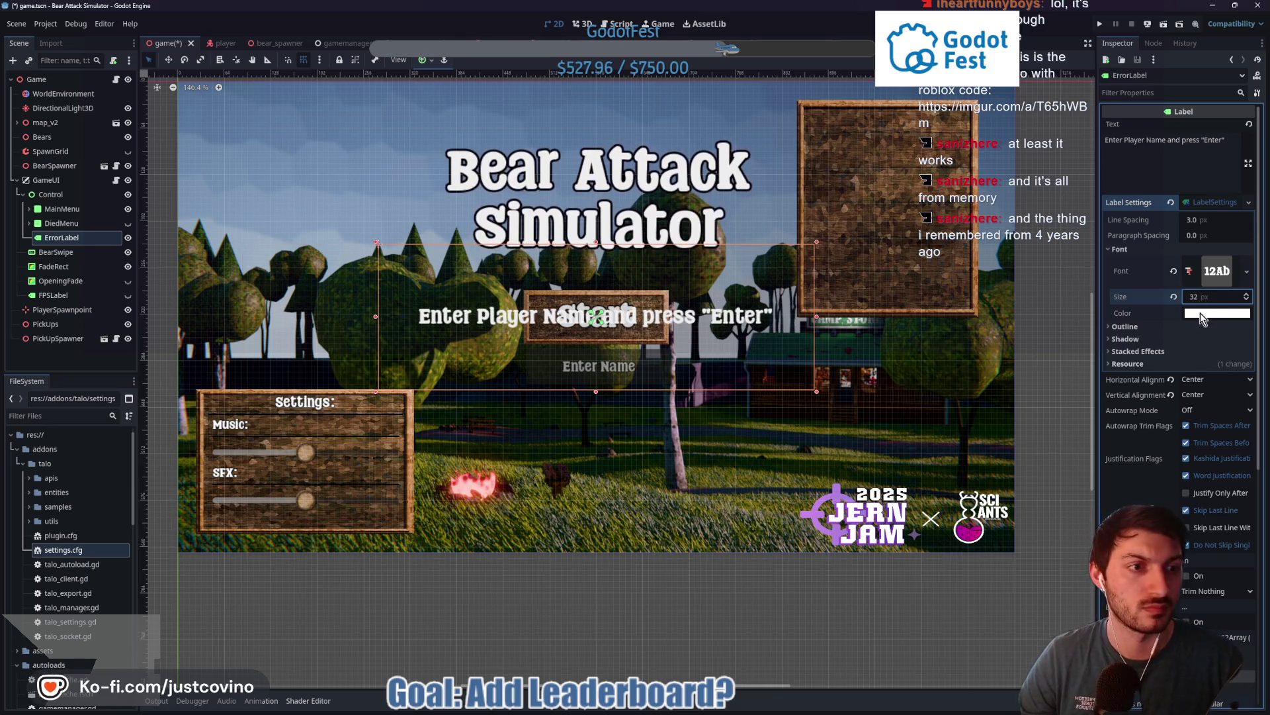
click(1202, 314)
click(1224, 323)
click(1204, 313)
Give the label text a black outline of size 8
click(1128, 326)
click(1204, 357)
drag(1149, 444, 1127, 502)
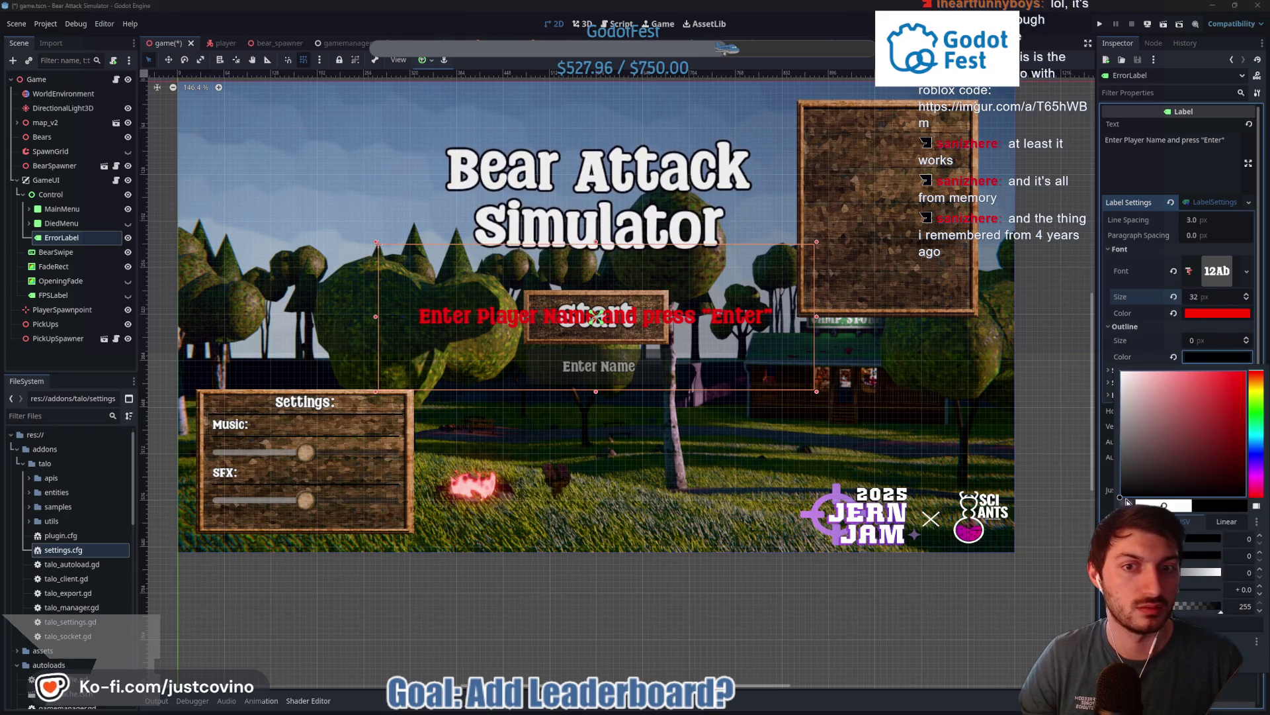
click(1232, 358)
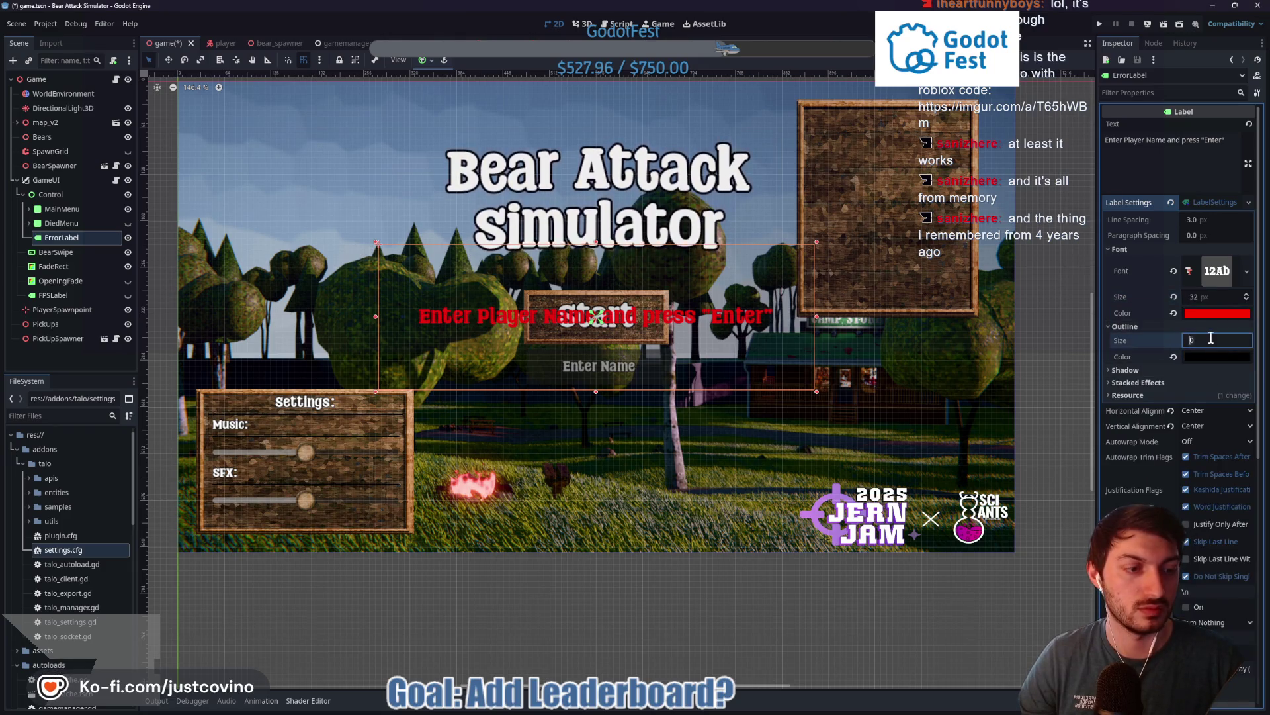
text(8)
key(Return)
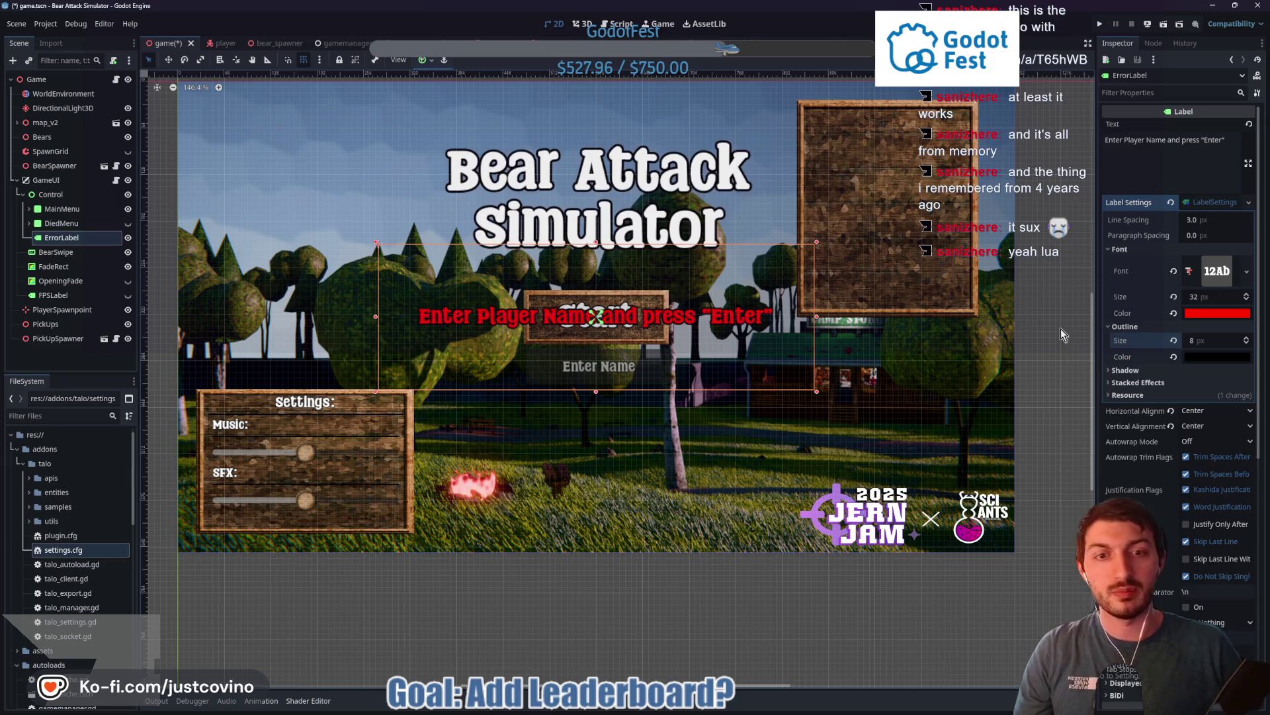
mouse_move(1166, 447)
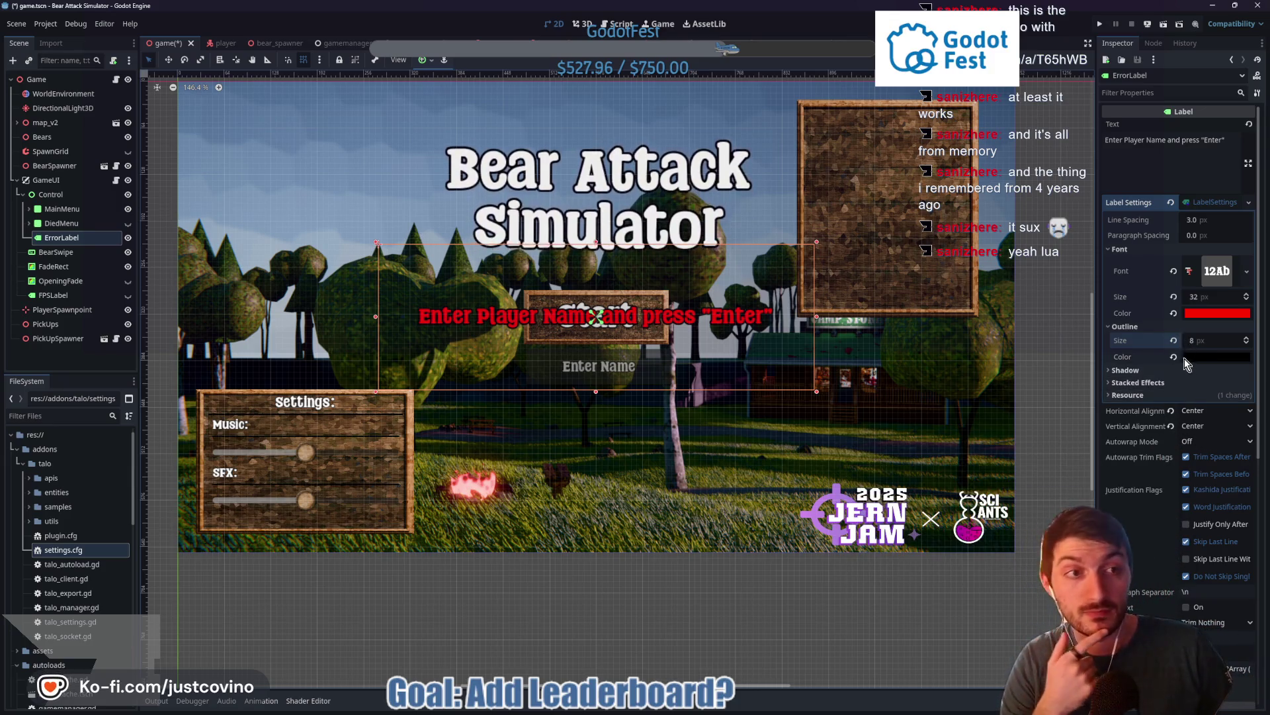
Add the missing 'a' so the label reads 'Enter a Player Name and press "Enter"'
click(1128, 141)
text(a)
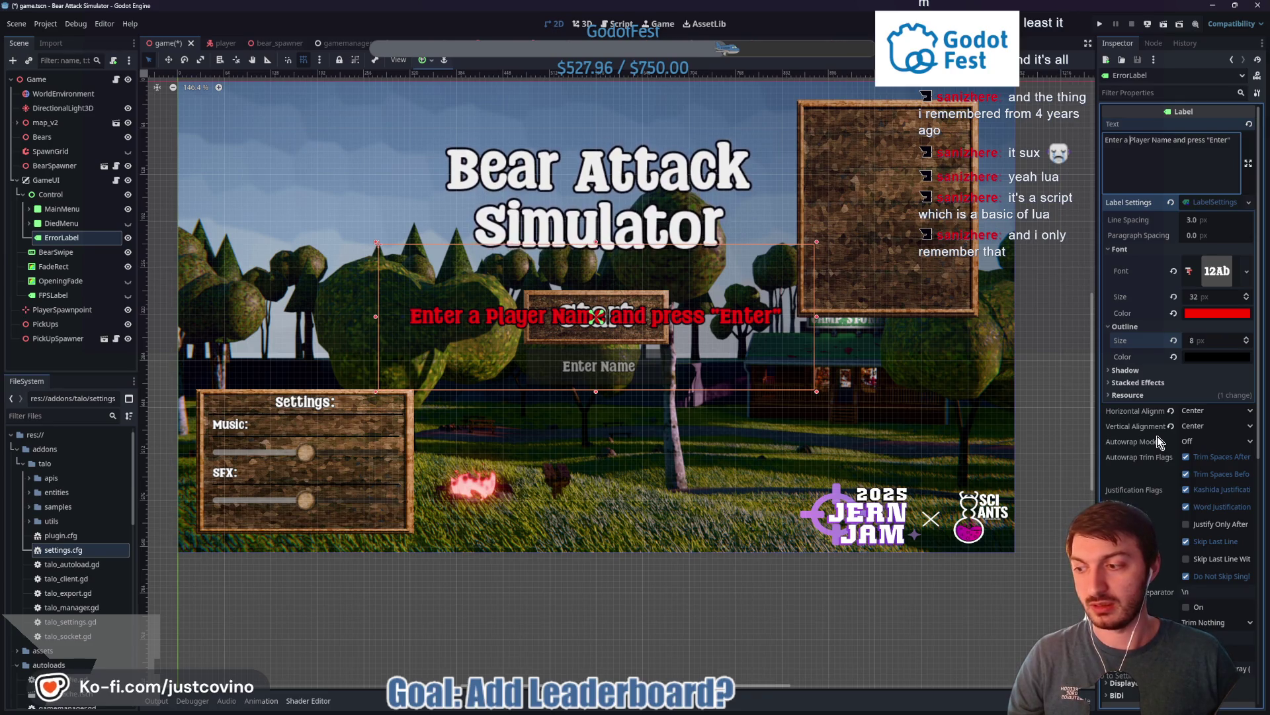
click(1204, 204)
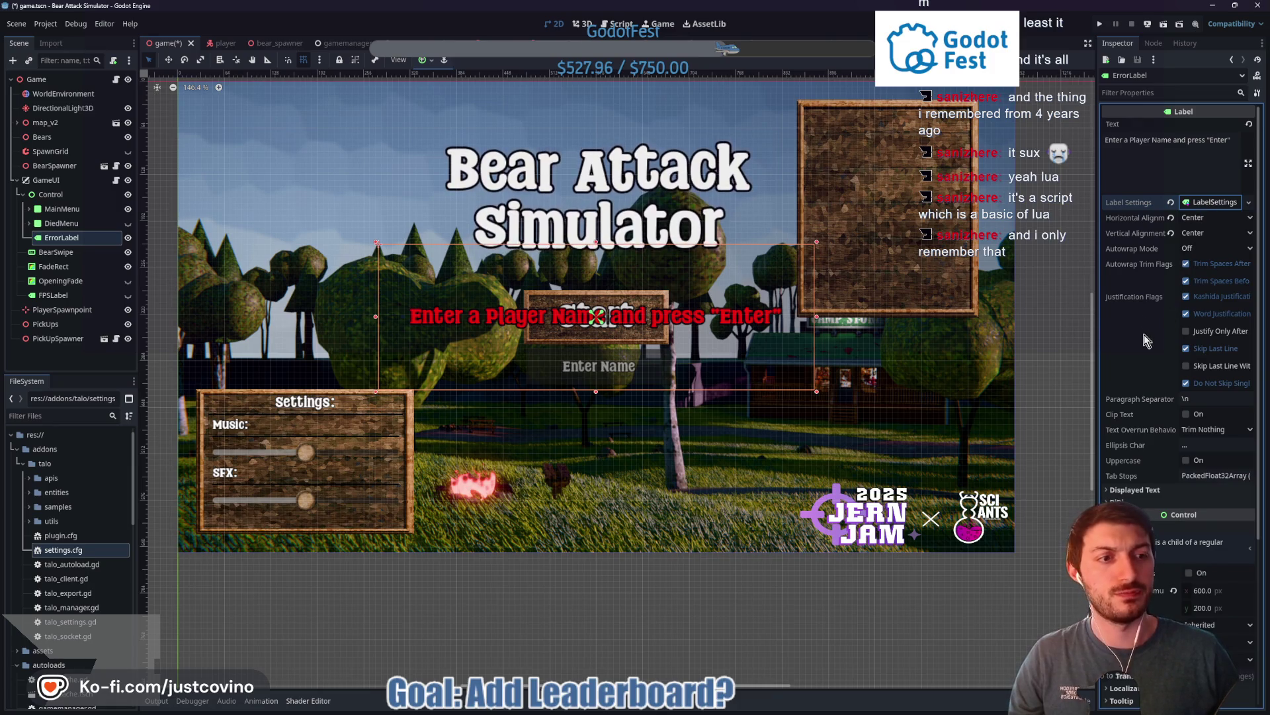
scroll(1144, 336, down, 3)
scroll(1145, 336, down, 3)
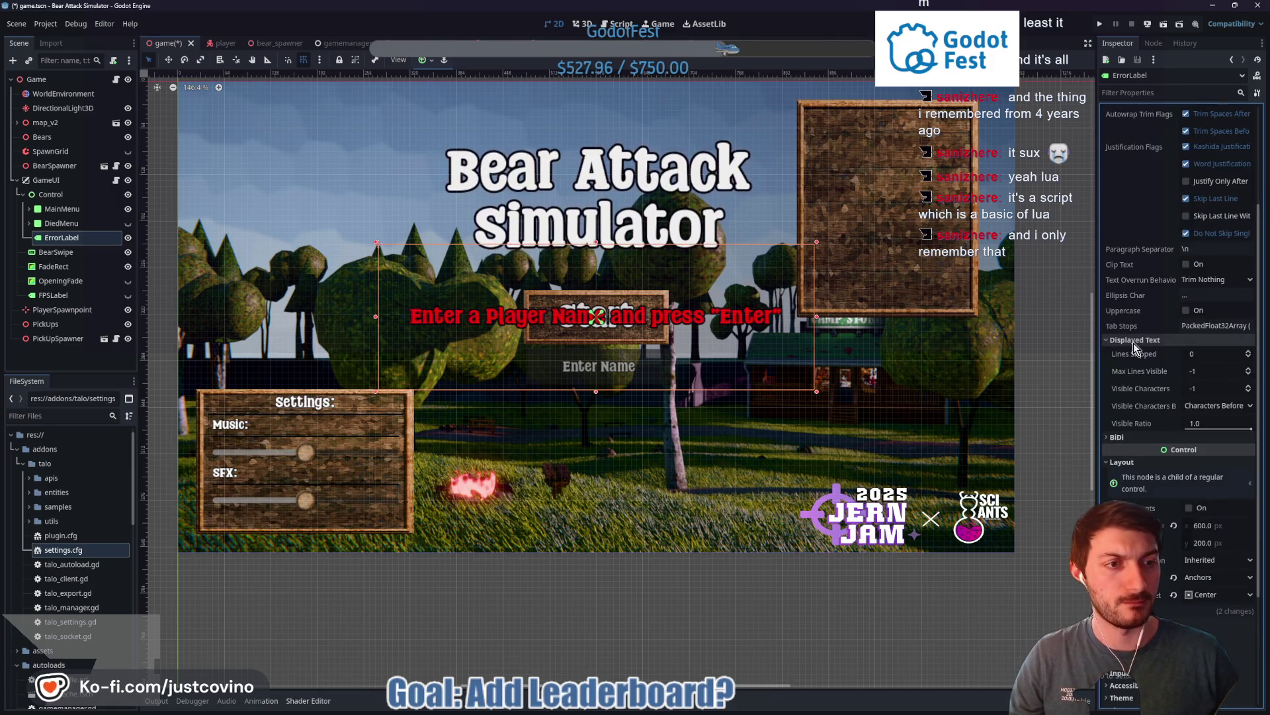
scroll(1133, 345, down, 3)
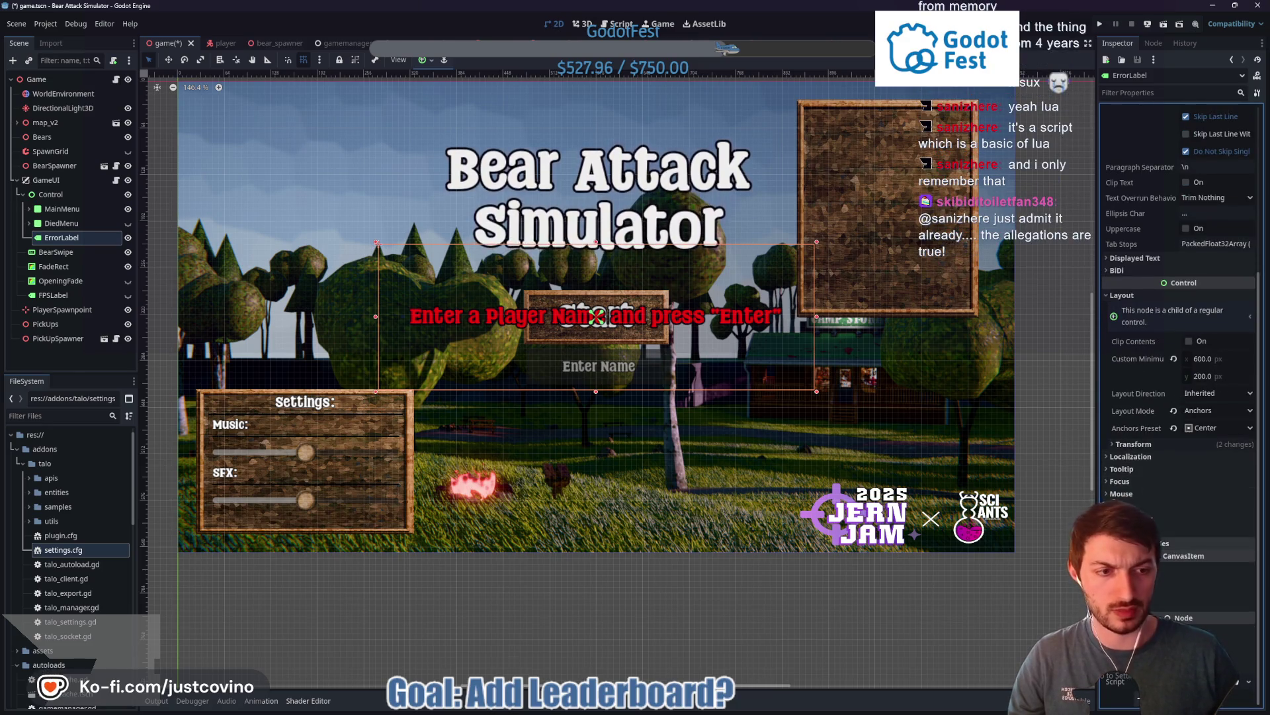
Inspect the label's Mouse and Visibility Modulate settings, then open game_ui.gd
click(1122, 493)
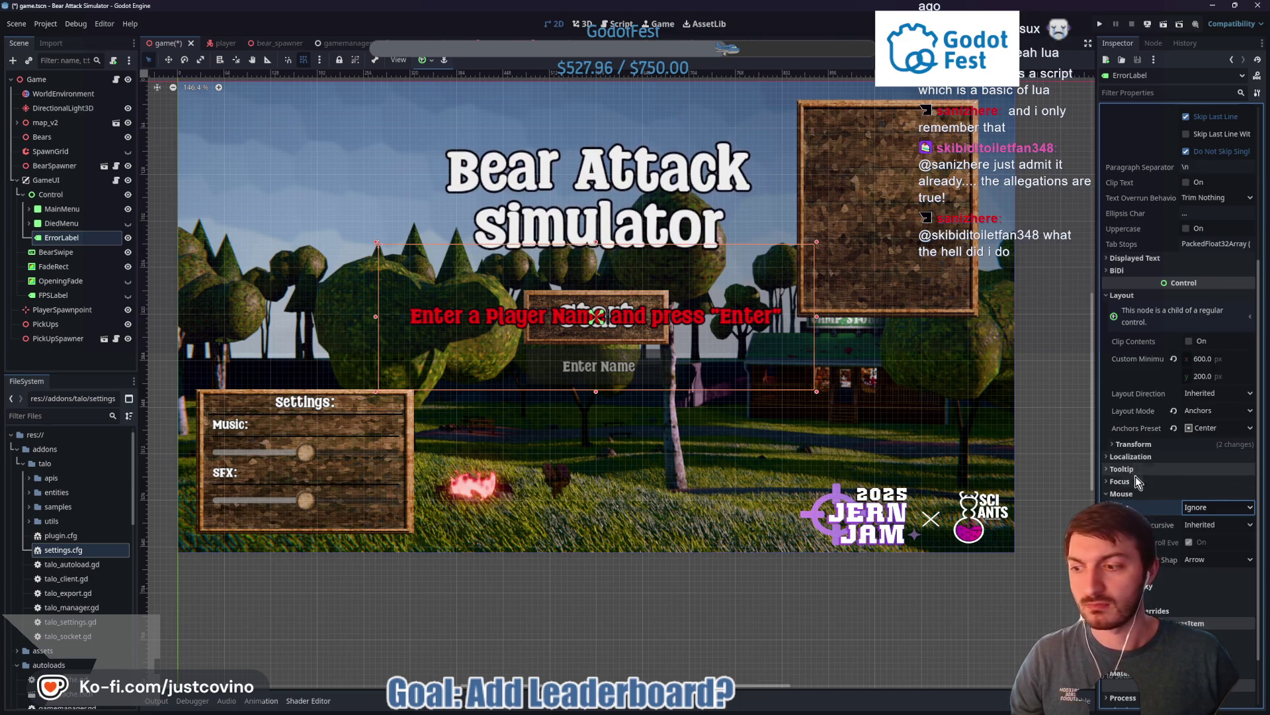
click(1122, 494)
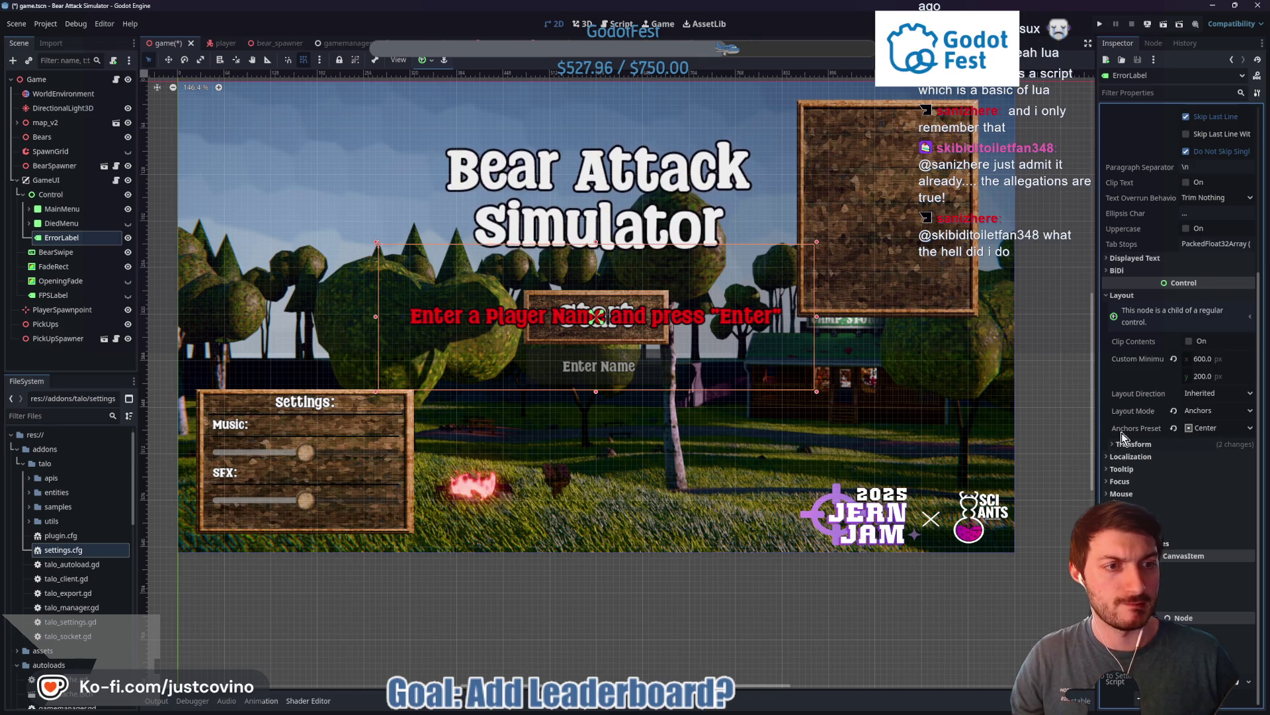
click(1145, 570)
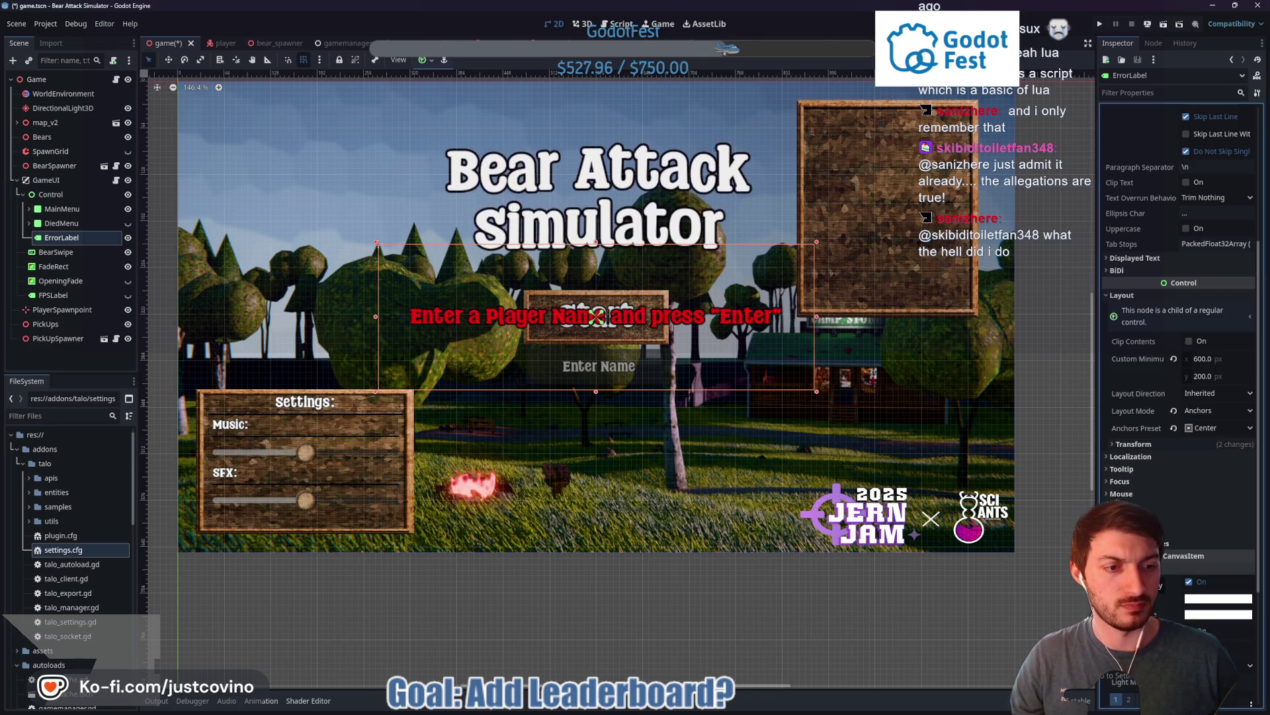
scroll(1204, 537, down, 5)
click(1211, 450)
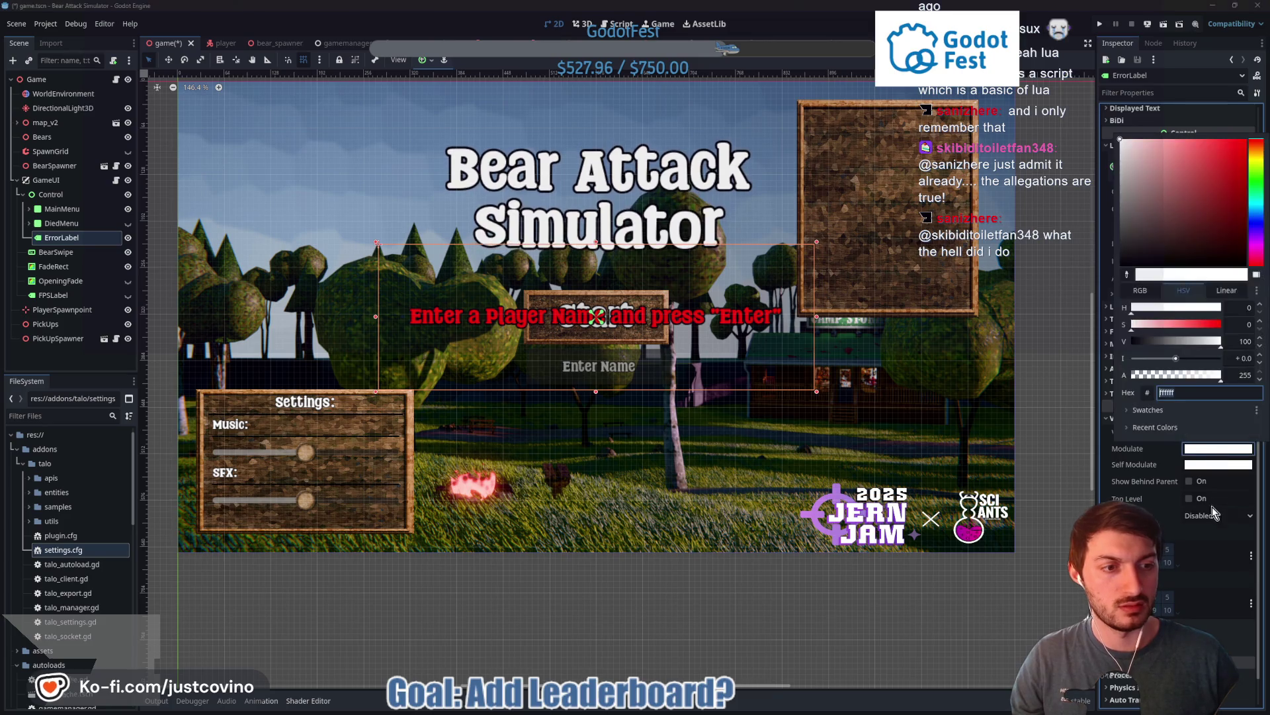
mouse_move(1221, 375)
mouse_down()
mouse_move(1093, 381)
mouse_move(1221, 374)
mouse_up()
click(1209, 455)
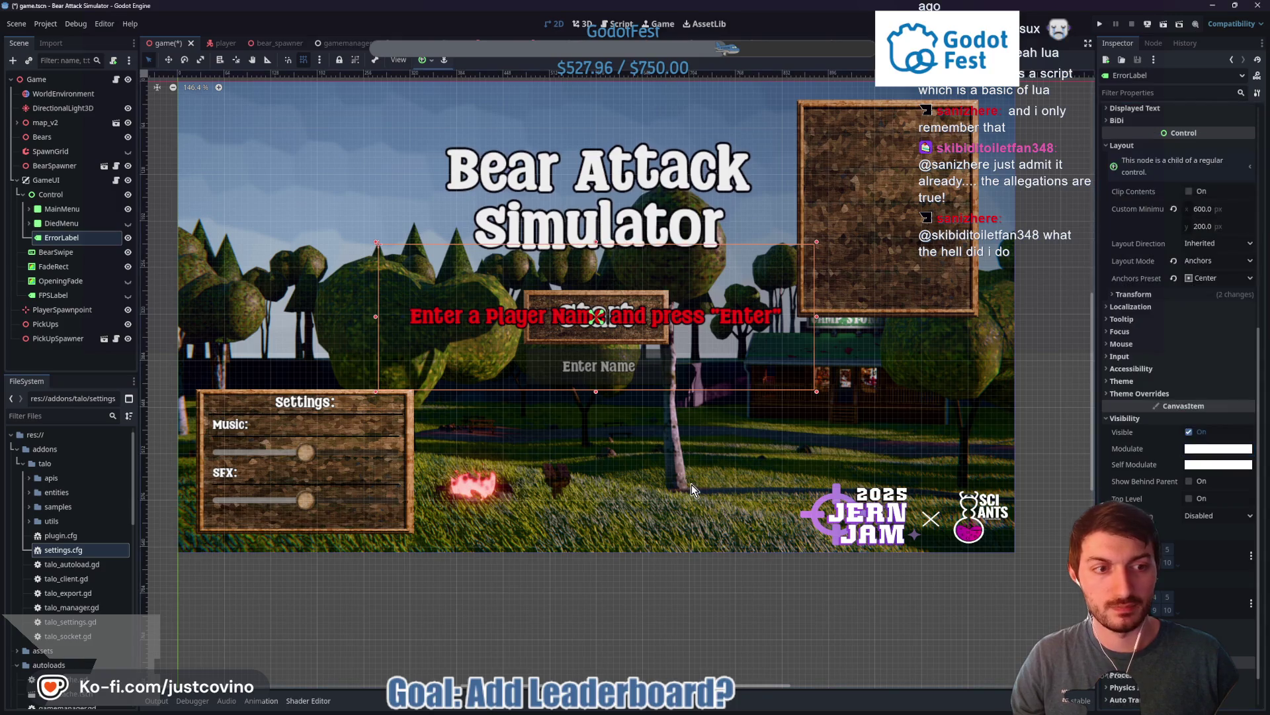
click(117, 180)
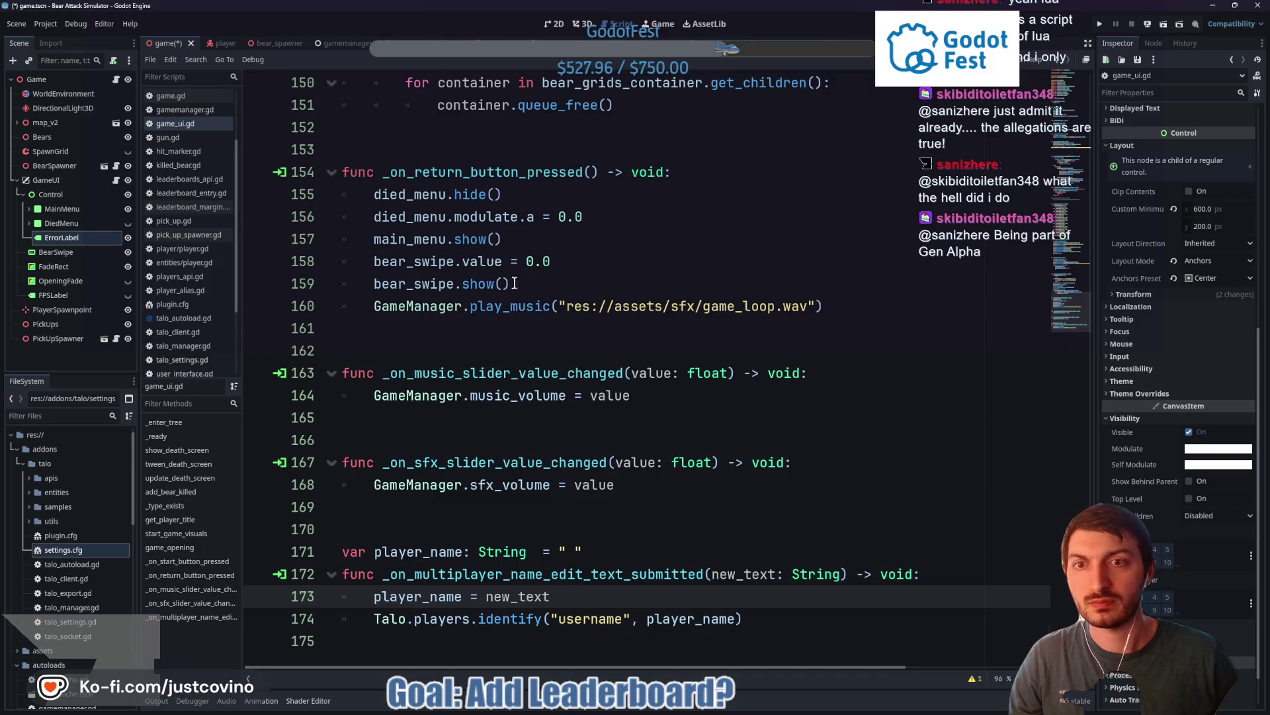
scroll(457, 328, up, 20)
scroll(544, 354, up, 16)
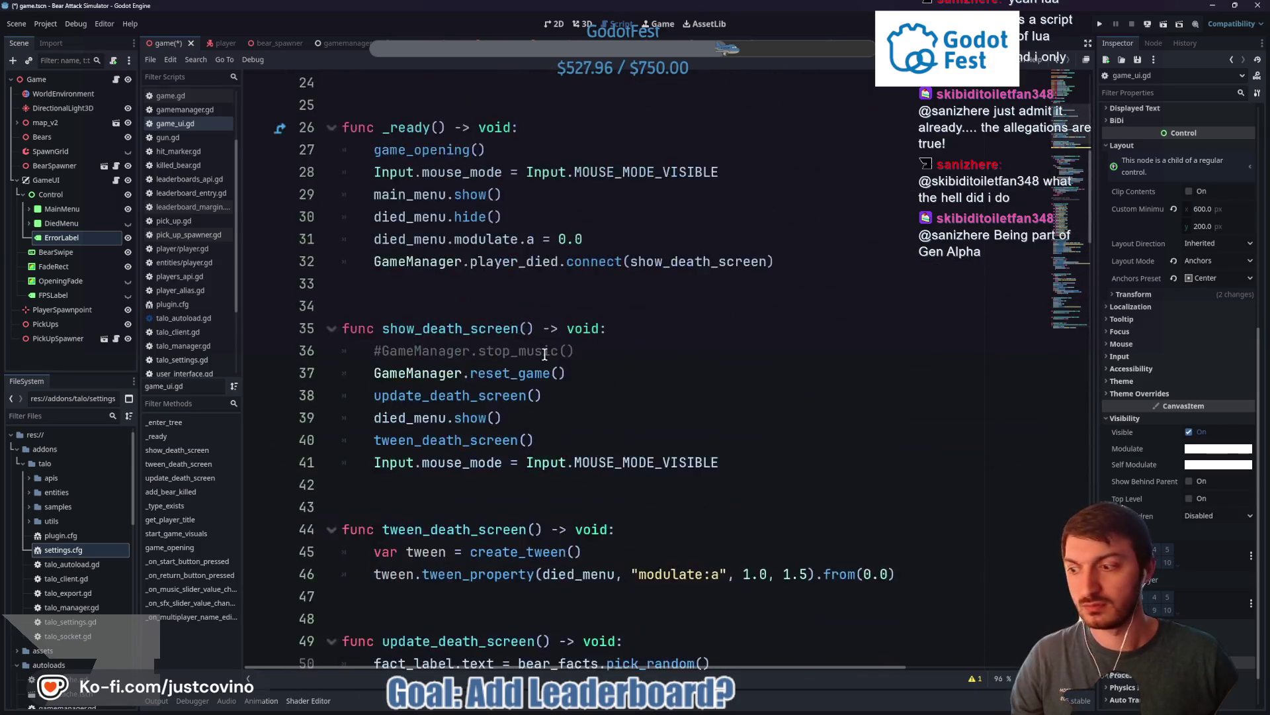
click(628, 417)
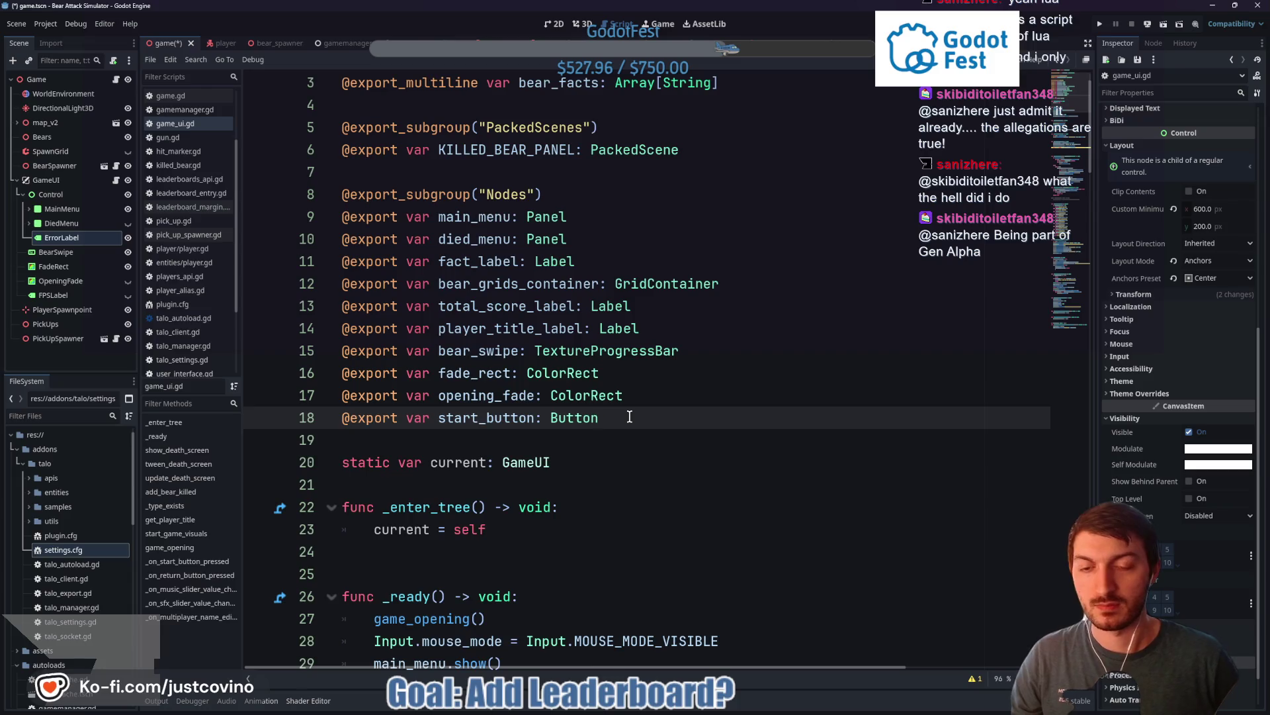
key(Return)
text(@export var error_la)
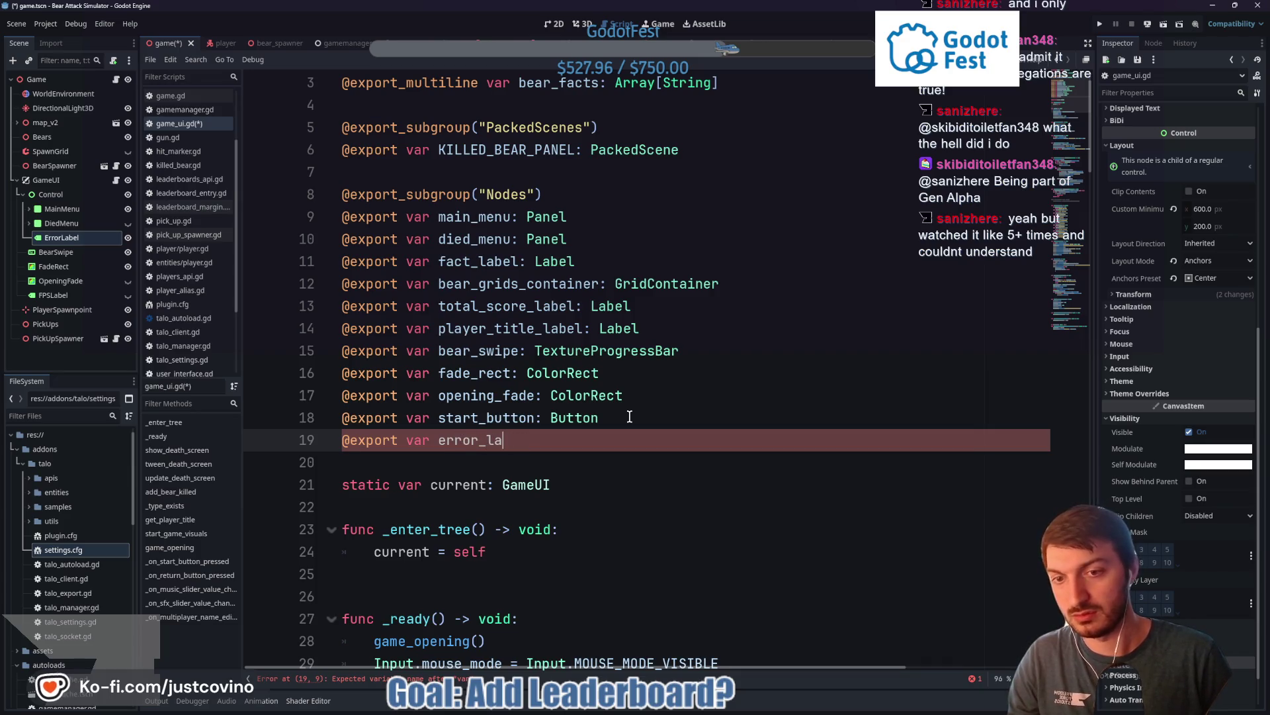
text(bel)
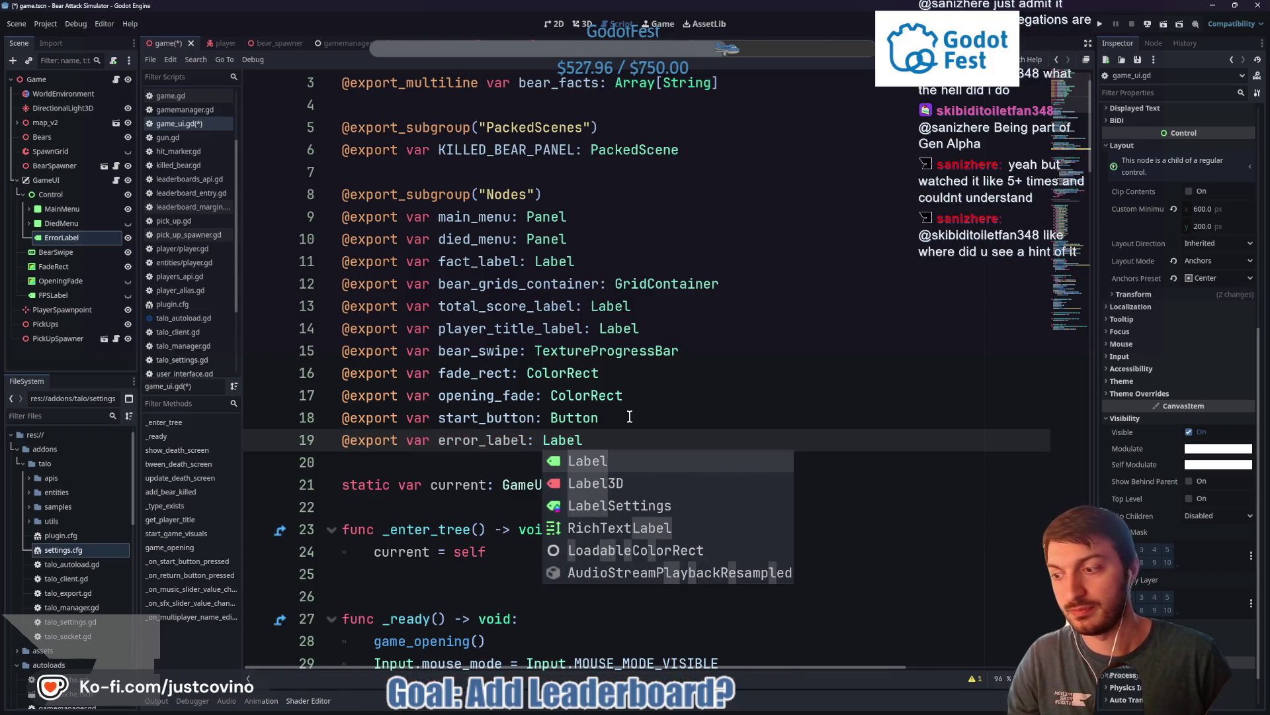
key(Escape)
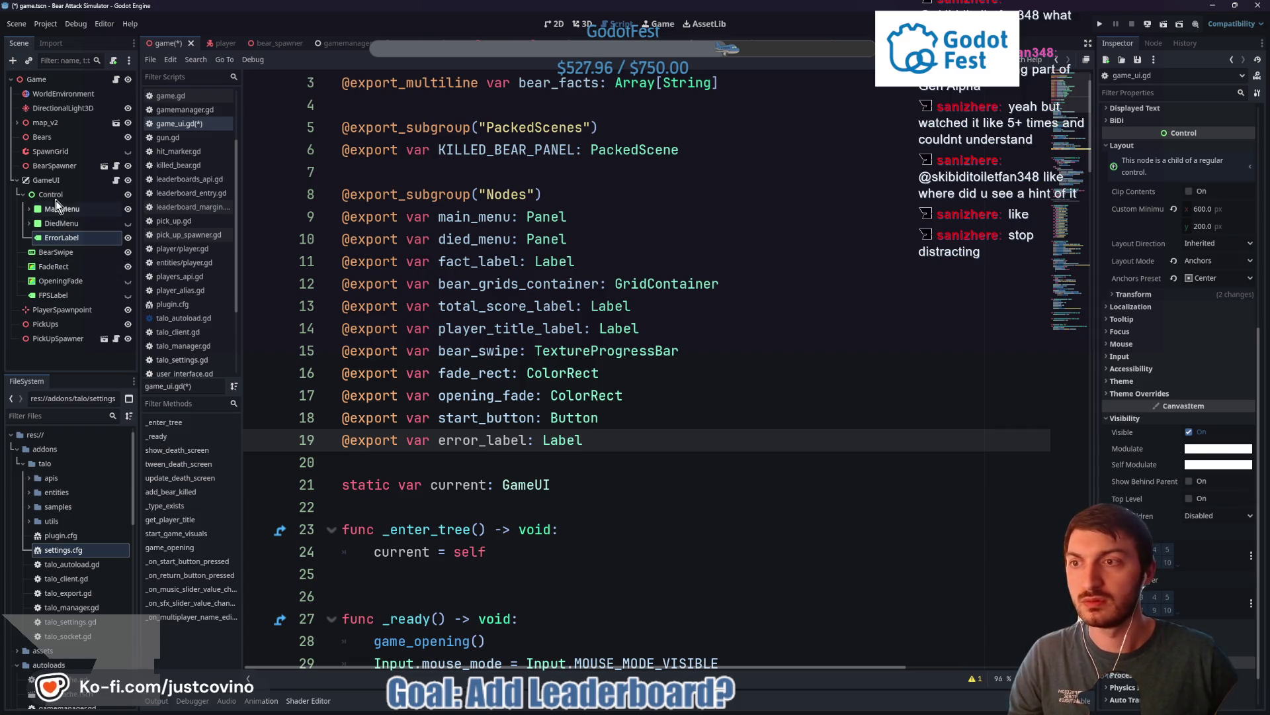
Assign the ErrorLabel node to the GameUI node's Error Label field
click(47, 180)
click(1194, 370)
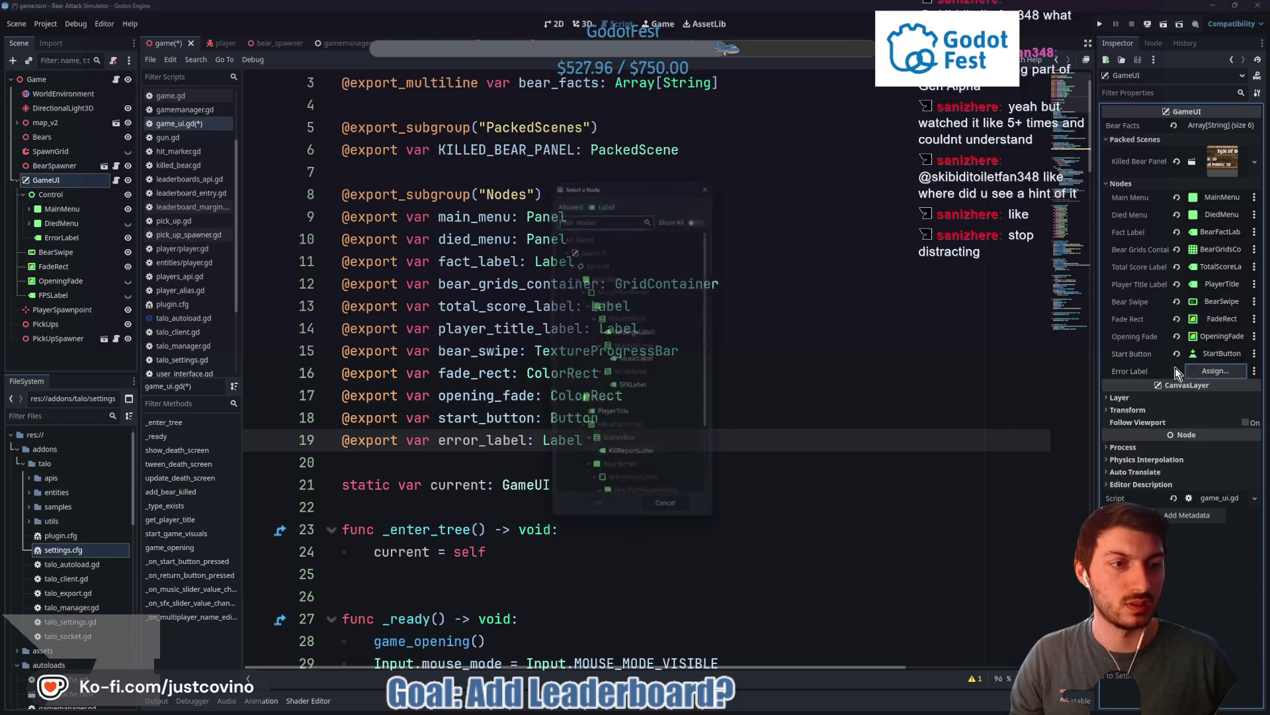
scroll(664, 429, down, 3)
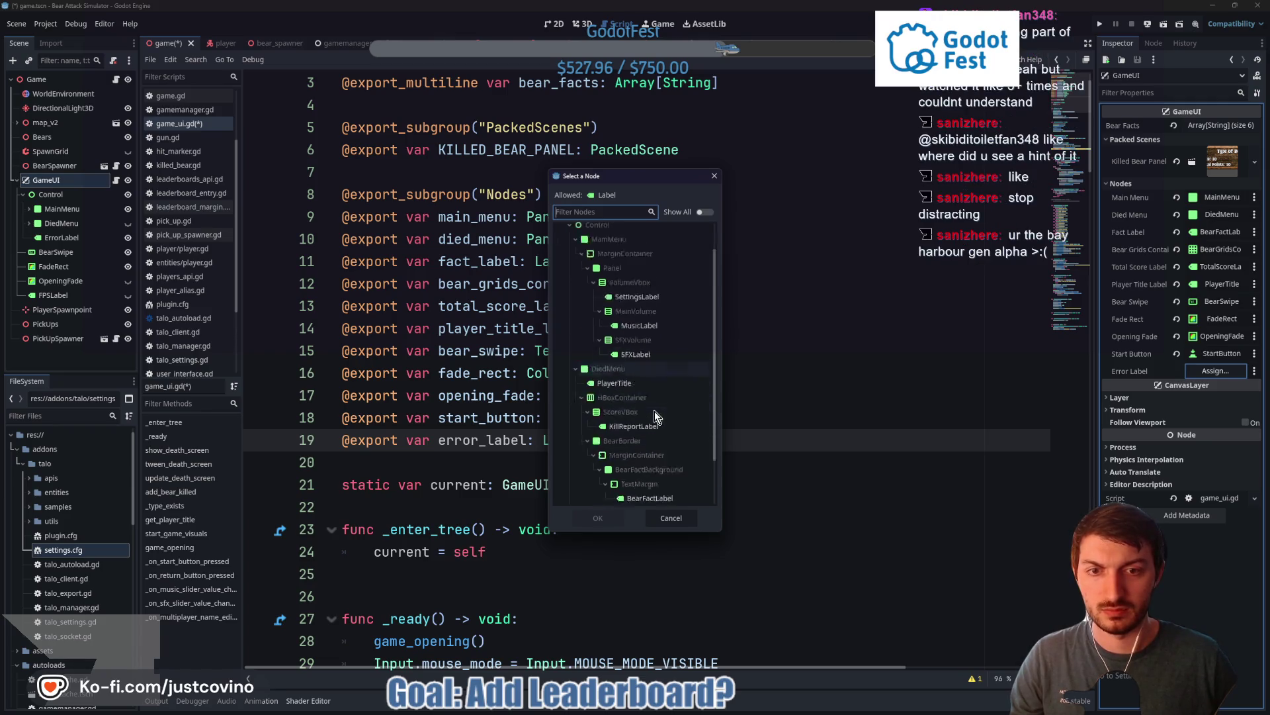
click(615, 482)
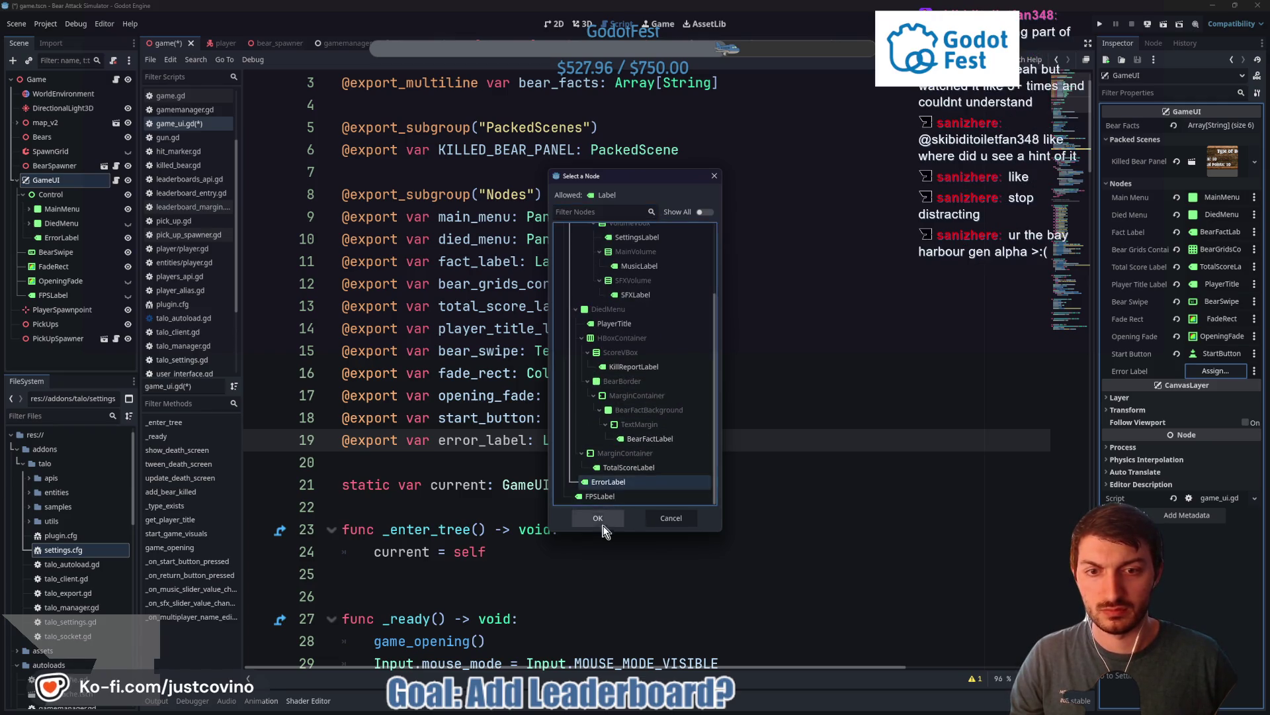
click(598, 518)
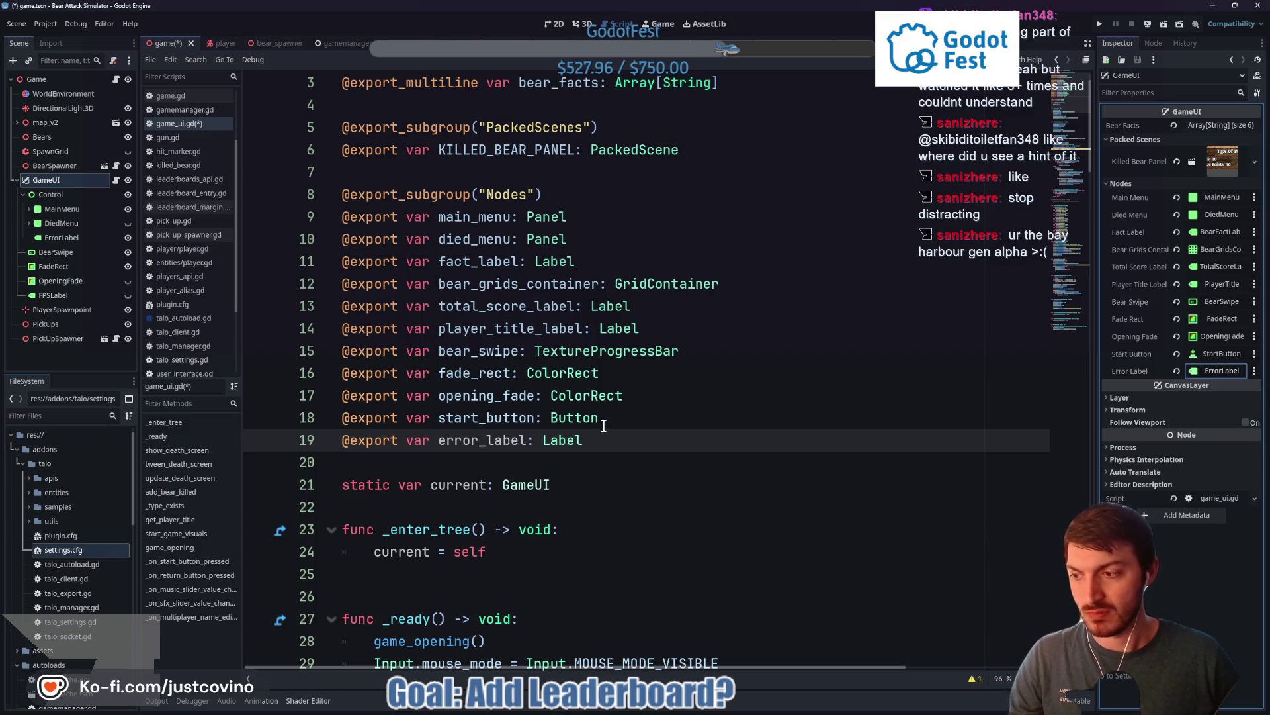
scroll(602, 427, down, 1)
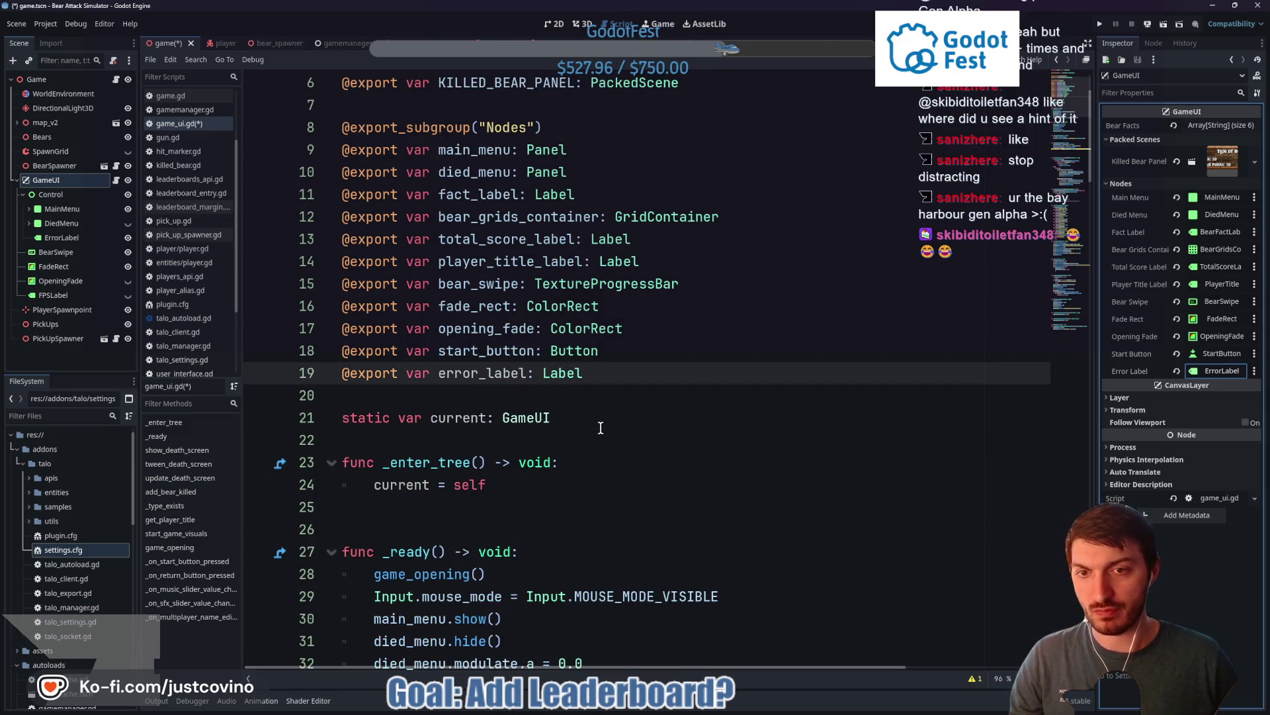
Write the header func display_error_label(_text: String) -> void: on line 57
scroll(601, 427, down, 6)
scroll(599, 428, down, 12)
scroll(592, 426, up, 5)
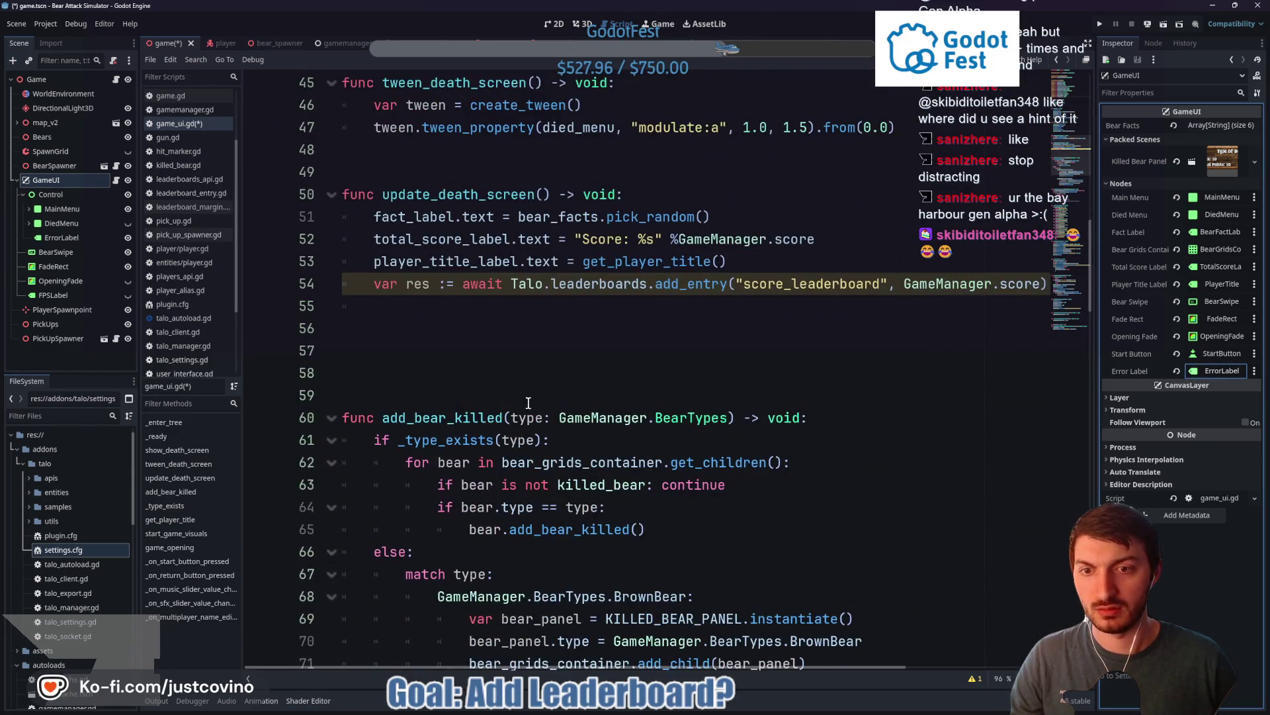
click(378, 356)
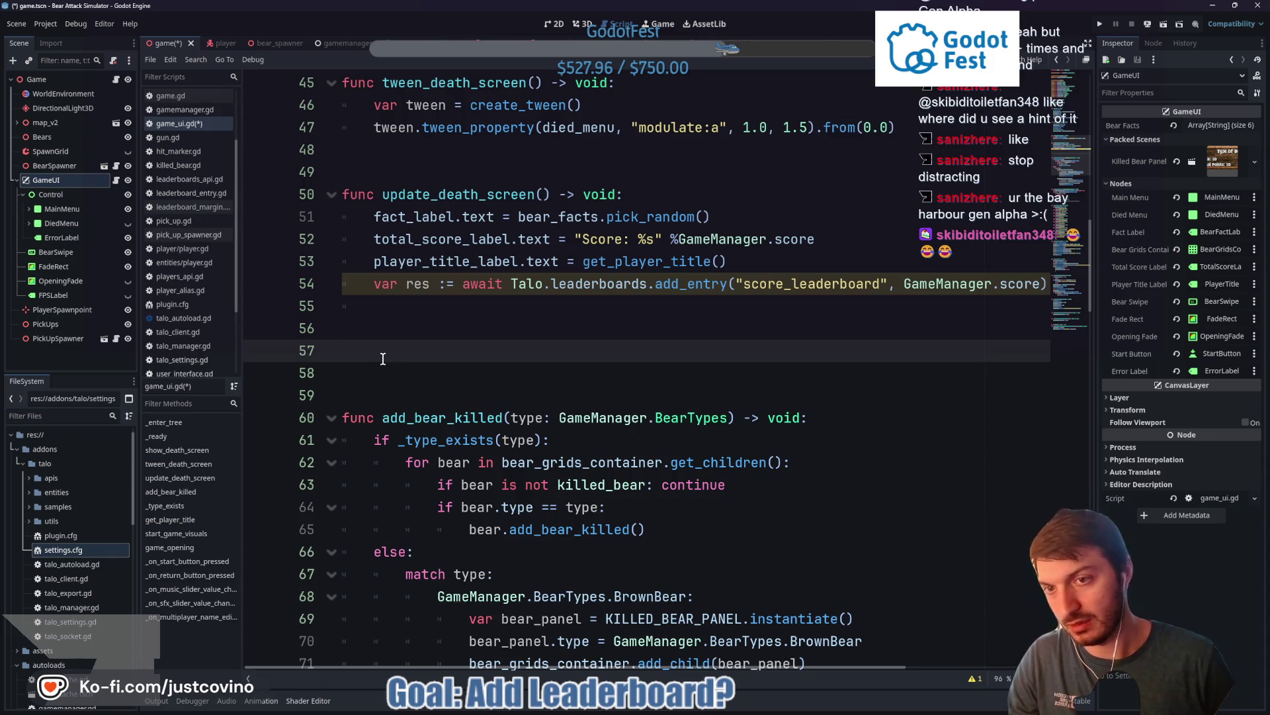
click(381, 305)
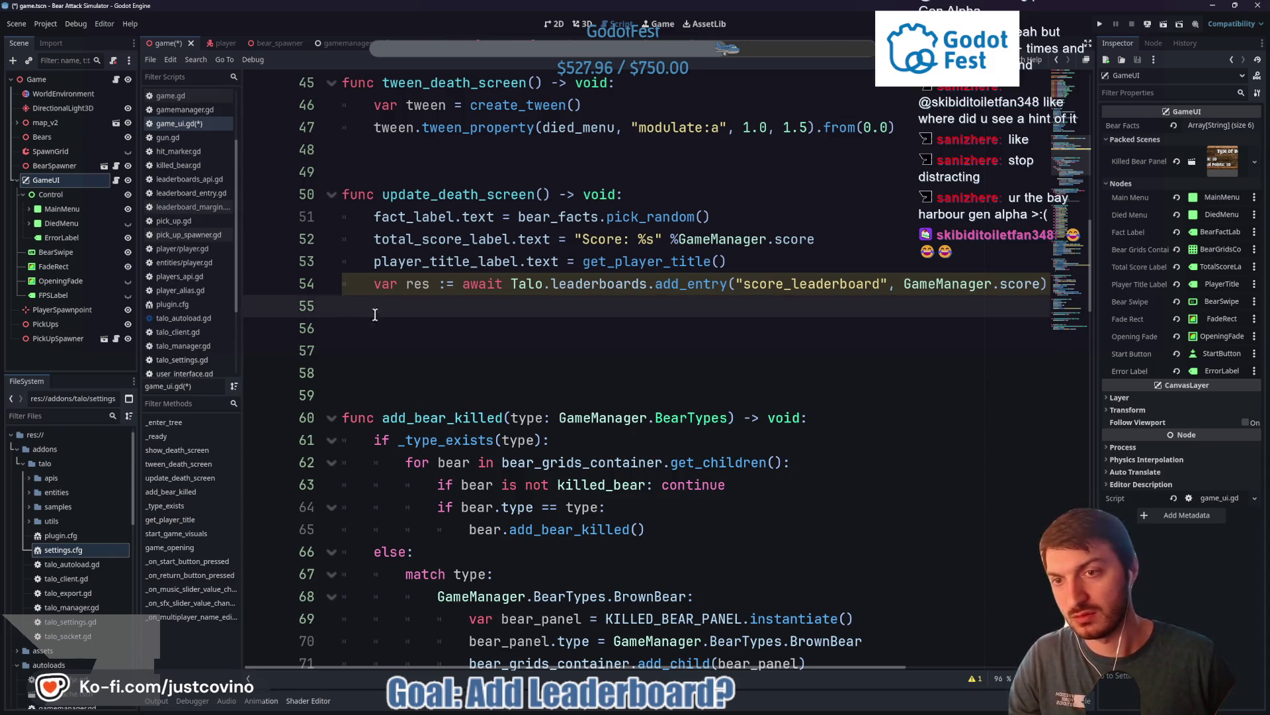
click(363, 348)
text(func display)
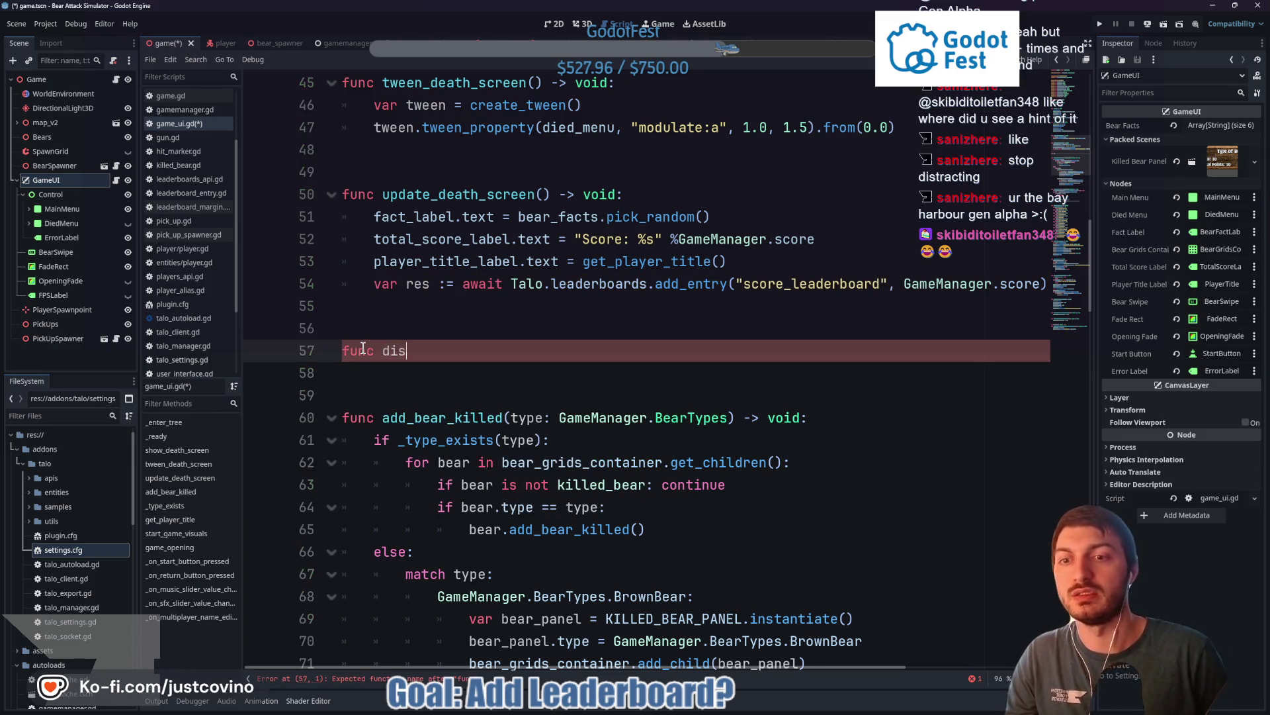
text(_error_la)
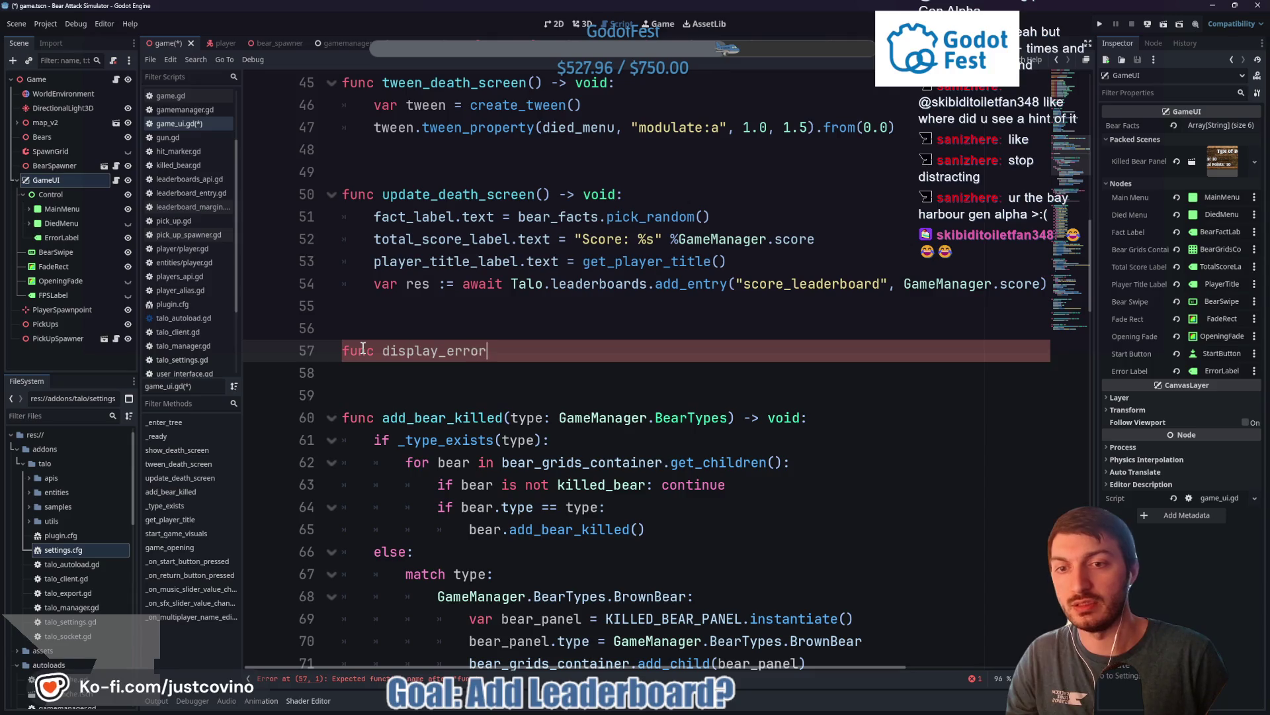
text(ve)
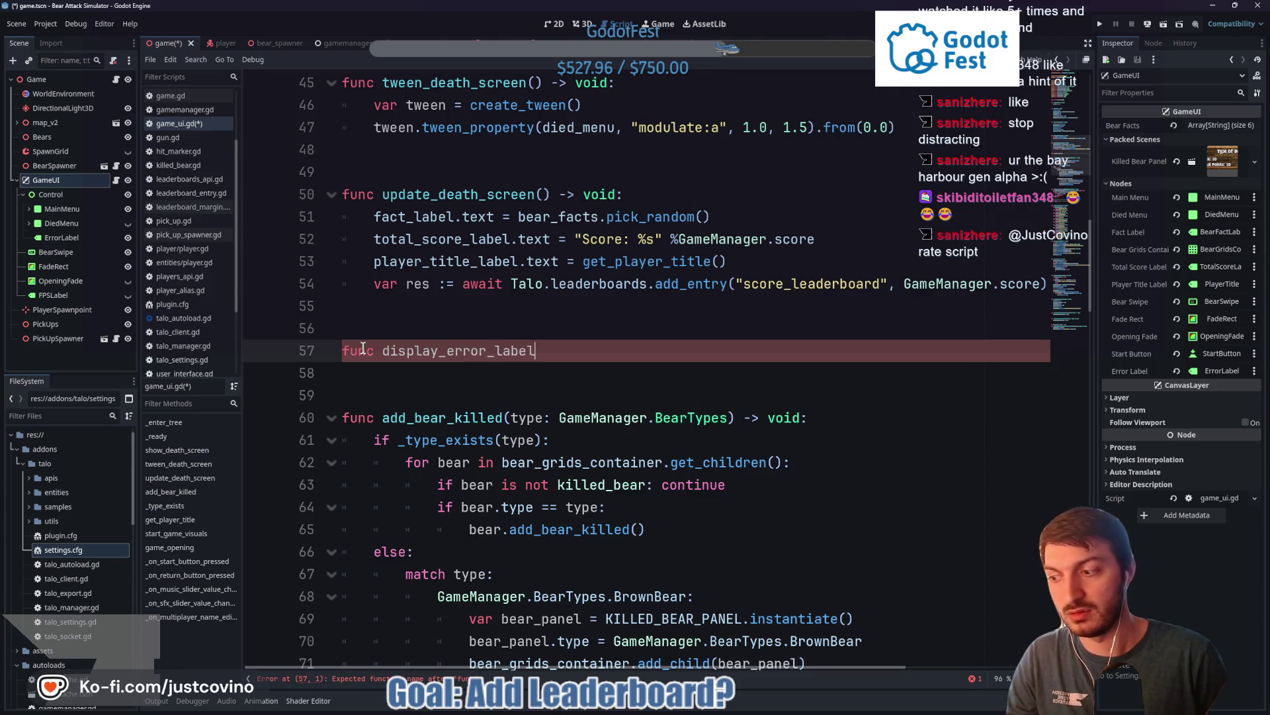
key(BackSpace)
text(()
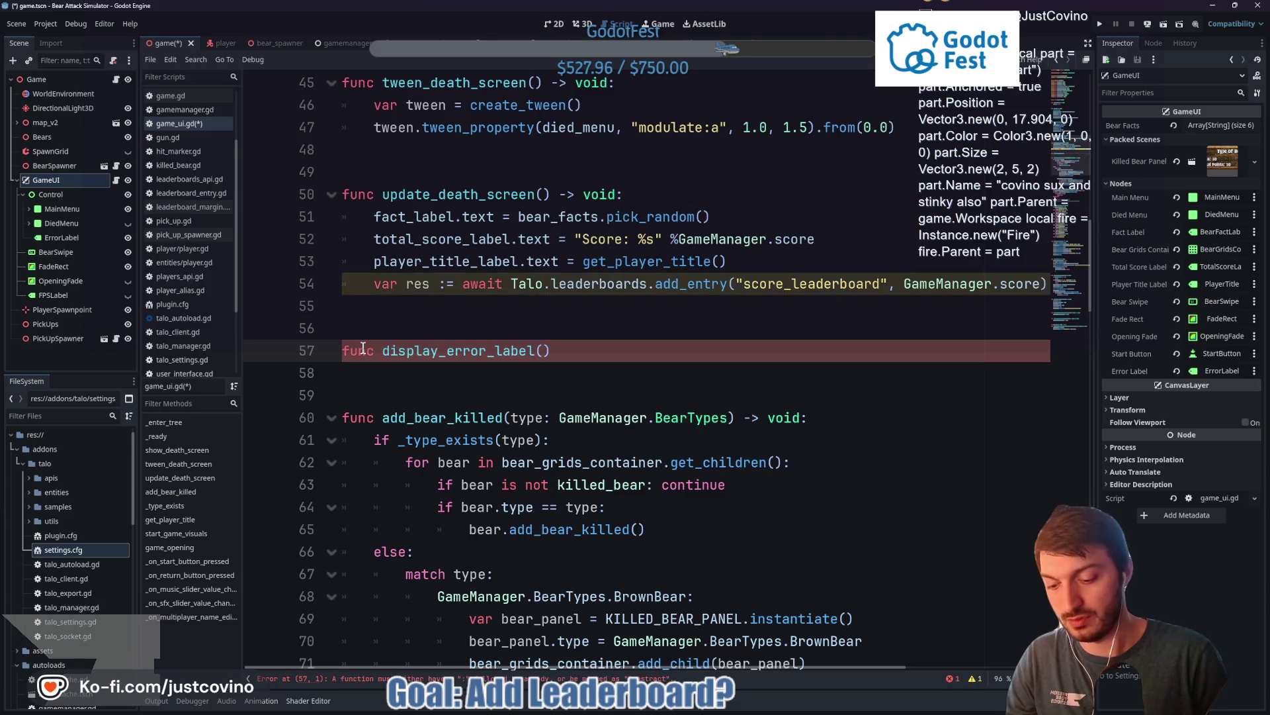
text(_tex)
key(BackSpace)
text(xt)
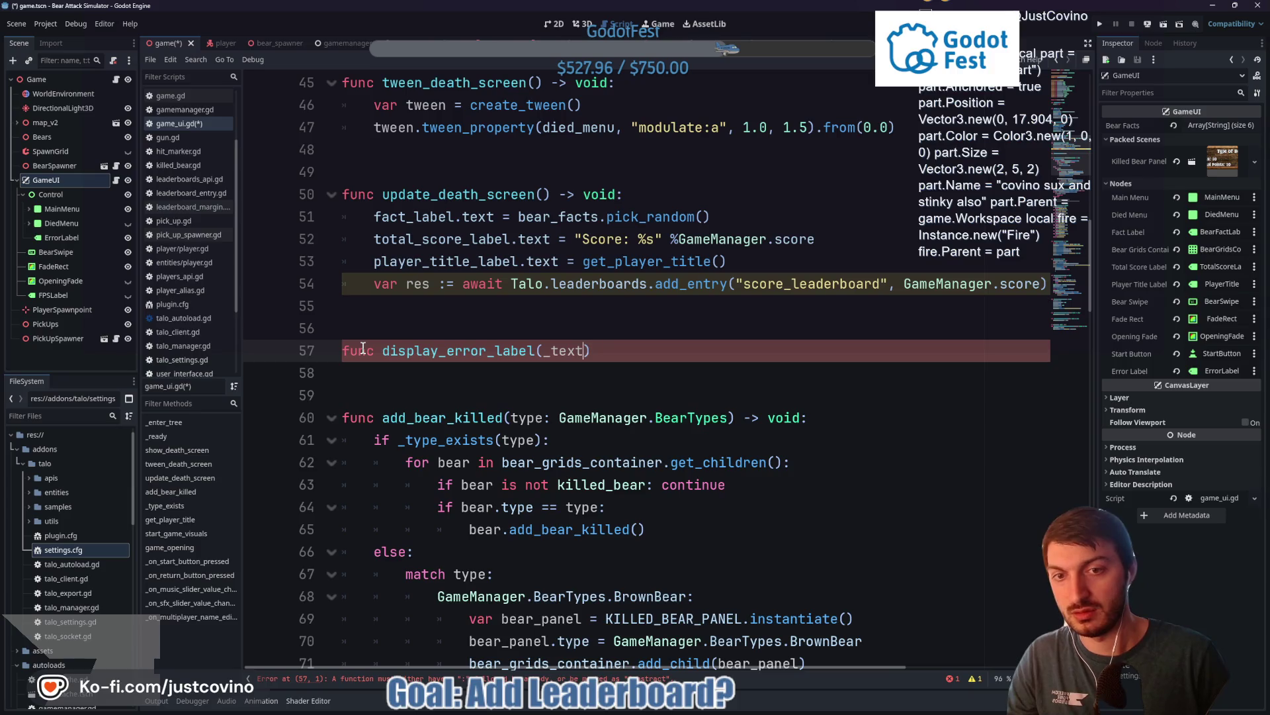
text(: String)
key(Return)
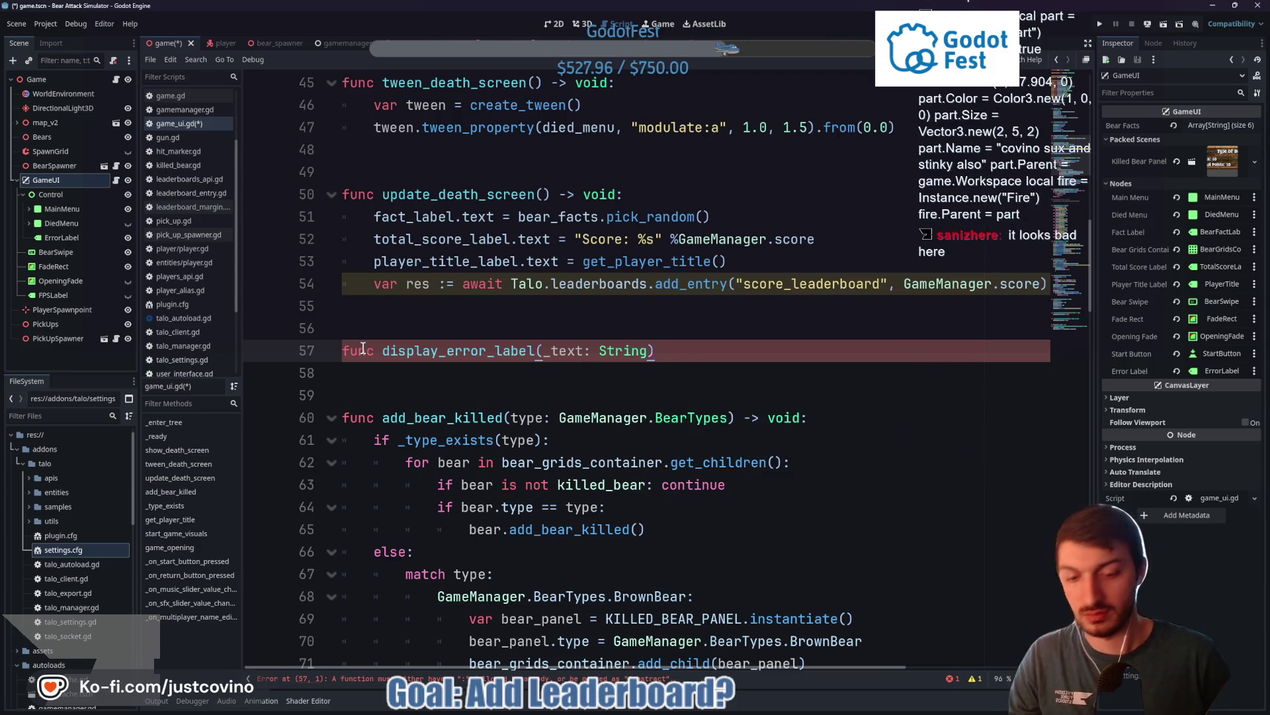
text(-> void:)
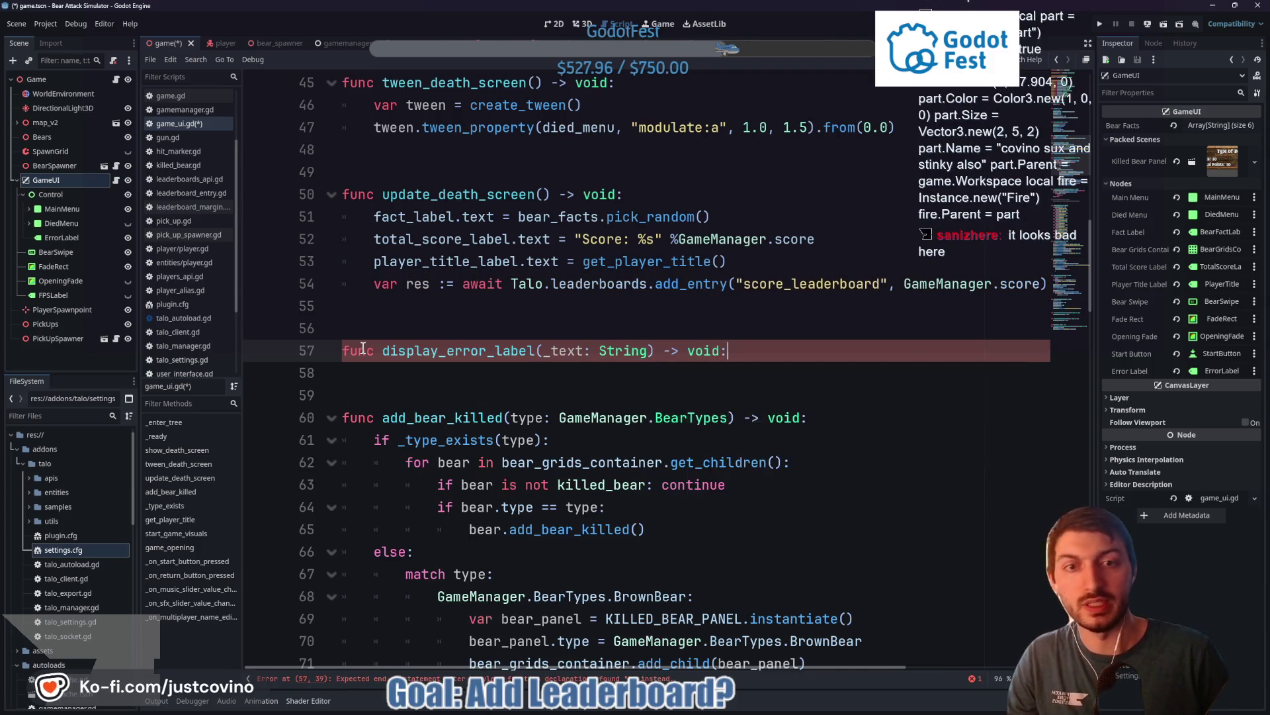
key(Return)
Add var tween = create_tween() as the function's first line
text(var tween =)
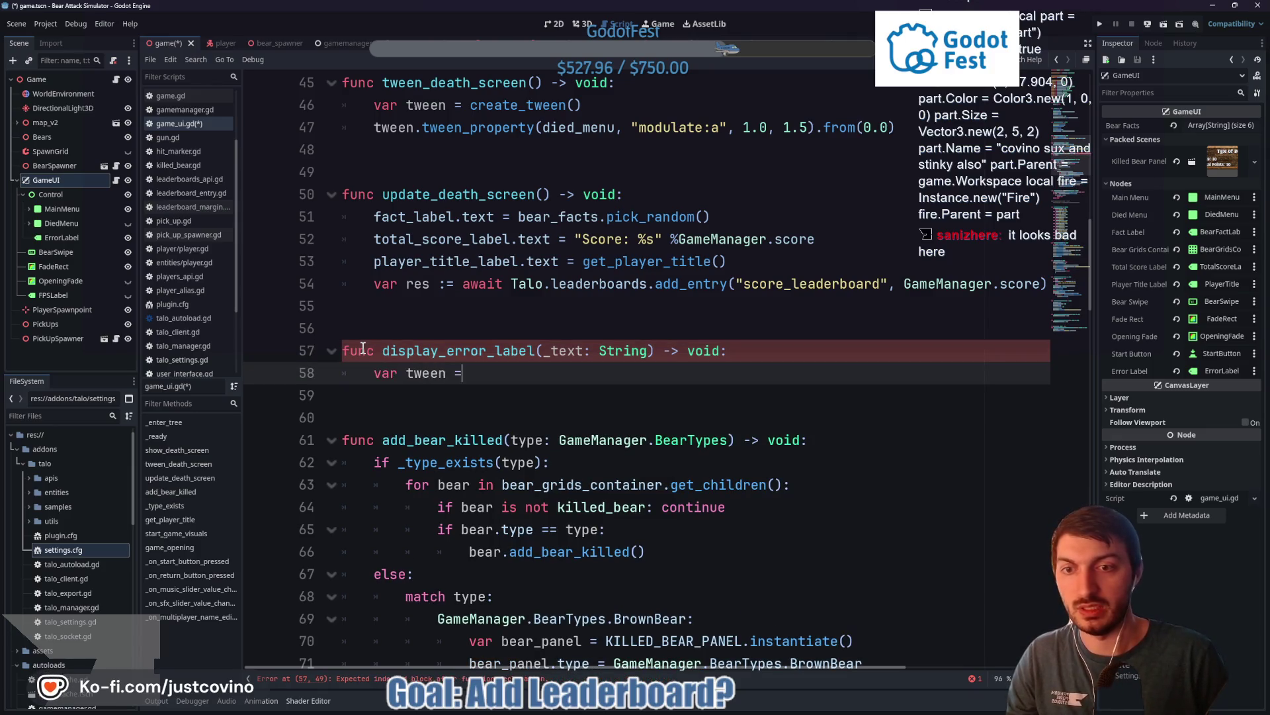
text( create)
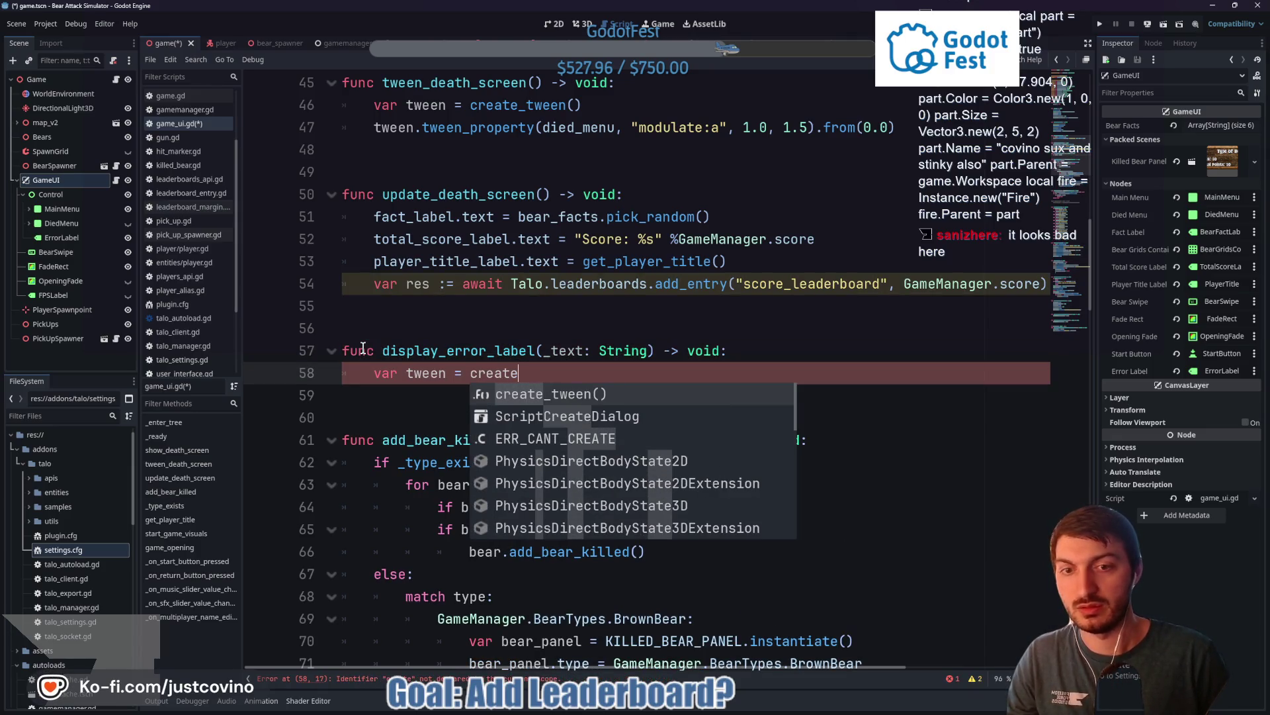
key(Return)
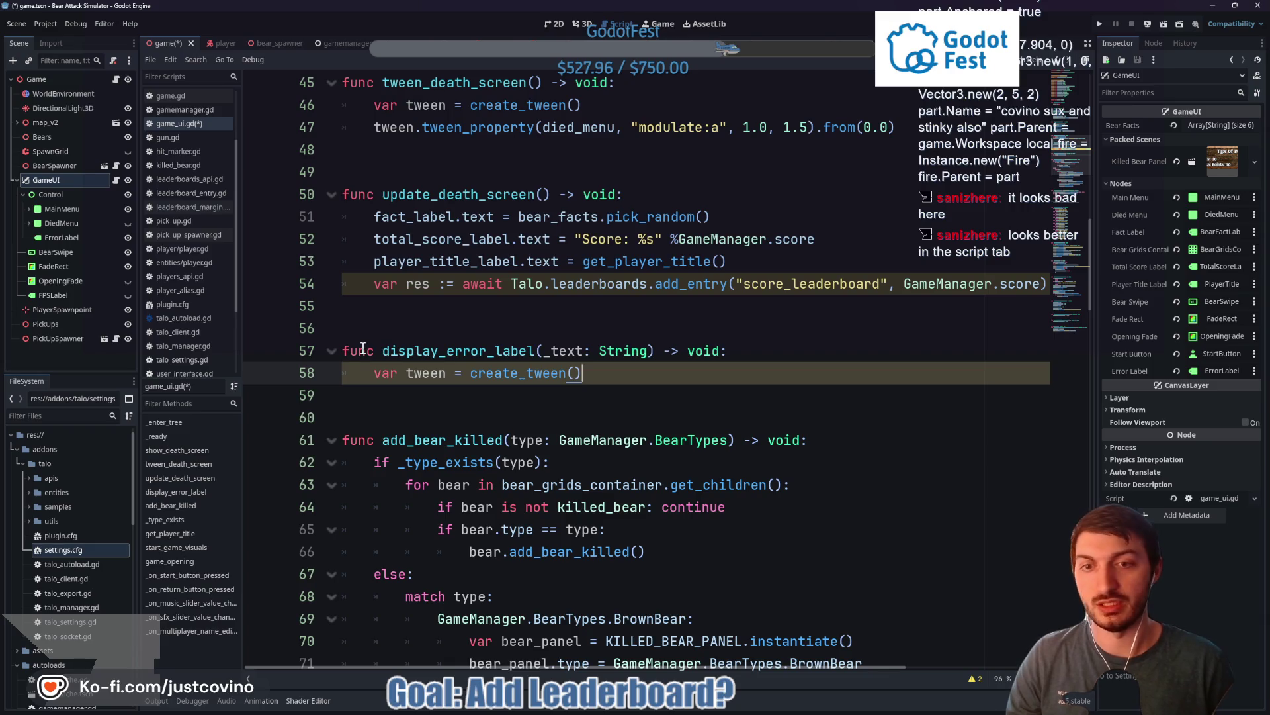
key(Return)
Add a fade-in tween_property on error_label's "modulate:a" with a .from() start value
text(twe)
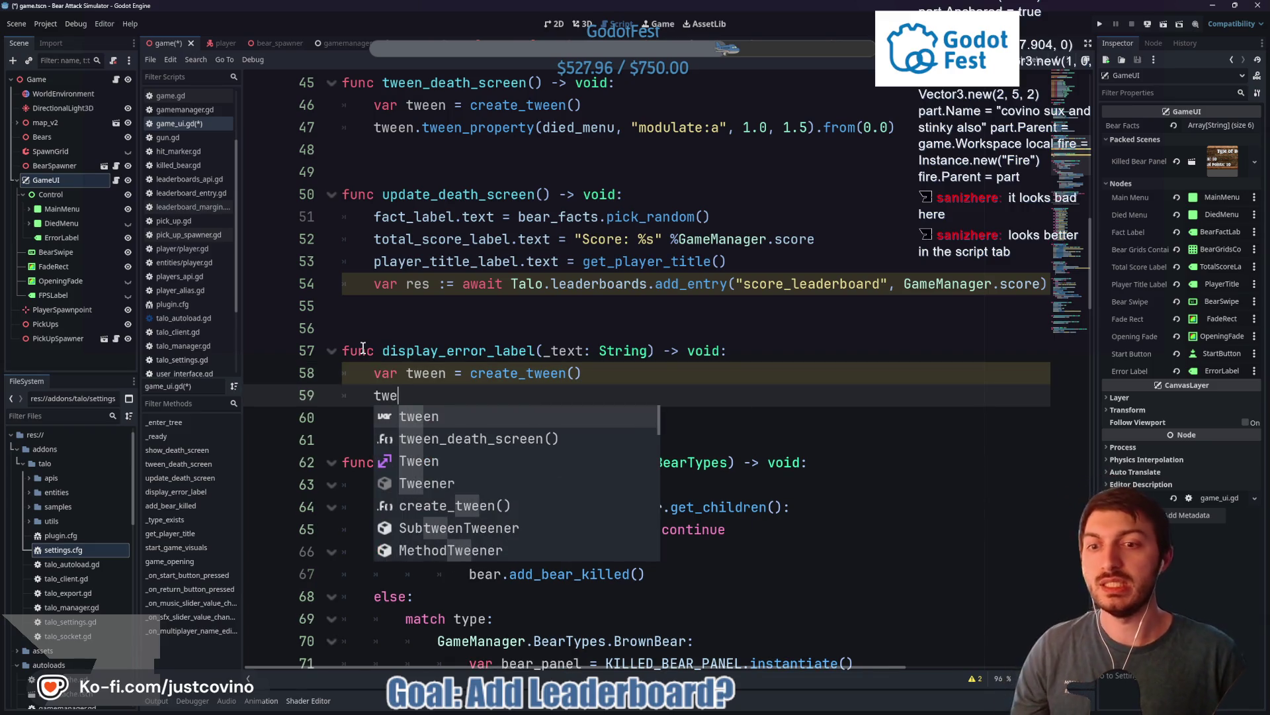
text(en.tween)
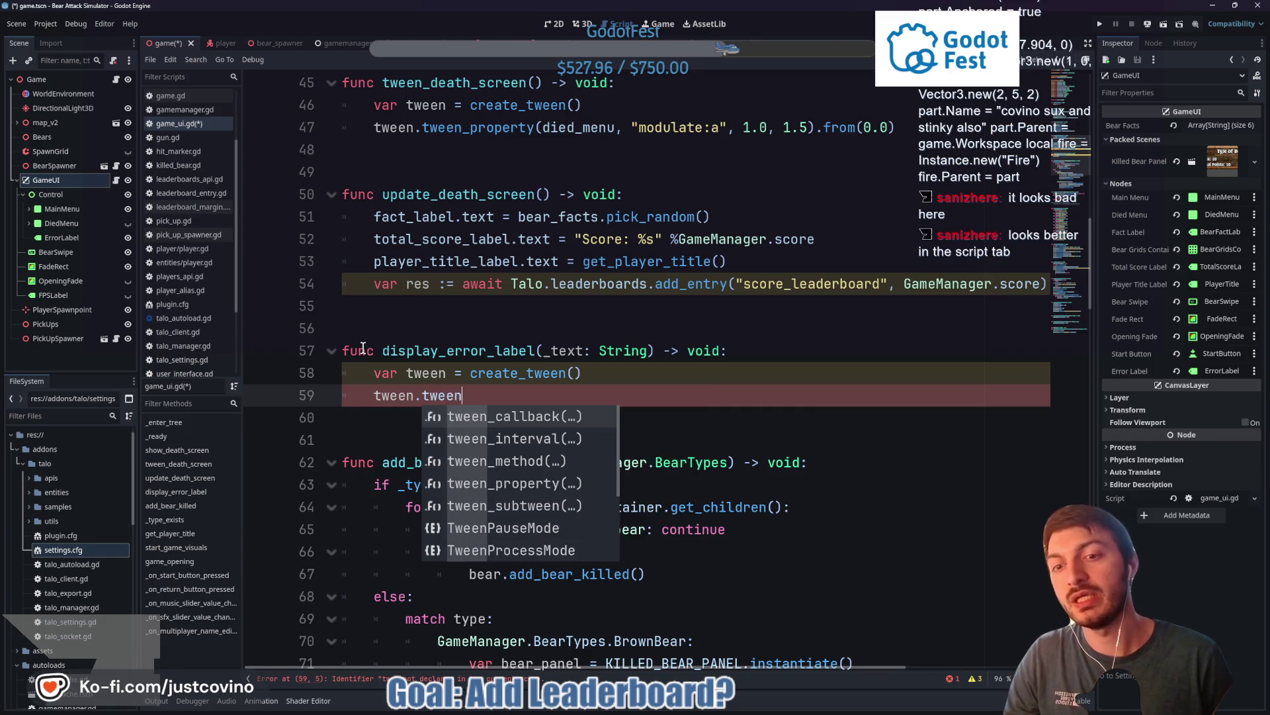
key(Down)
key(Down)
key(Down)
key(Return)
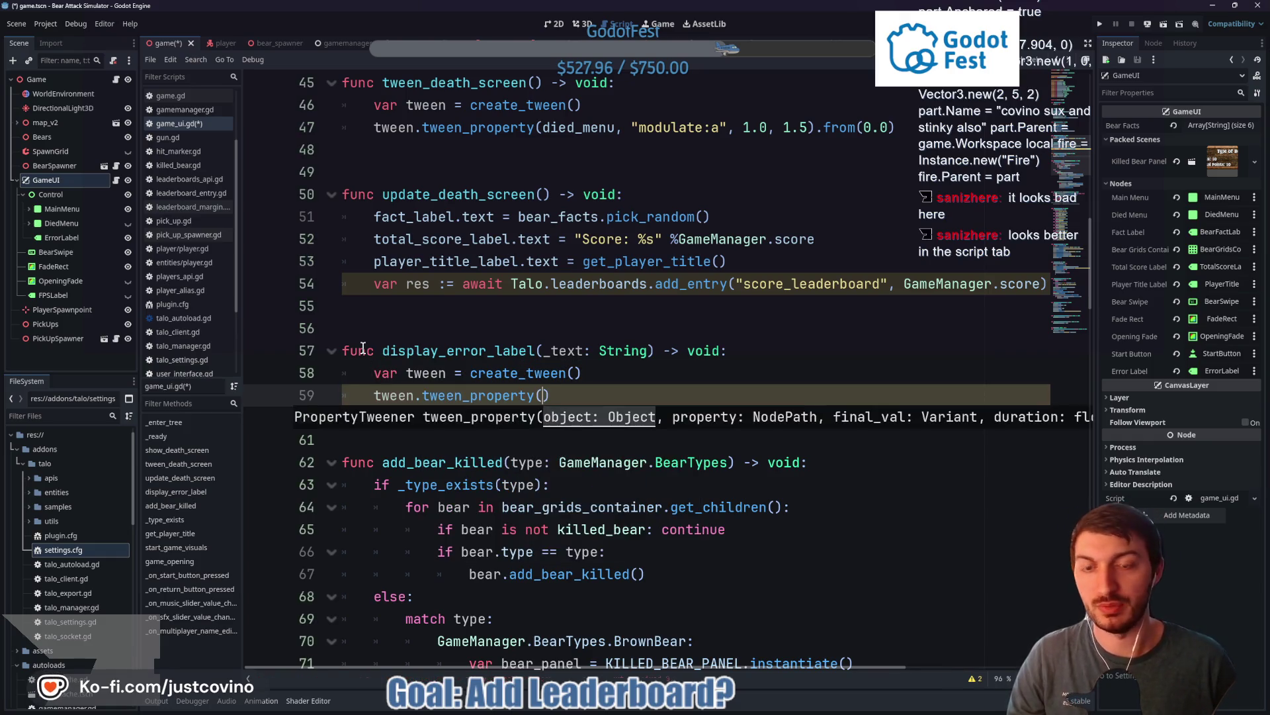
text(rro)
key(Return)
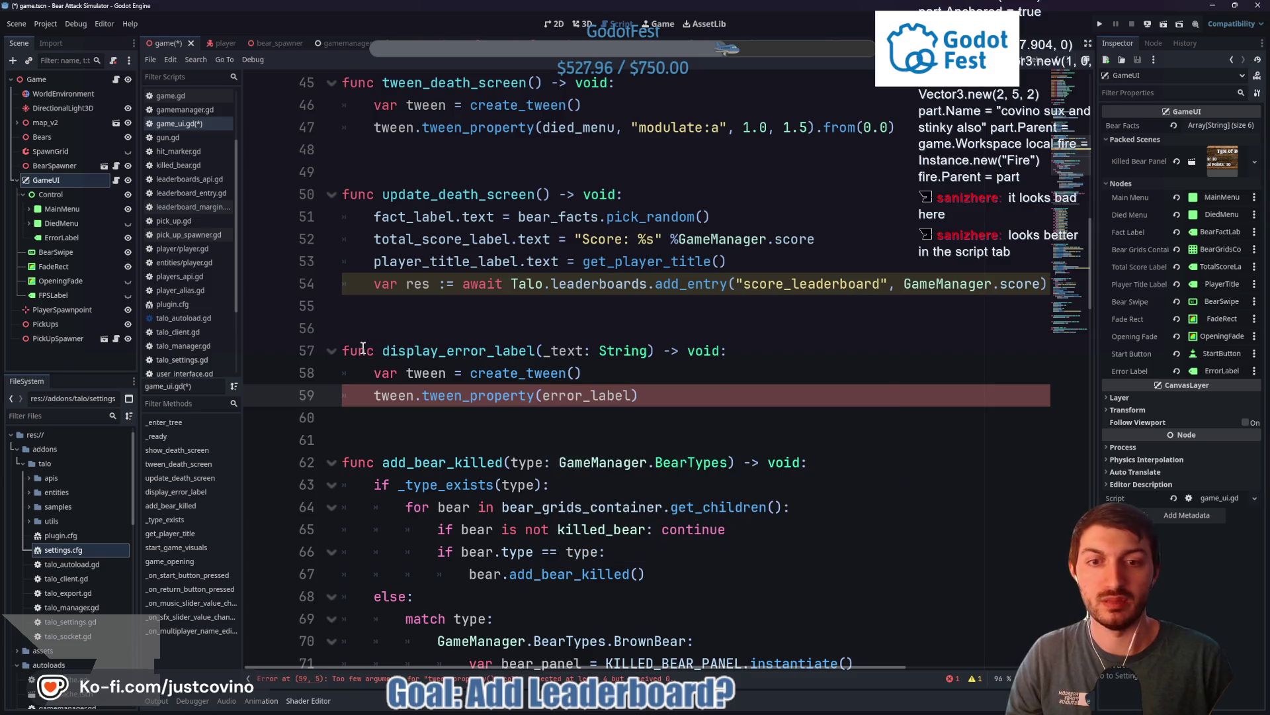
text(, )
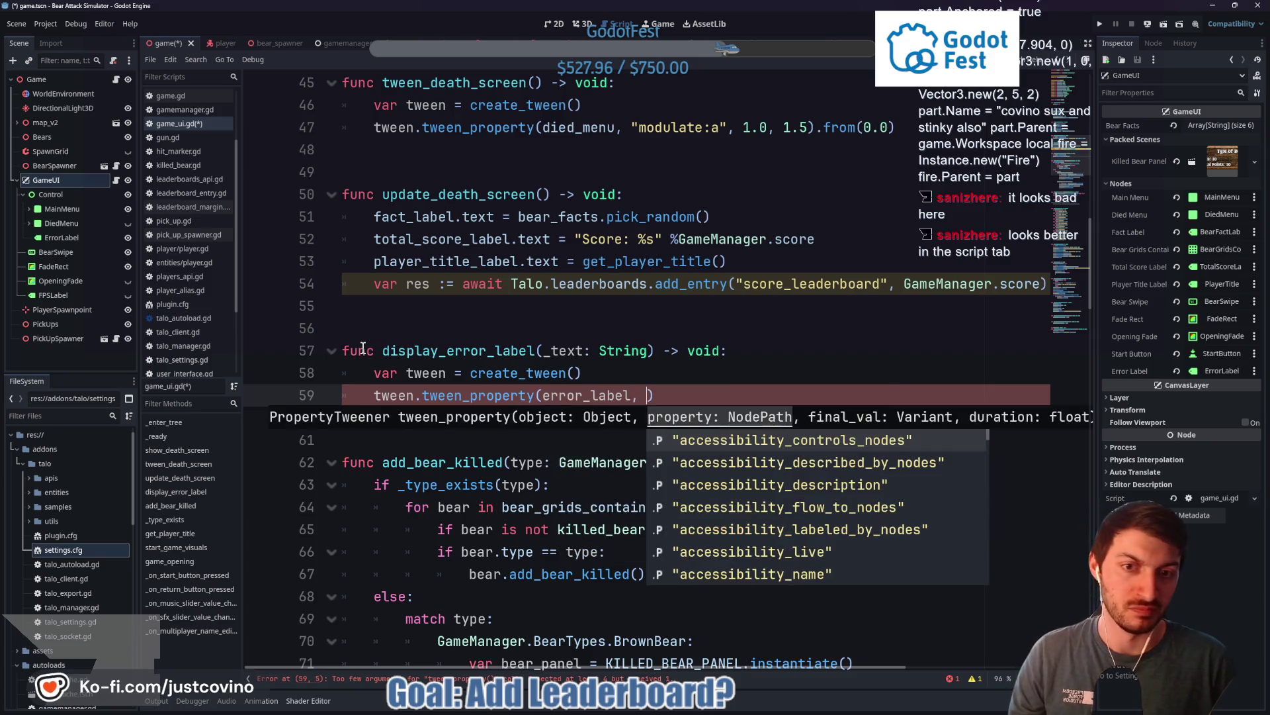
text(")
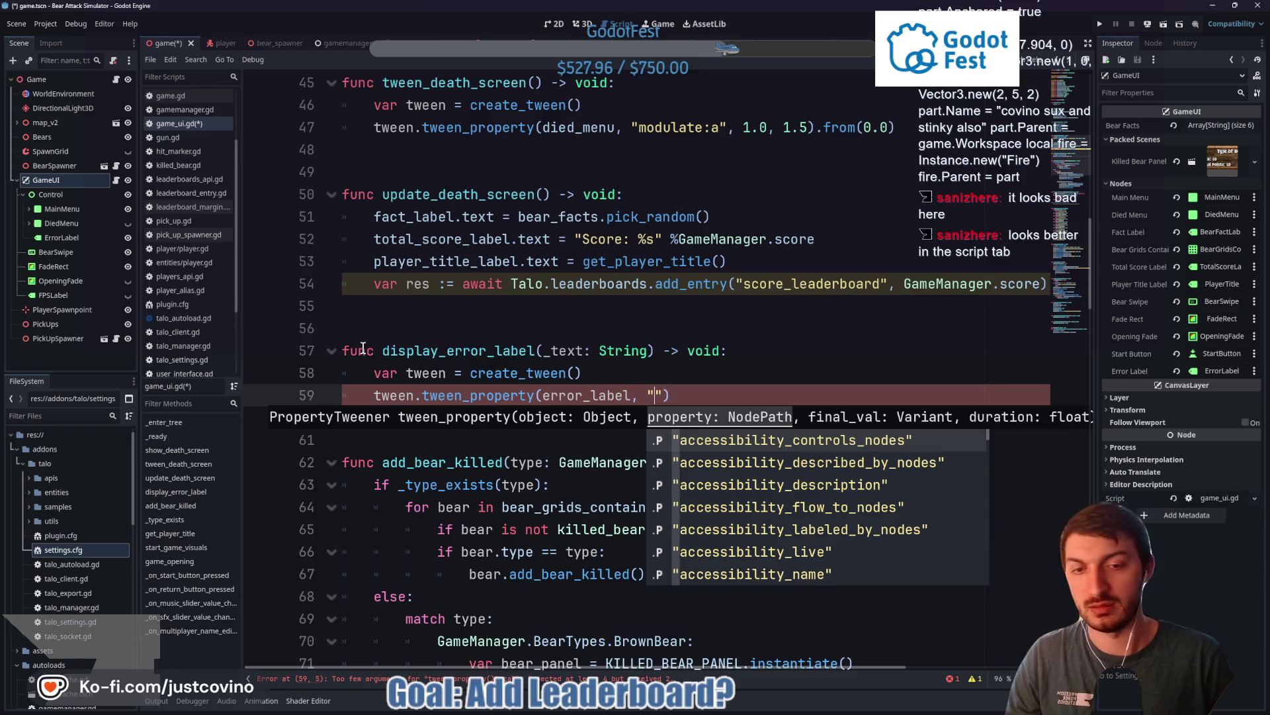
text(modulate:a)
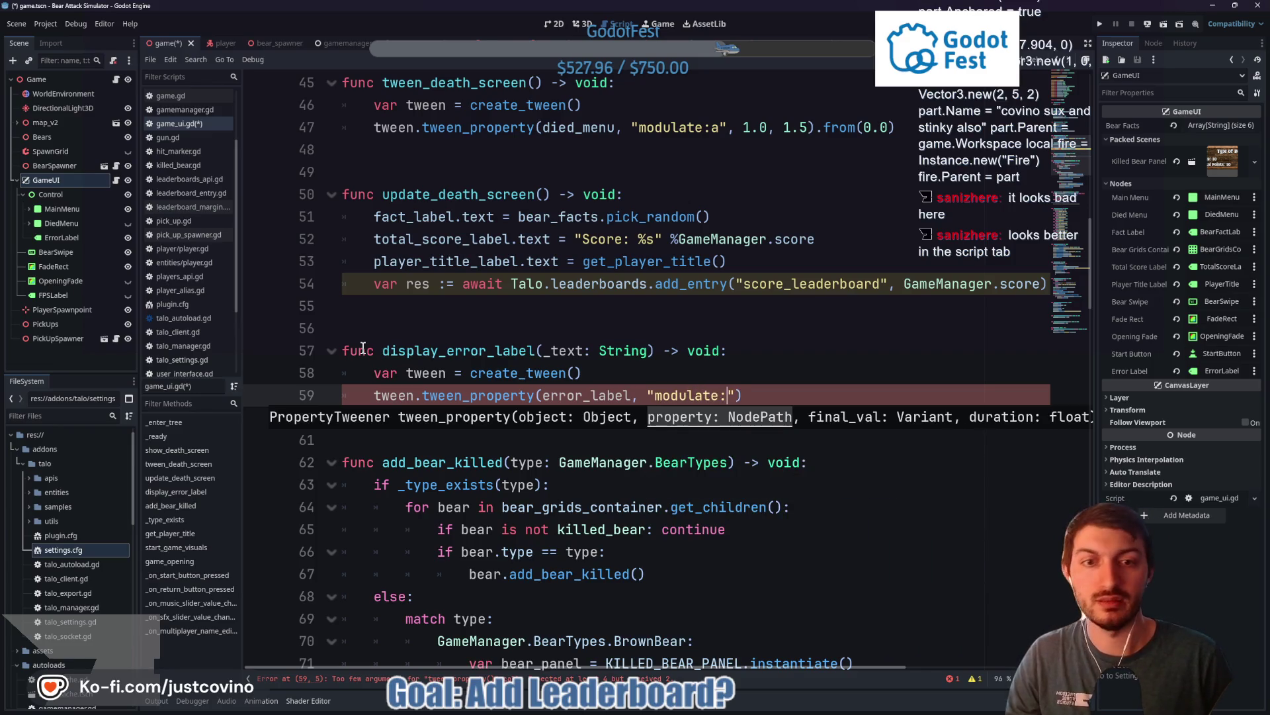
text(", 1.0, 0.5)
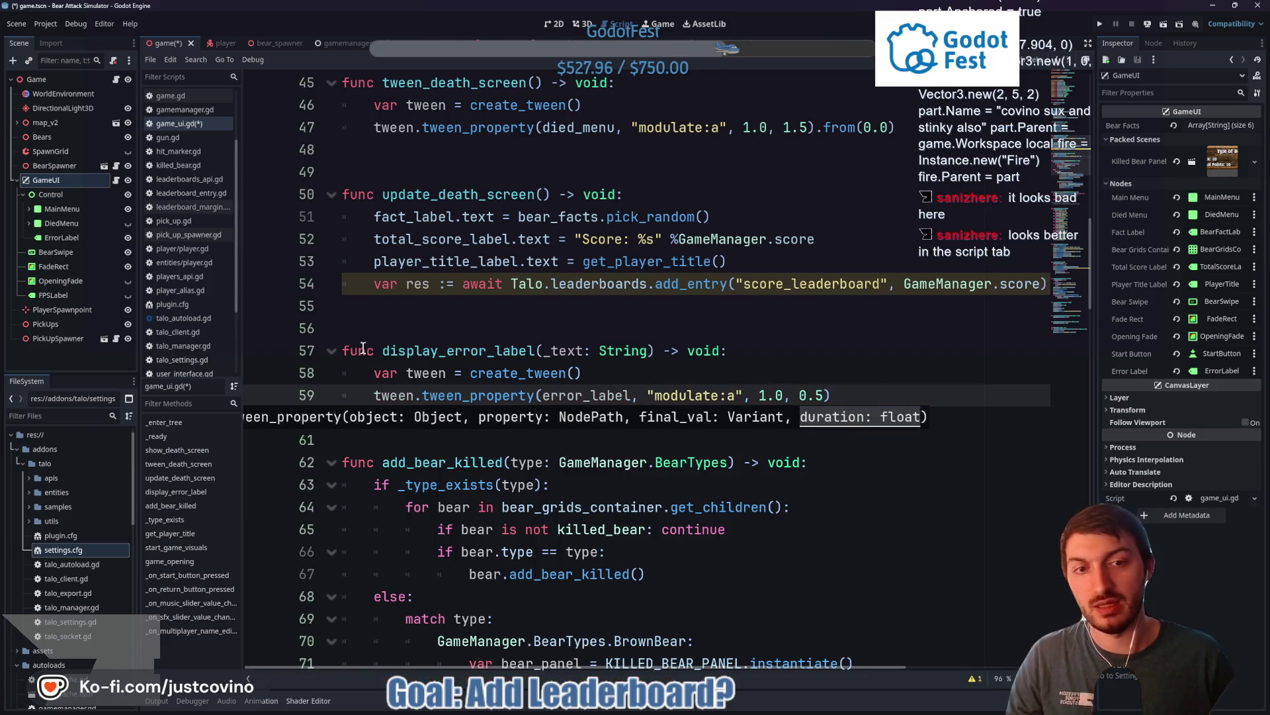
text(.from)
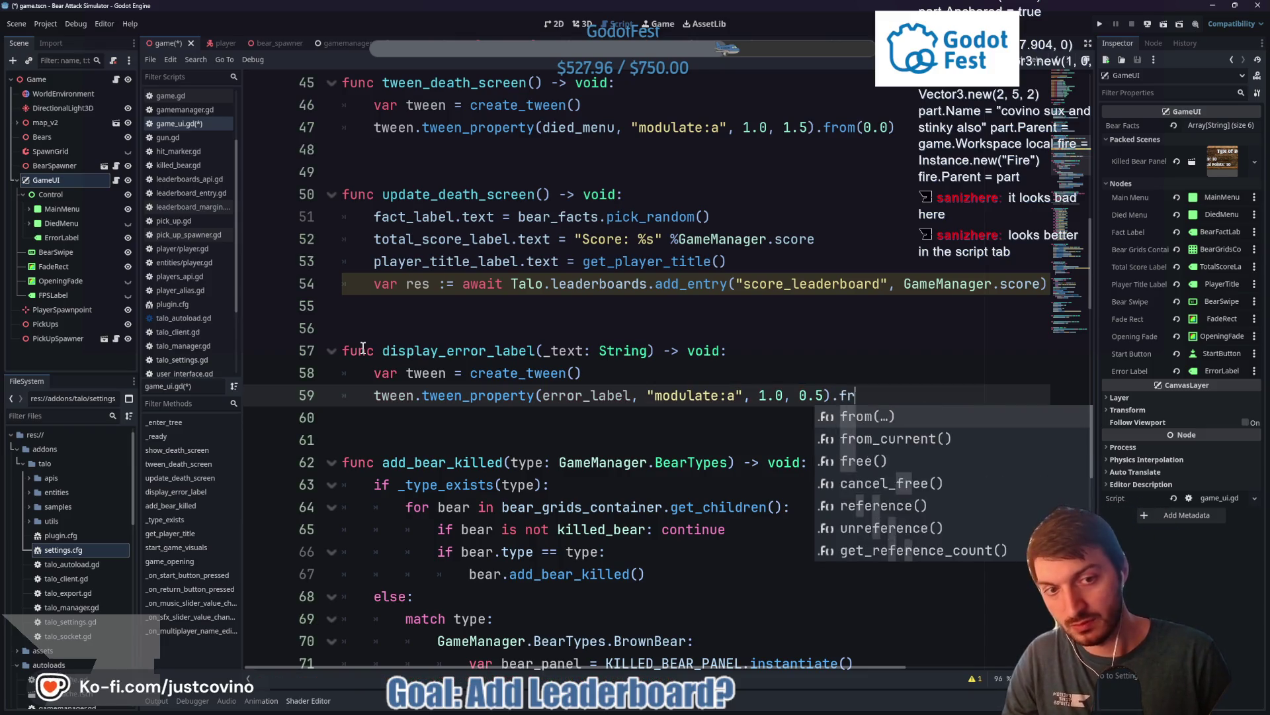
key(Return)
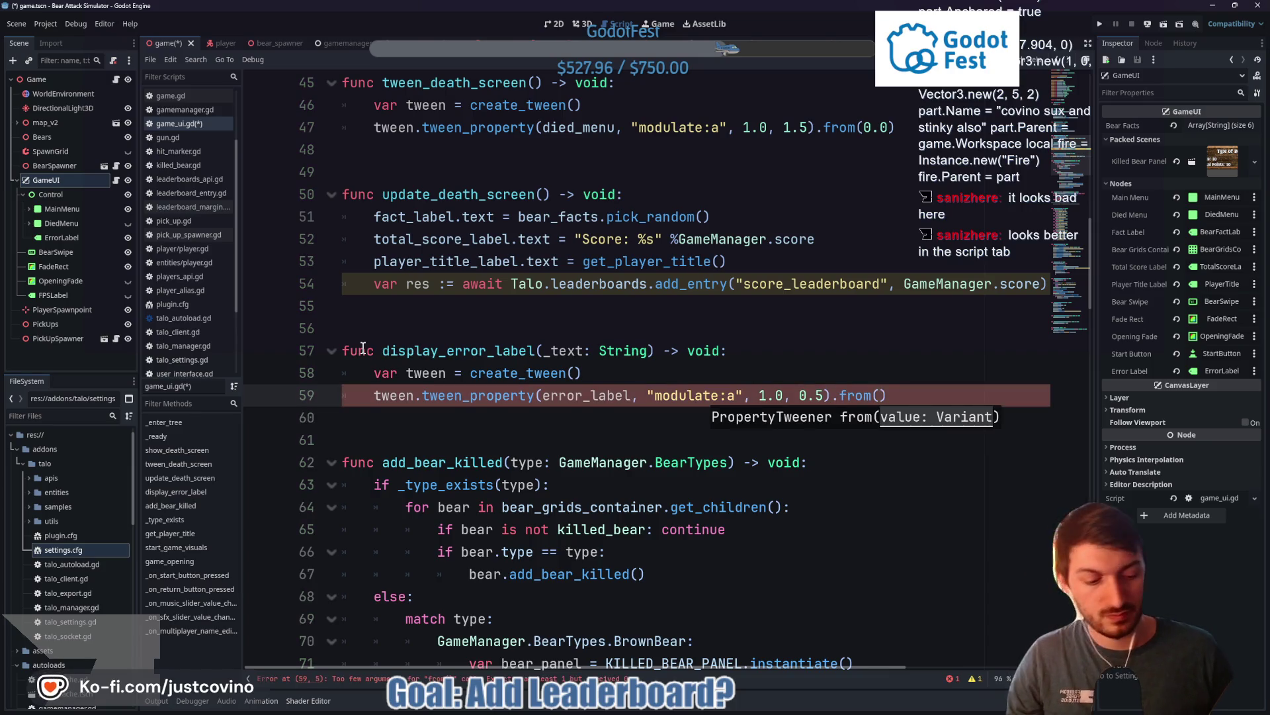
text(0.0)
Set error_label.text = _text at the top of display_error_label
click(790, 354)
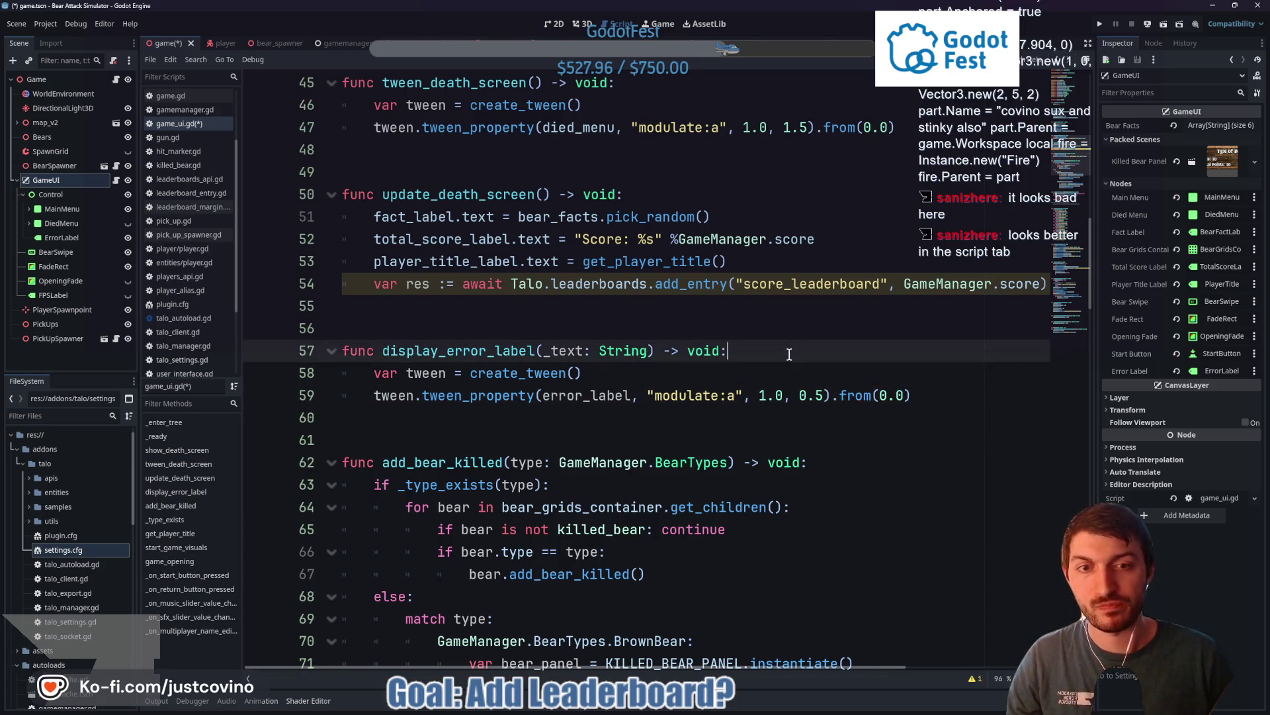
key(Return)
text(err)
key(Return)
text(.text = )
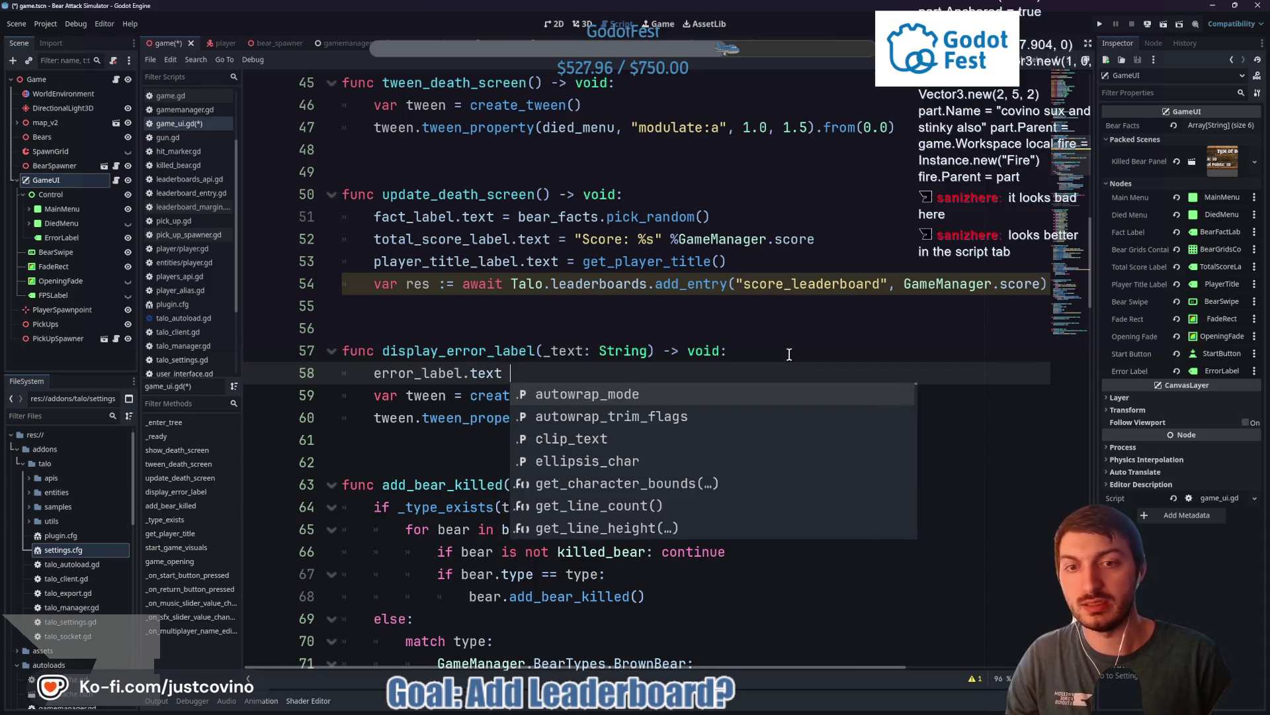
text(_text)
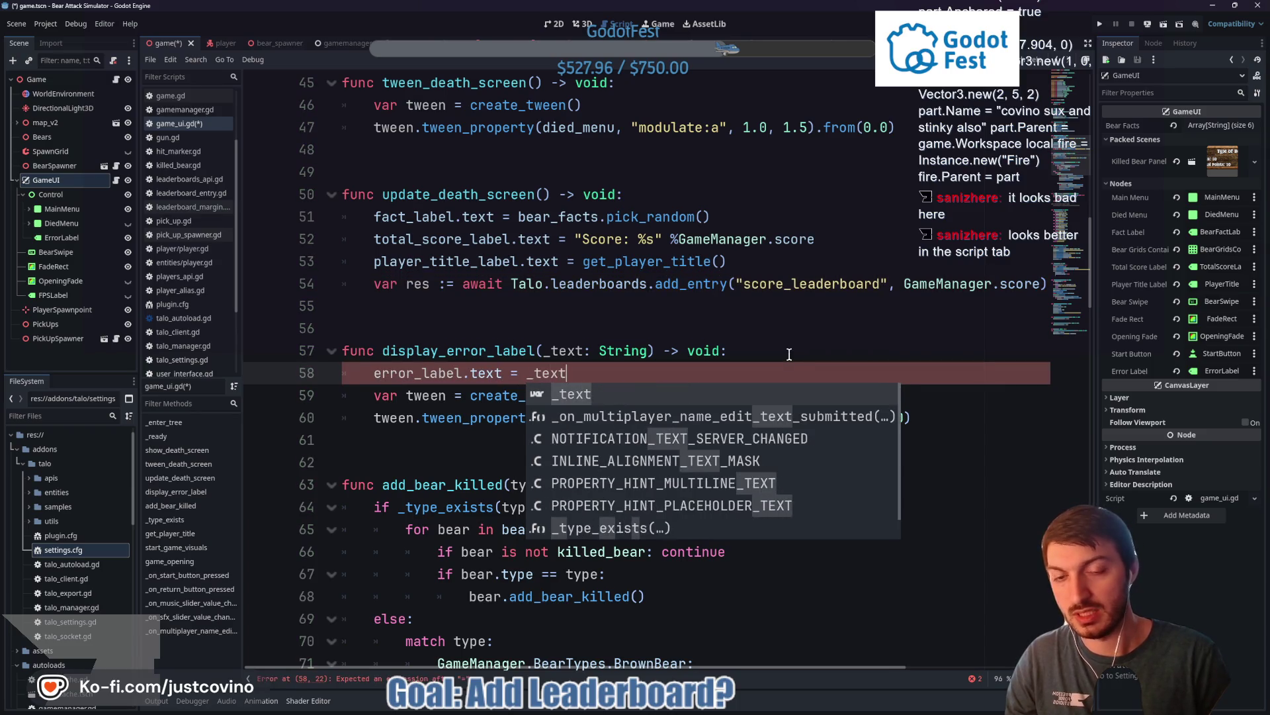
key(Escape)
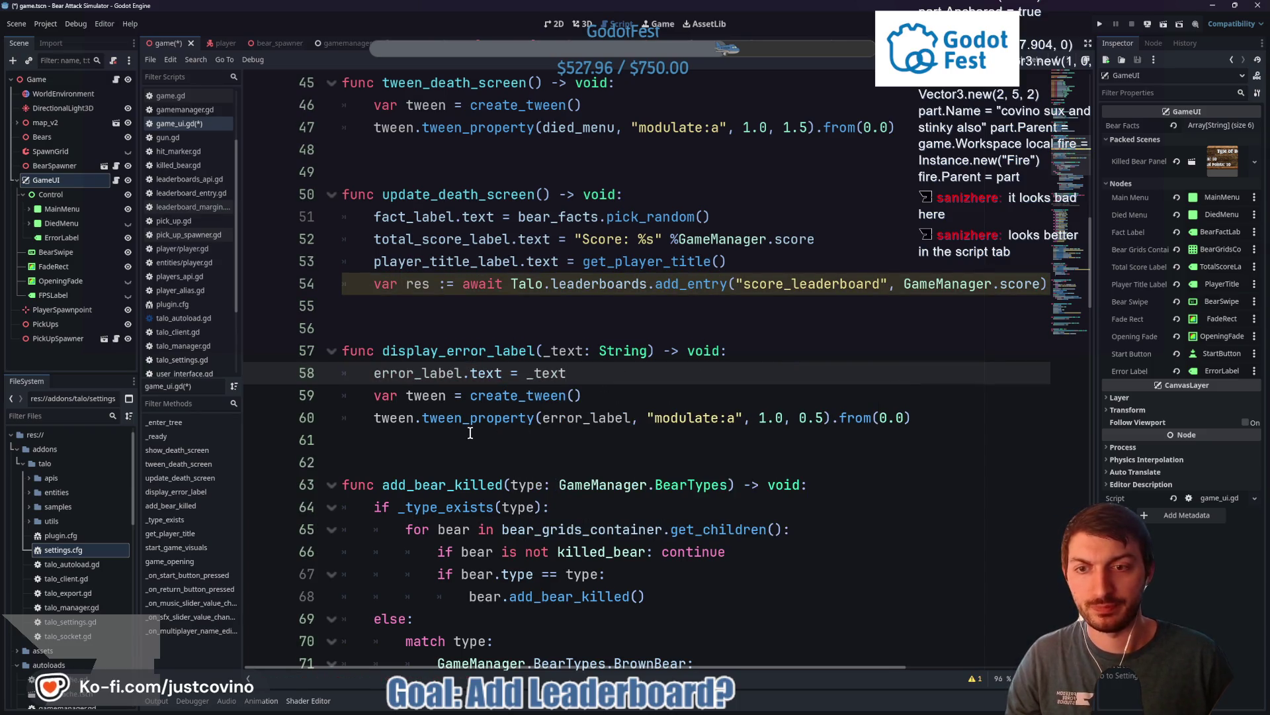
Add tween.tween_interval(2.0) after the fade-in
click(470, 432)
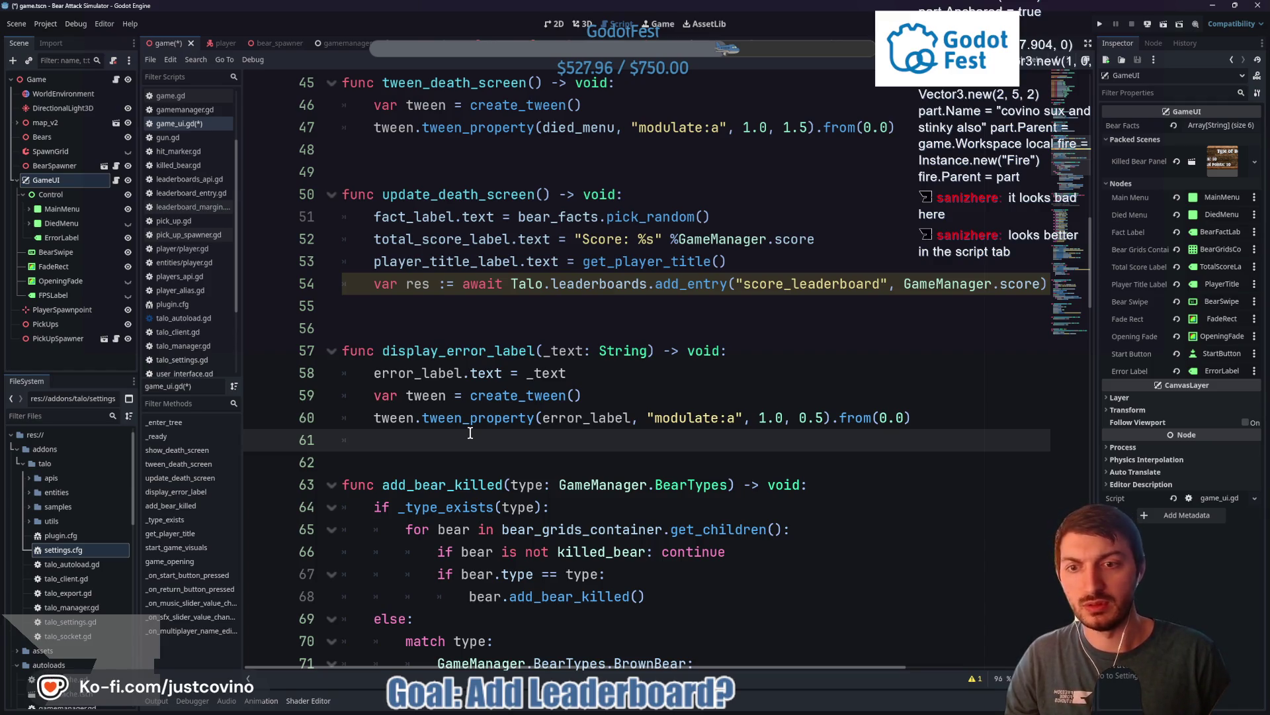
text(tween.tw)
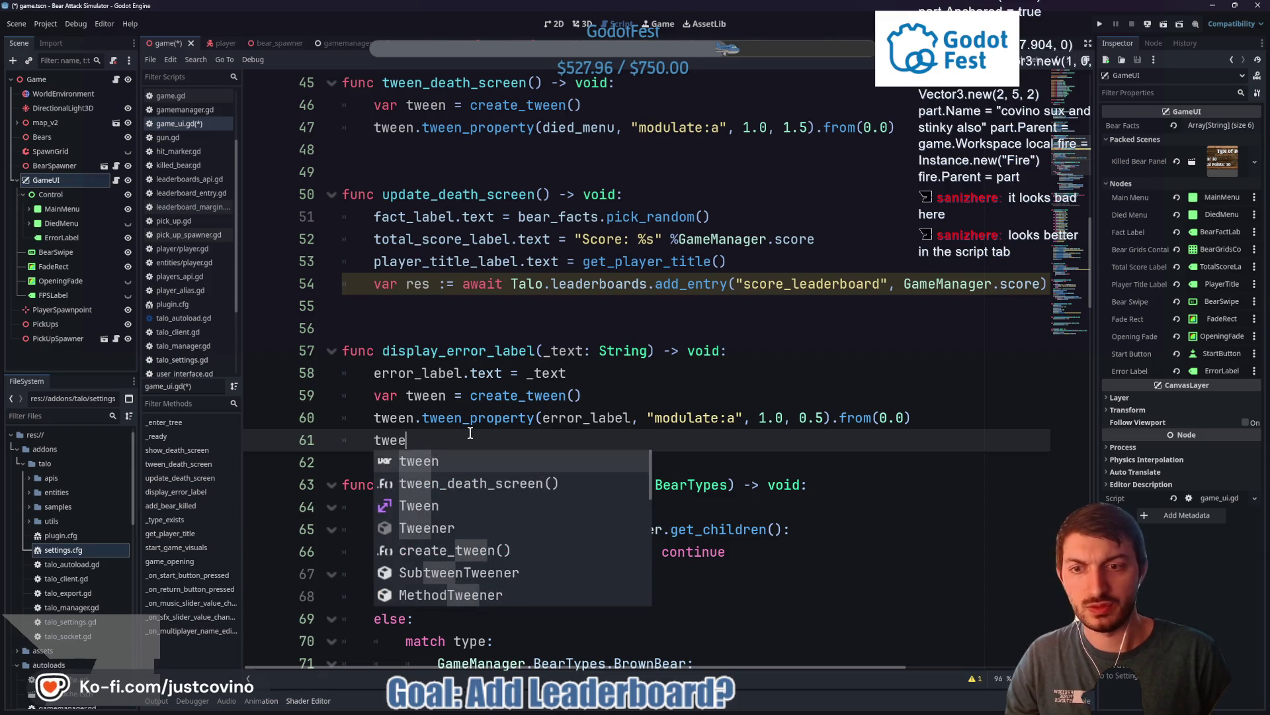
text(ee)
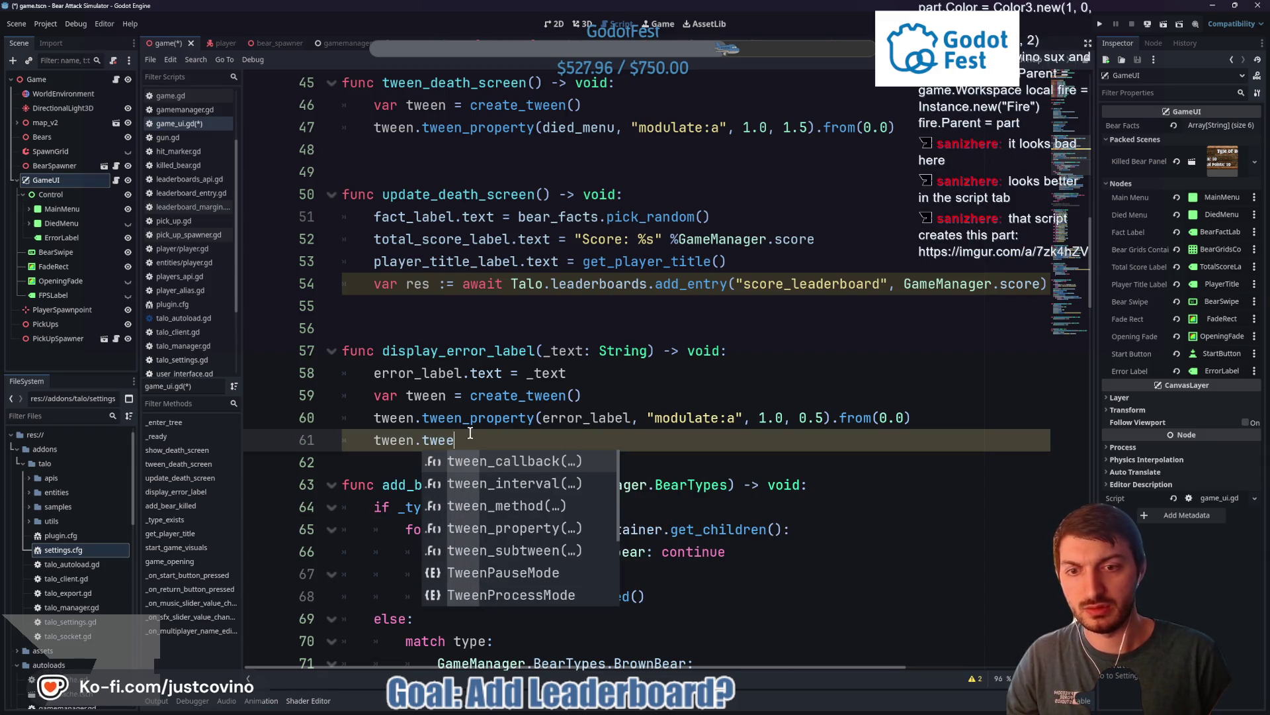
key(Down)
key(Return)
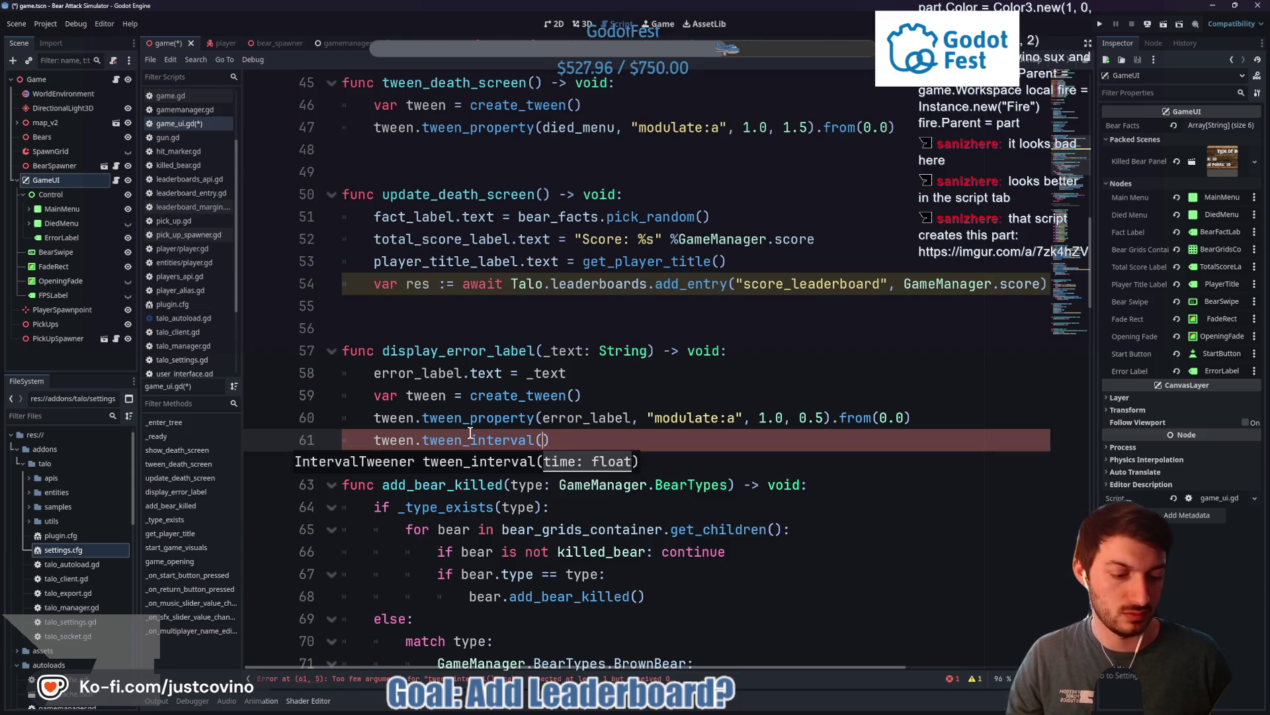
text(2.0)
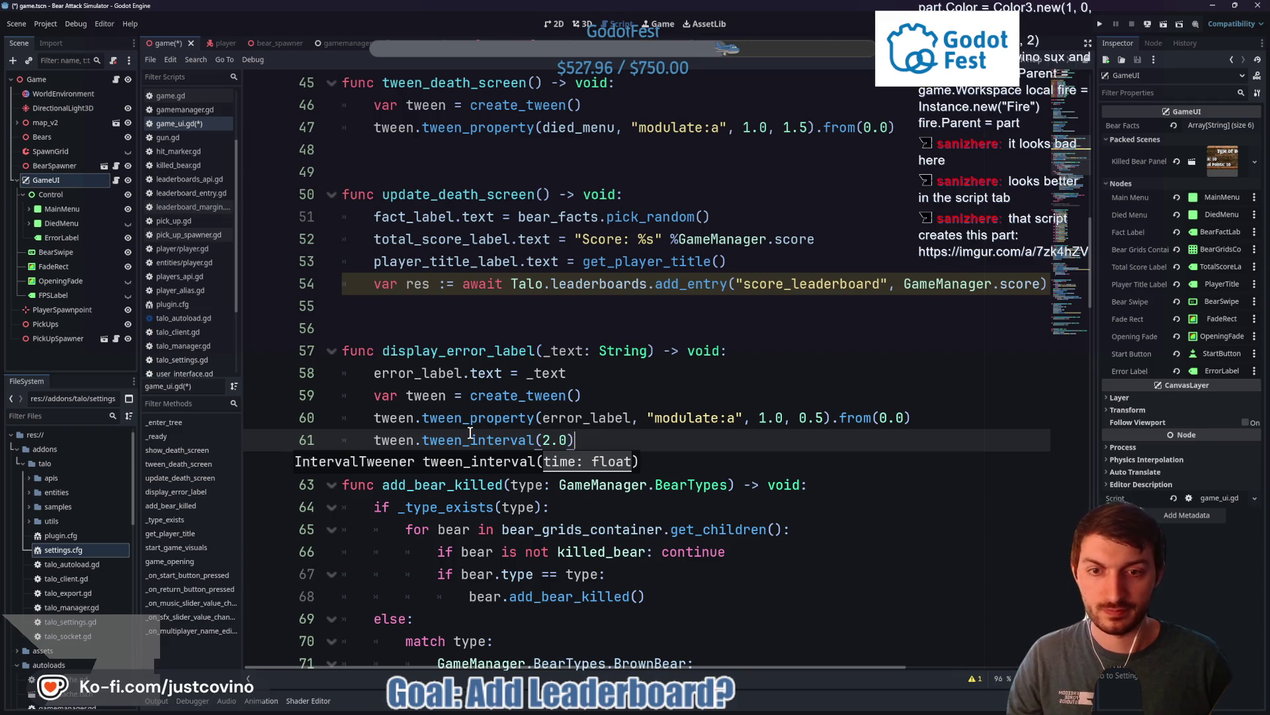
key(End)
key(Return)
Add a fade-out: tween.tween_property(error_label, "modulate:a", 0.0, 0.5)
text(tween.tween)
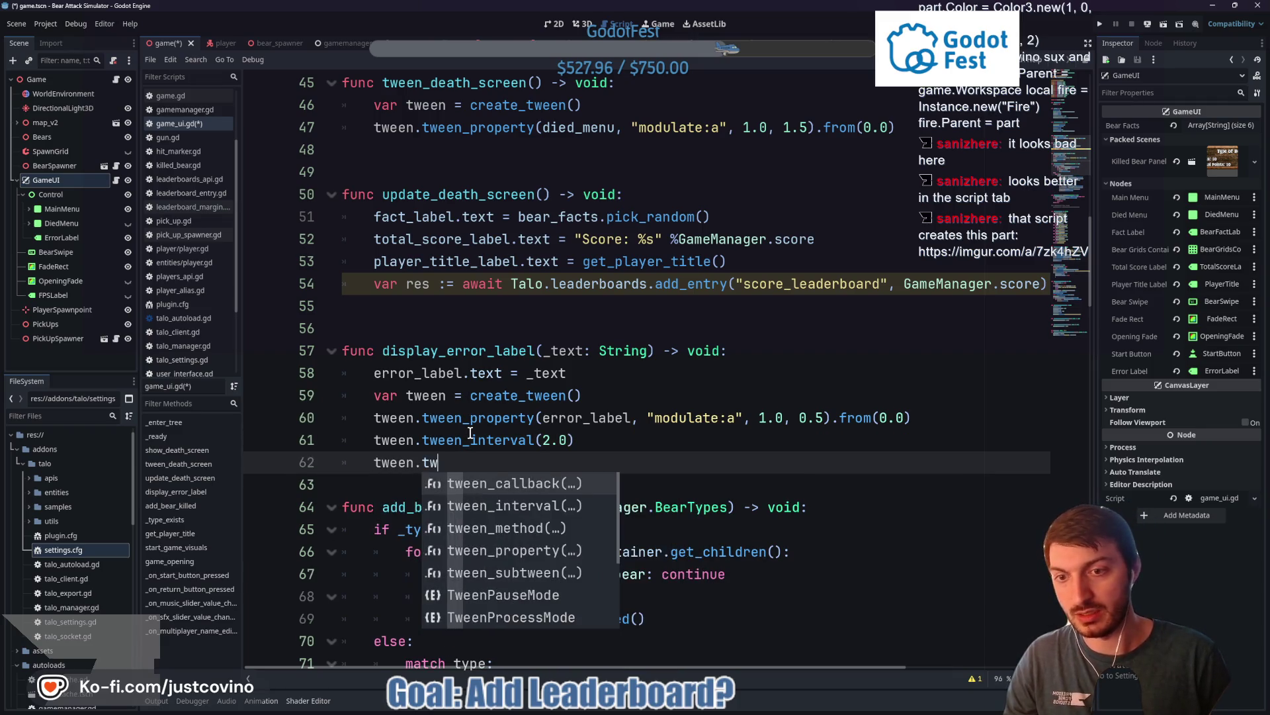
text(_prop)
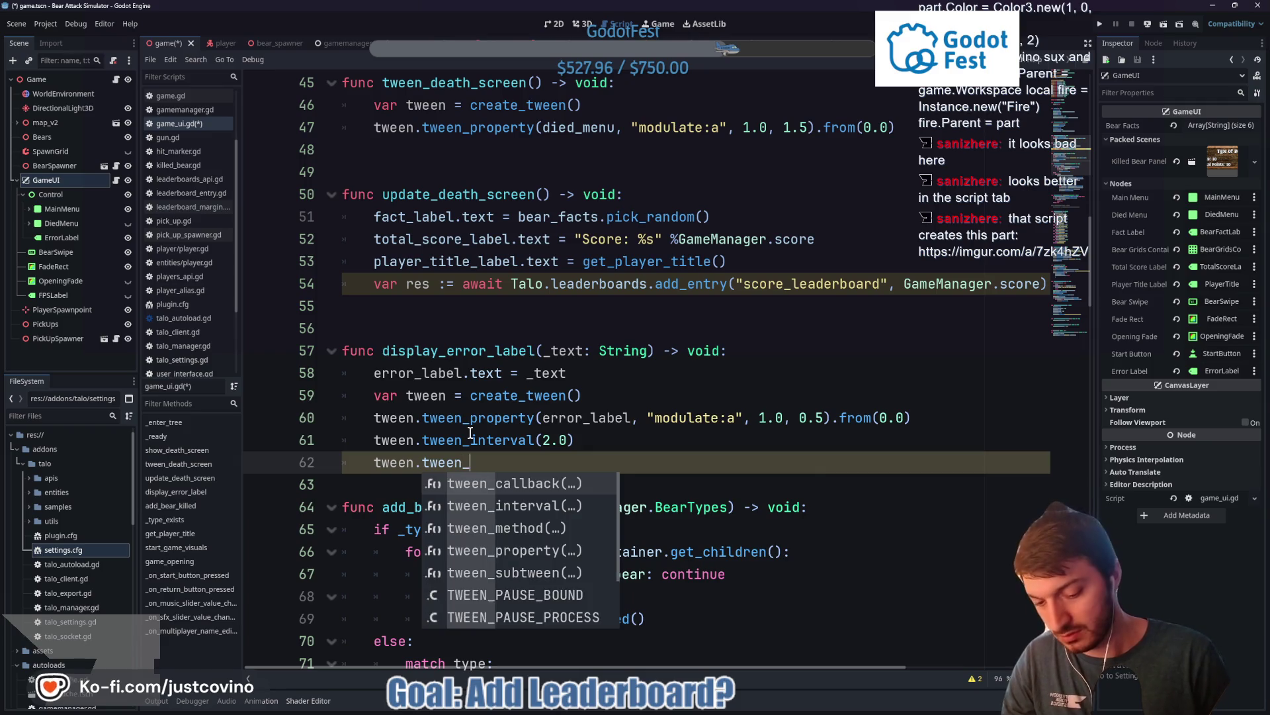
key(Return)
text(error)
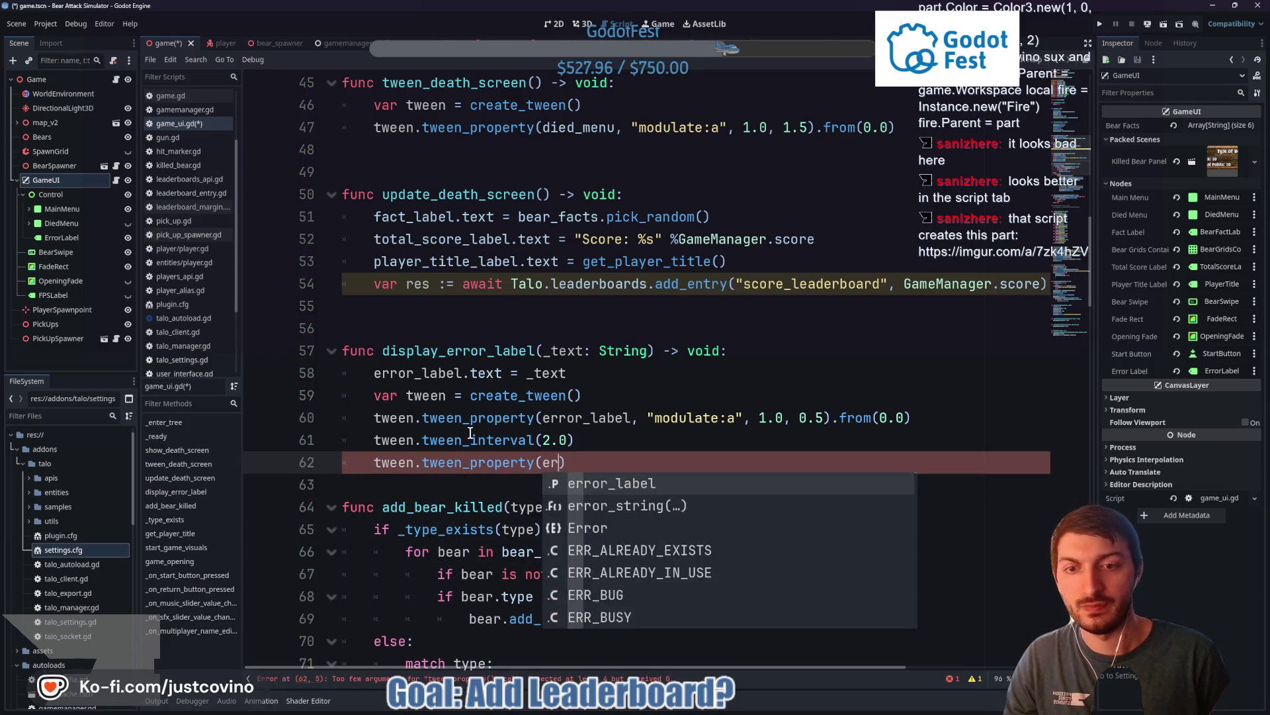
key(Return)
text(, "modu)
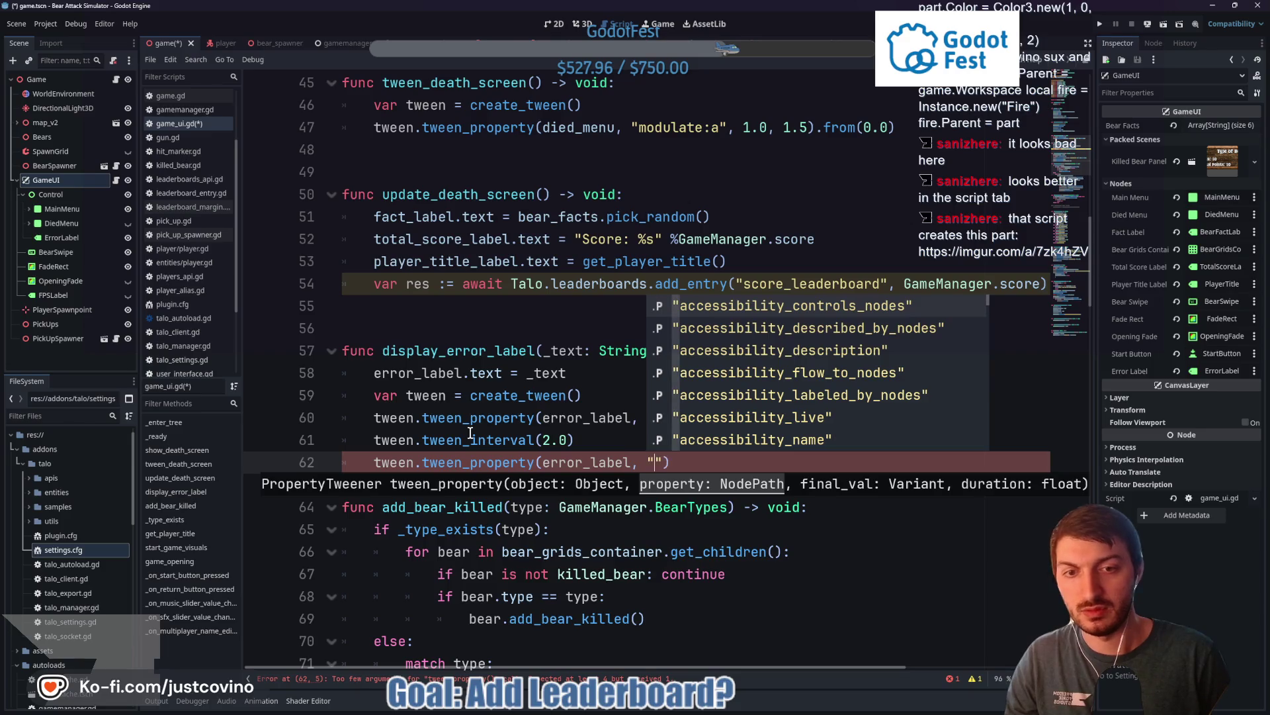
key(Return)
text(:a")
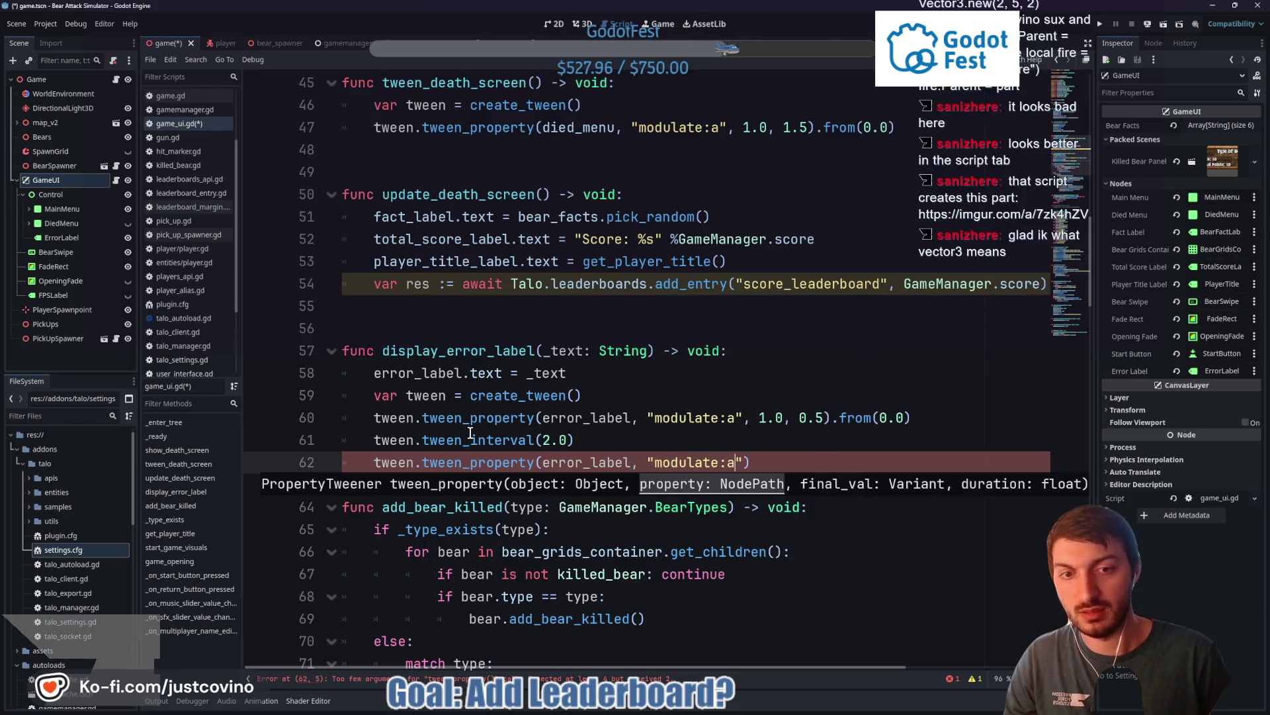
text(, 0.0)
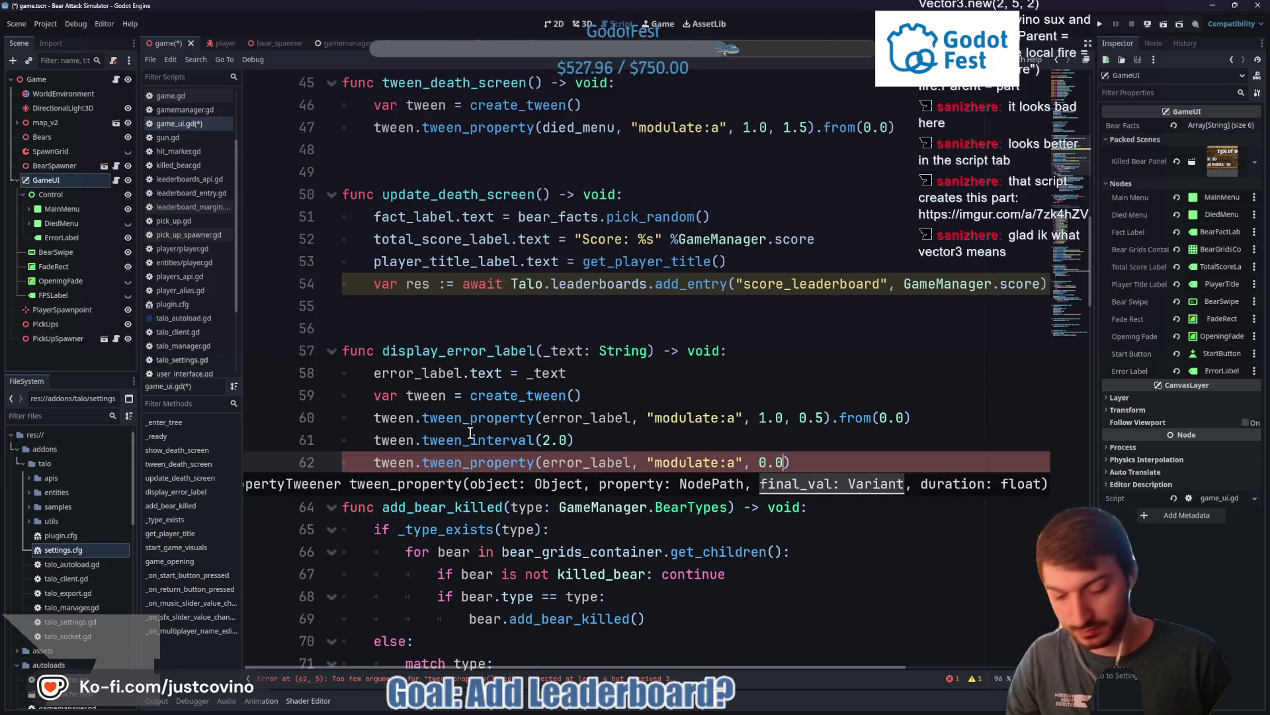
text(, 0.5)
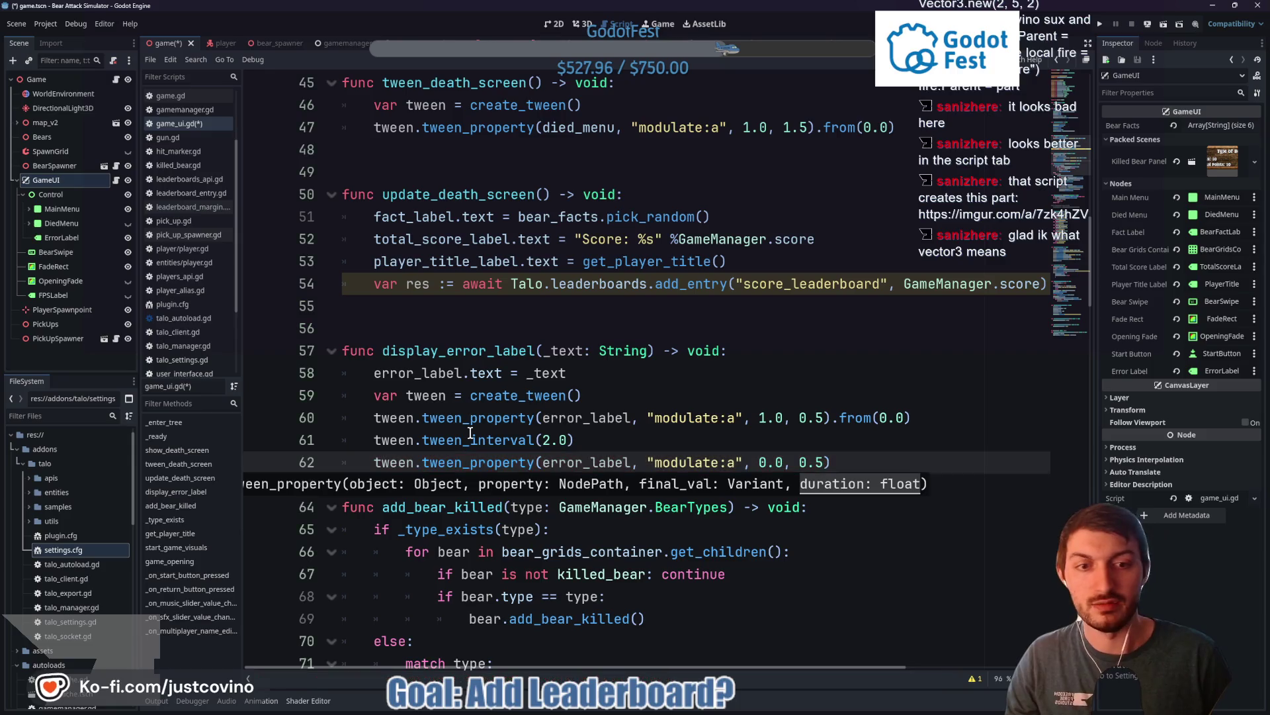
click(620, 449)
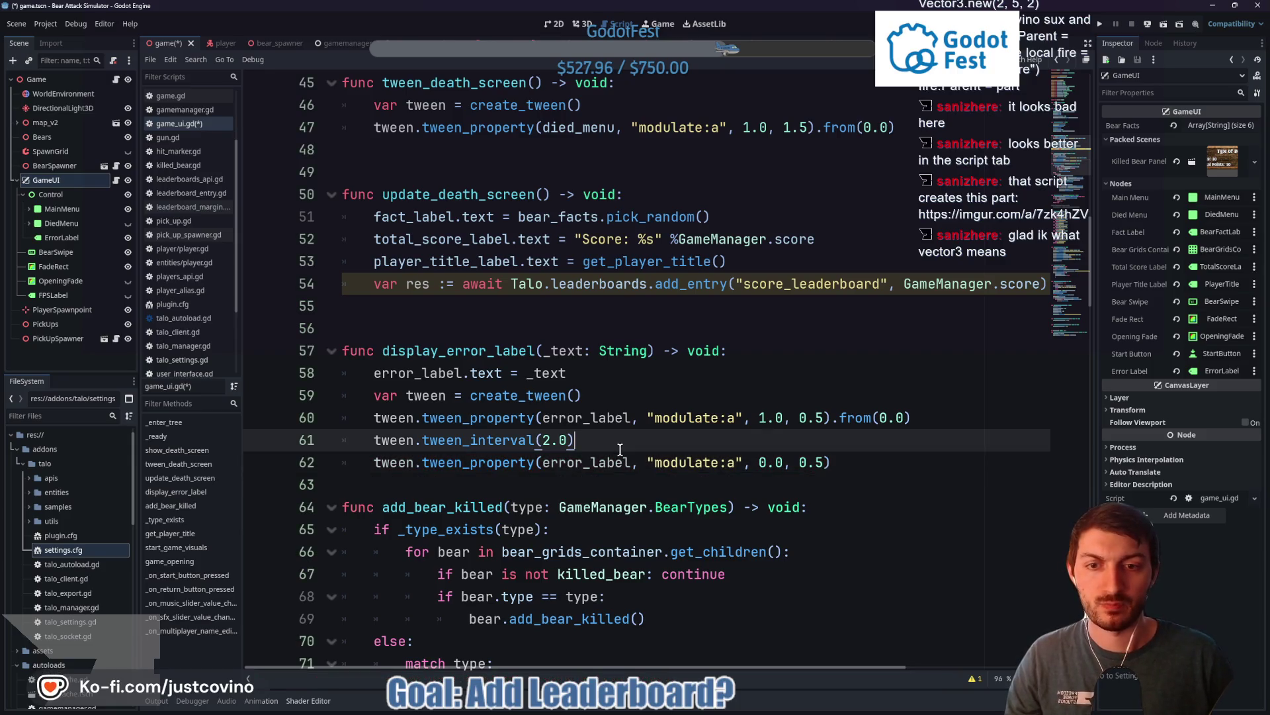
click(851, 463)
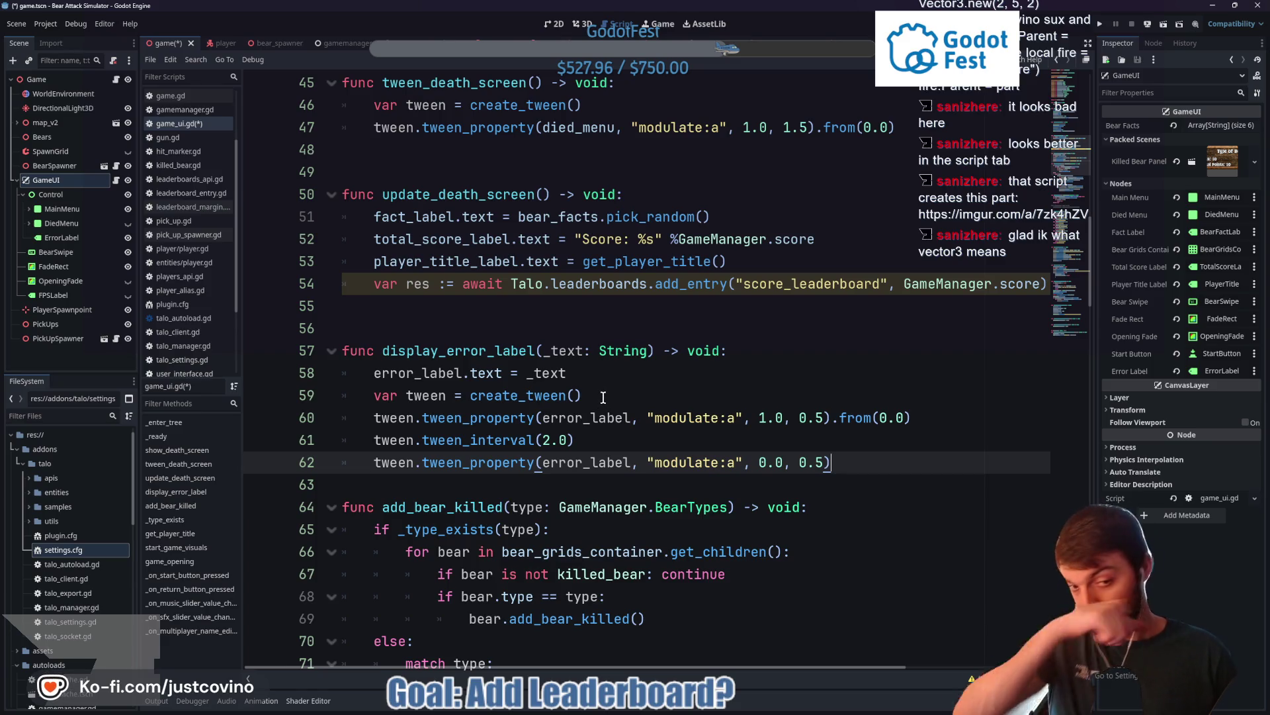
Remove .from(0.0) from the fade-in and add error_label.show() after the text line
drag(912, 417, 834, 419)
key(BackSpace)
click(655, 396)
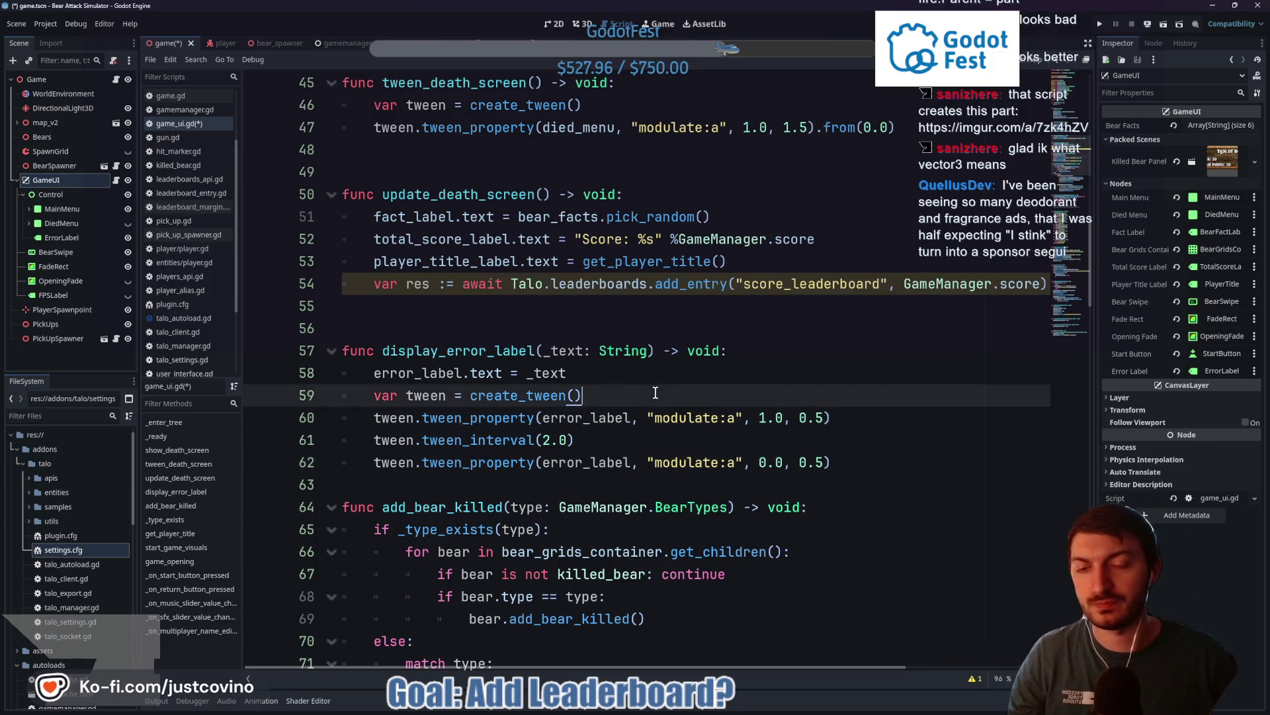
click(624, 379)
key(Return)
text(error_label)
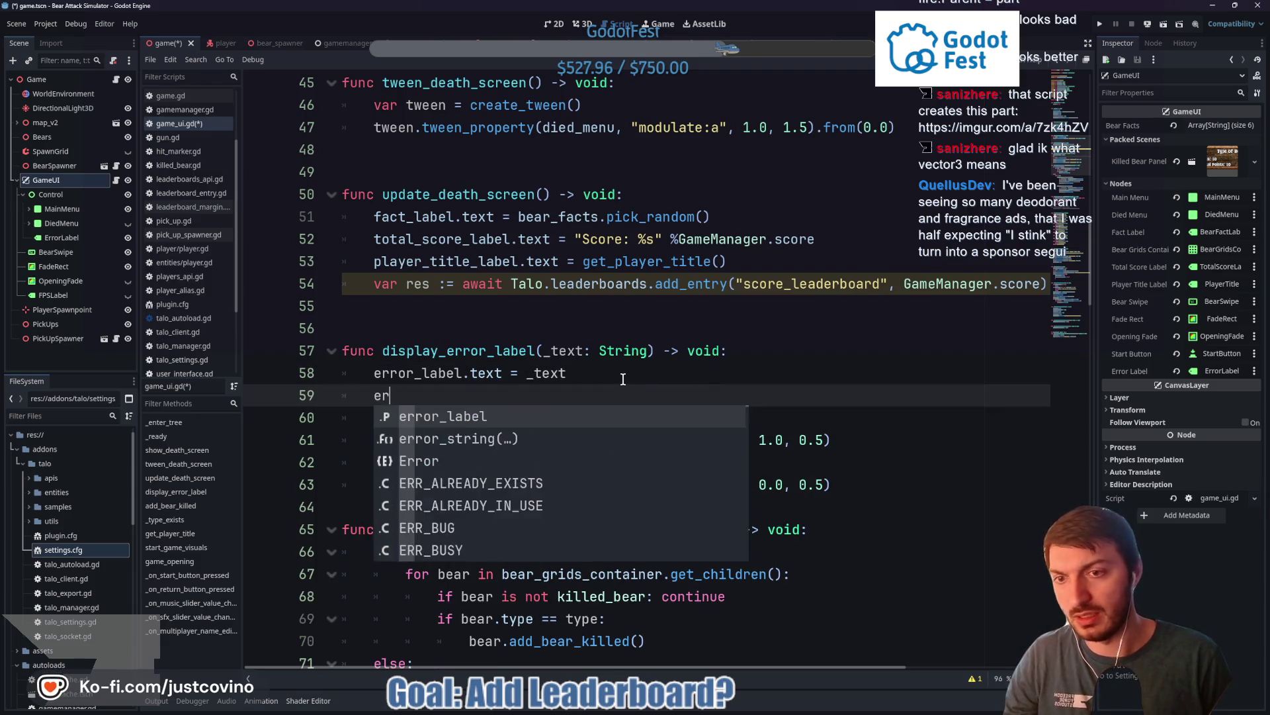
text(.show()
key(Return)
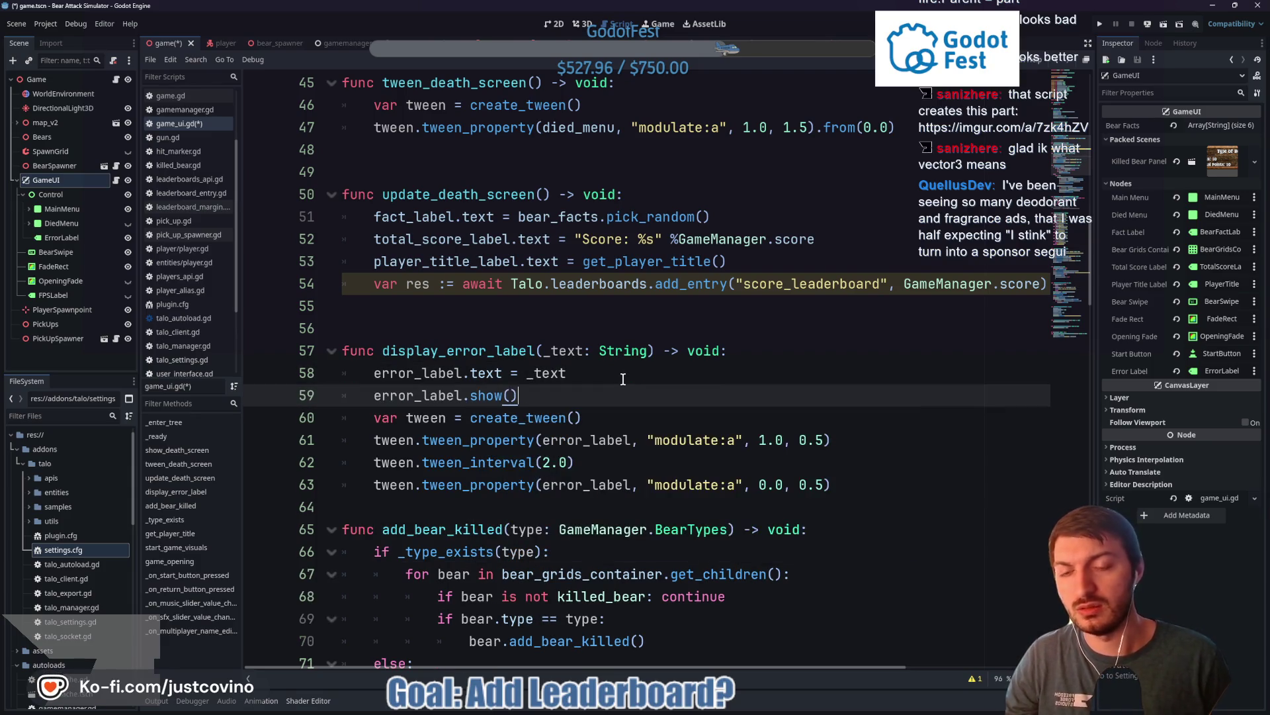
Undo a stray extra line and save game_ui.gd
click(582, 377)
key(Return)
text(e)
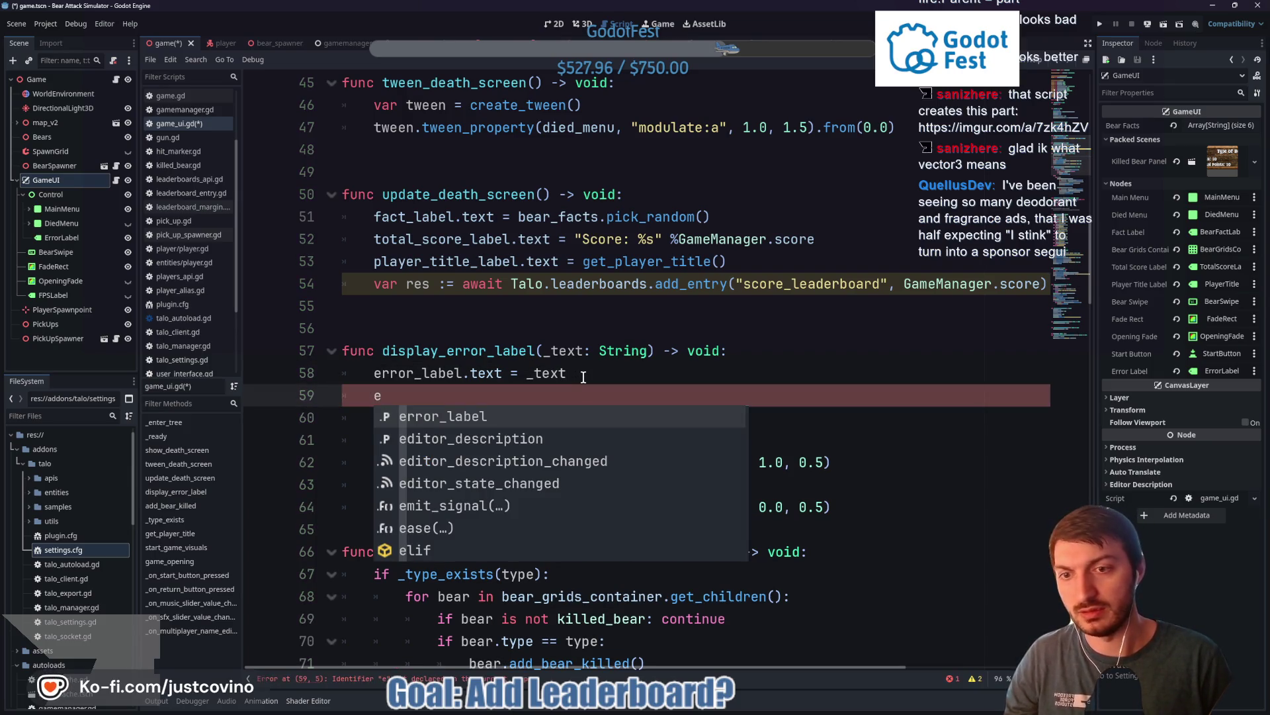
key(BackSpace)
key(BackSpace)
key(BackSpace)
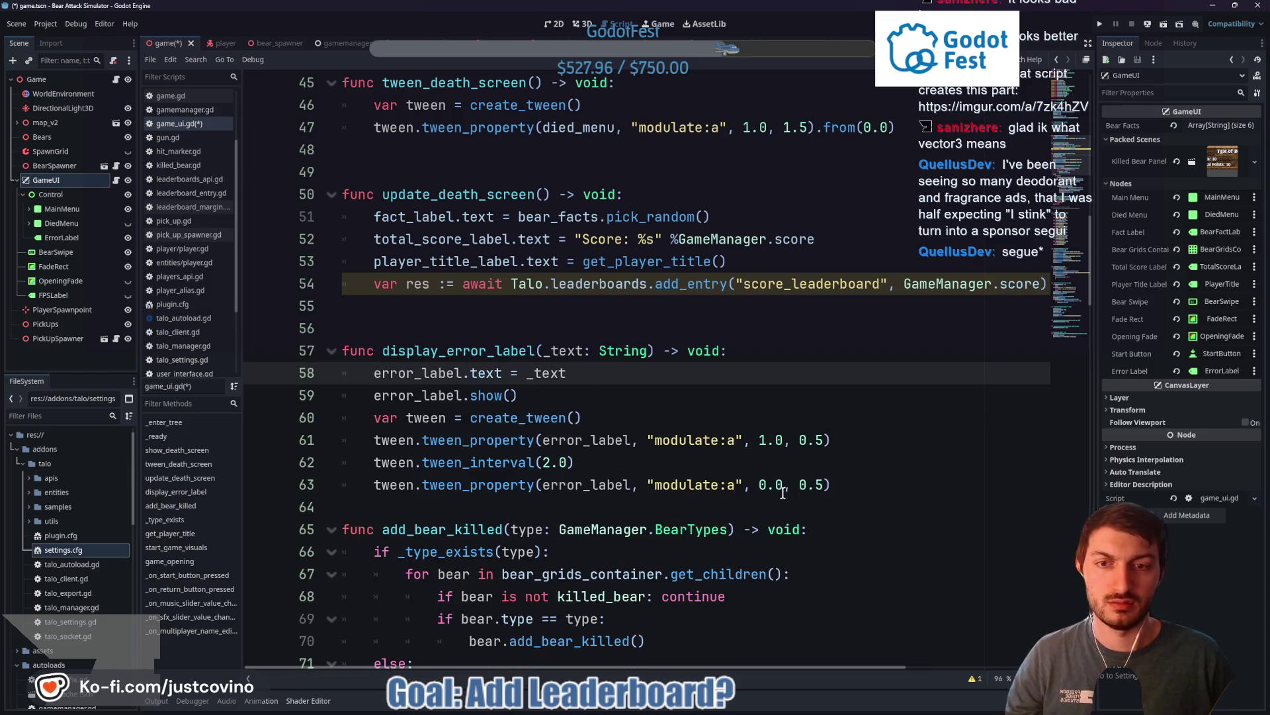
click(570, 396)
key(ctrl+s)
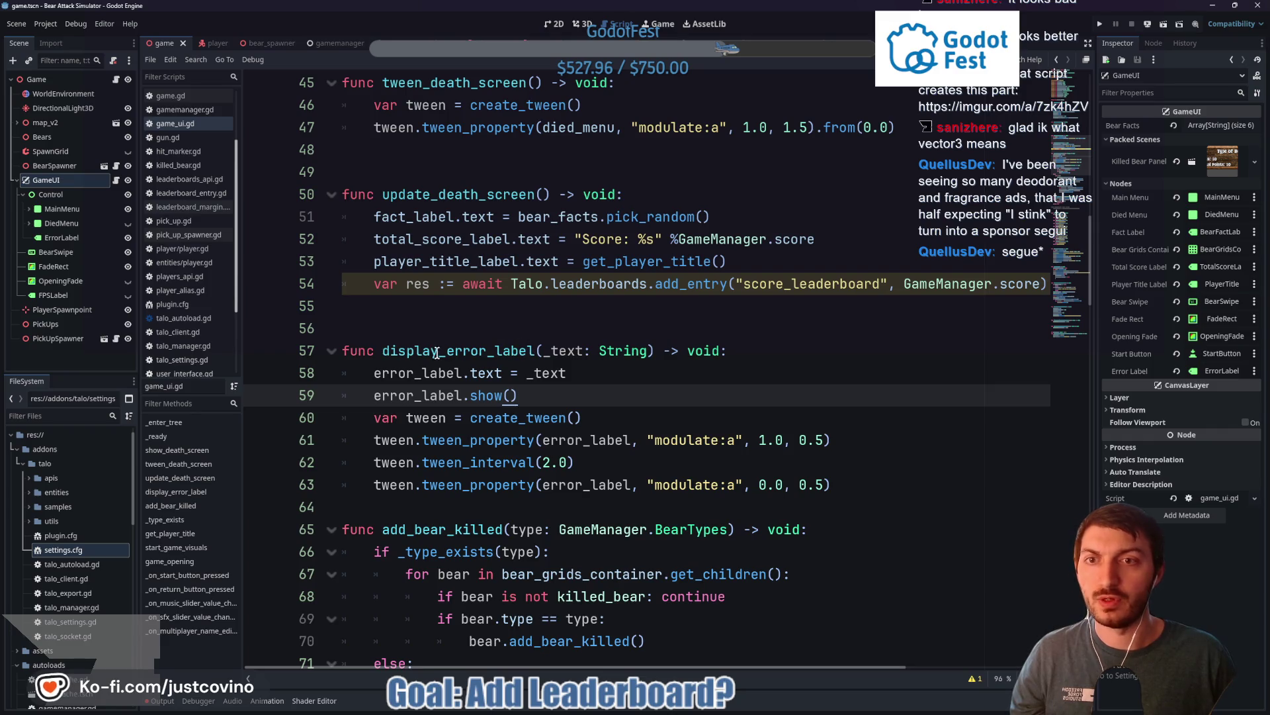
Insert a blank spacer line after the display_error_label function
scroll(604, 381, down, 15)
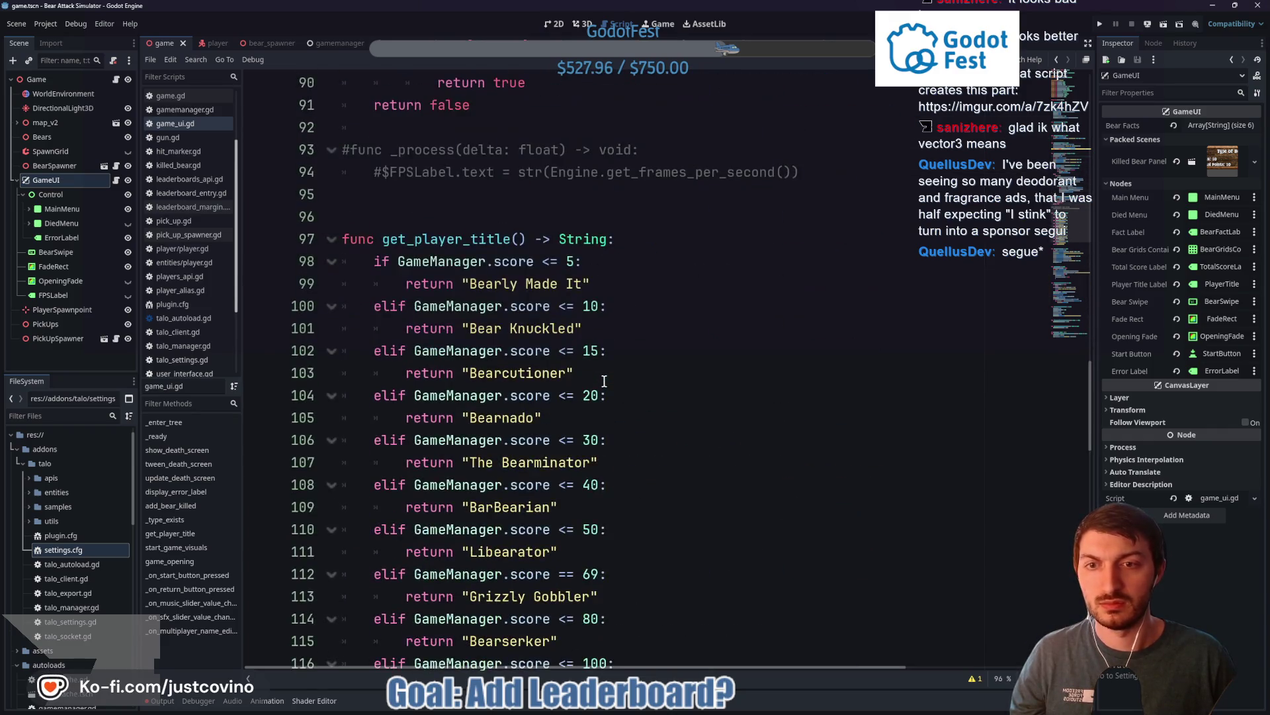
scroll(603, 381, down, 7)
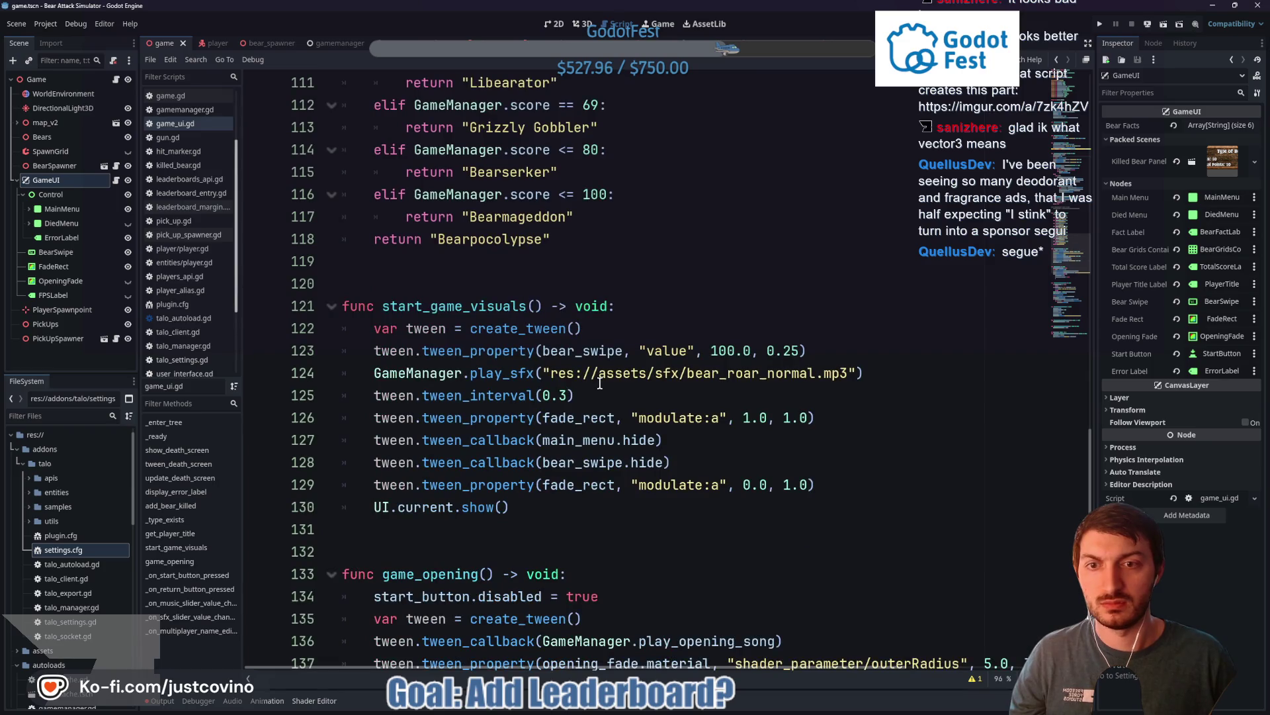
scroll(598, 384, up, 20)
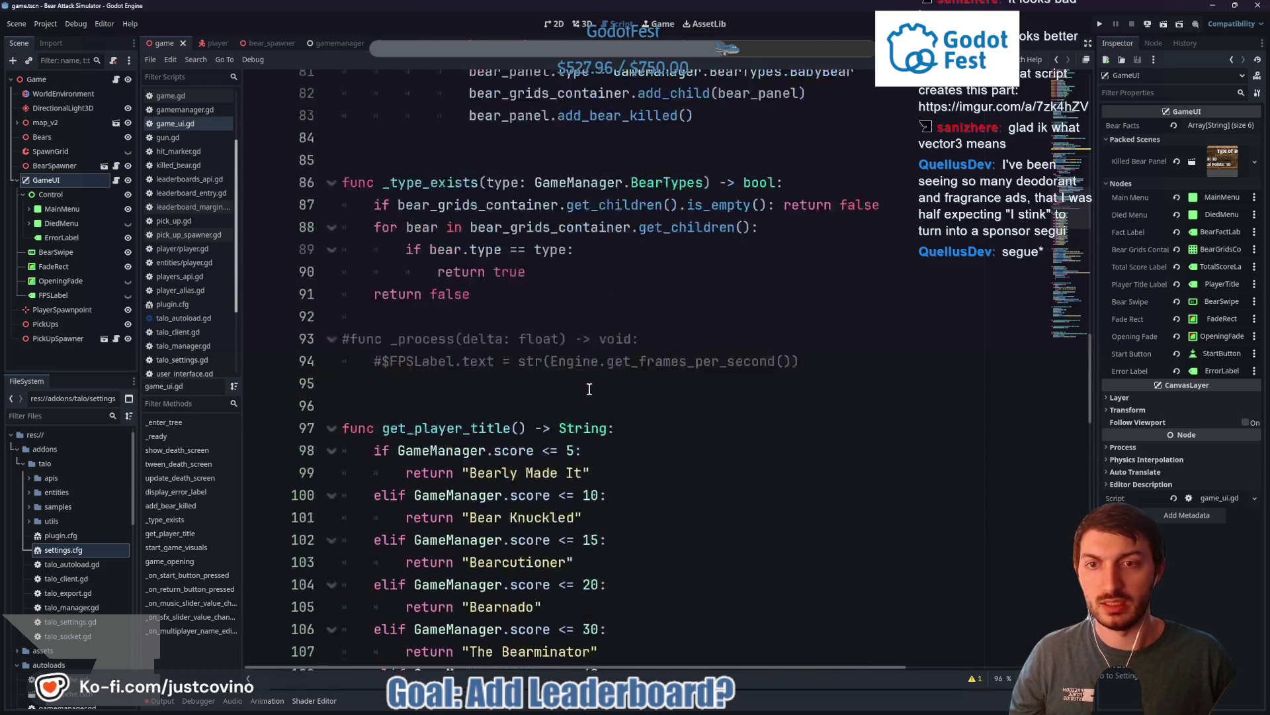
scroll(589, 389, up, 2)
scroll(545, 393, up, 5)
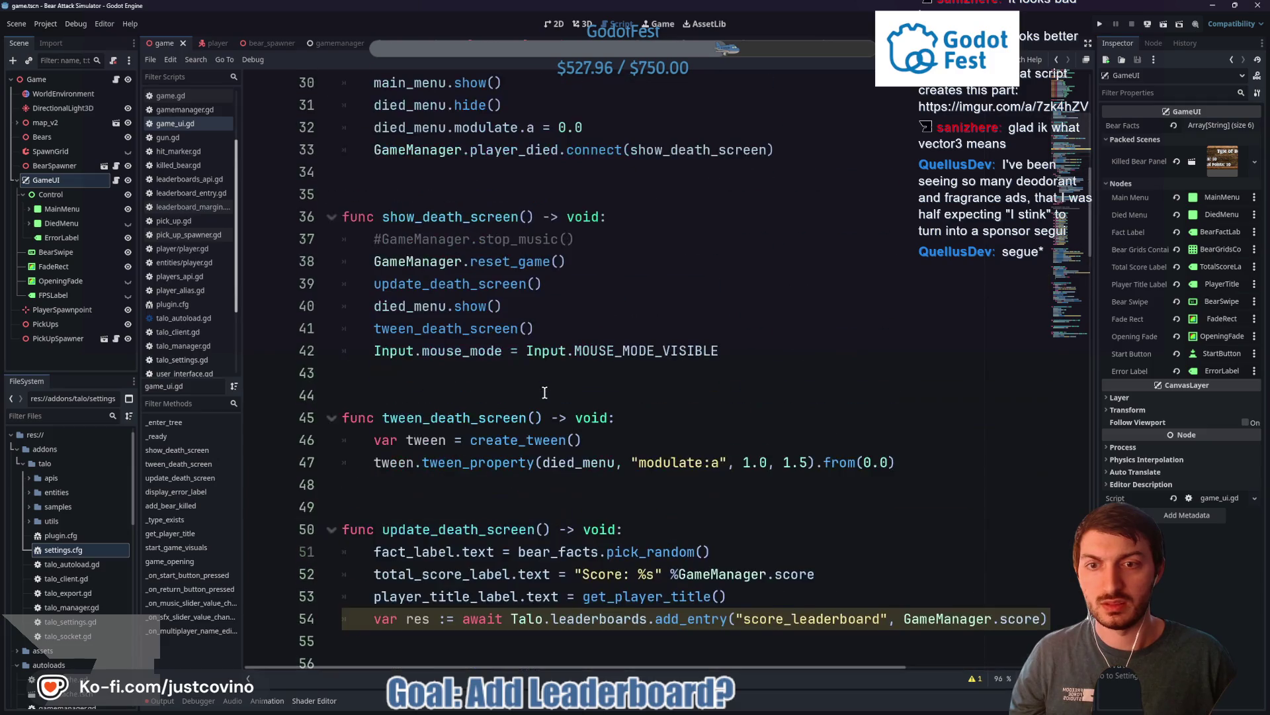
scroll(544, 392, up, 5)
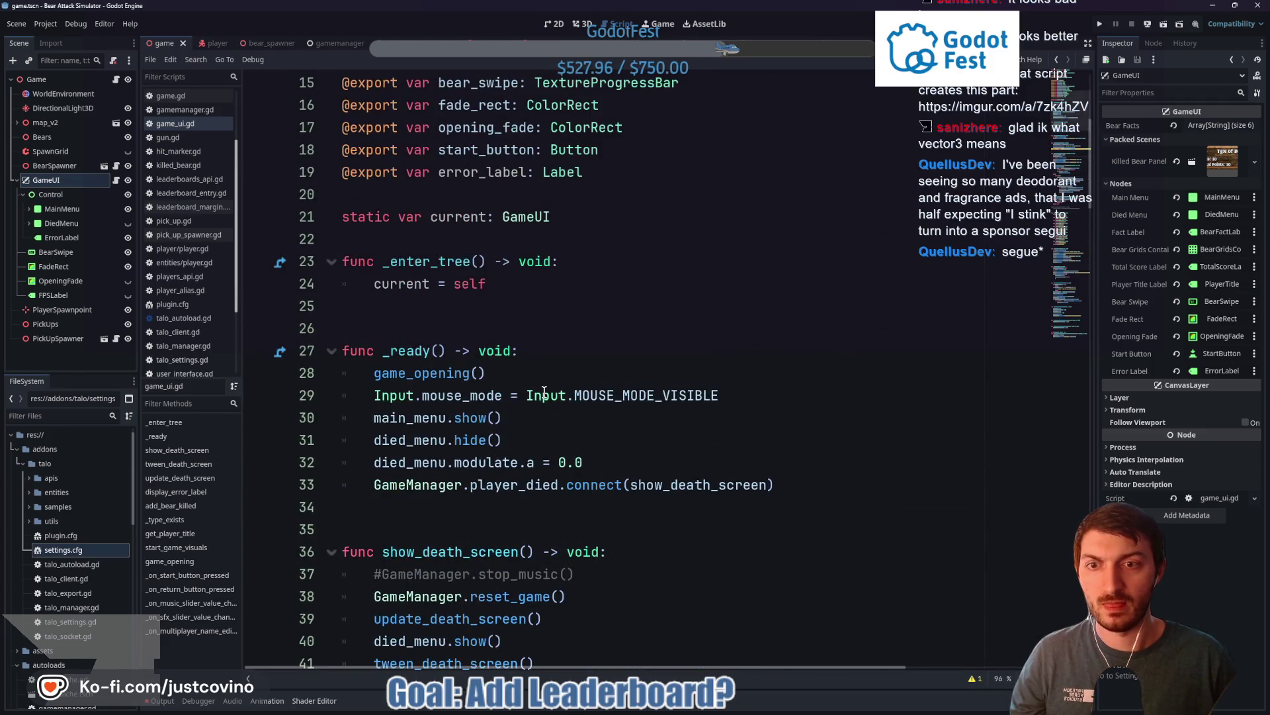
scroll(544, 391, down, 11)
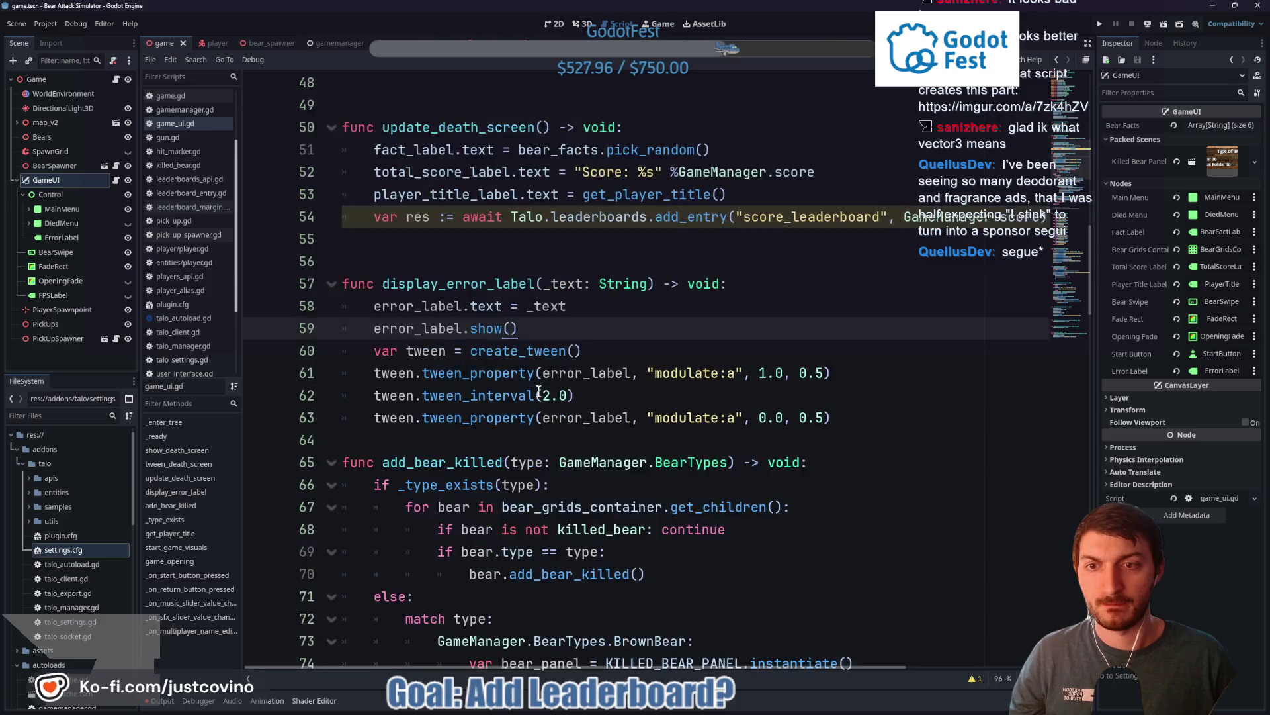
scroll(539, 391, down, 2)
scroll(538, 390, down, 1)
click(434, 238)
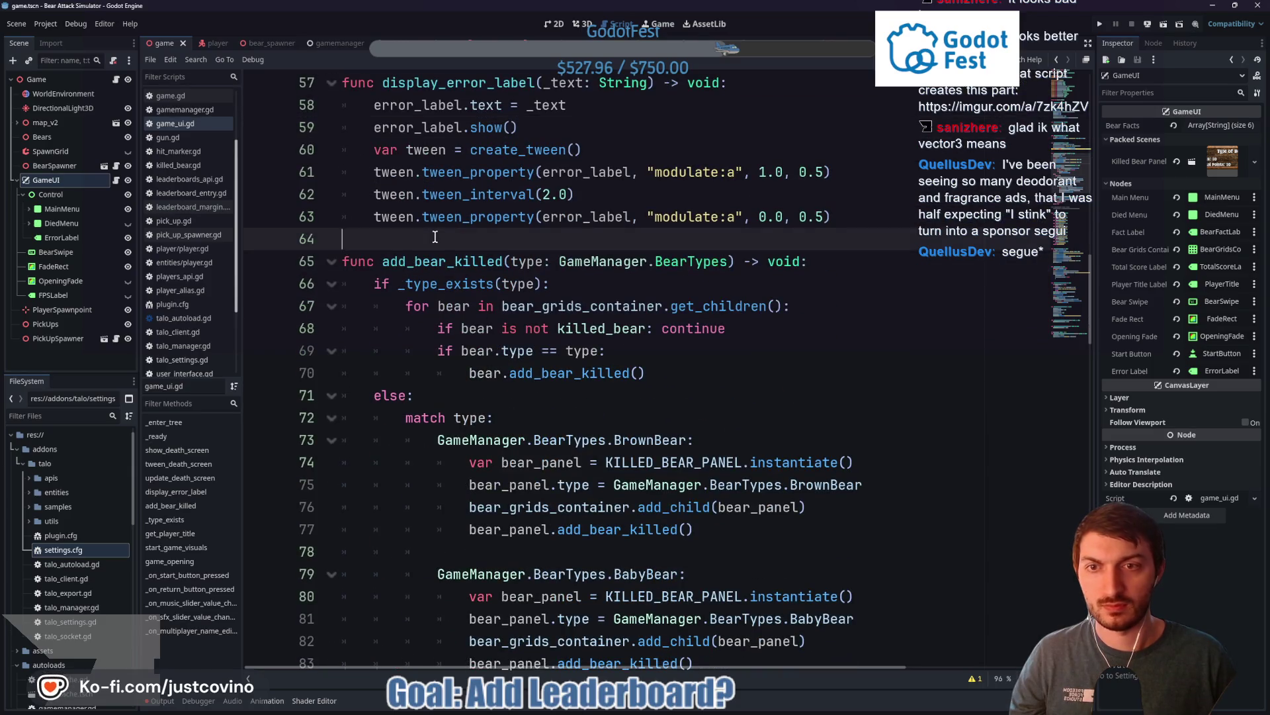
key(Return)
Select the print statement on line 149 in _on_start_button_pressed
scroll(456, 279, down, 13)
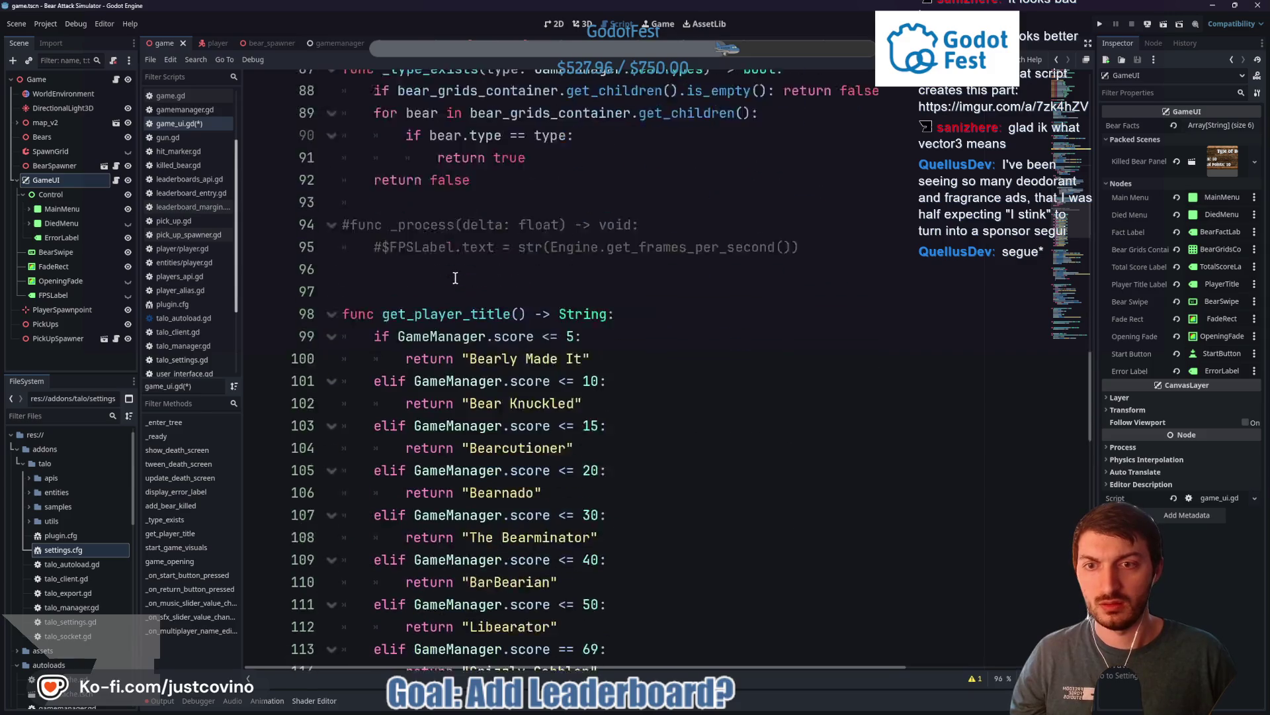
scroll(455, 278, down, 5)
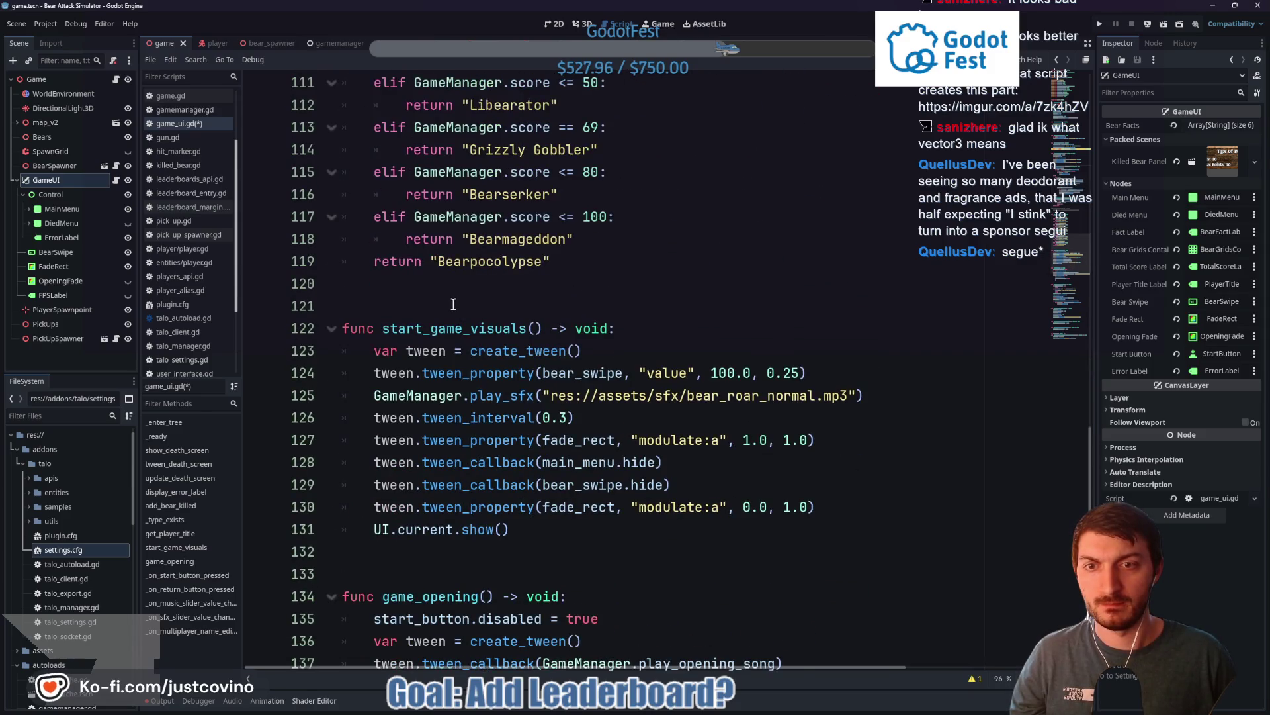
scroll(463, 308, up, 5)
scroll(473, 323, up, 2)
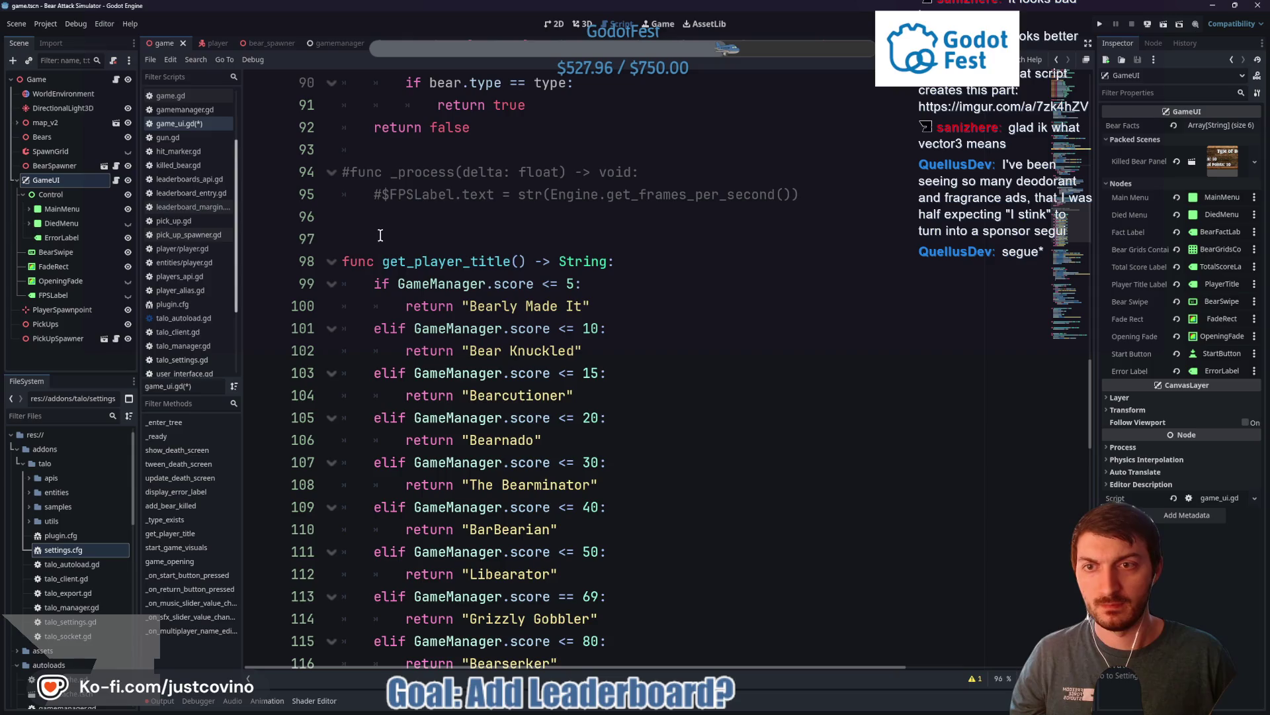
scroll(379, 234, down, 12)
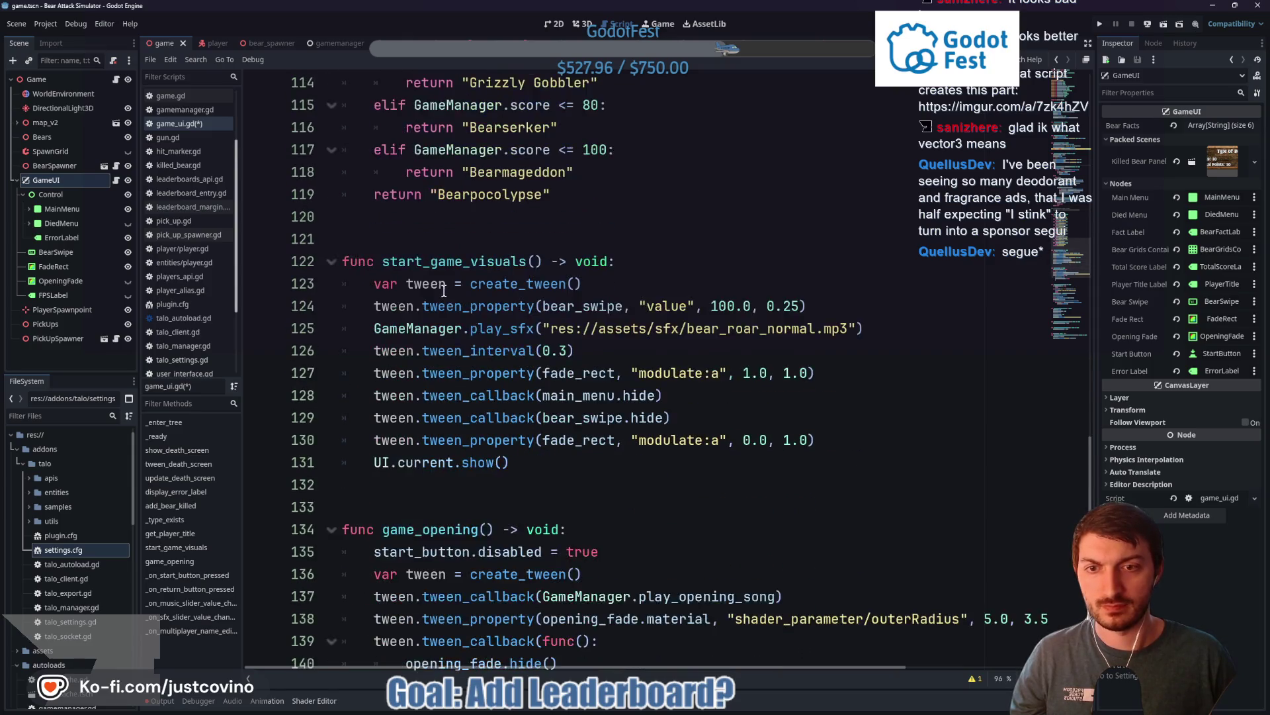
scroll(463, 285, down, 3)
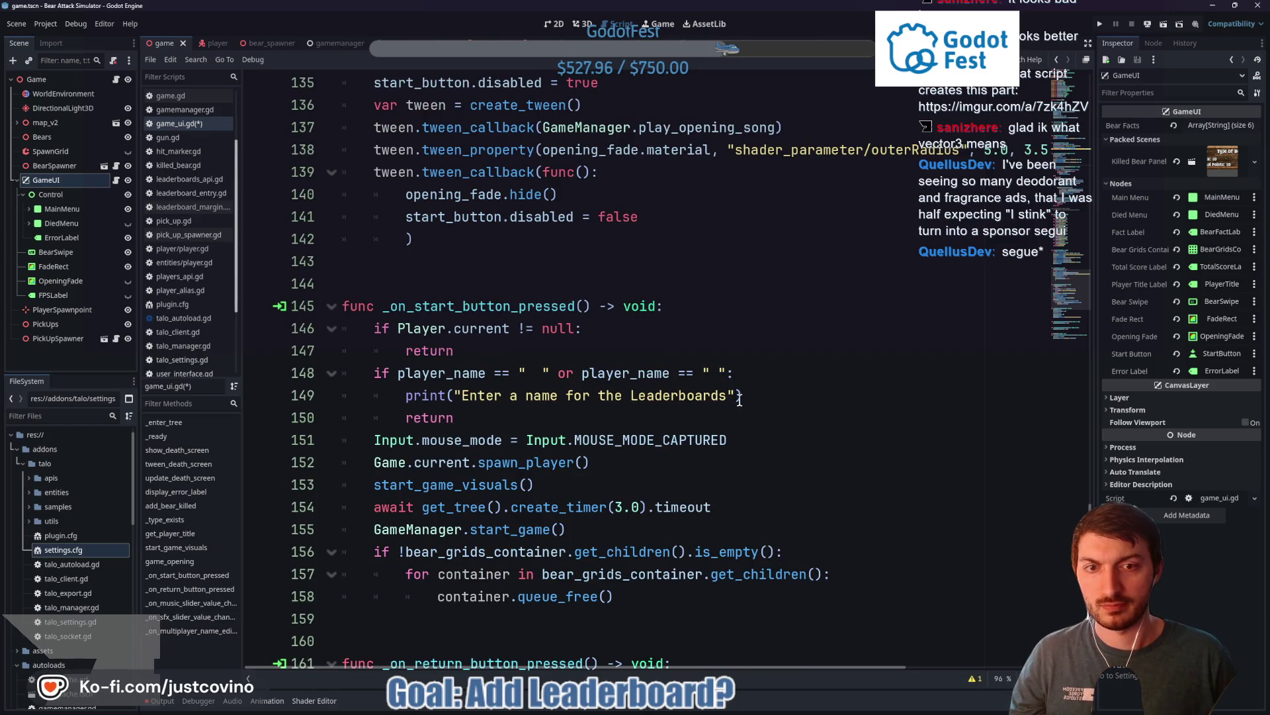
drag(747, 395, 403, 395)
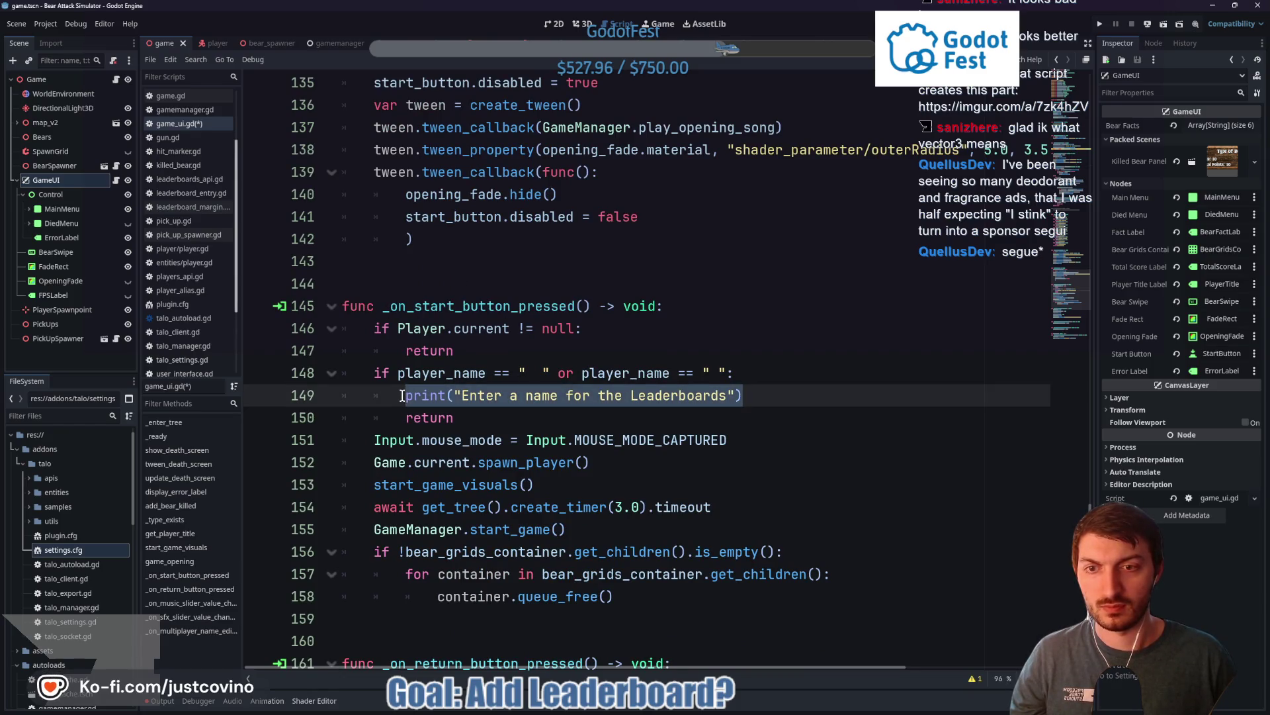
Replace the print with display_error_label("Enter a Player Name and press 'Enter'"), then view 2D
text(displa)
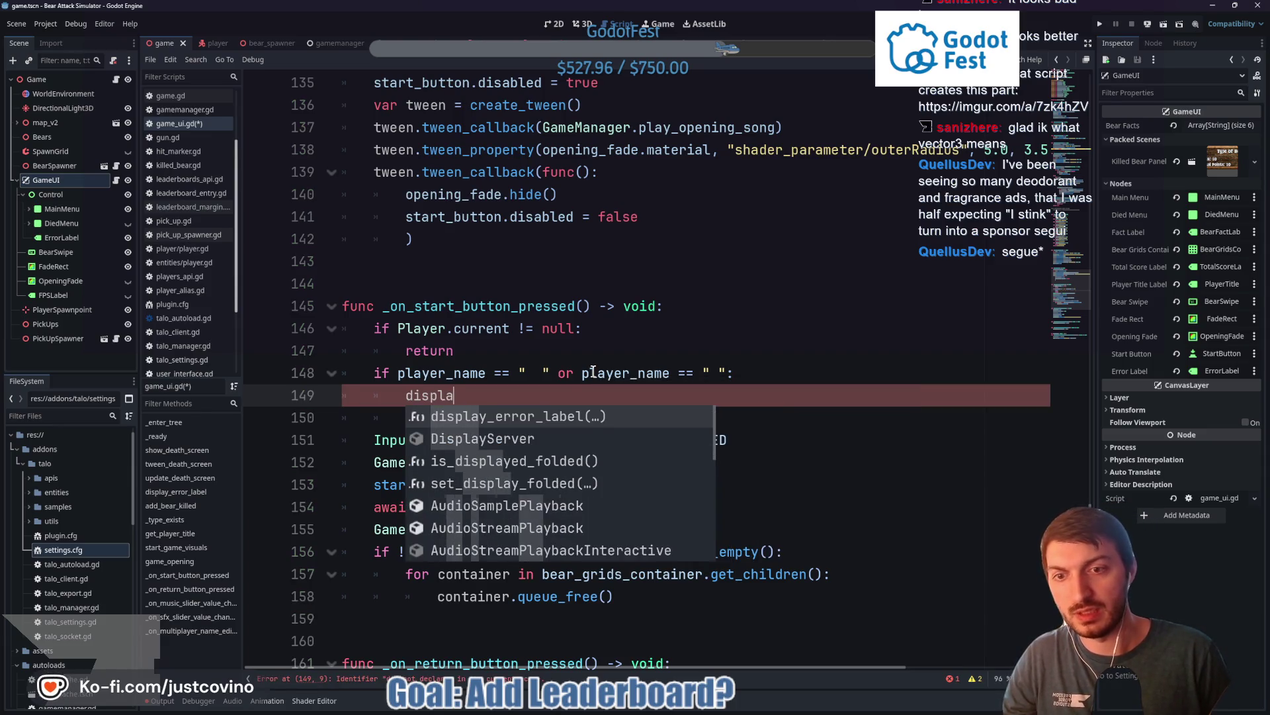
key(Return)
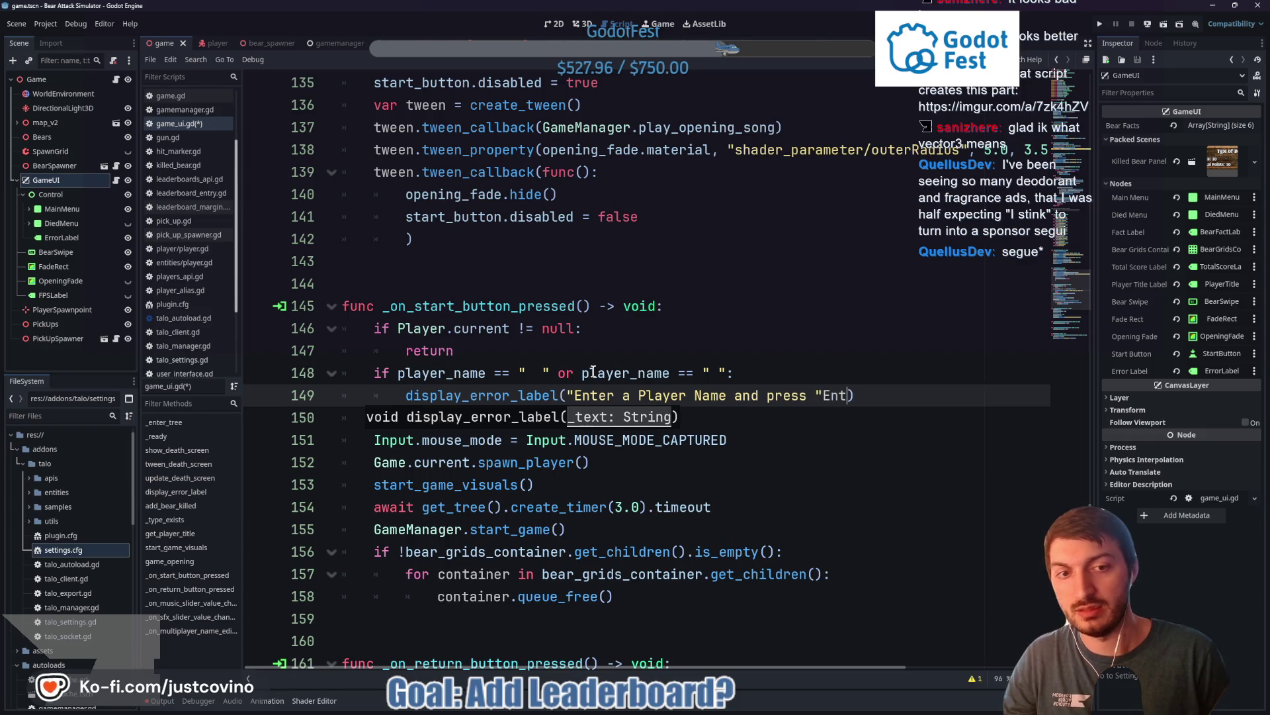
text(")
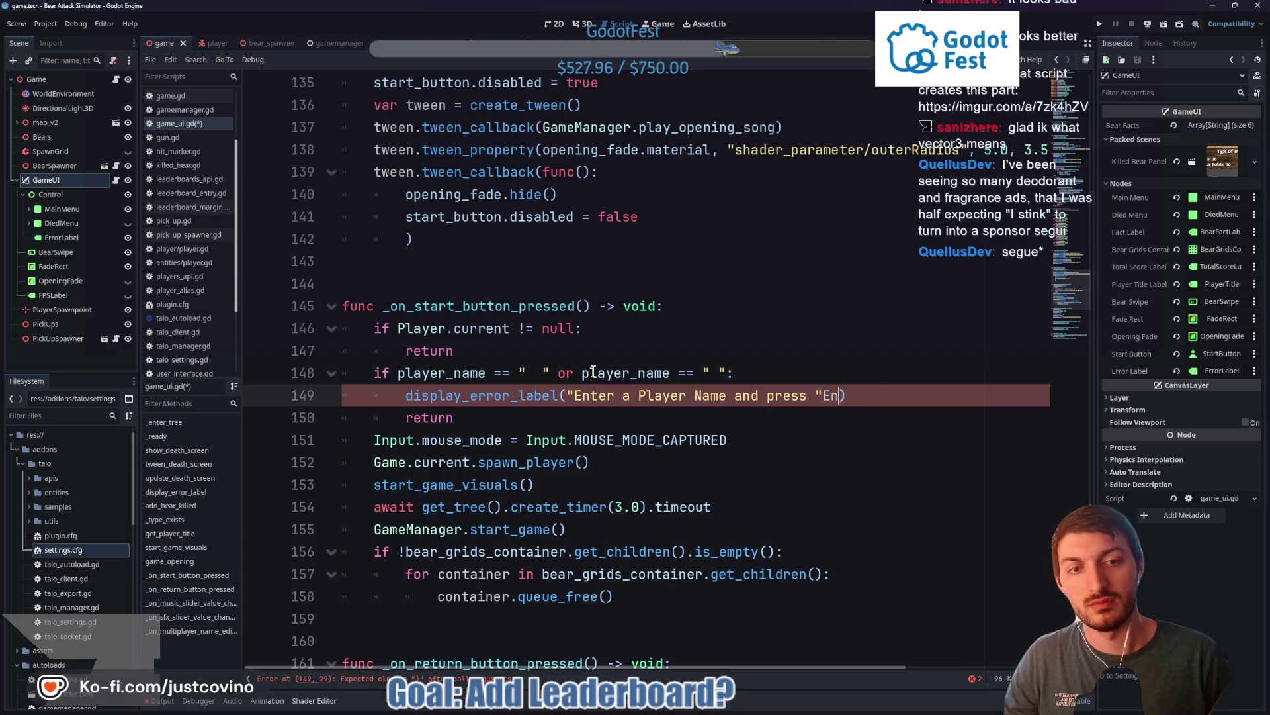
key(BackSpace)
key(BackSpace)
key(BackSpace)
text(Ent)
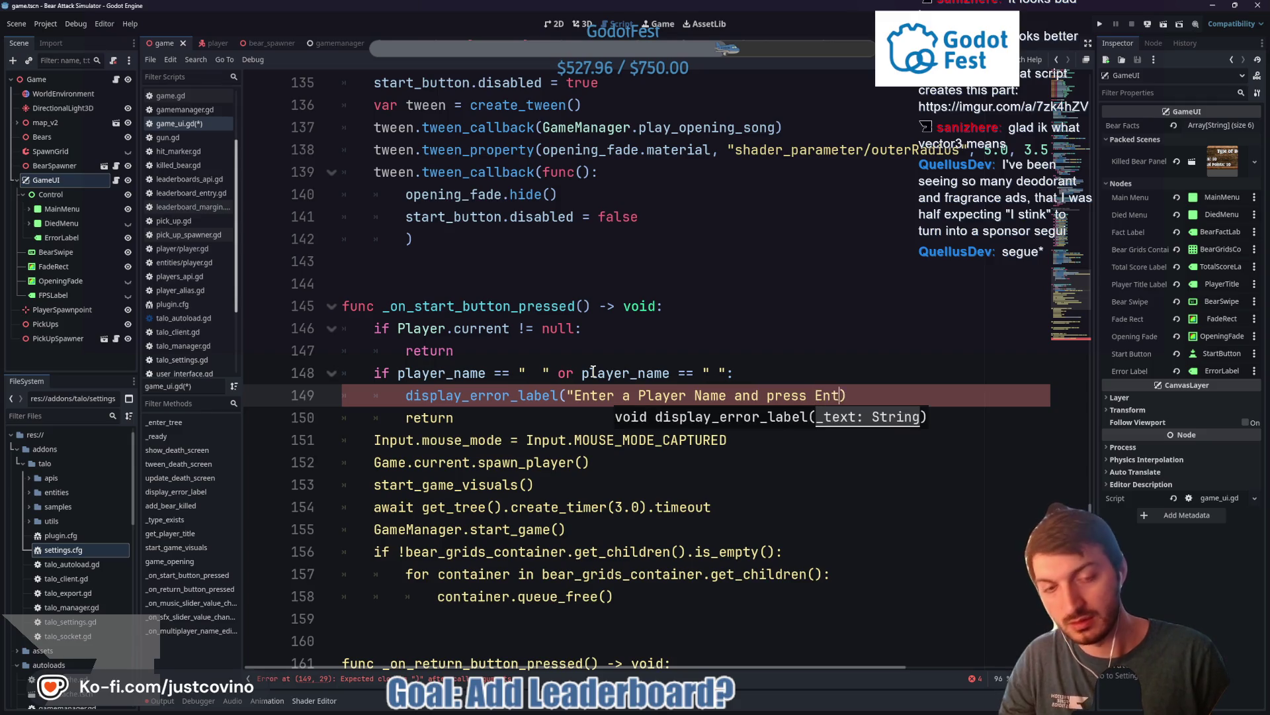
text(er)
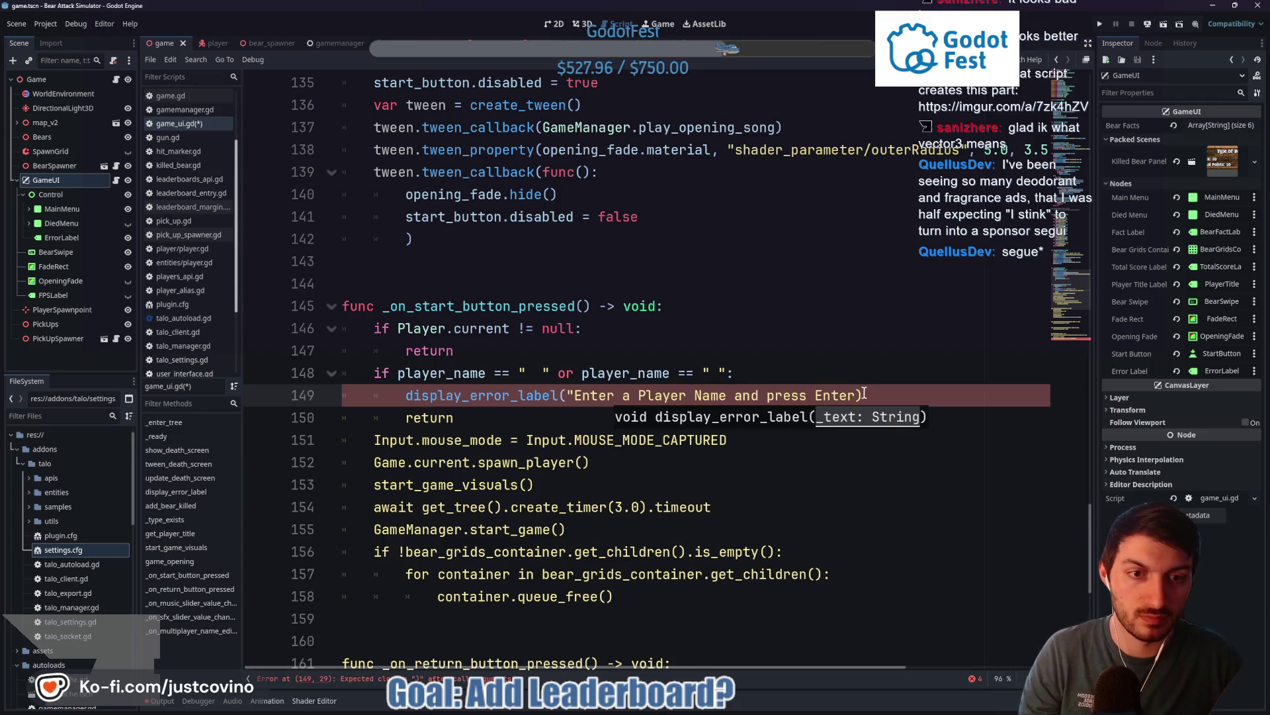
click(817, 395)
text(')
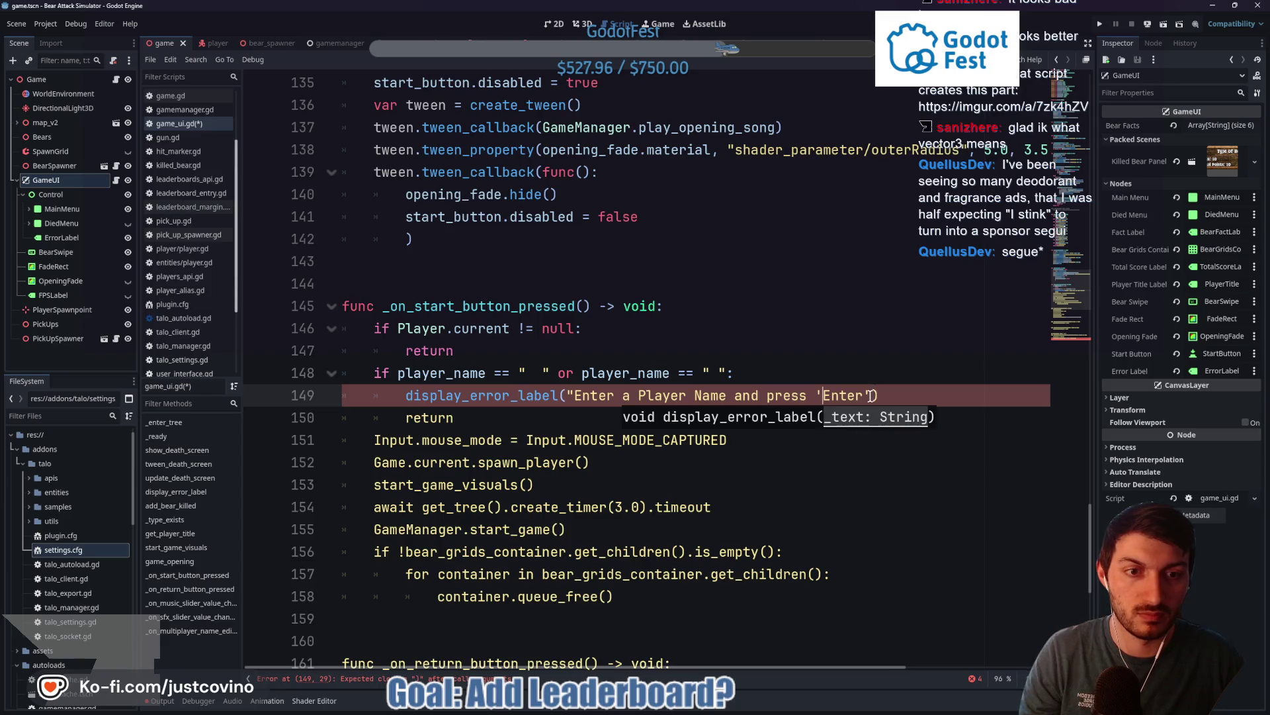
click(869, 395)
text(')
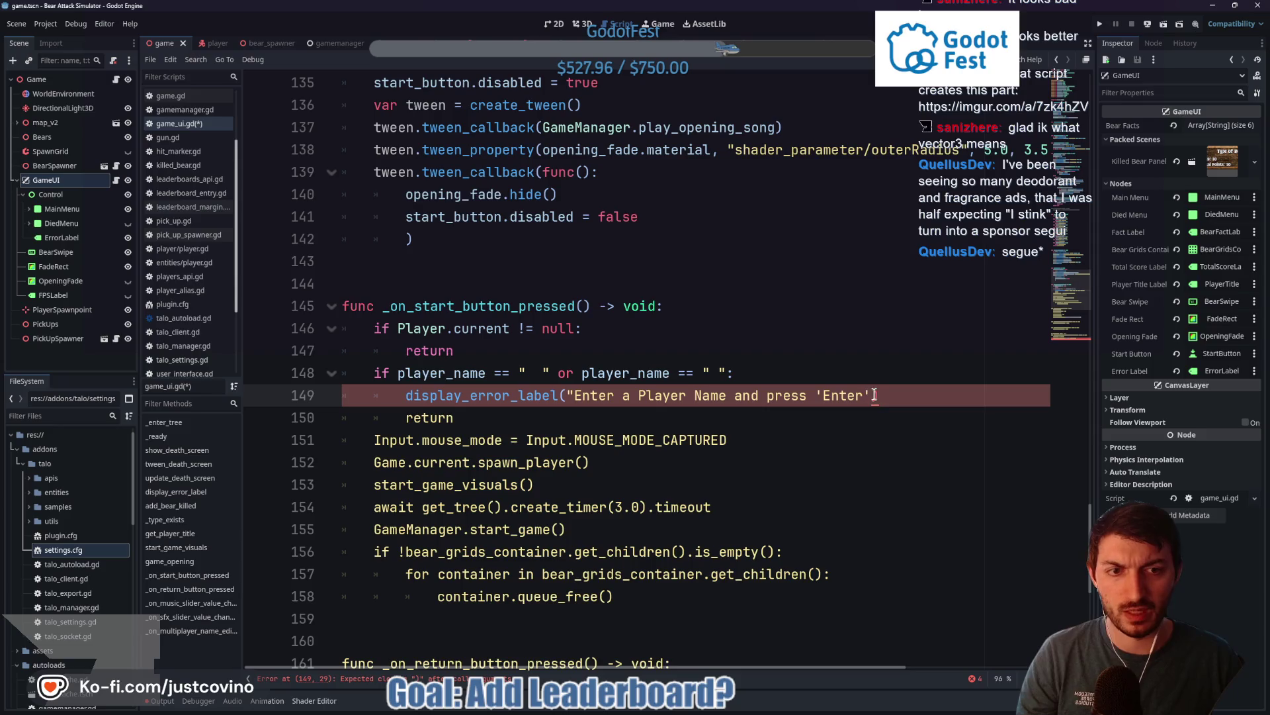
text(")
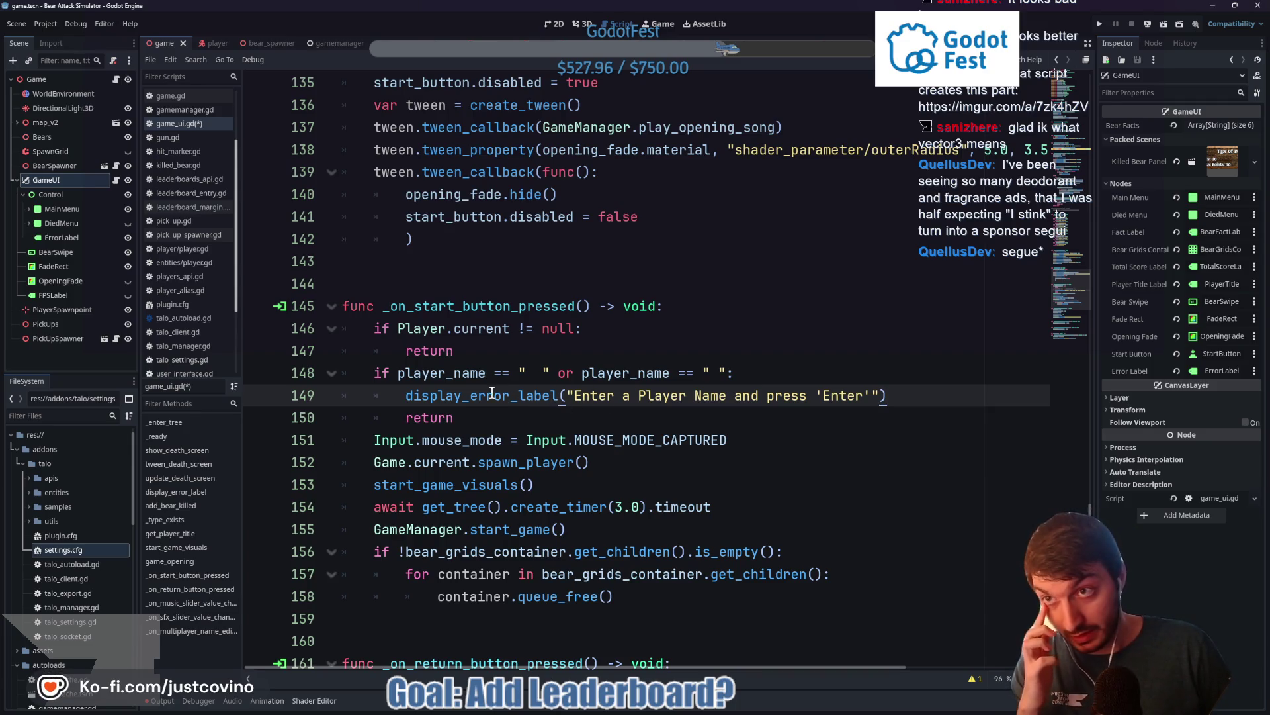
key(ctrl+F1)
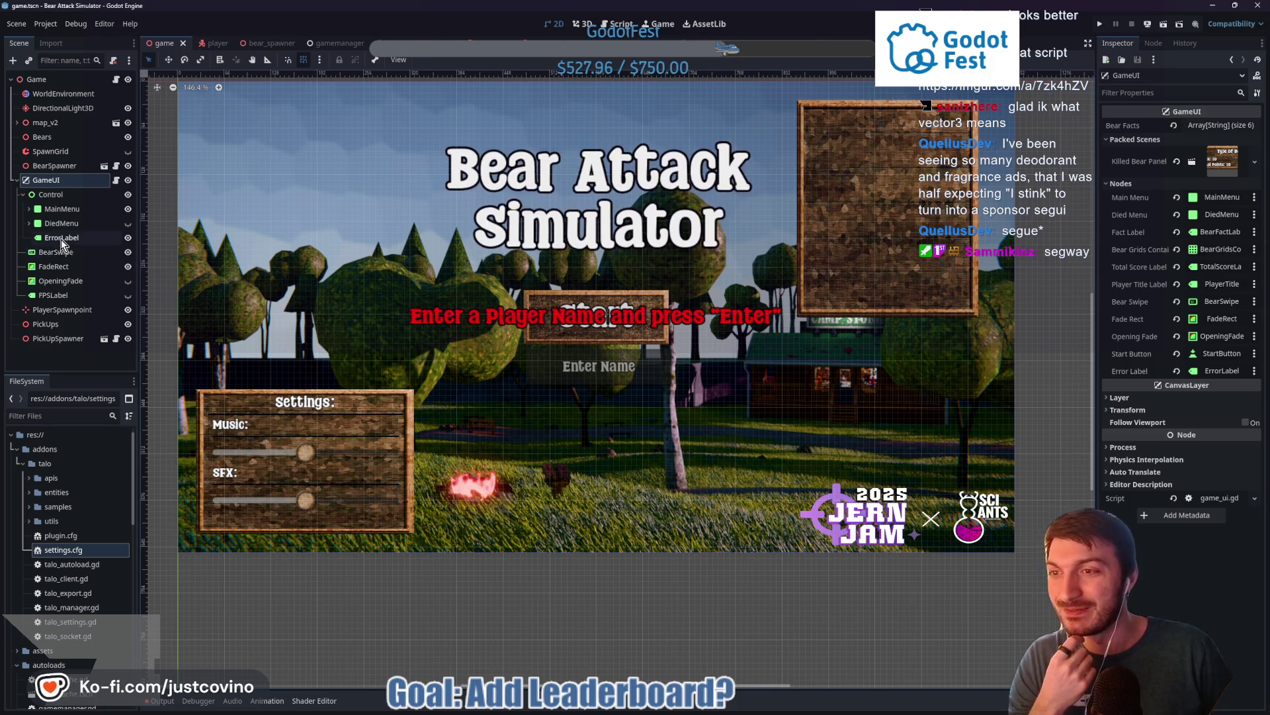
Set ErrorLabel's modulate alpha to 0, save the scene, and run the game with F5
click(61, 240)
click(1218, 448)
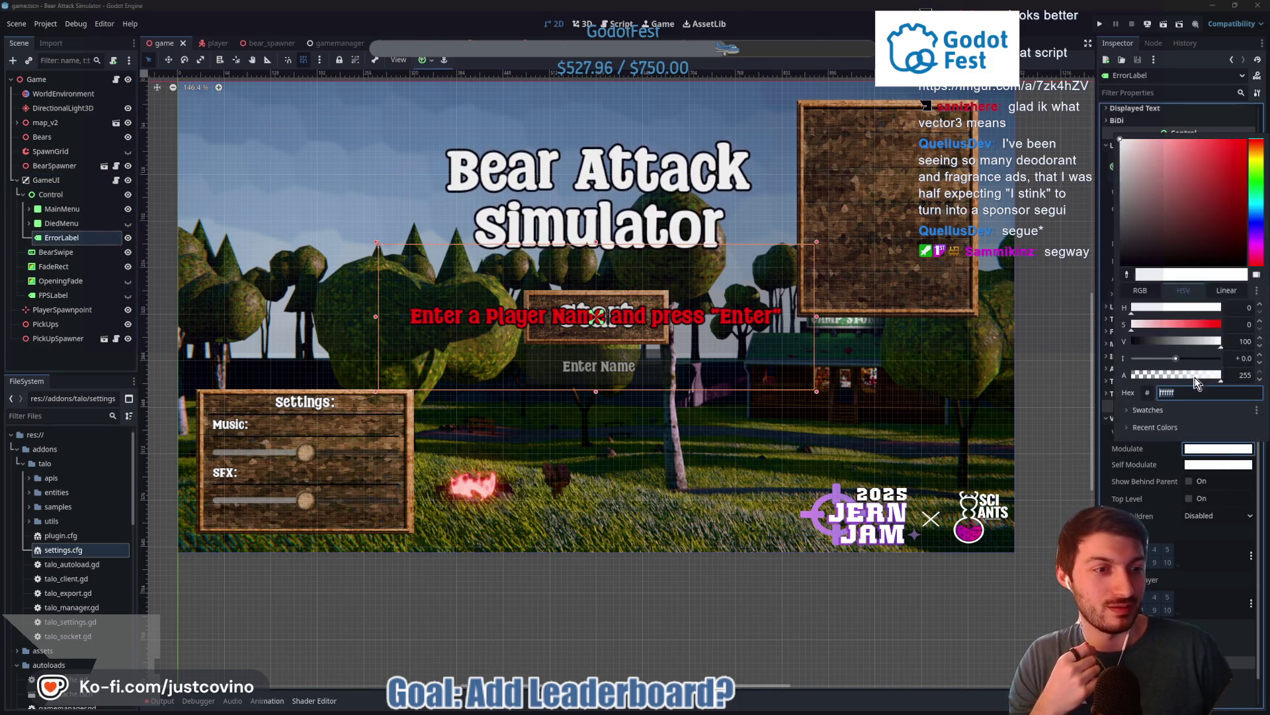
drag(1195, 380, 1010, 375)
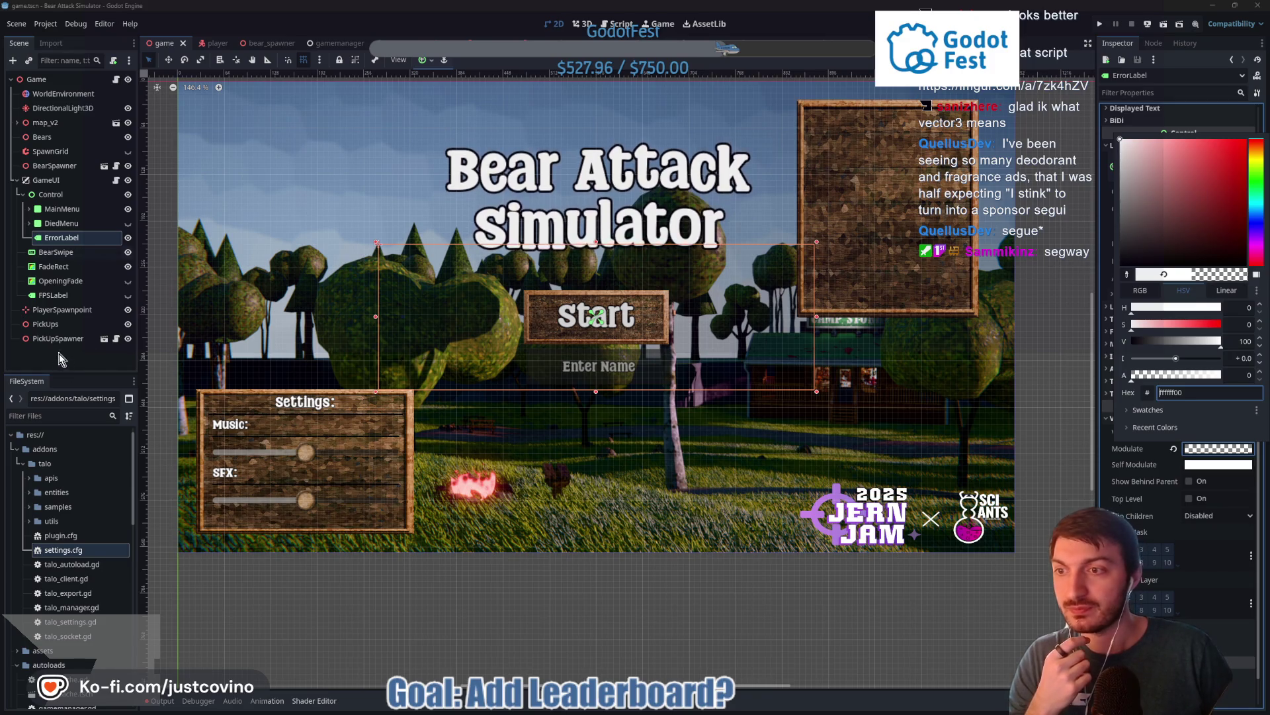
click(130, 279)
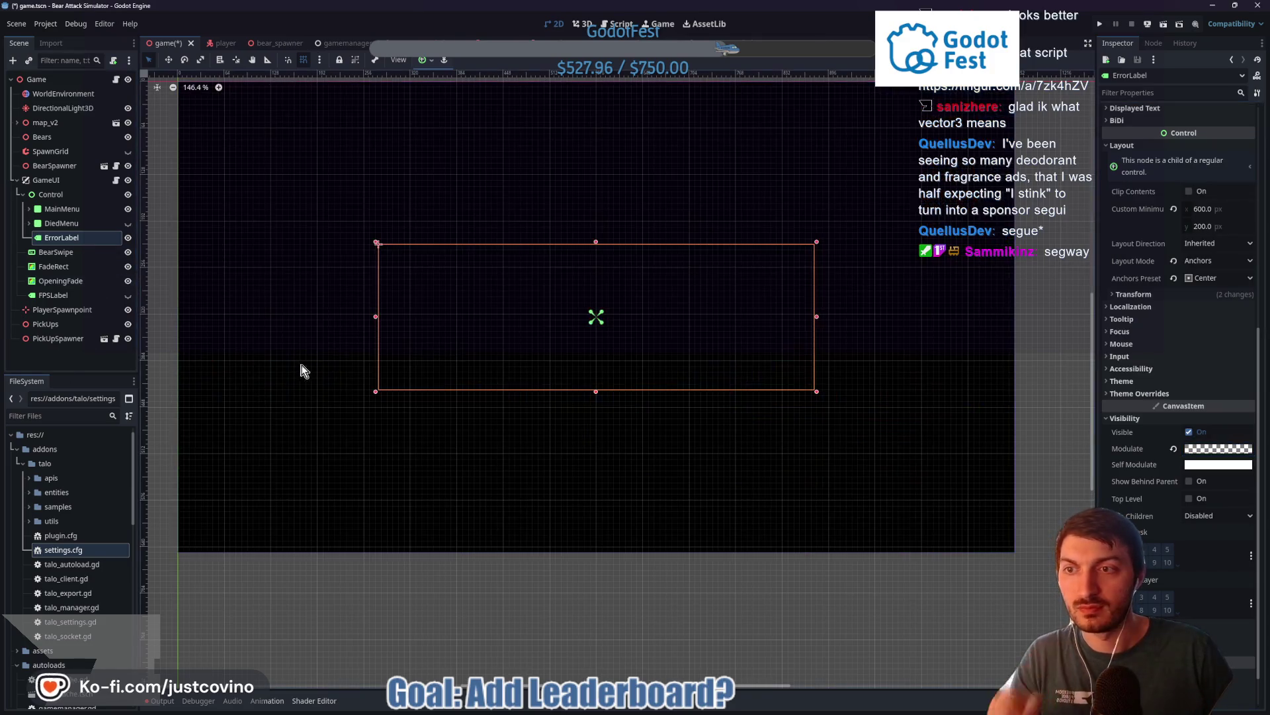
key(ctrl+s)
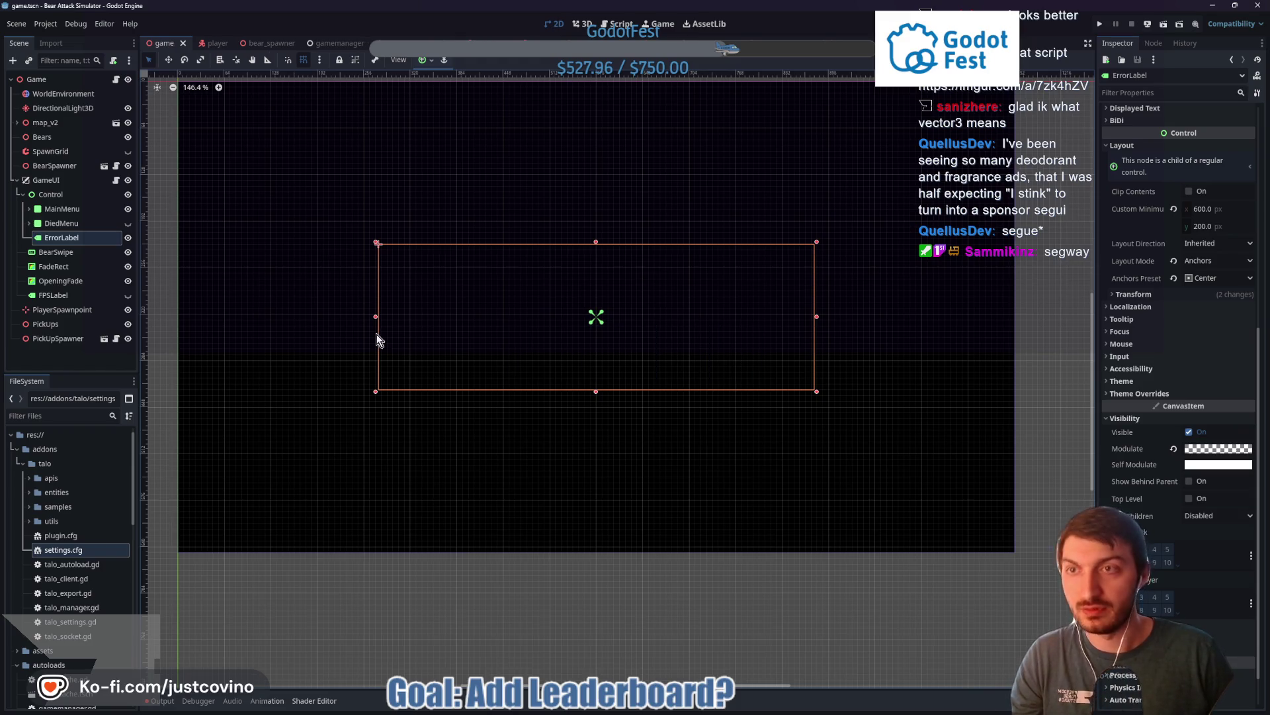
key(F5)
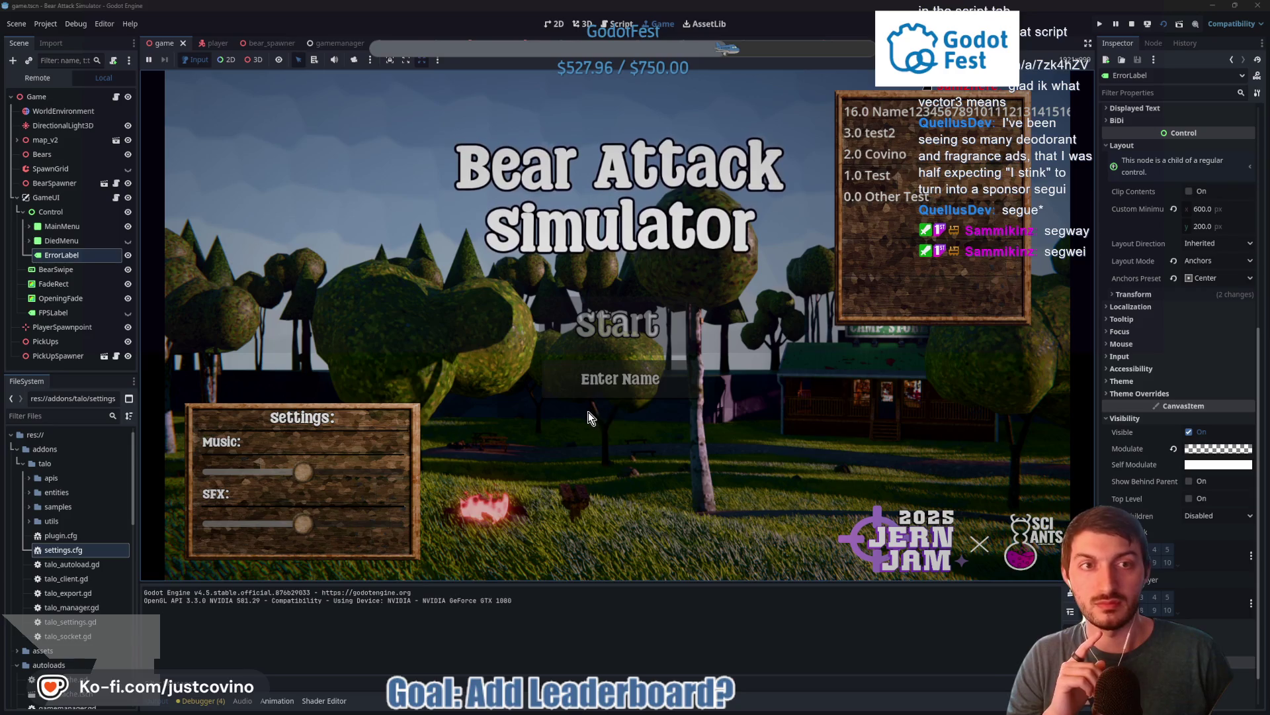
Try Start with no name to trigger the red error, then enter 'Player Name' and start
click(604, 330)
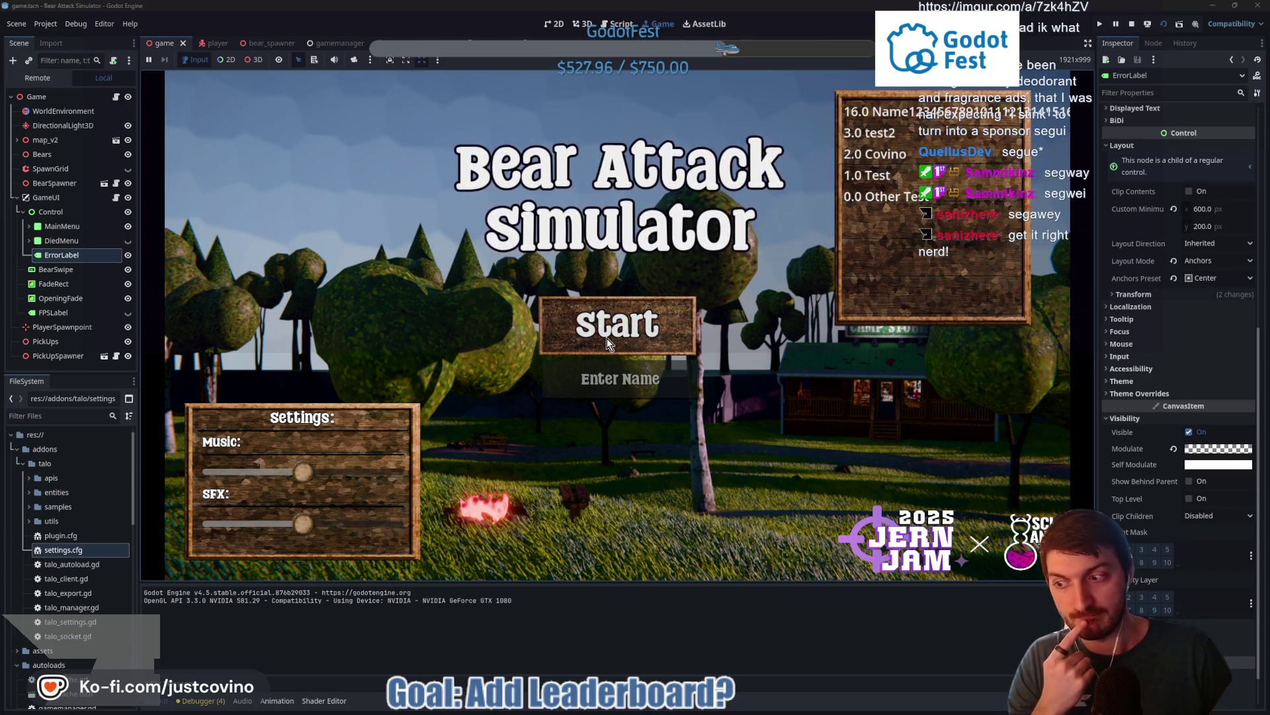
click(607, 339)
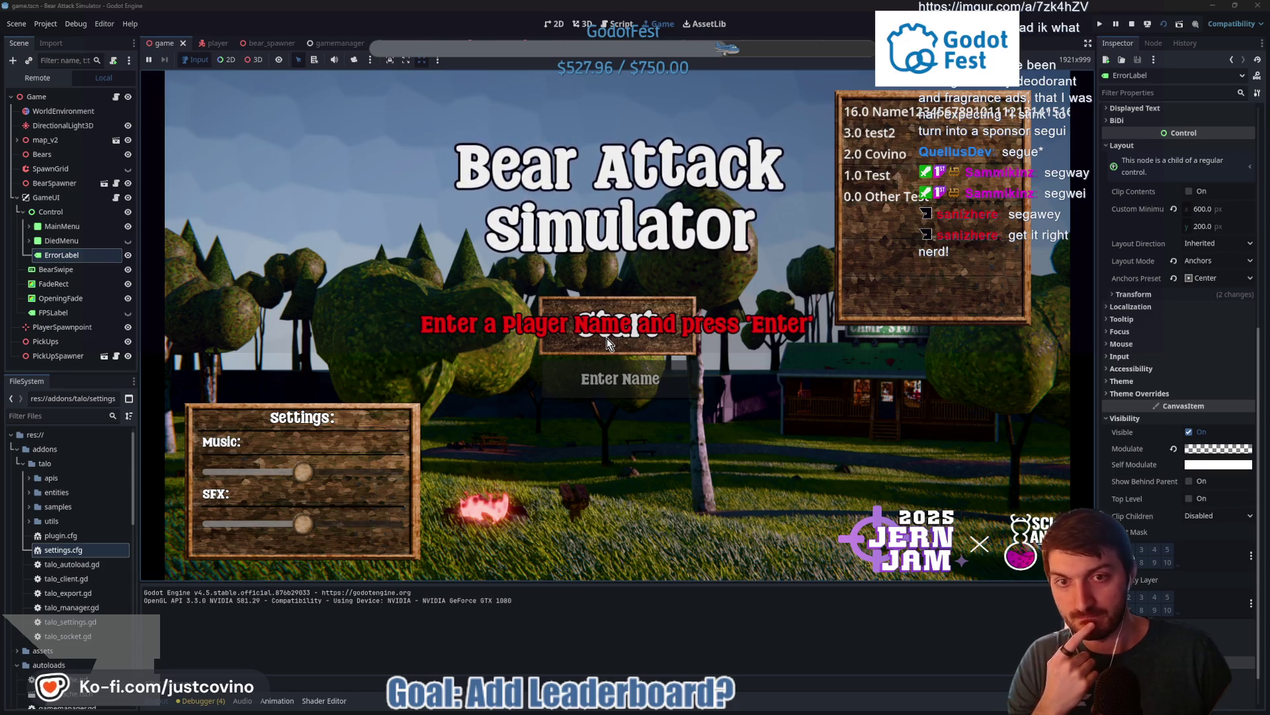
click(610, 384)
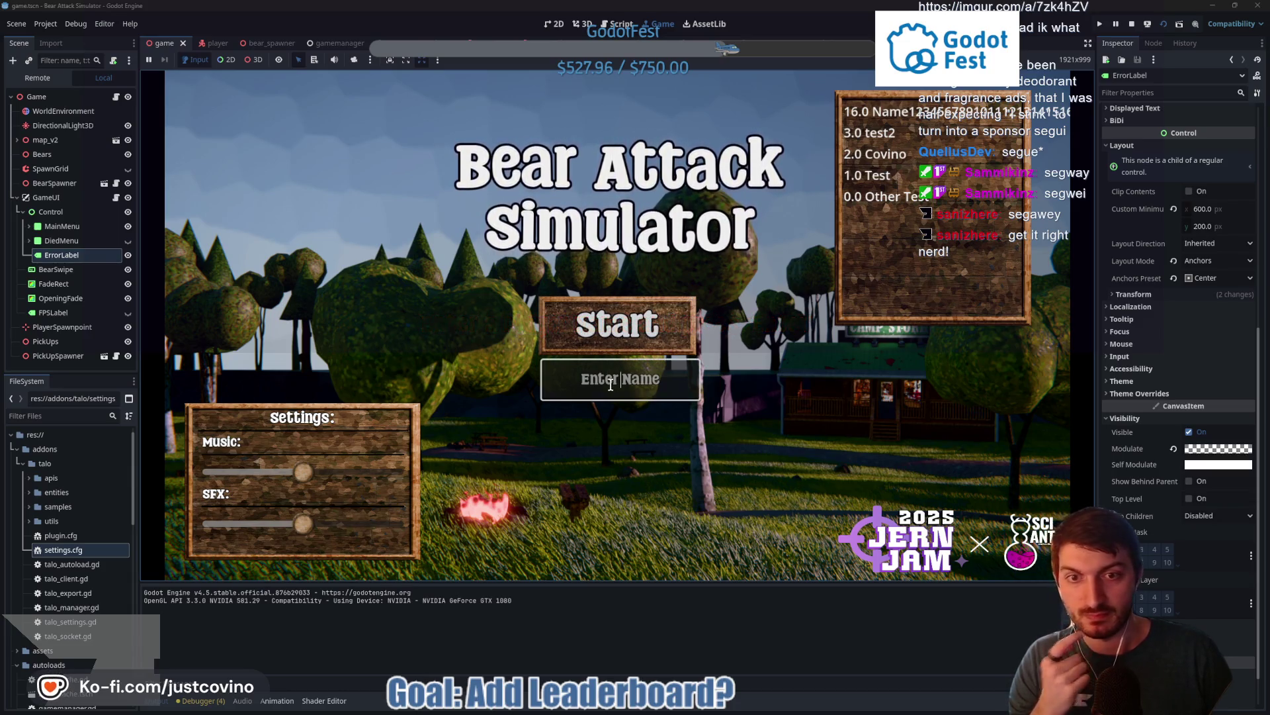
text(Player Name)
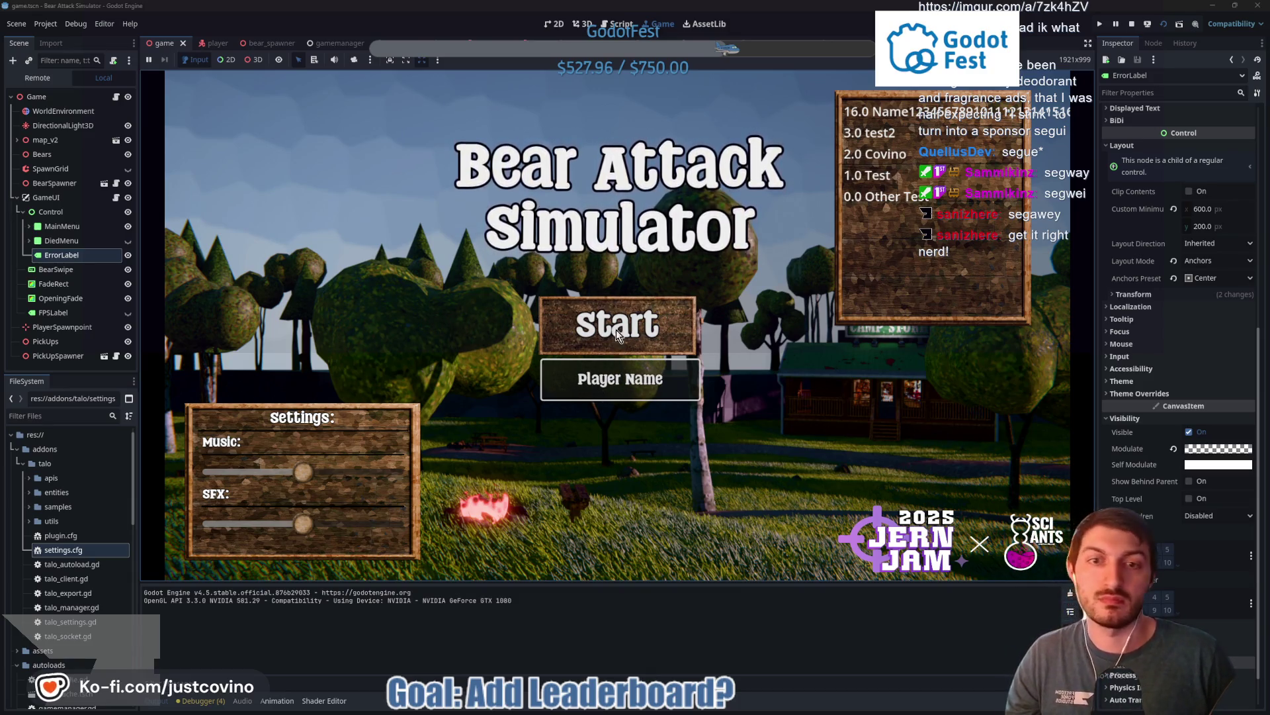
click(617, 329)
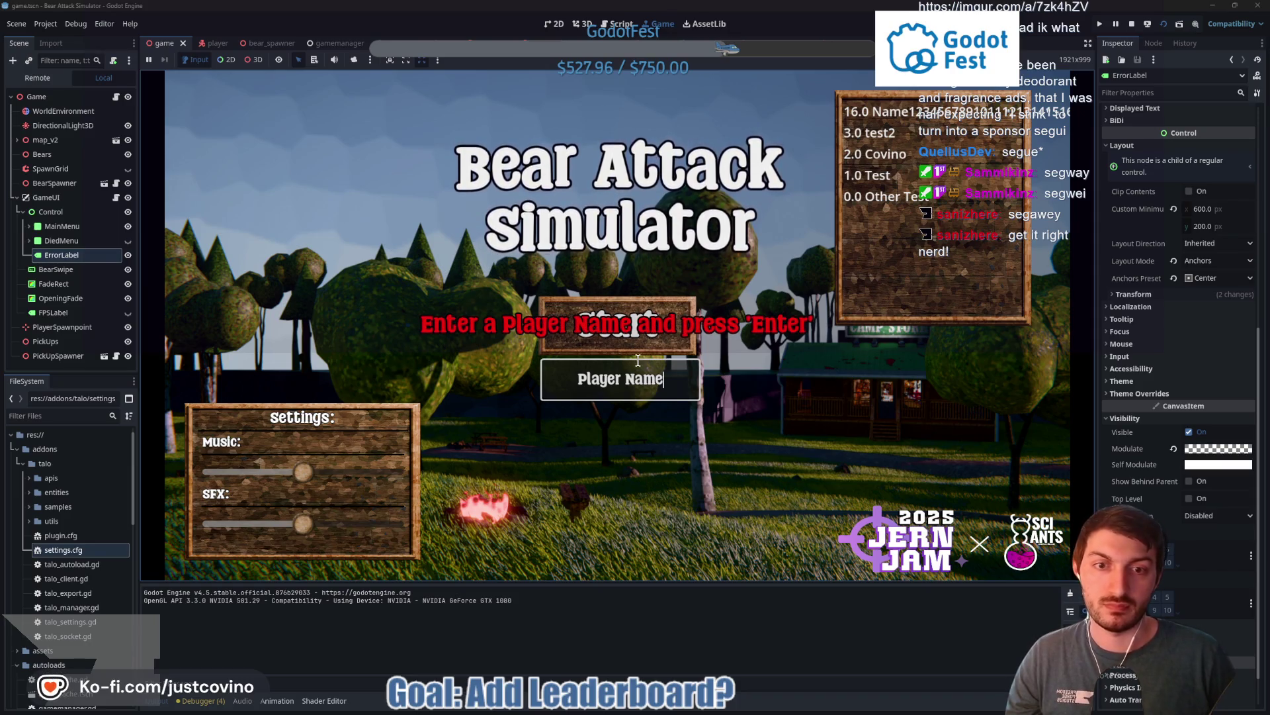
key(Return)
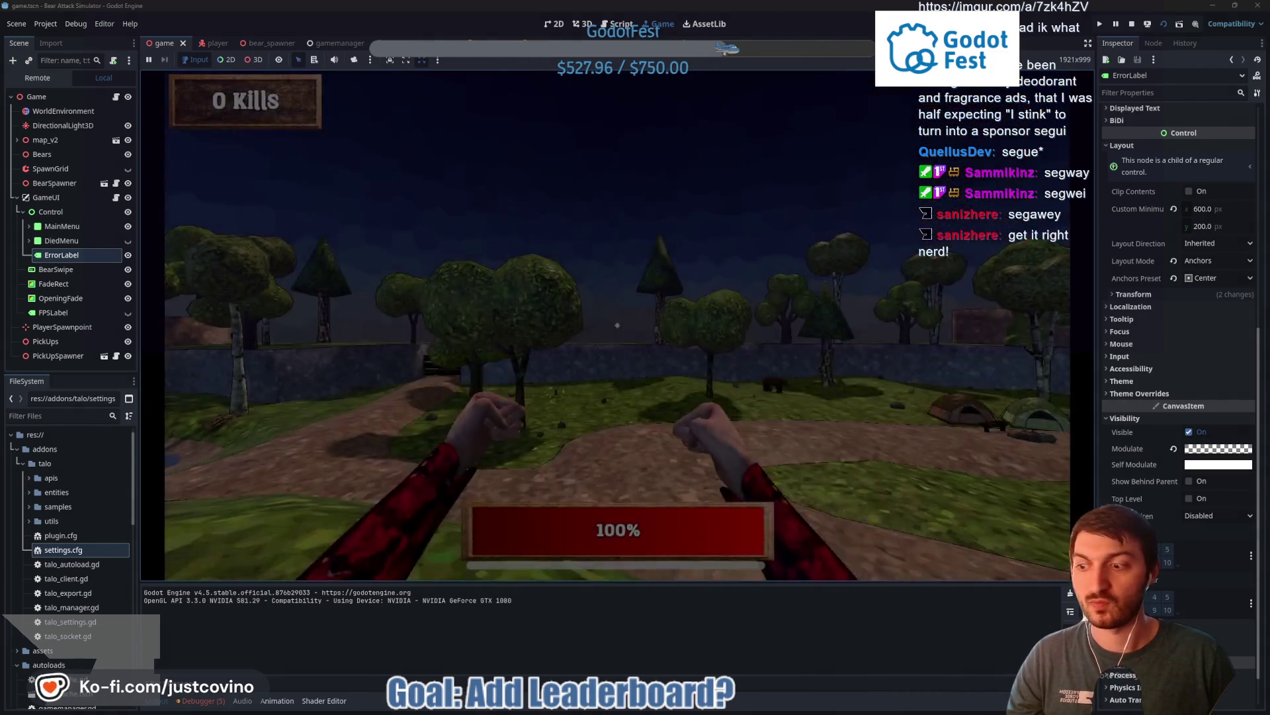
Play a round attacking bears until death at score 9, return to the menu, and stop with F8
key(w)
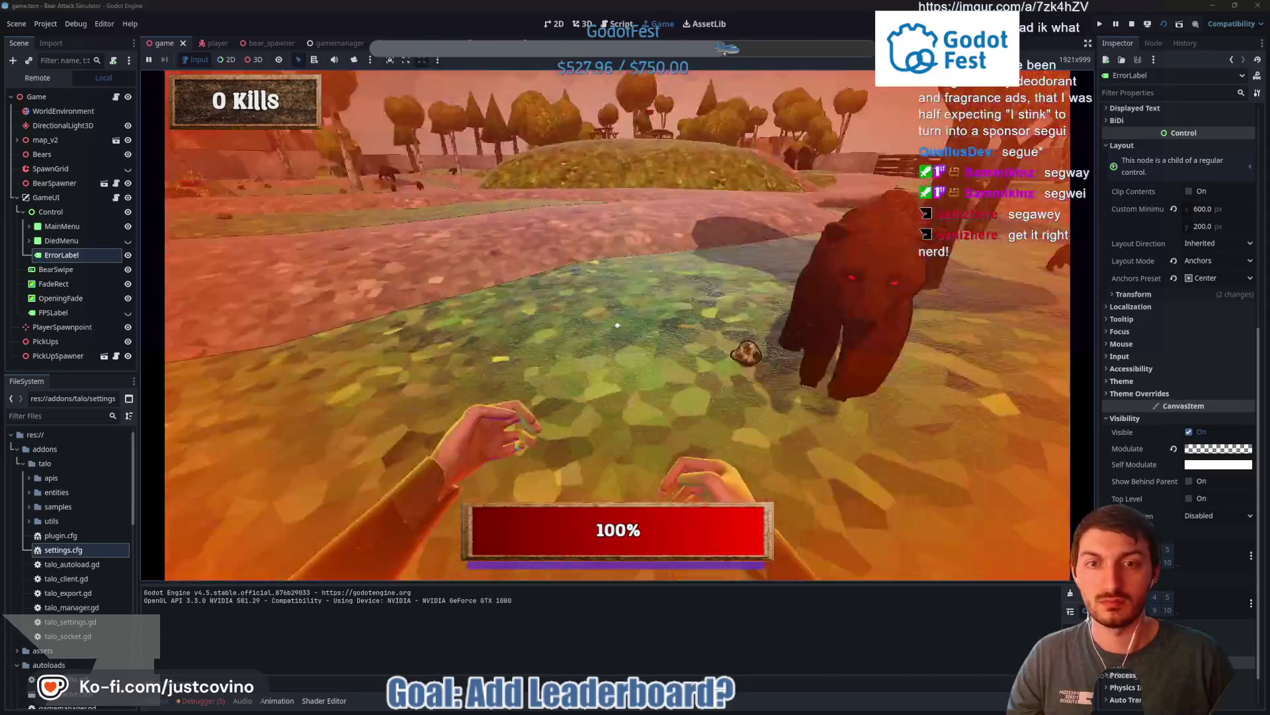
click(617, 325)
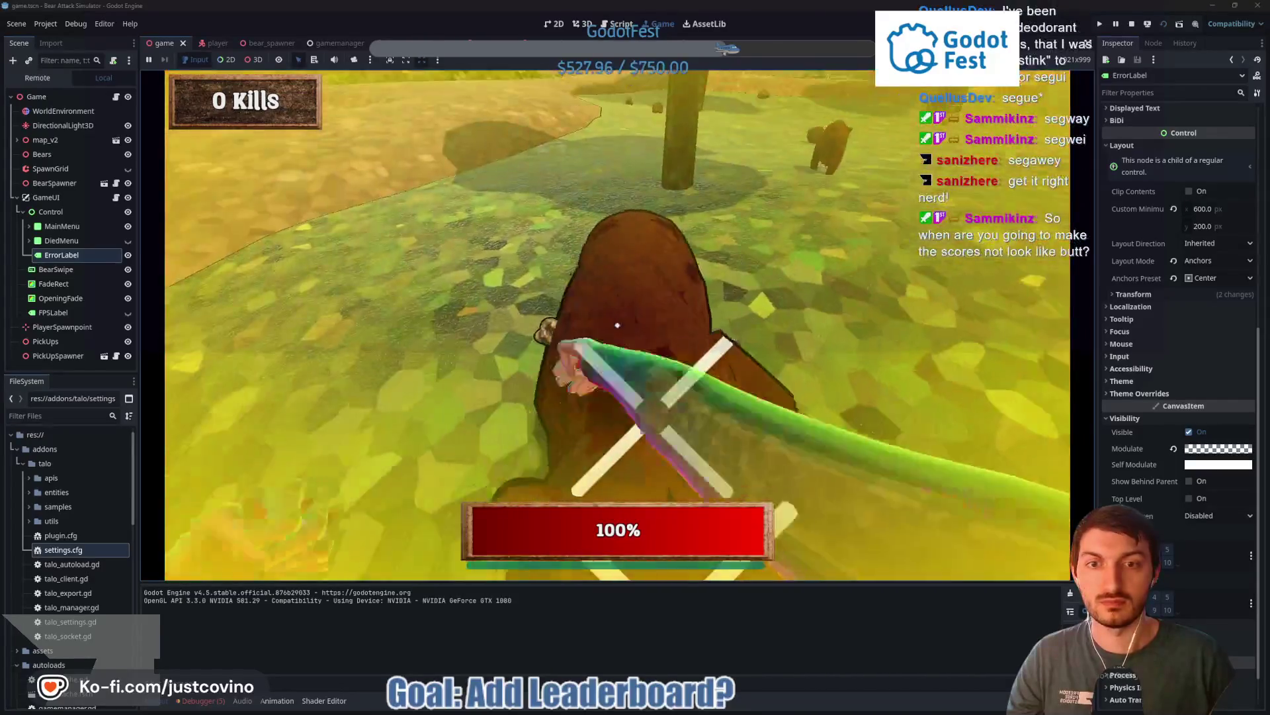
click(617, 324)
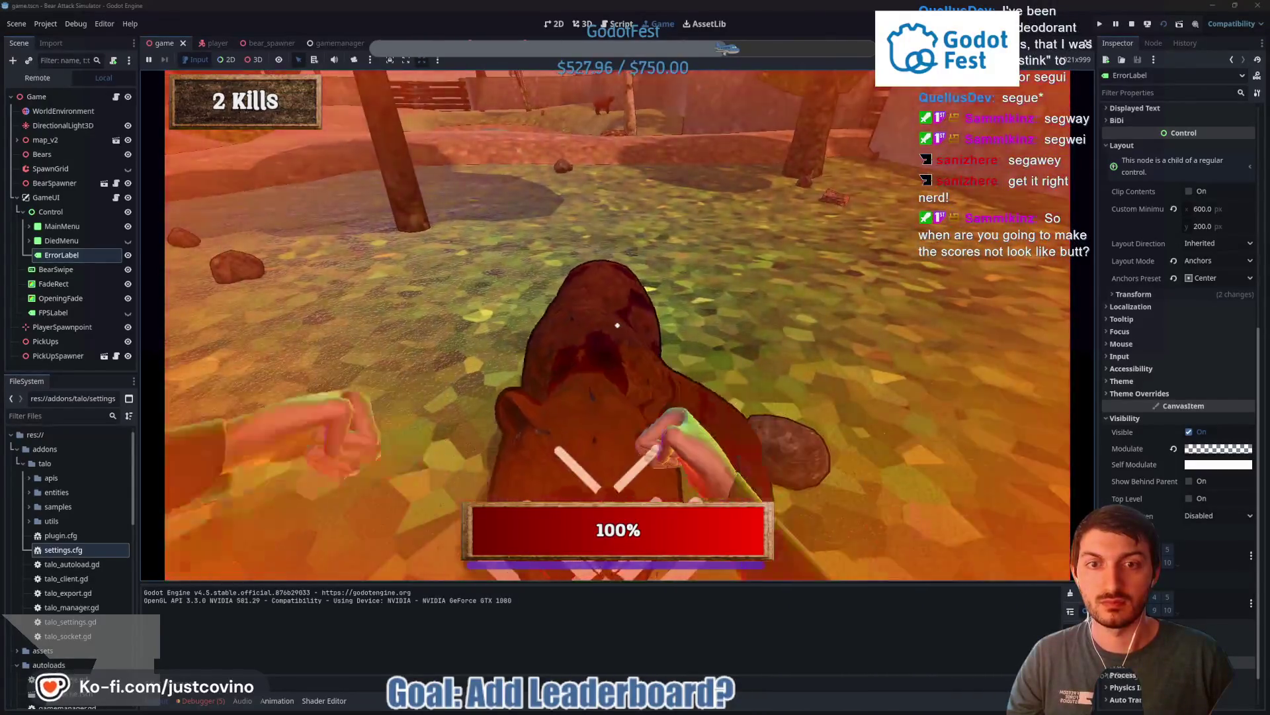
click(617, 325)
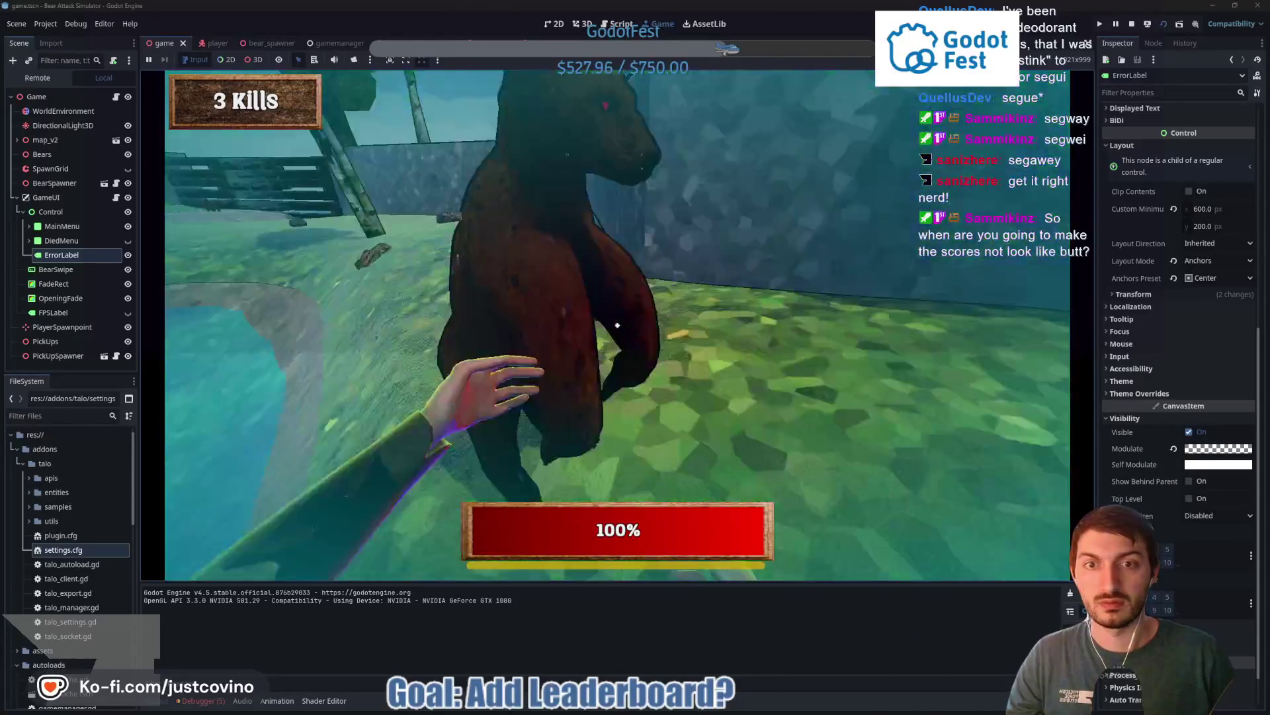
click(618, 325)
click(618, 325)
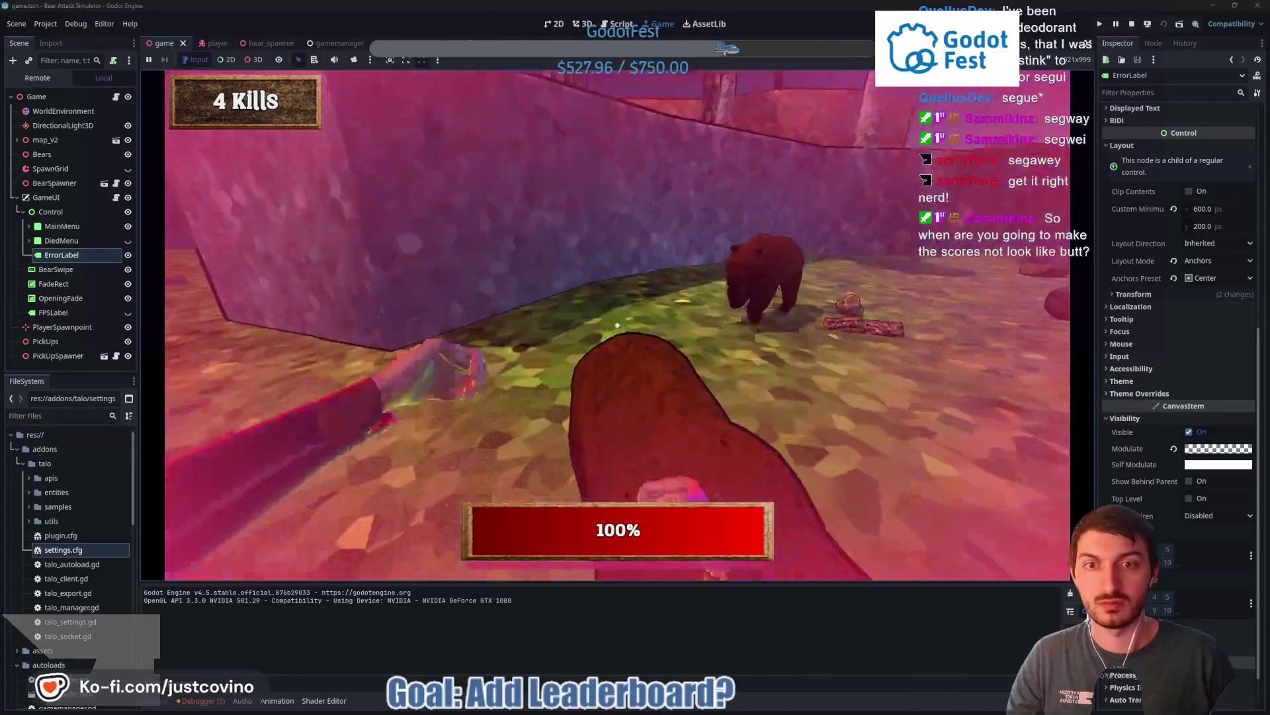
click(617, 325)
click(617, 325)
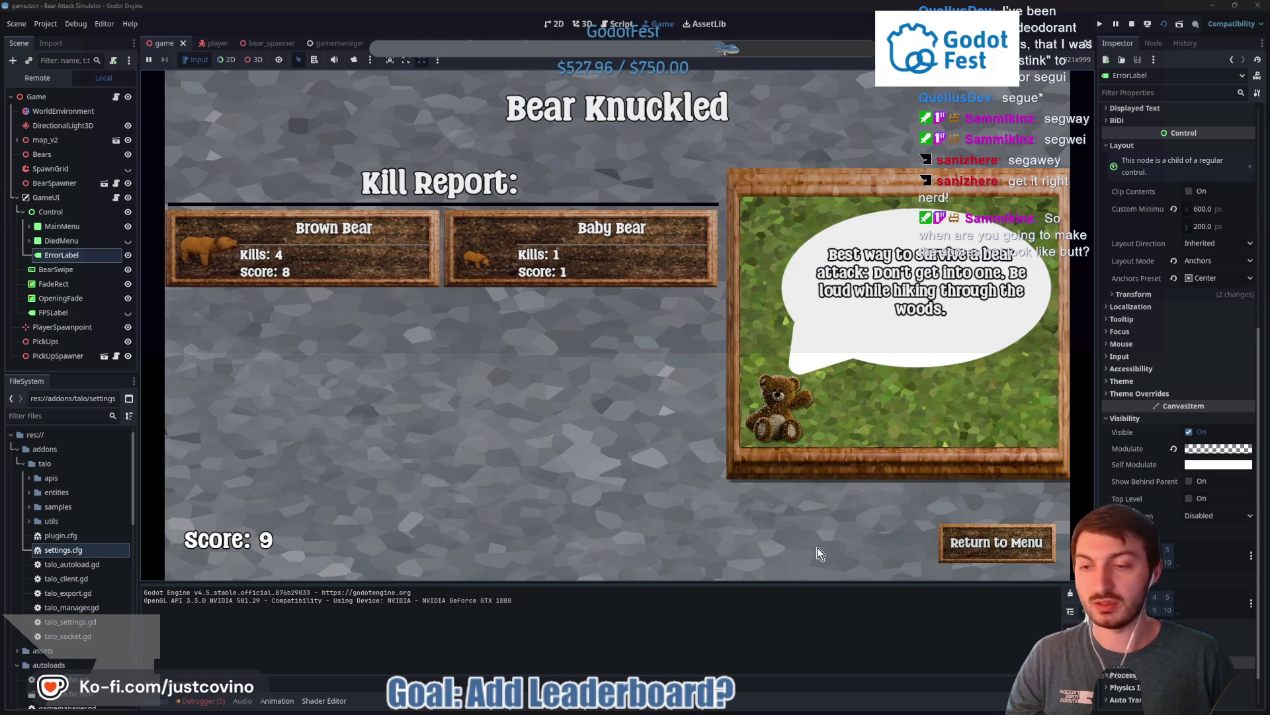
click(977, 543)
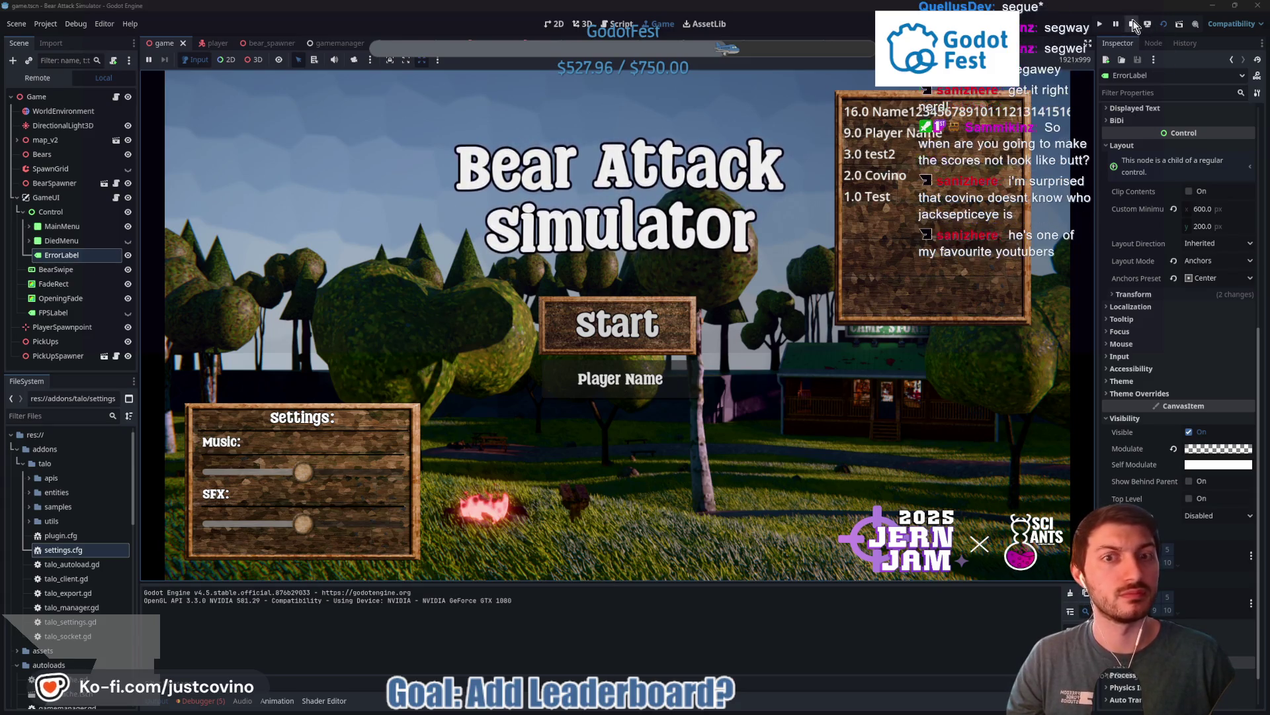
key(F8)
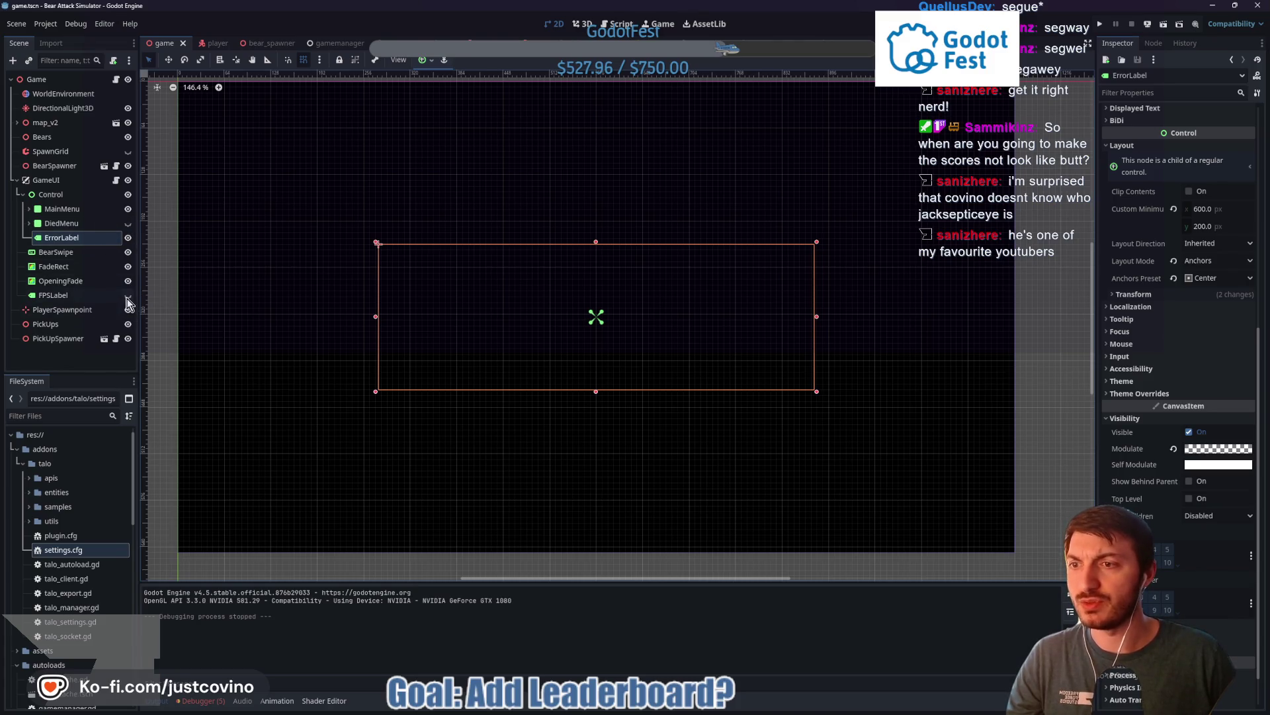
Hide the OpeningFade overlay, expand MainMenu, and select LeaderboardVBox in the Scene dock
click(128, 281)
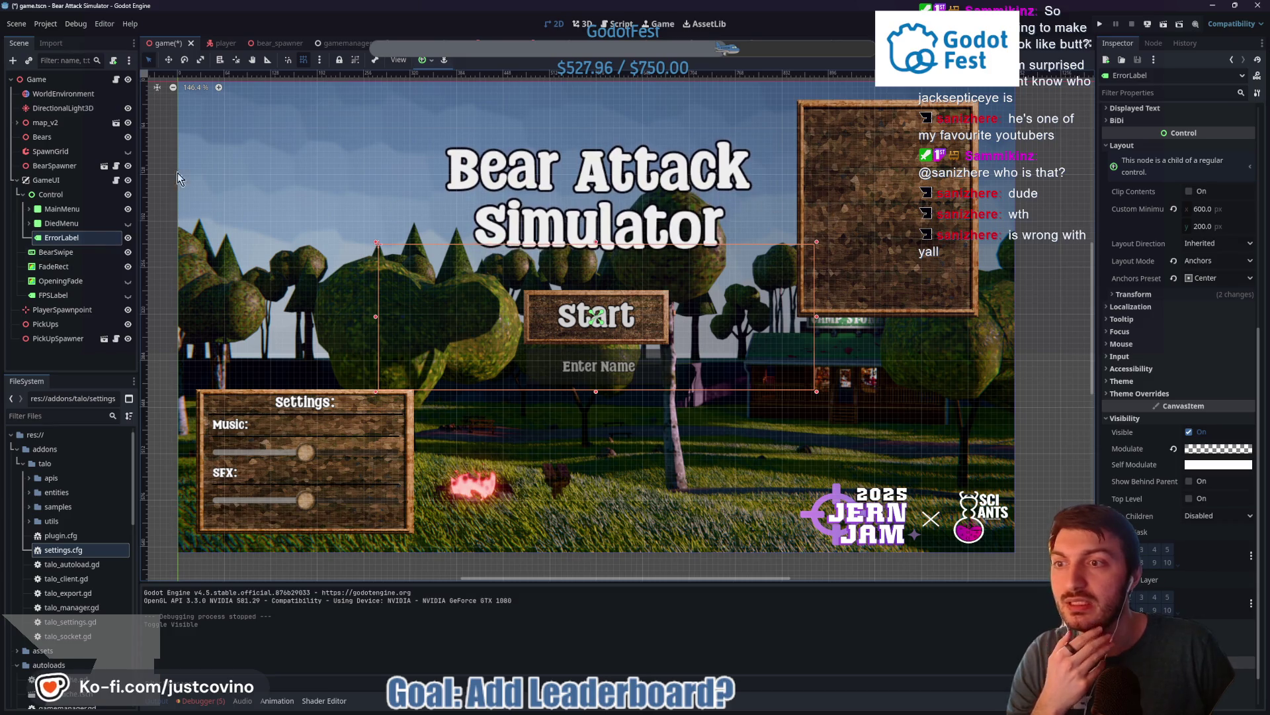
click(29, 208)
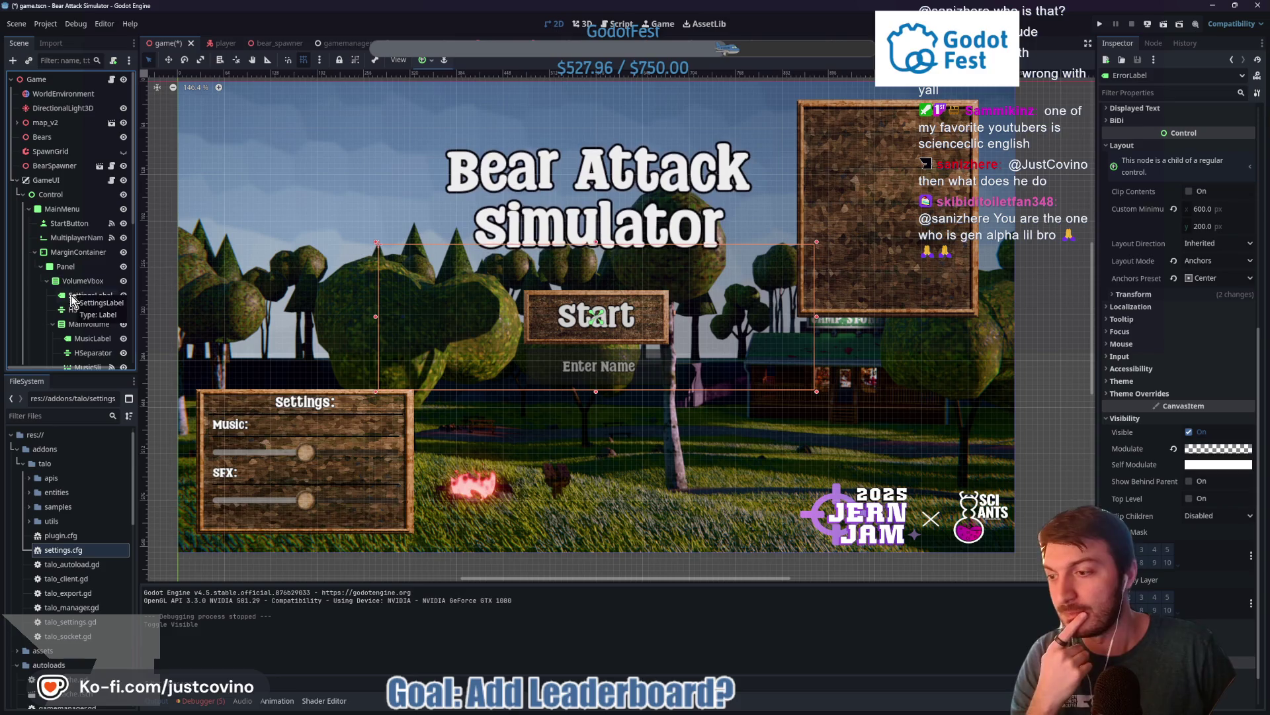
scroll(86, 286, down, 3)
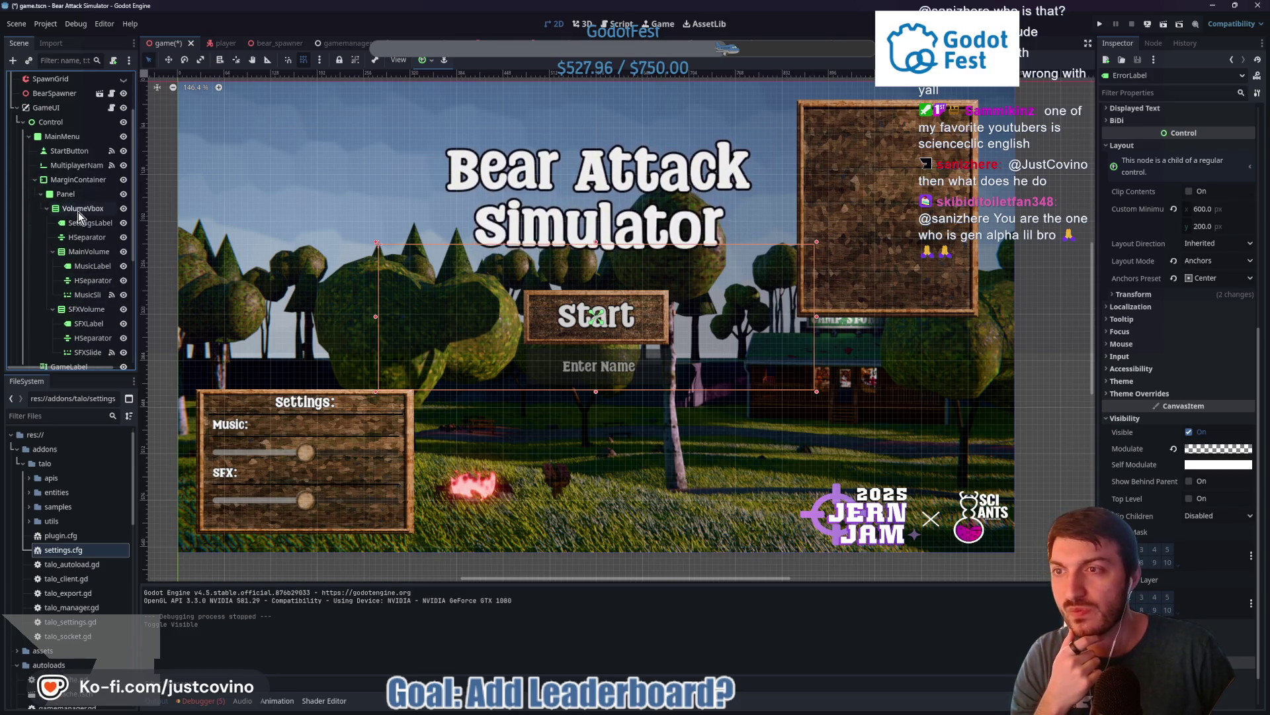
scroll(74, 180, down, 3)
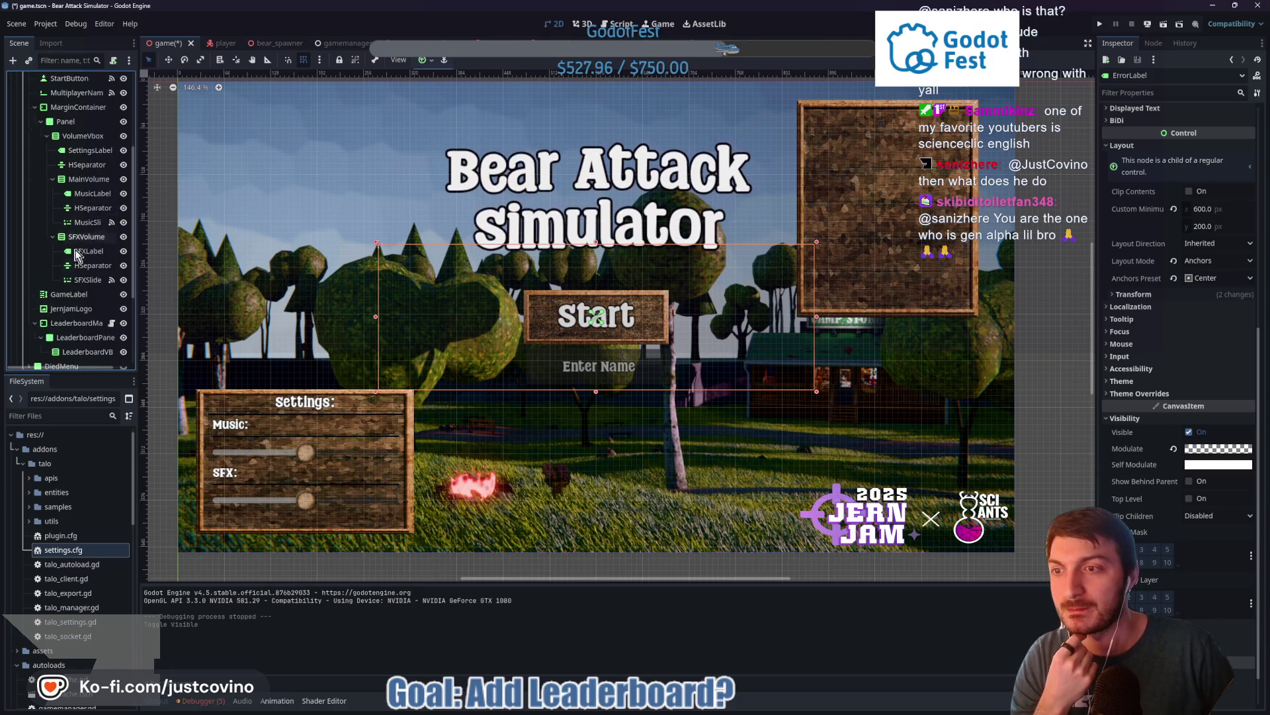
click(66, 323)
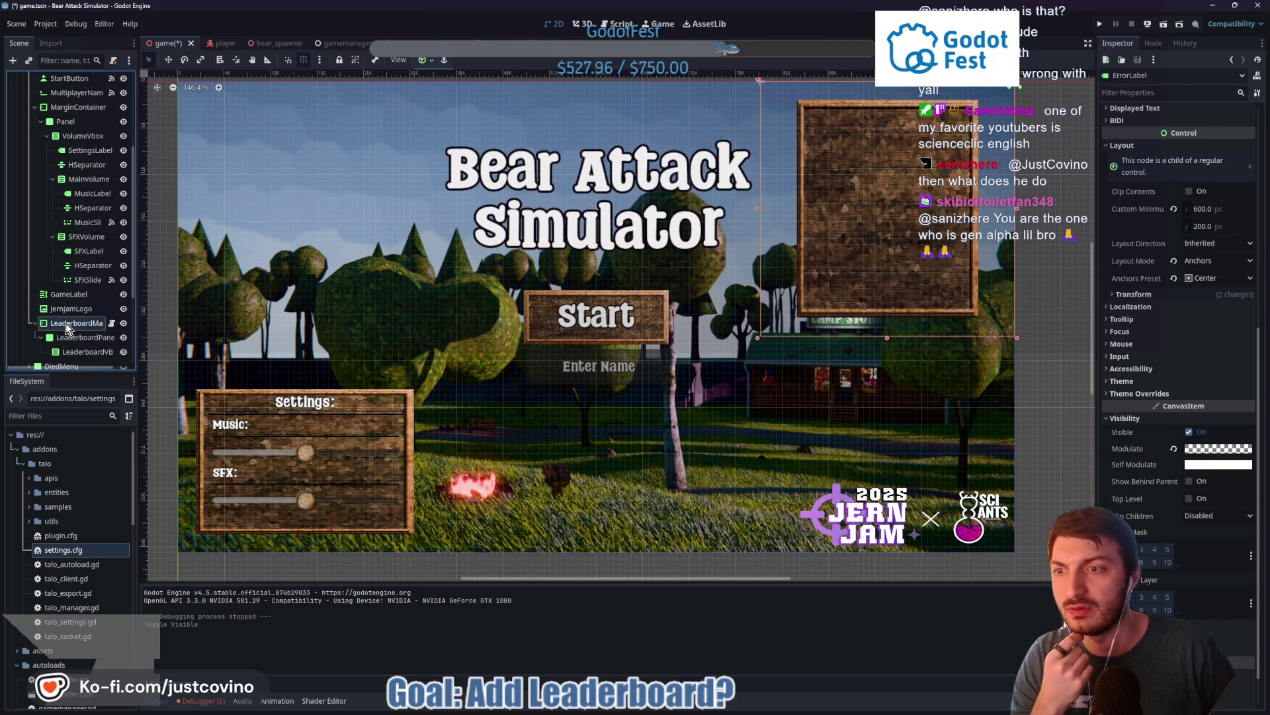
click(73, 352)
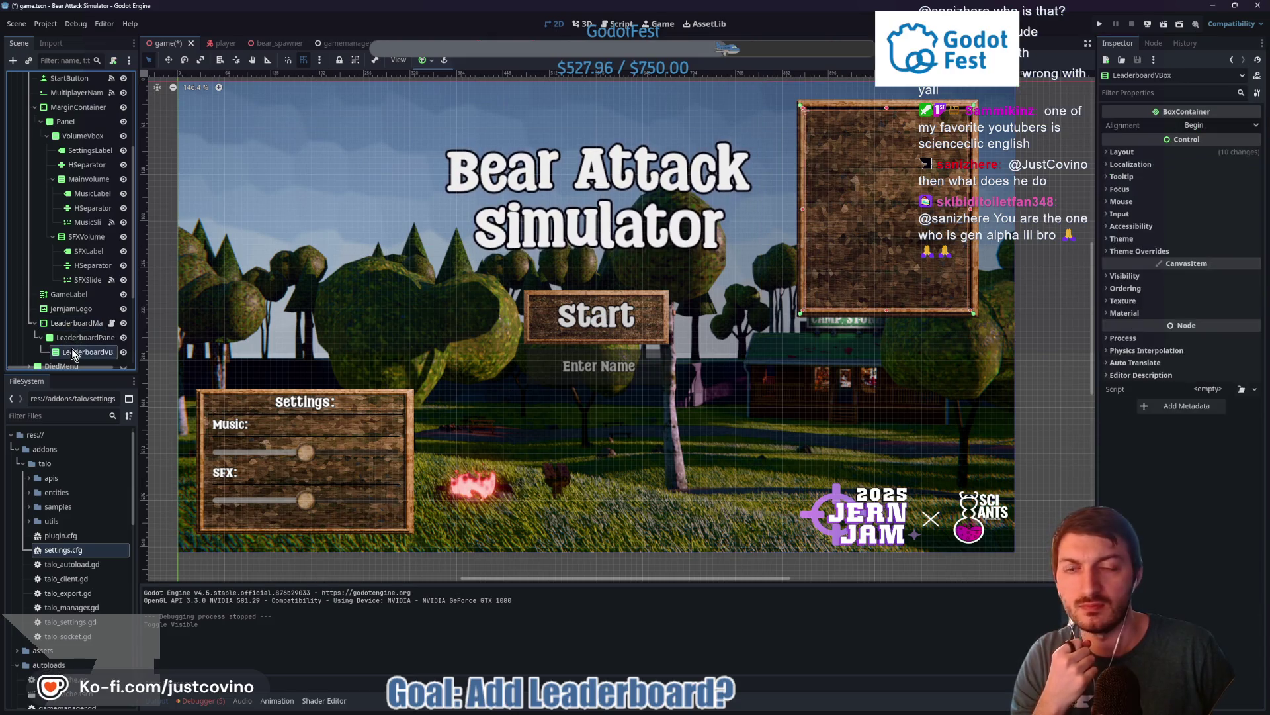
scroll(73, 325, down, 3)
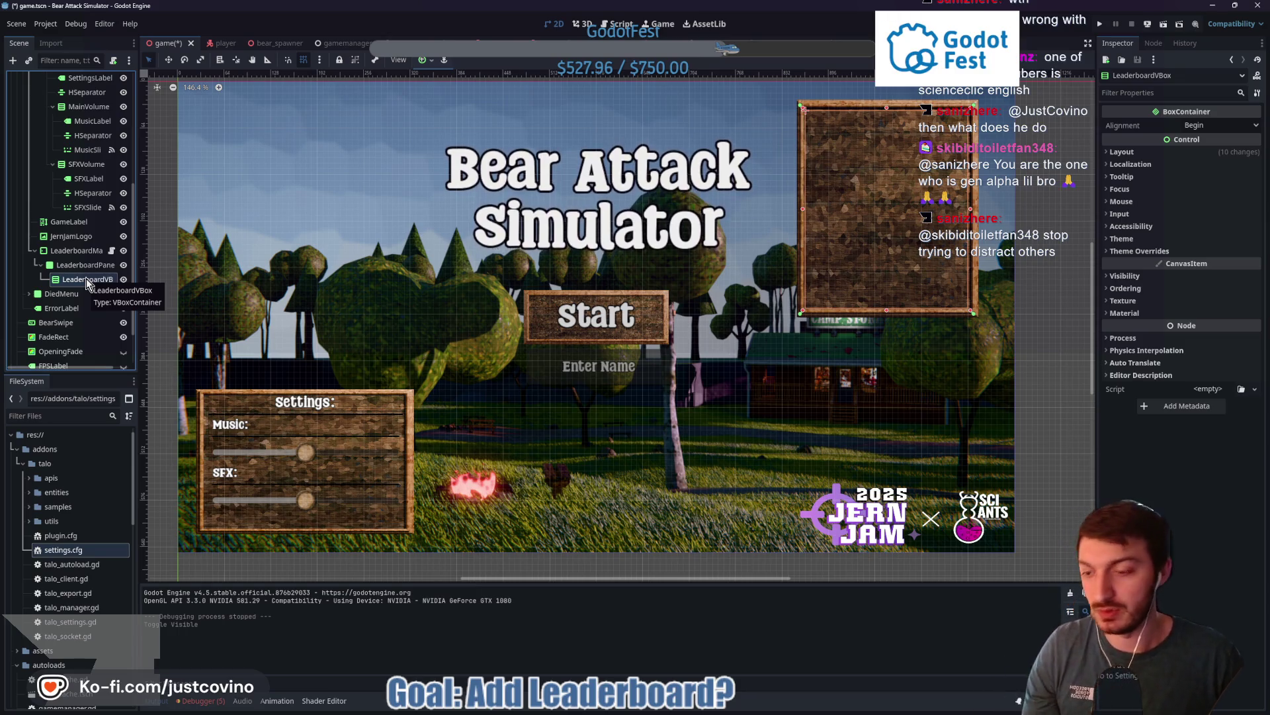
Add a Label named LeaderboardLabel inside LeaderboardVBox with its text set to 'Leaderboard'
key(ctrl+a)
text(Label)
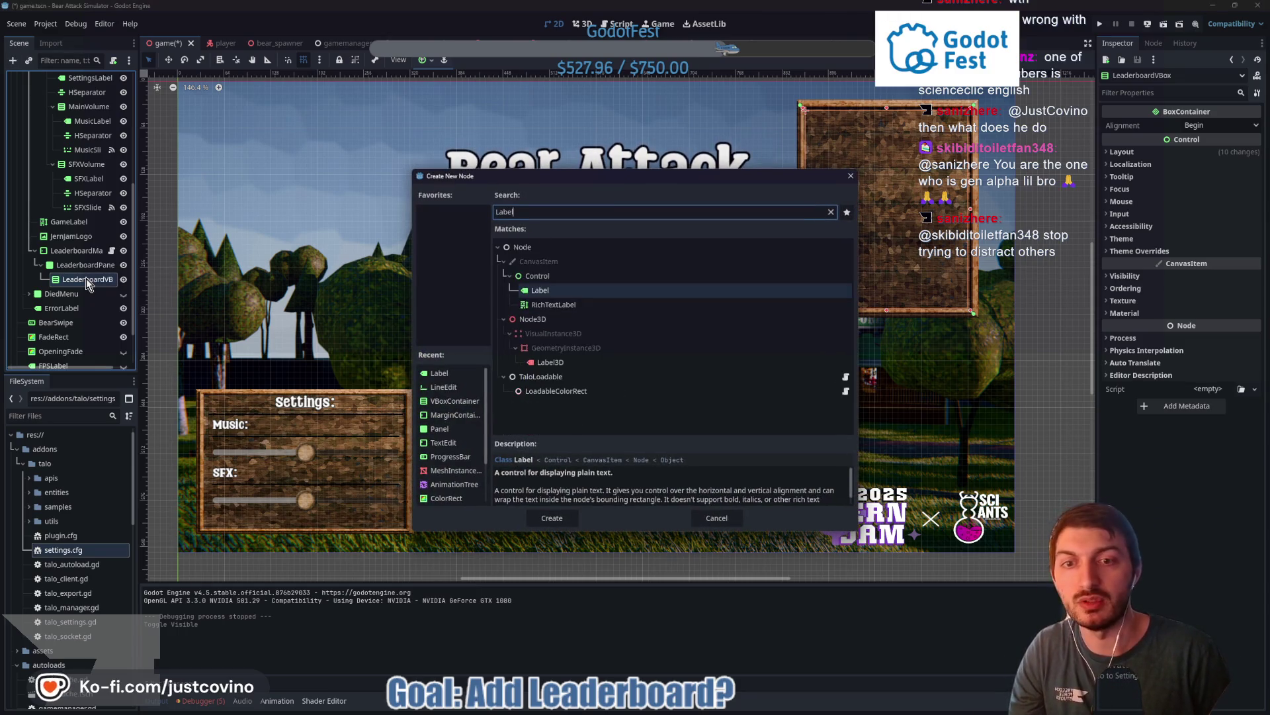
key(Return)
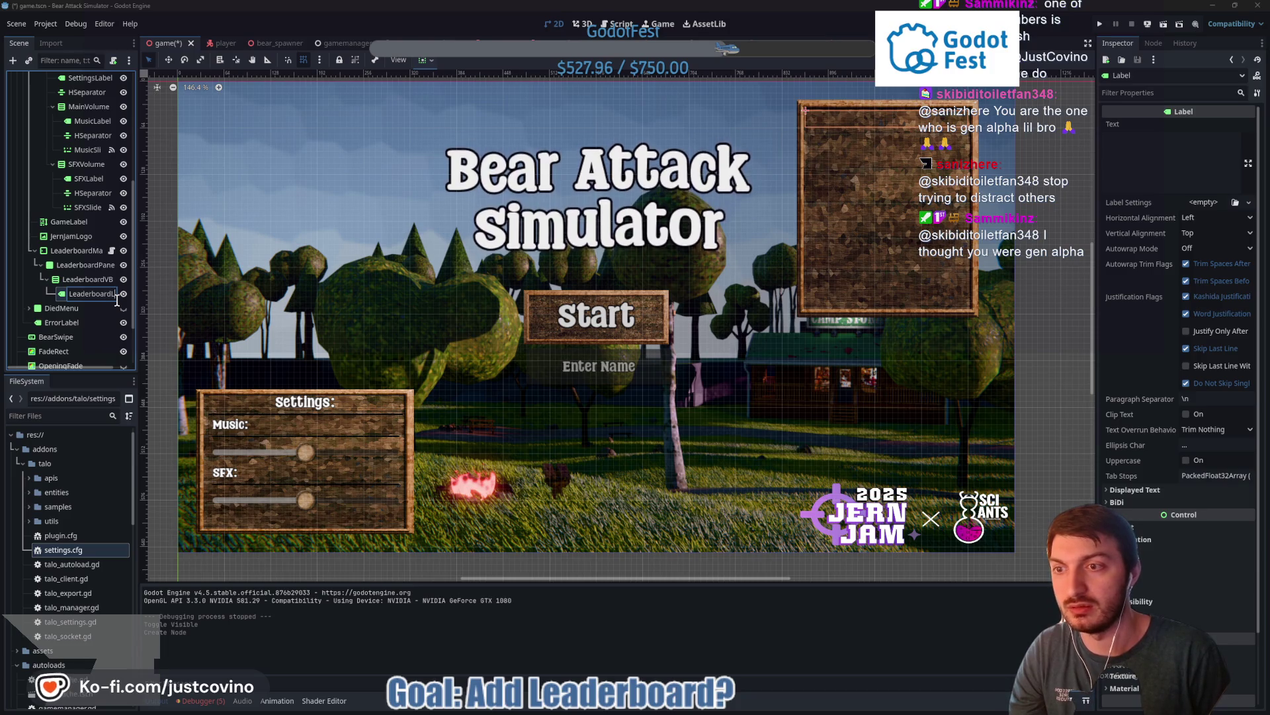
click(1161, 137)
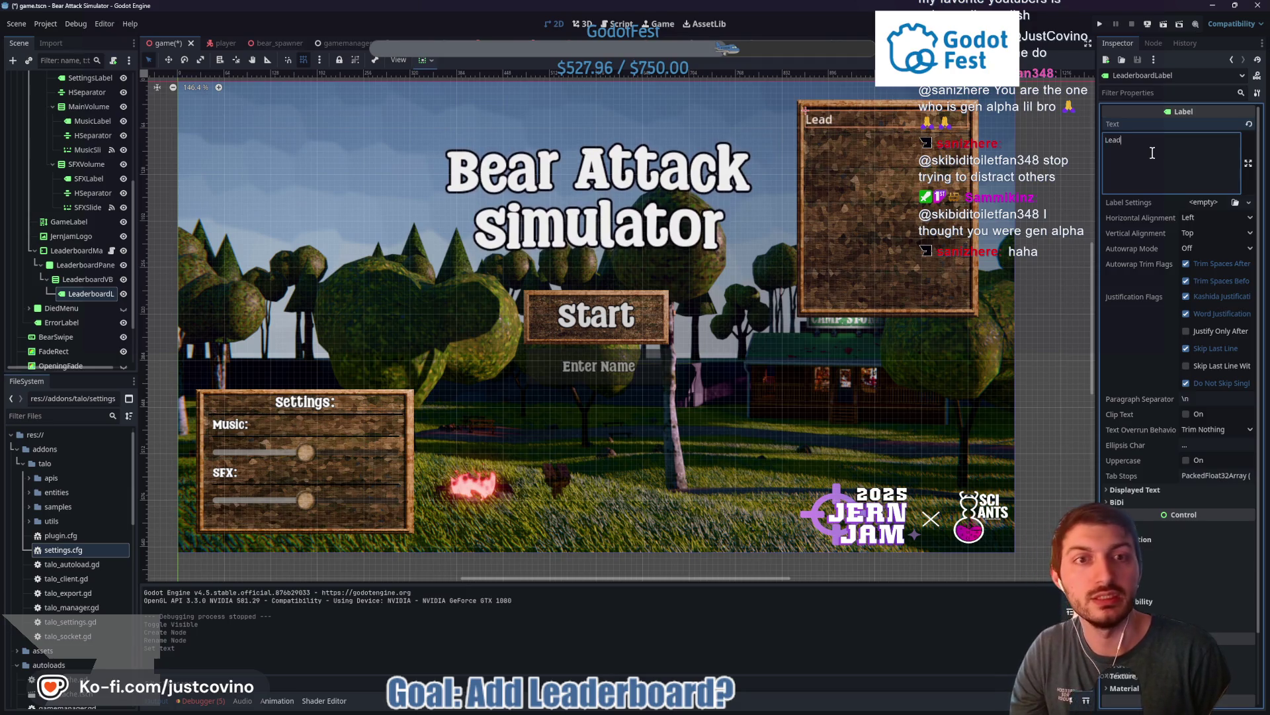
text(erB)
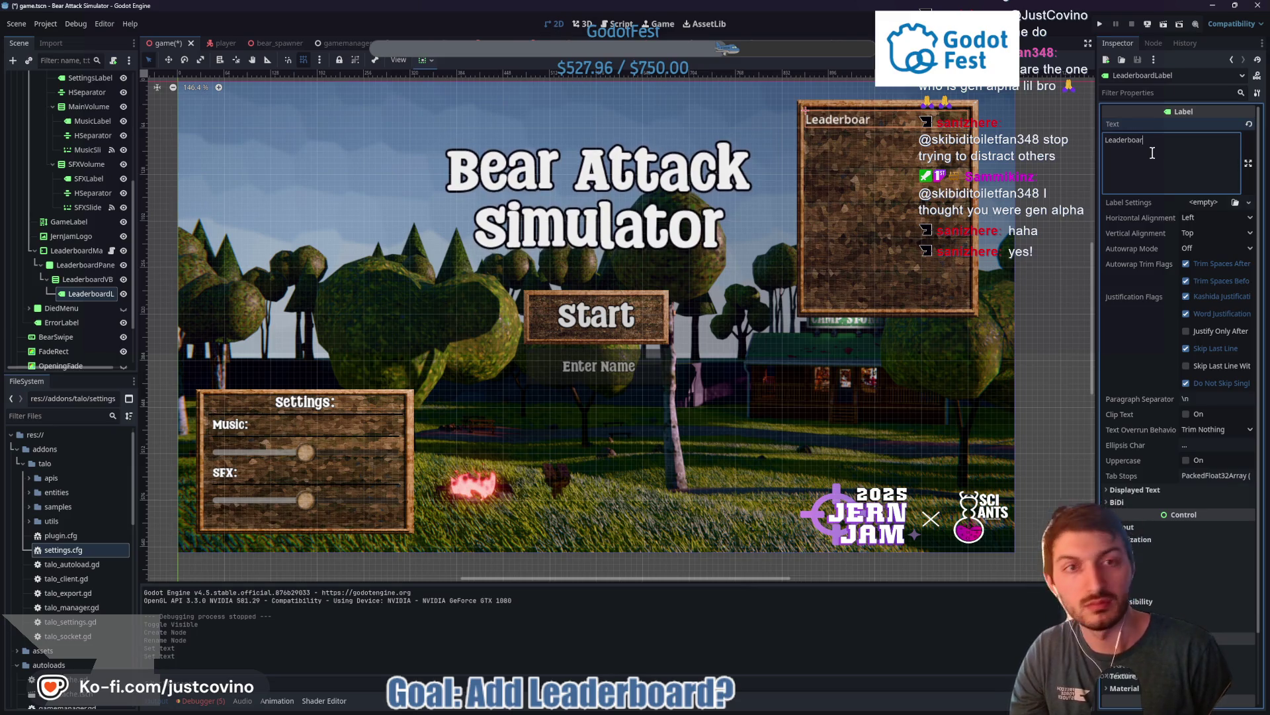
click(1193, 203)
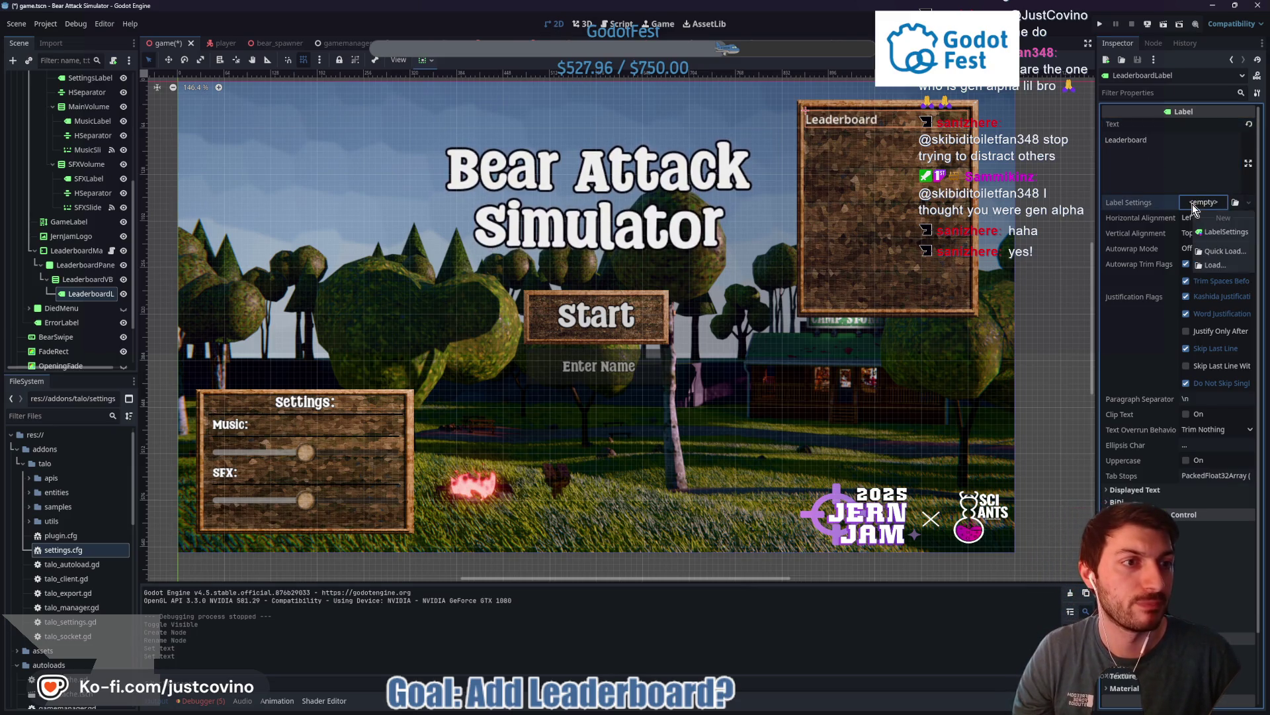
Give the label new LabelSettings using the Sparky Stones font at size 18
click(1226, 231)
click(1188, 251)
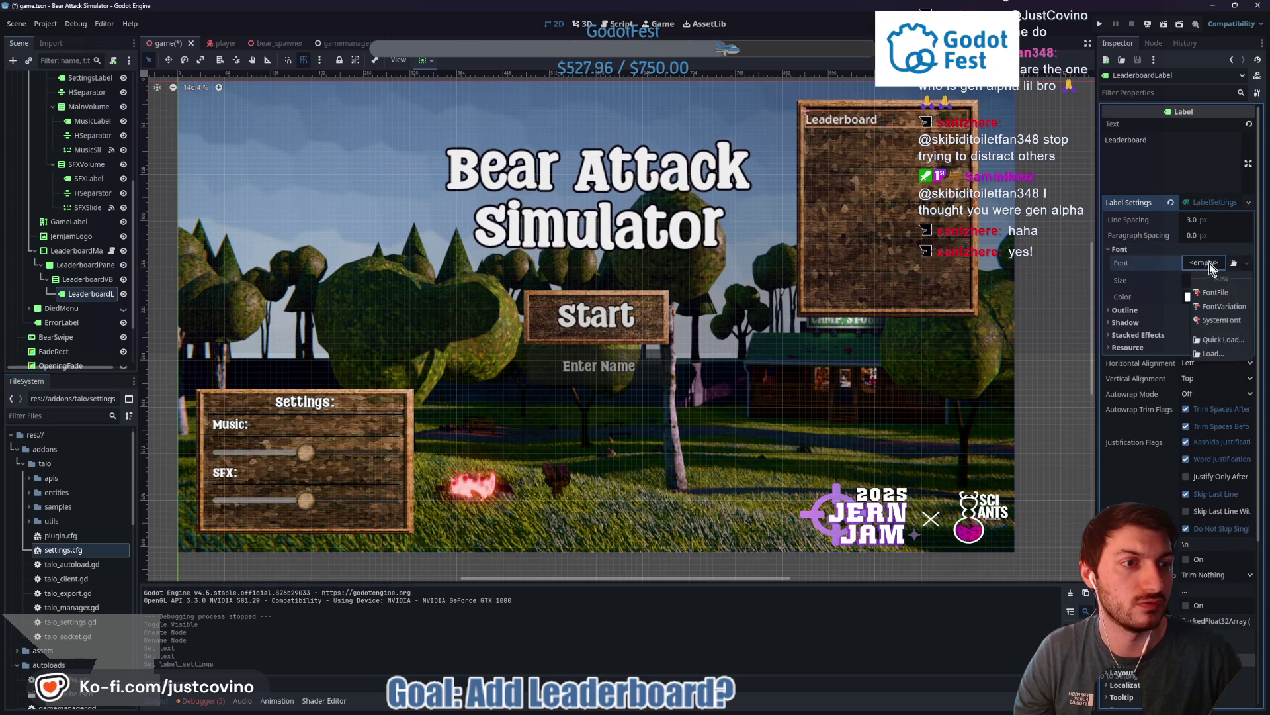
click(1233, 328)
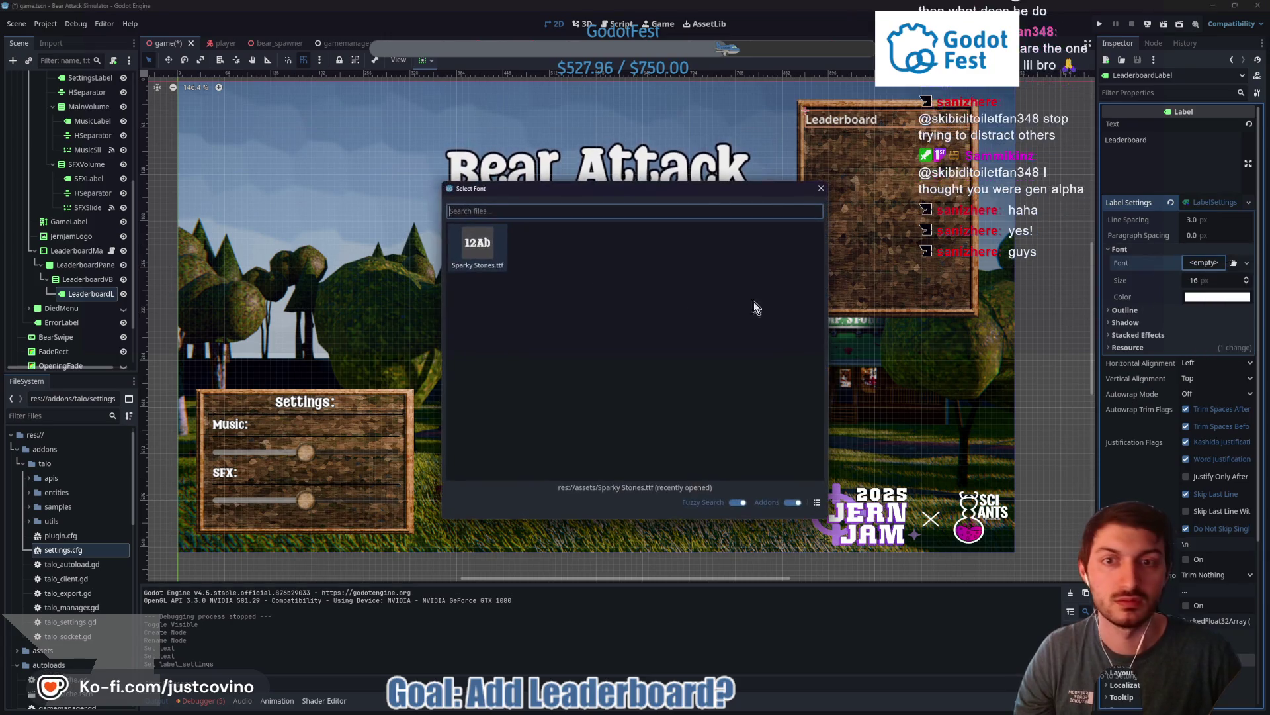
key(Return)
click(1204, 298)
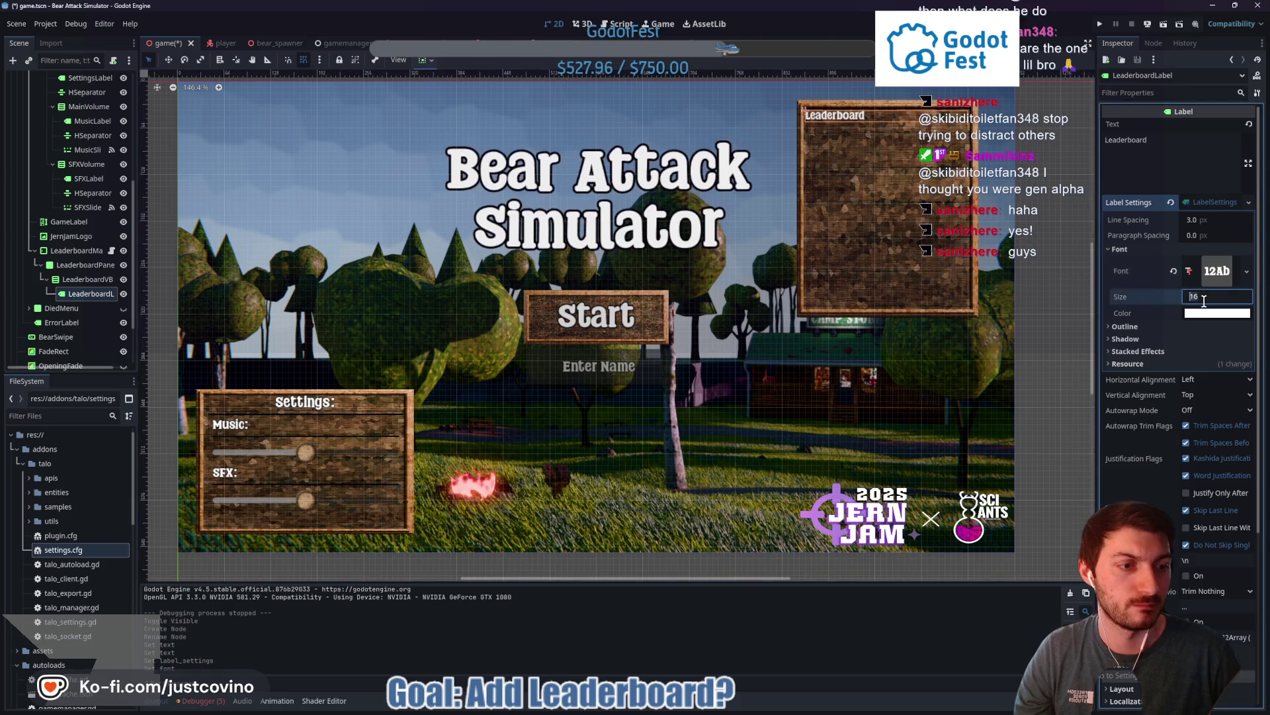
text(8)
key(Return)
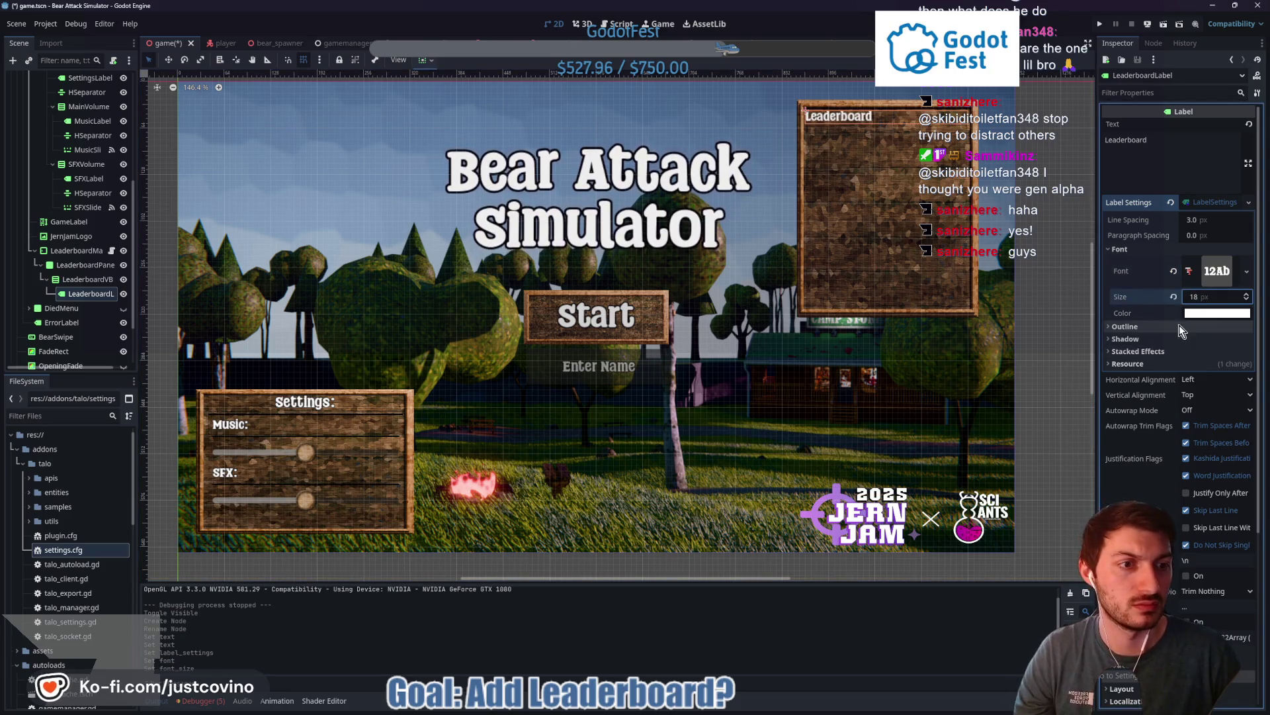
Add a 2 px black outline to the Leaderboard label
click(1179, 326)
text(2)
key(Return)
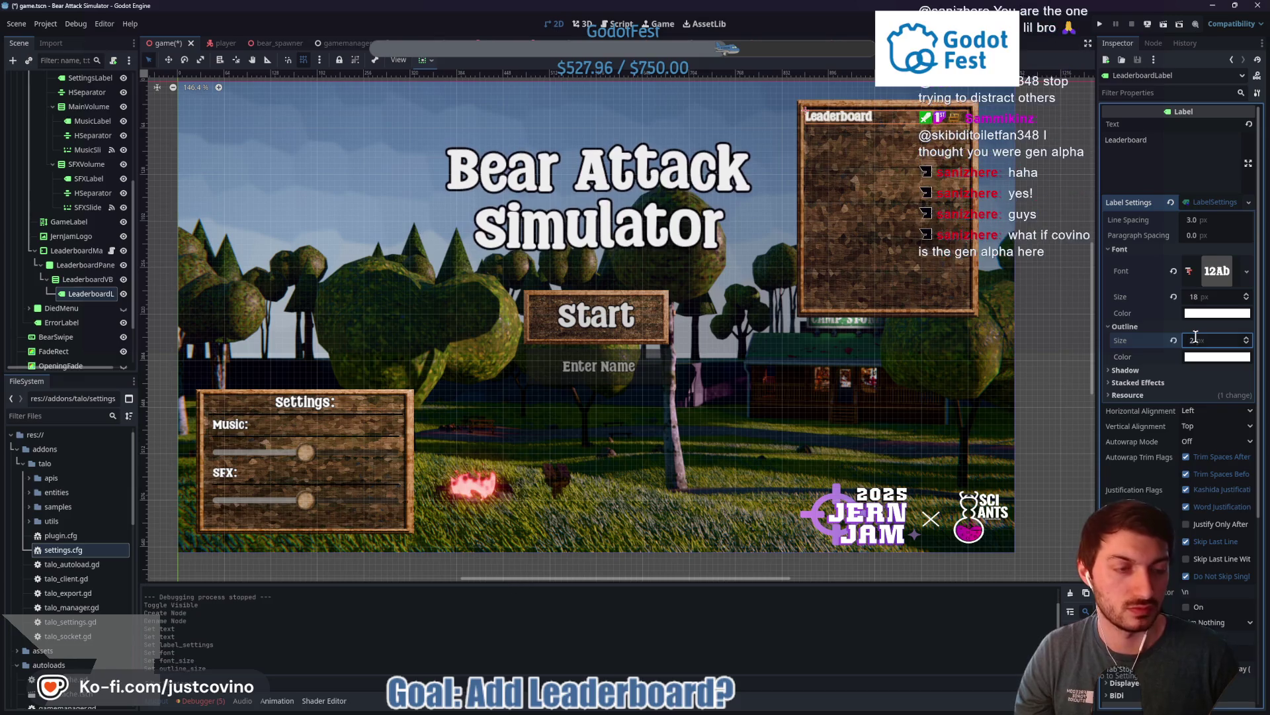
click(1204, 357)
click(1119, 496)
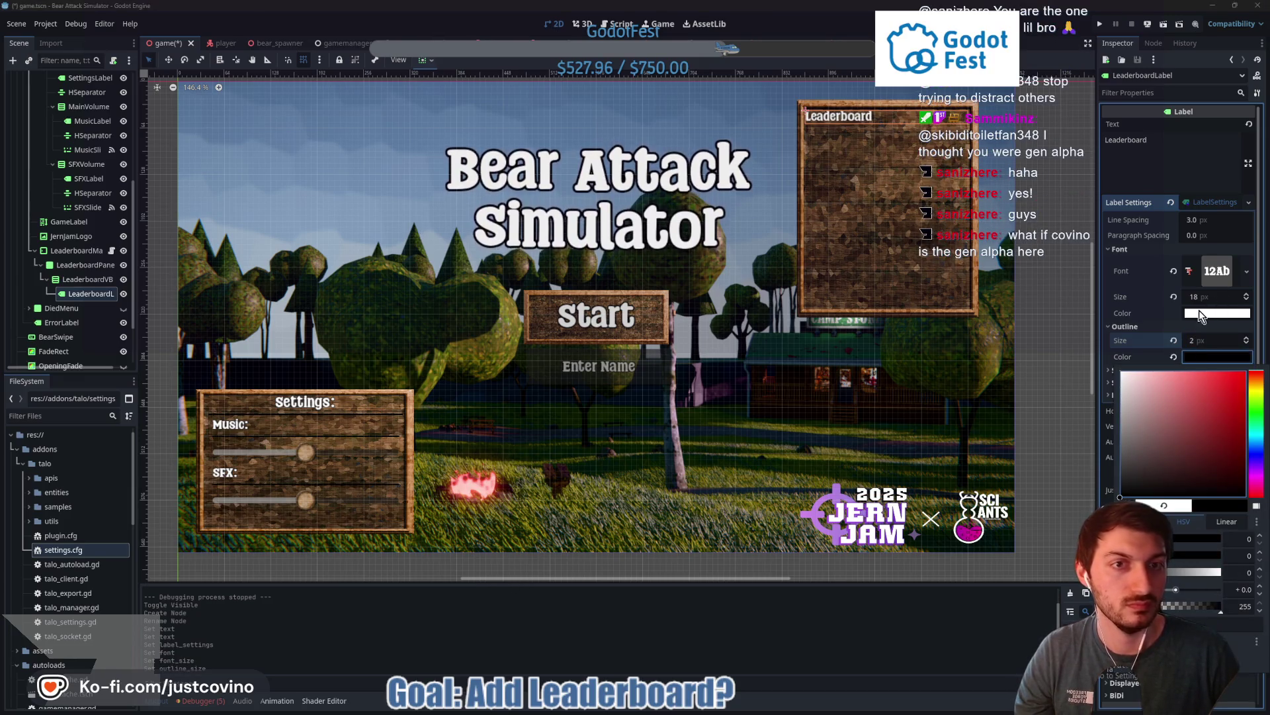
click(1220, 277)
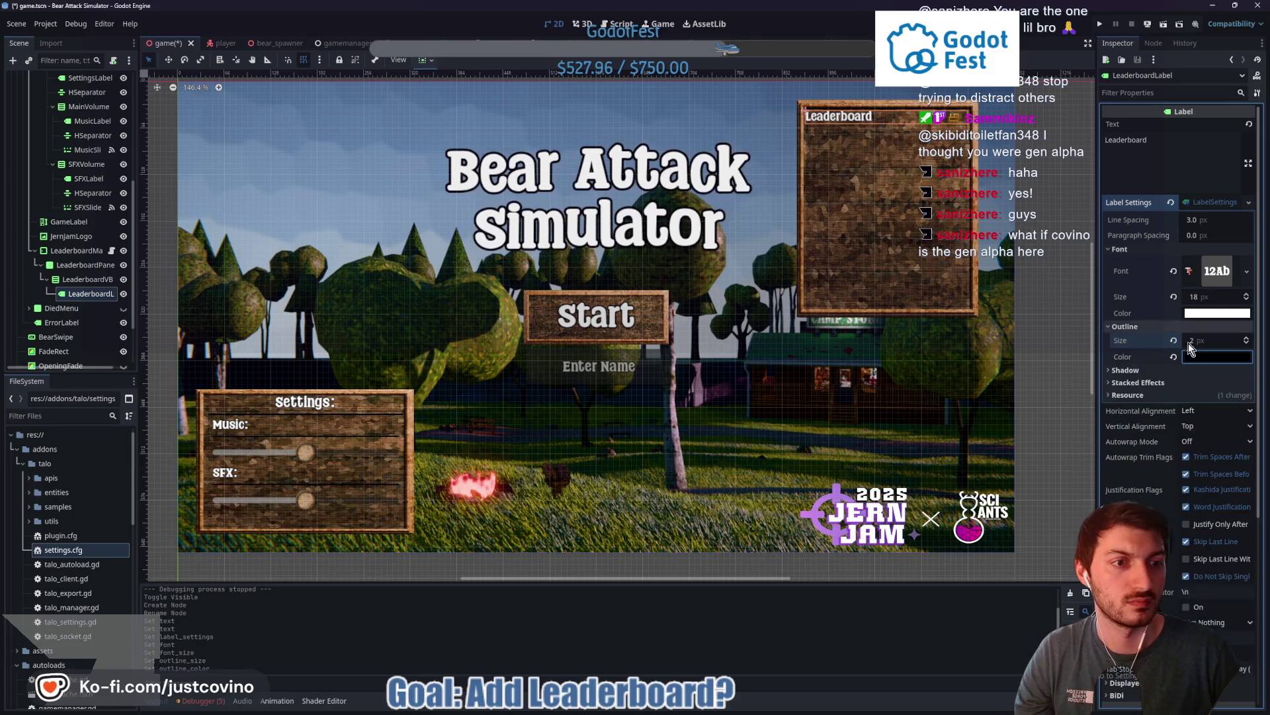
Center the label horizontally and vertically, change the font size to 21, and save the scene
click(1216, 410)
click(1212, 442)
click(1216, 425)
click(1212, 455)
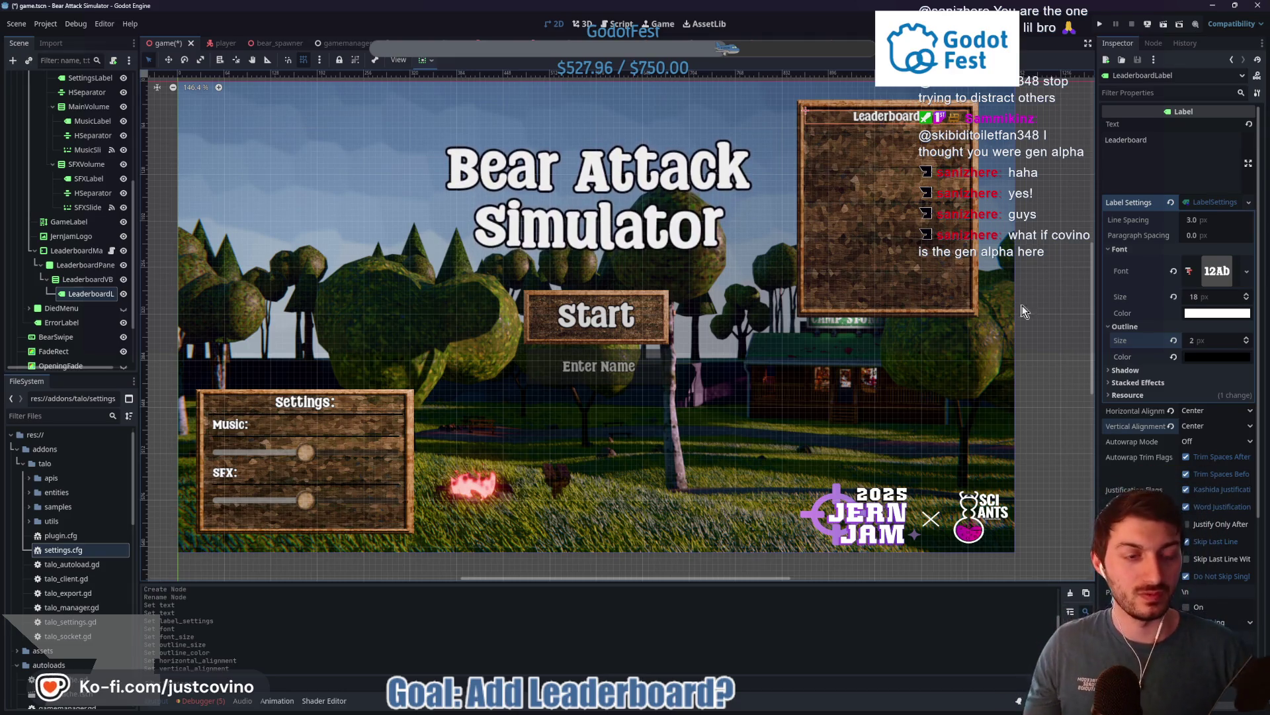
click(1212, 297)
text(21)
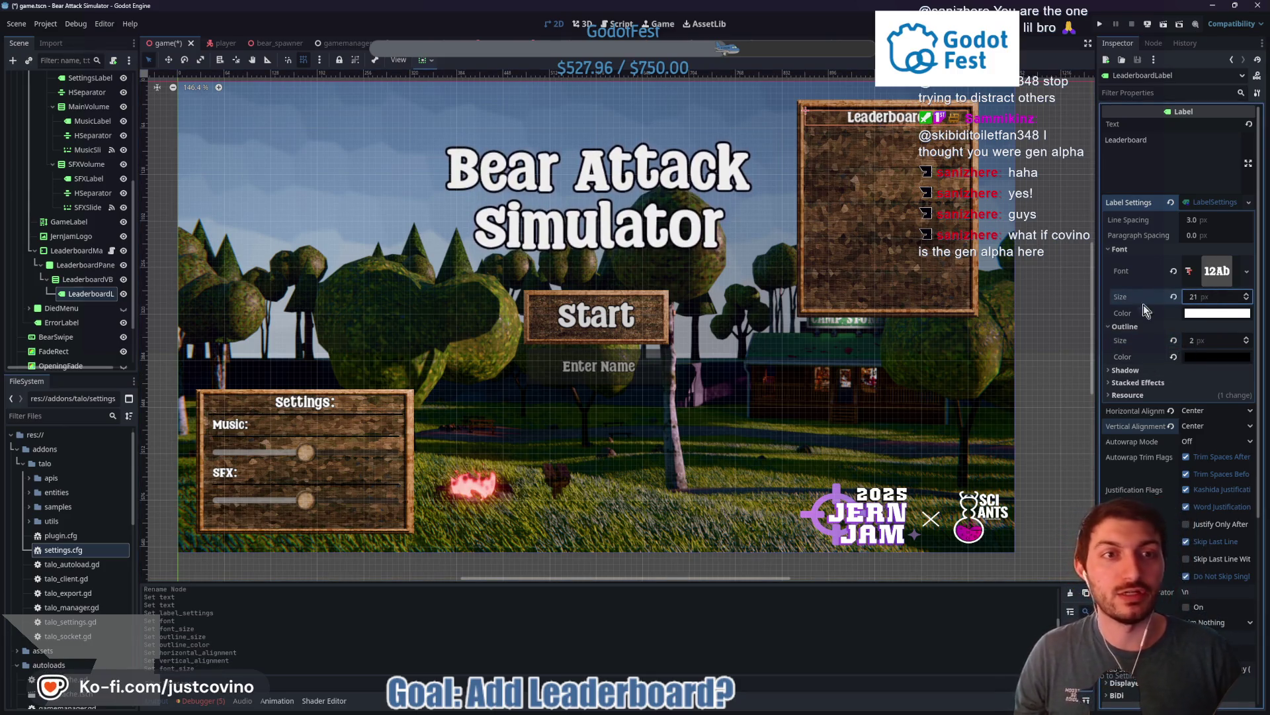
key(ctrl+s)
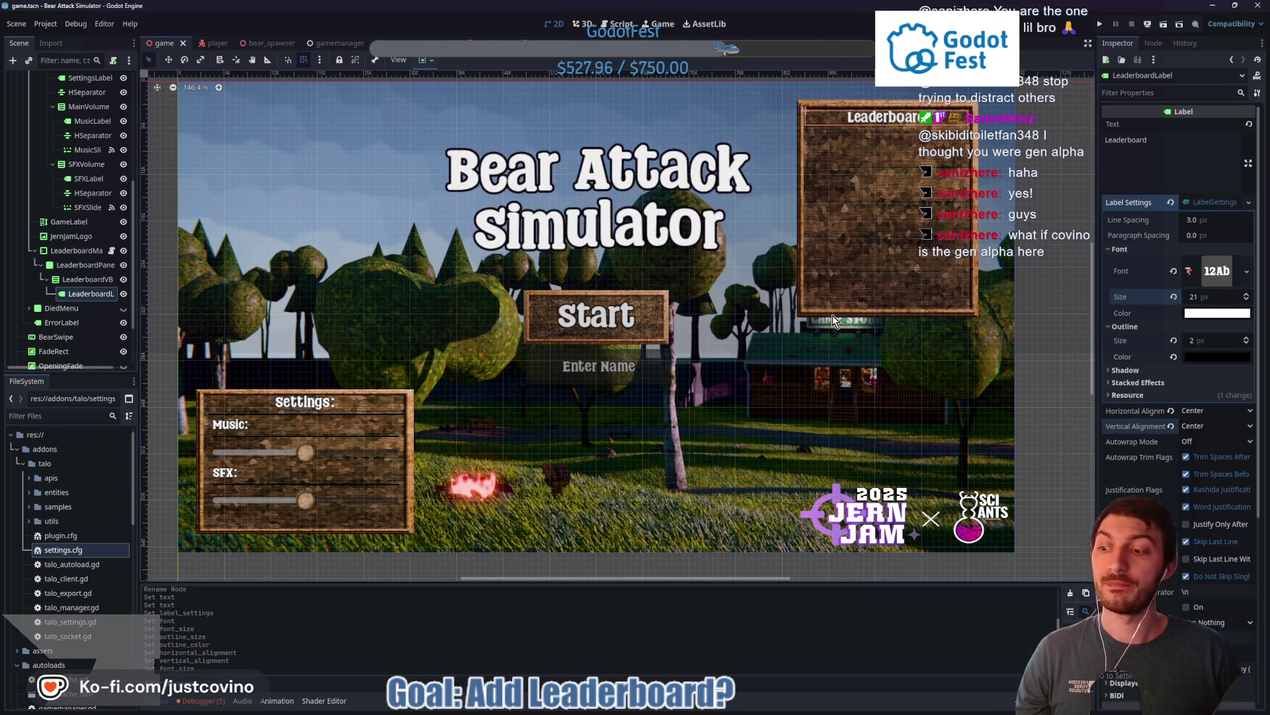
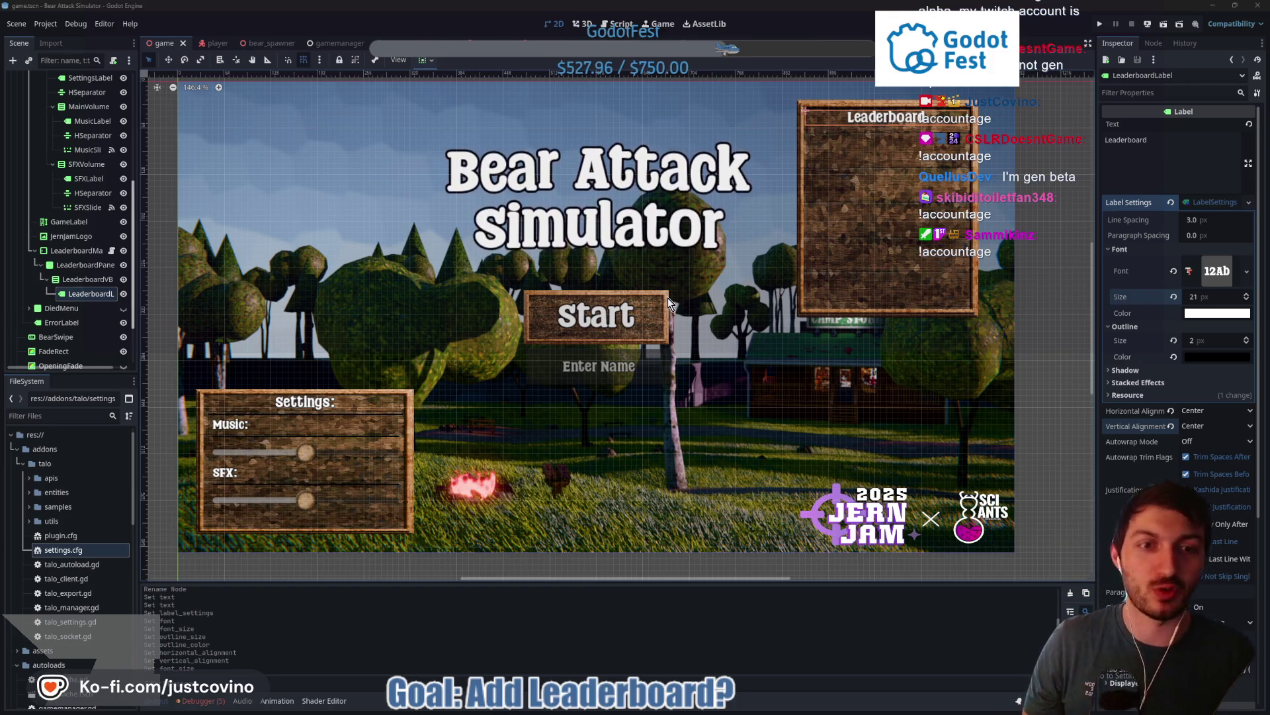
Add an HSeparator under LeaderboardVBox
click(80, 280)
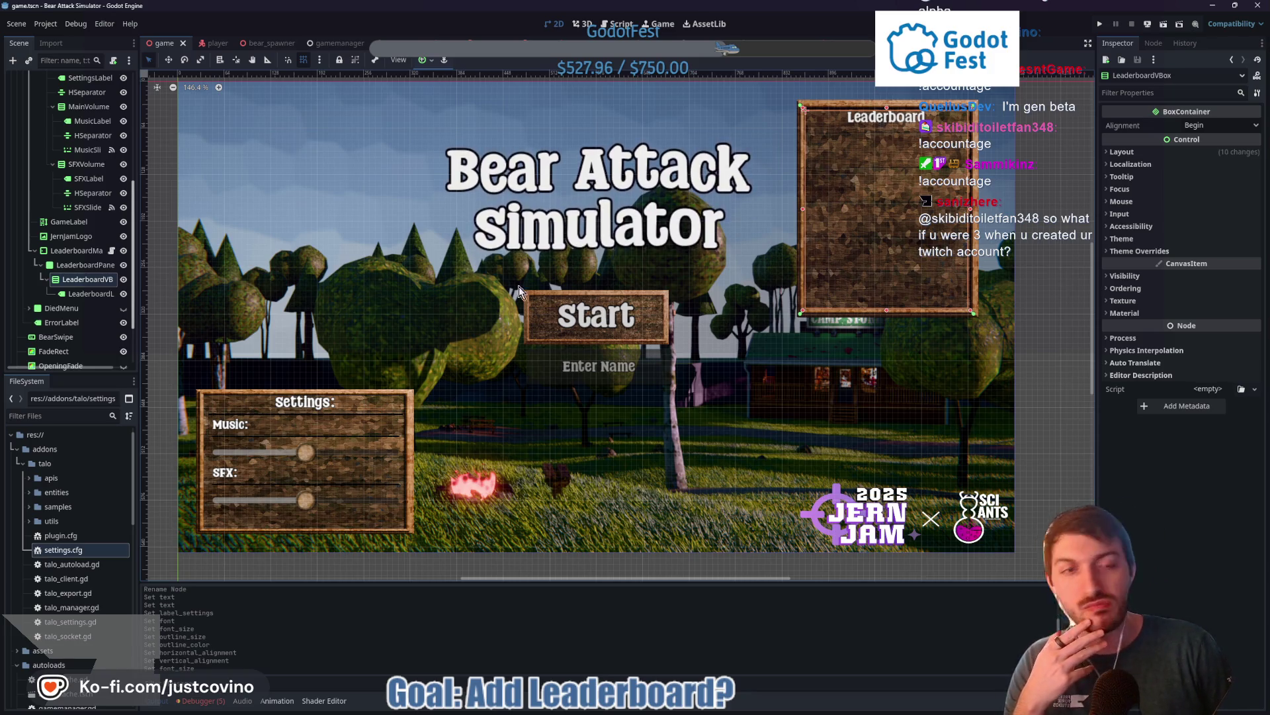
click(76, 291)
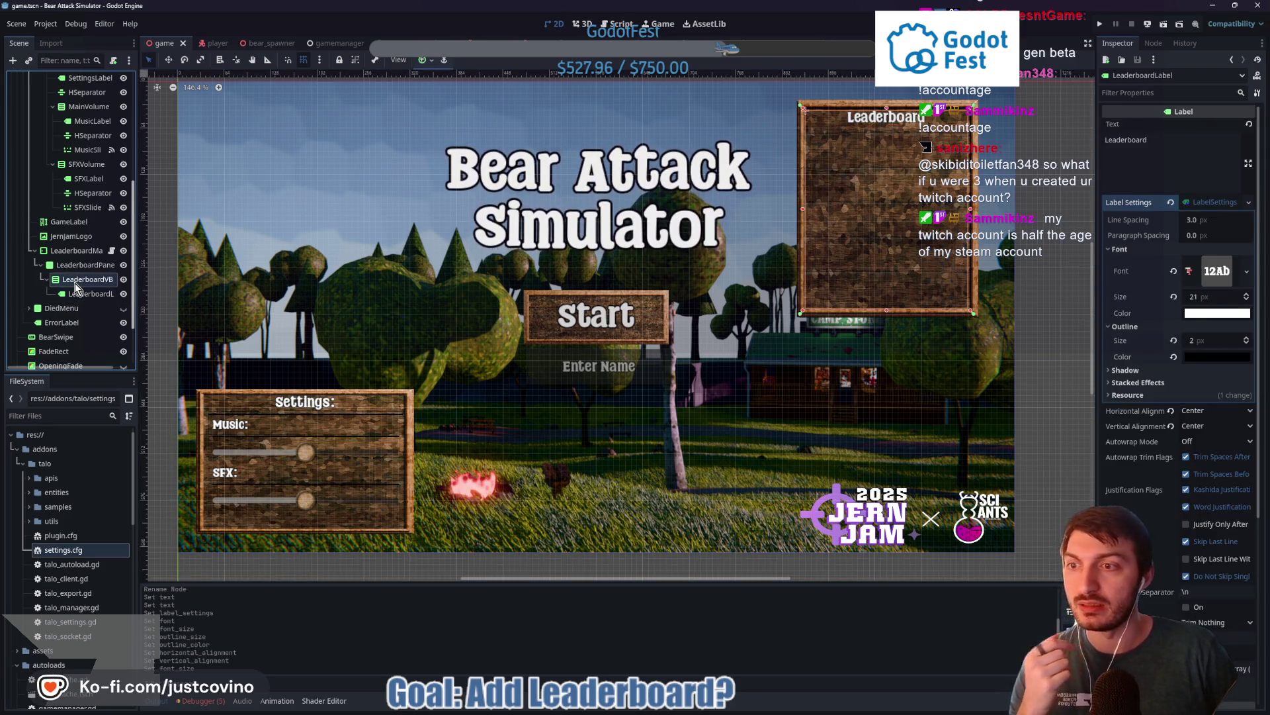
click(76, 281)
key(ctrl+a)
text(hsep)
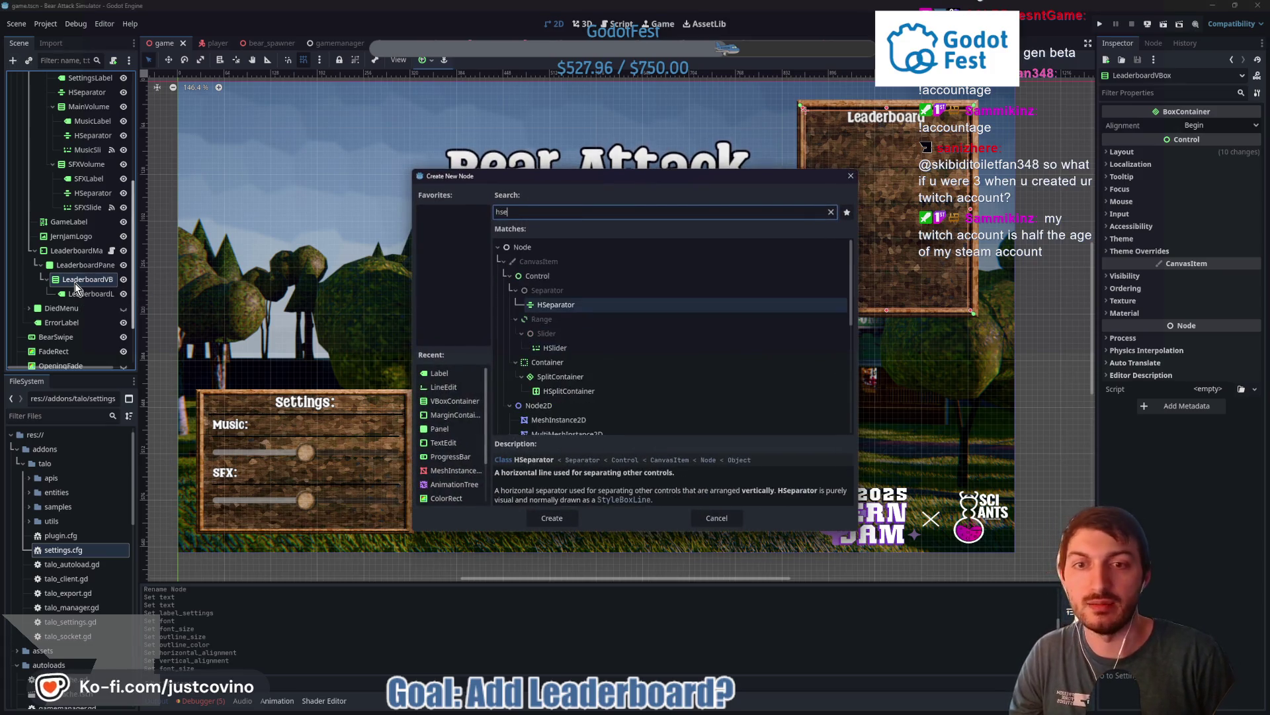
key(Return)
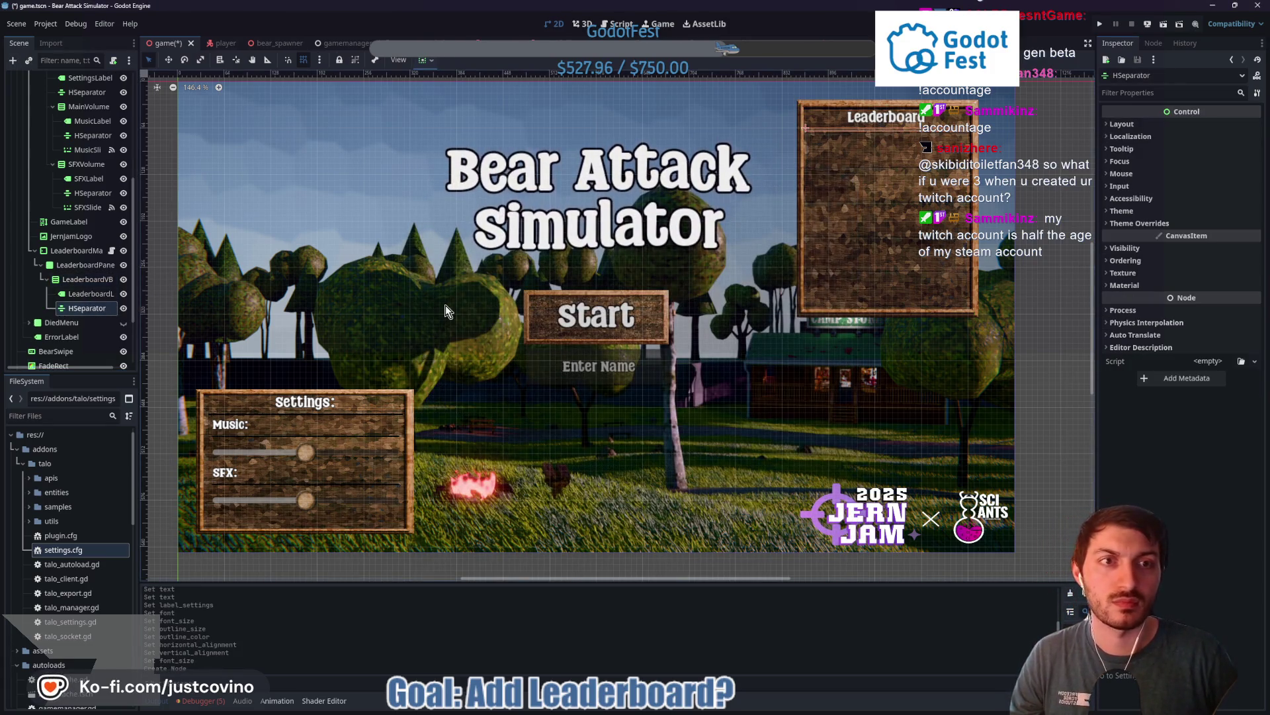
Give the separator a new StyleBoxLine style override with thickness 2
click(1138, 223)
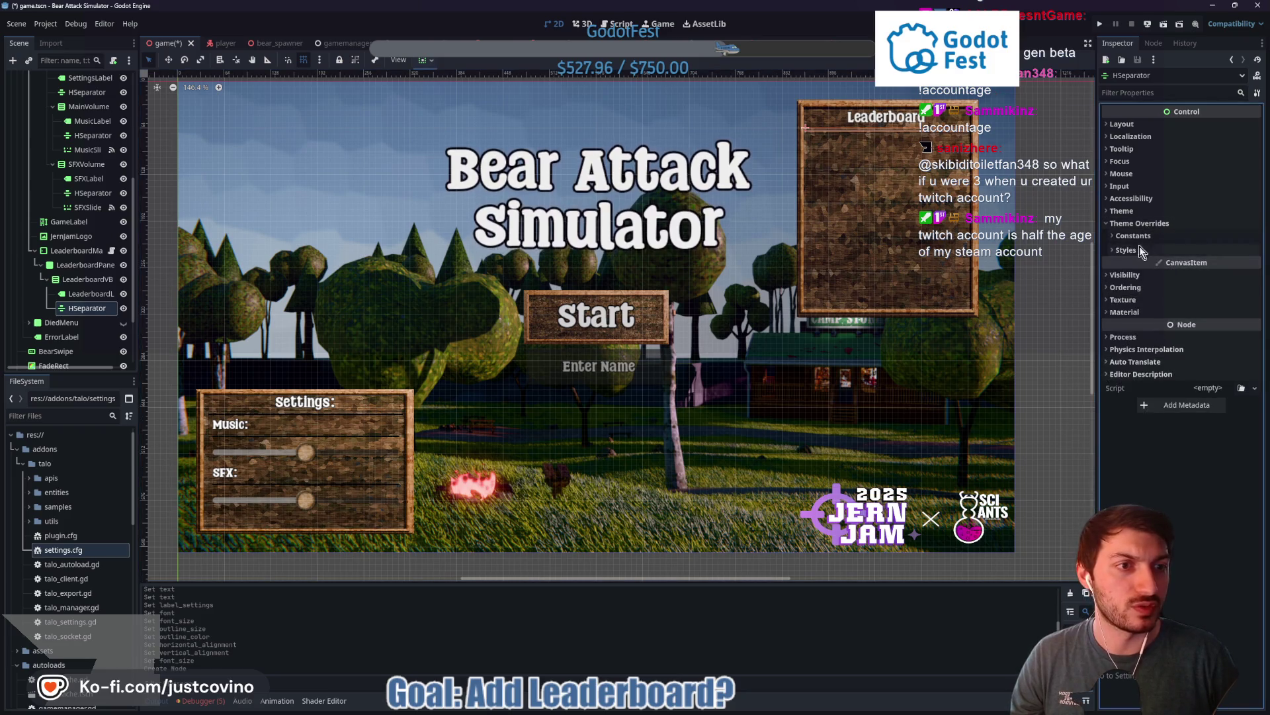
click(1125, 251)
click(1220, 264)
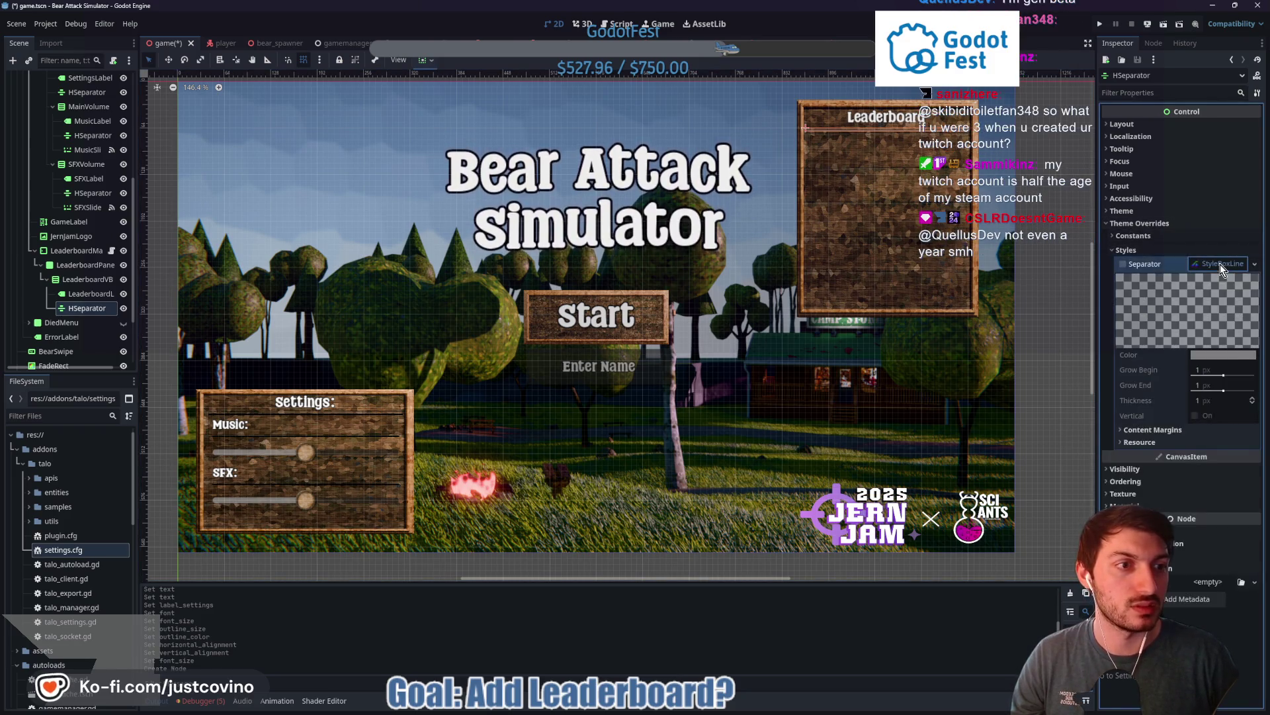
right_click(1221, 266)
click(1232, 327)
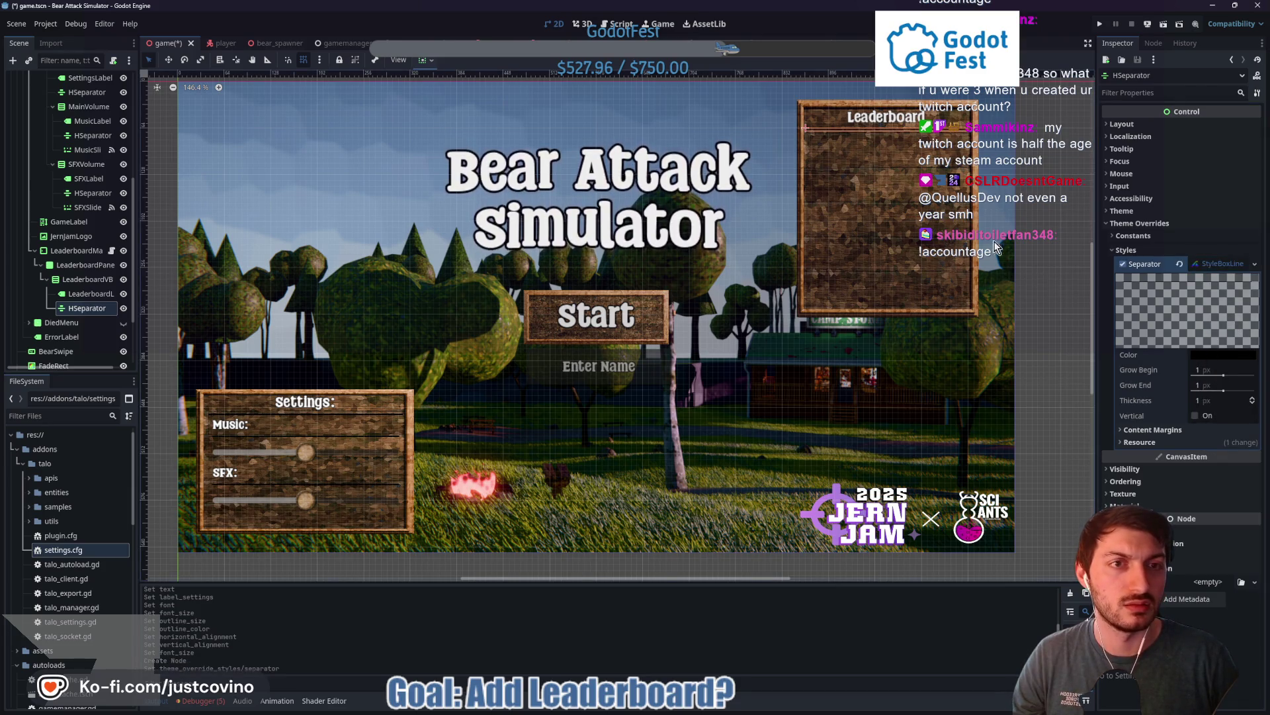
scroll(959, 220, up, 3)
scroll(960, 221, up, 3)
scroll(887, 328, up, 3)
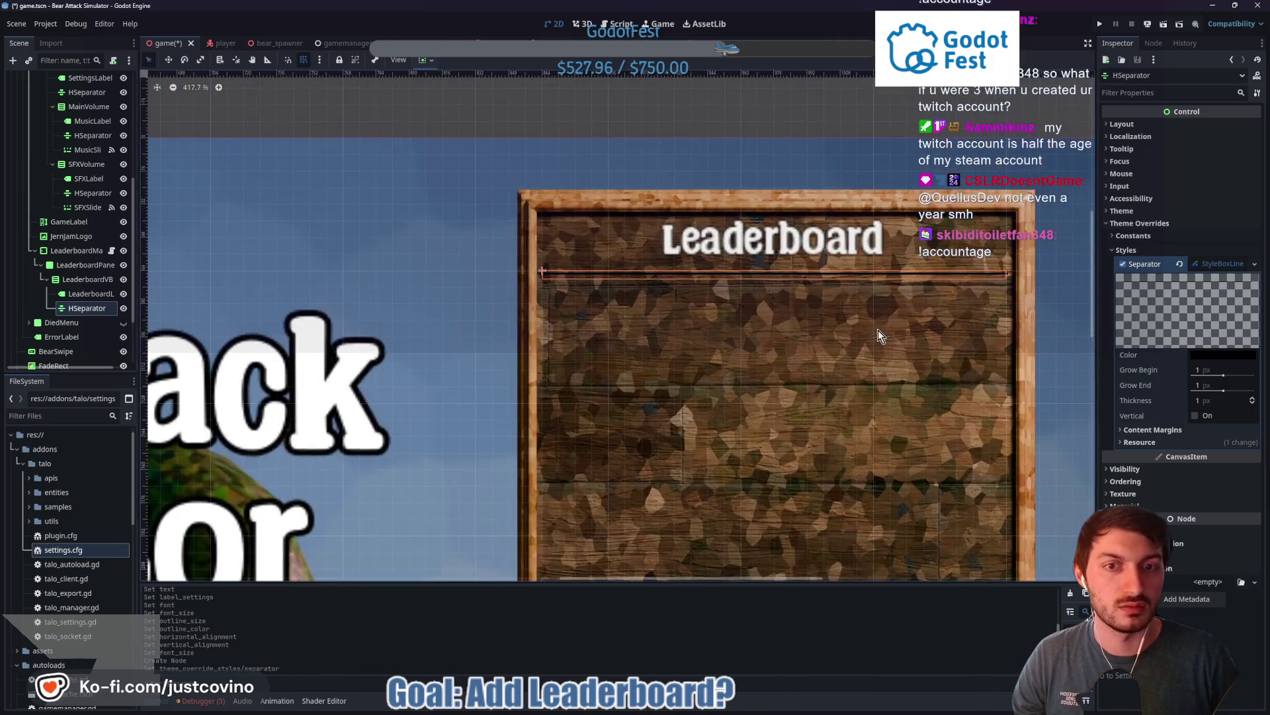
click(1253, 398)
scroll(803, 440, down, 3)
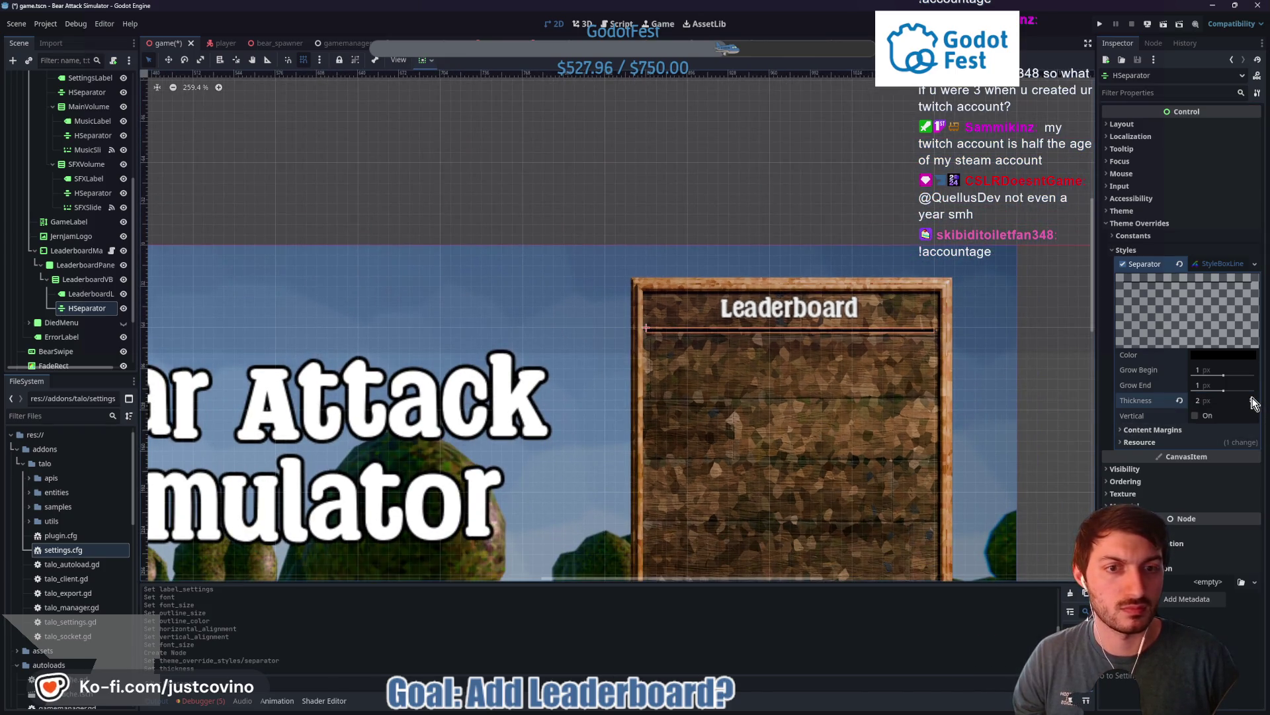
click(1223, 263)
Save the scene with the new separator and select the Leaderboard title label
scroll(739, 458, down, 3)
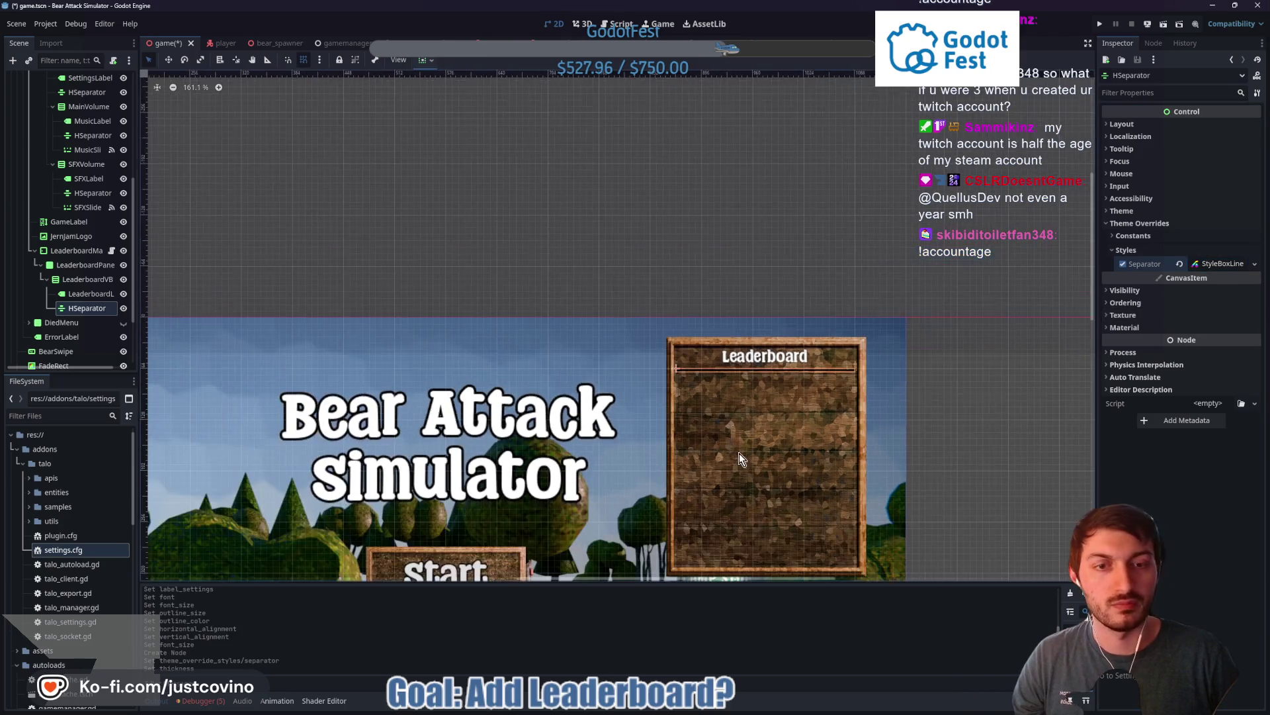
click(78, 279)
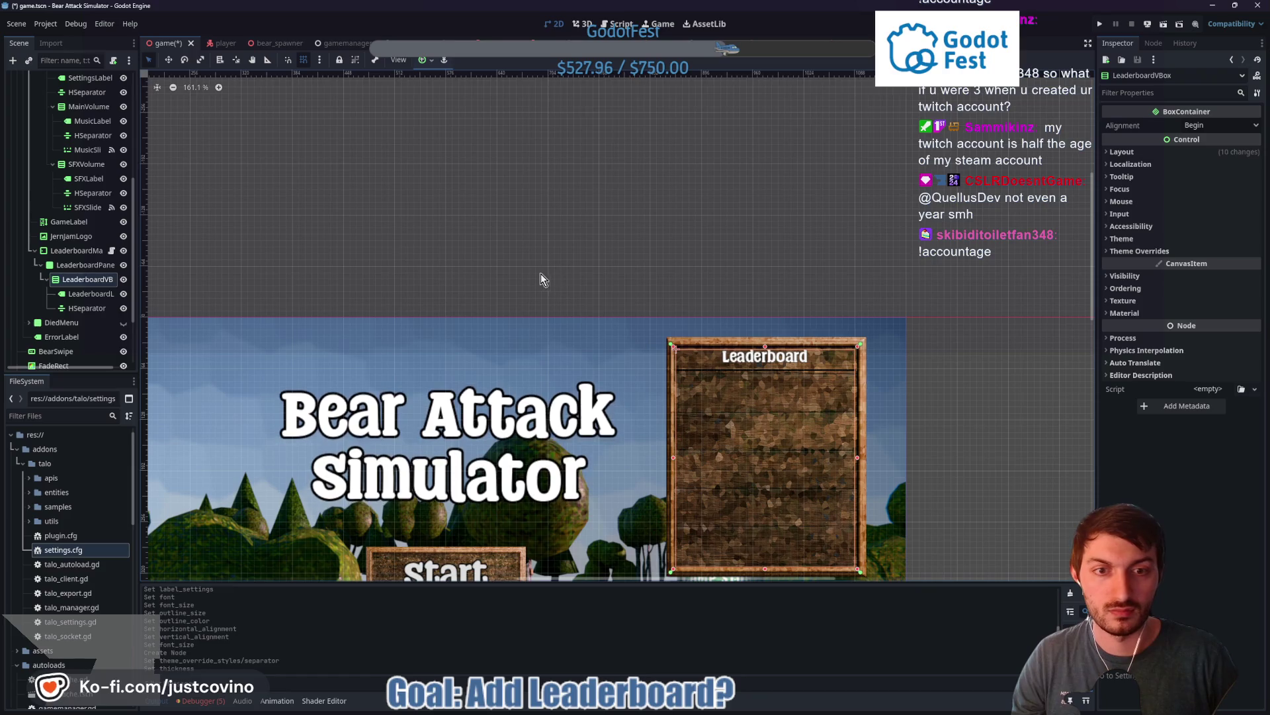
key(ctrl+s)
click(90, 294)
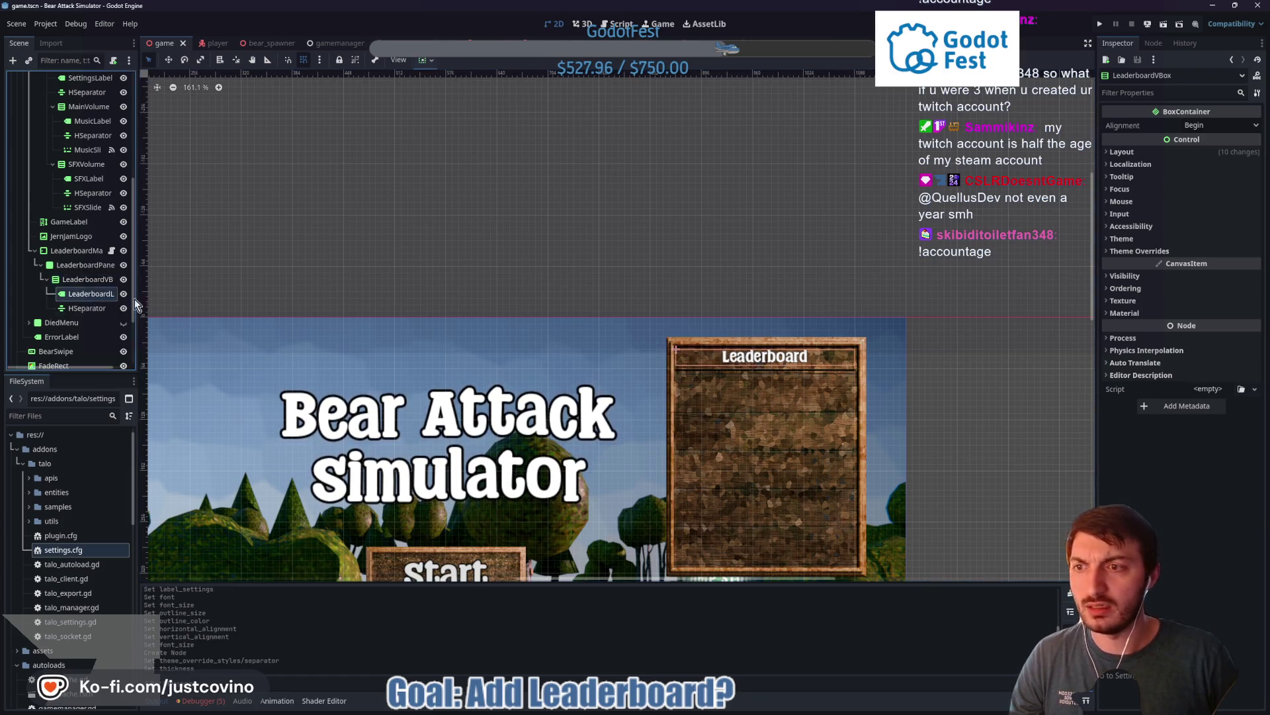
scroll(1203, 342, up, 1)
scroll(1203, 342, up, 4)
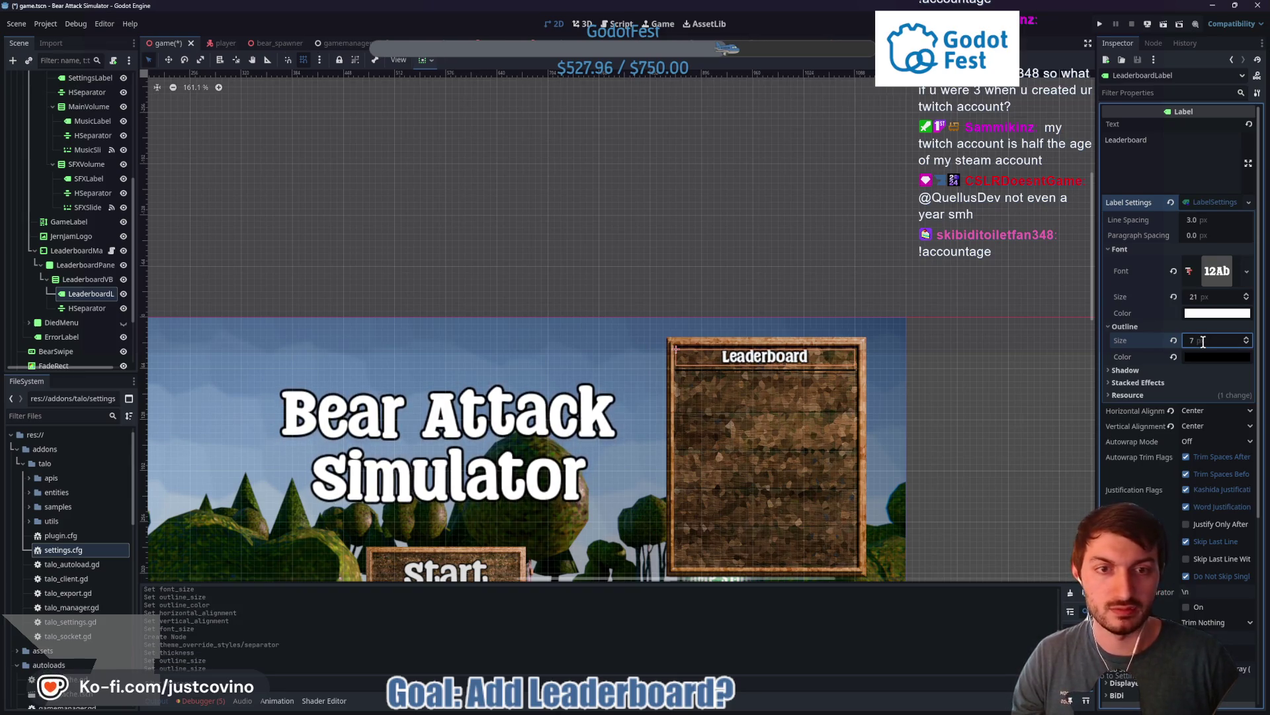
Set the Leaderboard title label's Outline Size to 7 and save the scene
scroll(742, 412, down, 4)
scroll(732, 351, up, 5)
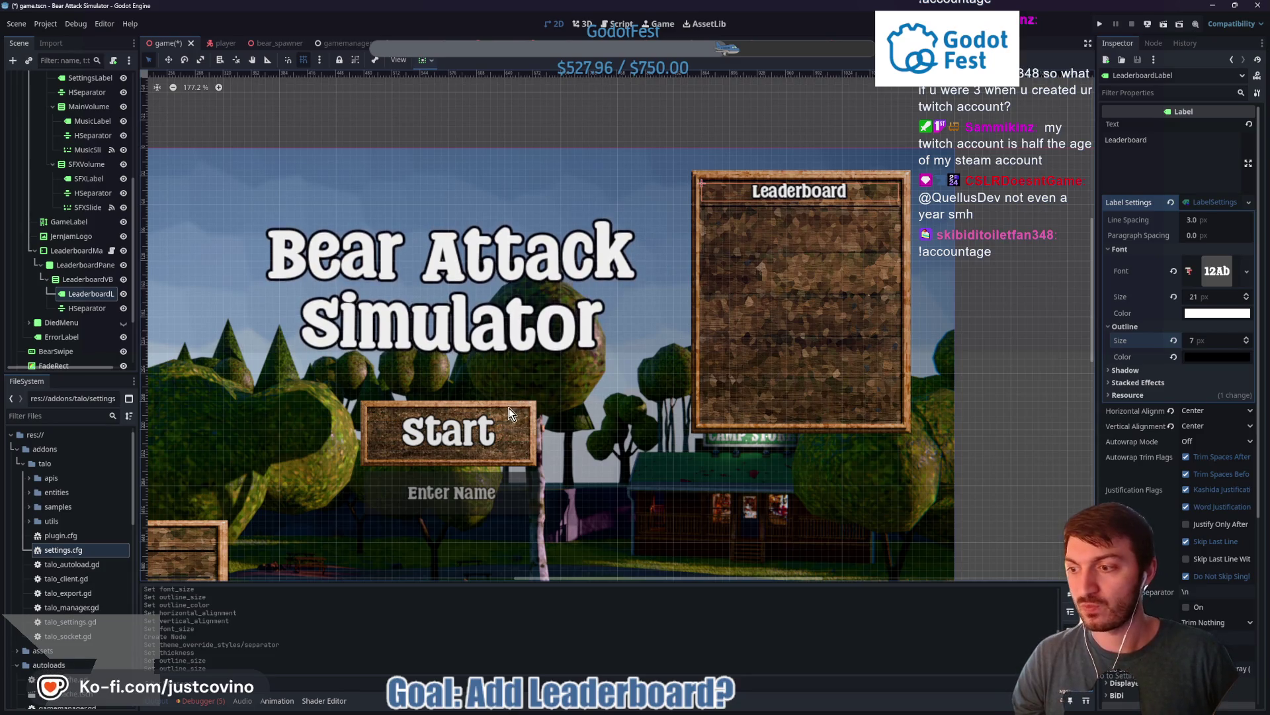
scroll(494, 414, down, 2)
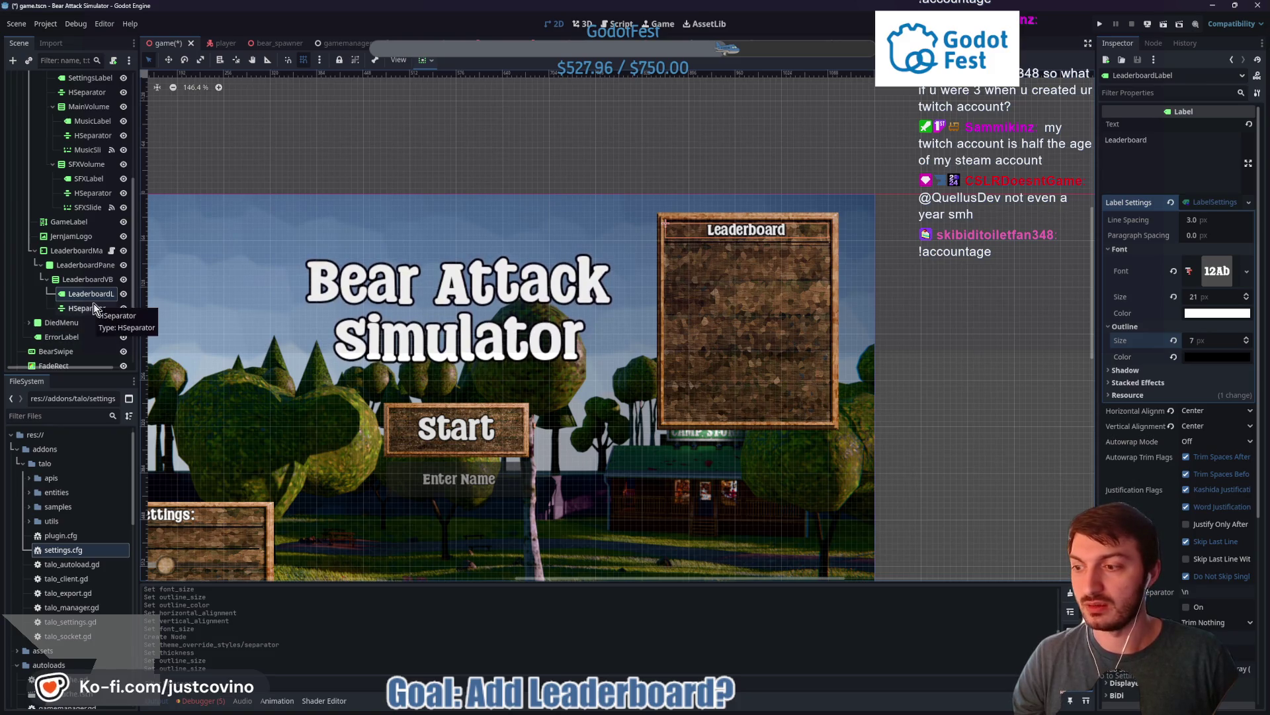
key(ctrl+s)
click(77, 283)
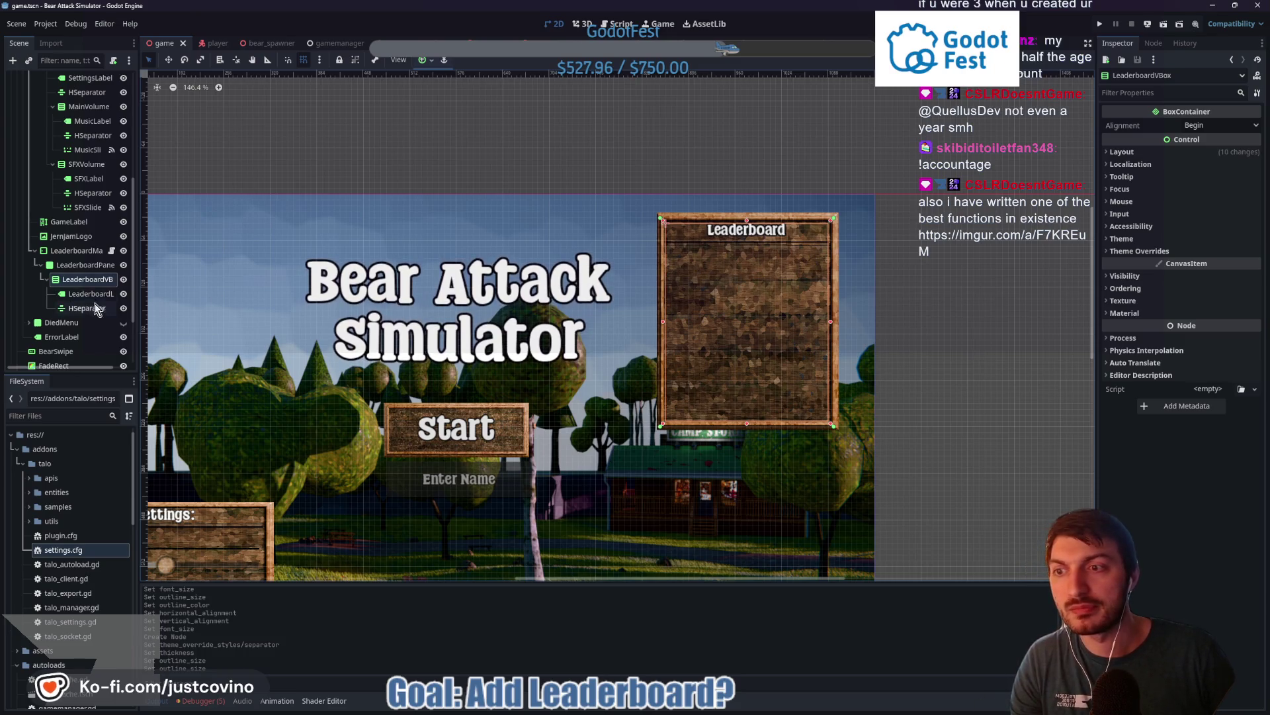
Add an HBoxContainer row under the leaderboard box, below the separator
click(81, 294)
click(74, 281)
key(ctrl+a)
text(hbox)
key(Return)
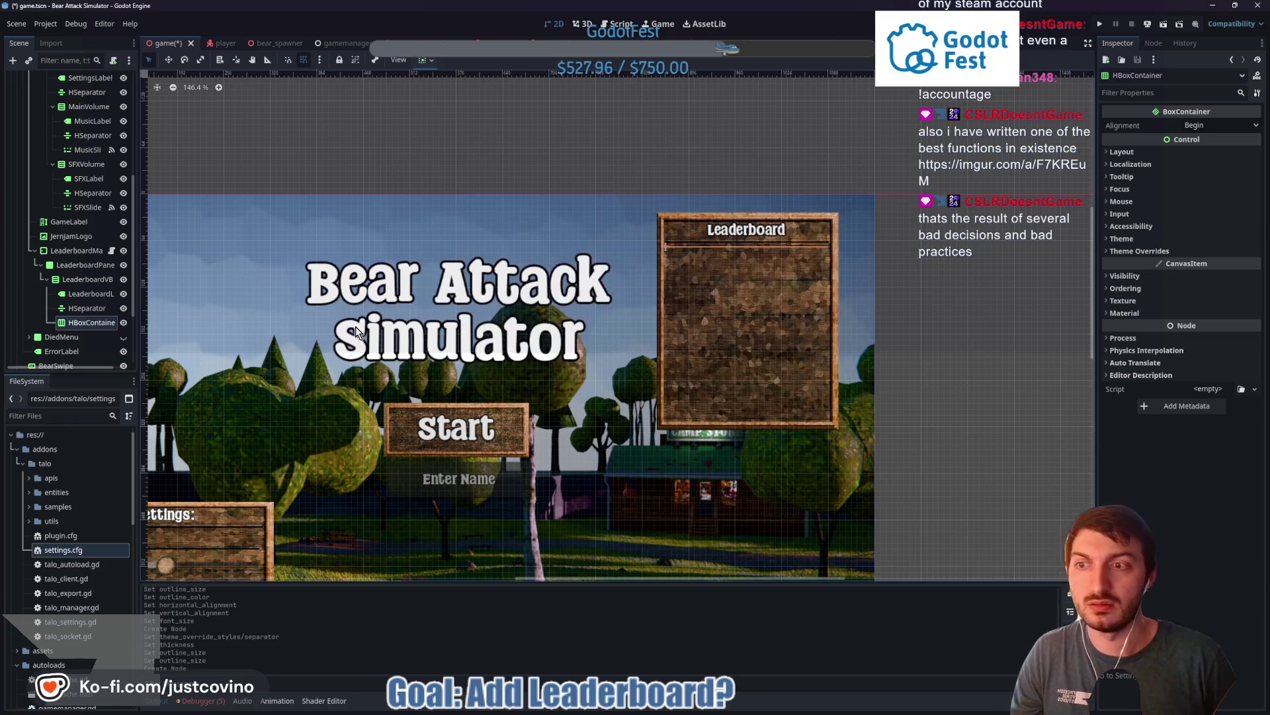
Set the row's Custom Minimum Size to 224 × 35, then create a new scene
click(1121, 151)
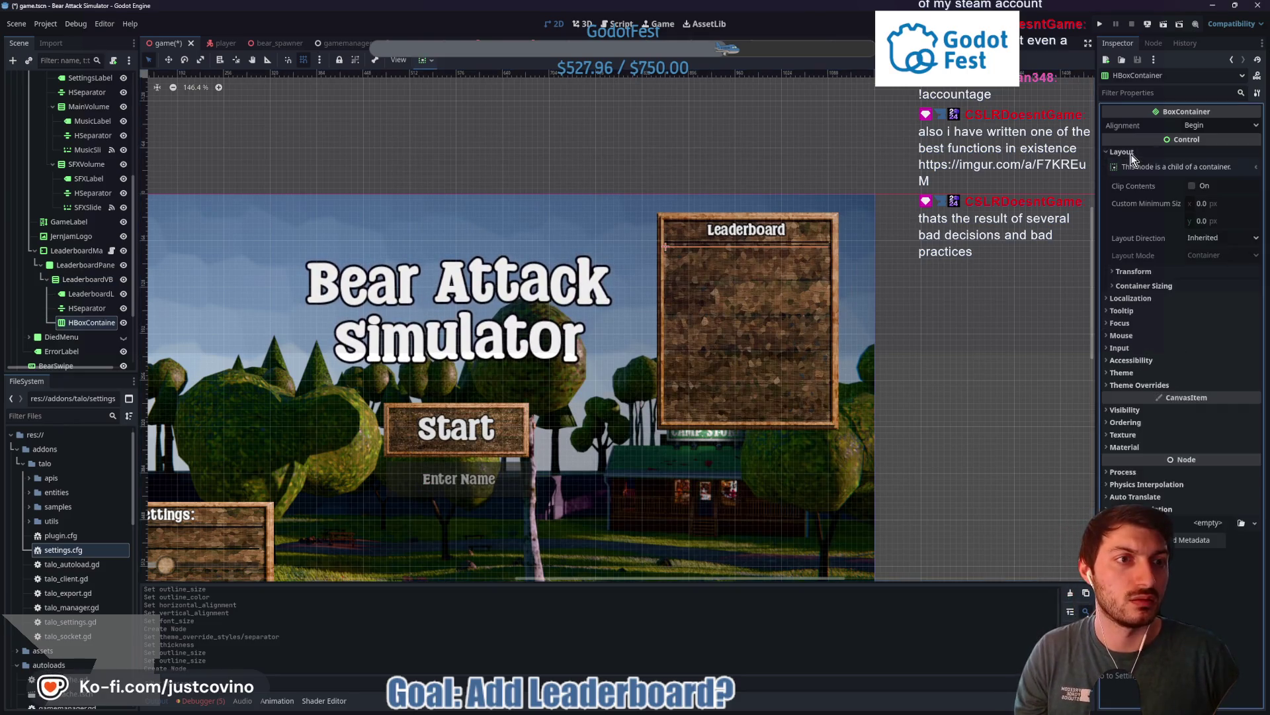
click(1133, 271)
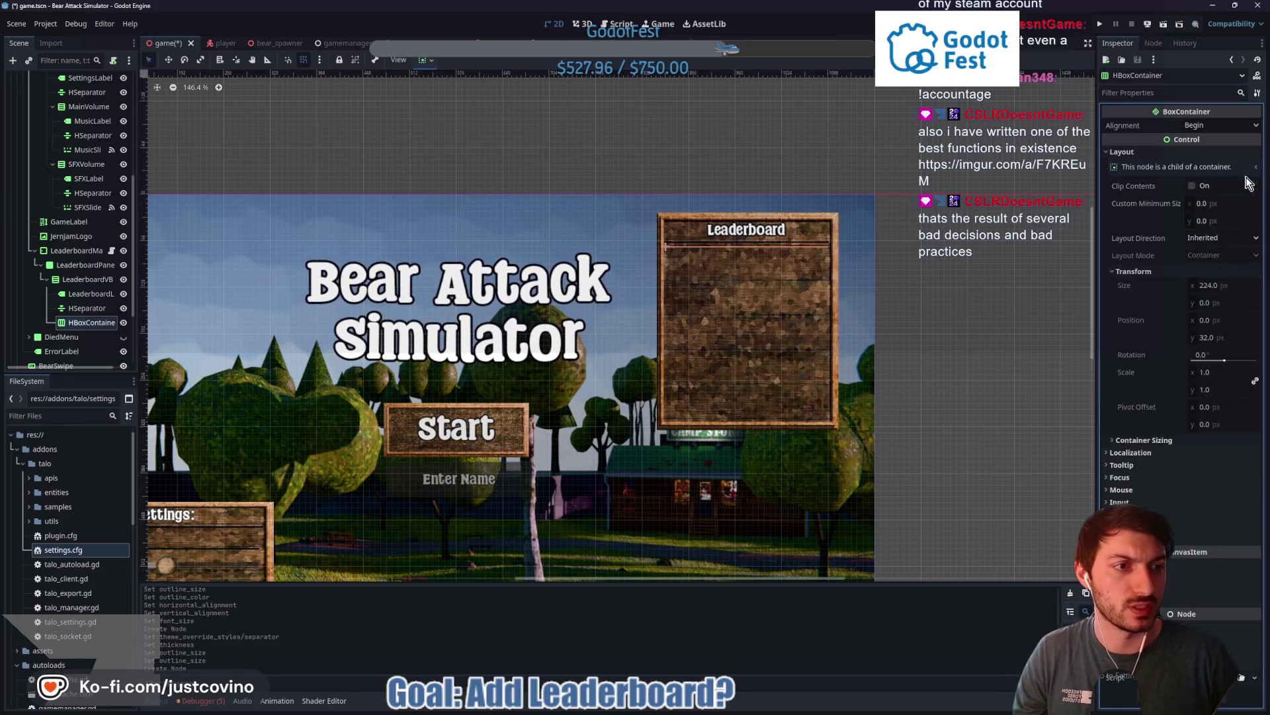
click(1220, 203)
text(224)
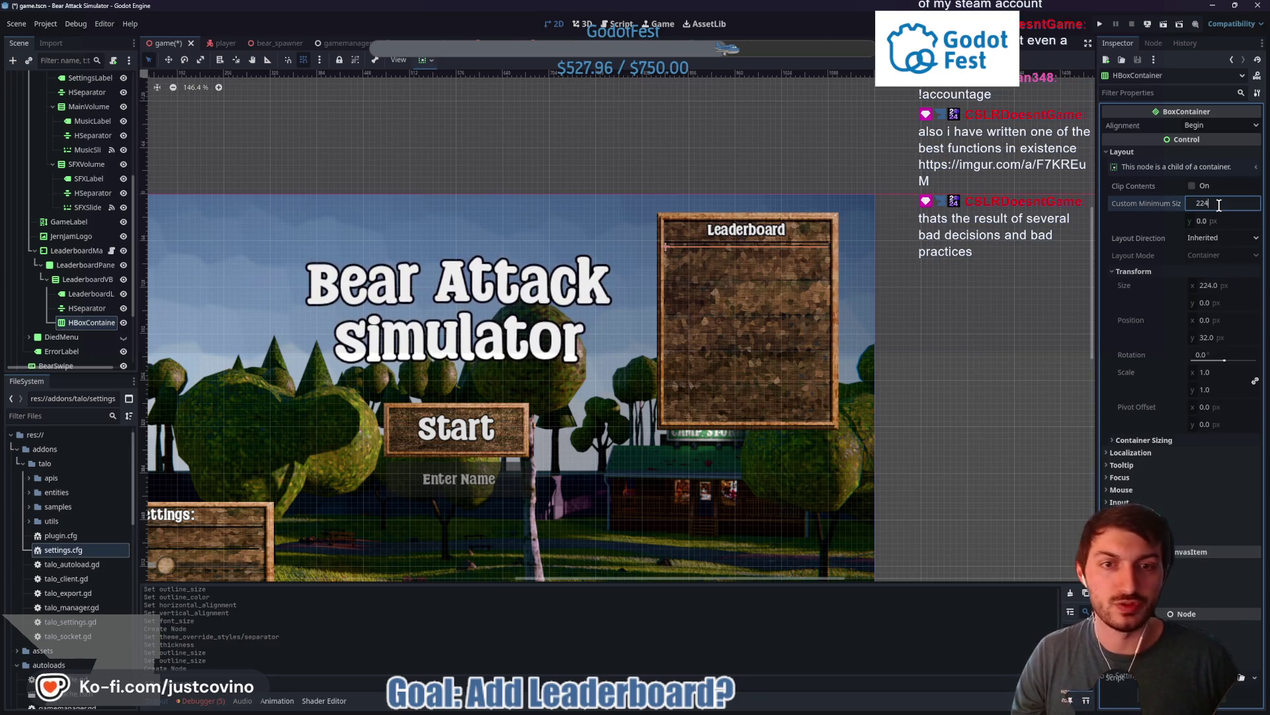
click(1216, 219)
text(50)
key(Return)
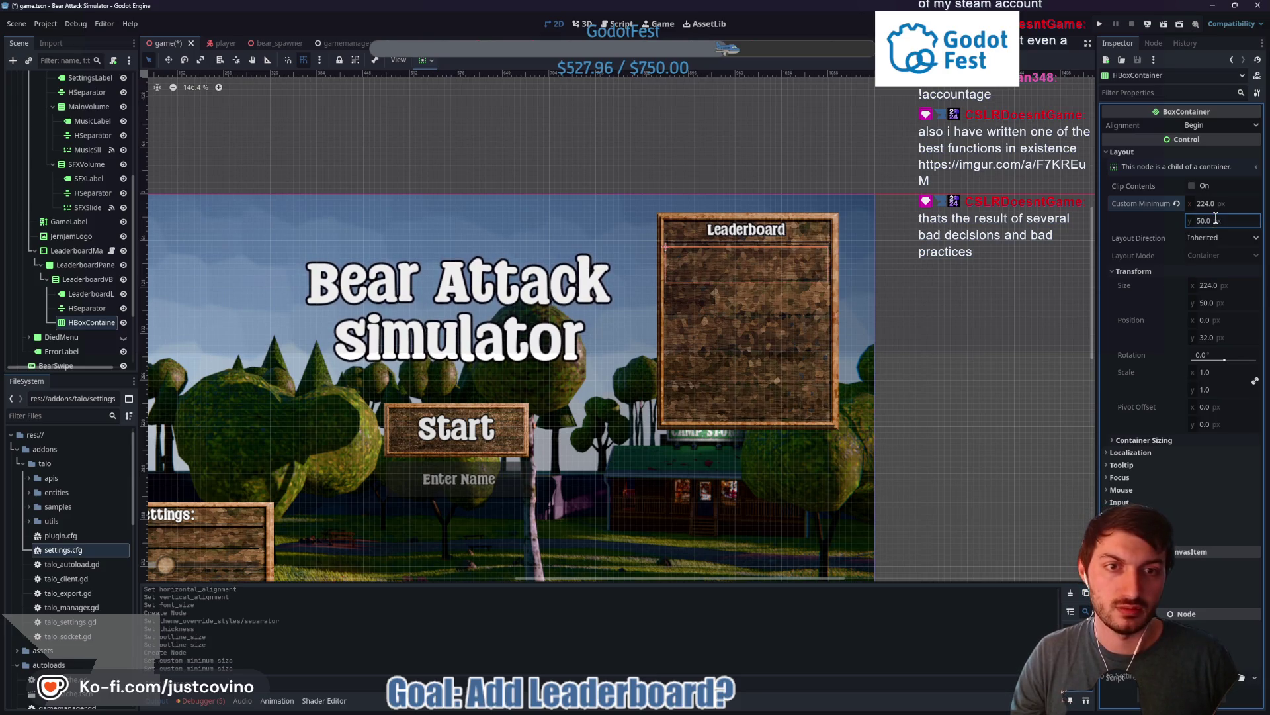
click(1215, 222)
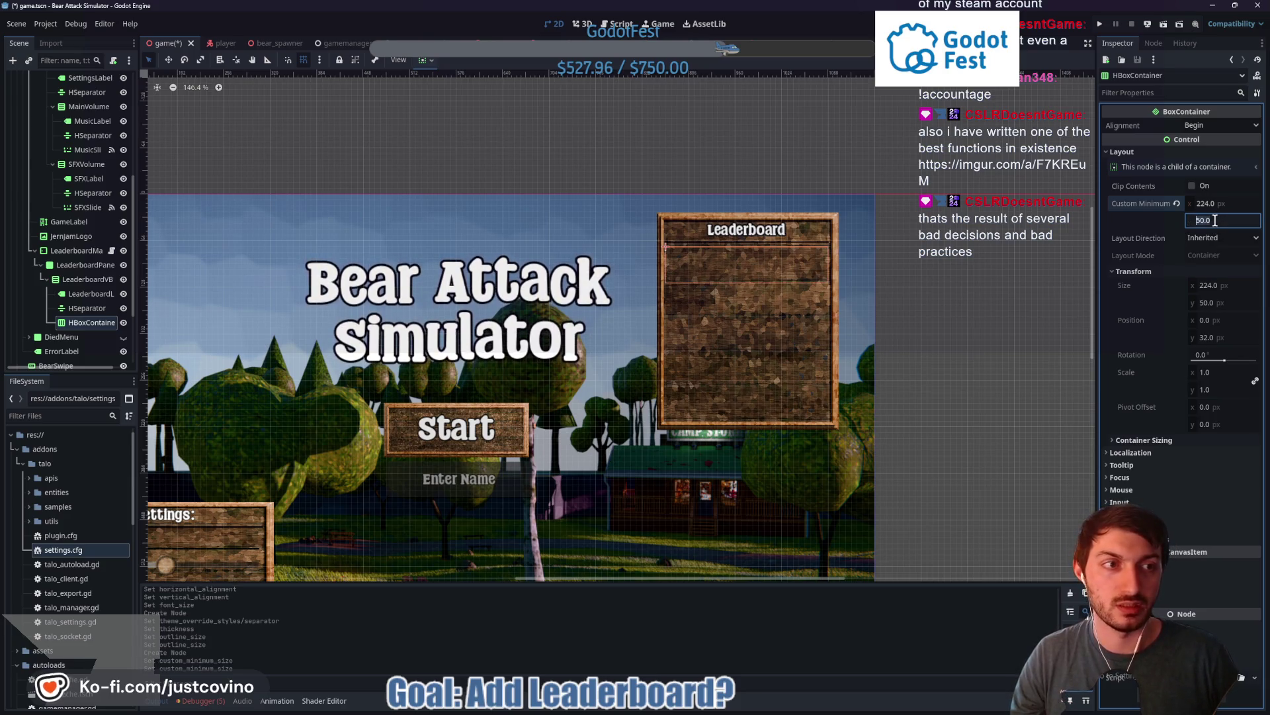
text(35)
key(Return)
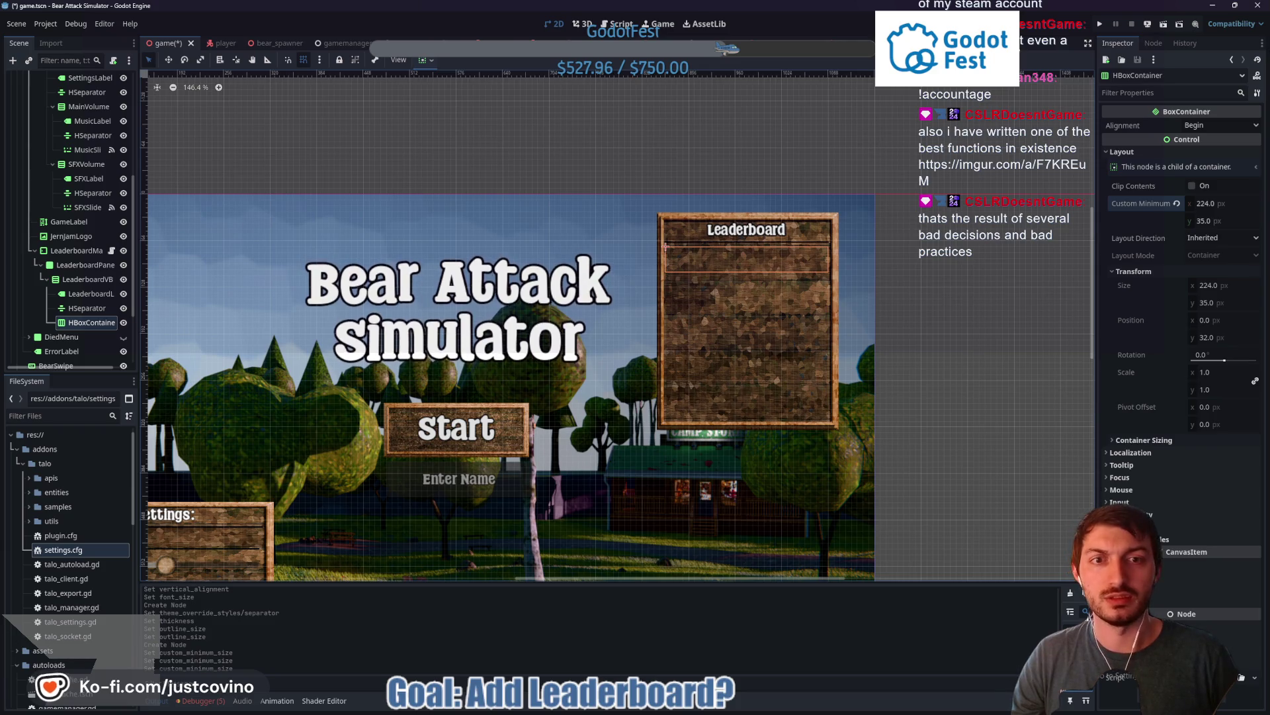
key(ctrl+n)
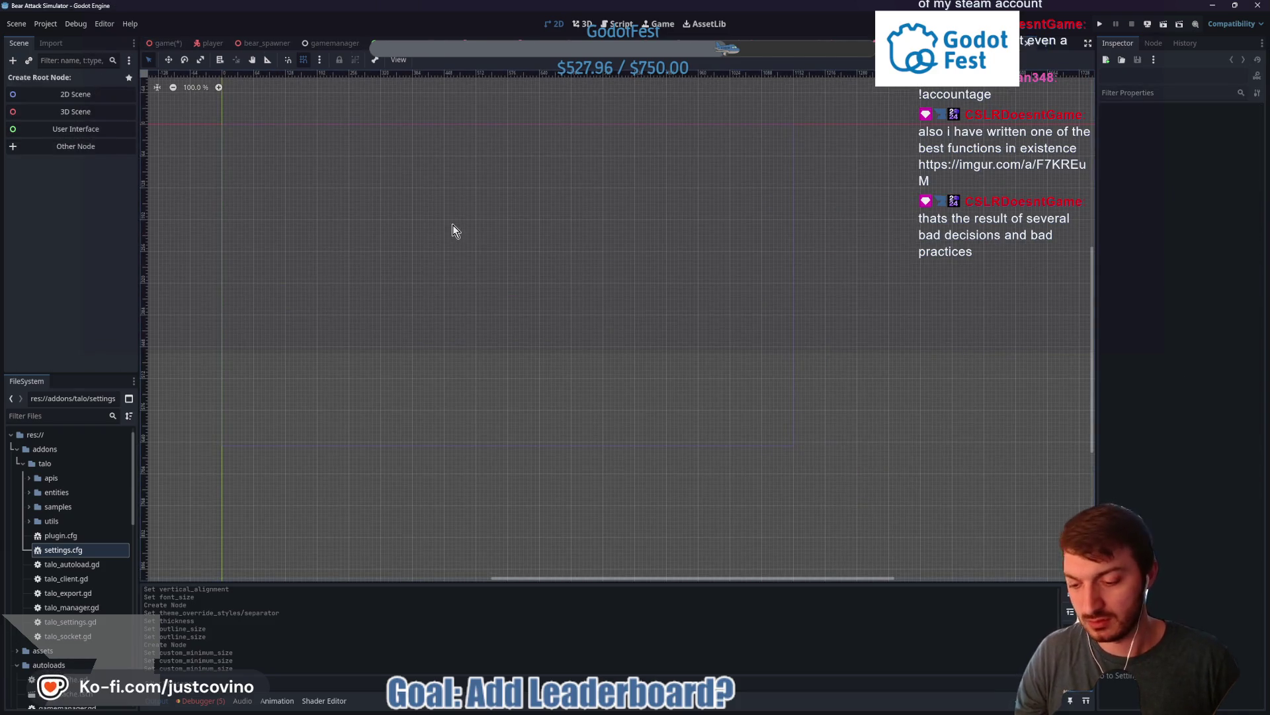
Create an HBoxContainer scene root with a 224 × 35 minimum size
key(ctrl+a)
text(hbox)
key(Return)
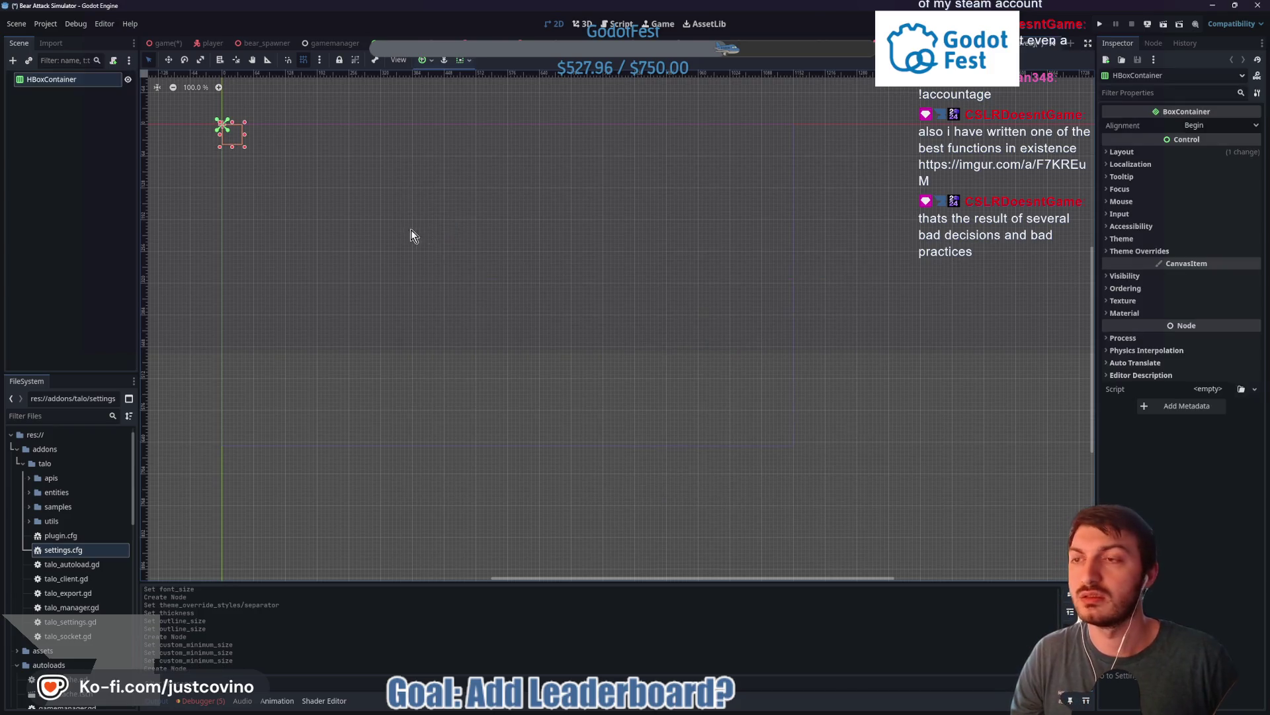
click(1123, 151)
click(1218, 216)
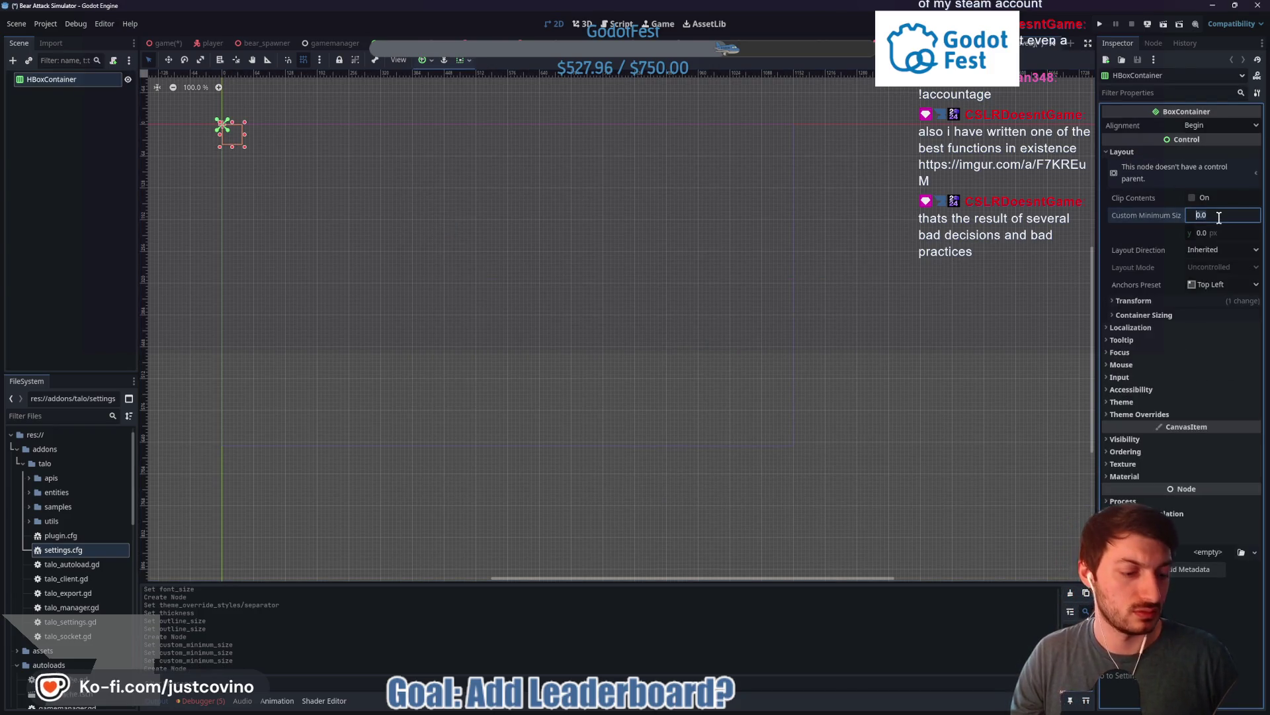
text(4)
key(Tab)
text(35)
key(Return)
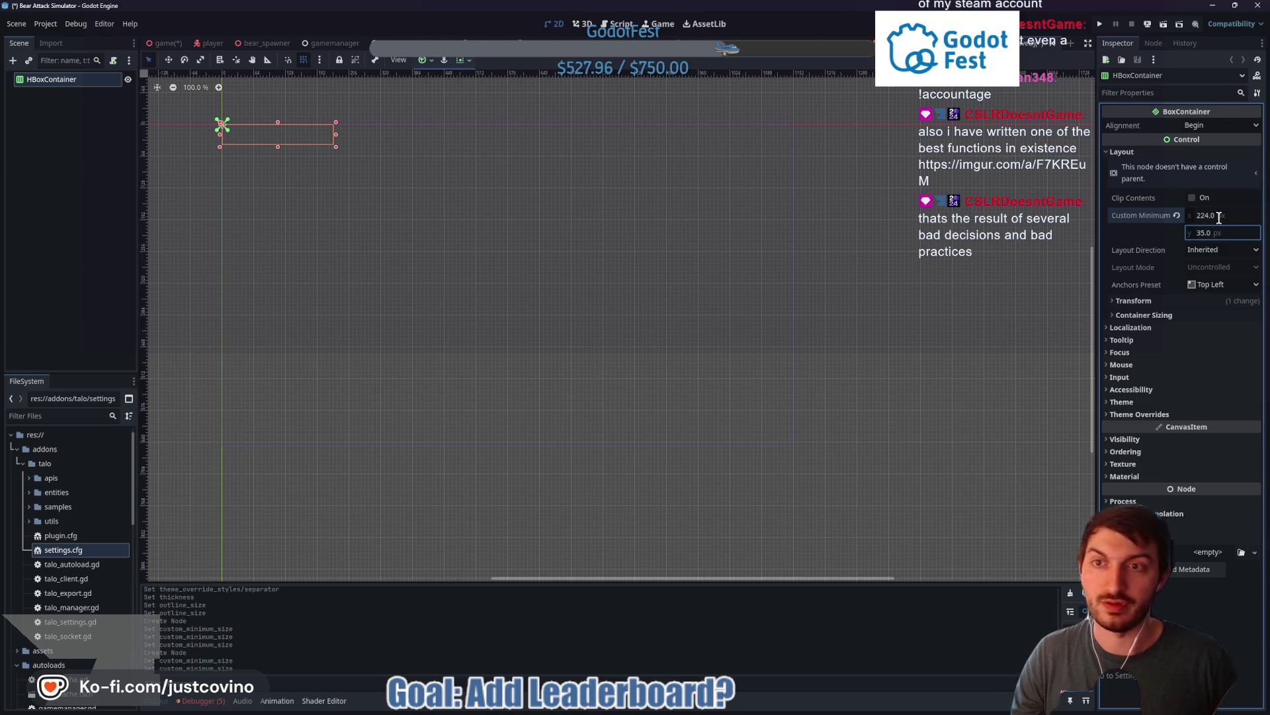
Rename the root to LeaderboardContainer and add a Label child
double_click(54, 79)
text(LeaderboardCont)
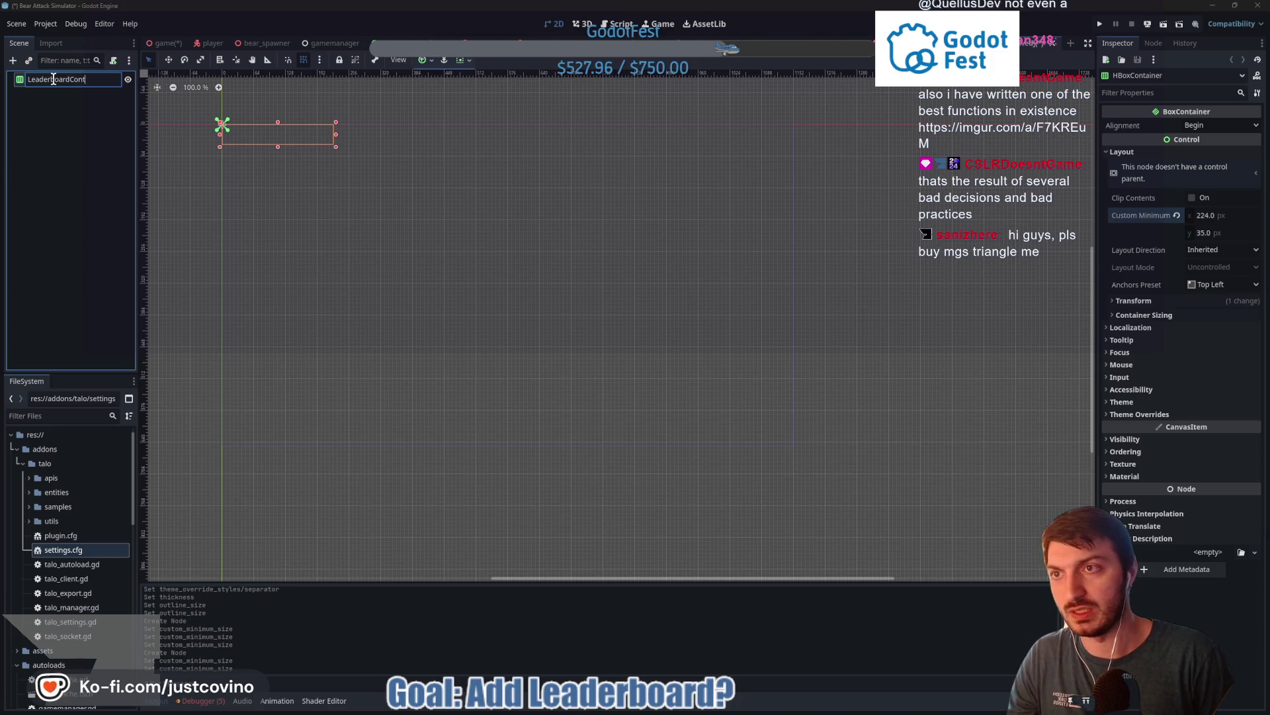
text(ainer)
key(Return)
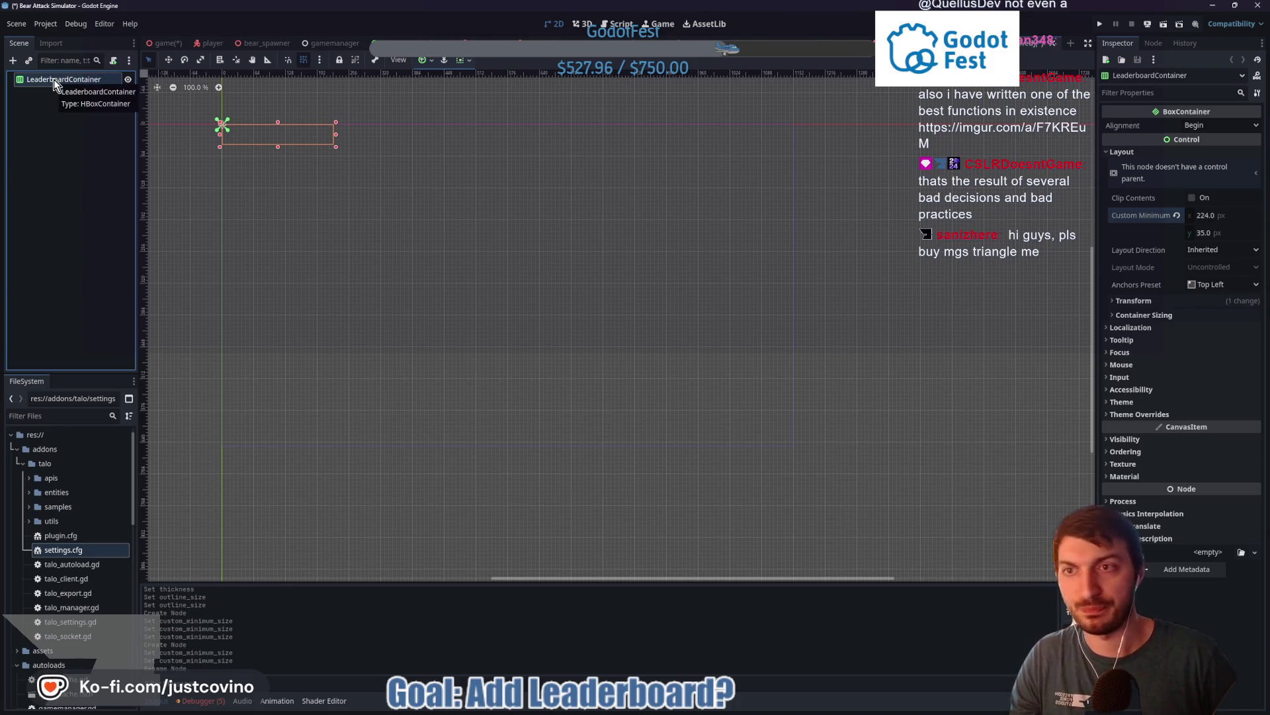
scroll(248, 169, up, 3)
drag(237, 174, 372, 262)
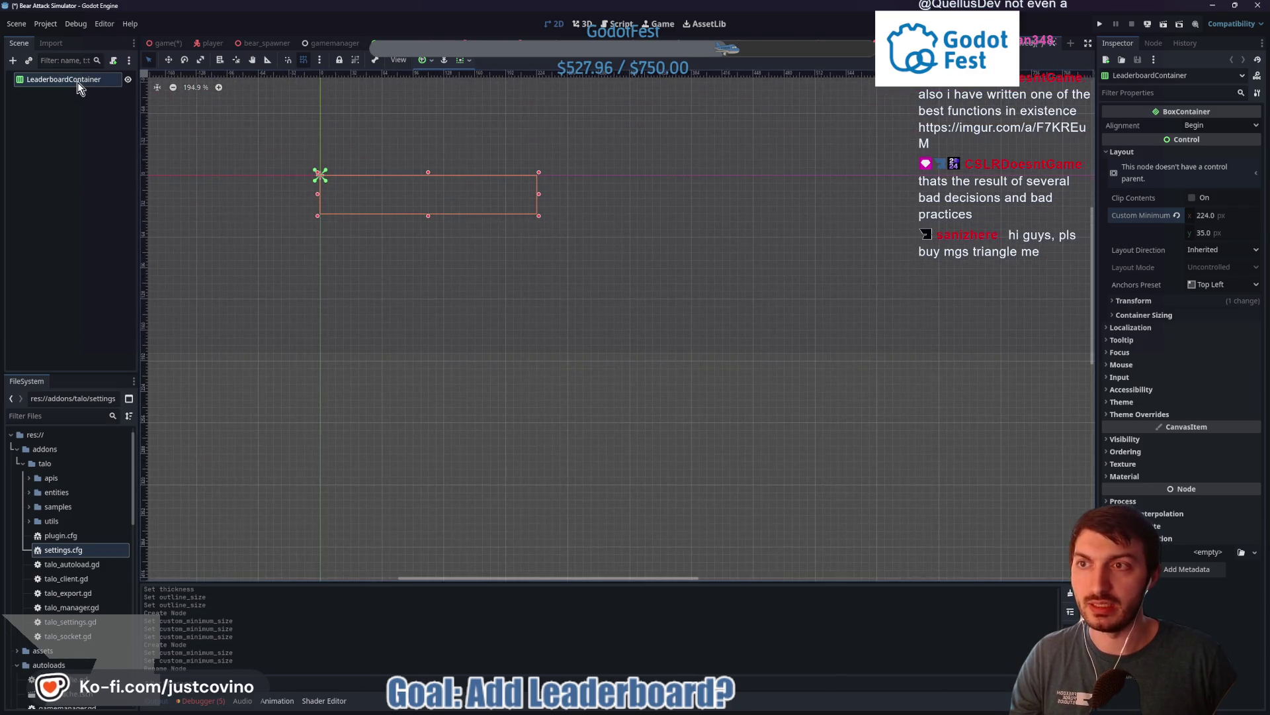
key(ctrl+a)
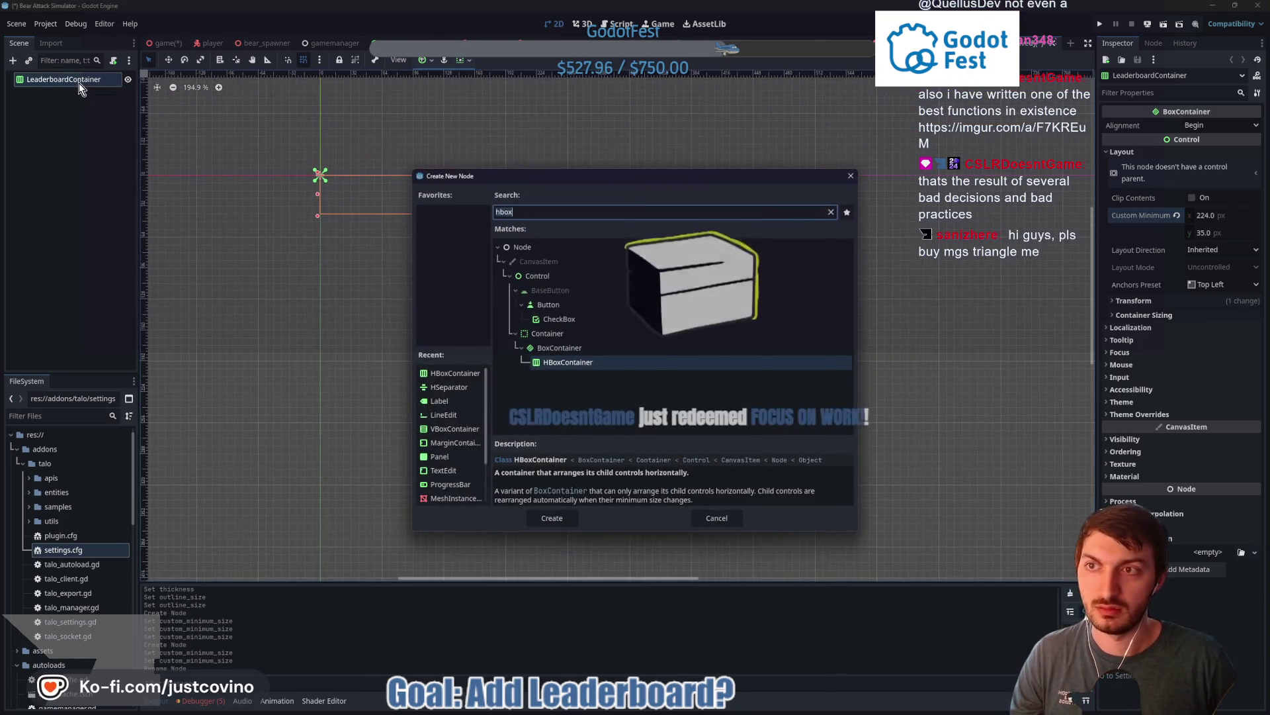
text(label)
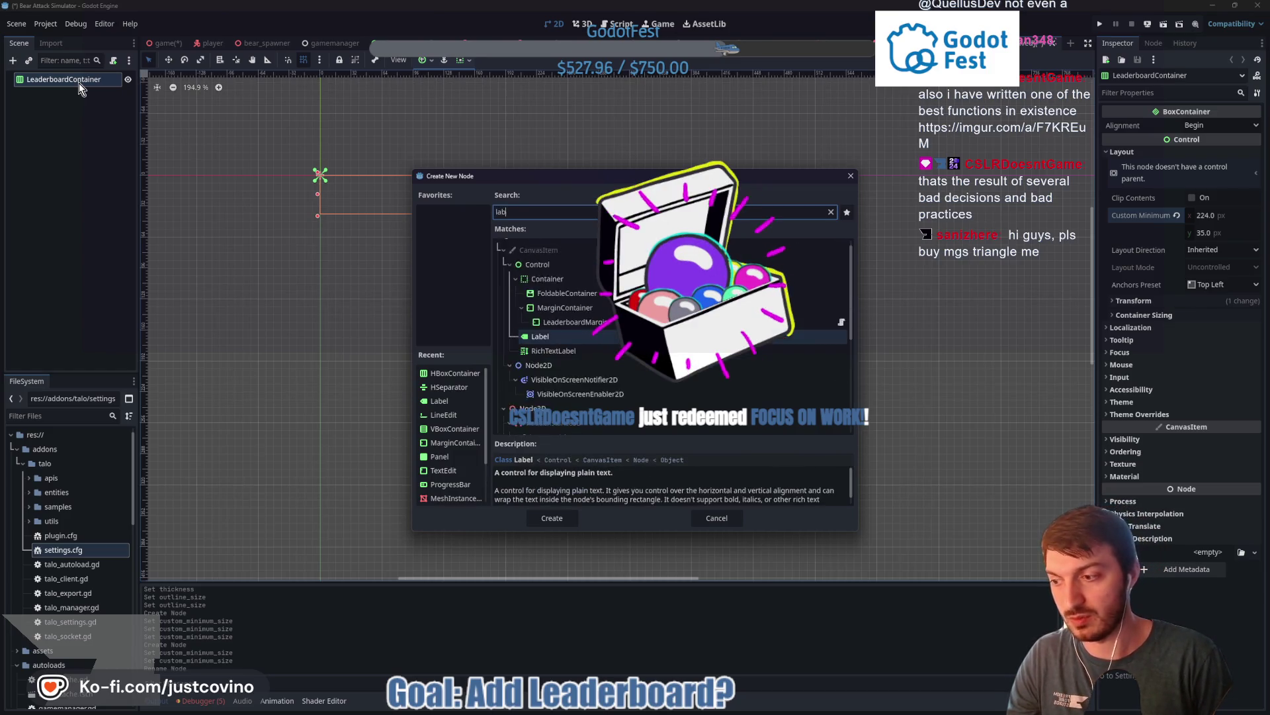
key(Return)
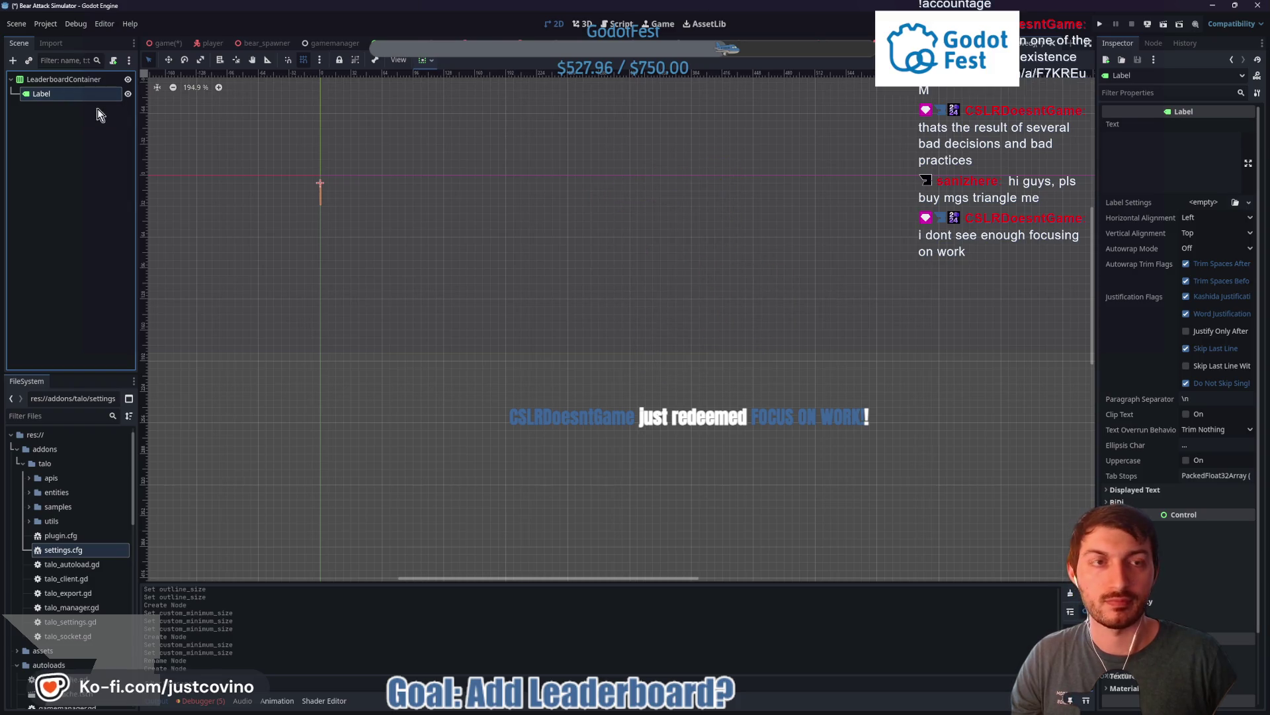
Switch to the game scene tab with the Bear Attack Simulator menu
click(168, 45)
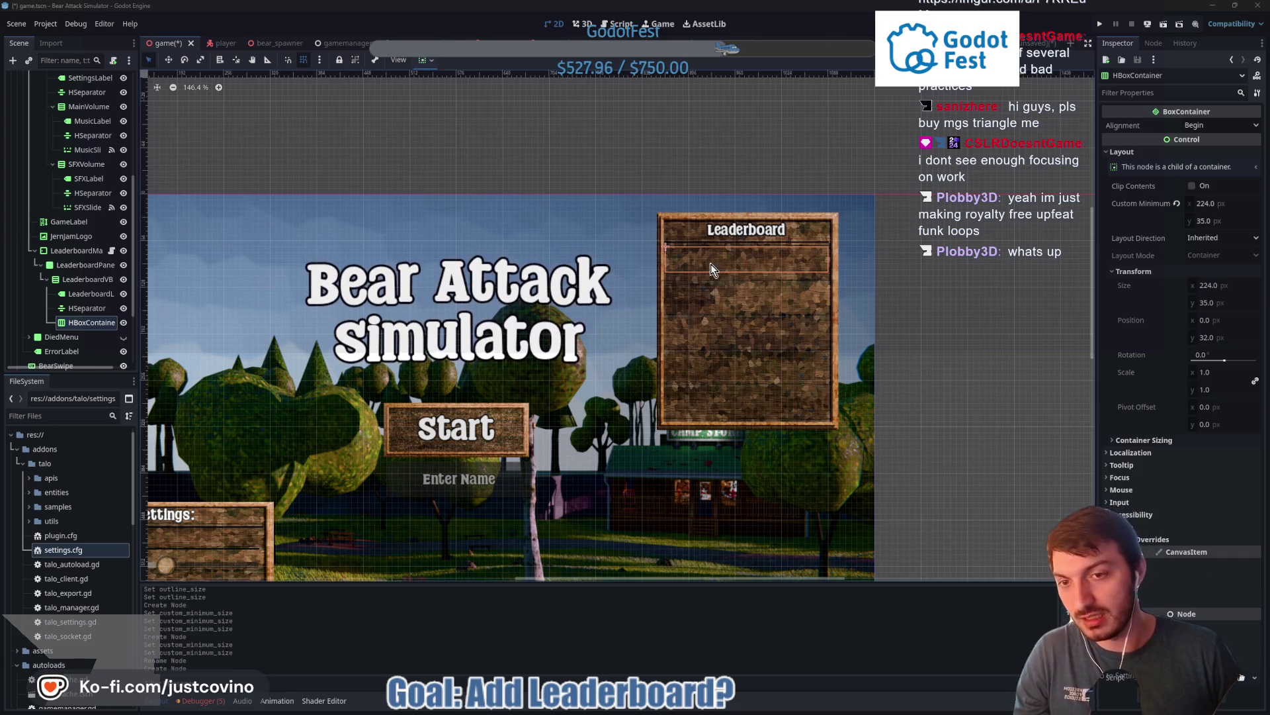
scroll(749, 290, up, 2)
scroll(750, 295, up, 1)
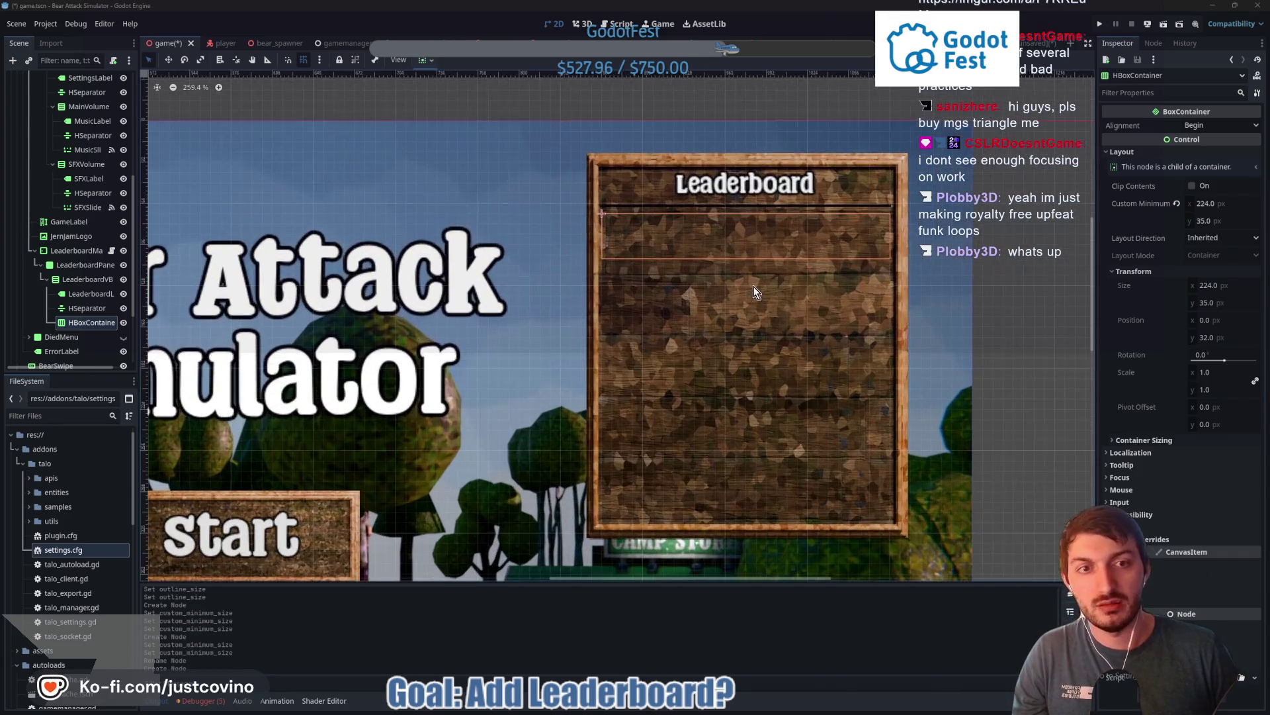
drag(606, 252, 862, 249)
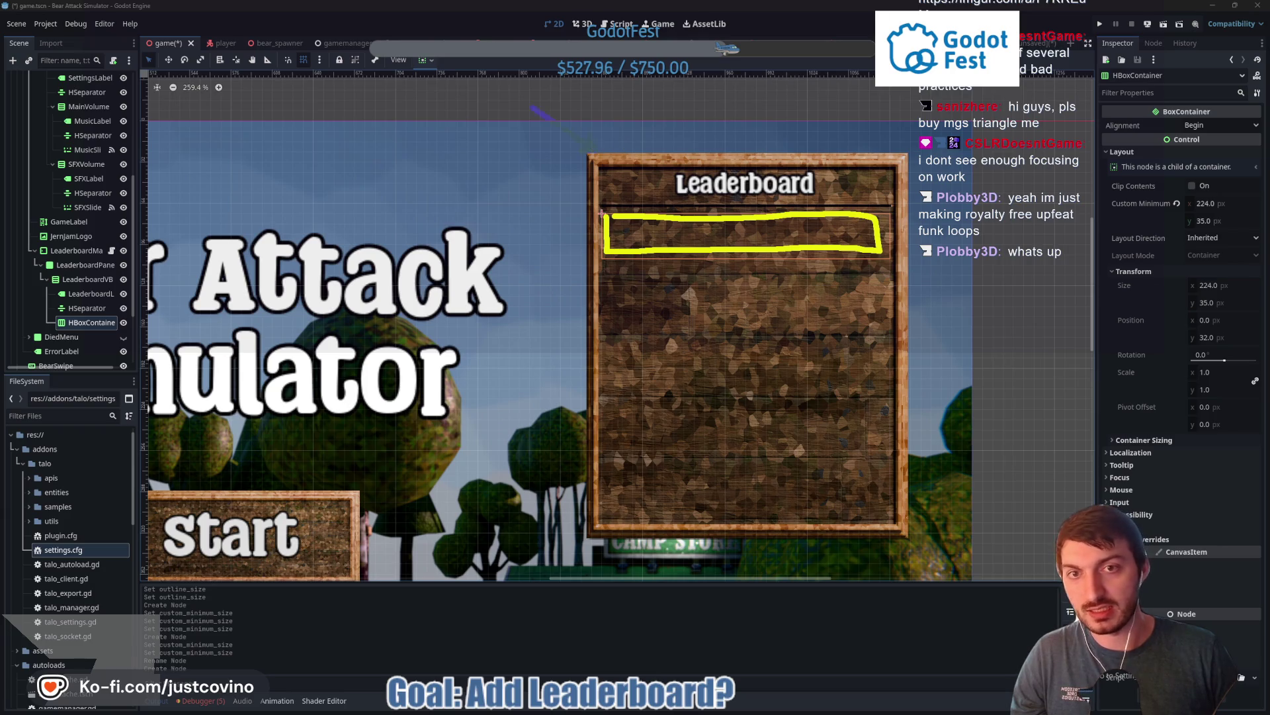
drag(639, 177, 595, 141)
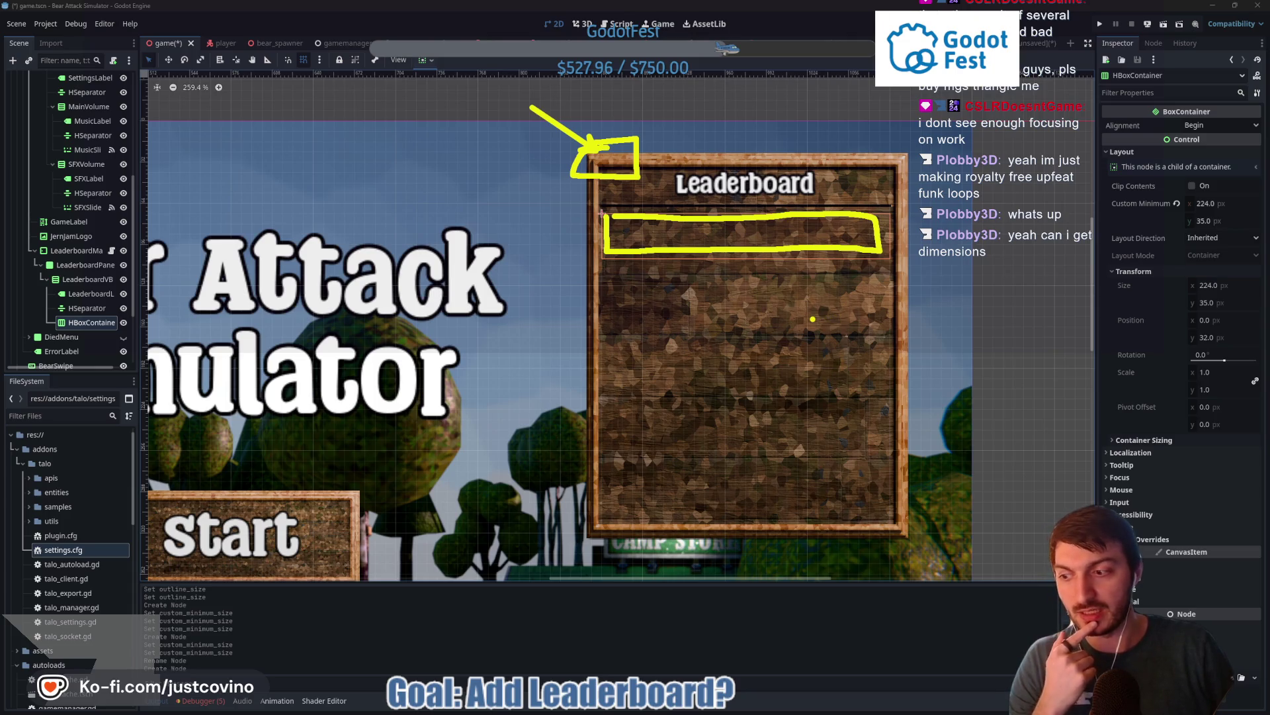
key(Escape)
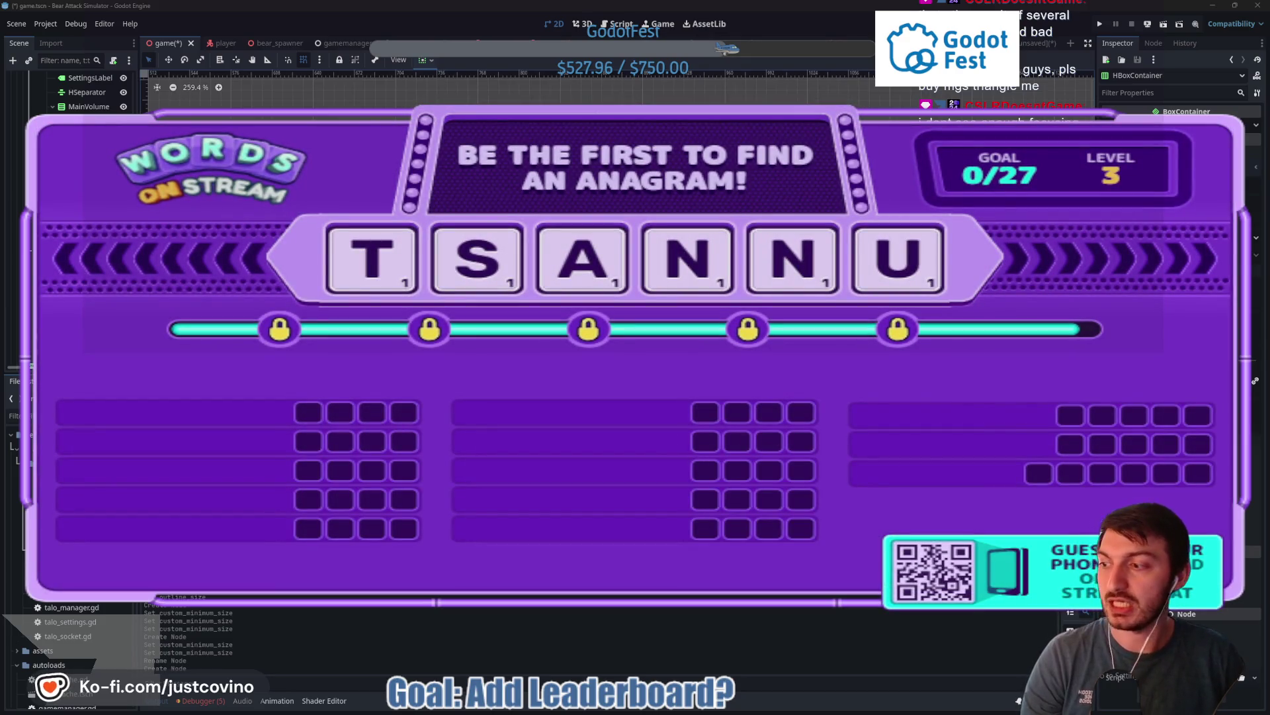
scroll(622, 370, down, 2)
scroll(622, 370, down, 2)
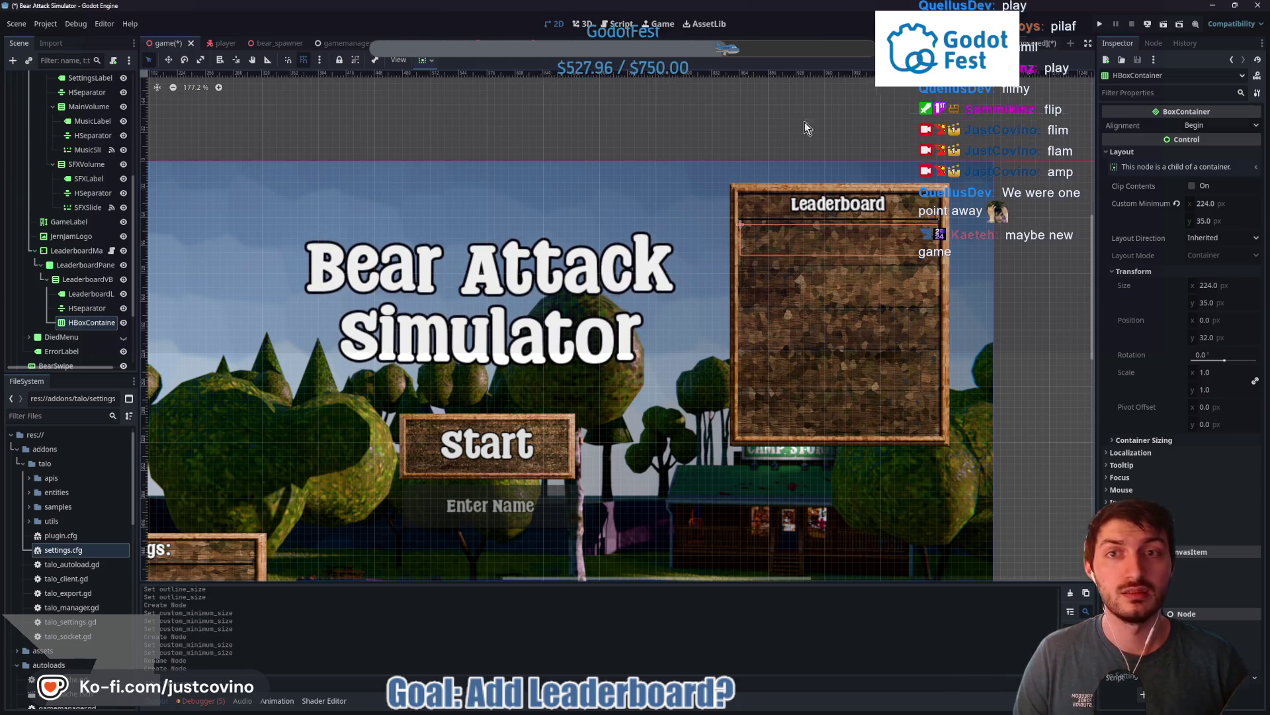
Switch back to the unsaved leaderboard scene tab
key(ctrl+shift+Tab)
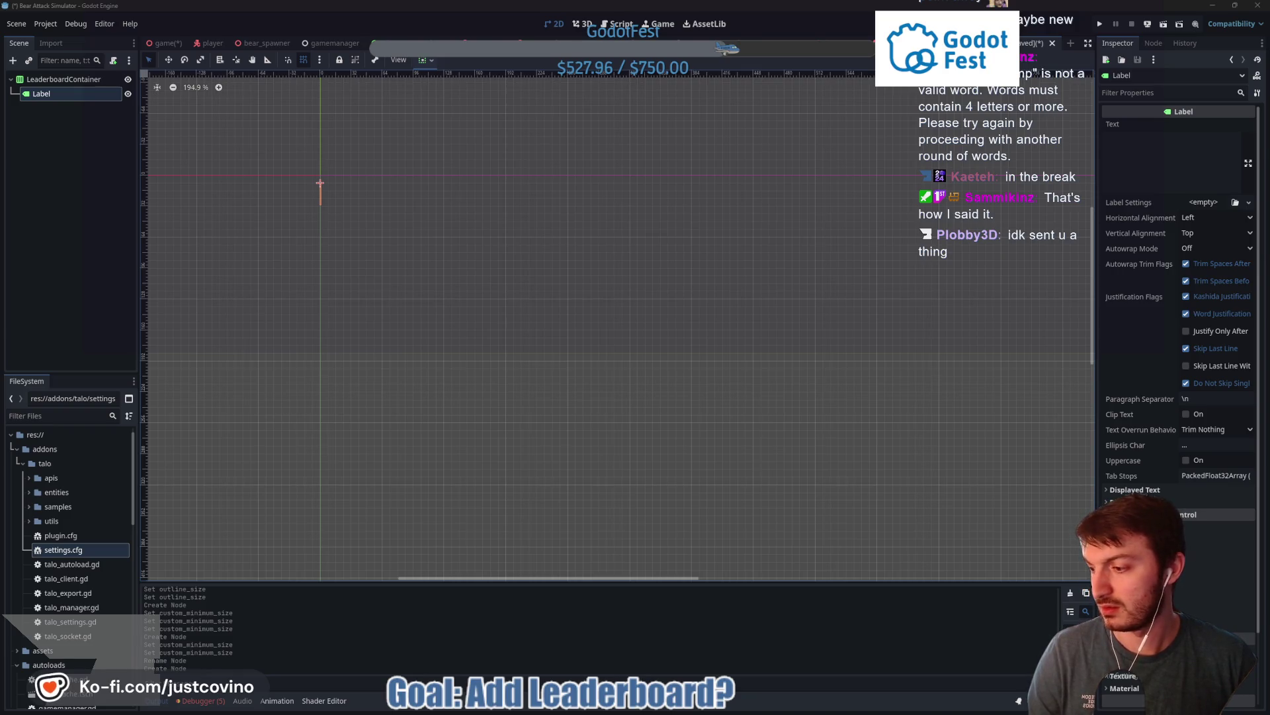
Find leaderboardthing.png under assets/icons, then right-click the LeaderboardContainer node
click(355, 439)
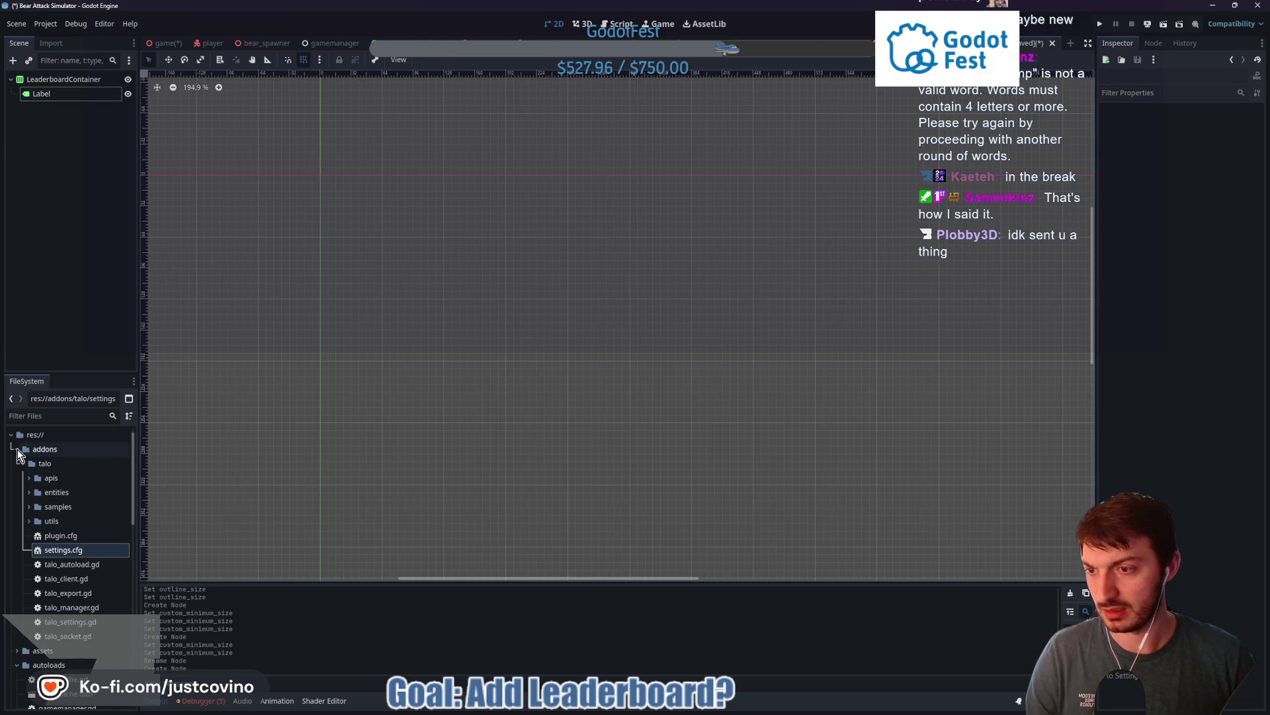
click(17, 449)
click(16, 463)
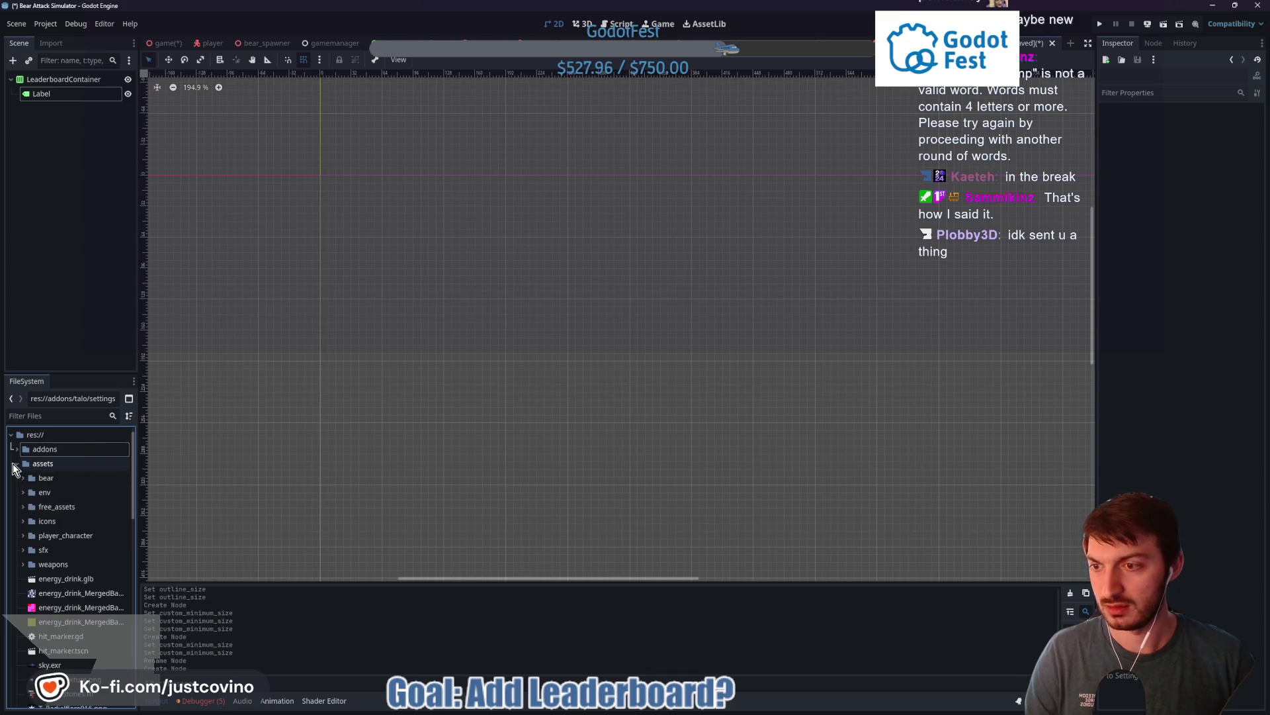
click(23, 522)
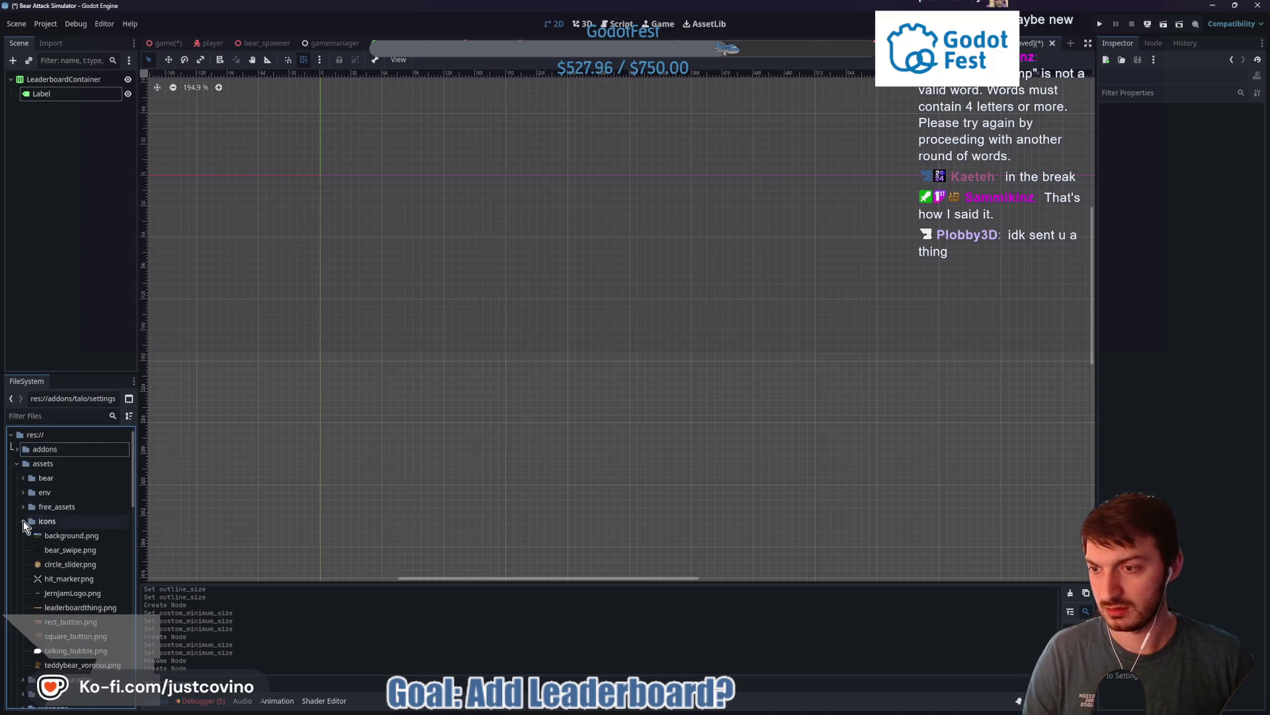
click(80, 607)
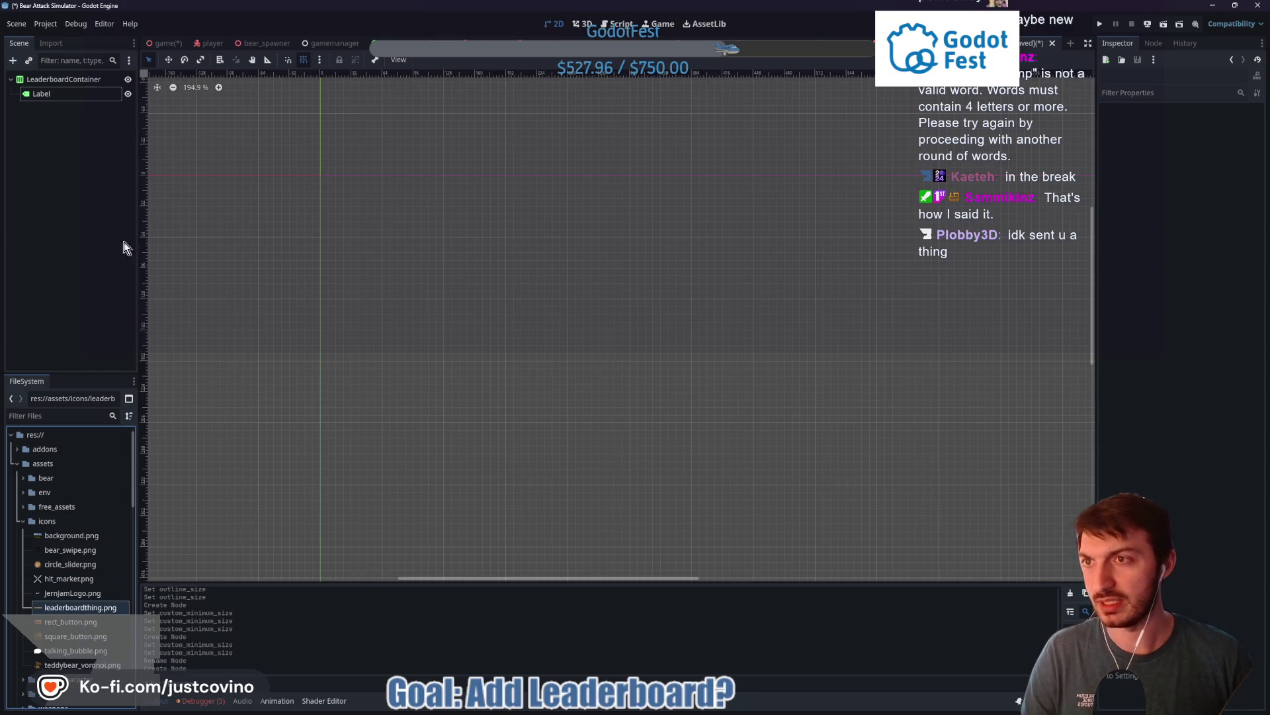
click(72, 79)
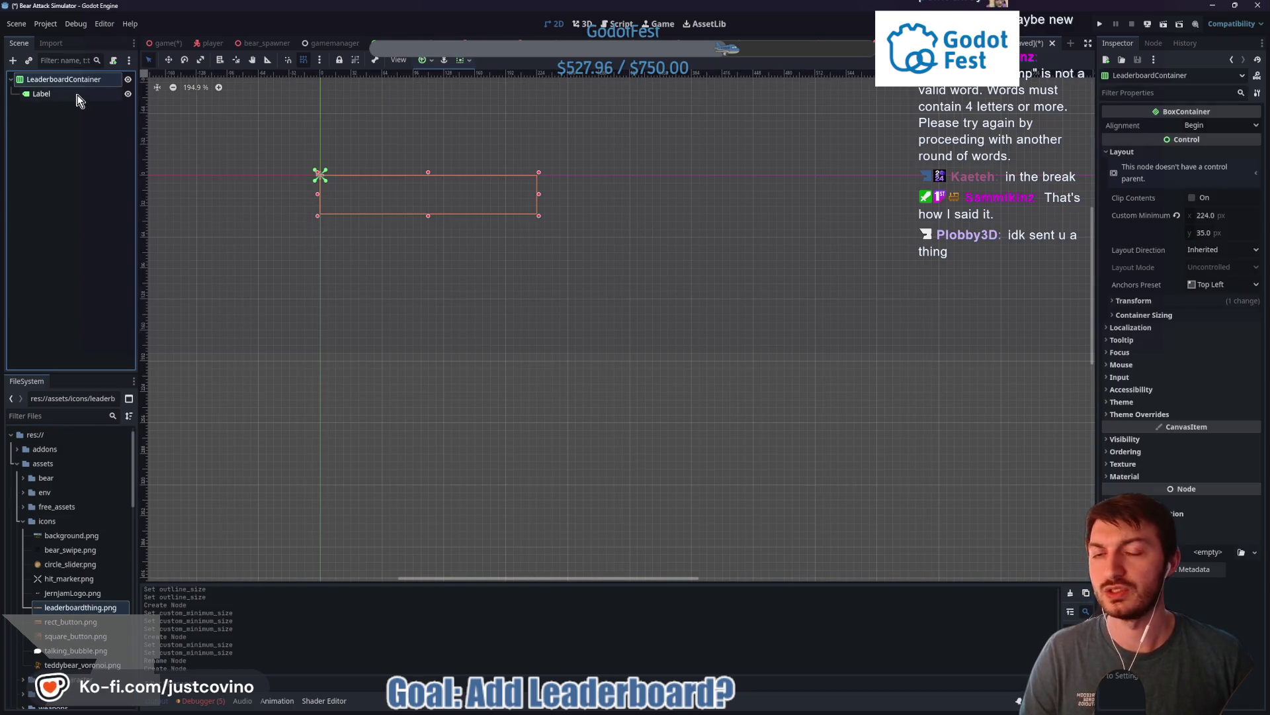
right_click(69, 78)
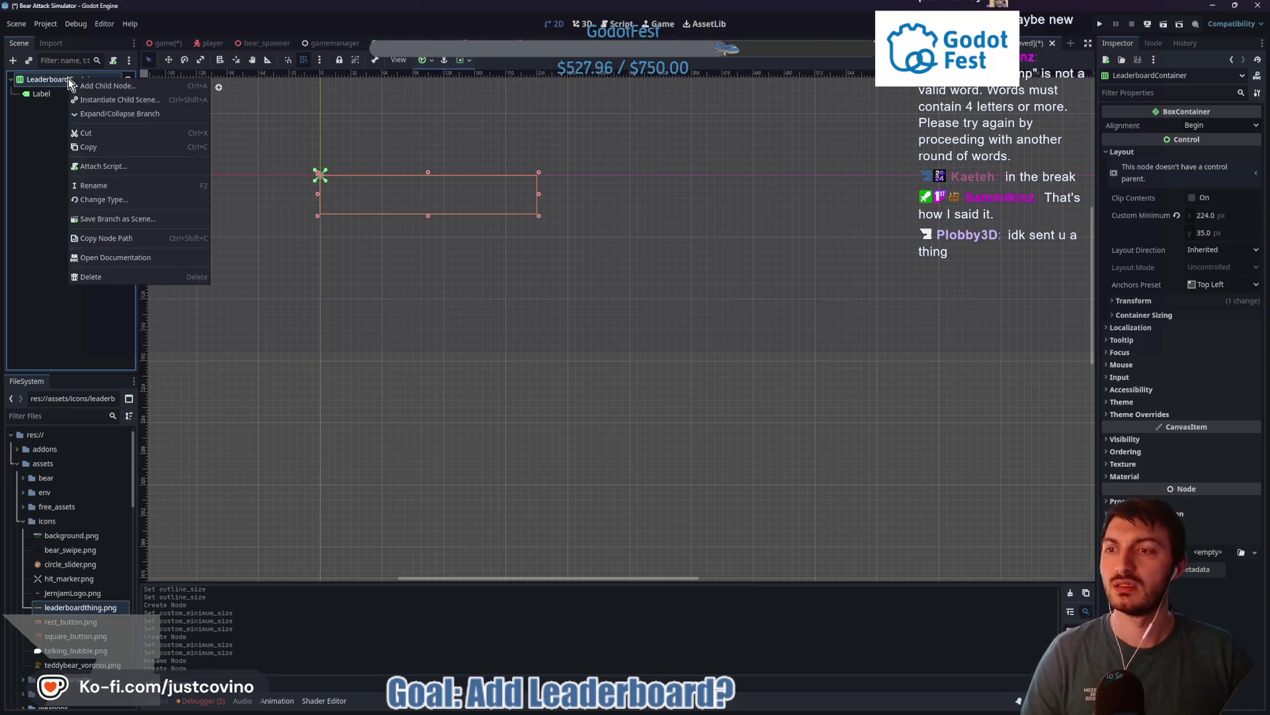
Change LeaderboardContainer's type to Panel
click(122, 202)
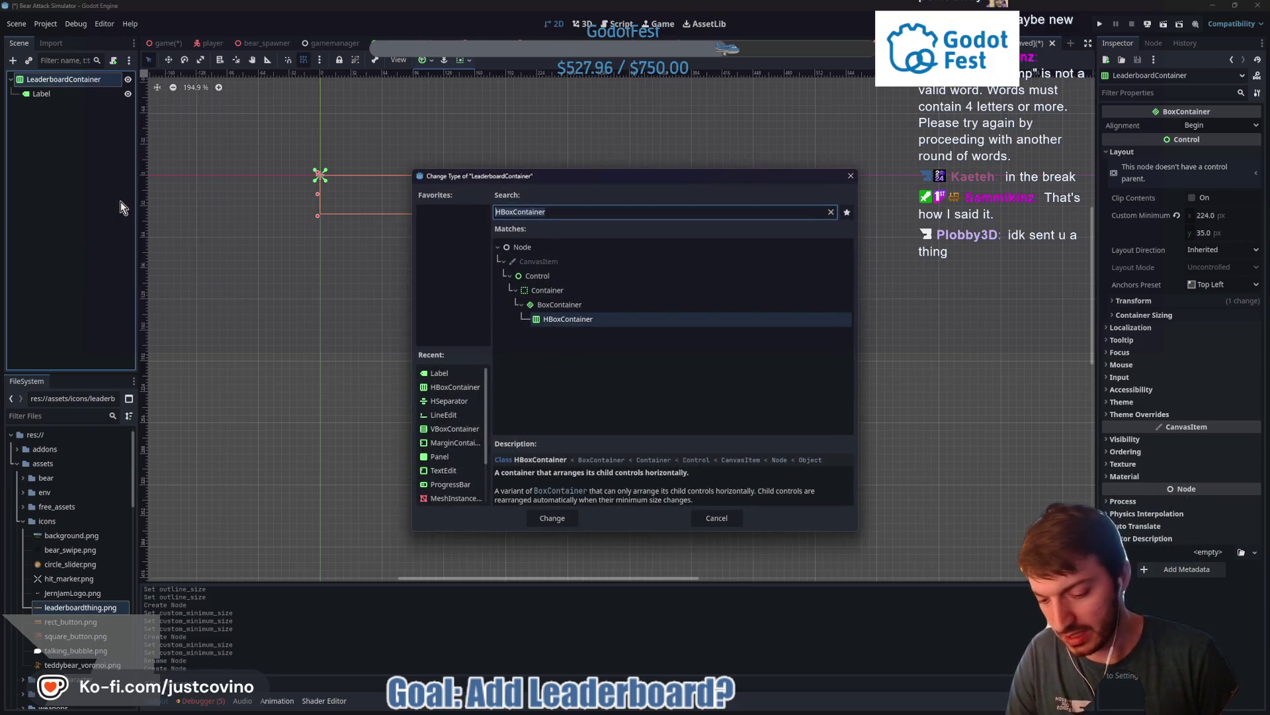
text(Panel)
key(Return)
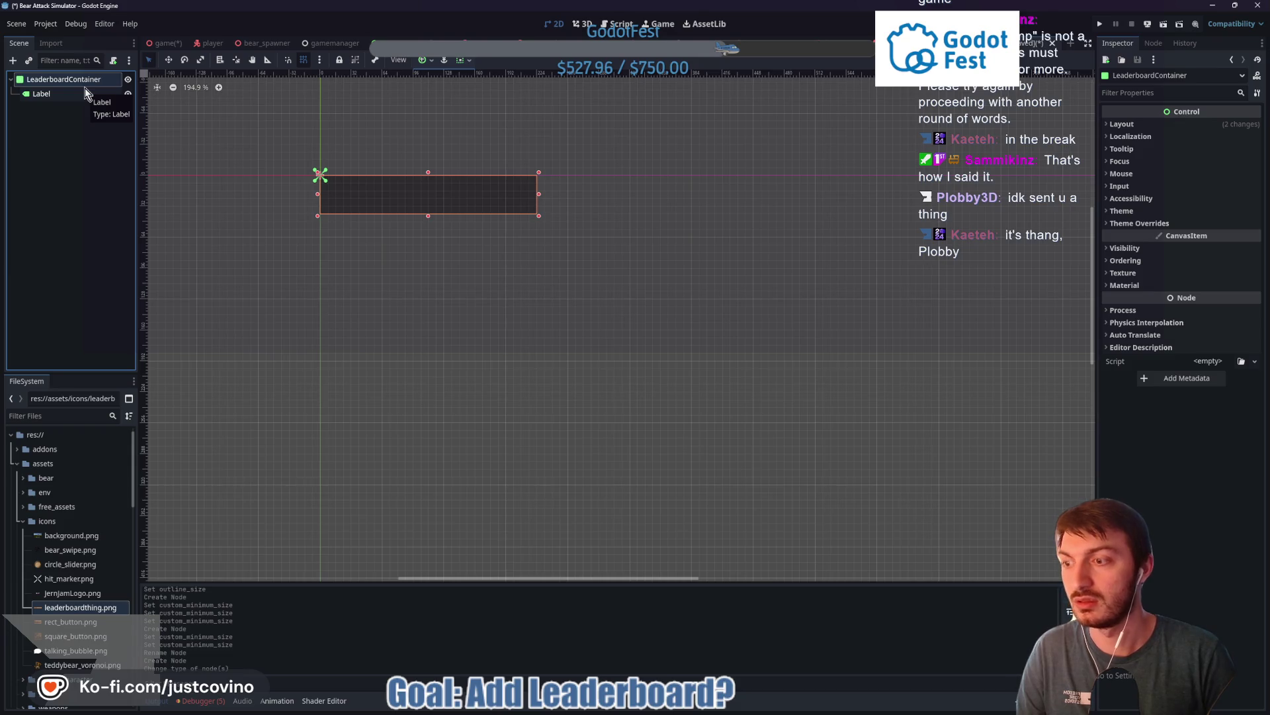
Add an HBoxContainer child, move the Label into it, and apply the Full Rect preset
key(ctrl+a)
text(hbo)
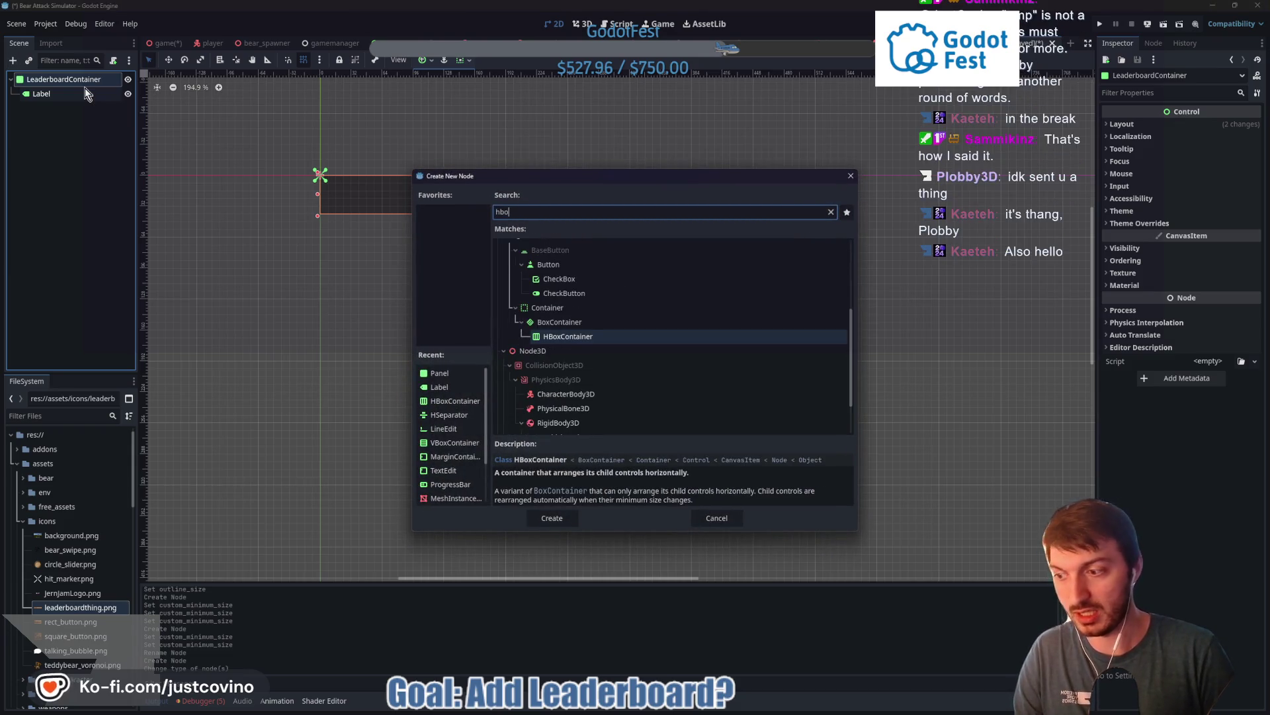
key(Return)
drag(45, 92, 50, 113)
click(61, 91)
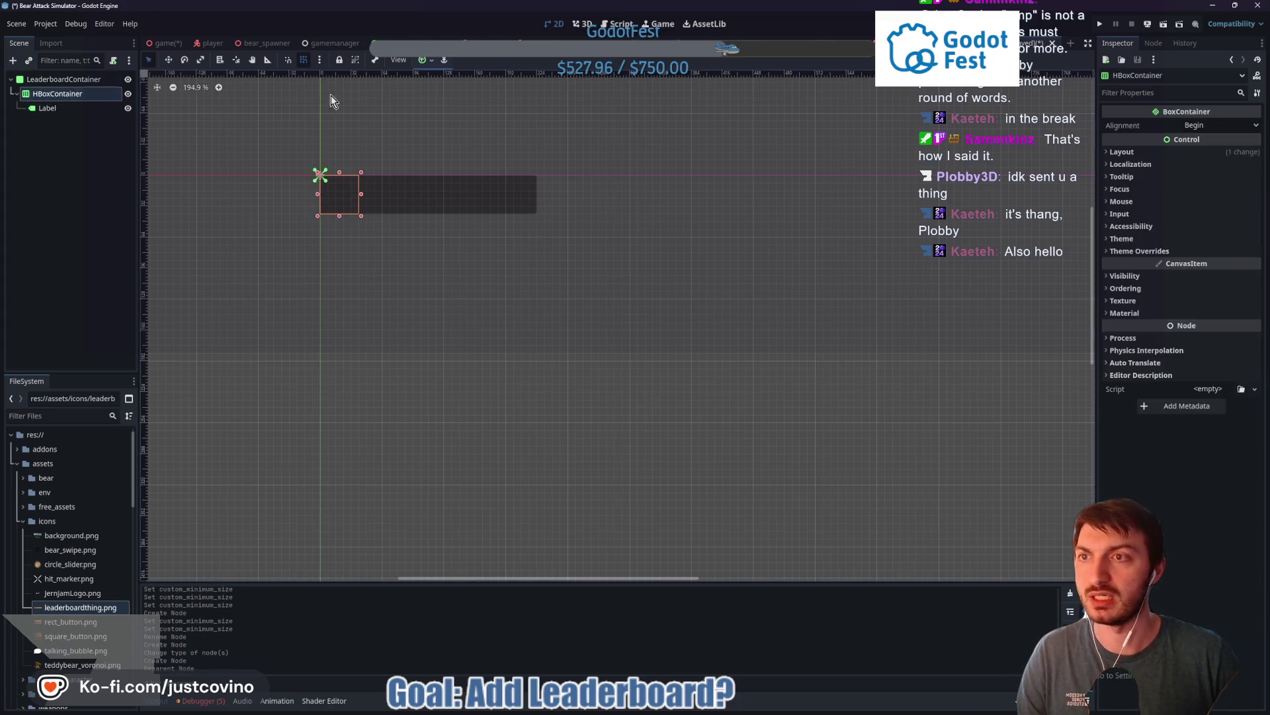
click(423, 60)
click(485, 153)
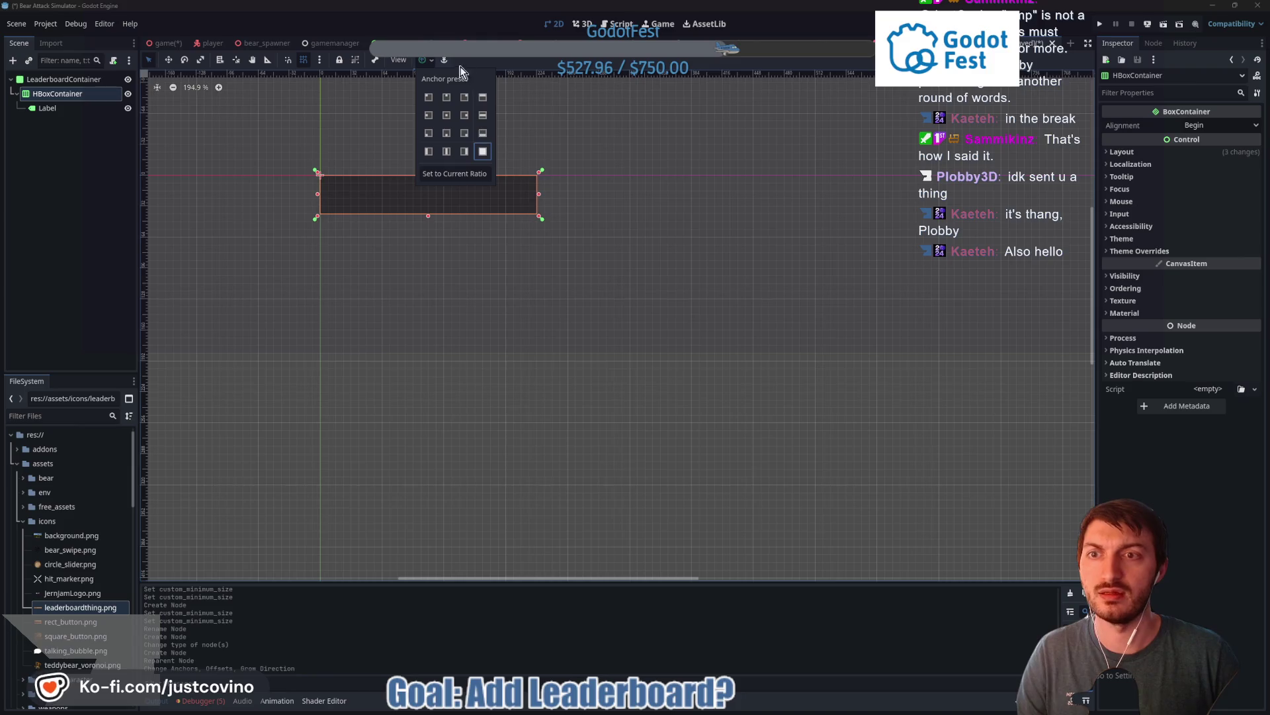
click(434, 61)
Give the panel's Styles > Panel override a texture from leaderboardthing.png
click(72, 79)
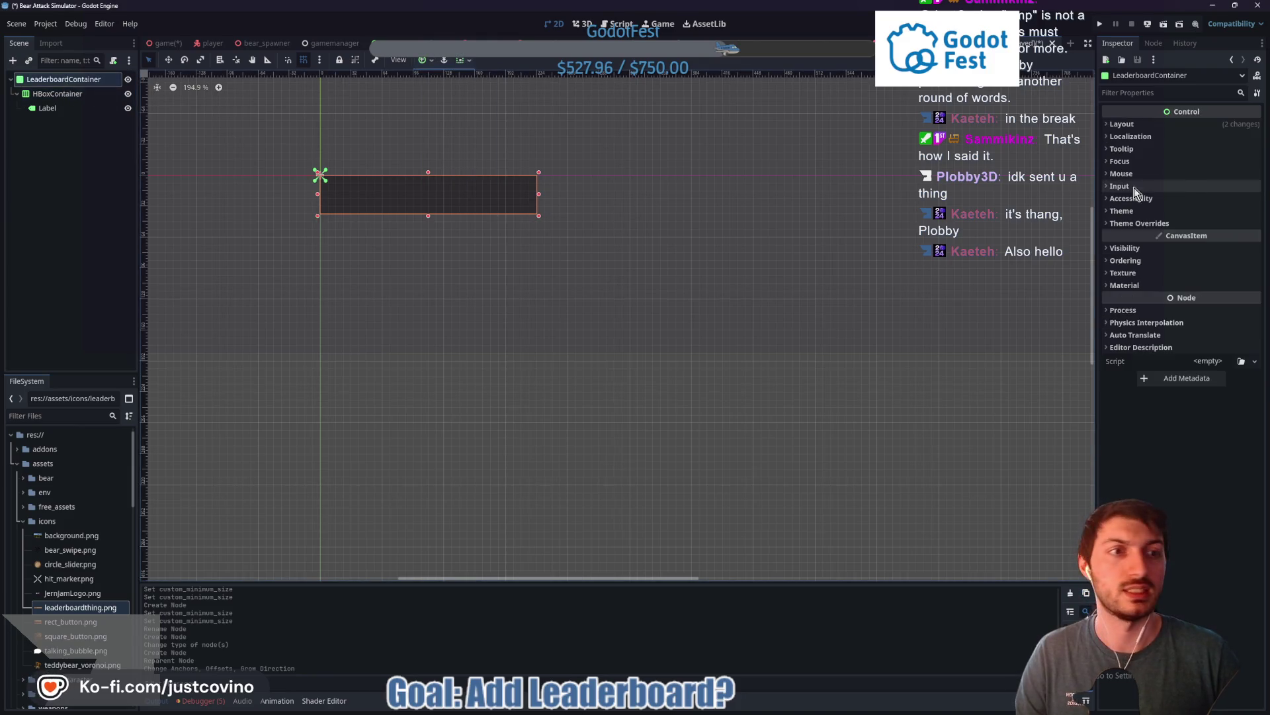
click(1164, 223)
click(1149, 236)
click(1217, 249)
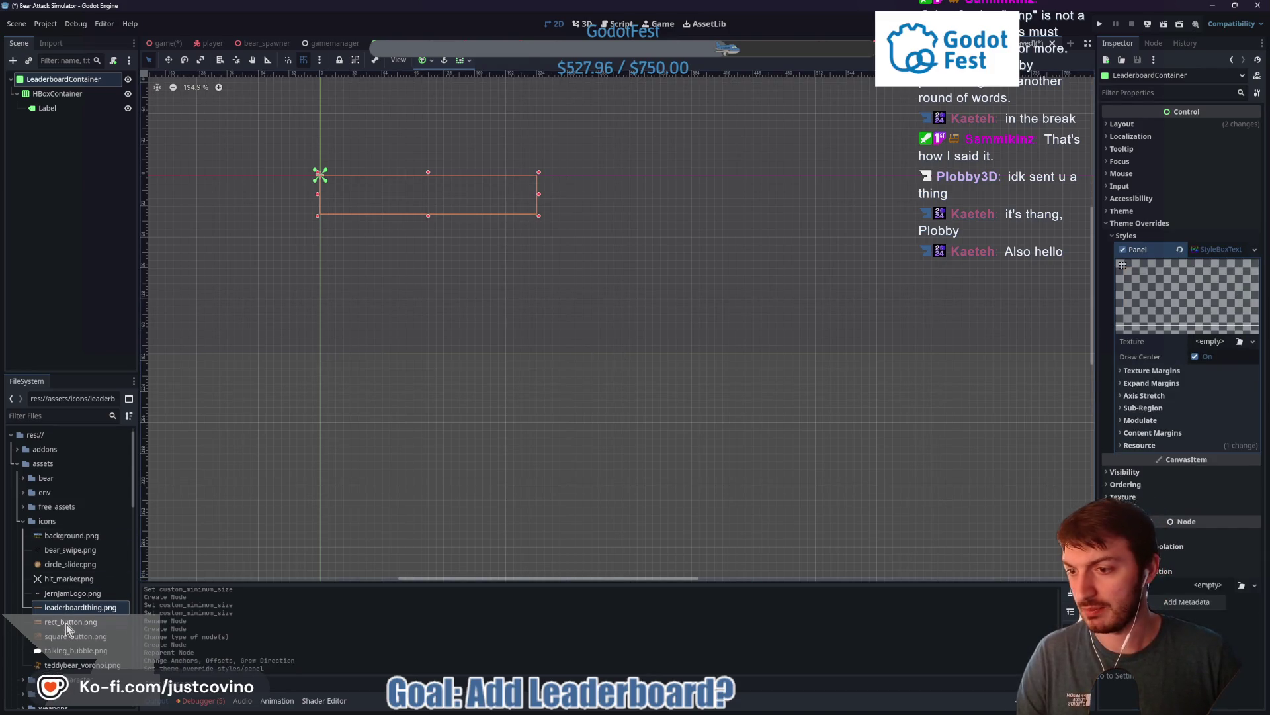
mouse_move(74, 610)
mouse_down()
mouse_move(945, 417)
mouse_move(1203, 344)
mouse_up()
Apply leaderboardthing.png as the panel style's texture and inspect the wood panel
click(548, 295)
scroll(523, 298, up, 3)
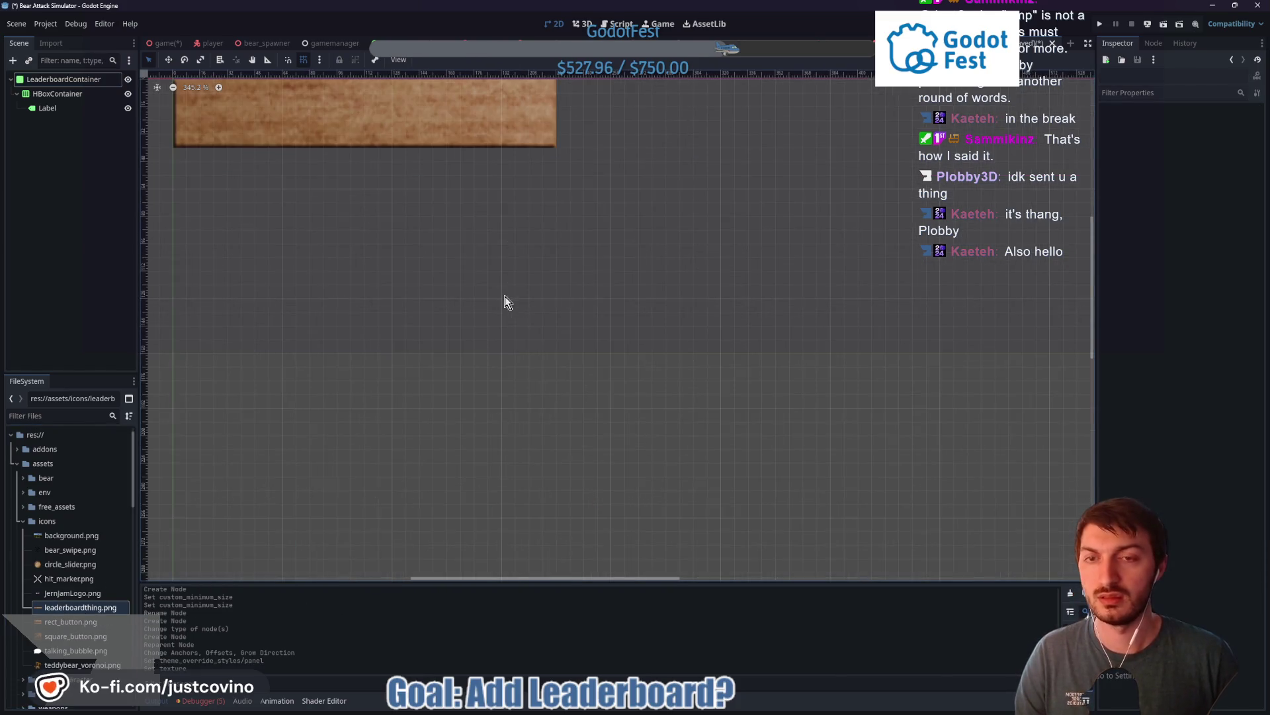
drag(463, 241, 562, 384)
scroll(568, 371, up, 2)
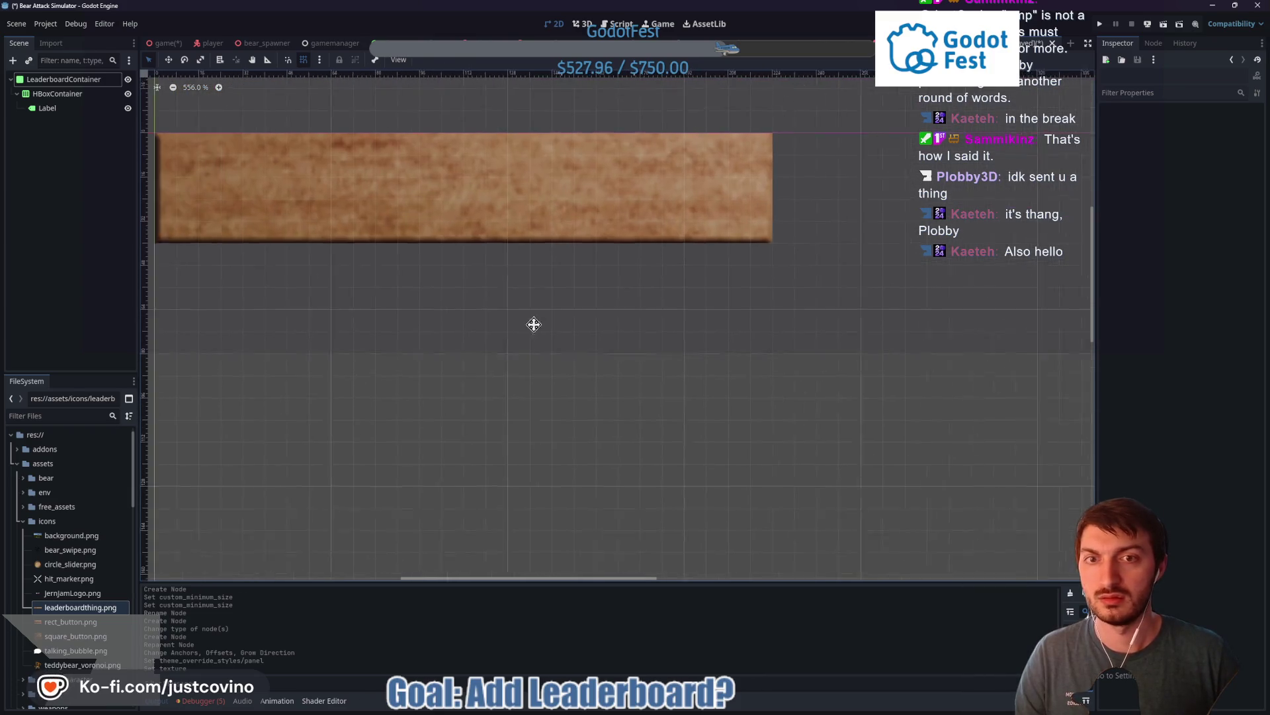
scroll(608, 327, down, 3)
drag(664, 343, 591, 303)
scroll(591, 303, down, 1)
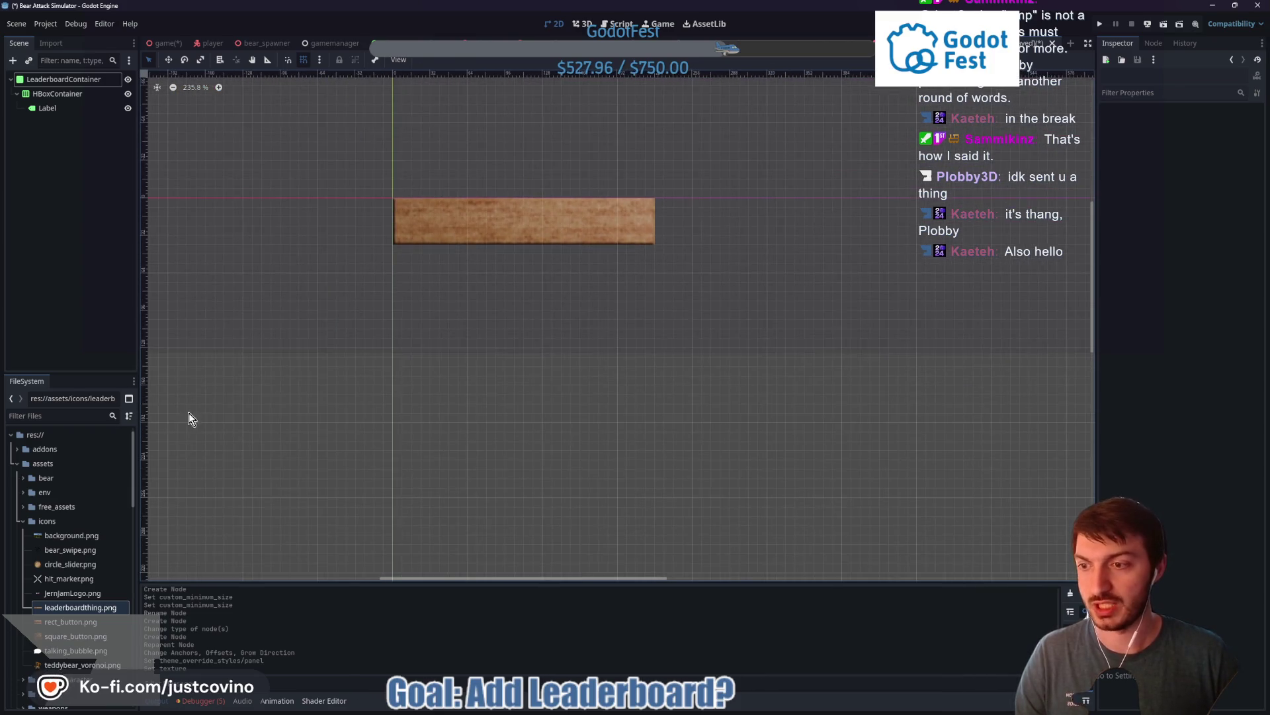
Replace the panel texture with a new AtlasTexture whose atlas is leaderboardthing.png
click(63, 79)
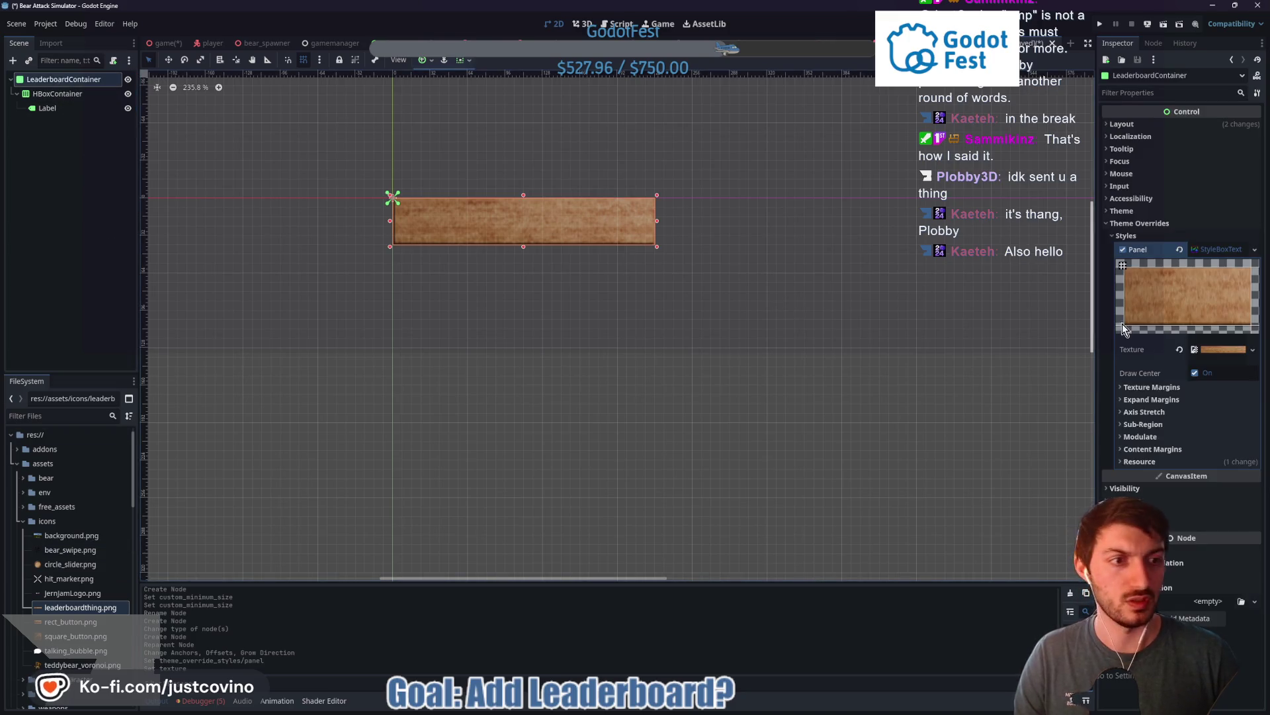
click(1179, 350)
click(1218, 344)
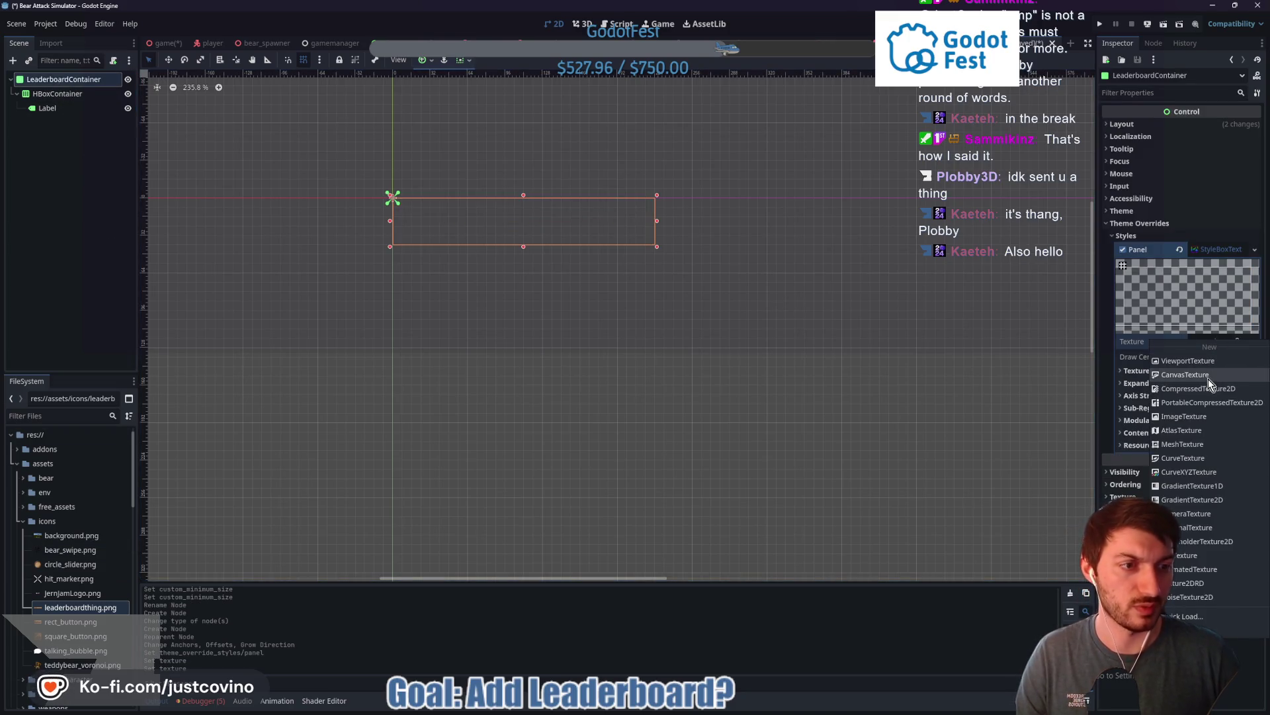
click(1202, 430)
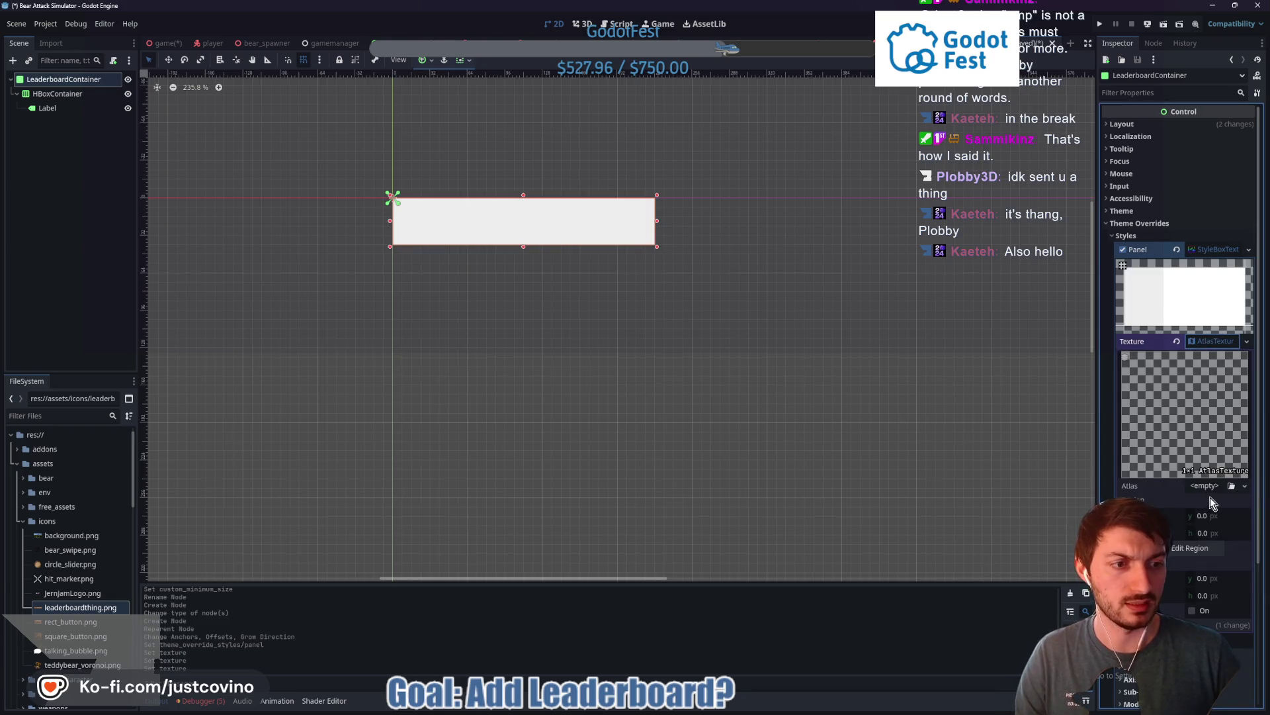
click(1231, 486)
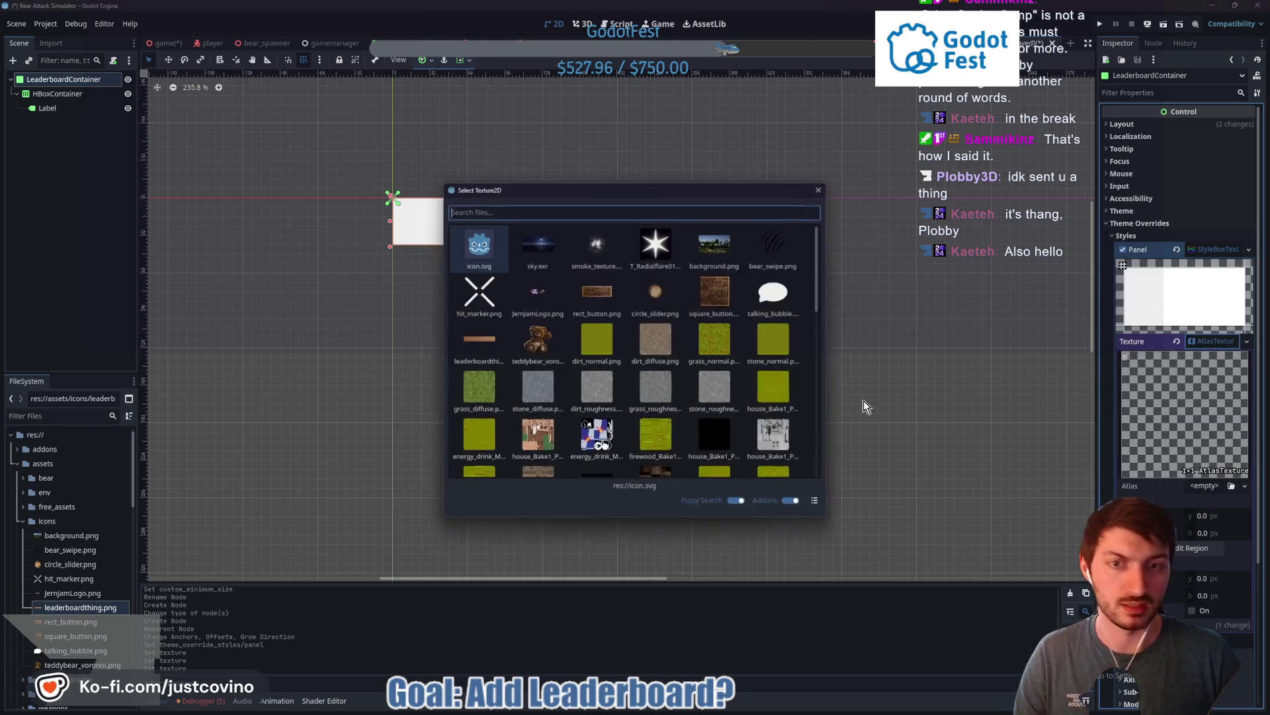
double_click(478, 340)
Open the atlas region editor, extend the bottom edge, and set snap mode to None
click(1176, 564)
scroll(633, 380, up, 6)
scroll(695, 344, up, 4)
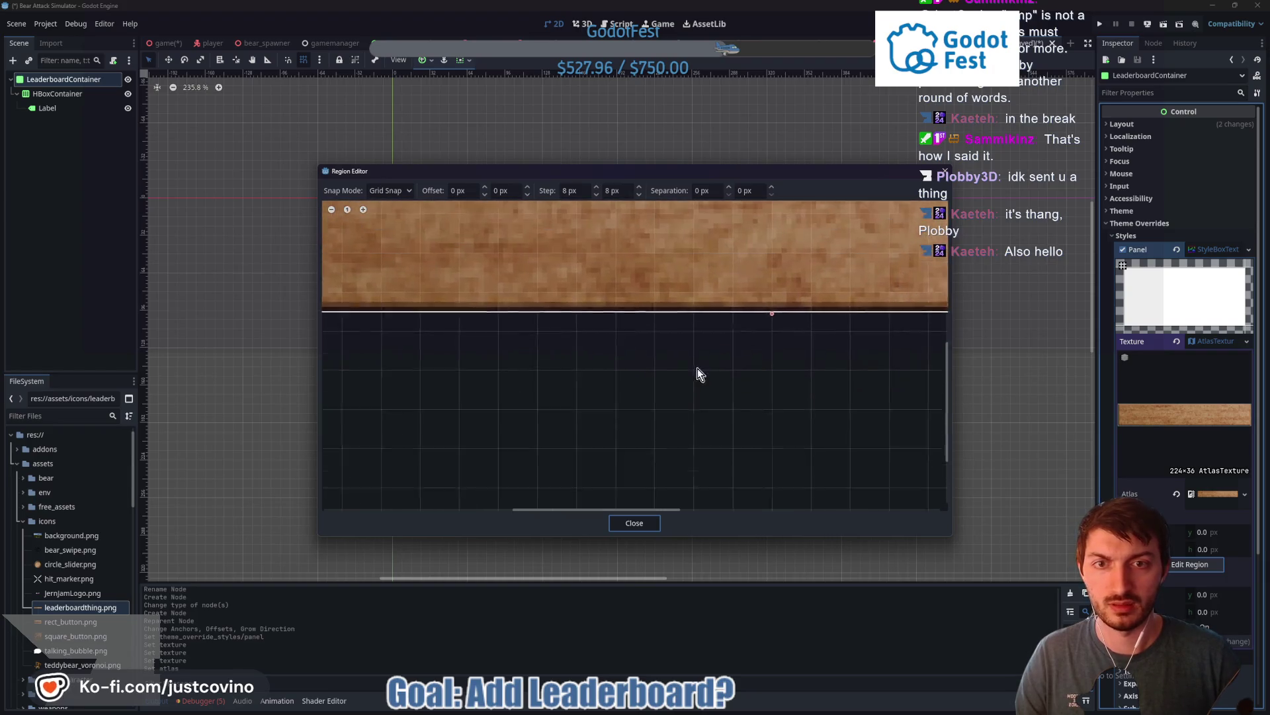
click(756, 375)
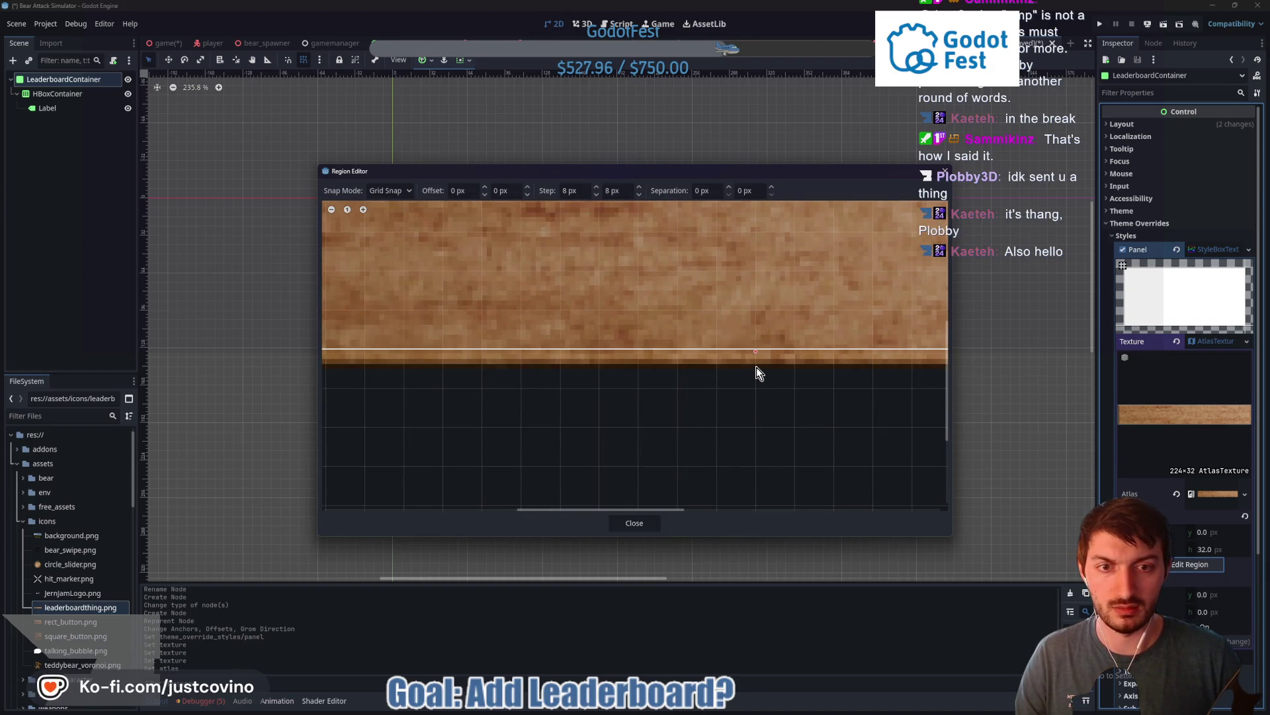
drag(757, 369, 757, 381)
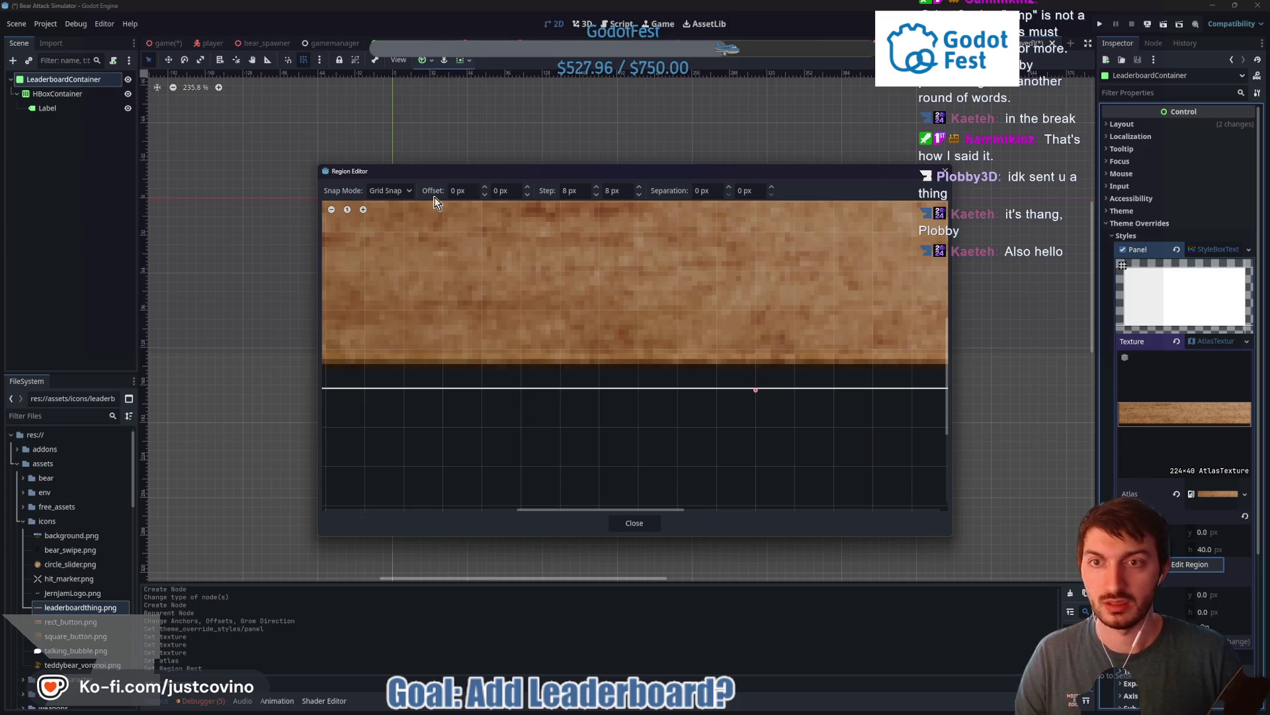
click(407, 192)
click(405, 207)
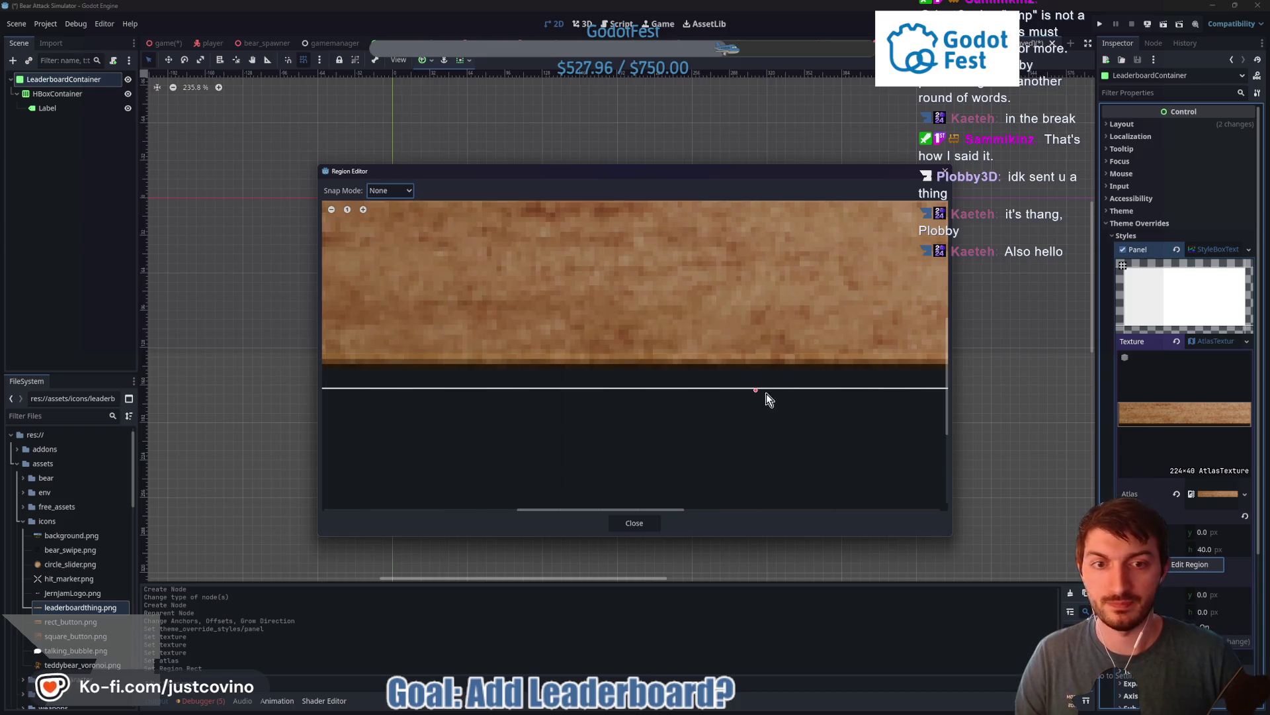
Fit the region edges to the wood plank at 222 × 35 and close the editor
drag(754, 388, 754, 363)
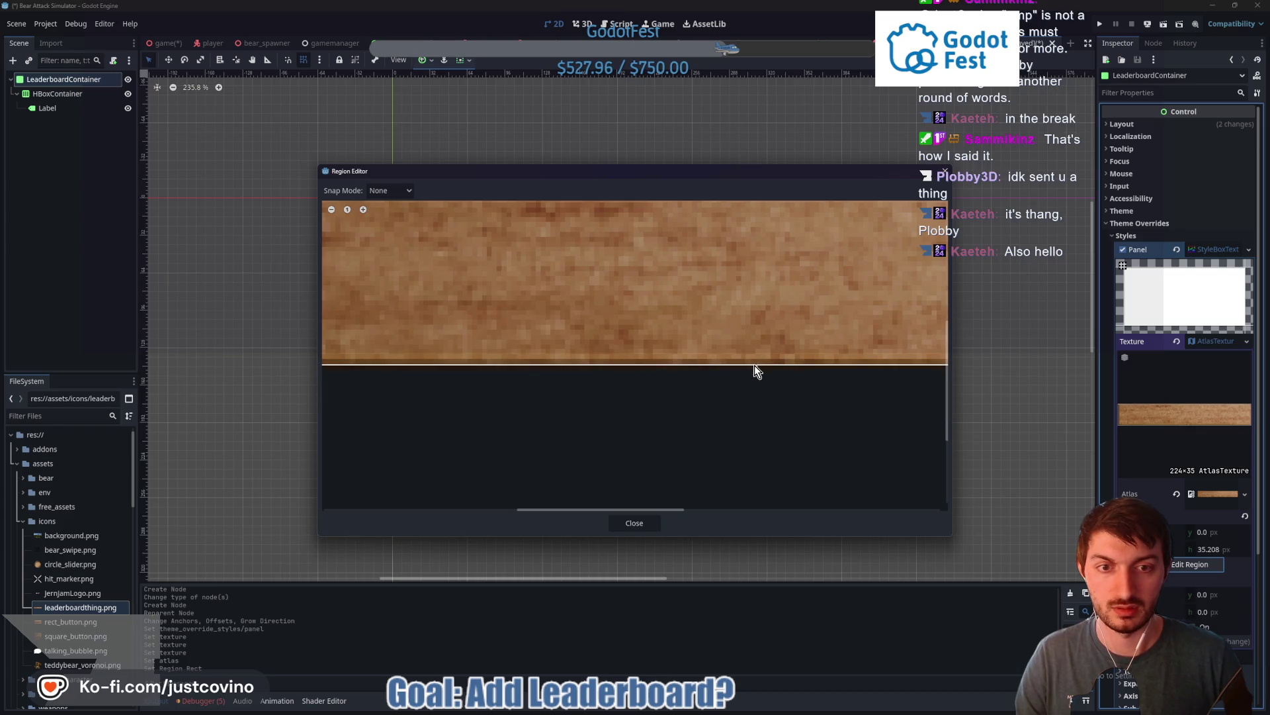
drag(539, 388, 841, 403)
drag(541, 288, 553, 288)
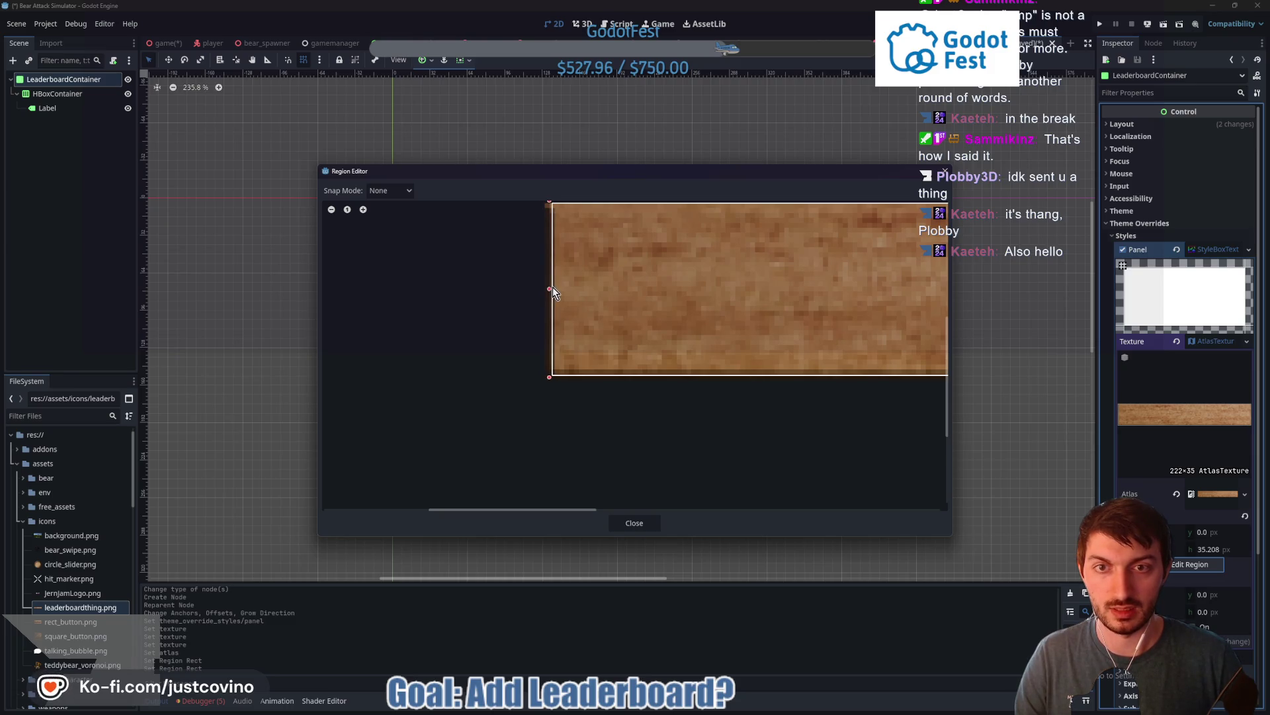
scroll(794, 346, right, 8)
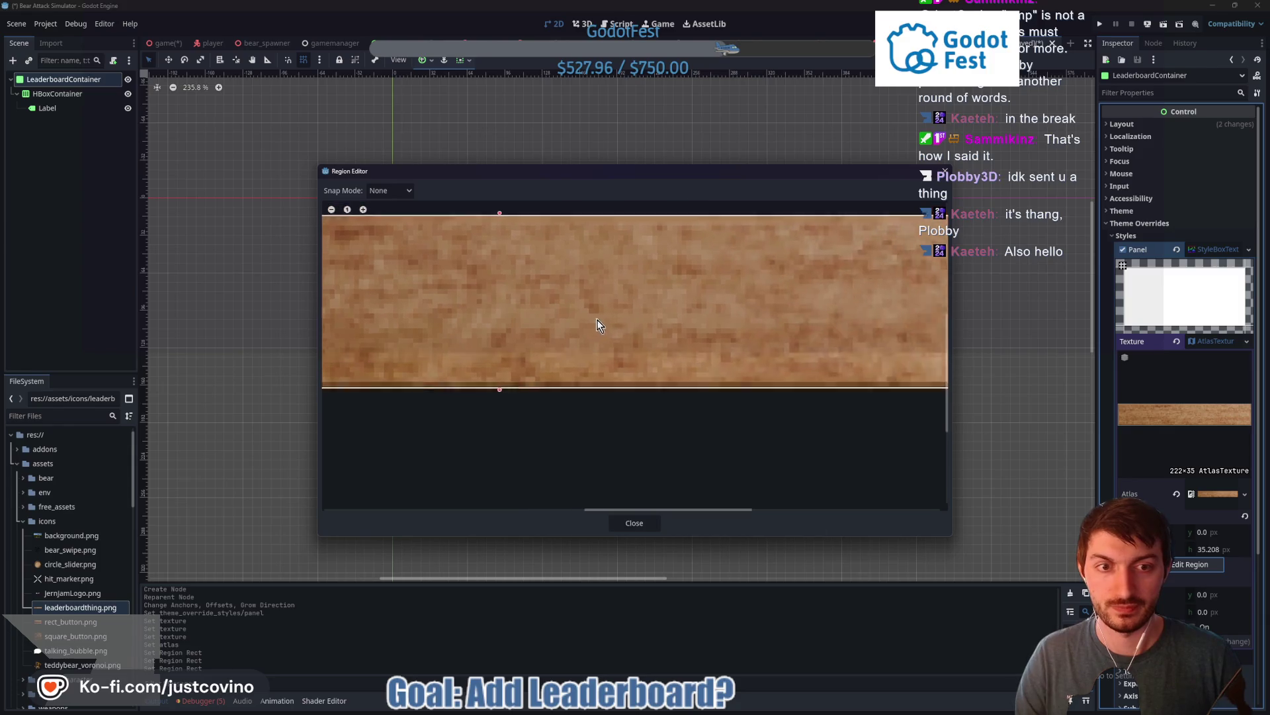
scroll(589, 331, right, 5)
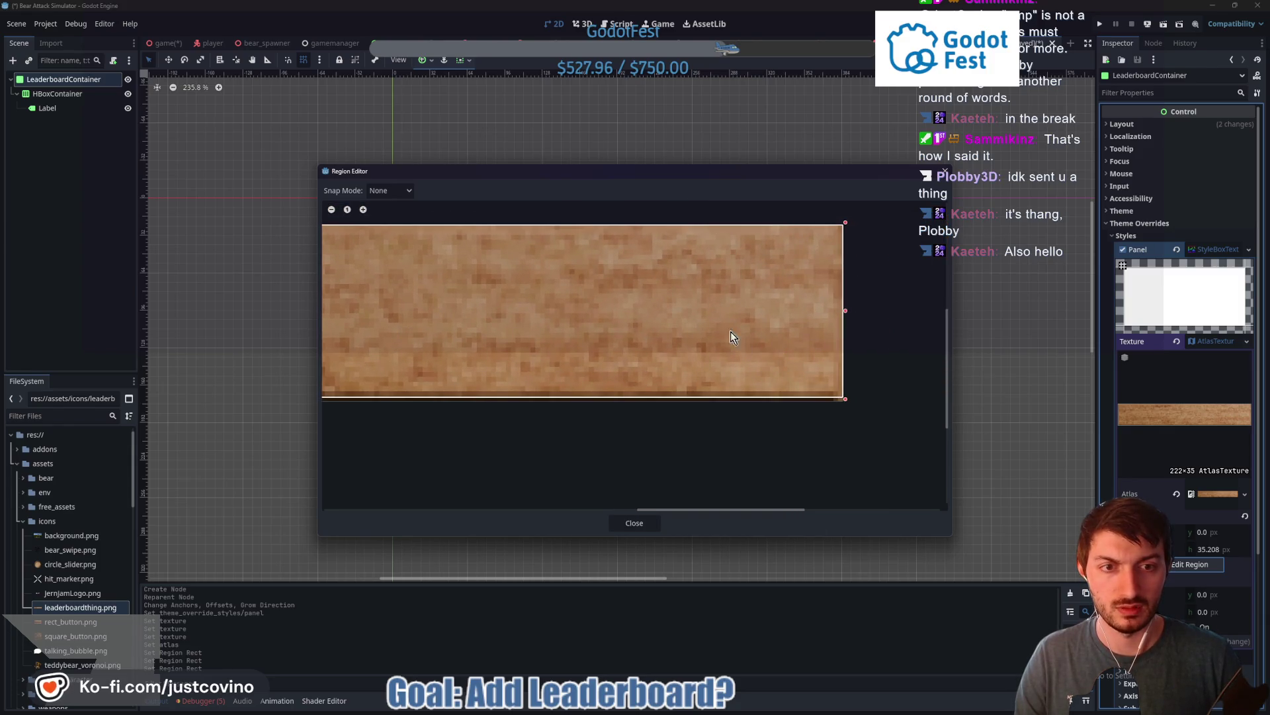
click(656, 522)
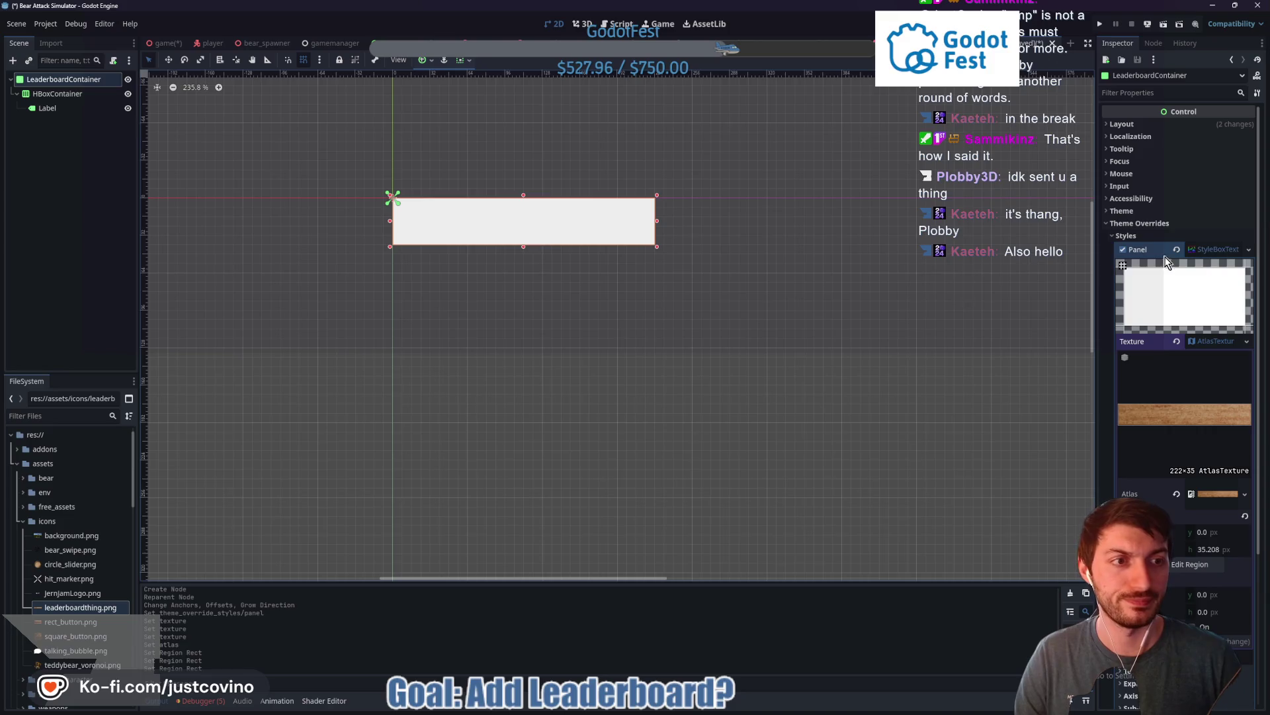
Save the scene as leaderboard_container.tscn in the user_interface folder
key(ctrl+s)
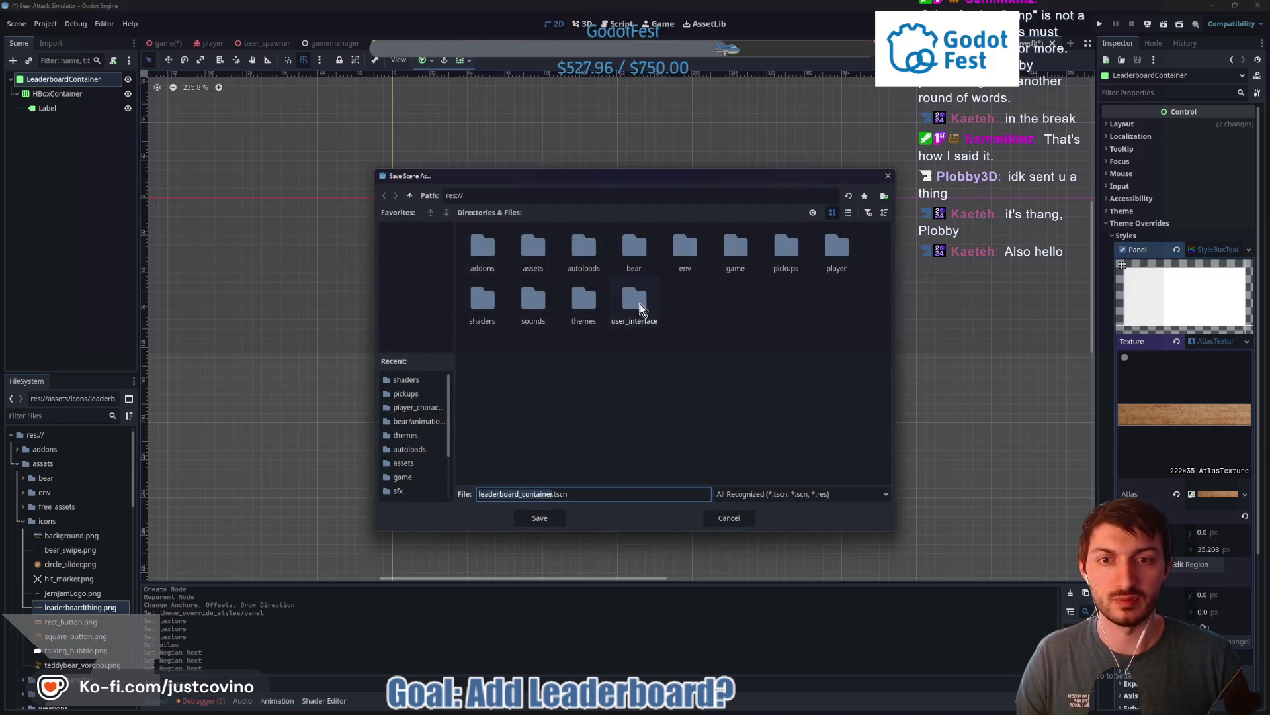
double_click(630, 303)
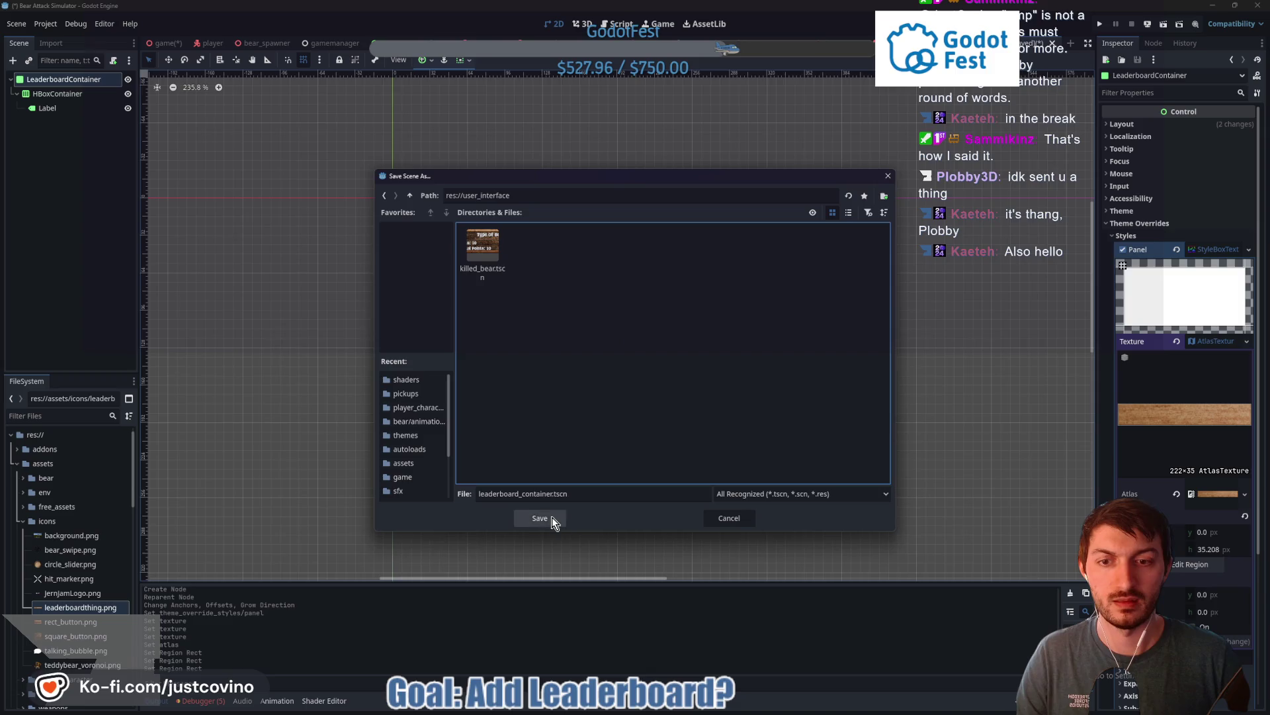
click(549, 519)
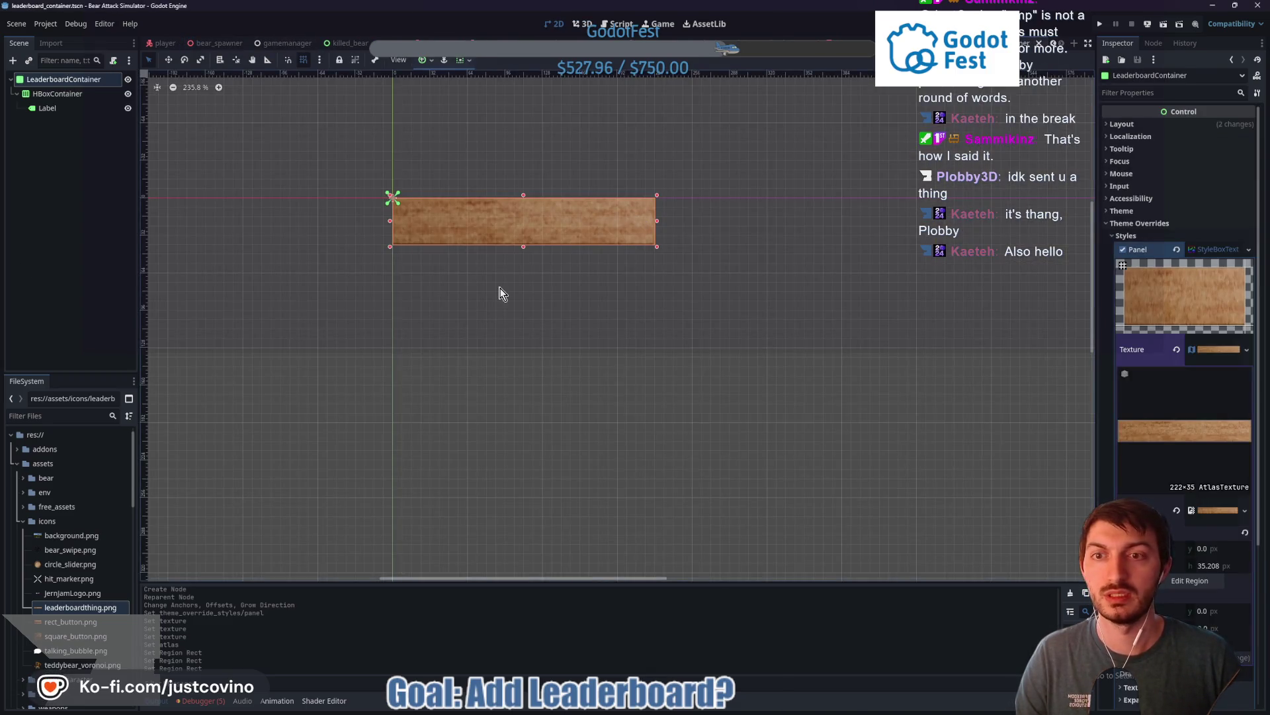
Rename the Label to PlayerNameLabel and set its text to 'Player Name'
click(505, 290)
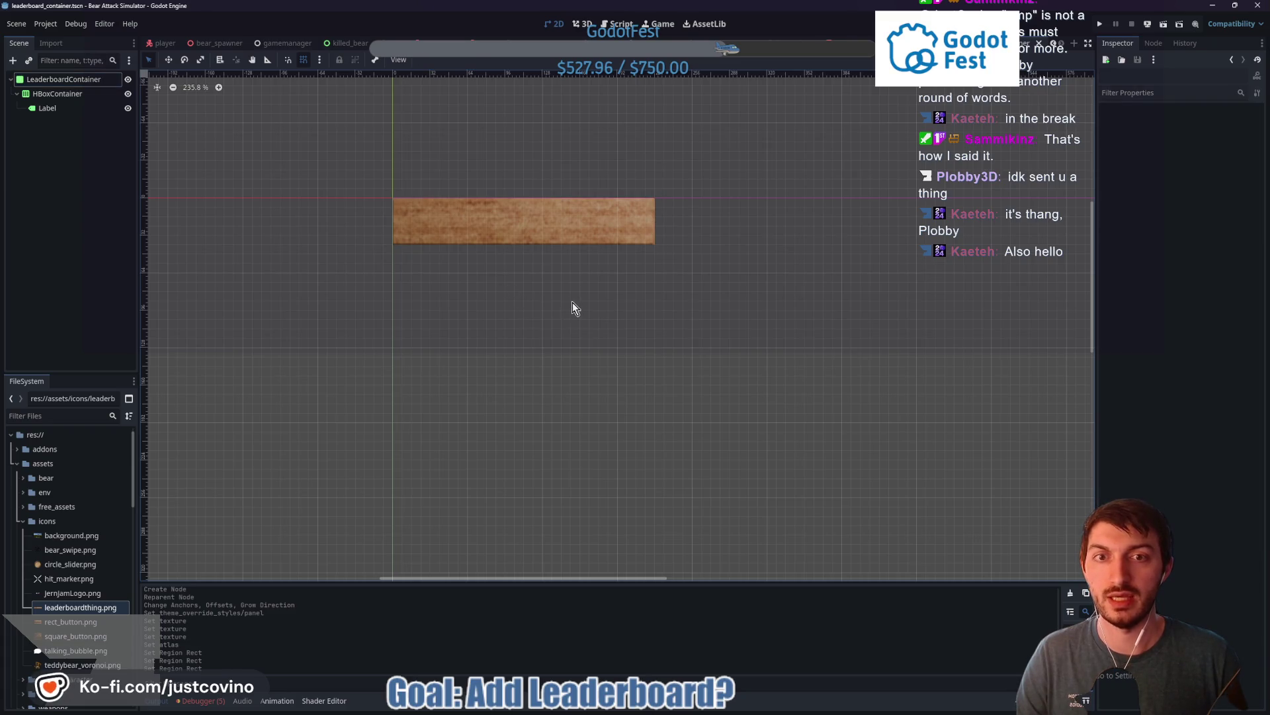
click(58, 97)
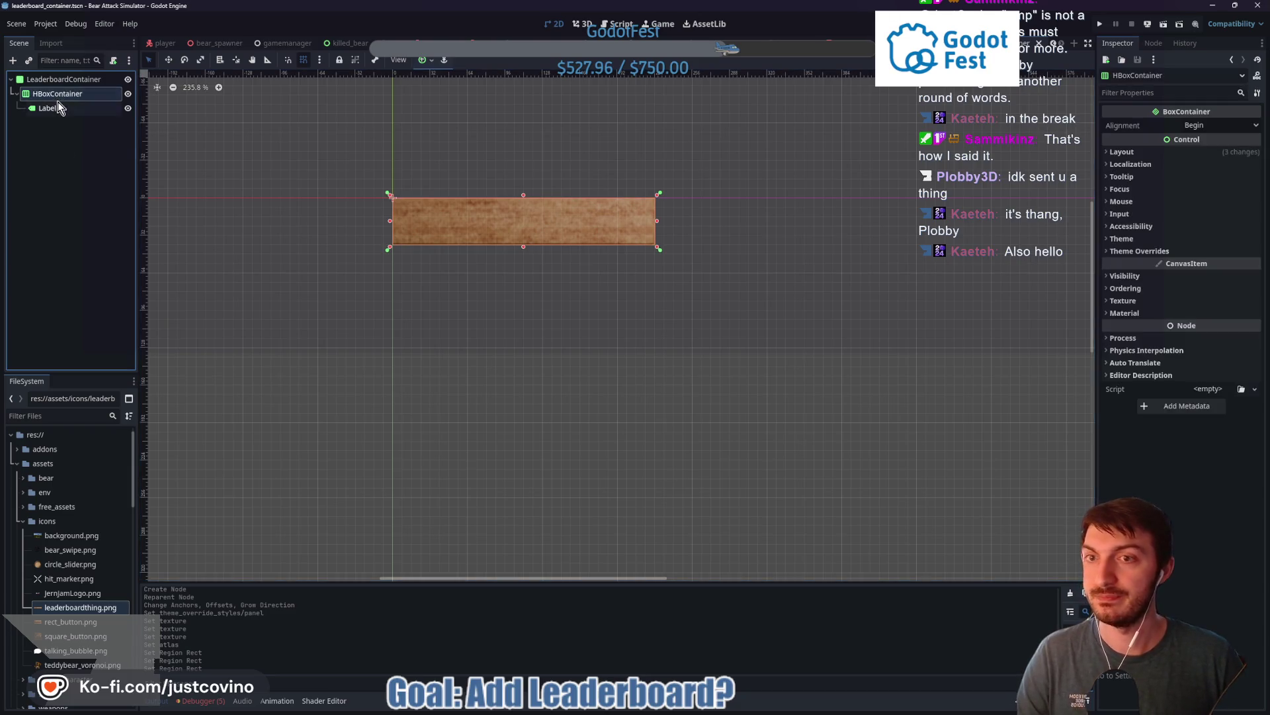
click(82, 109)
double_click(79, 107)
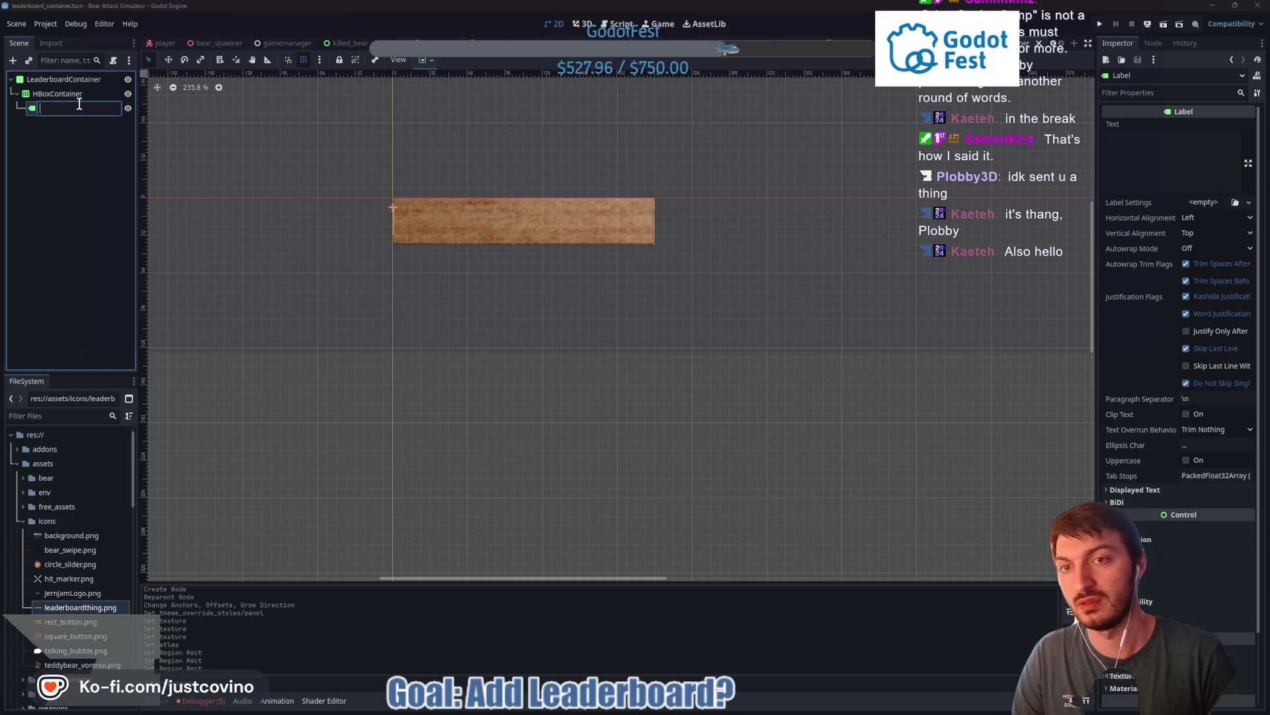
text(PlayerNameLabel)
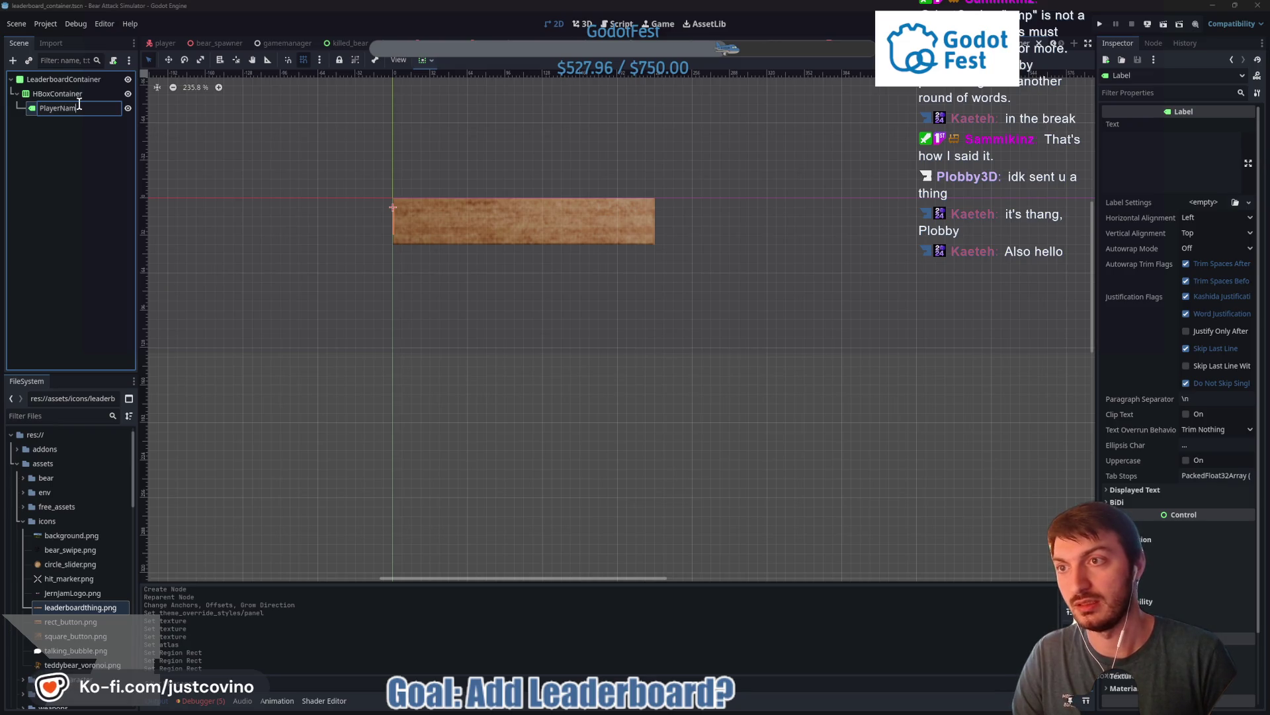
key(Return)
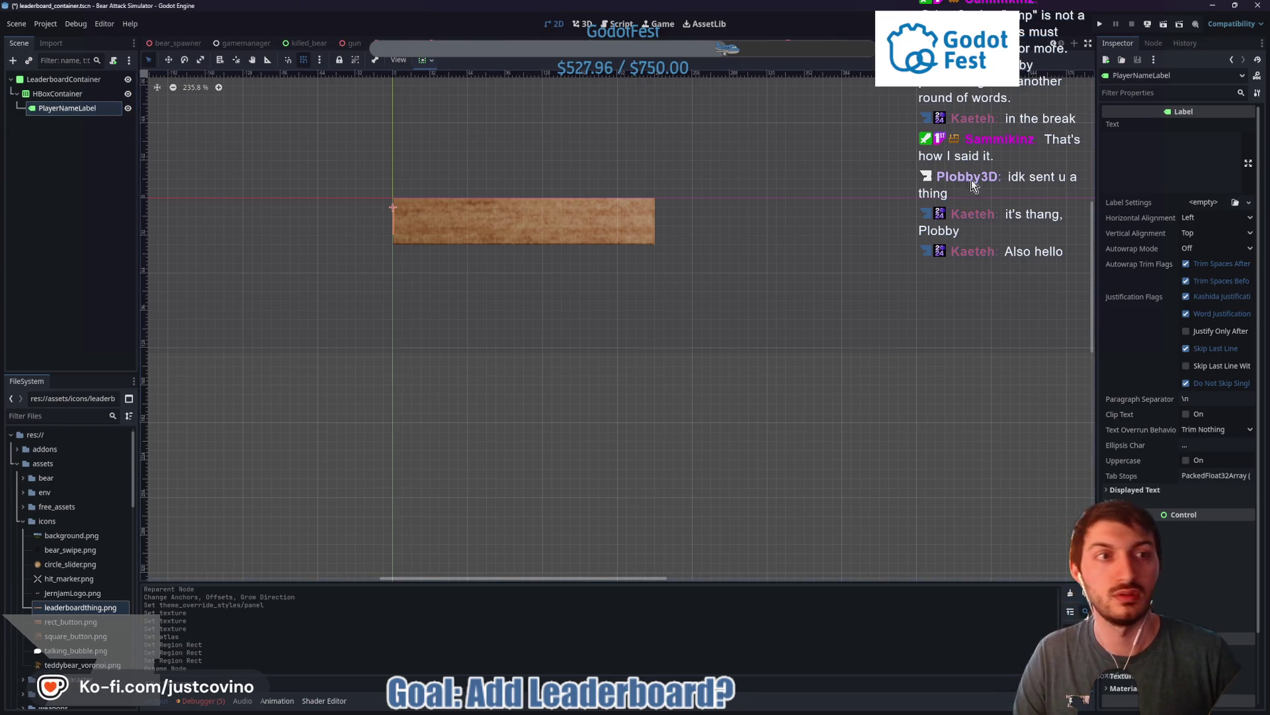
click(1147, 143)
text(Player Na)
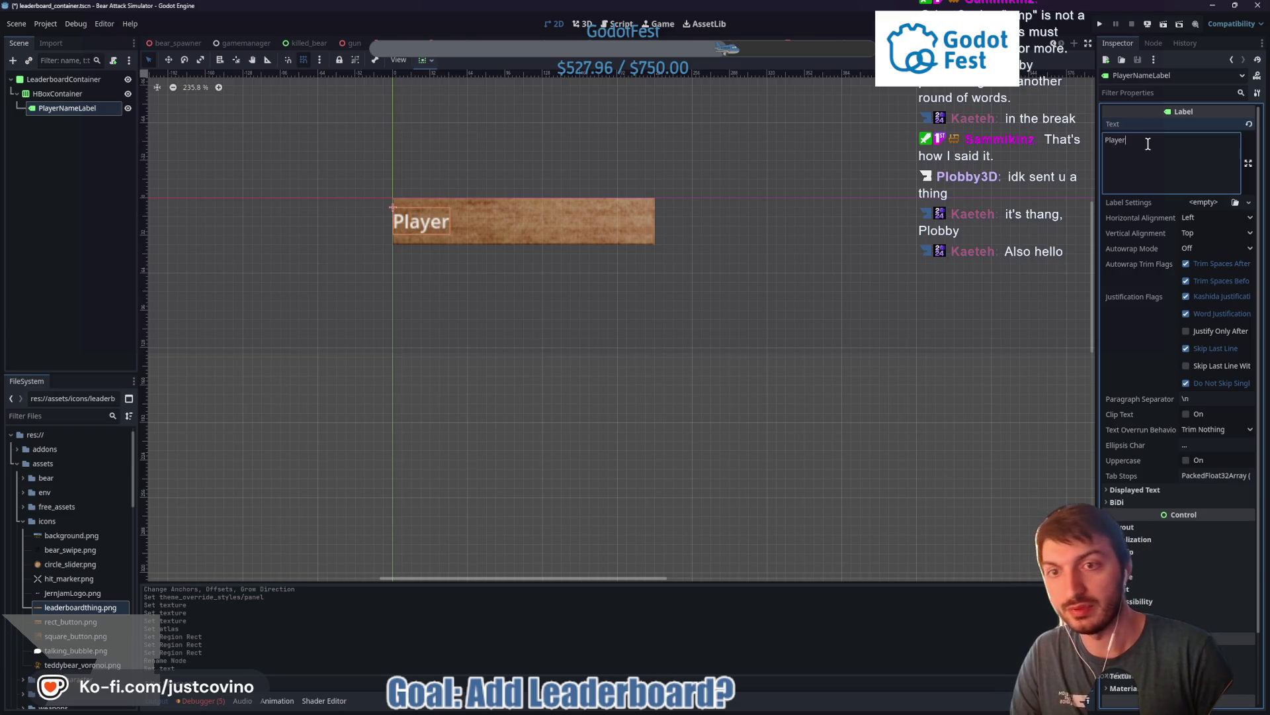
text(me)
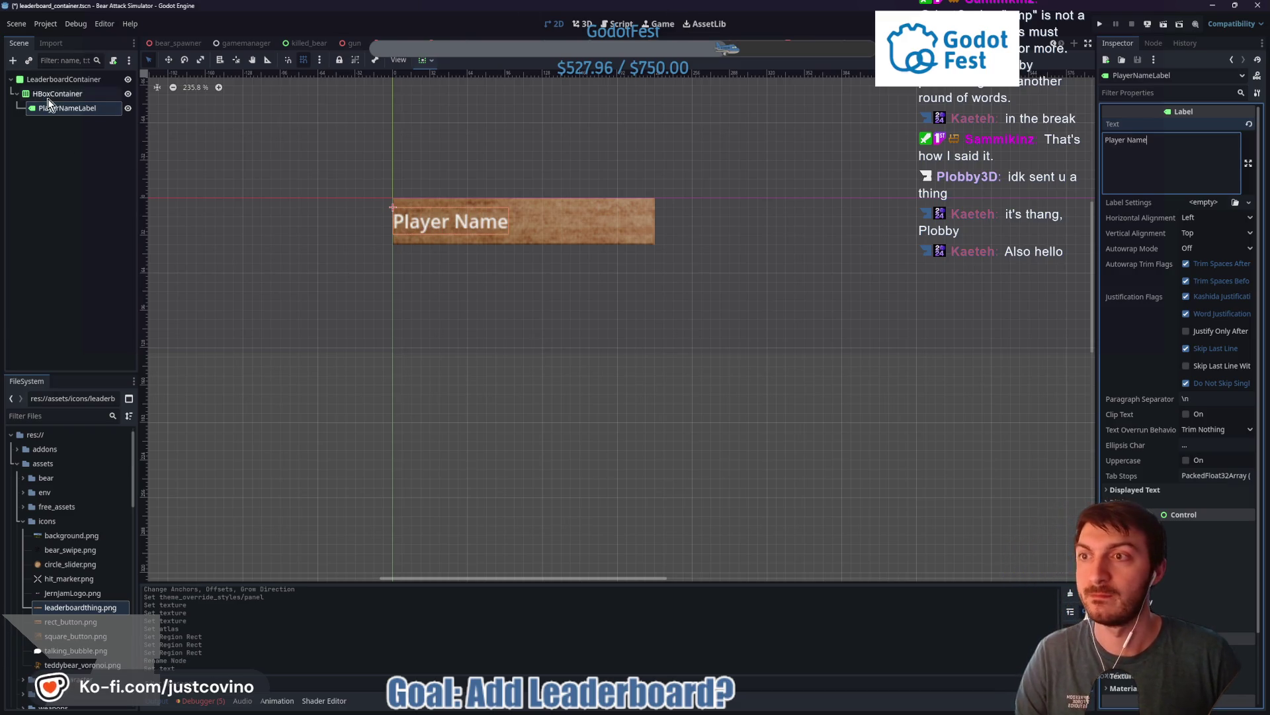
Add a VSeparator as a child of HBoxContainer
click(49, 94)
key(ctrl+a)
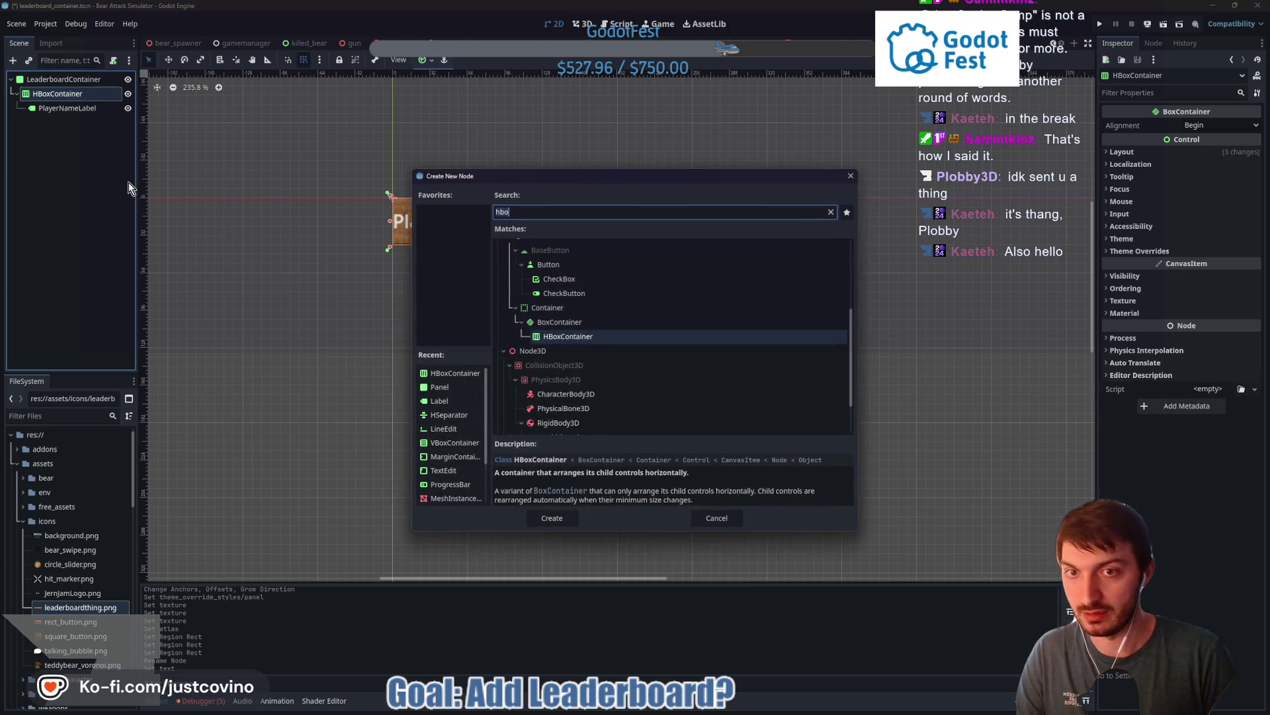
text(vsep)
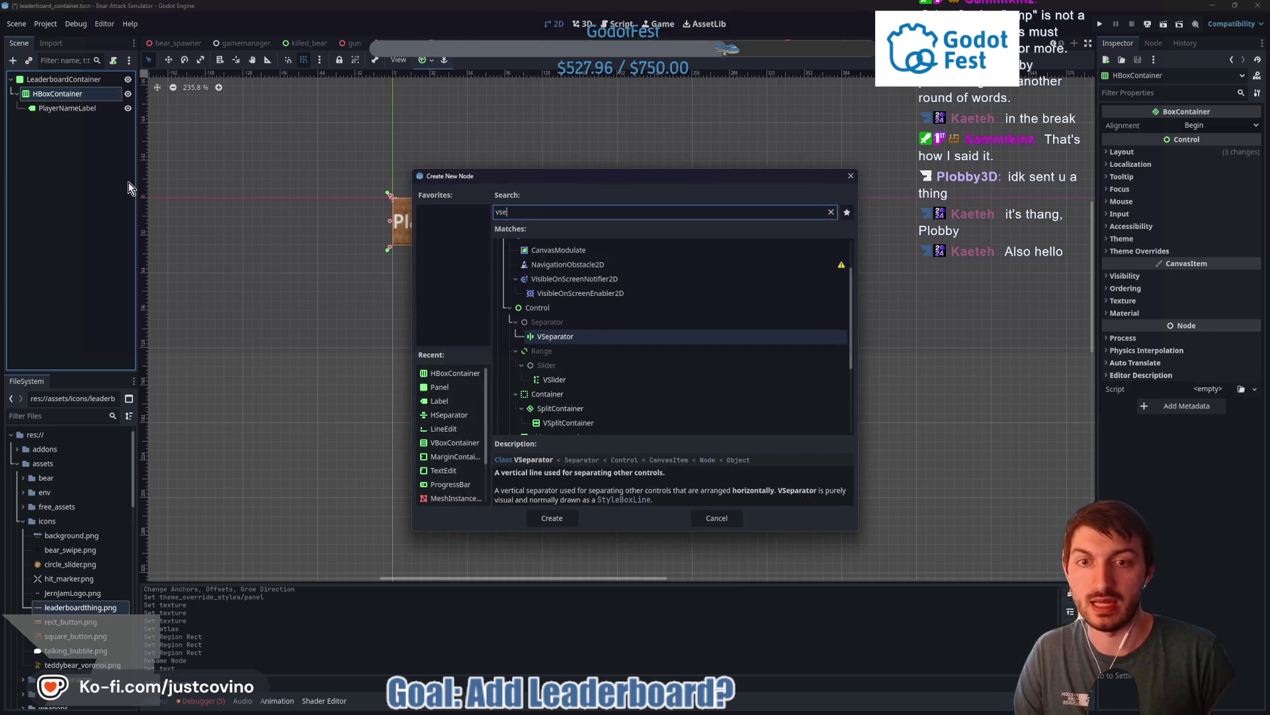
key(Return)
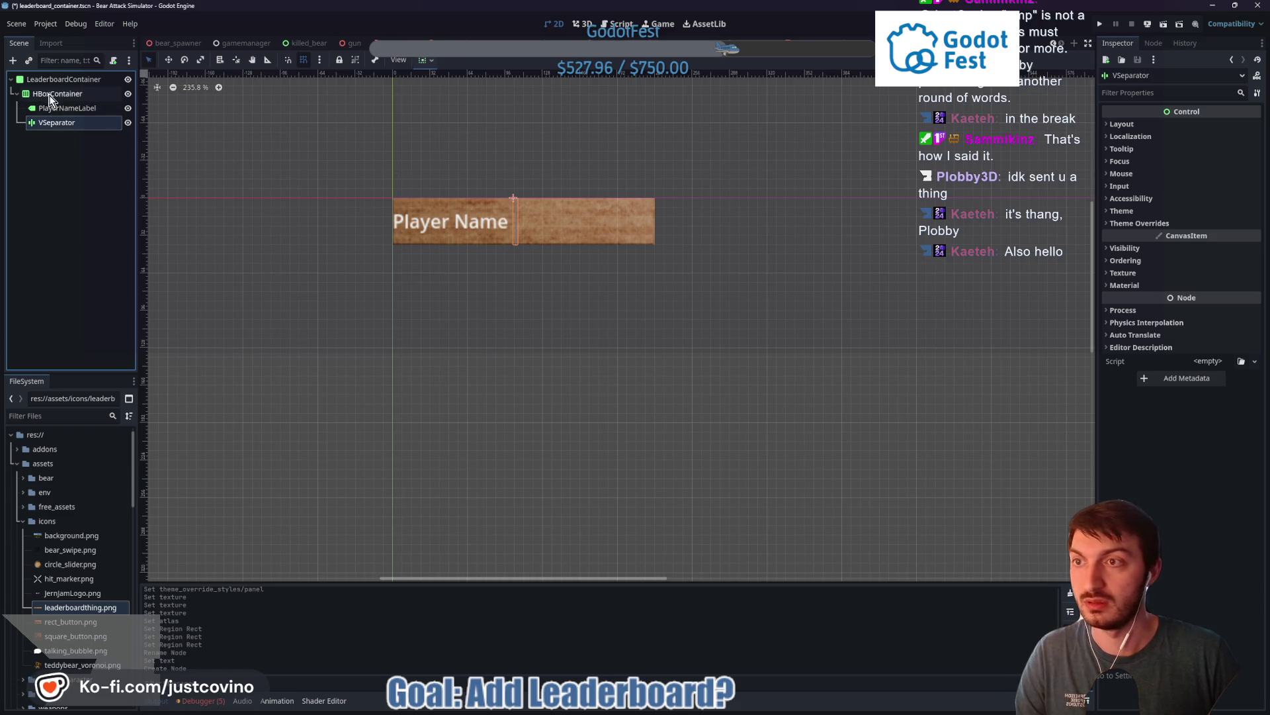
Add a second Label named PlayerScoreLabel under HBoxContainer with text '1'
click(56, 94)
key(ctrl+a)
text(label)
key(Return)
double_click(65, 139)
text(PlayerScoreL)
key(Return)
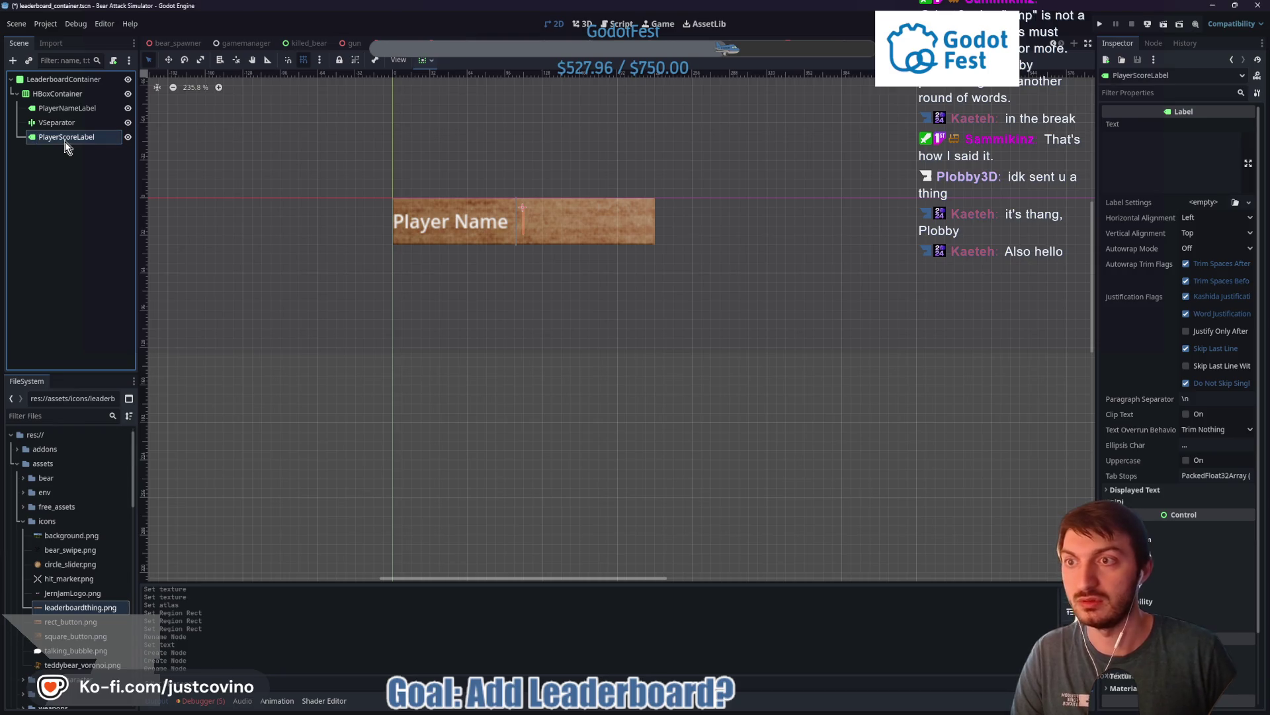
click(1124, 146)
text(1)
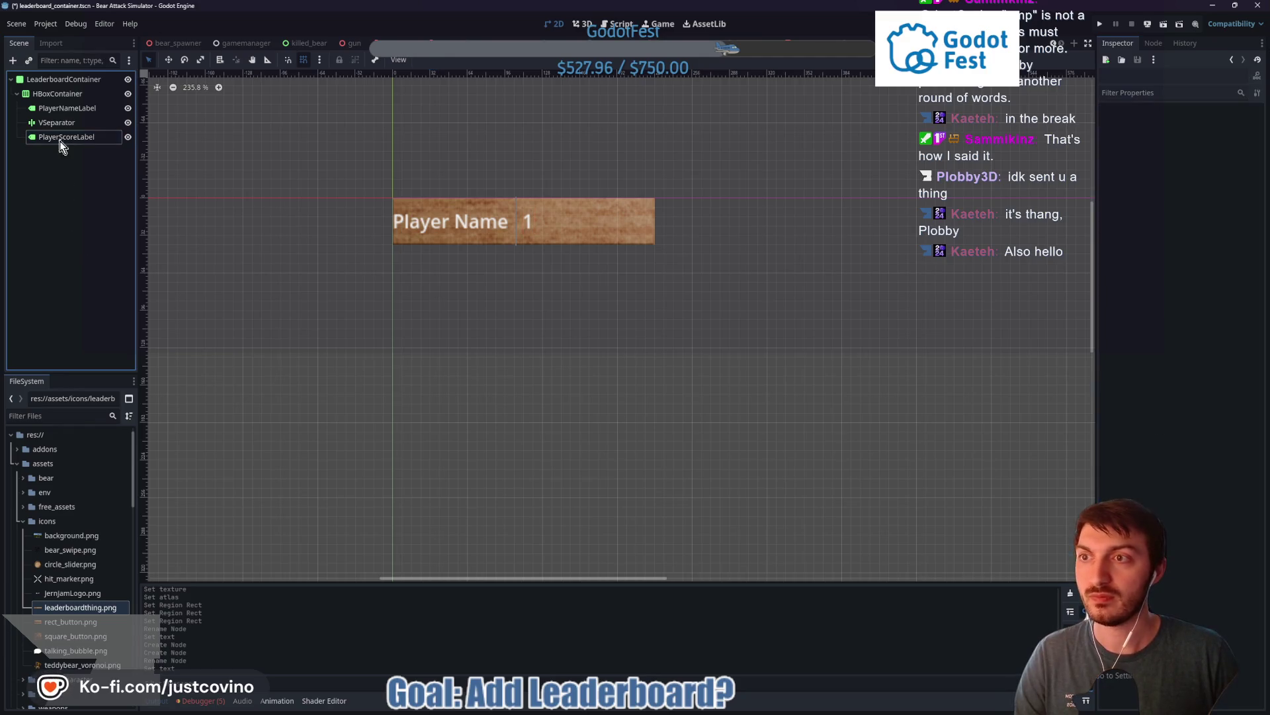
Apply the Full Rect anchor preset to HBoxContainer and set its Alignment to Center
click(58, 94)
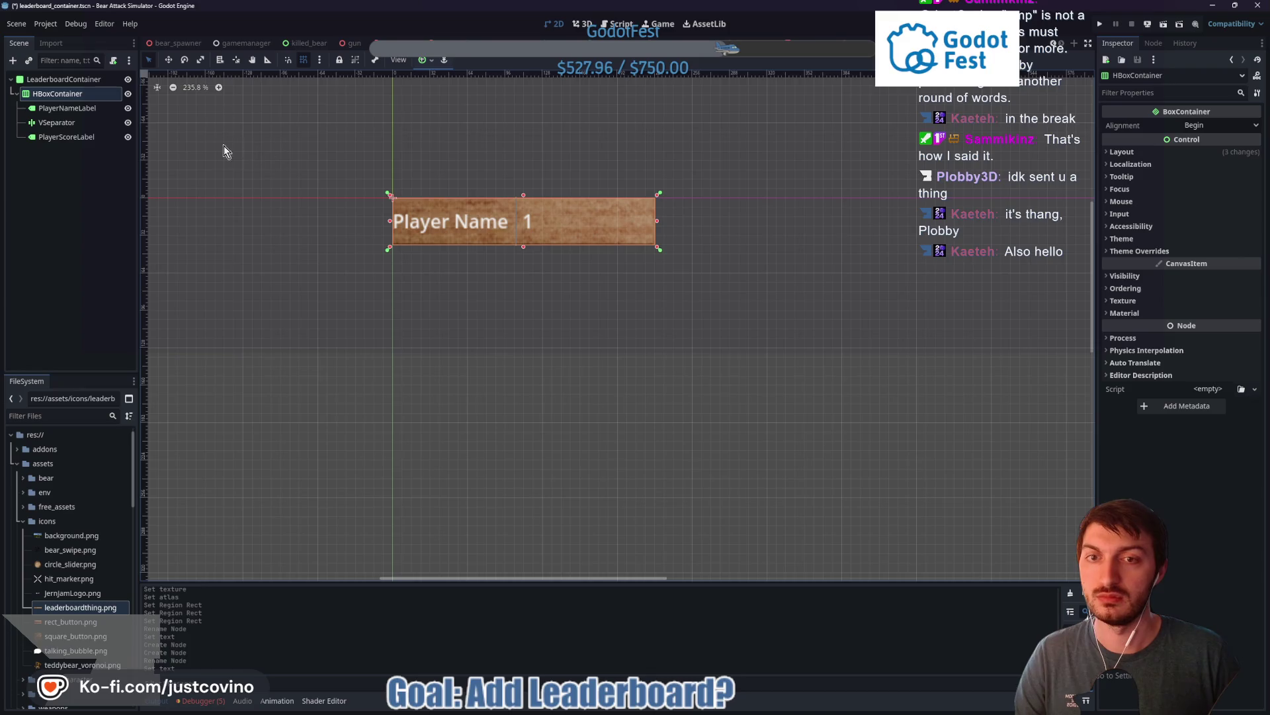
click(424, 60)
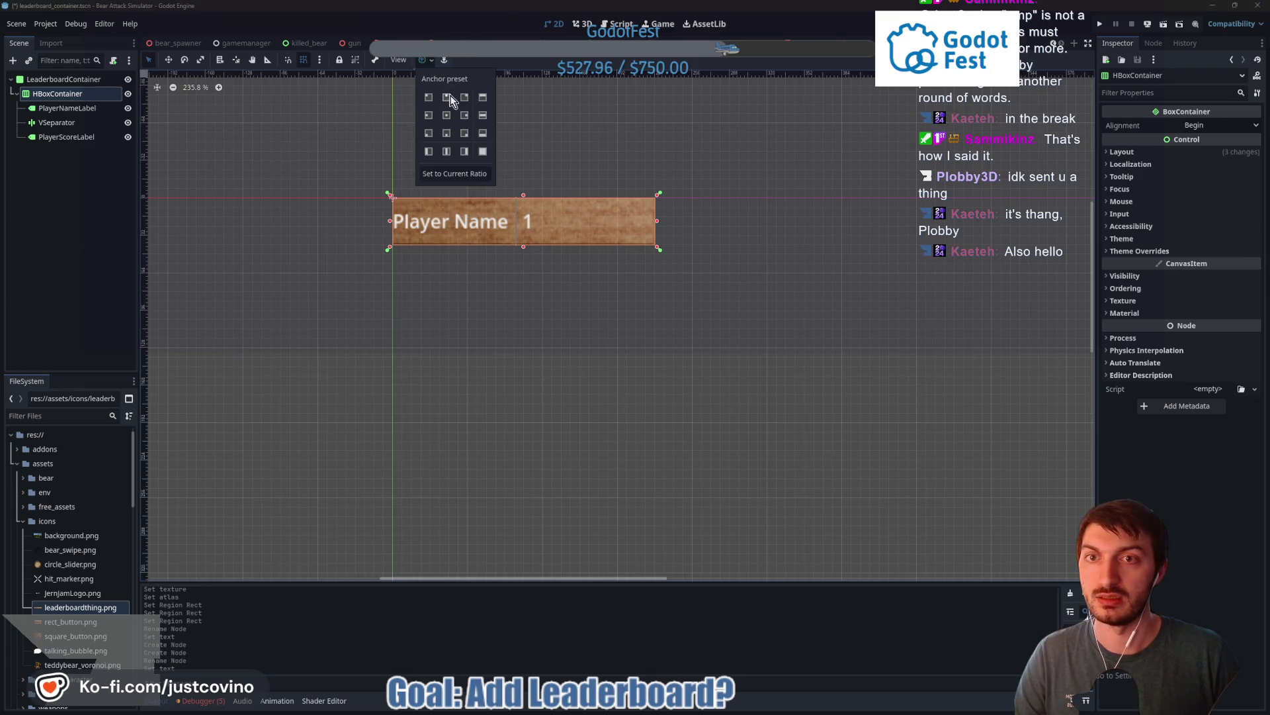
click(447, 117)
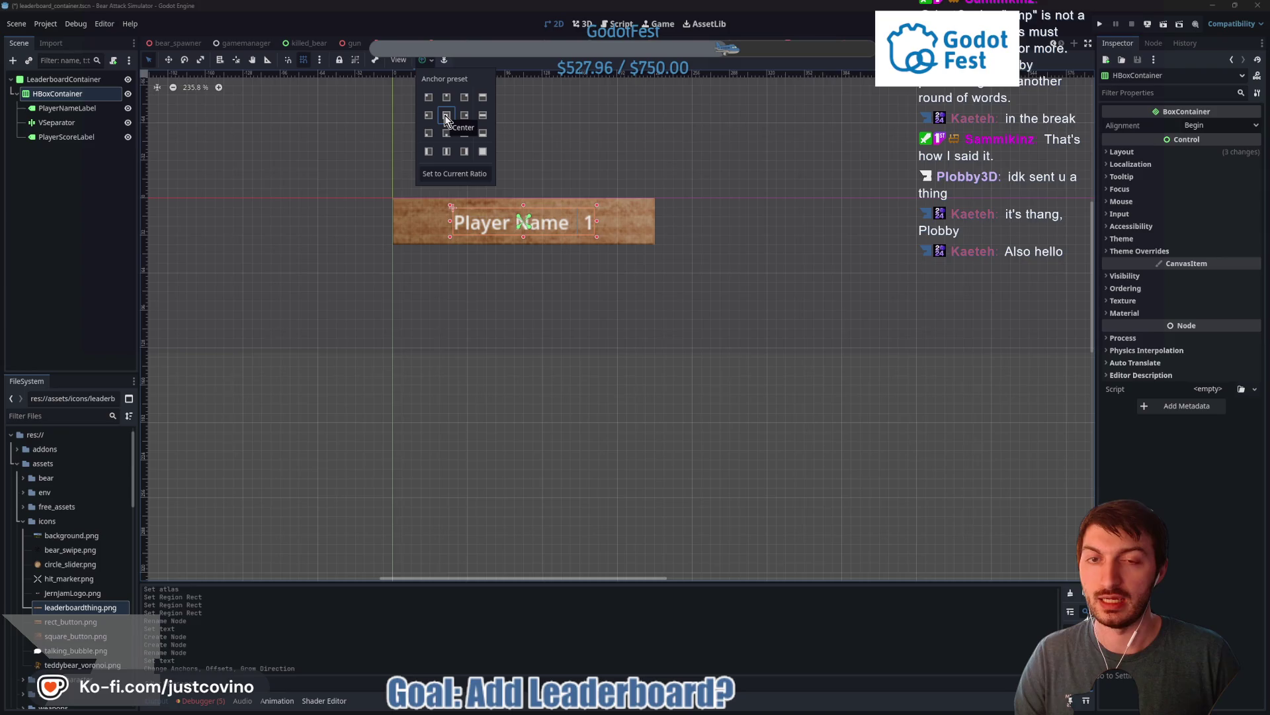
click(483, 152)
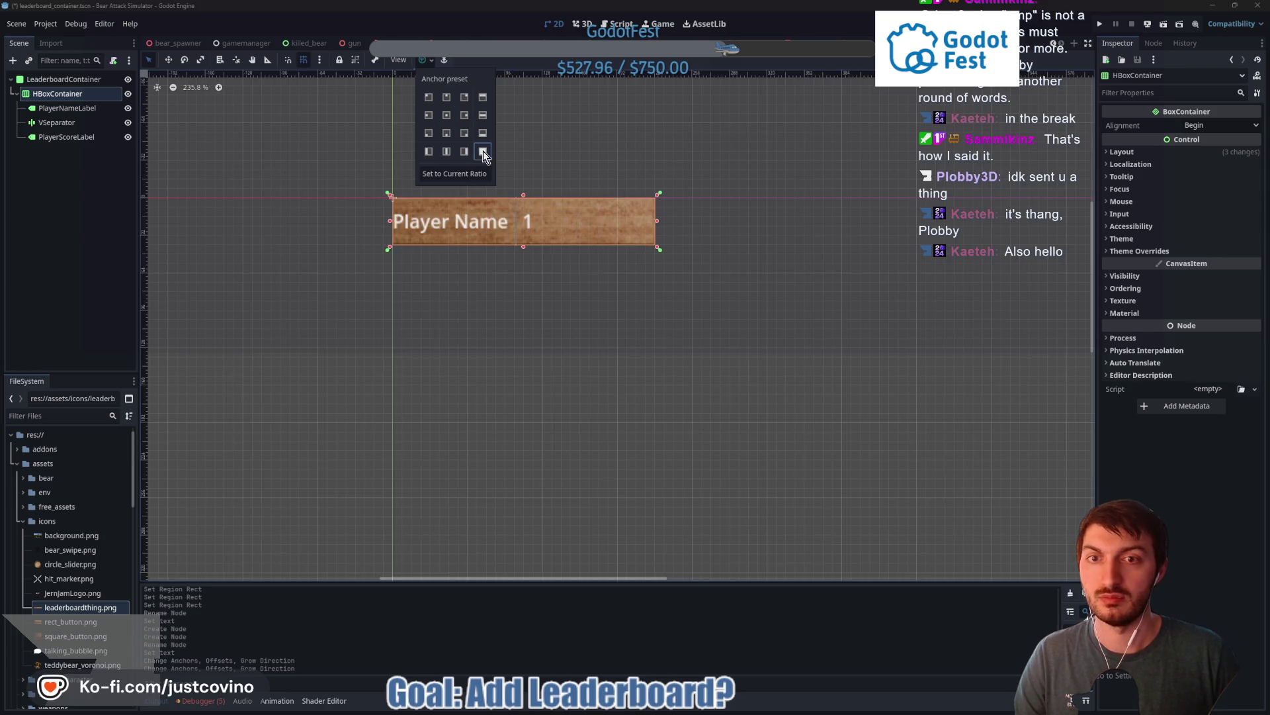
click(1218, 125)
click(1220, 125)
click(1206, 154)
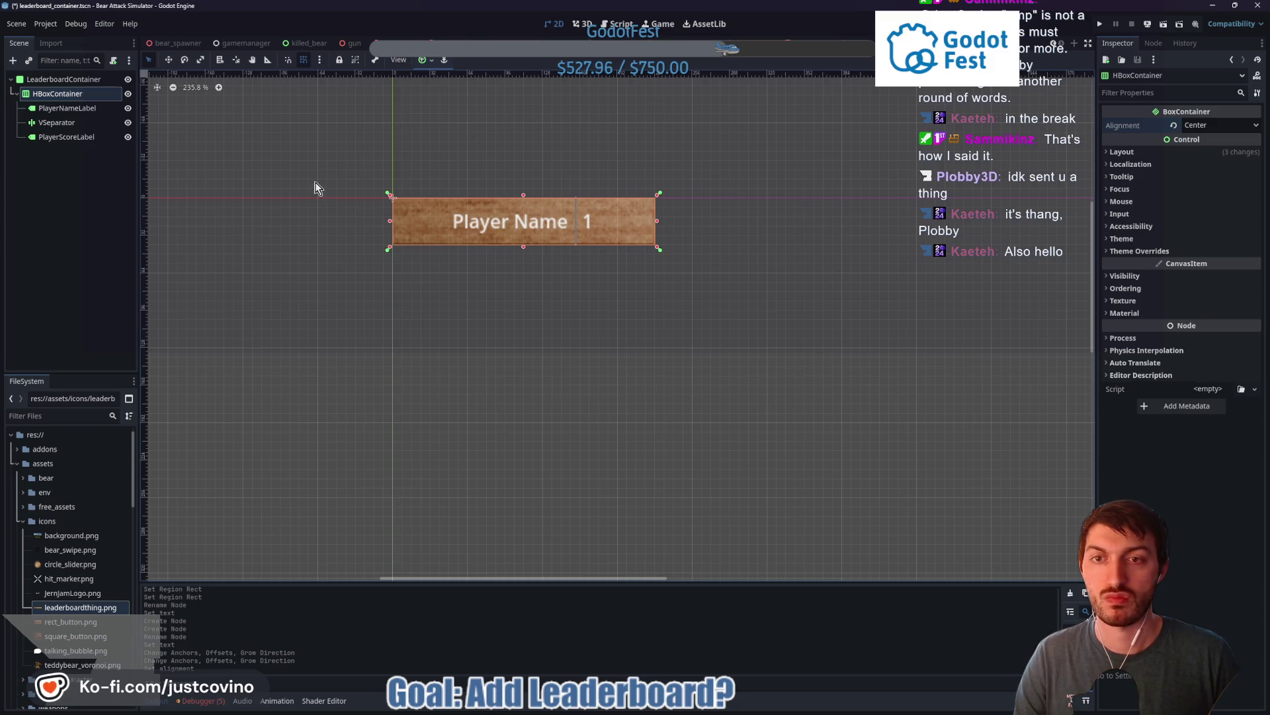
Set PlayerNameLabel's text to 'onetwothrees'
click(67, 108)
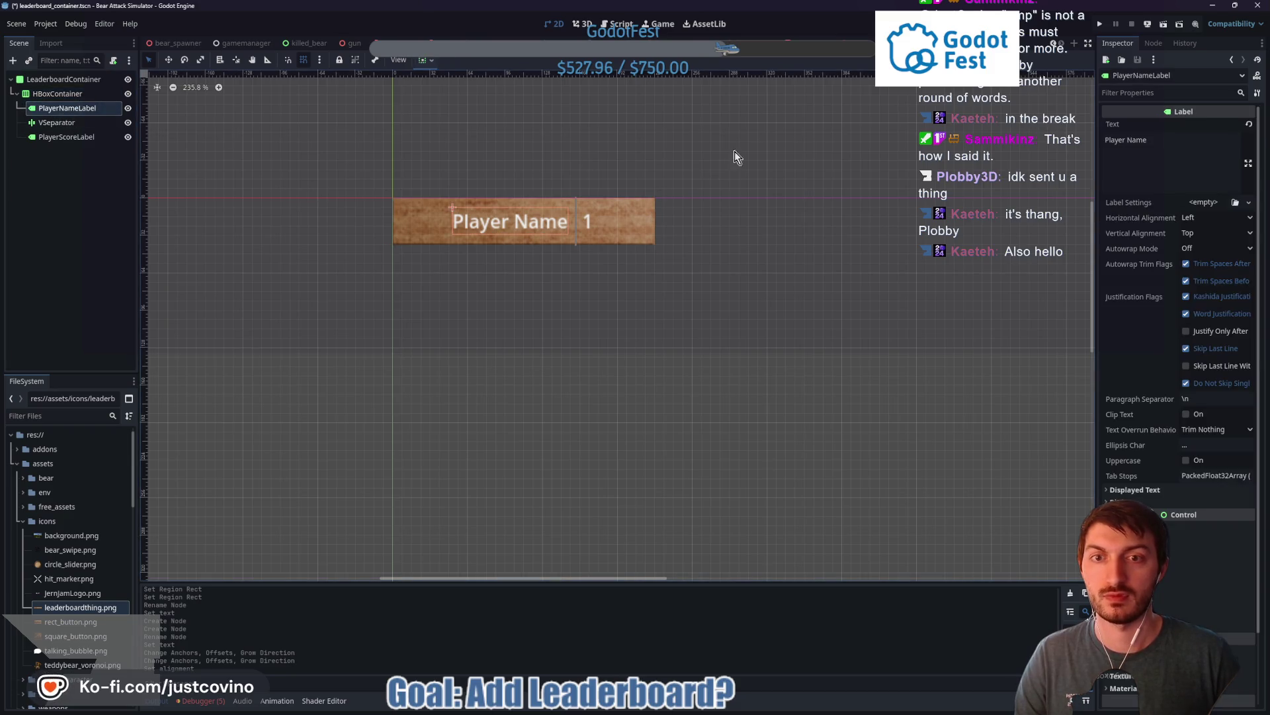
click(1136, 148)
text(asdasda)
key(ctrl+a)
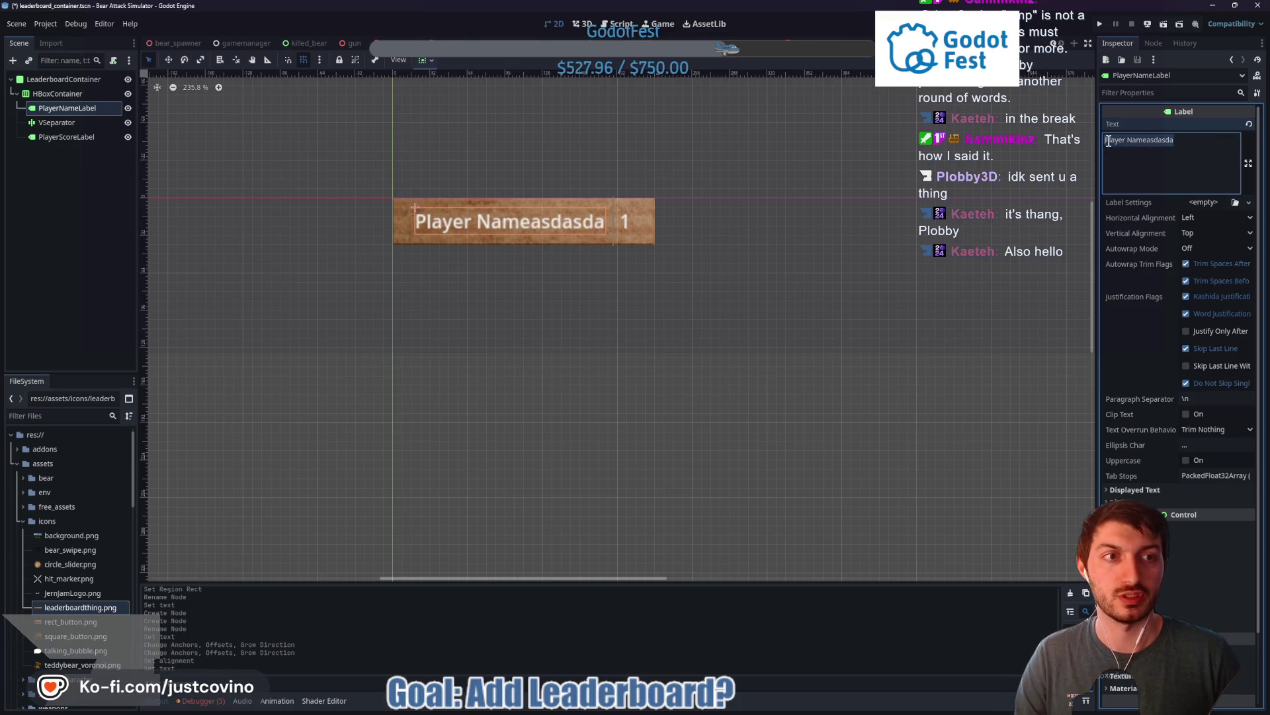
text(one)
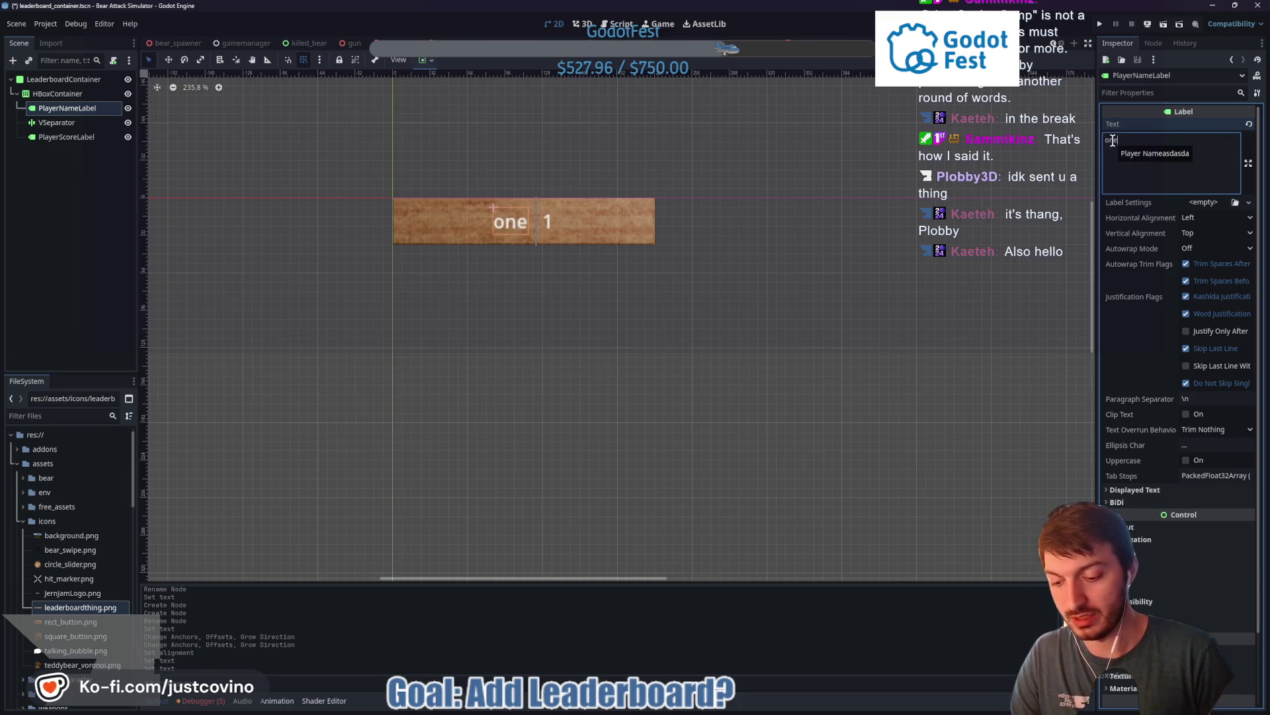
text(two)
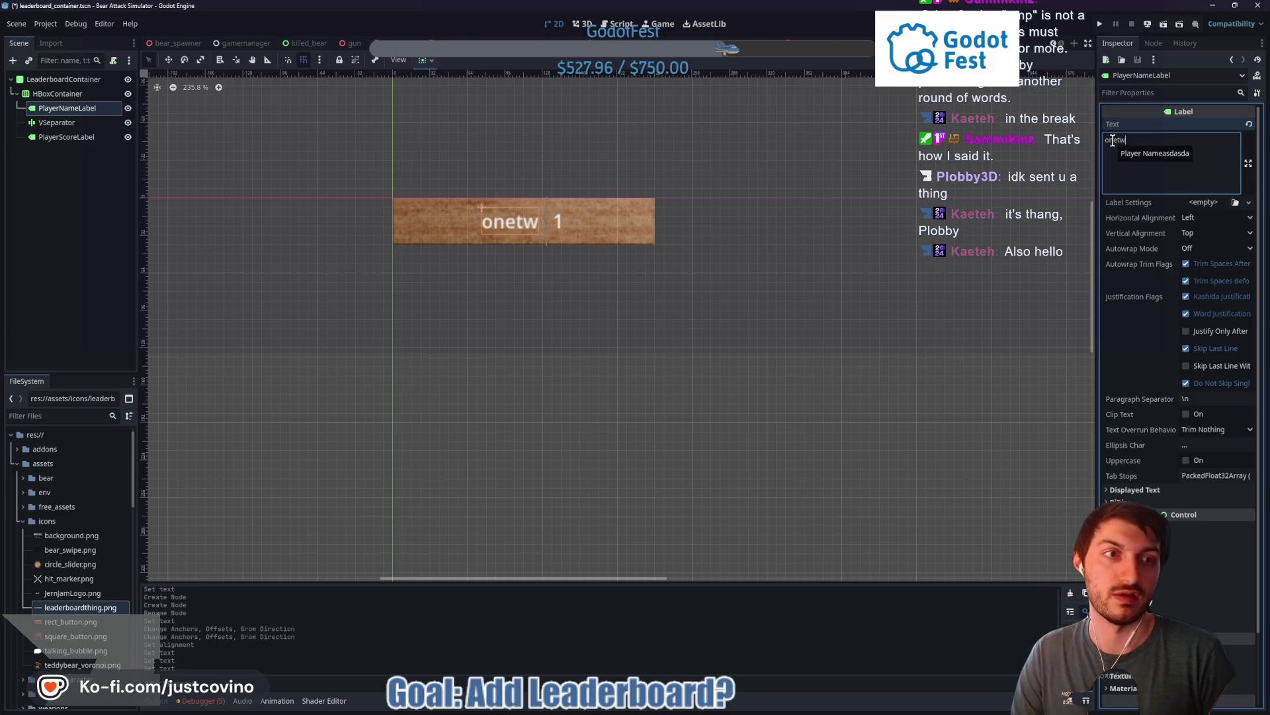
text(three)
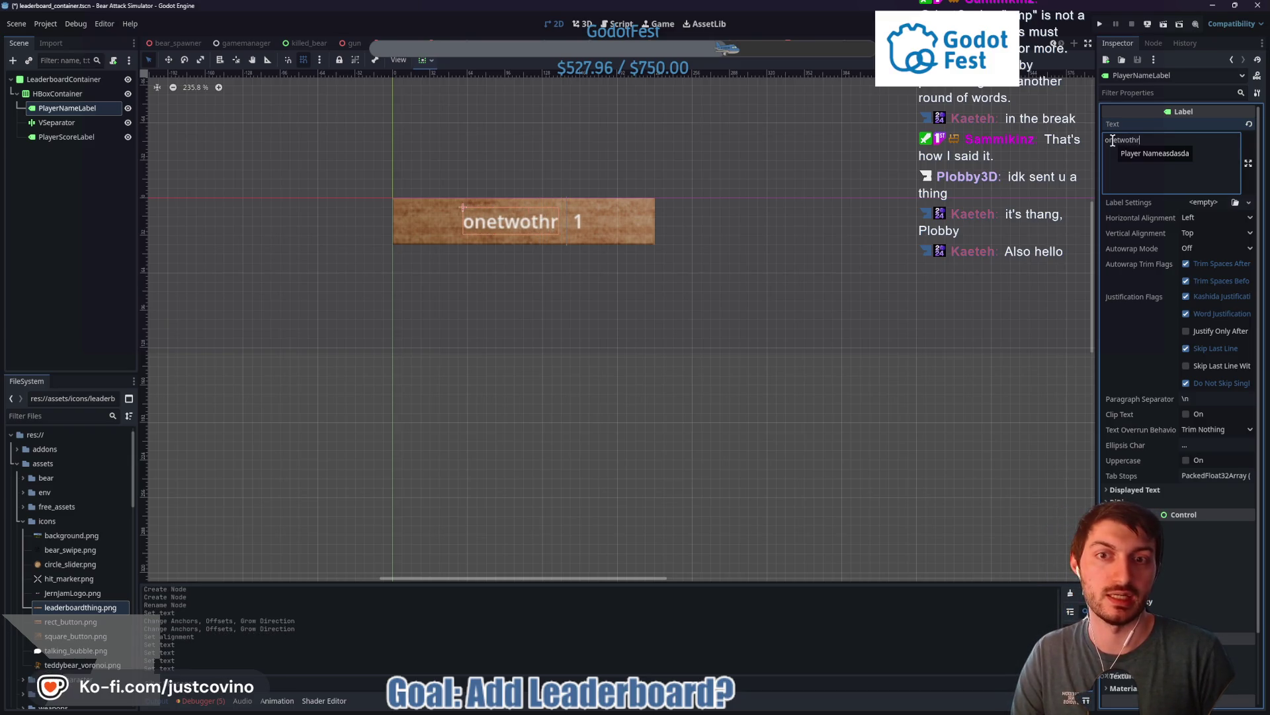
text(s)
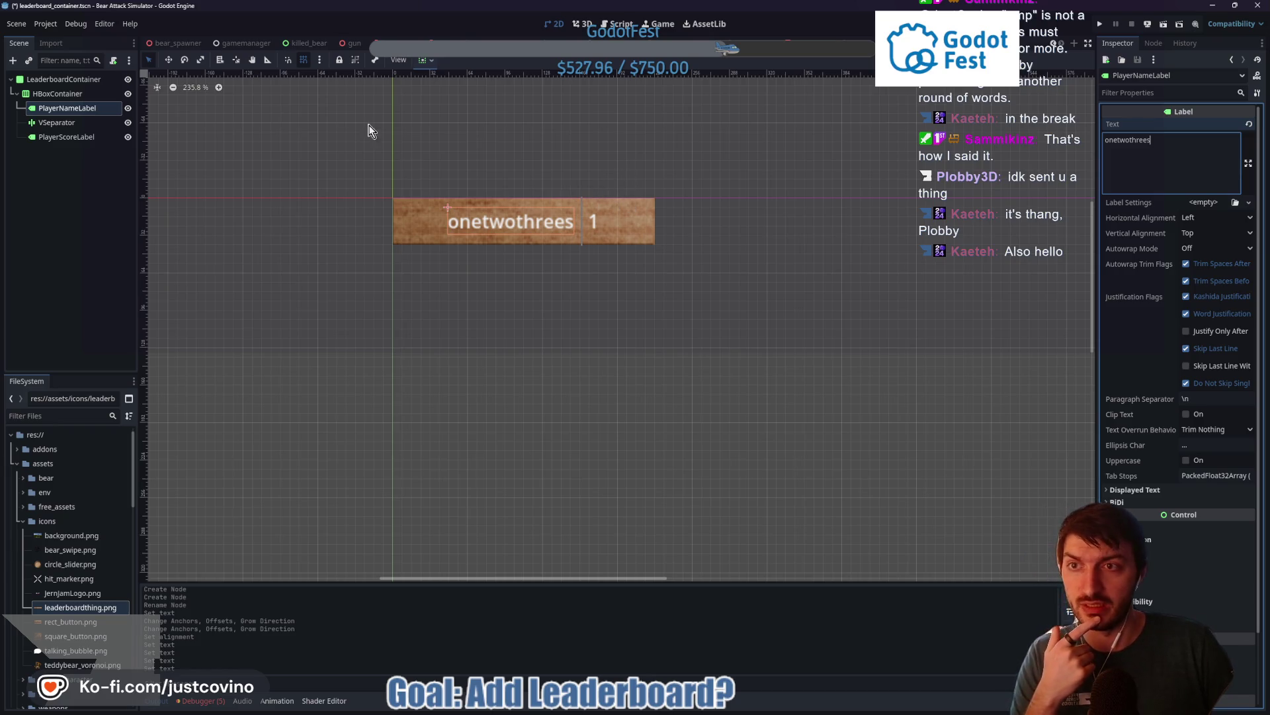
Change PlayerScoreLabel's text from 1 to 10000
click(66, 95)
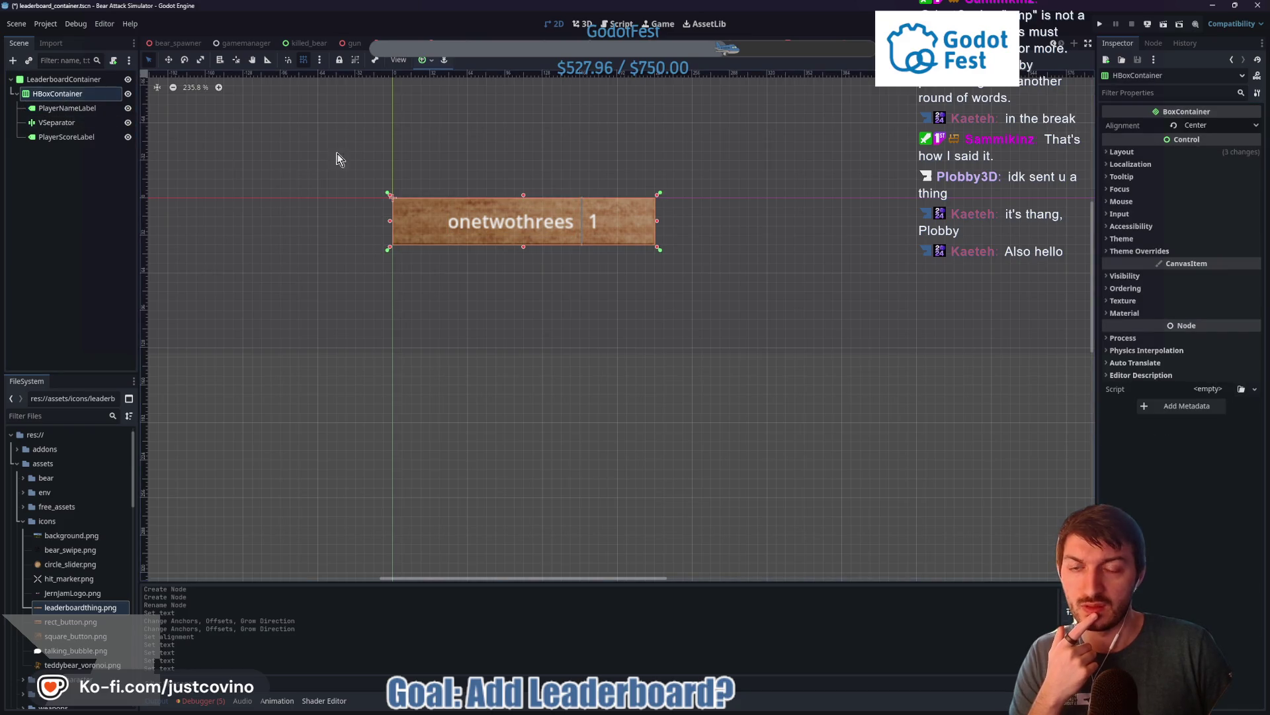
click(66, 136)
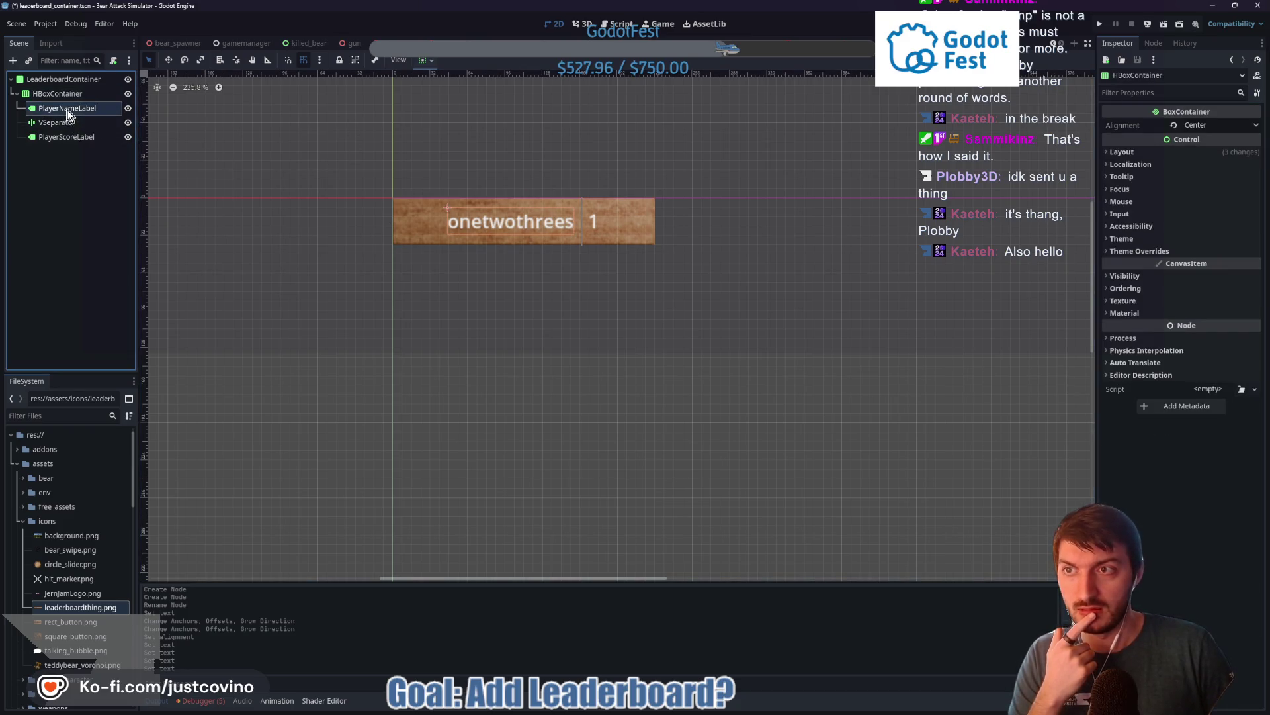
click(1142, 147)
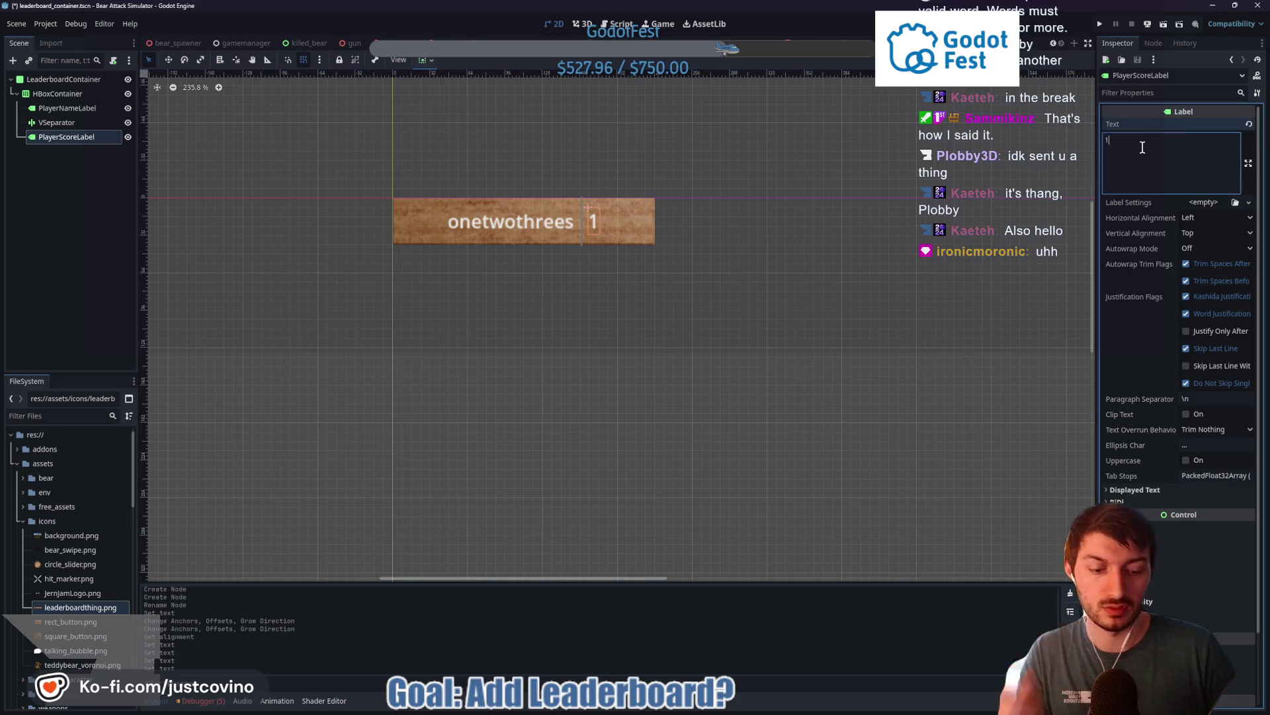
text(0000)
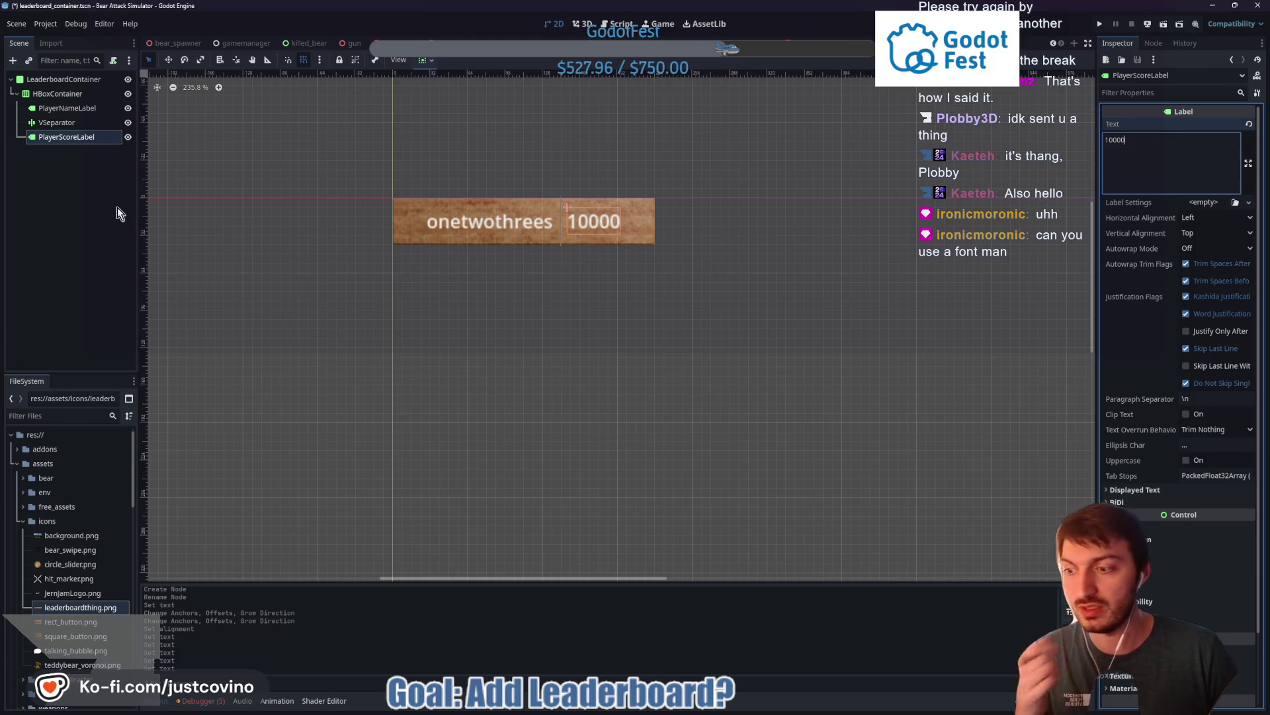
click(67, 108)
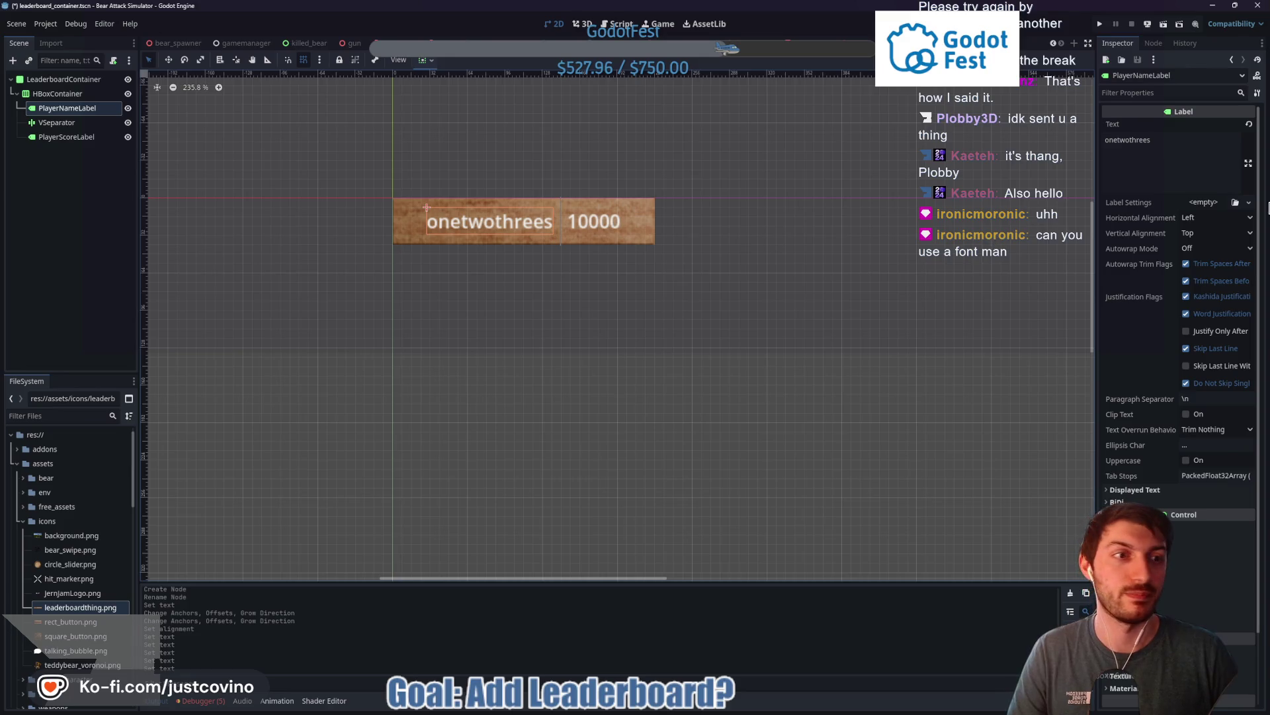
Give the name label new LabelSettings with a loaded font and a 2 px black outline
click(1209, 204)
click(1226, 233)
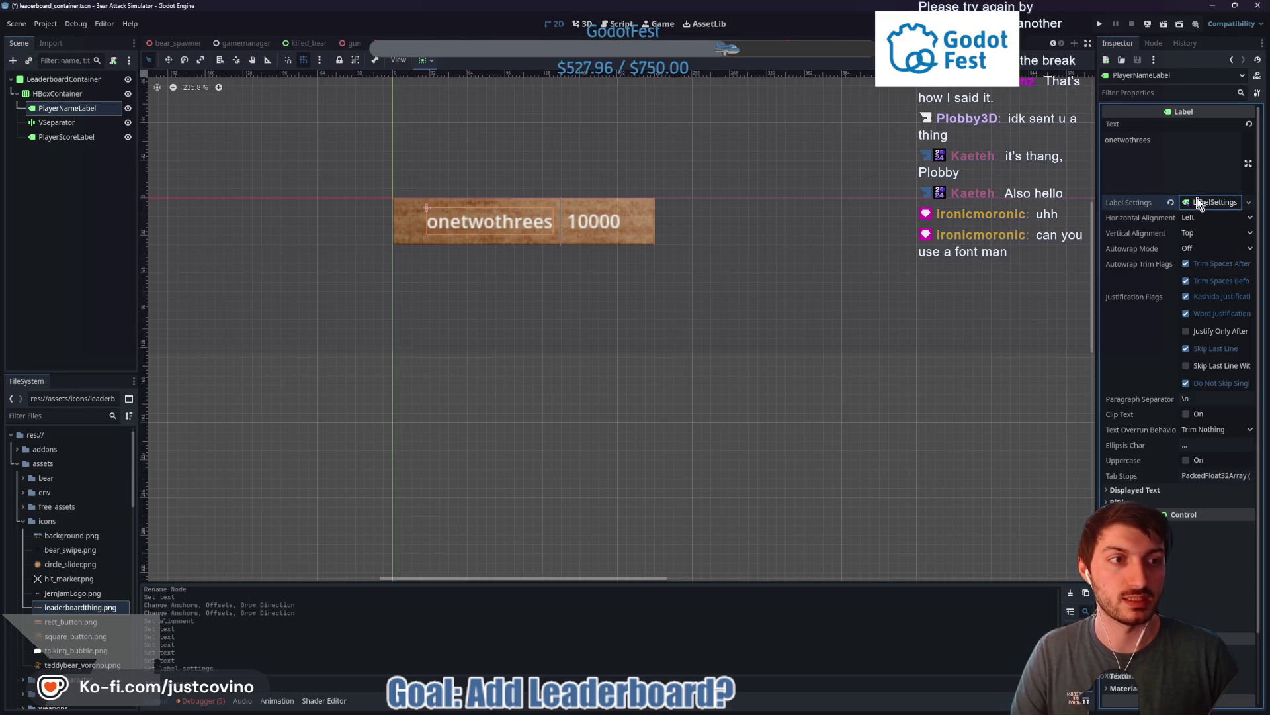
click(1141, 248)
click(1231, 262)
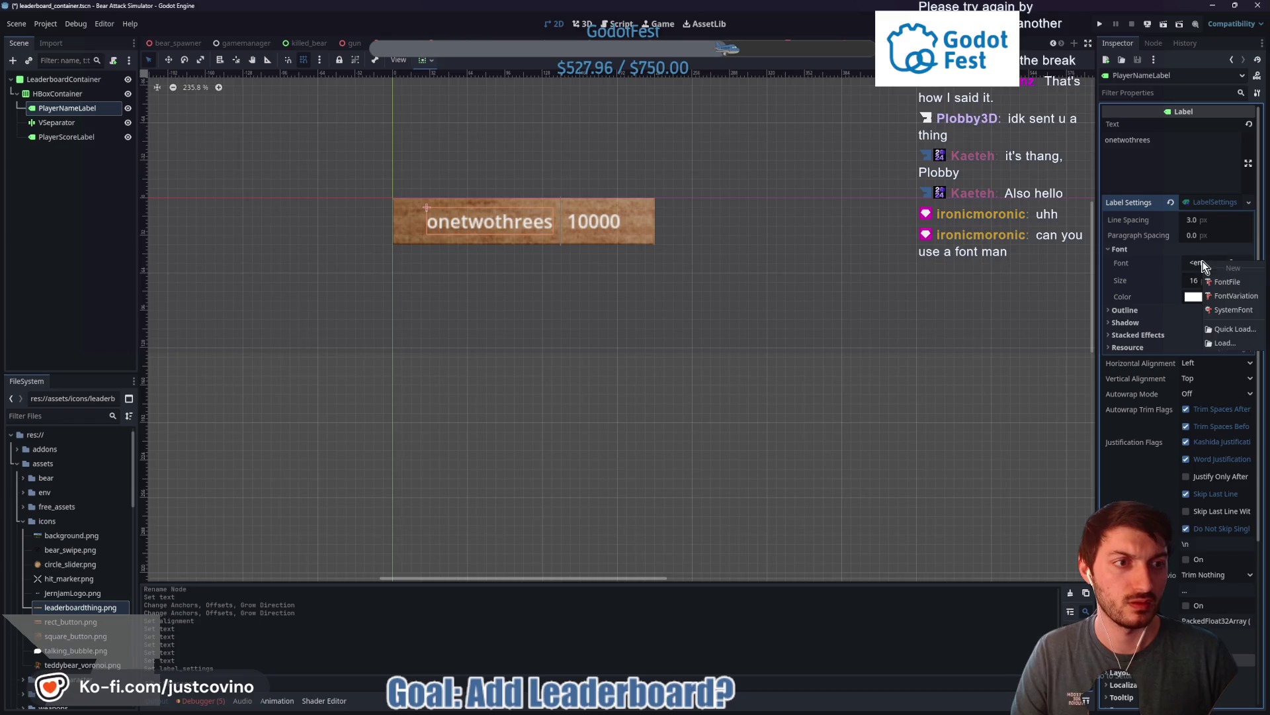
click(1228, 330)
double_click(475, 262)
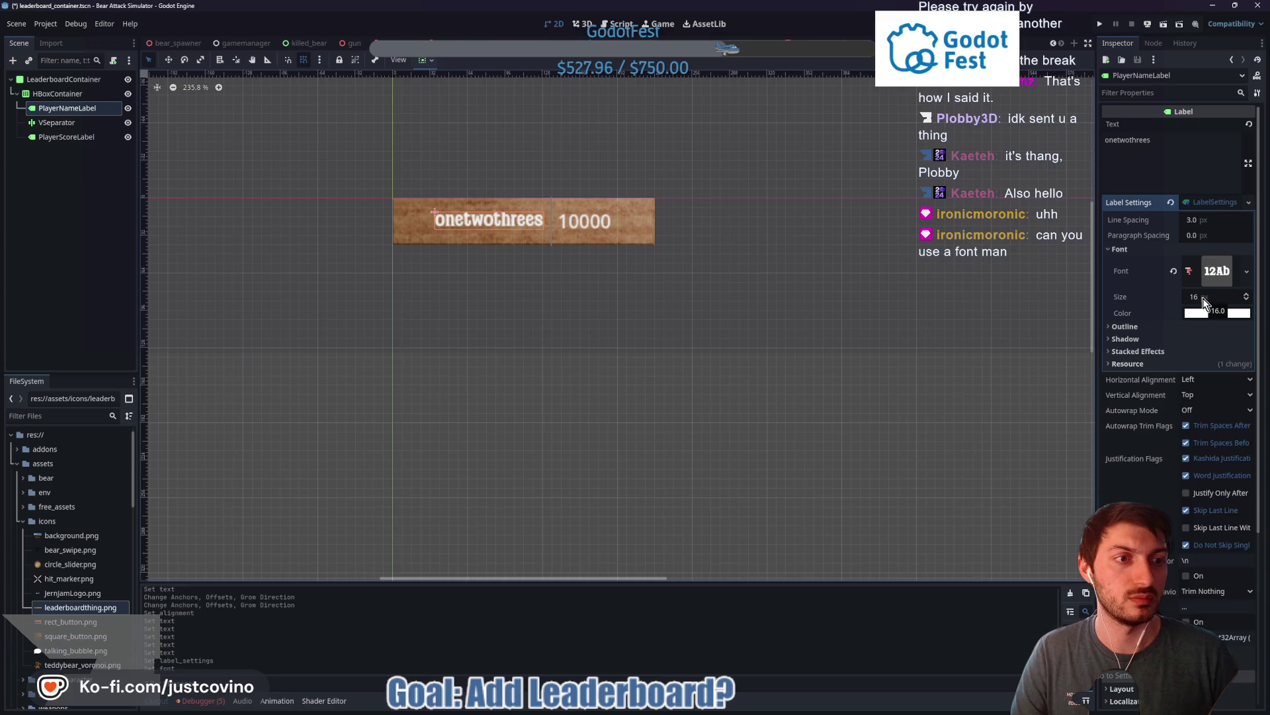
click(1197, 314)
click(1197, 315)
click(1178, 327)
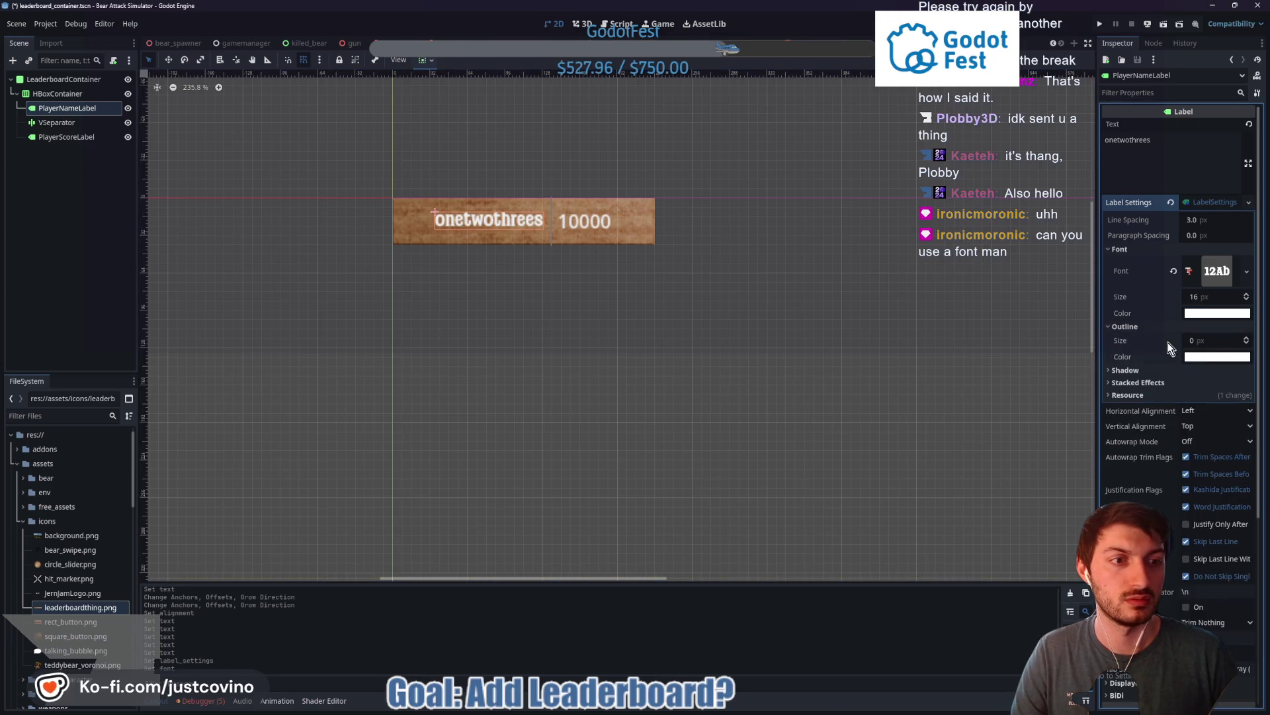
click(1197, 341)
text(2)
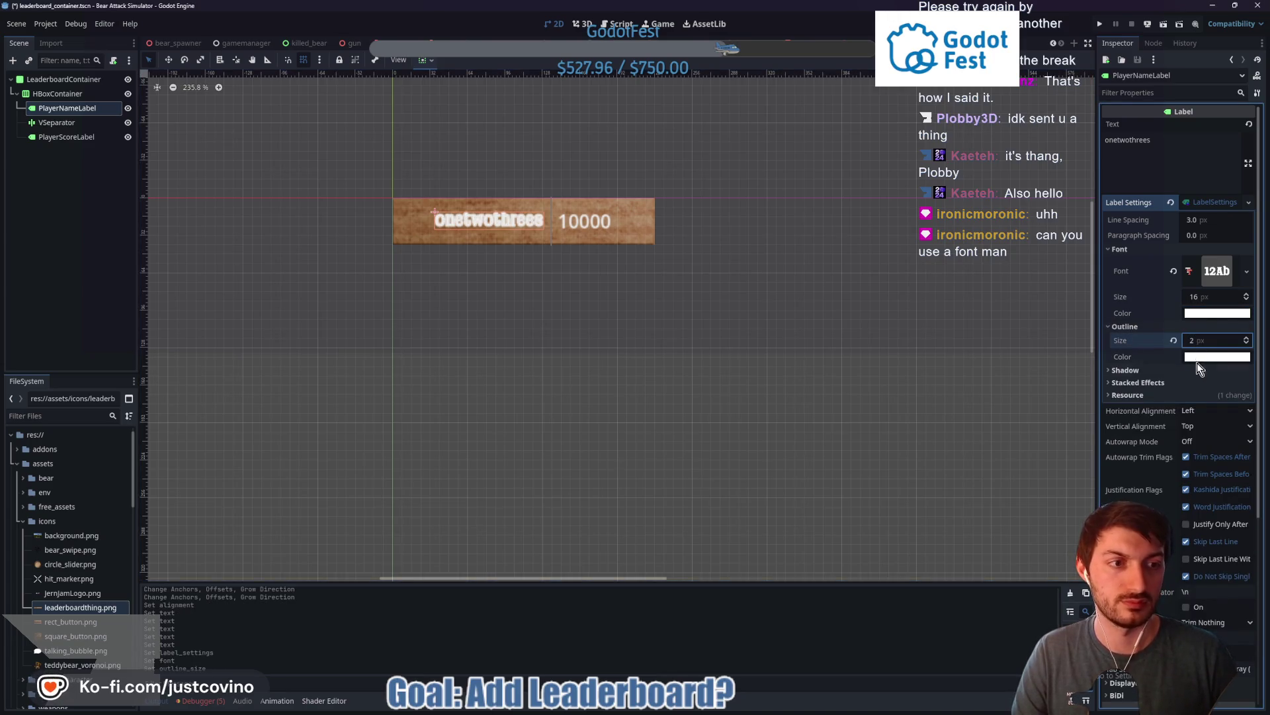
click(1199, 358)
drag(1190, 410, 1078, 578)
click(1213, 361)
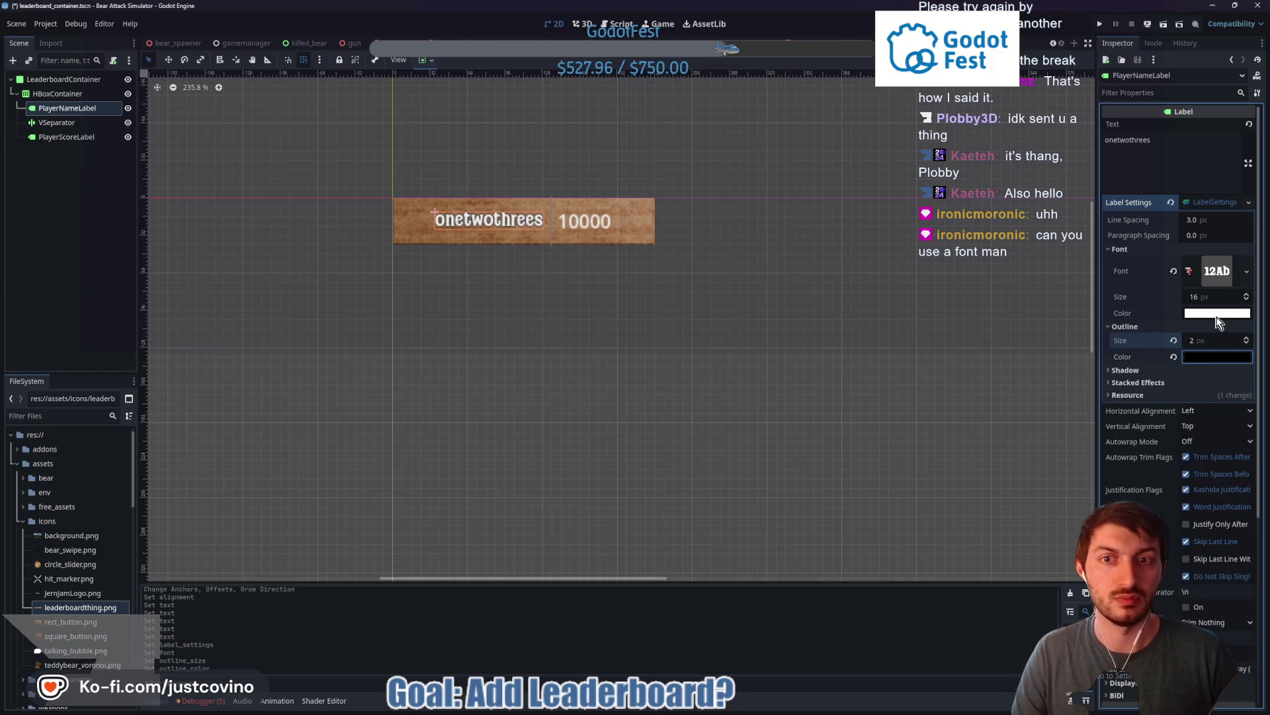
Set the name label's font size to 21 and outline thickness to 3
click(1201, 297)
text(18)
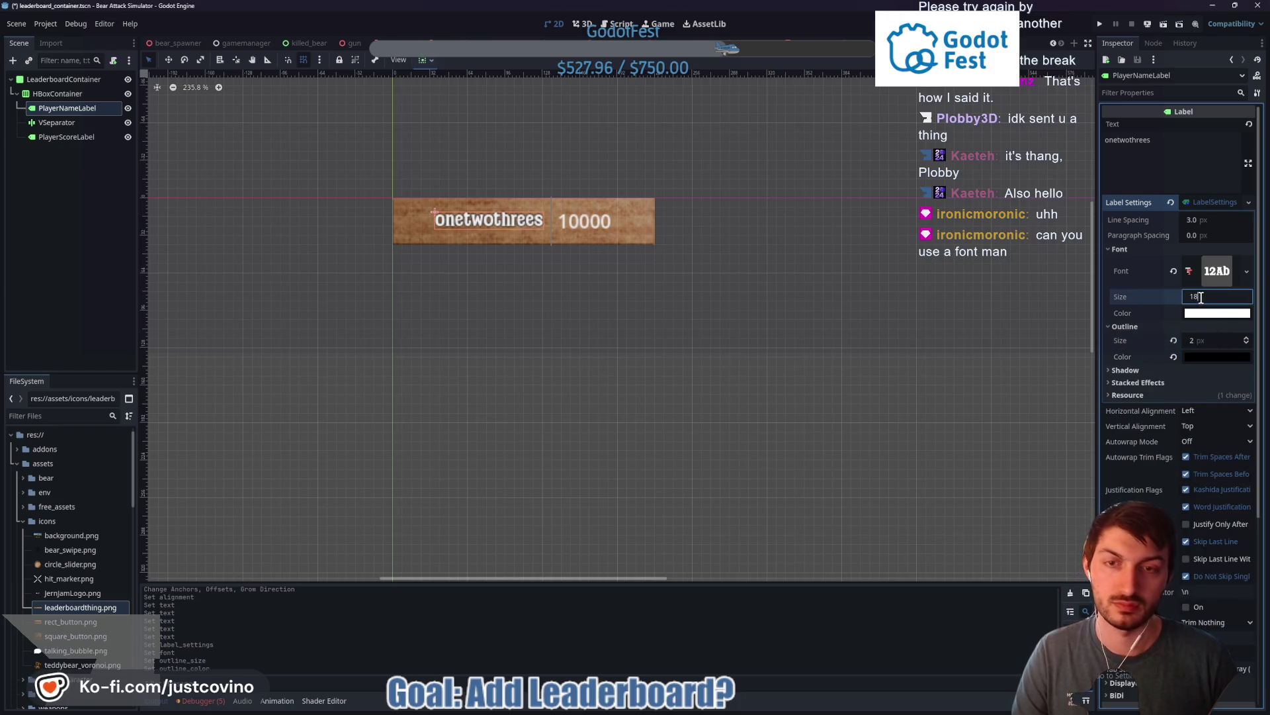
key(Return)
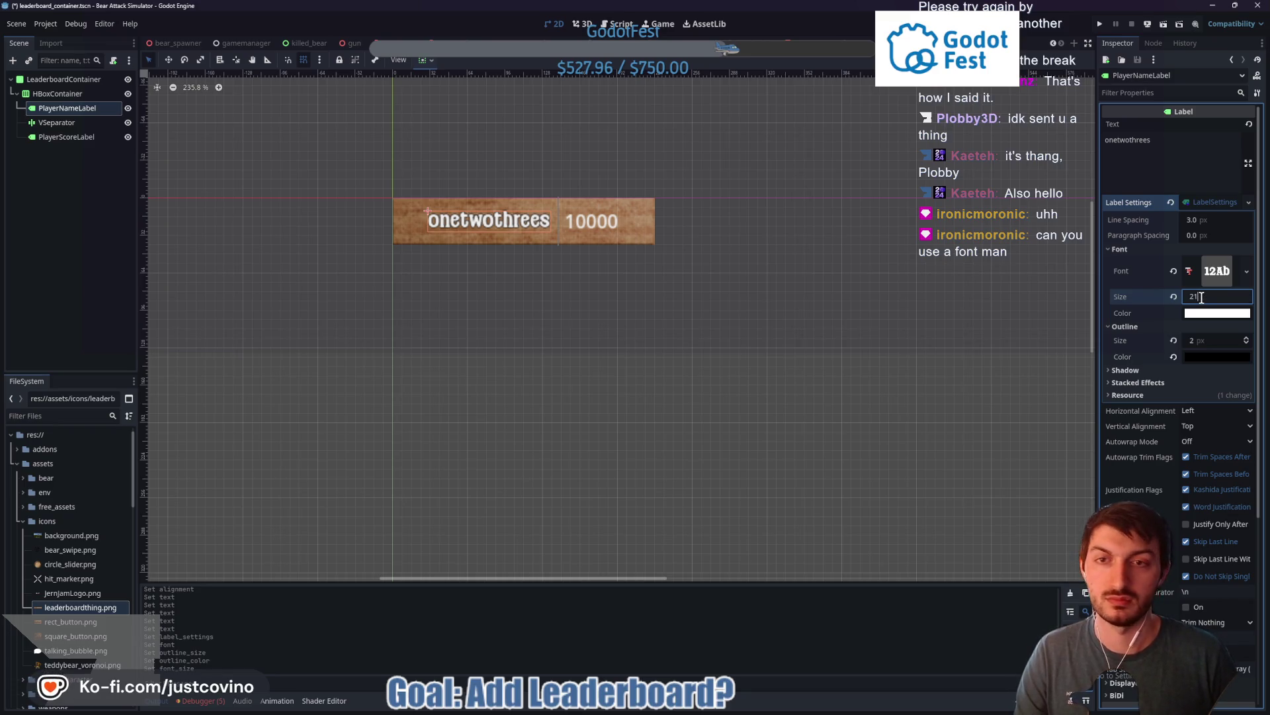
key(Return)
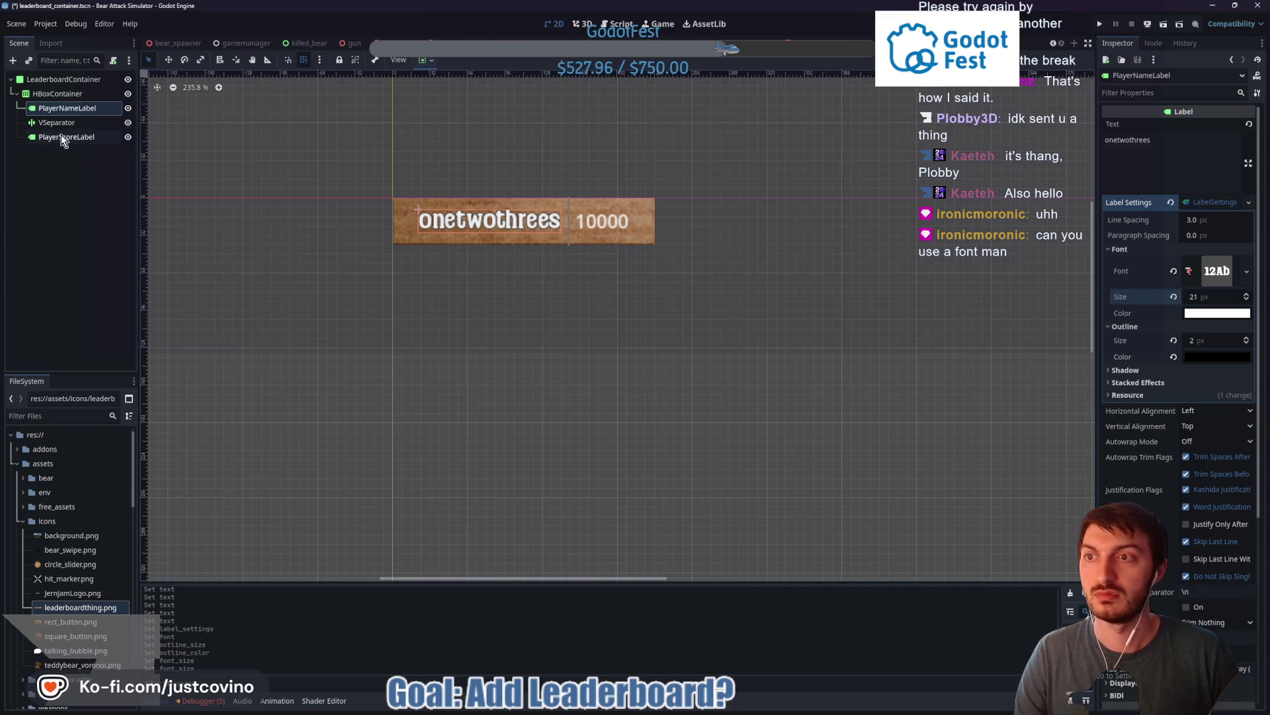
click(1215, 342)
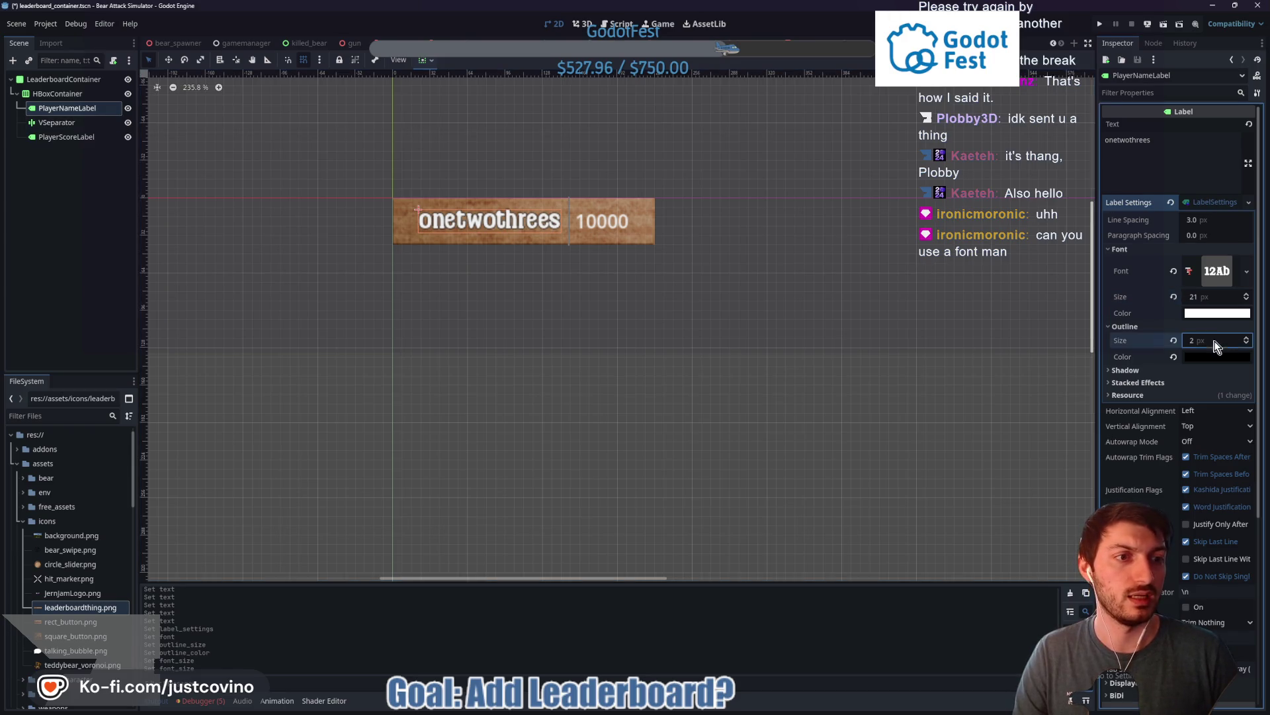
text(3)
key(Return)
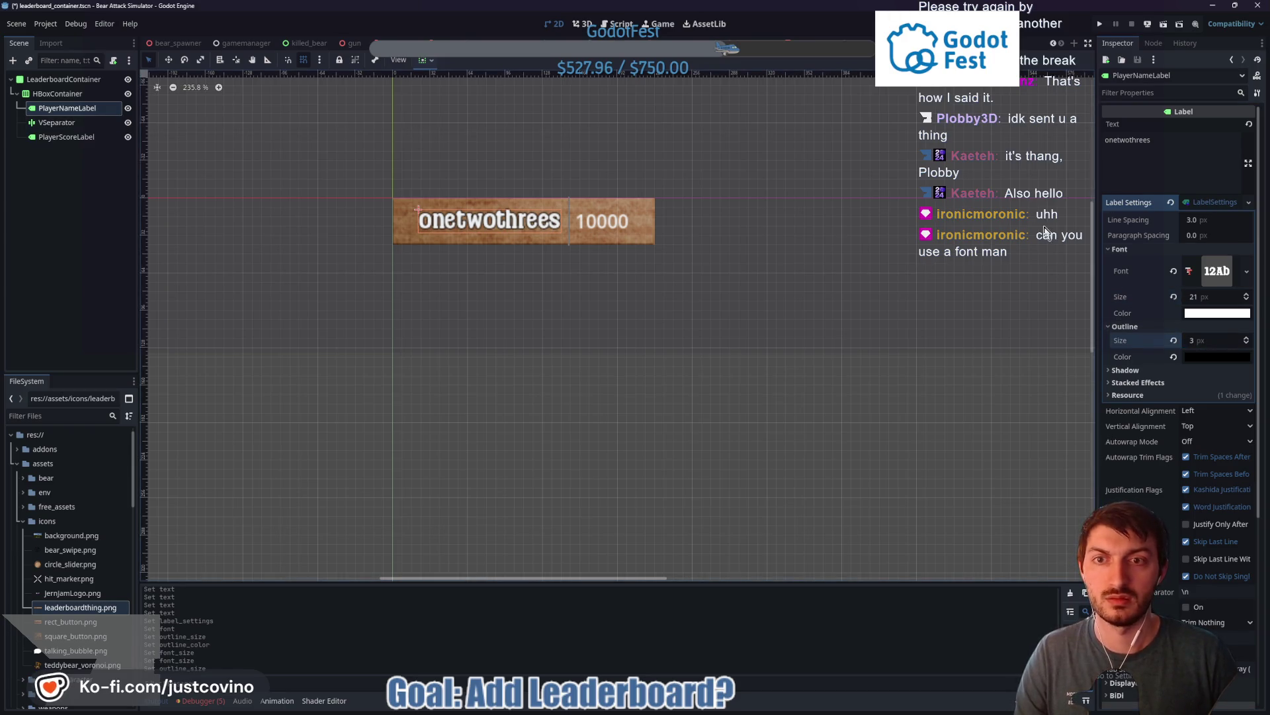
Copy the LabelSettings onto the score label and centre its text horizontally and vertically
right_click(1204, 202)
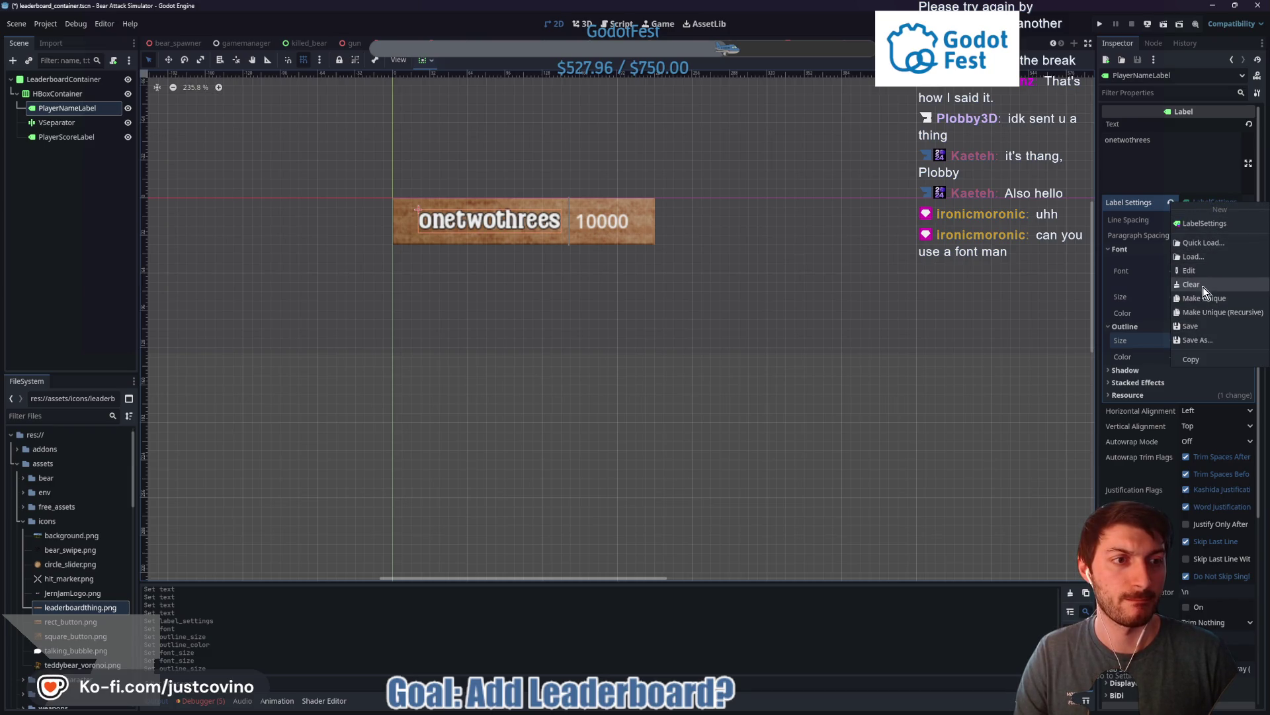
click(1204, 363)
click(73, 137)
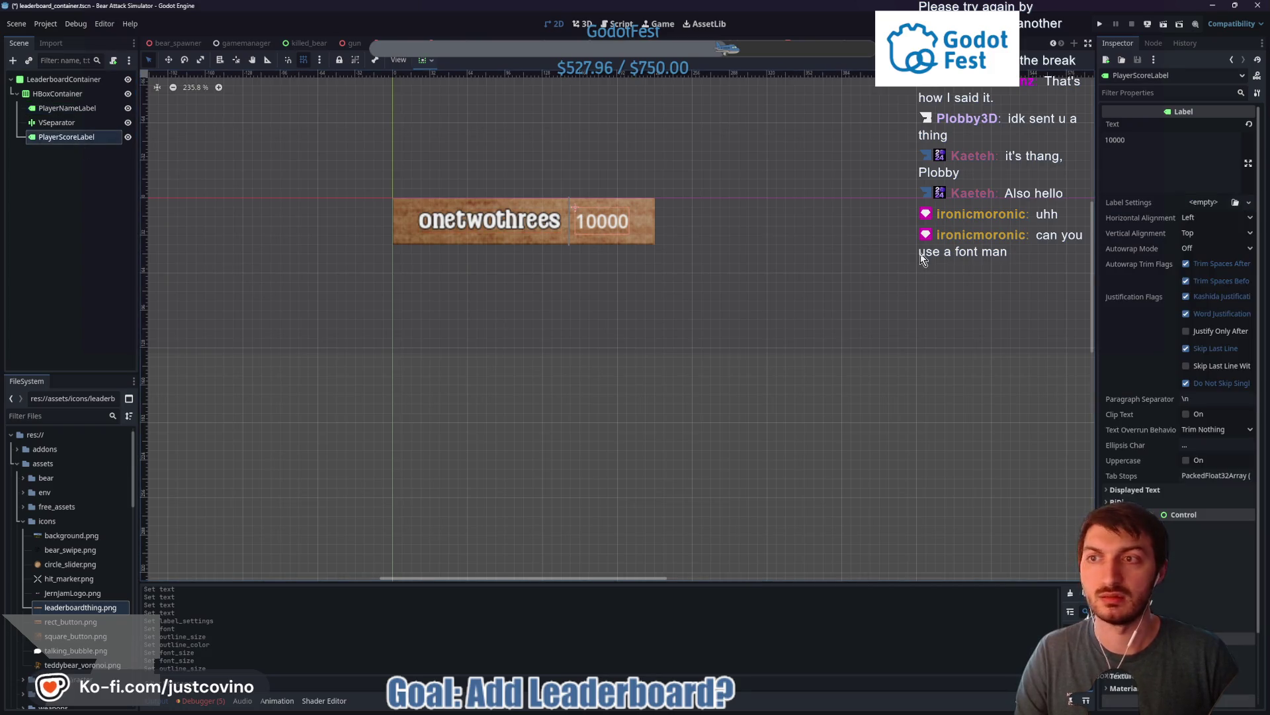
right_click(1206, 204)
click(1214, 280)
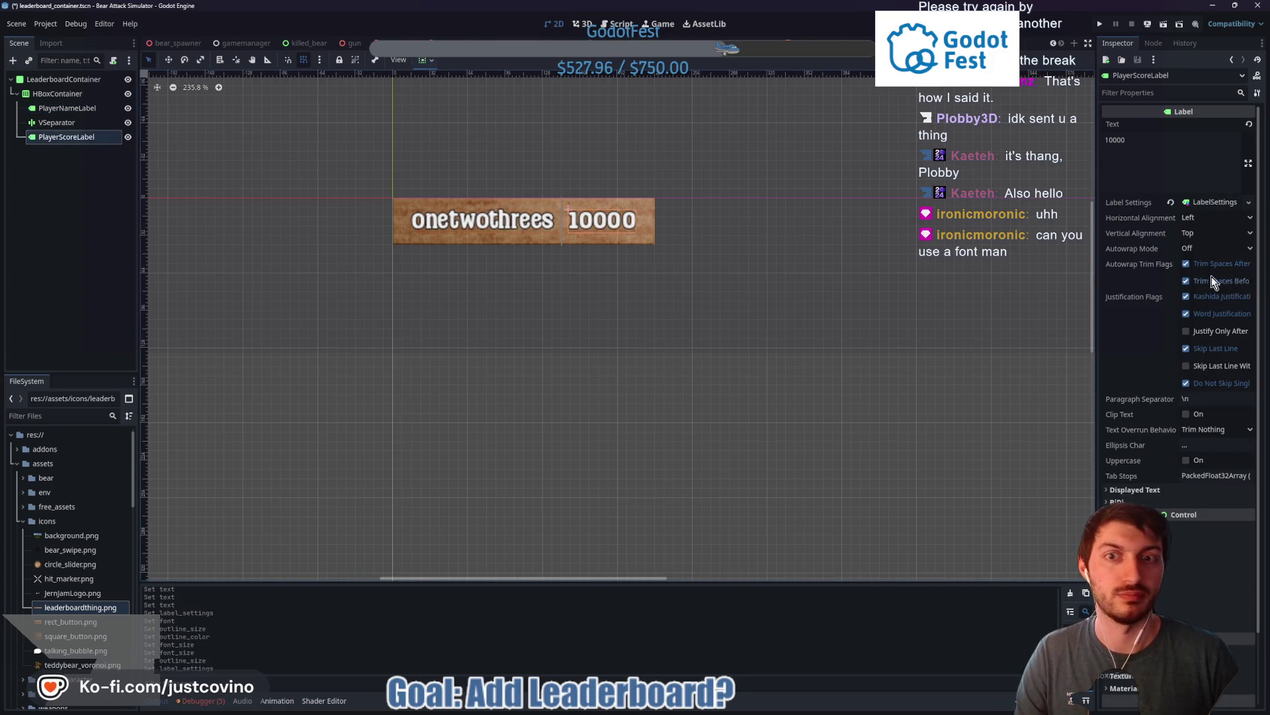
click(1203, 217)
click(1211, 248)
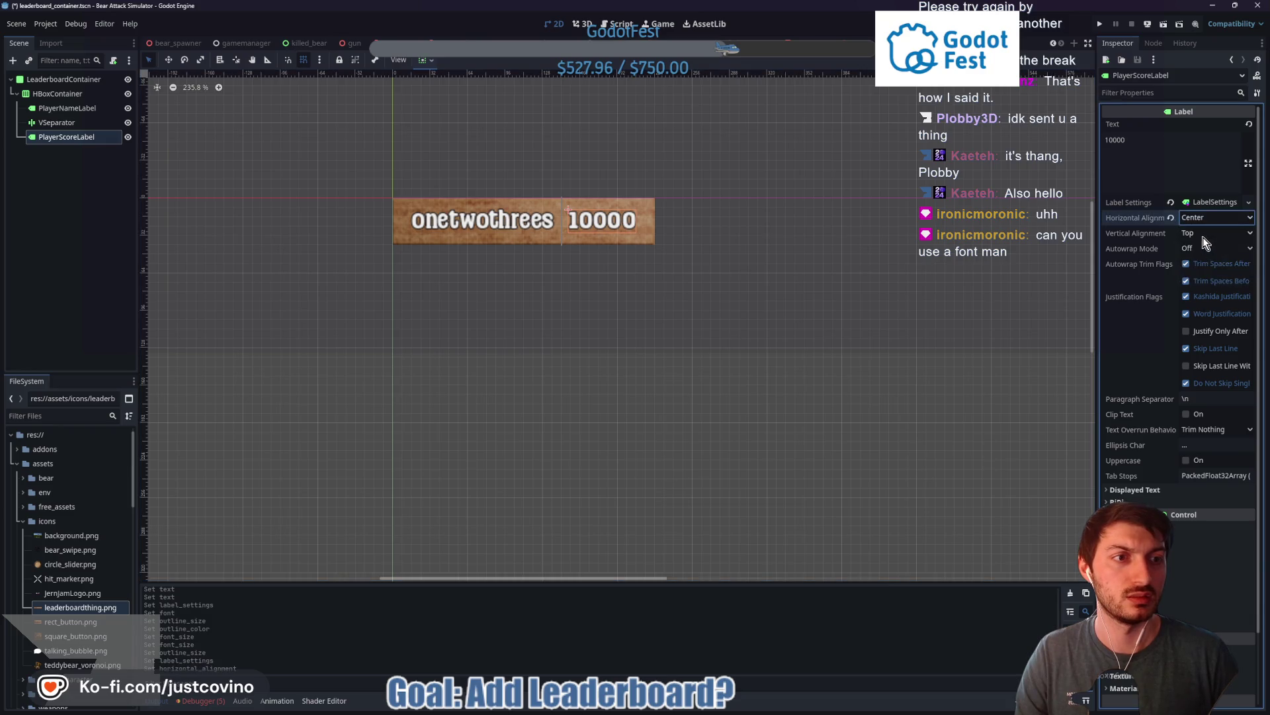
click(1210, 233)
click(1211, 264)
Centre the name label's text horizontally and vertically
click(67, 108)
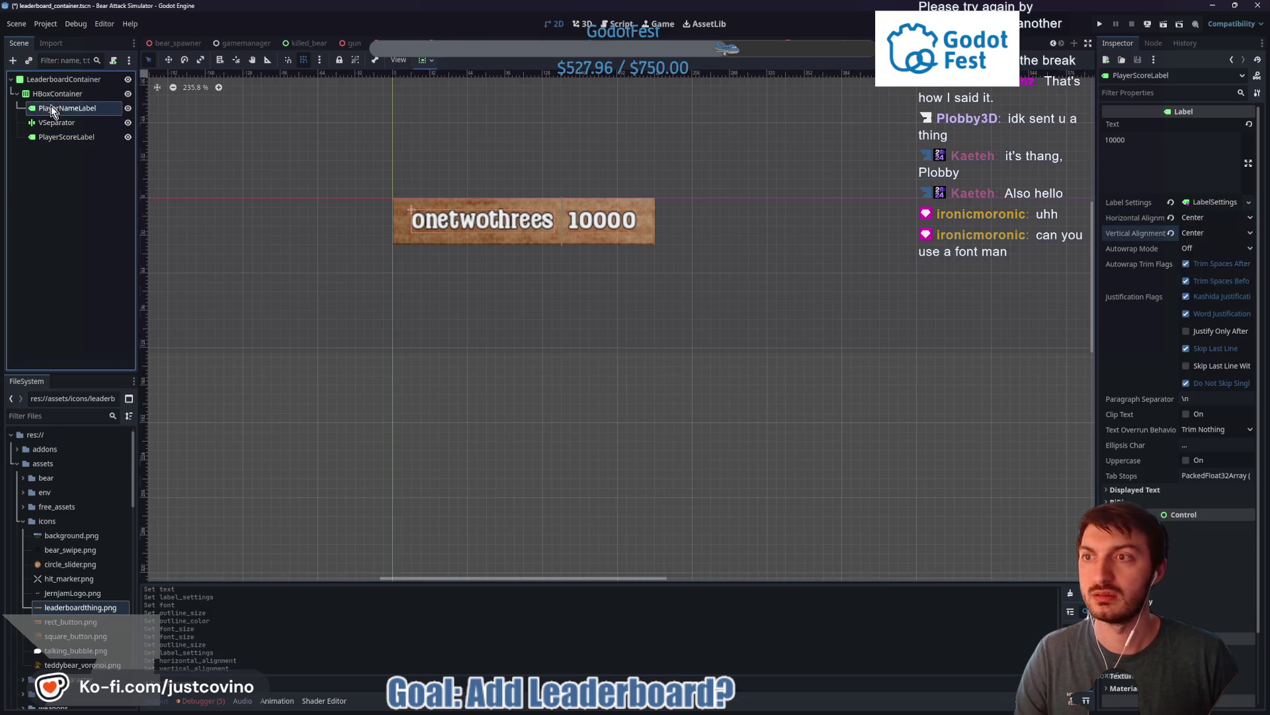
click(1214, 202)
click(1195, 415)
click(1201, 442)
click(1198, 425)
click(1201, 456)
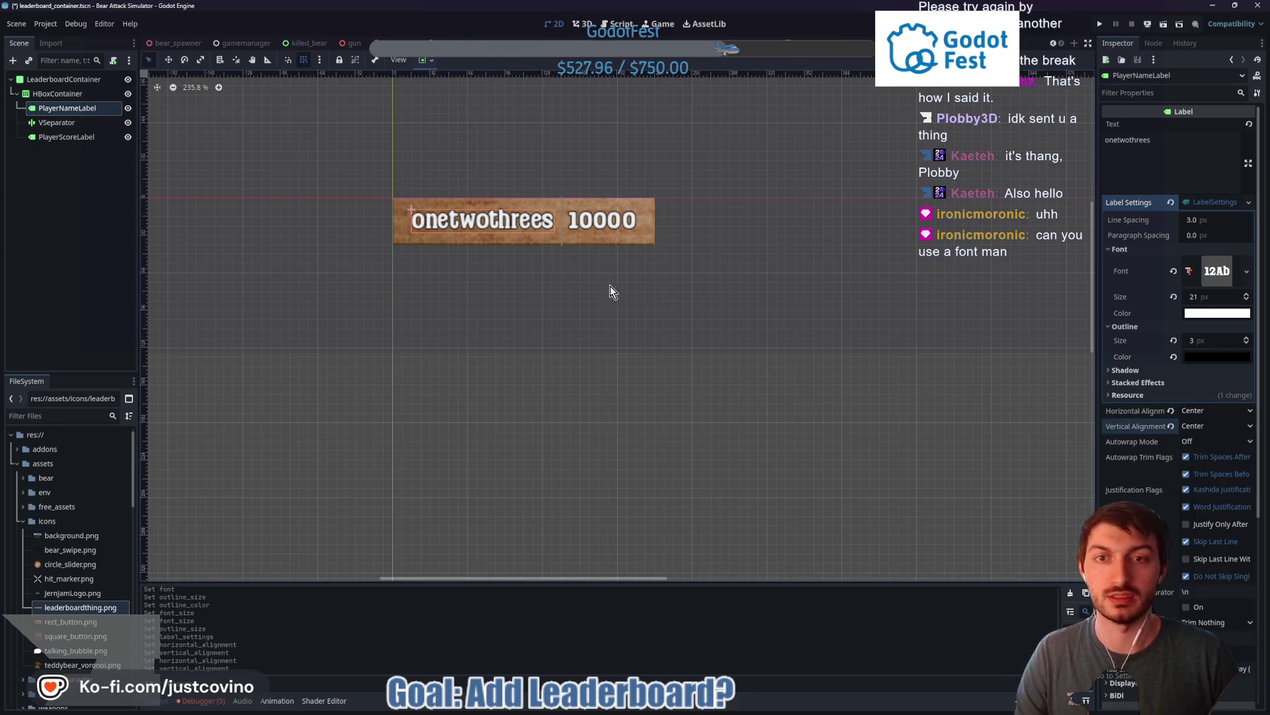
click(77, 291)
scroll(613, 300, up, 4)
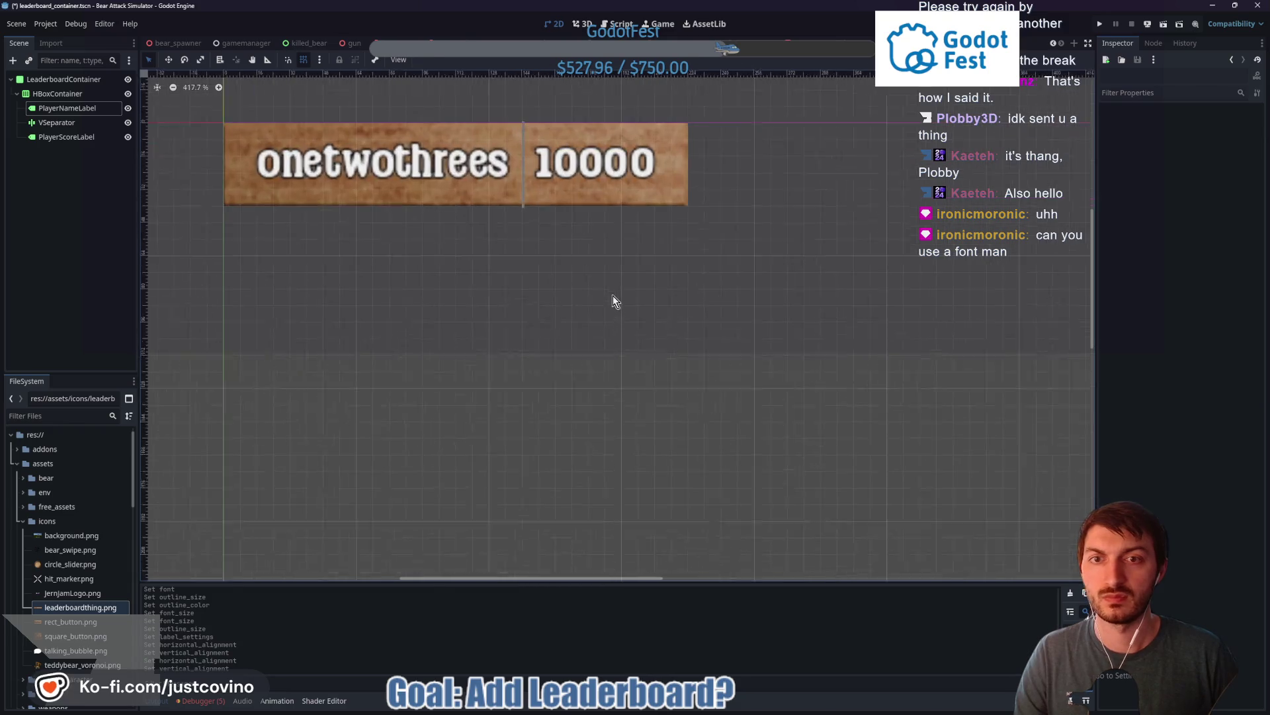
Give the VSeparator a new StyleBoxLine as its Separator style override
scroll(562, 377, down, 3)
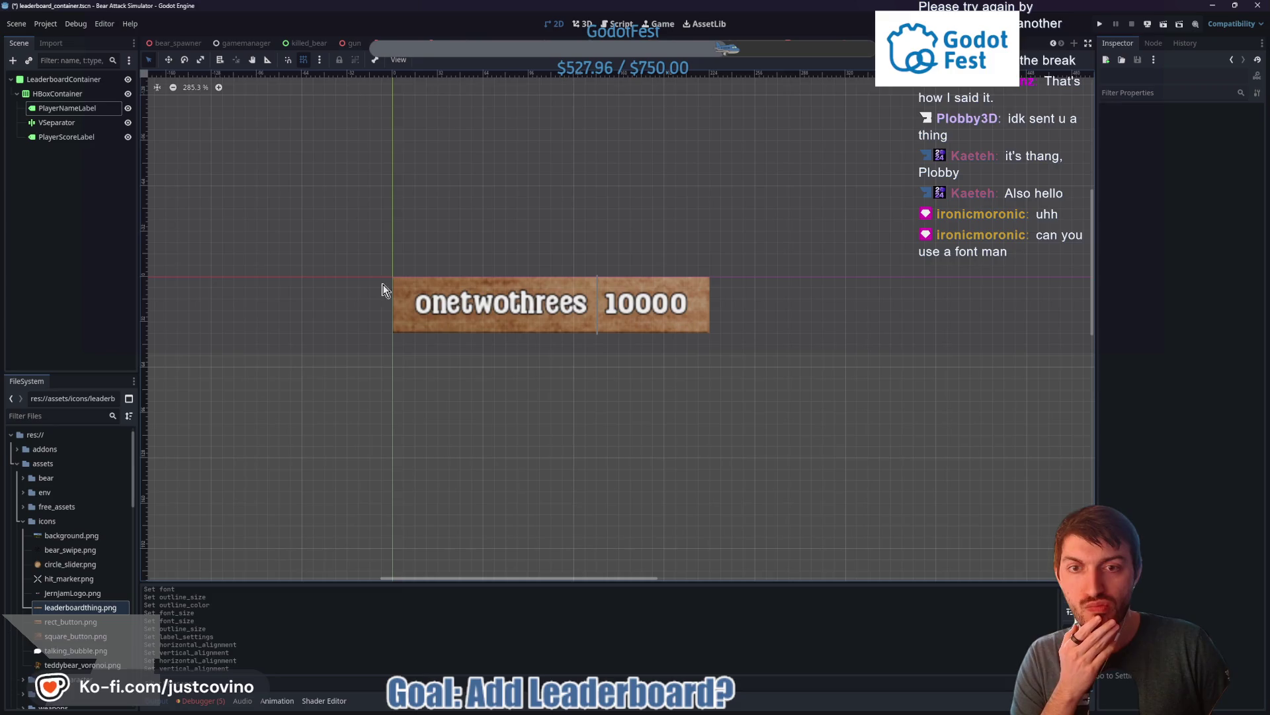
click(61, 122)
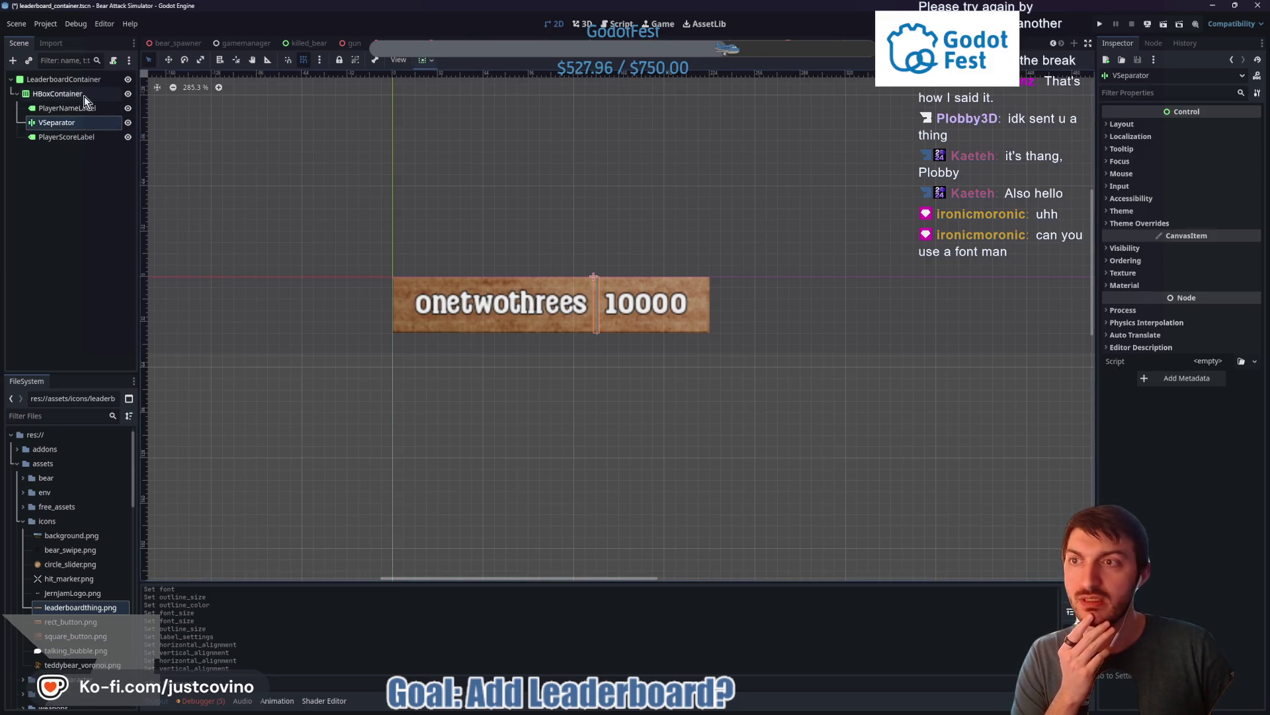
click(59, 94)
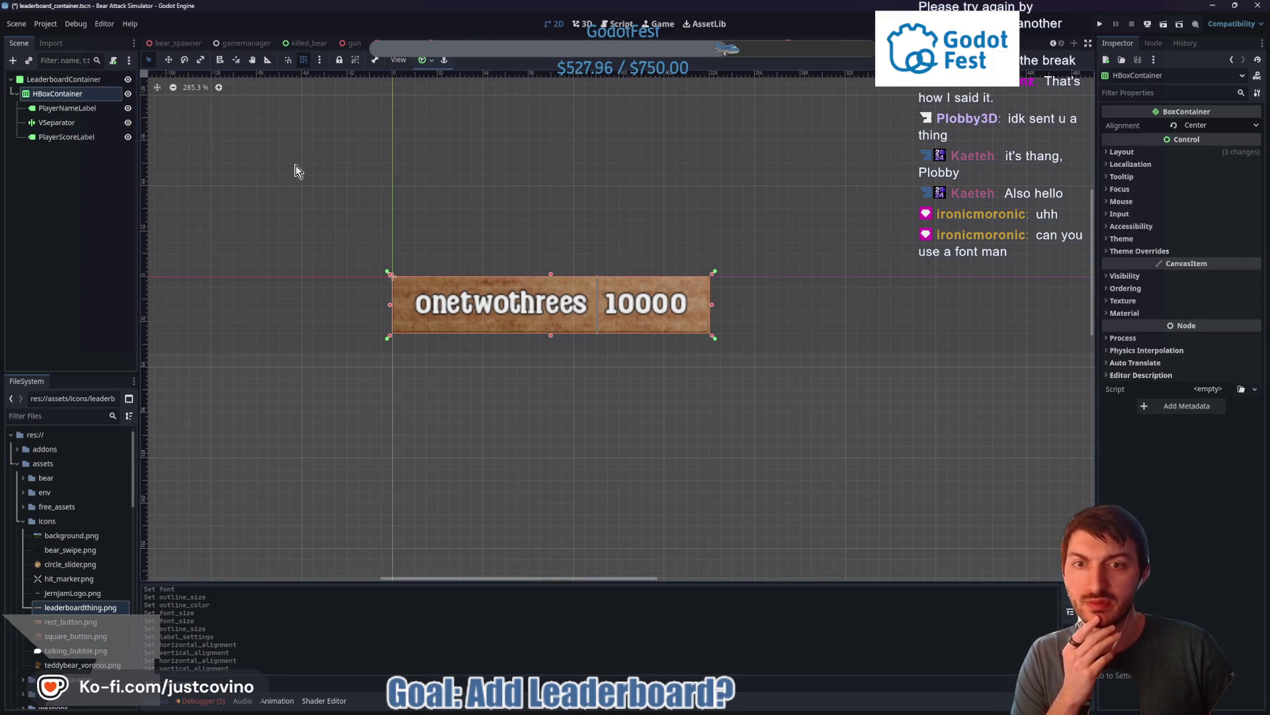
click(80, 123)
click(1144, 223)
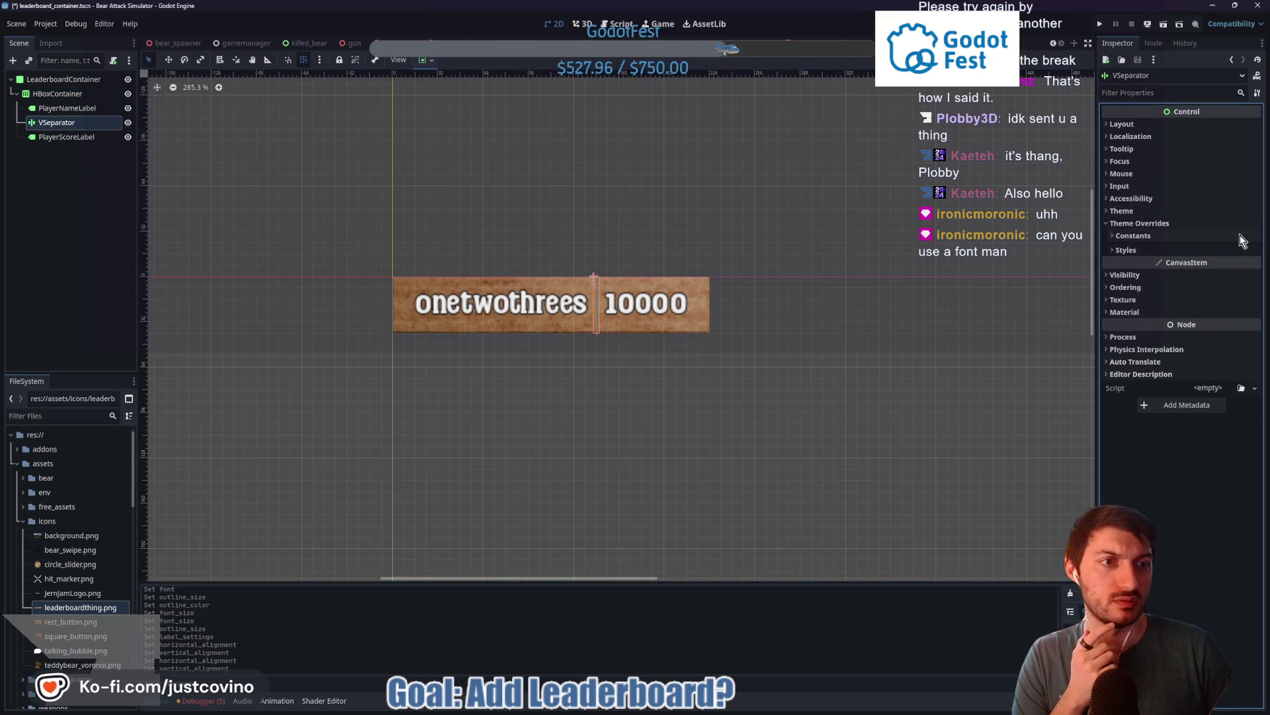
click(1163, 250)
click(1221, 264)
click(1230, 329)
right_click(1224, 268)
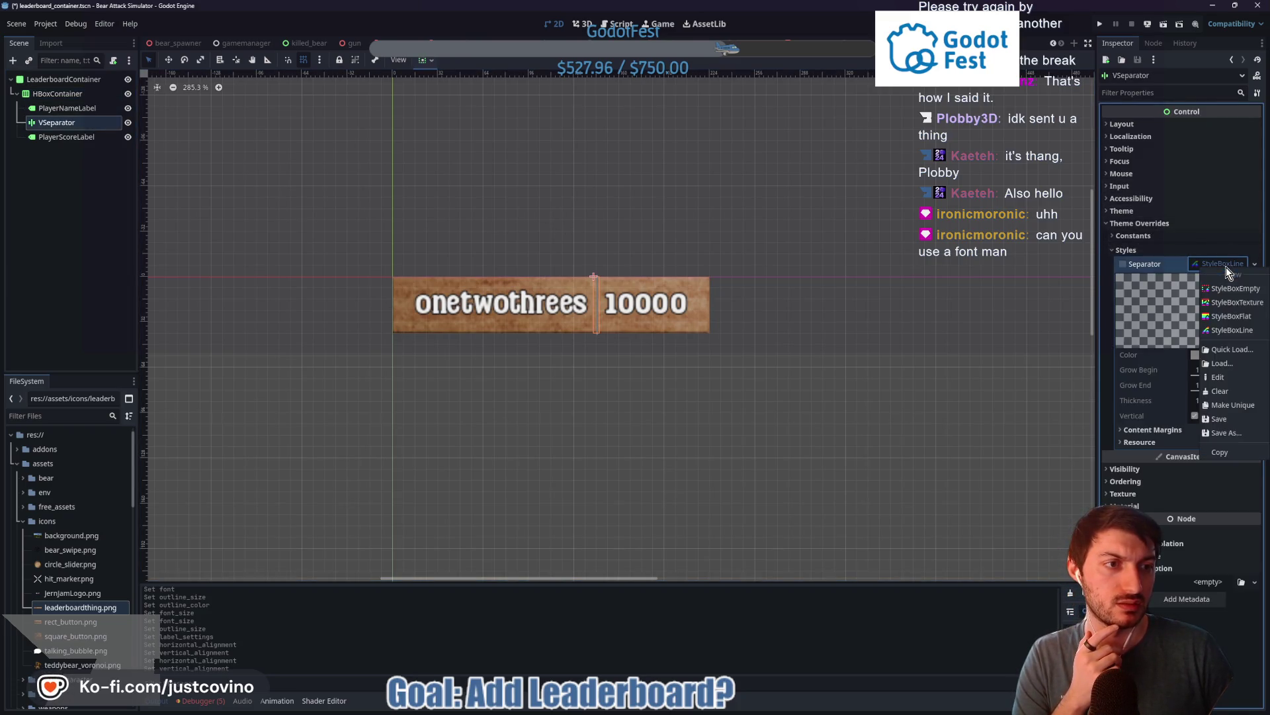
click(1233, 331)
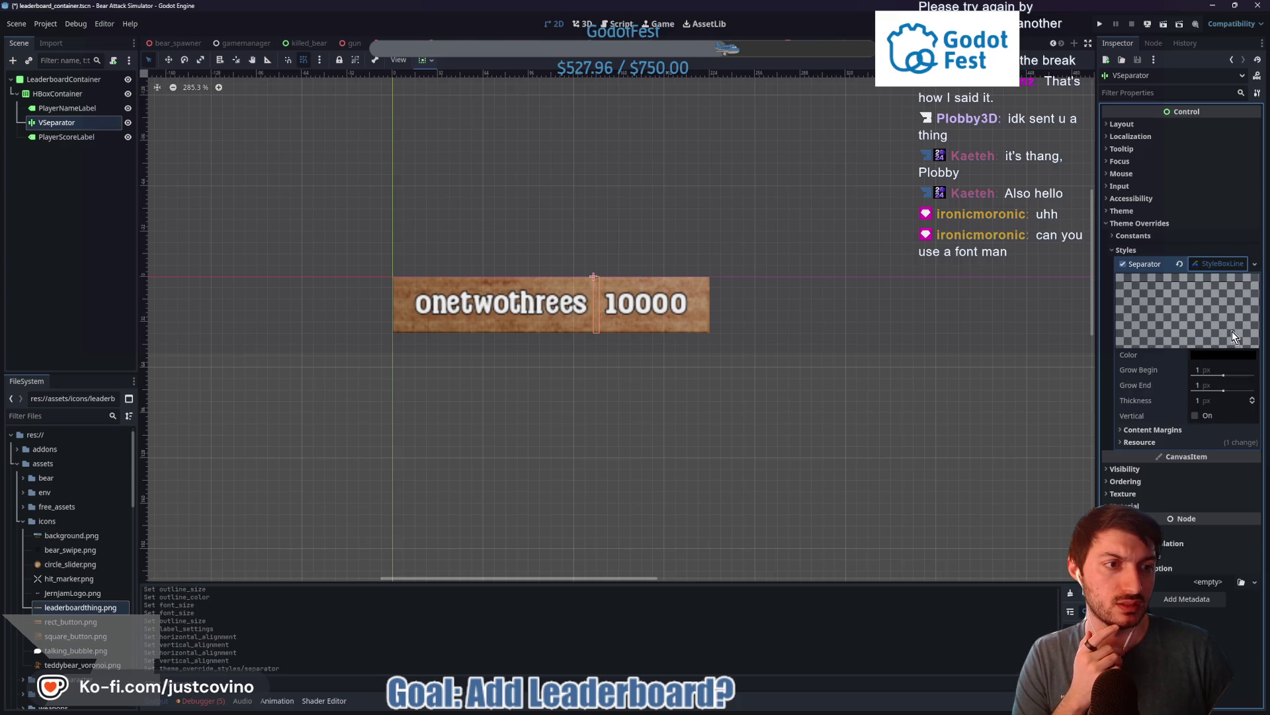
Make the separator line vertical with a 2 px thickness
click(1254, 400)
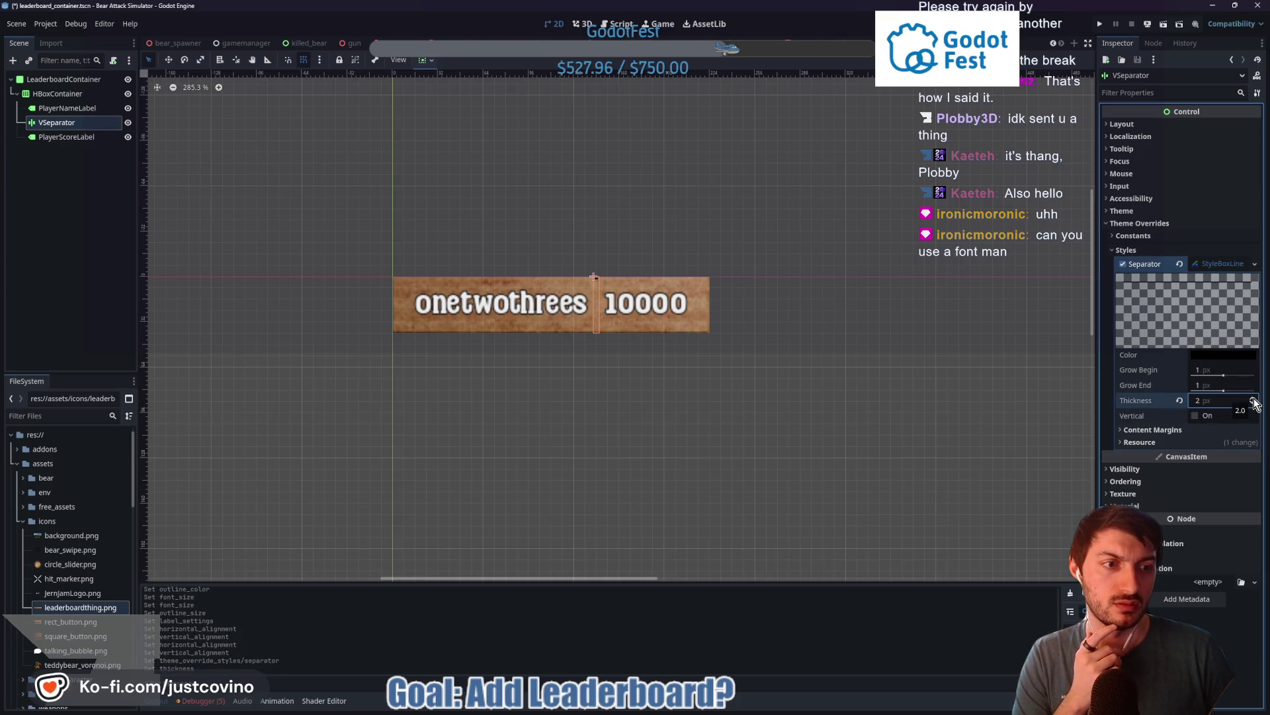
click(1253, 399)
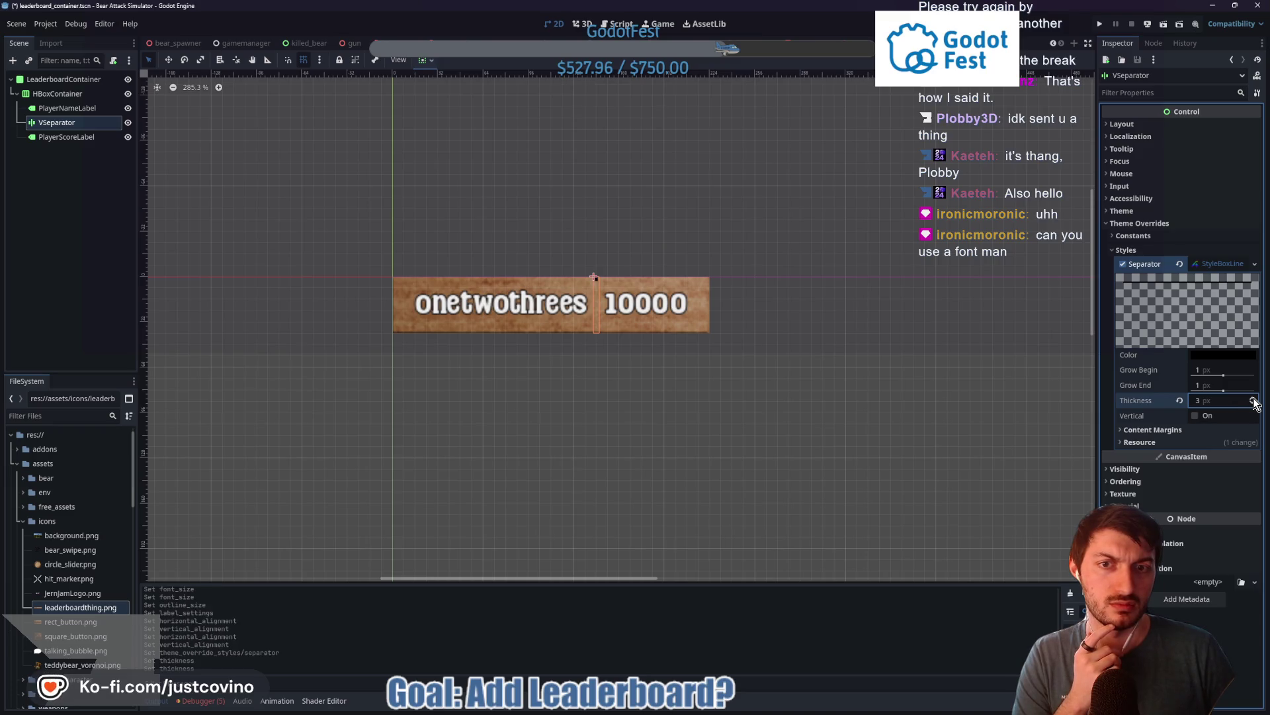
click(1252, 403)
click(1194, 416)
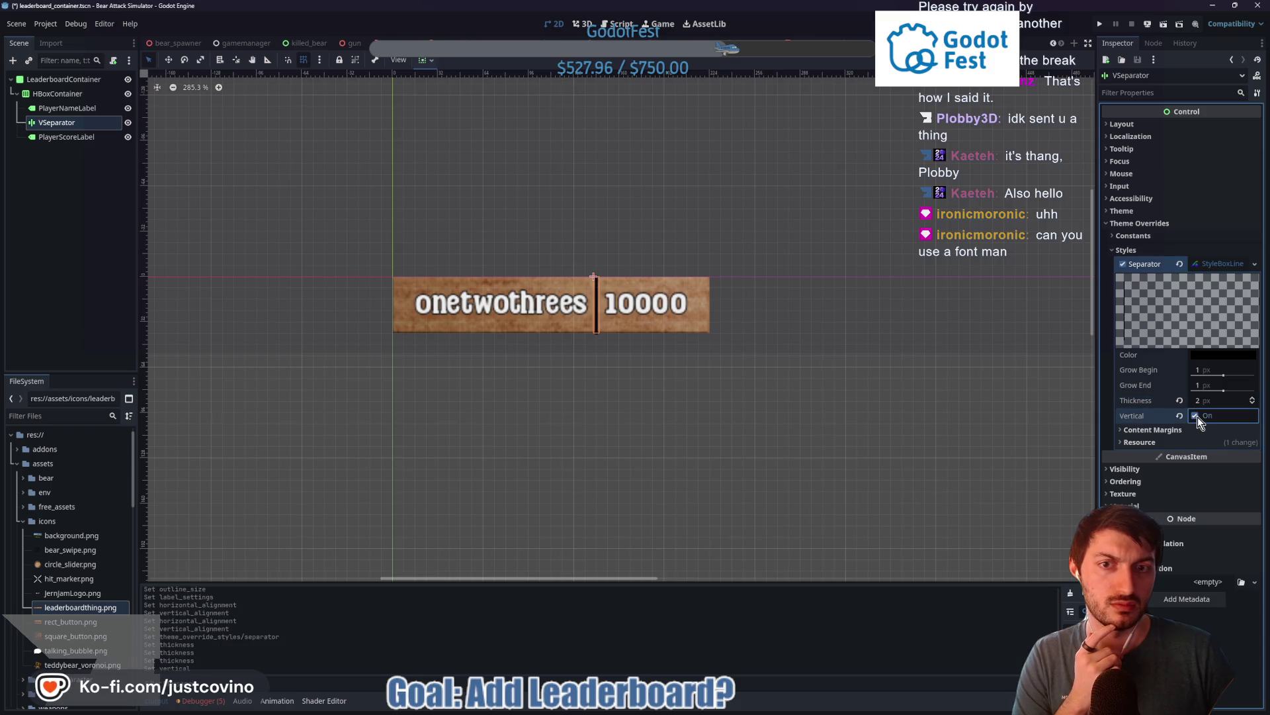
click(1252, 403)
click(1253, 398)
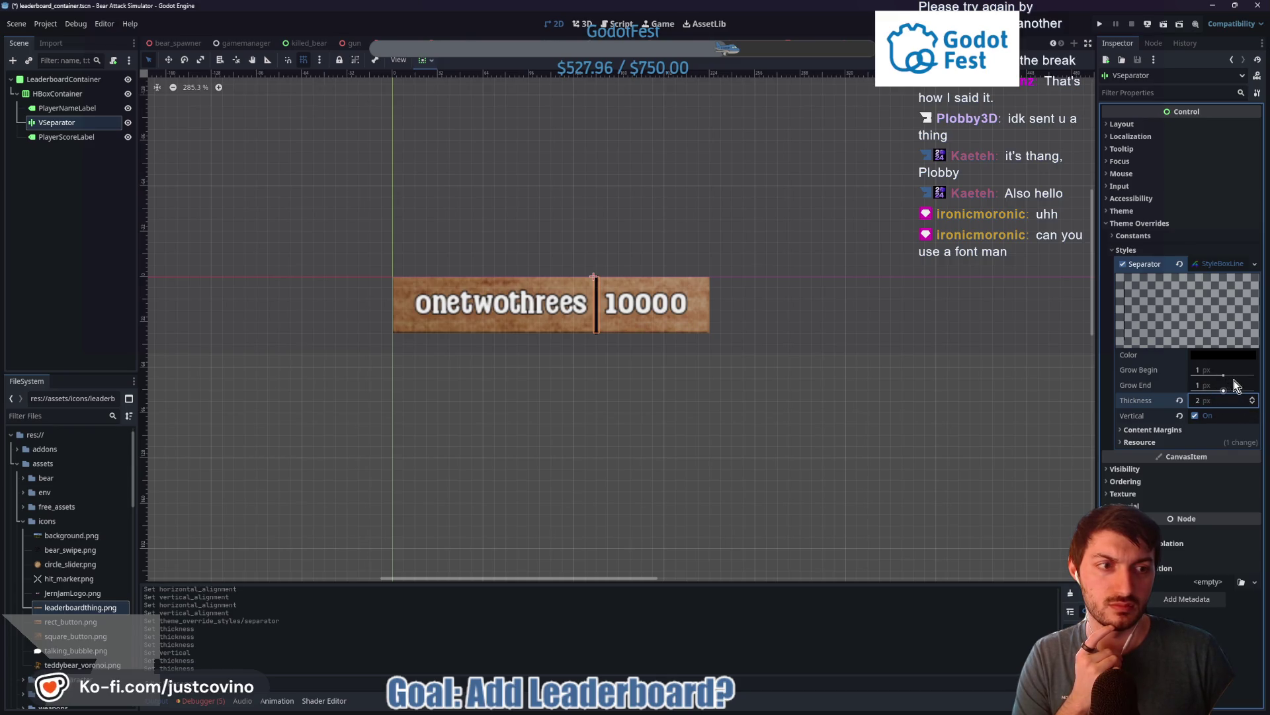
Set the separator line's Grow Begin and Grow End to -1
click(1221, 370)
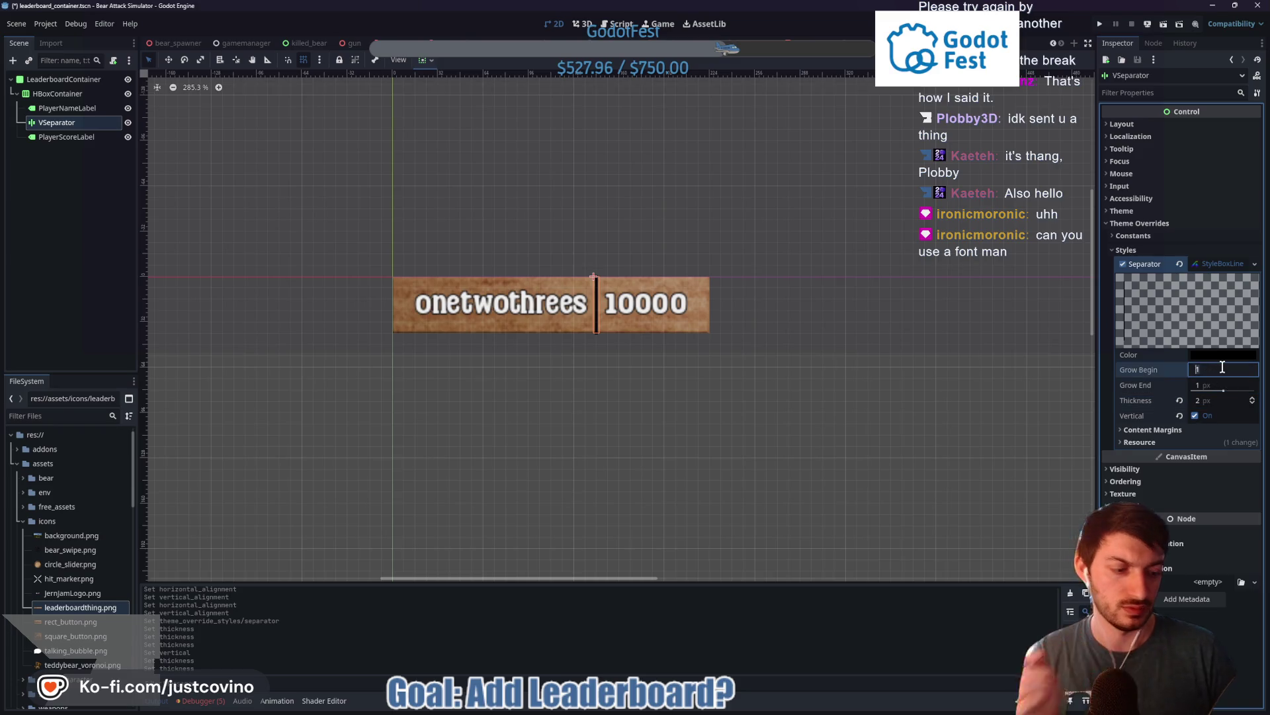
text(0.)
key(Tab)
text(0)
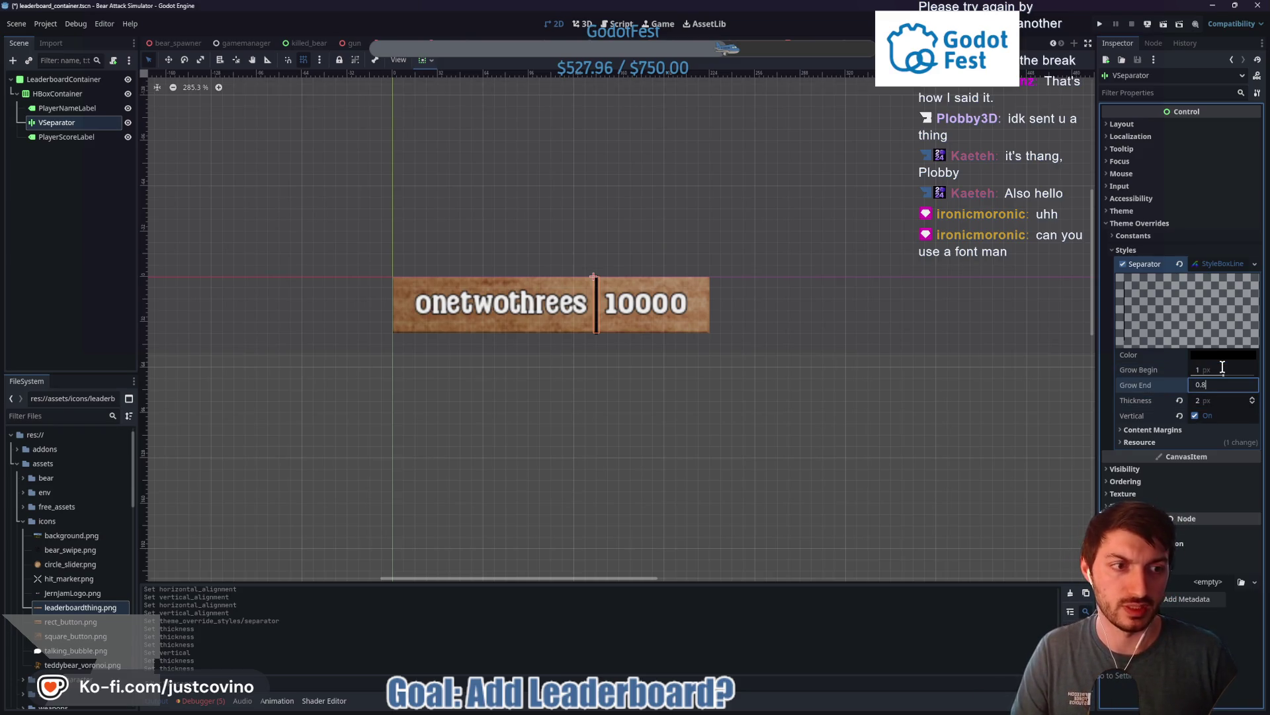
scroll(669, 344, up, 5)
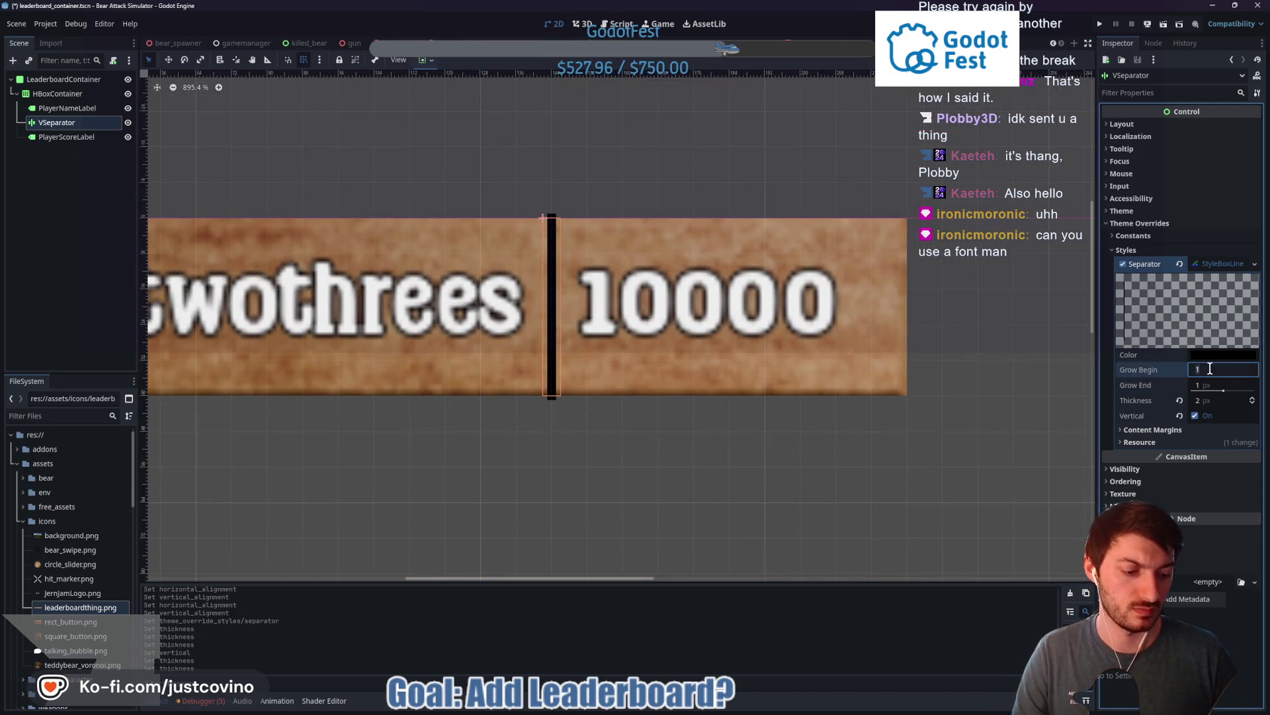
mouse_move(1226, 379)
mouse_down()
mouse_move(1191, 379)
mouse_move(1226, 378)
mouse_move(1211, 375)
mouse_up()
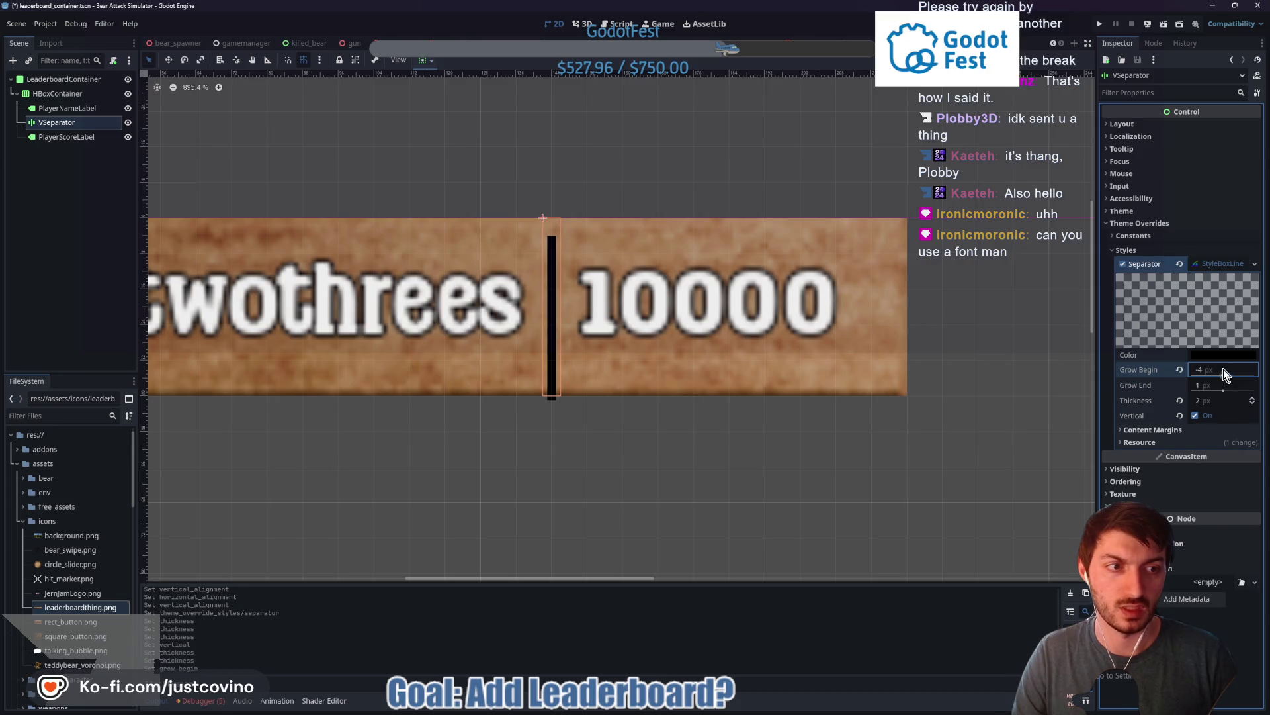
text(-1)
key(Tab)
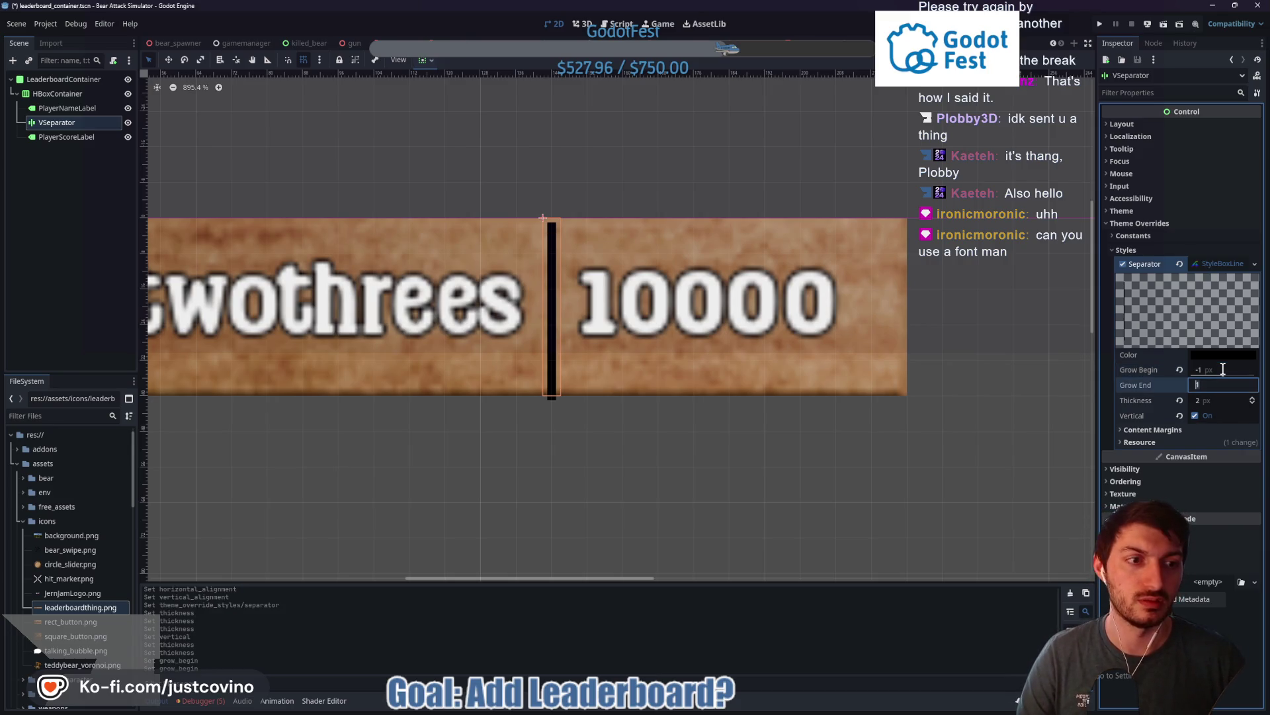
text(-1)
key(Return)
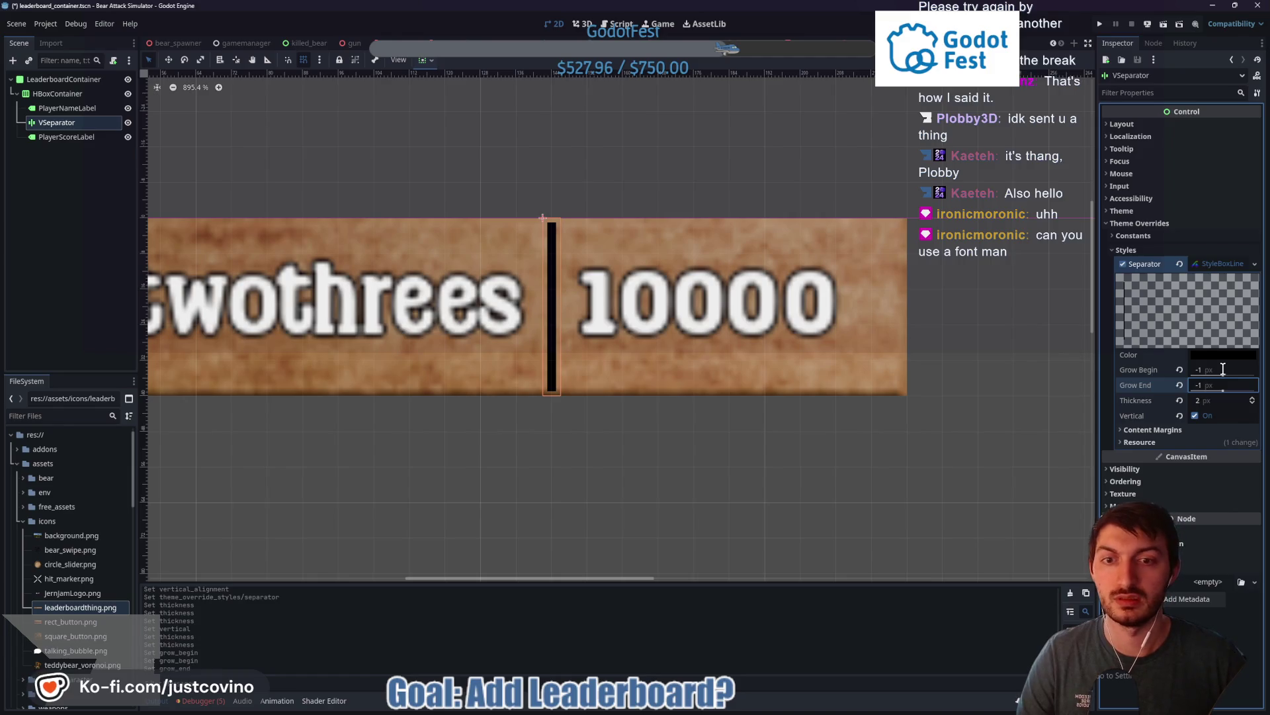
click(1255, 406)
click(813, 443)
scroll(741, 447, down, 3)
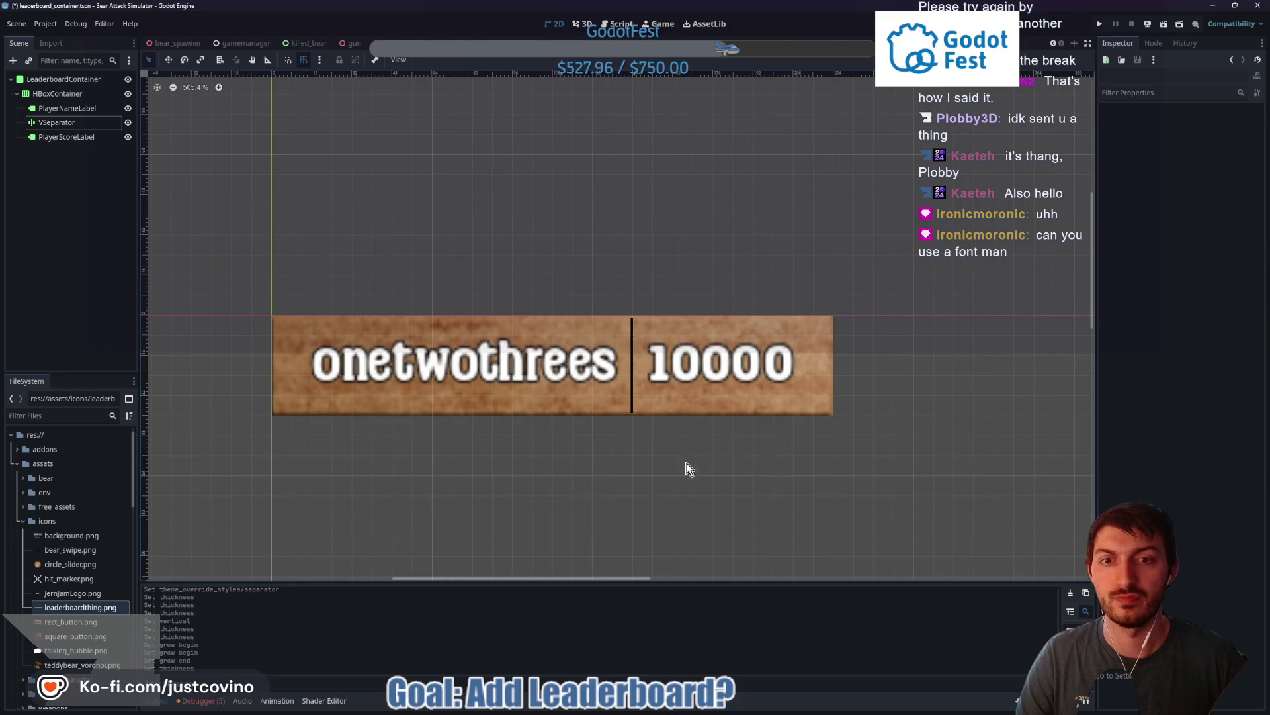
Colour the separator line a darkened shade of the panel's tan wood
click(57, 122)
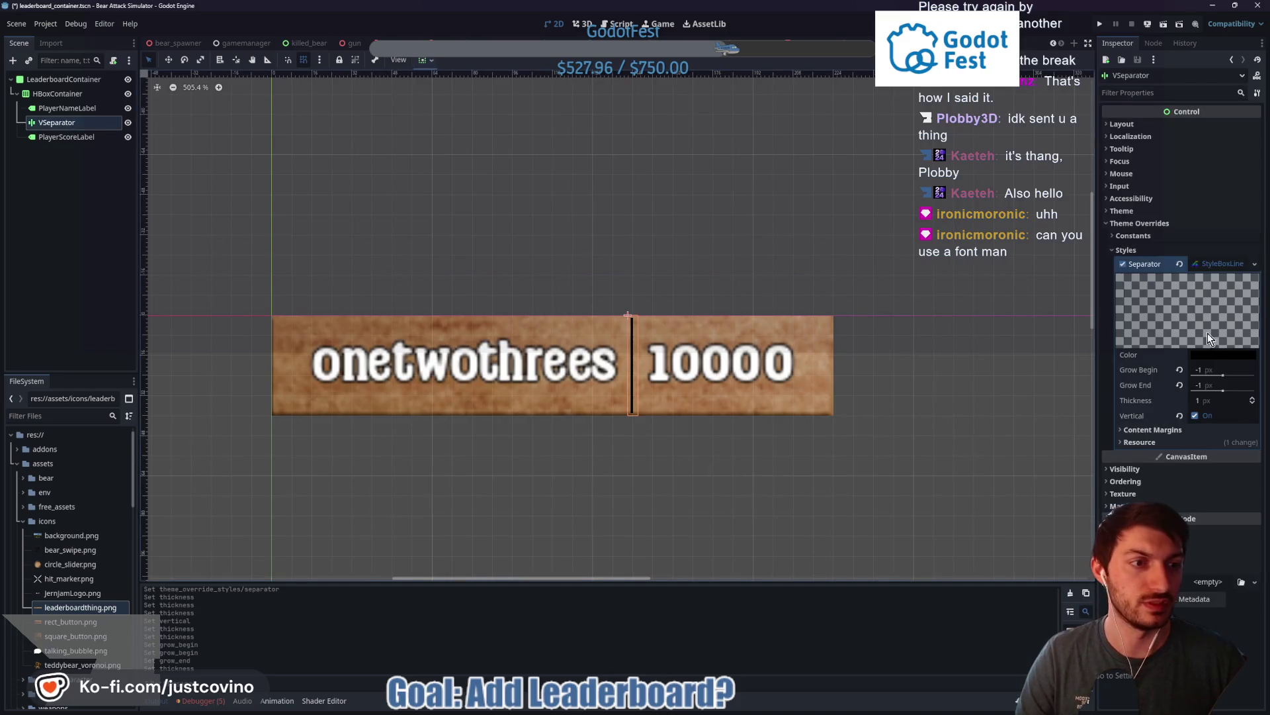
click(1210, 357)
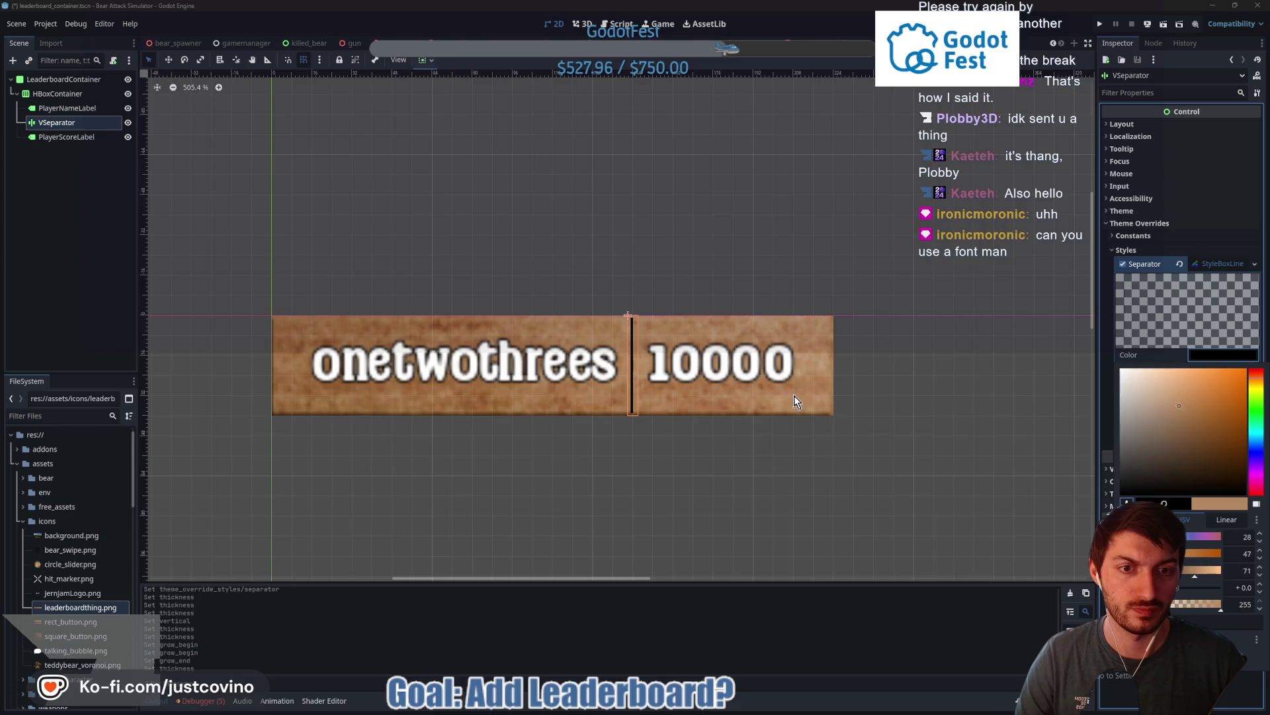
click(818, 386)
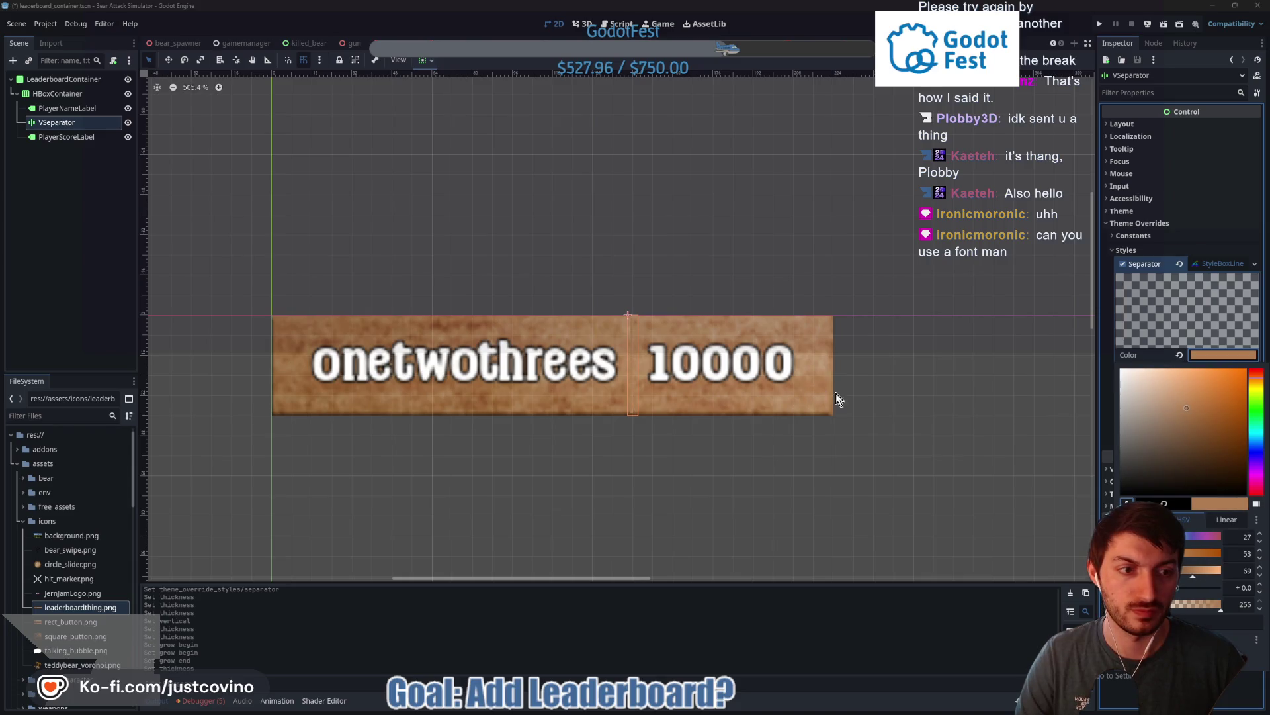
drag(1186, 571, 1153, 570)
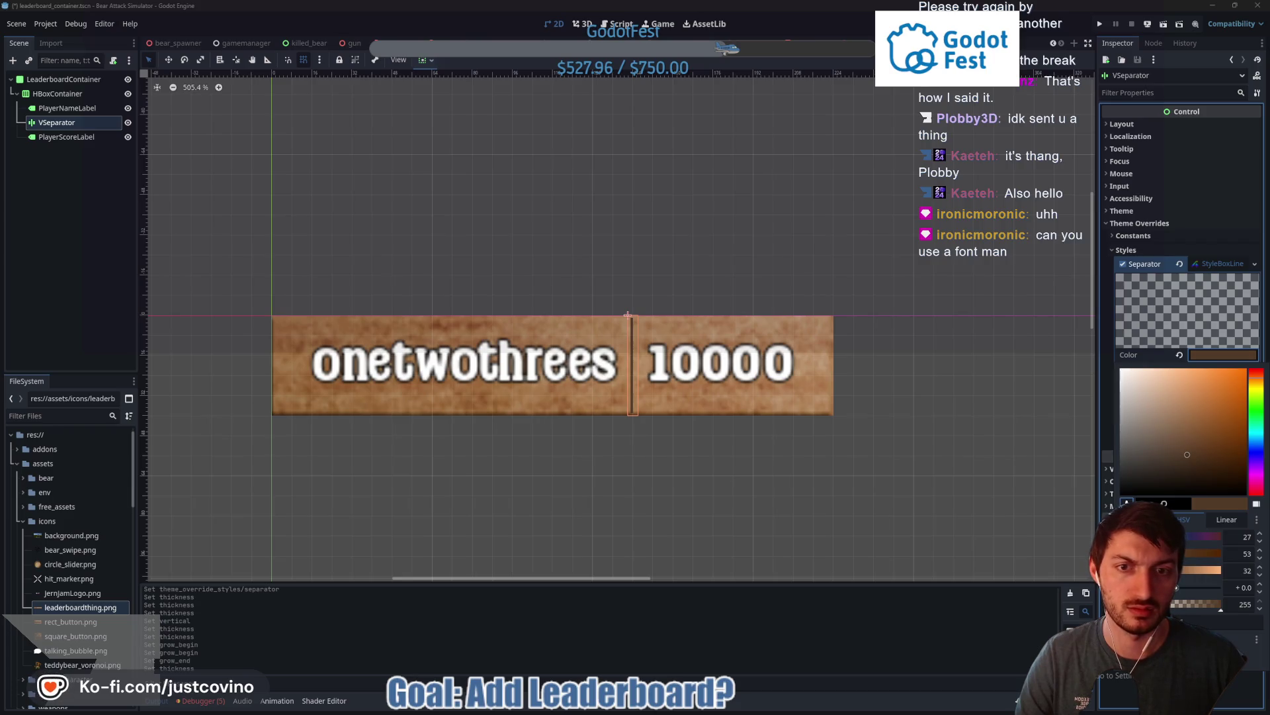
click(1223, 355)
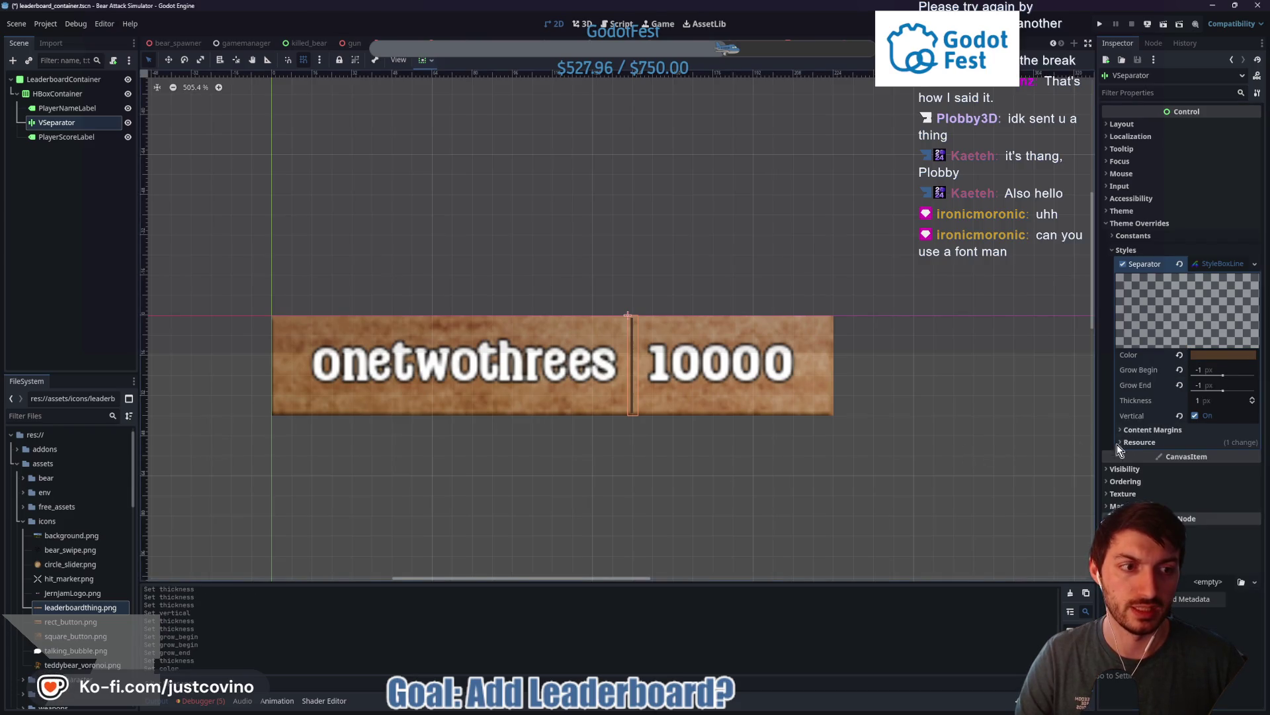
click(792, 475)
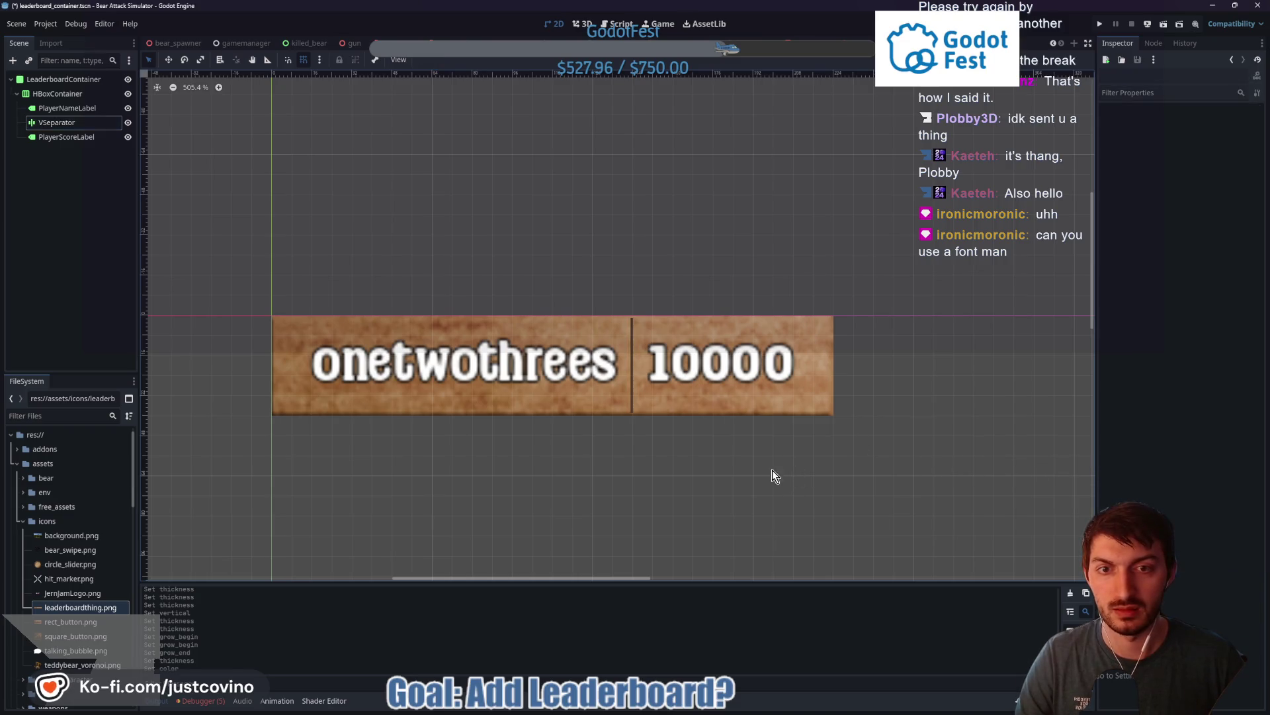
Set the separator's Grow Begin and Grow End to -2
click(53, 123)
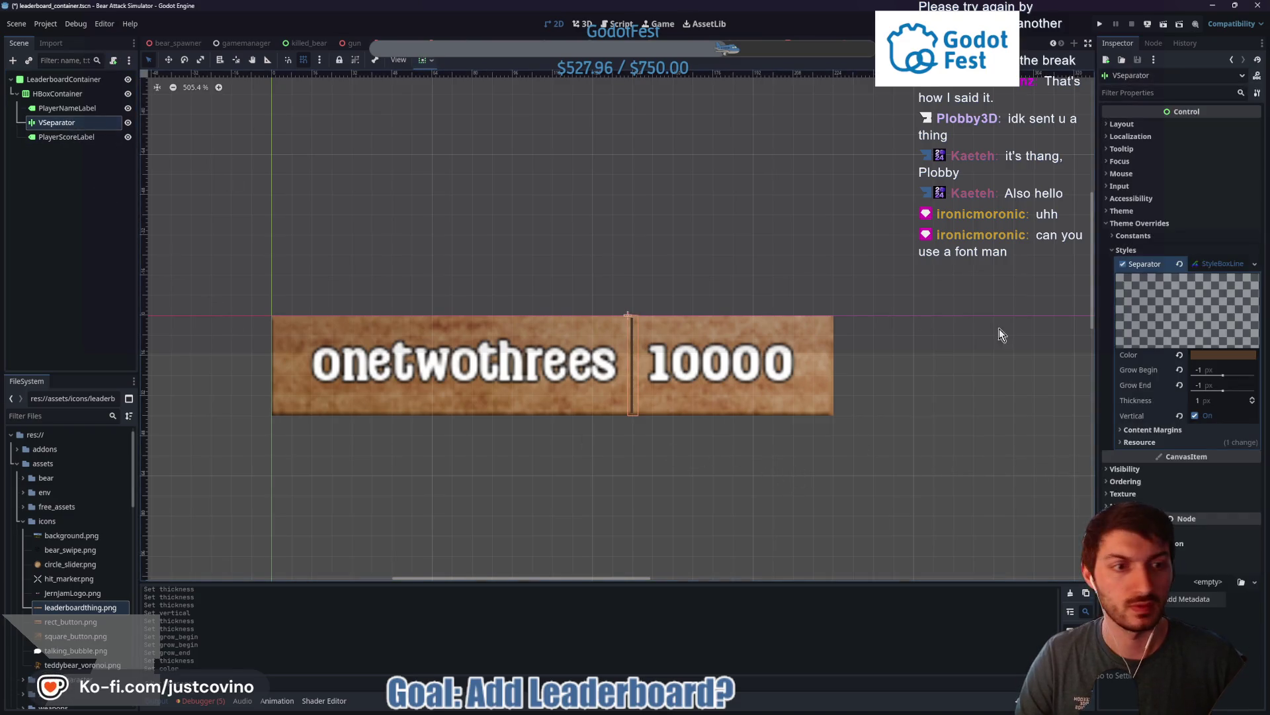
click(1153, 430)
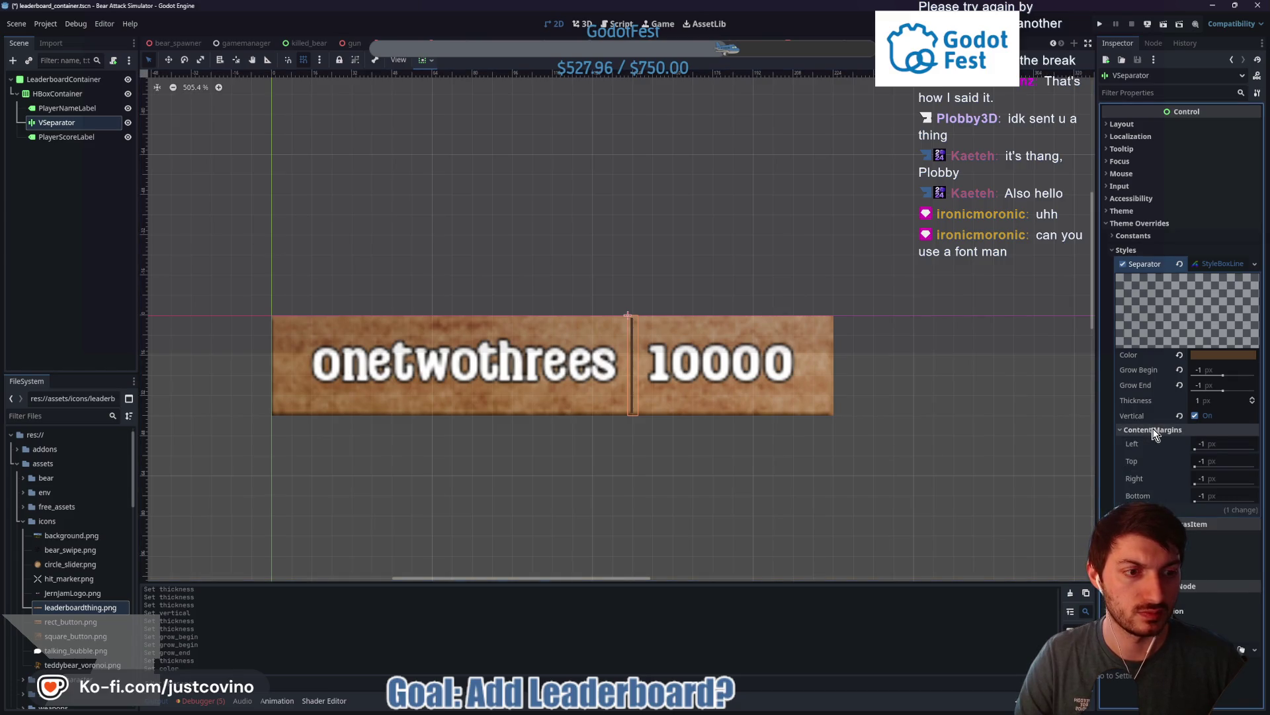
click(1153, 430)
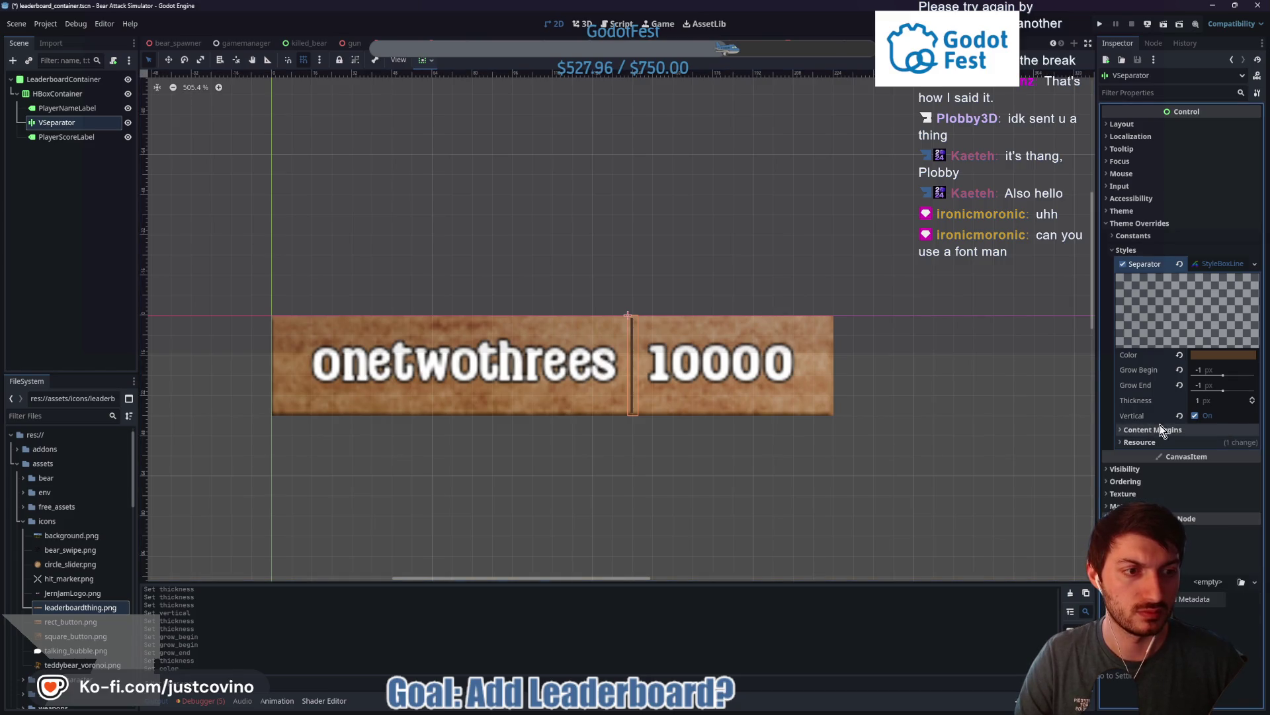
click(1217, 370)
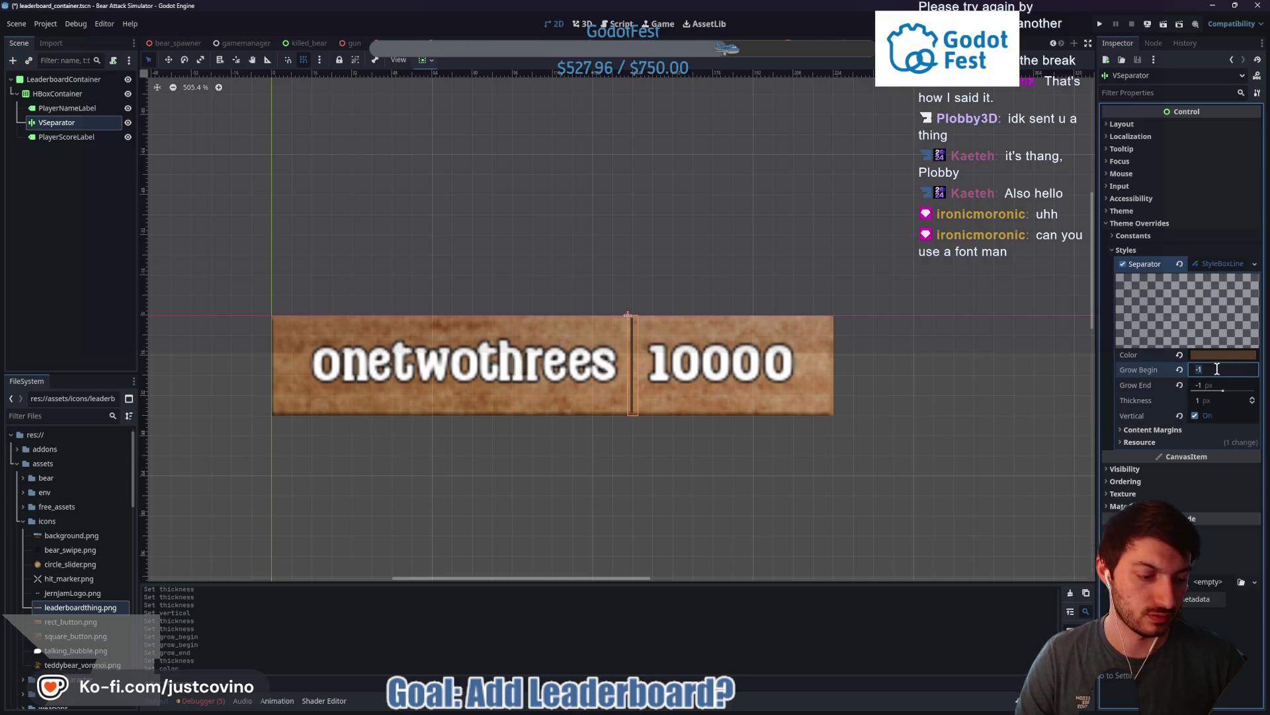
text(-2)
key(Return)
click(741, 467)
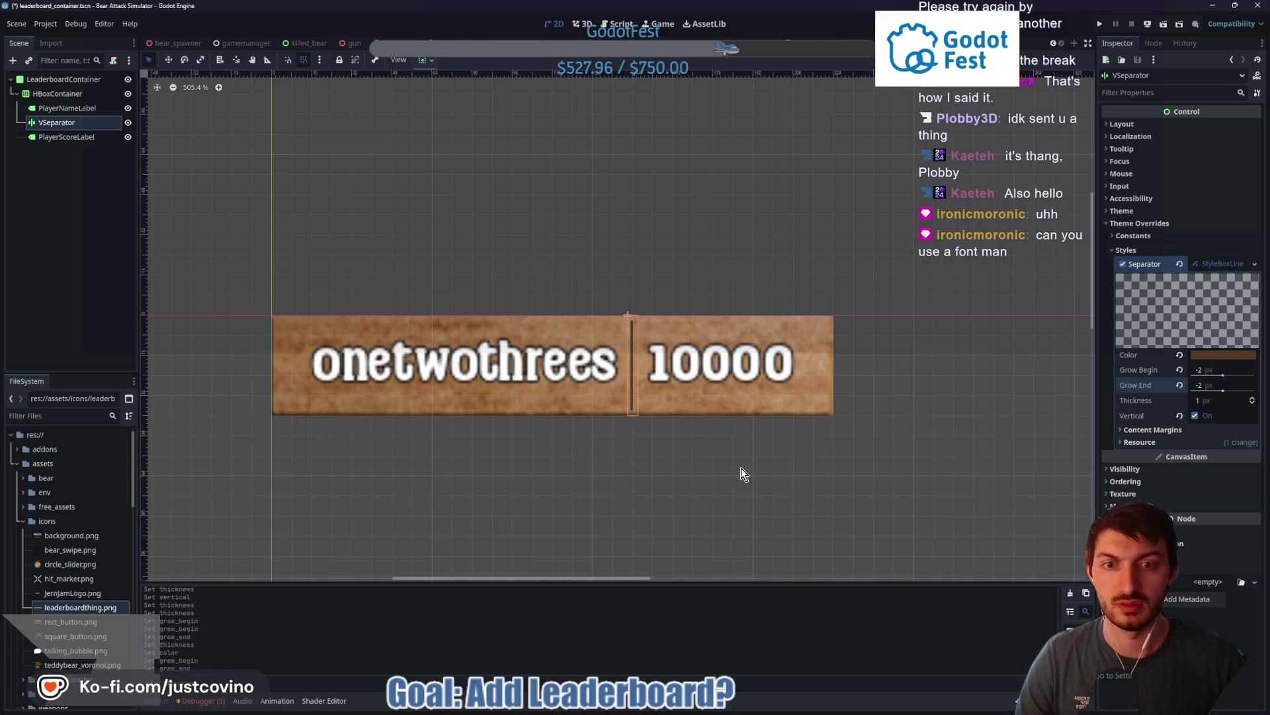
scroll(728, 506, down, 5)
scroll(761, 510, up, 4)
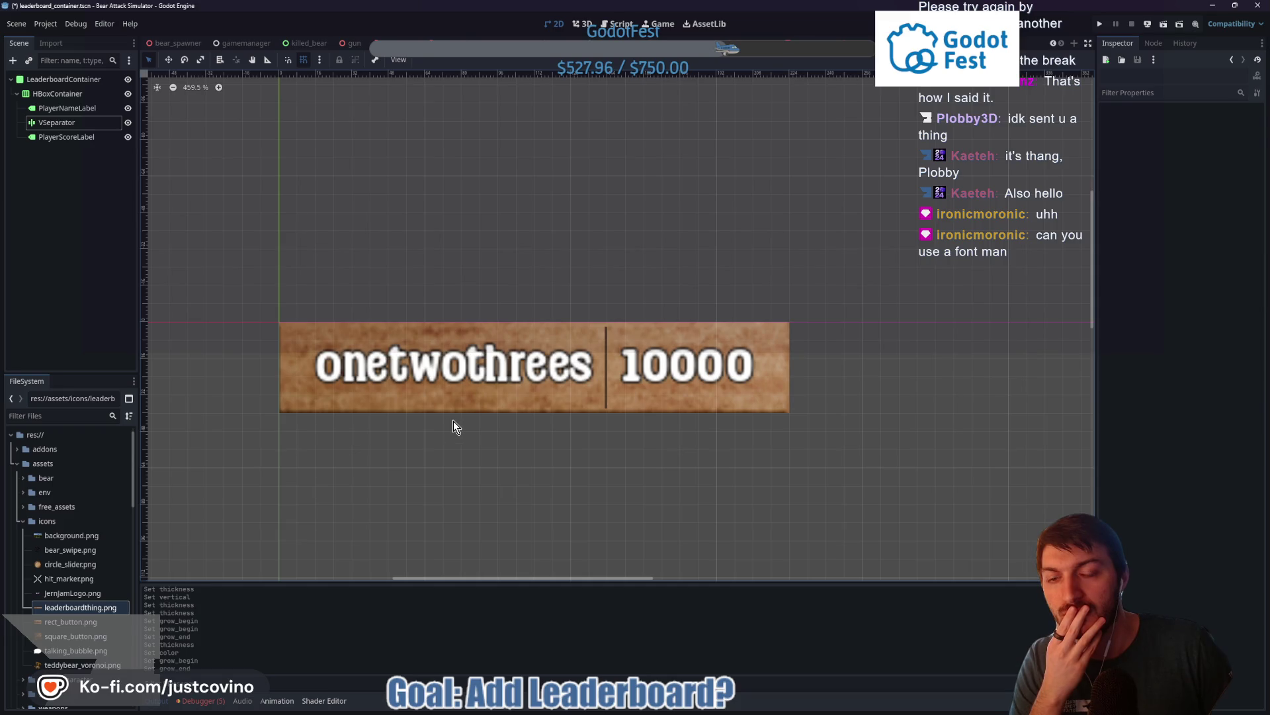
Attach a new leaderboard_container.gd script to LeaderboardContainer and select its template code
scroll(454, 424, down, 3)
scroll(454, 423, up, 3)
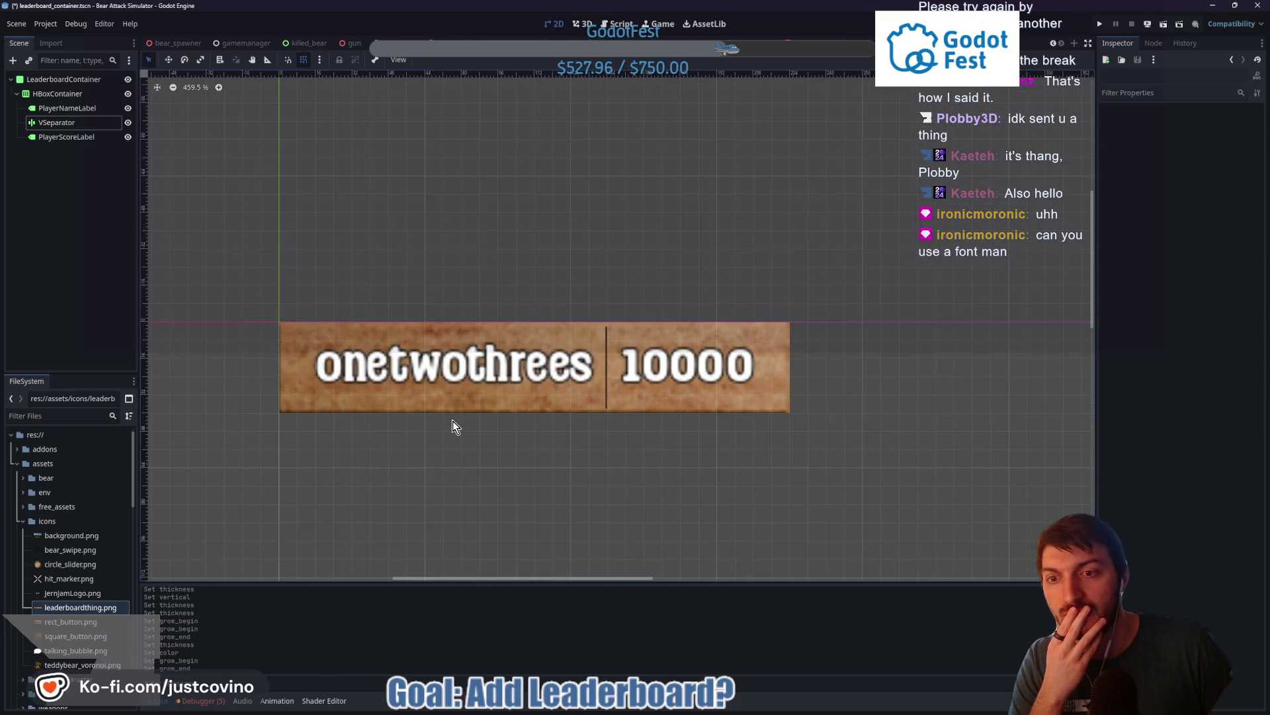
click(62, 82)
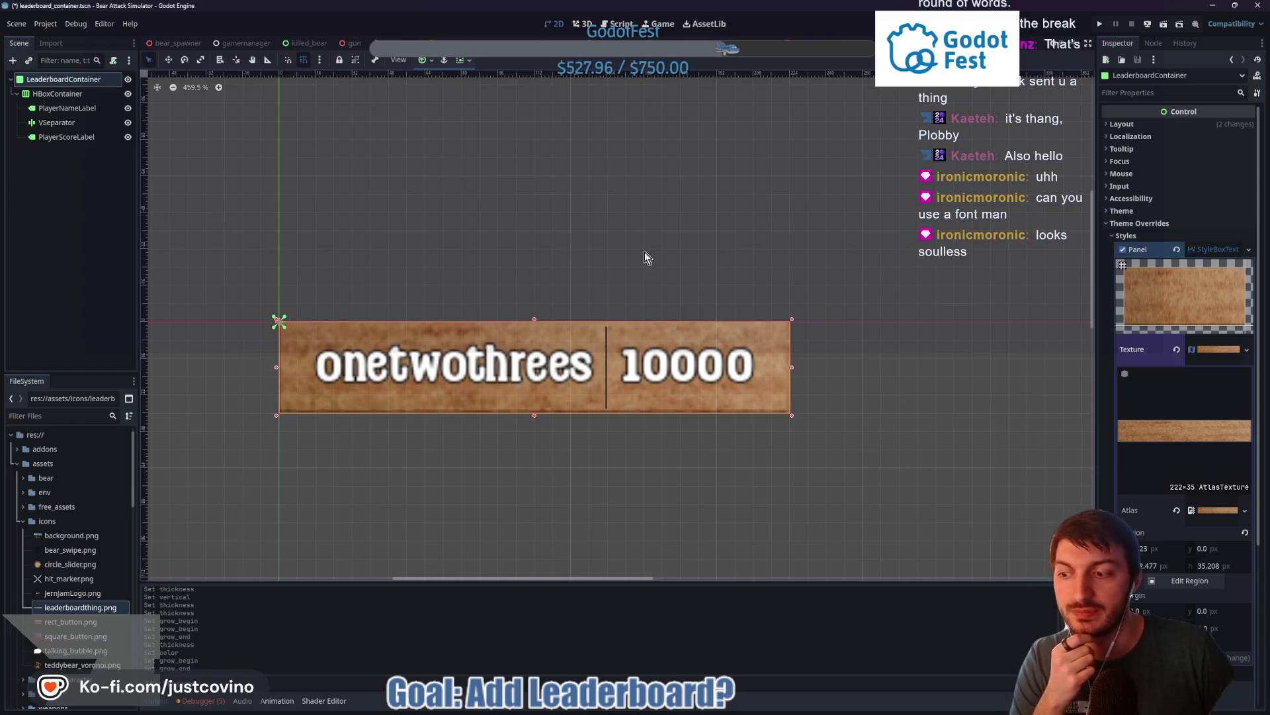
scroll(693, 287, down, 5)
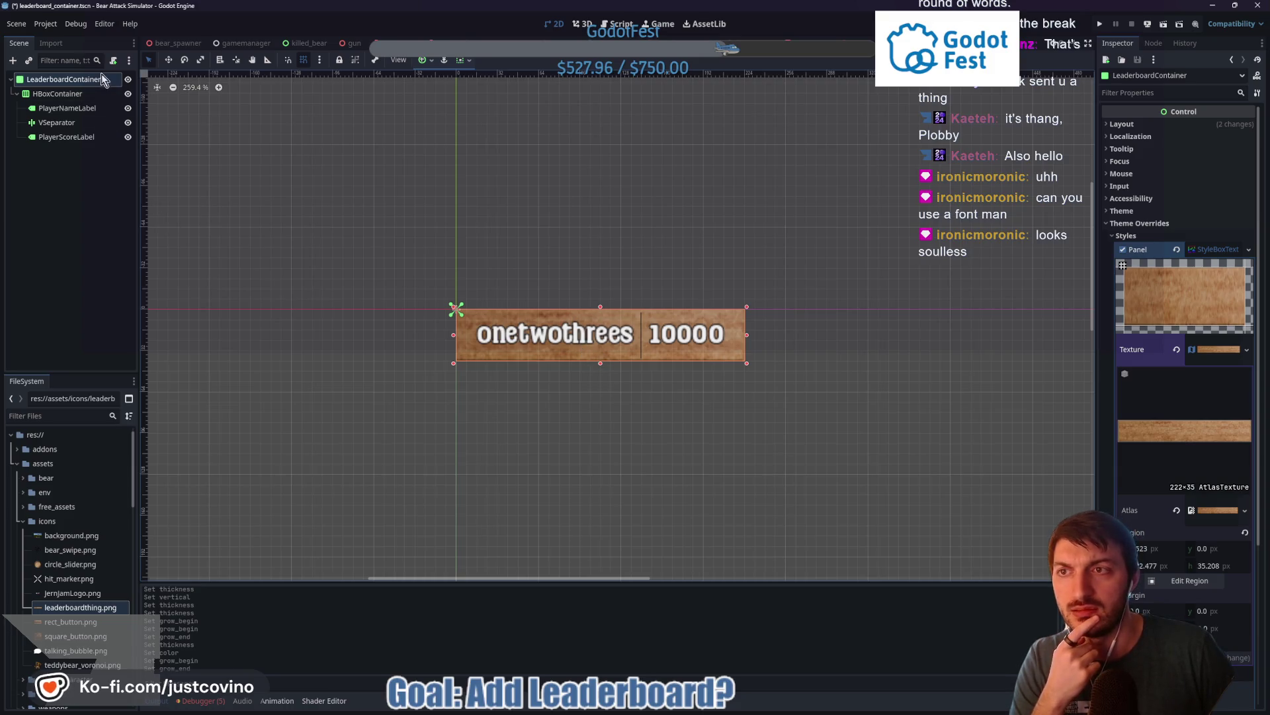
click(114, 62)
click(610, 442)
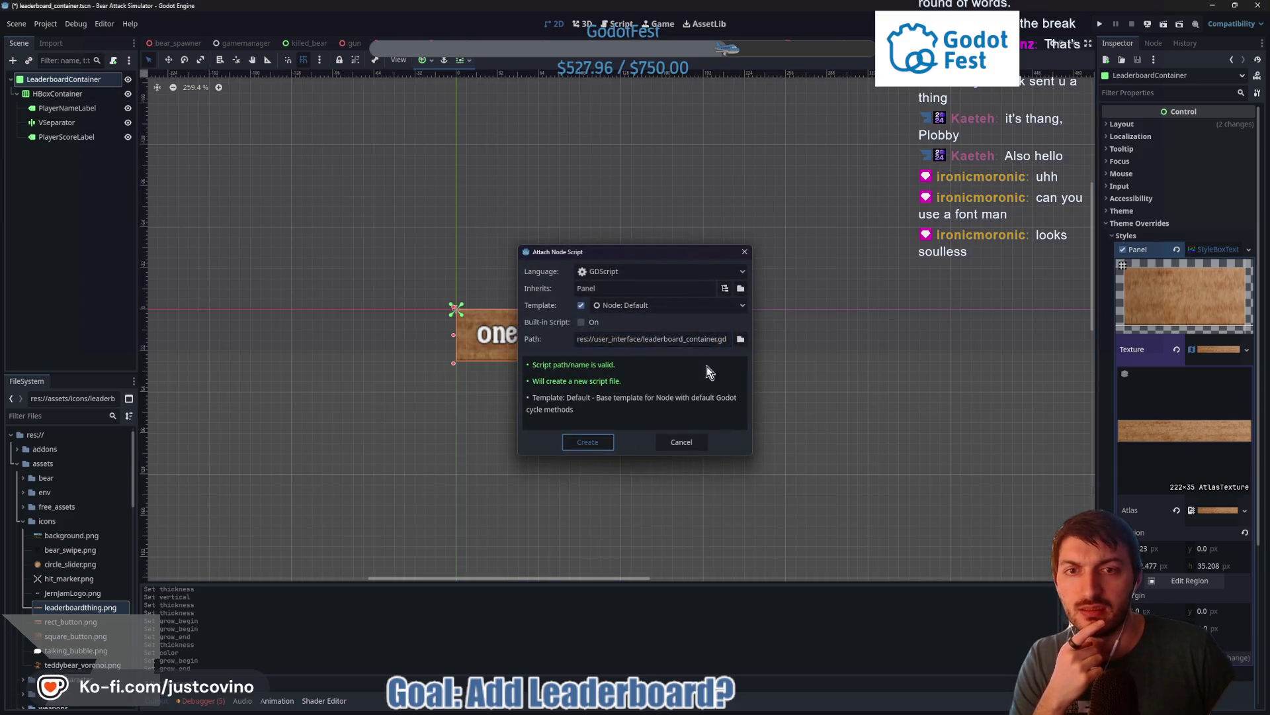
mouse_move(479, 317)
mouse_down()
mouse_move(424, 143)
mouse_move(336, 150)
mouse_up()
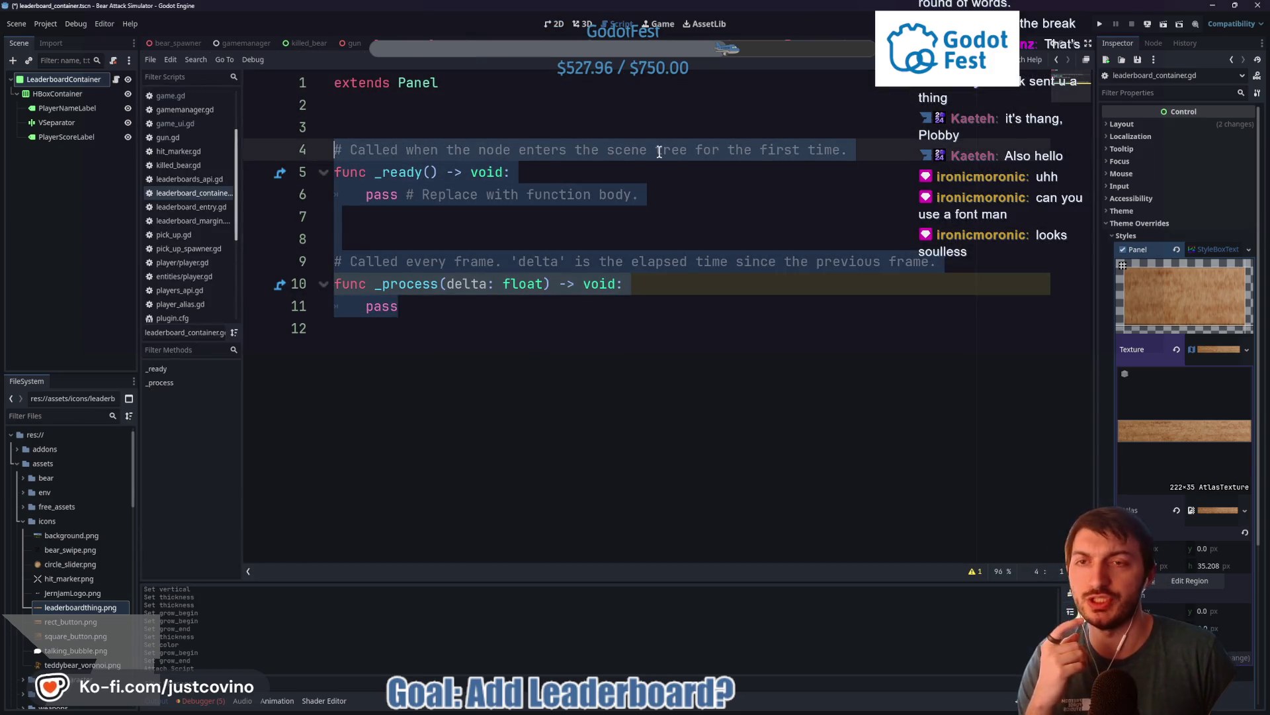
Replace the template code with _ready and set_label(player_name: String, score: int) stubs containing pass
key(BackSpace)
text(func _ready() -> void:)
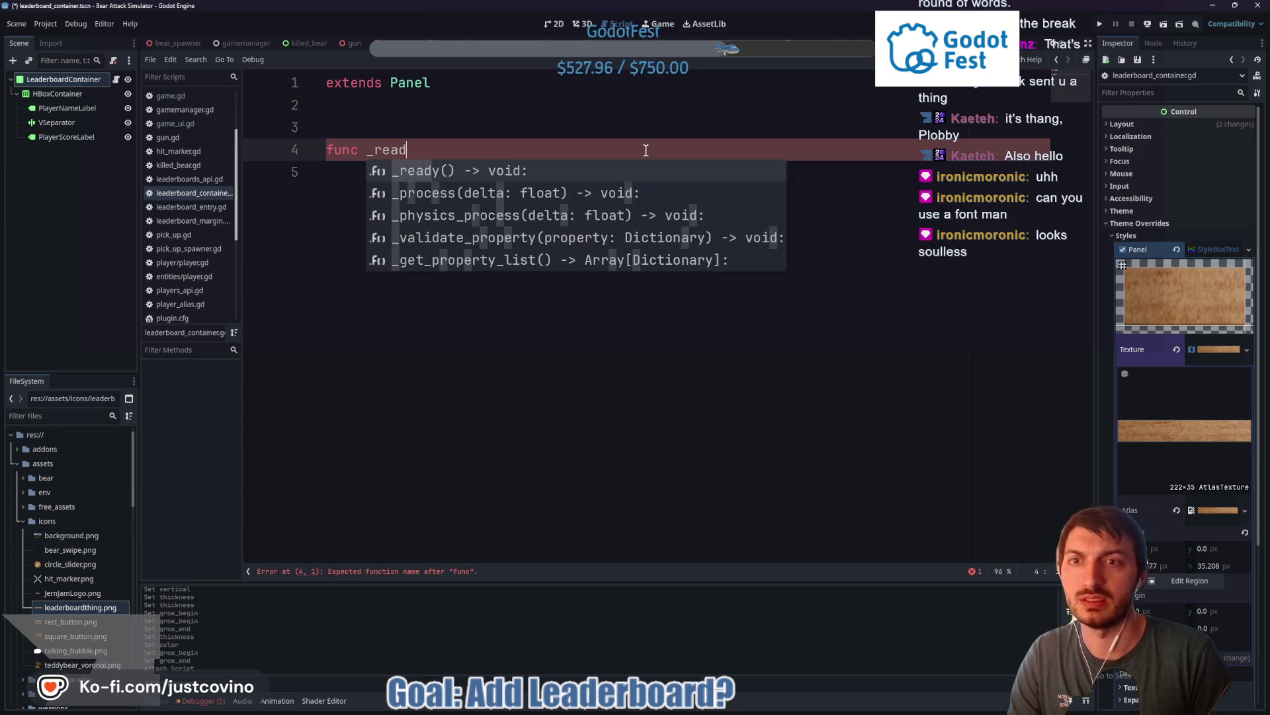
key(Return)
key(Return)
text(pass)
key(Return)
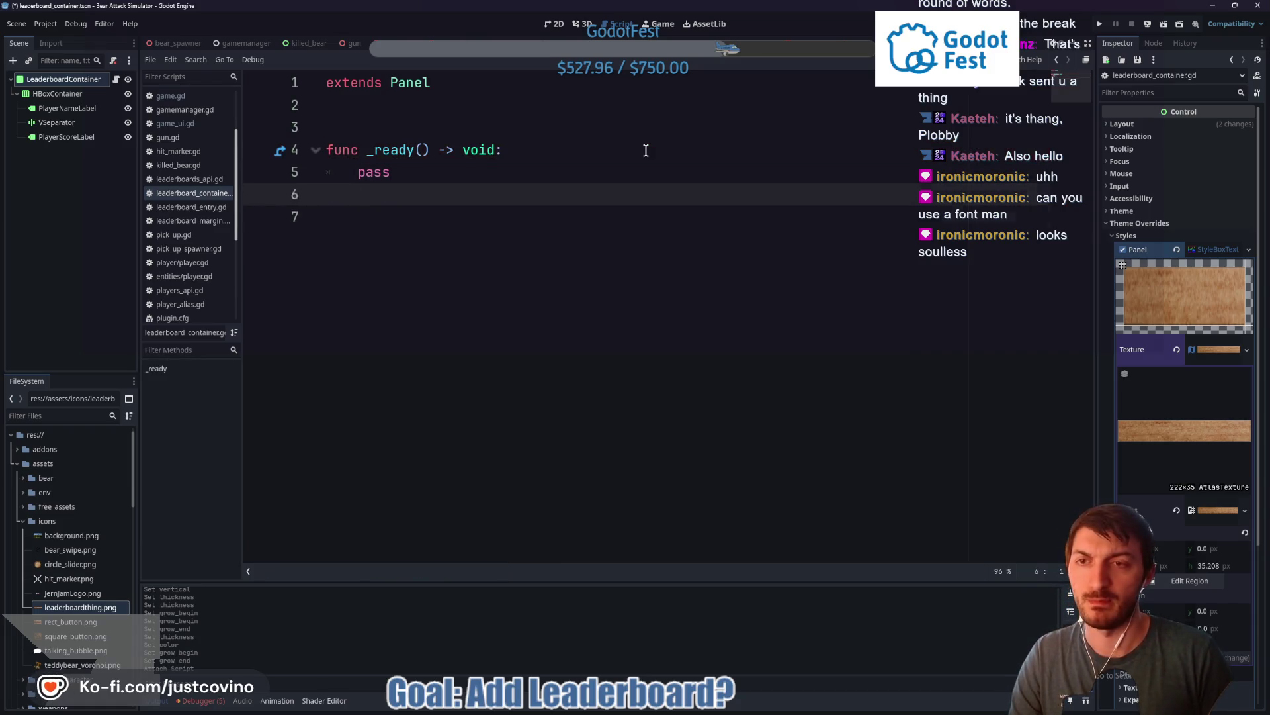
key(Return)
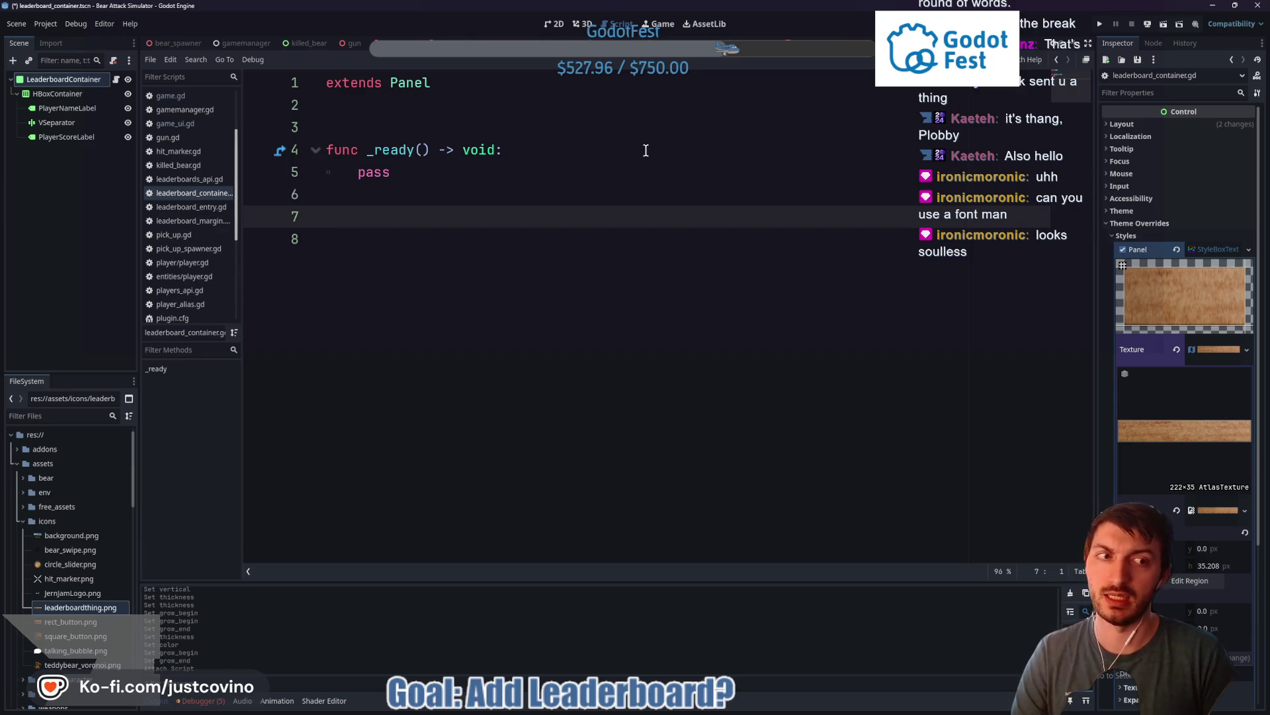
text(func set)
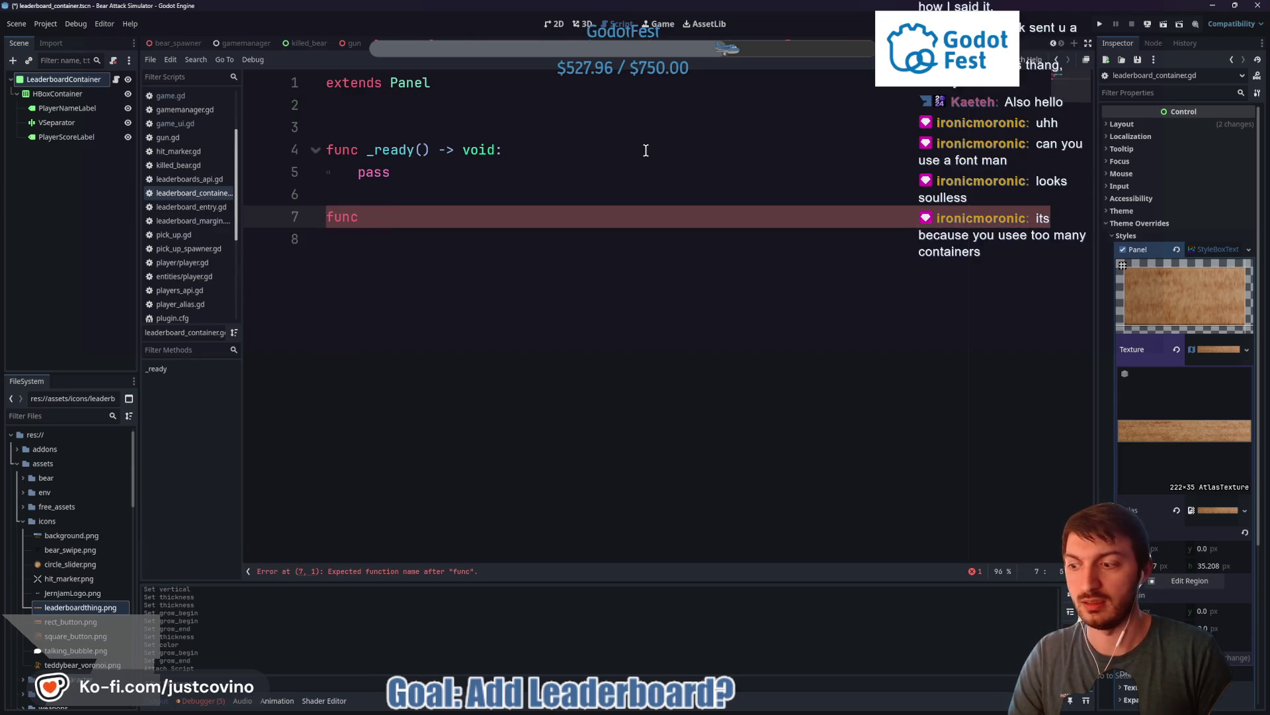
text(_label(pla)
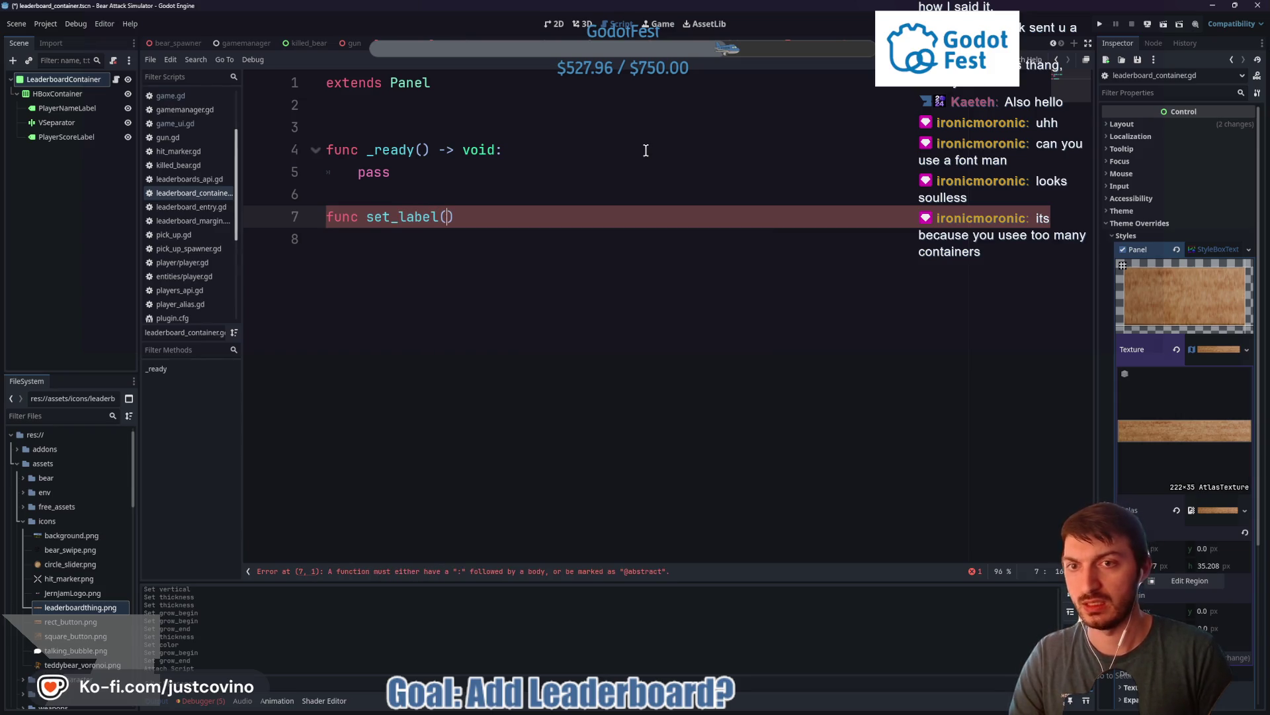
text(yer_name: )
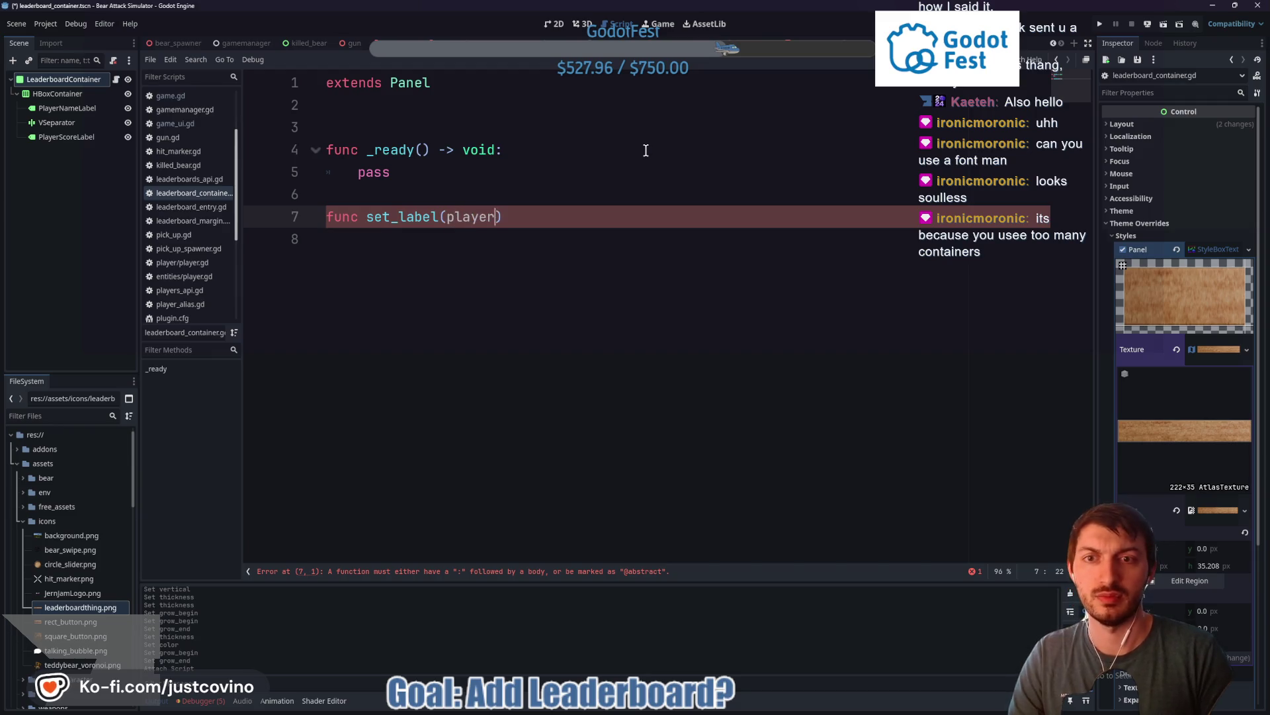
text(String, score:)
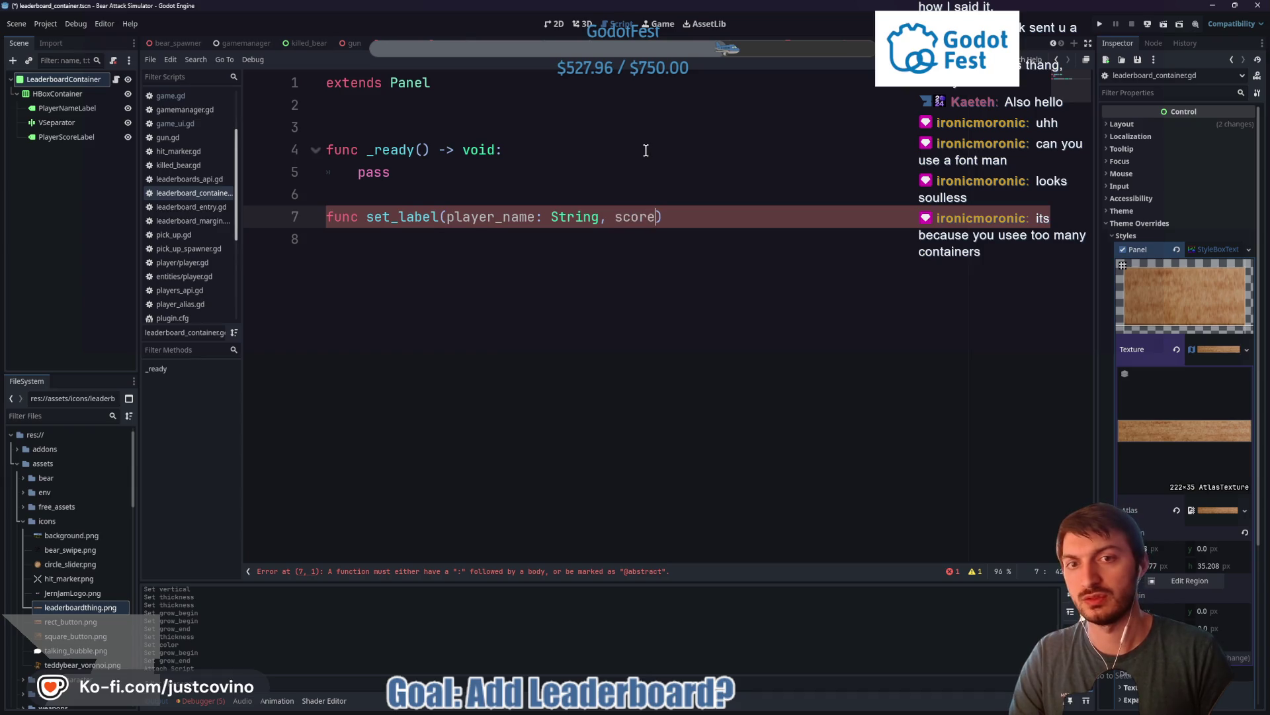
text( int)
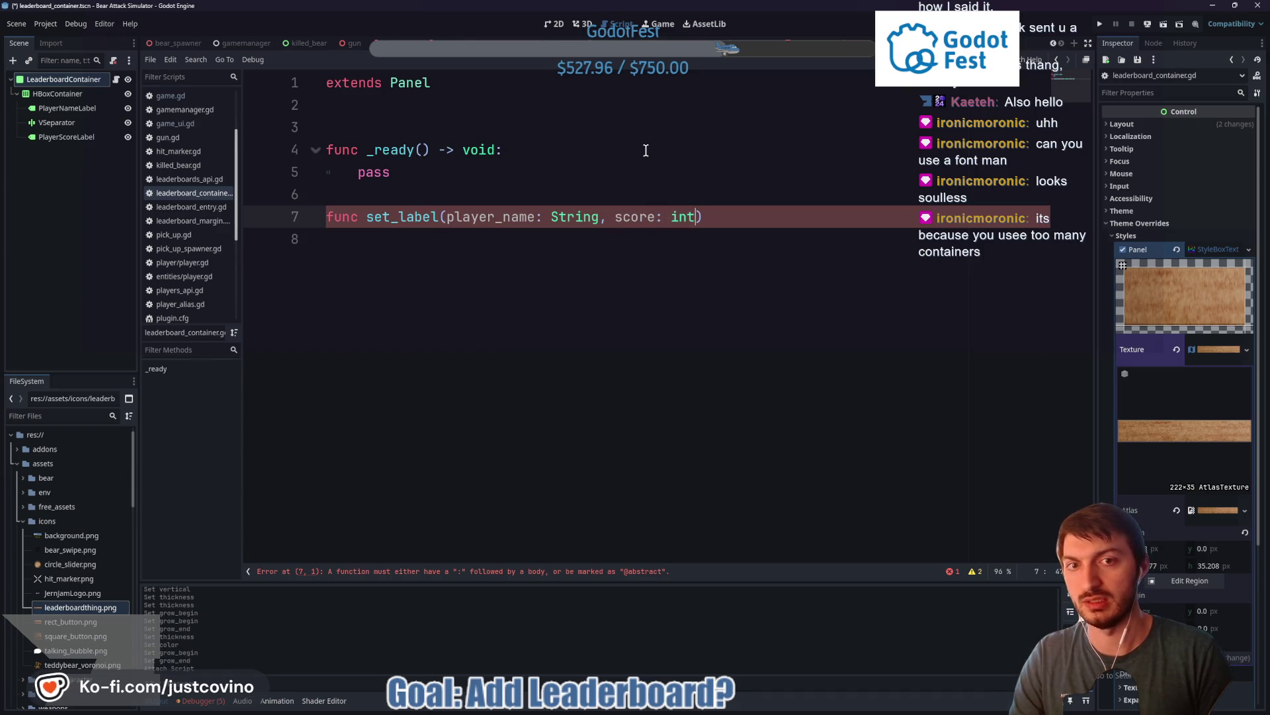
text() -> voi)
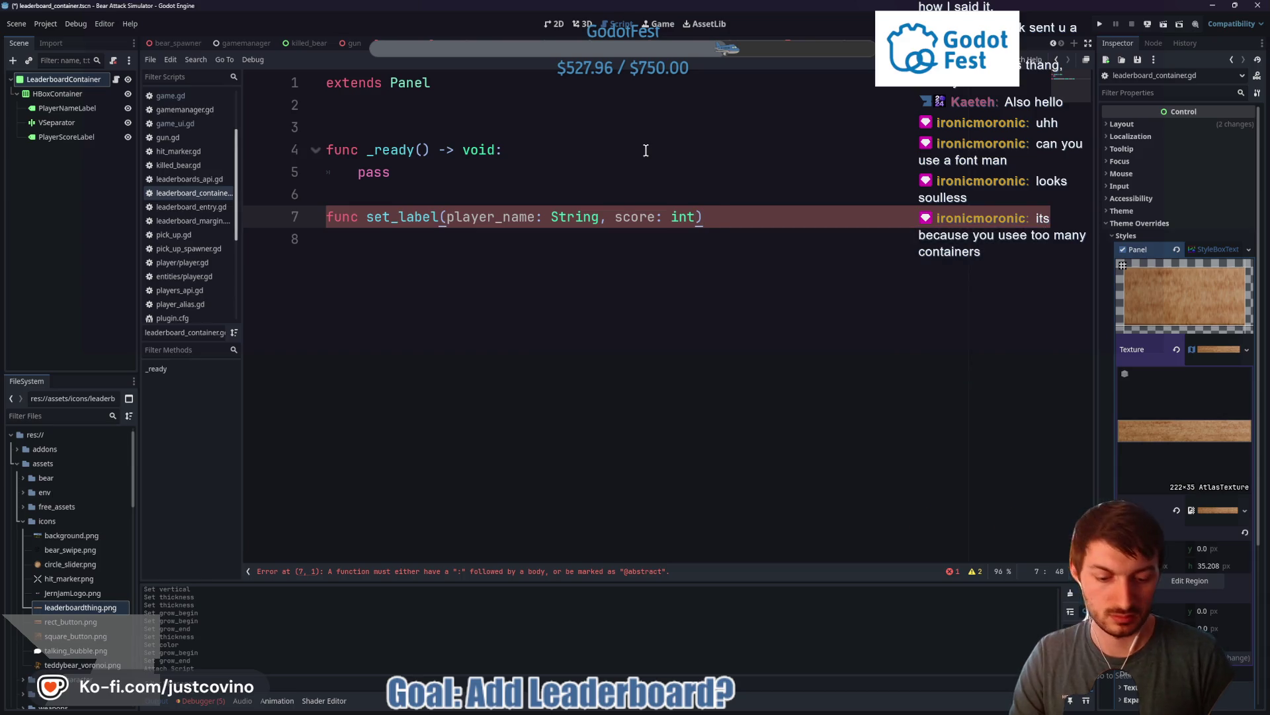
text(d:)
key(Return)
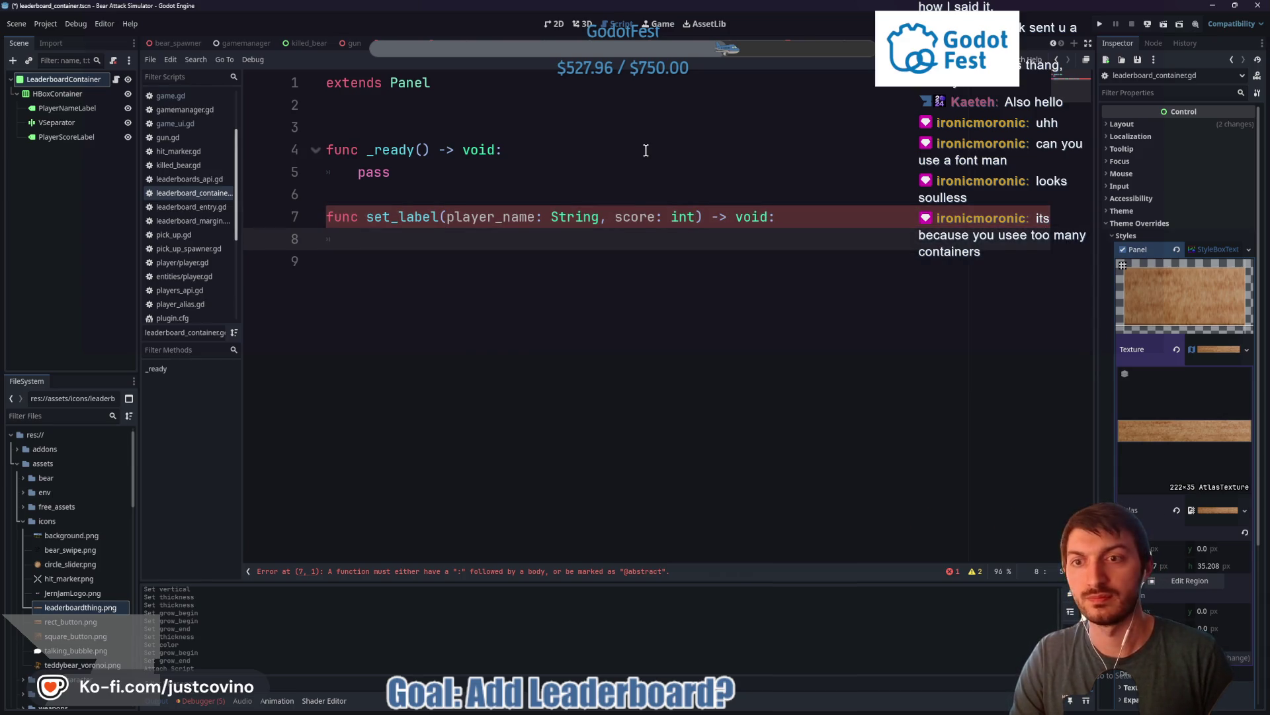
text(pass)
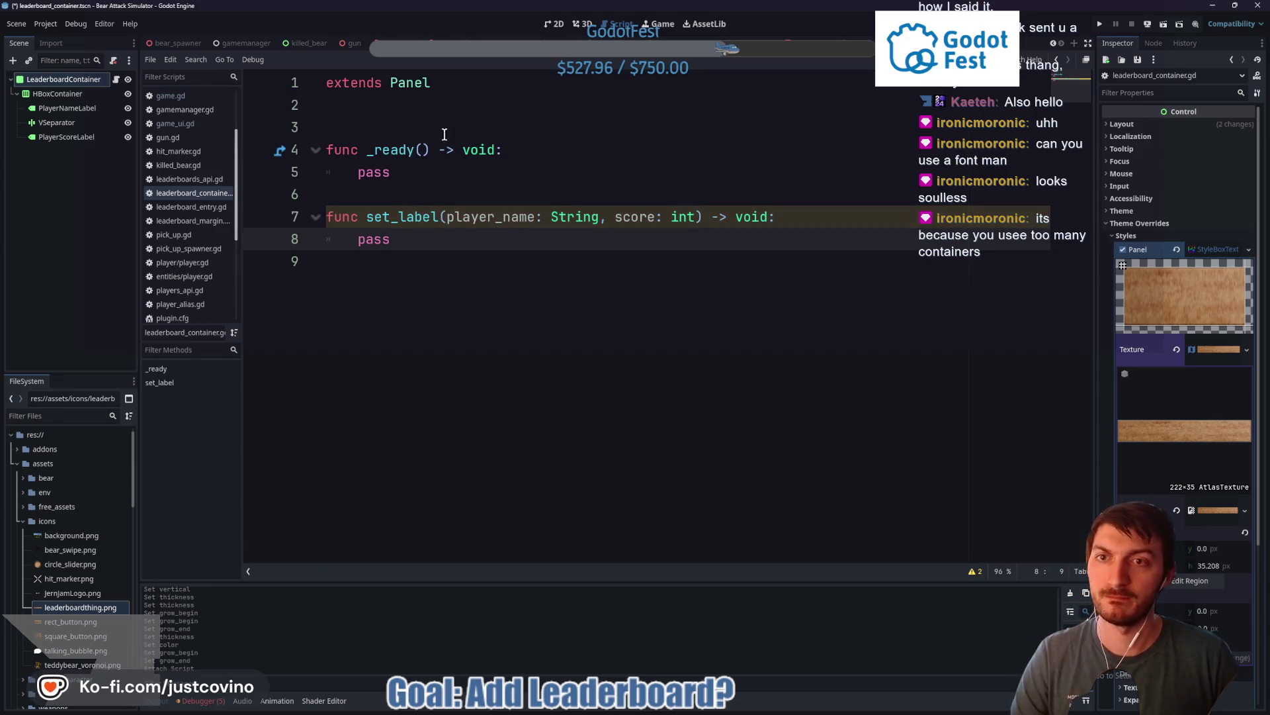
click(383, 112)
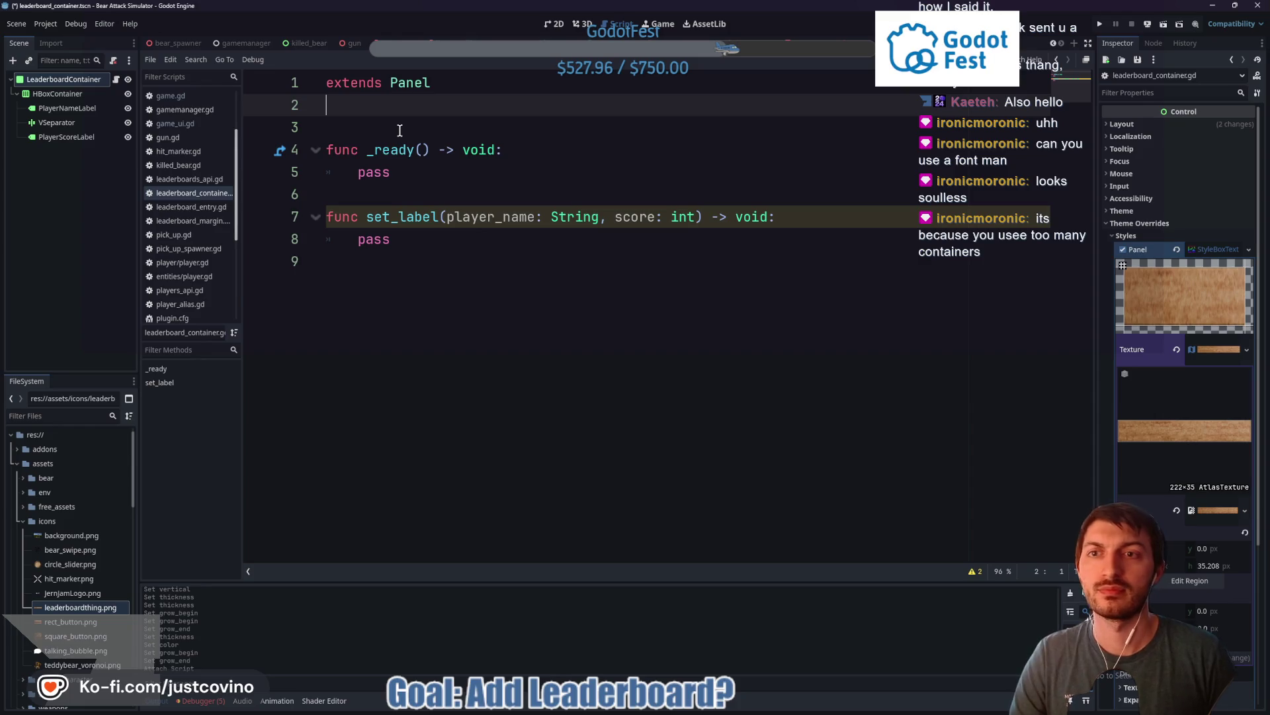
key(Return)
text(@expor)
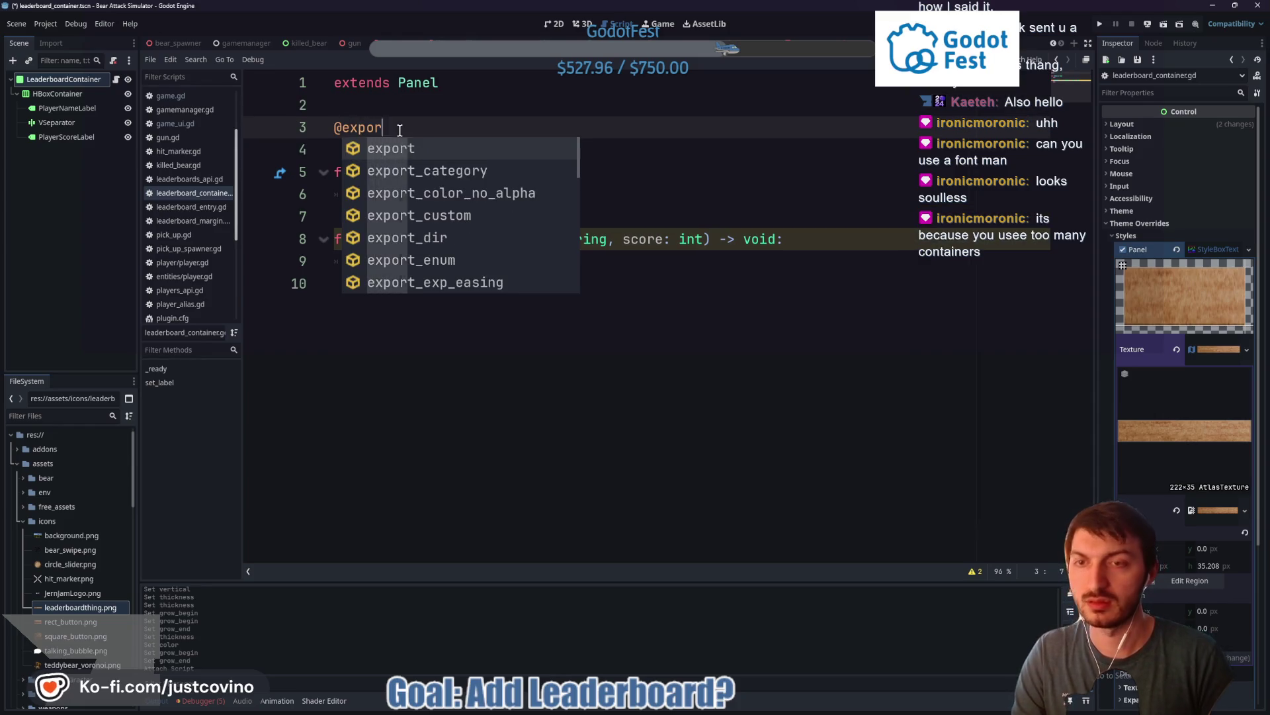
text(t var player_)
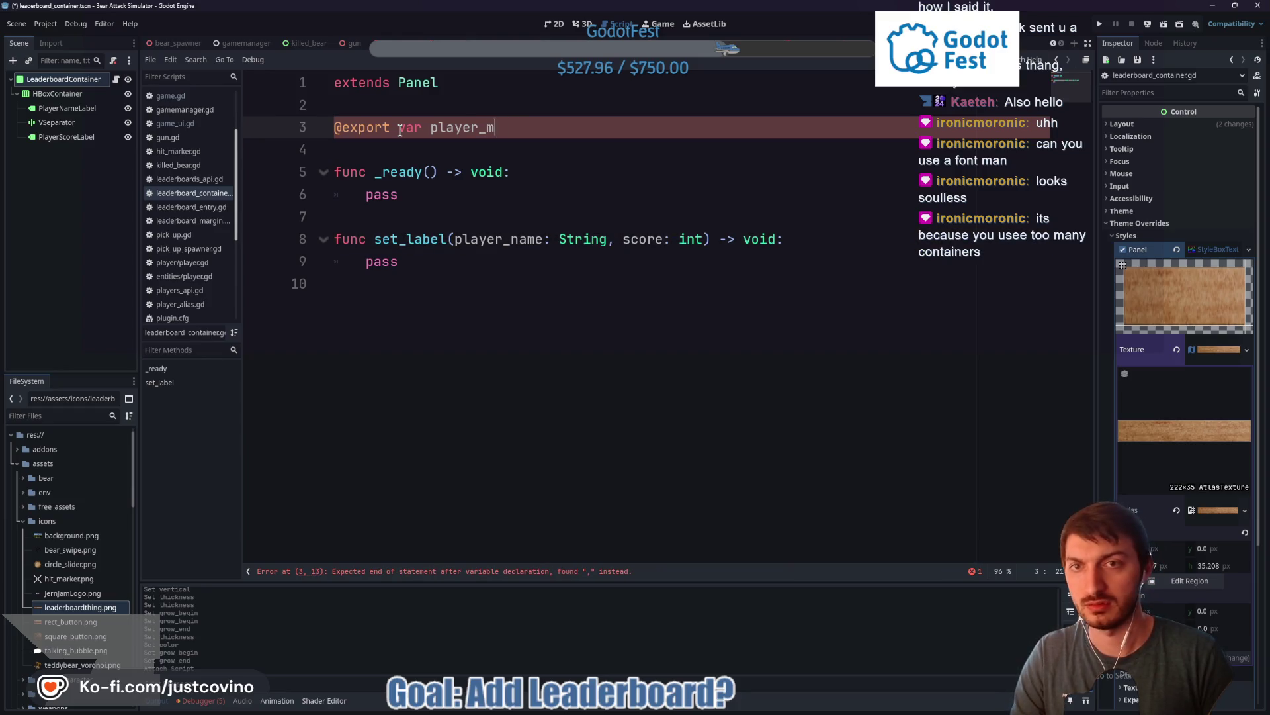
text(name_)
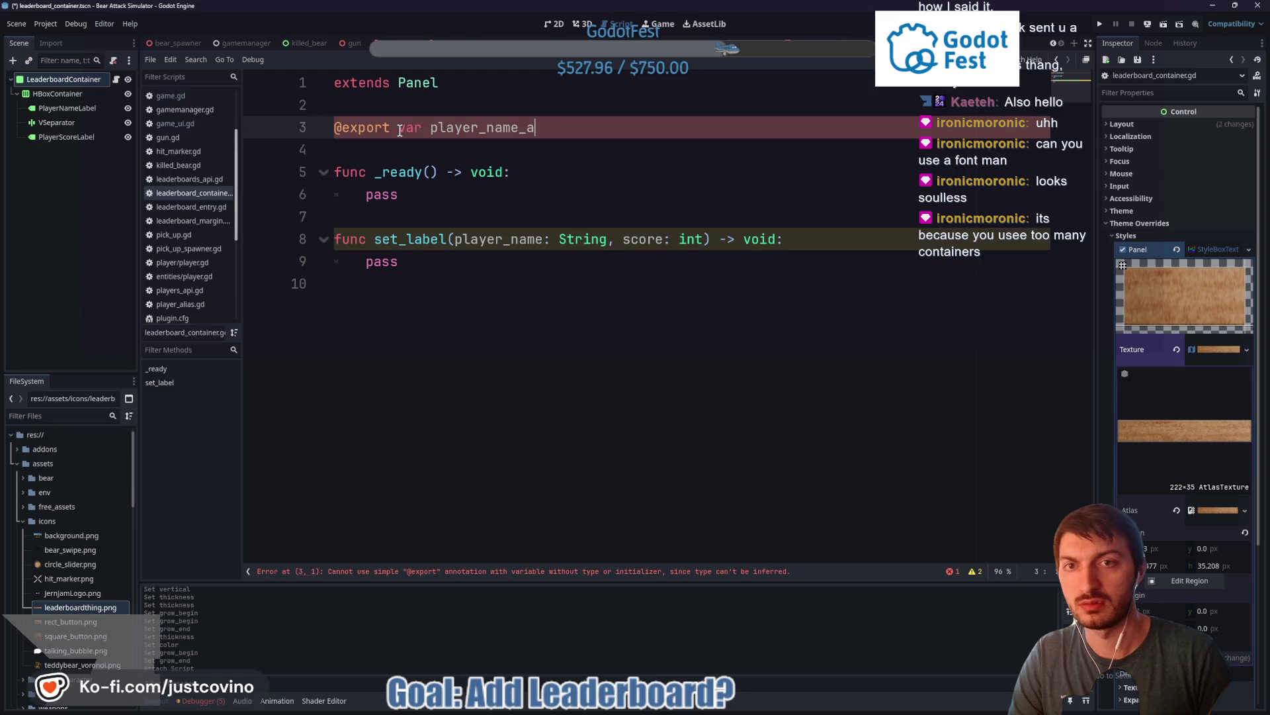
text(label: Label)
key(Return)
text(@export var score_label:)
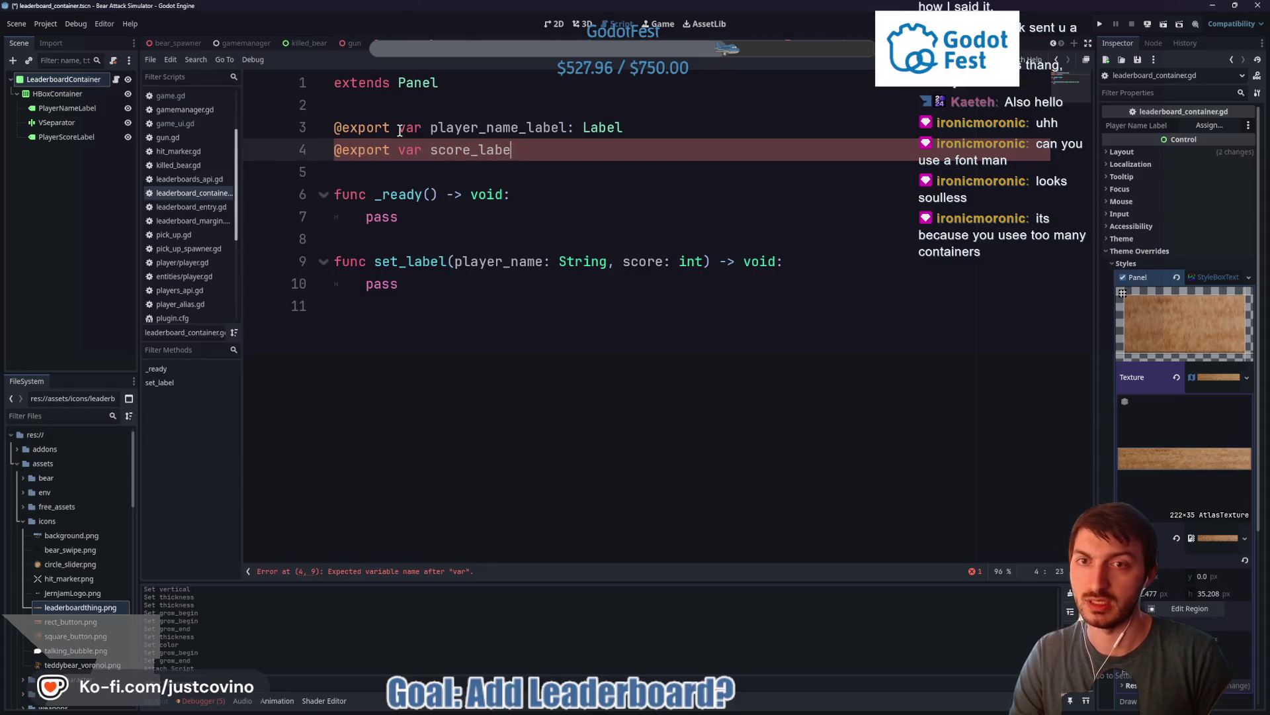
text( Label)
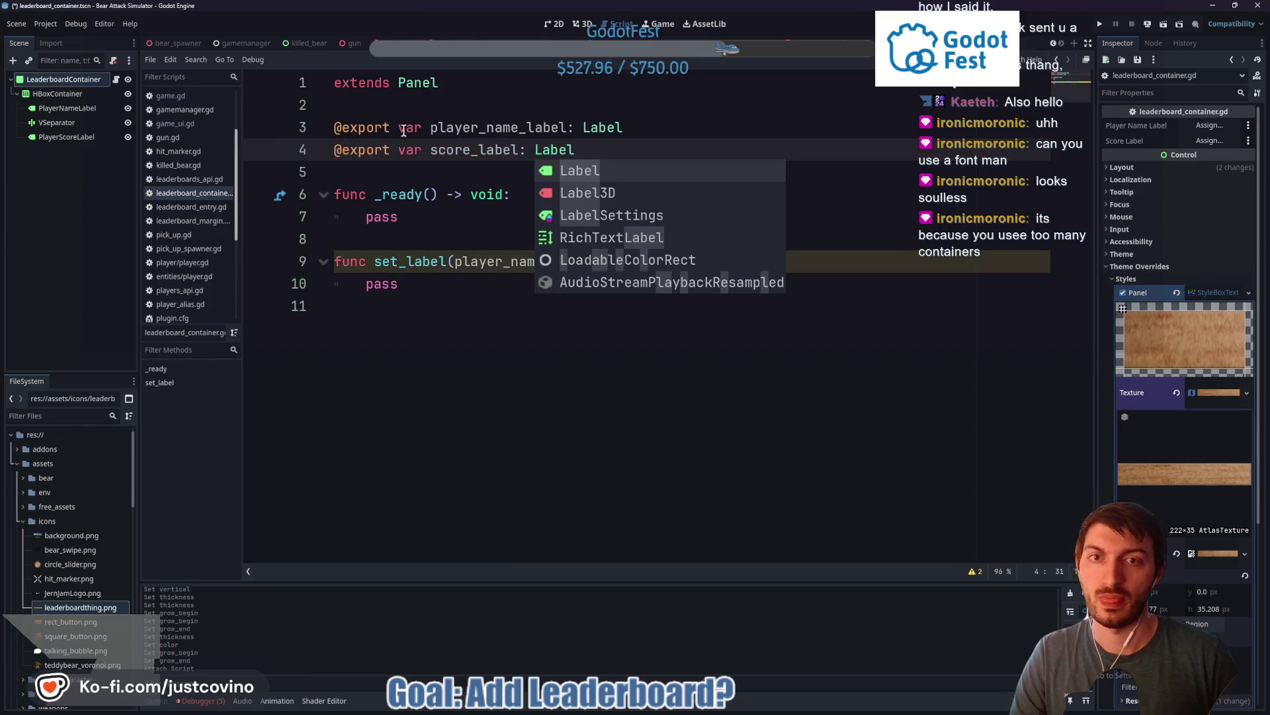
click(444, 180)
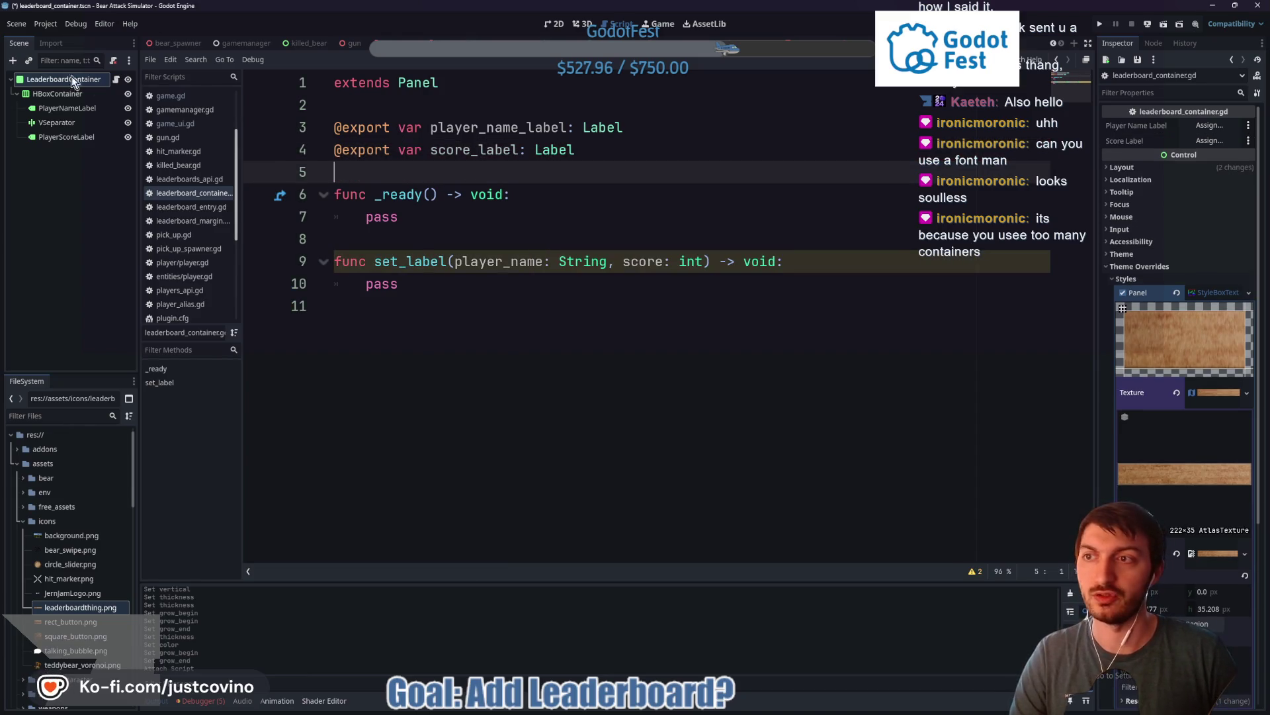
Assign PlayerNameLabel and PlayerScoreLabel to the Player Name Label and Score Label fields
click(1205, 125)
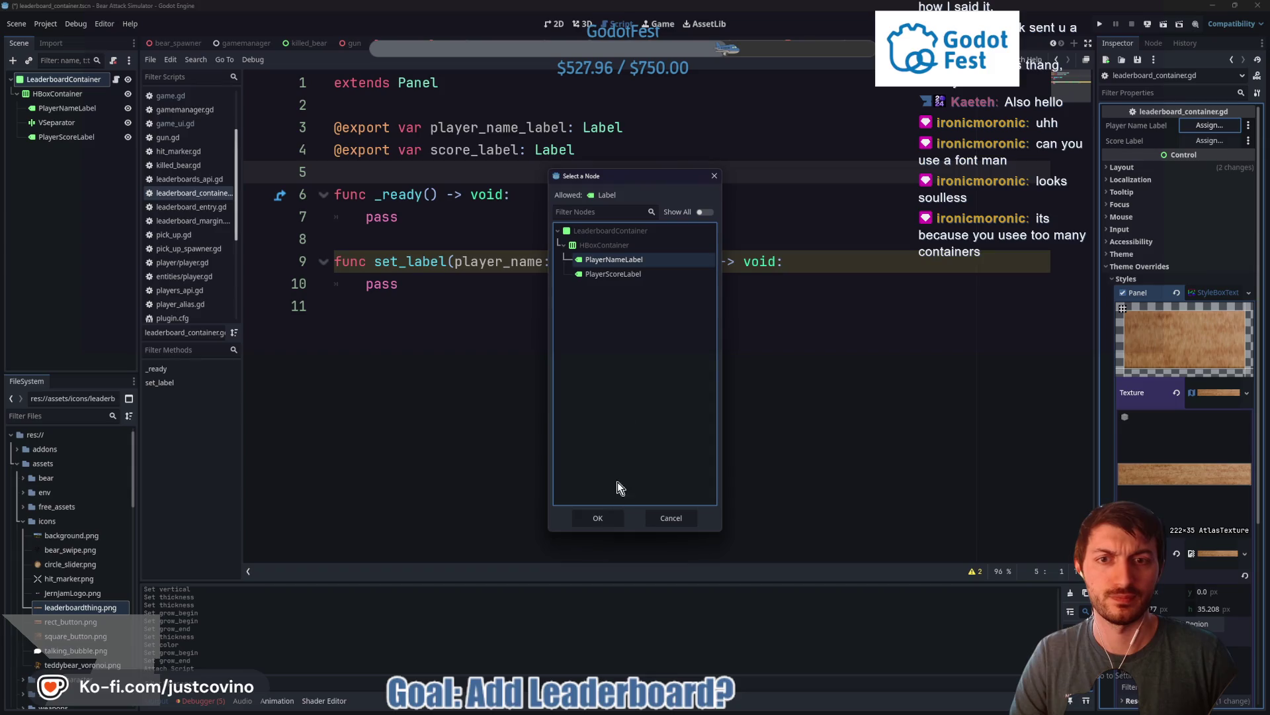
click(597, 517)
click(1209, 141)
click(612, 279)
click(605, 517)
Make set_label set player_name_label.text = player_name and score_label.text = str(score)
click(427, 285)
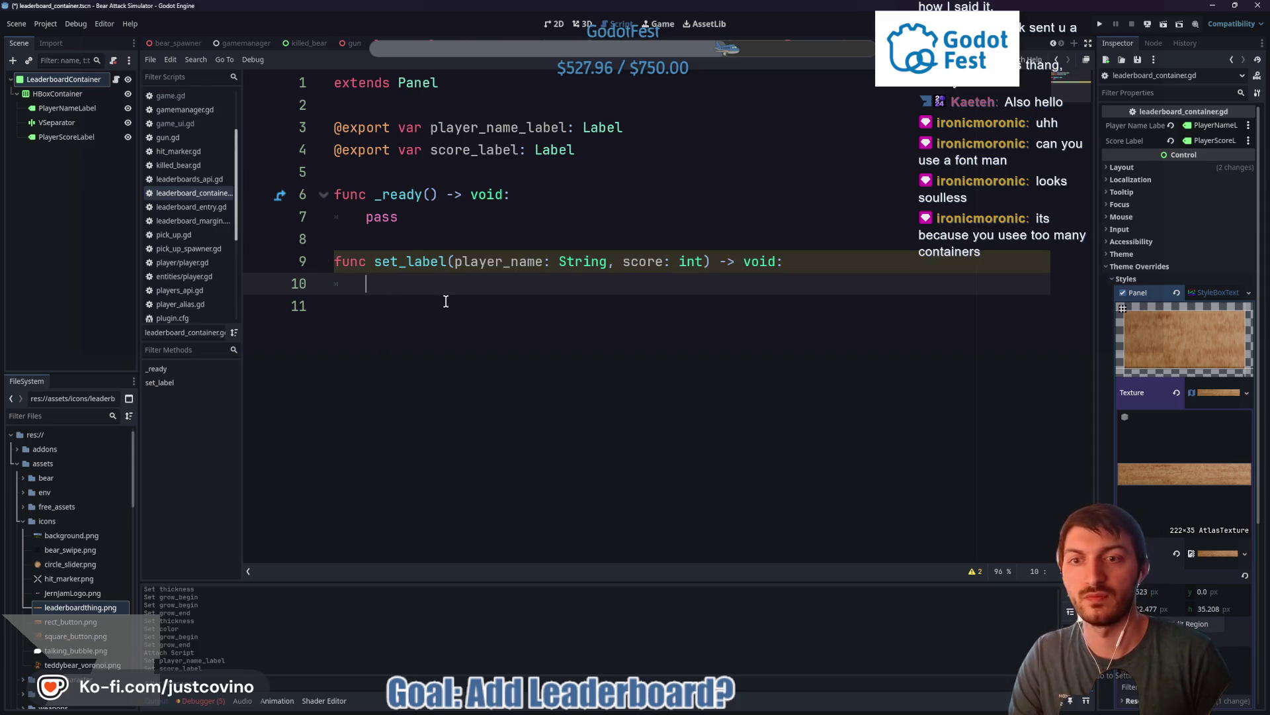
text(player)
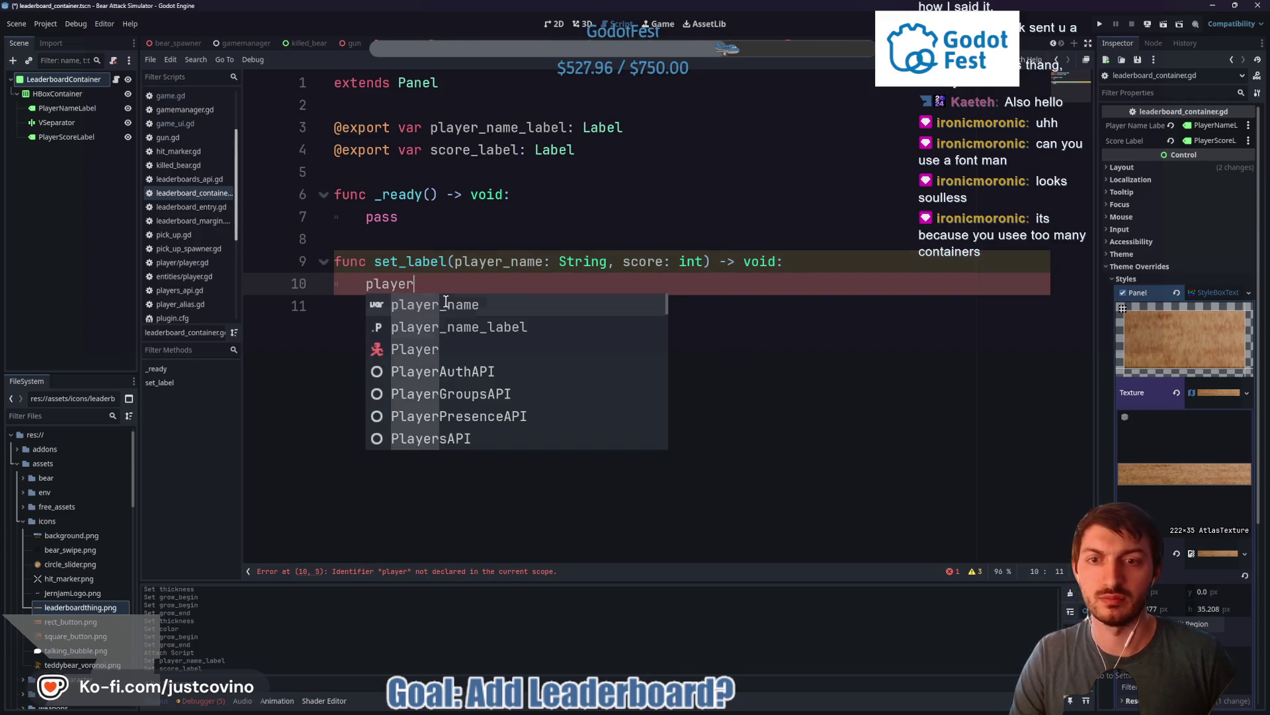
key(Down)
key(Return)
text(.text)
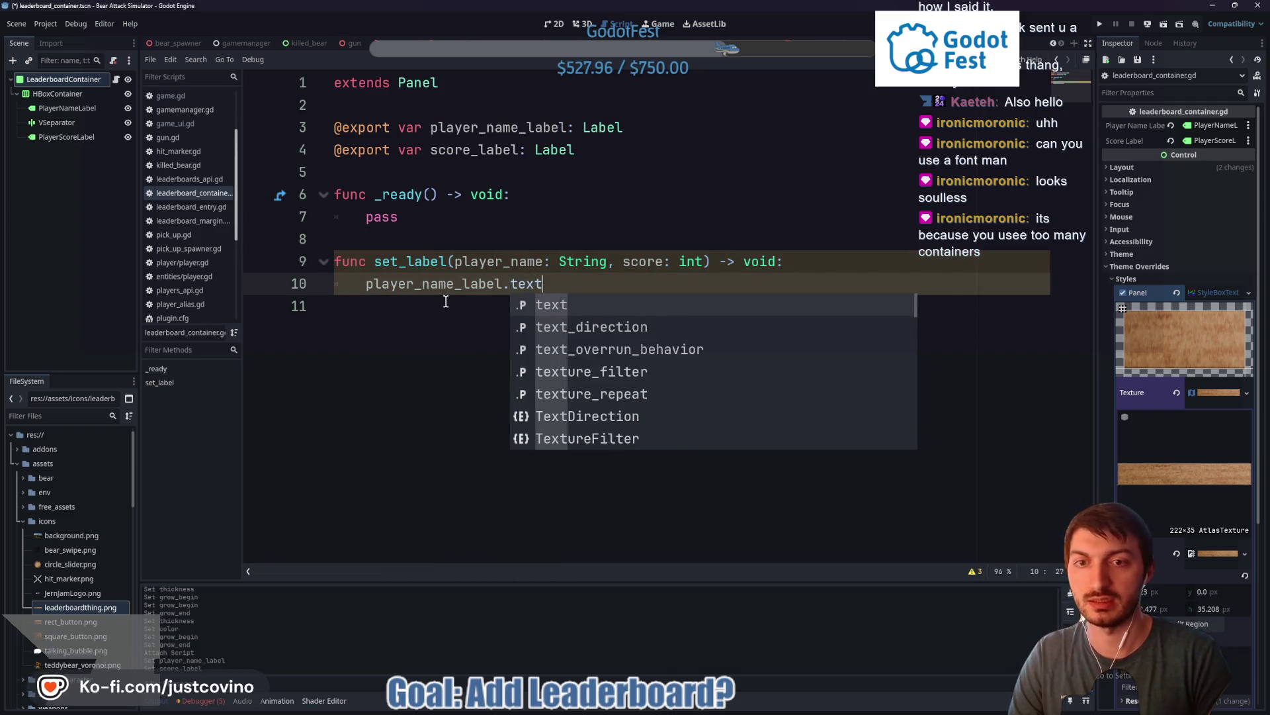
text( = pla)
key(Return)
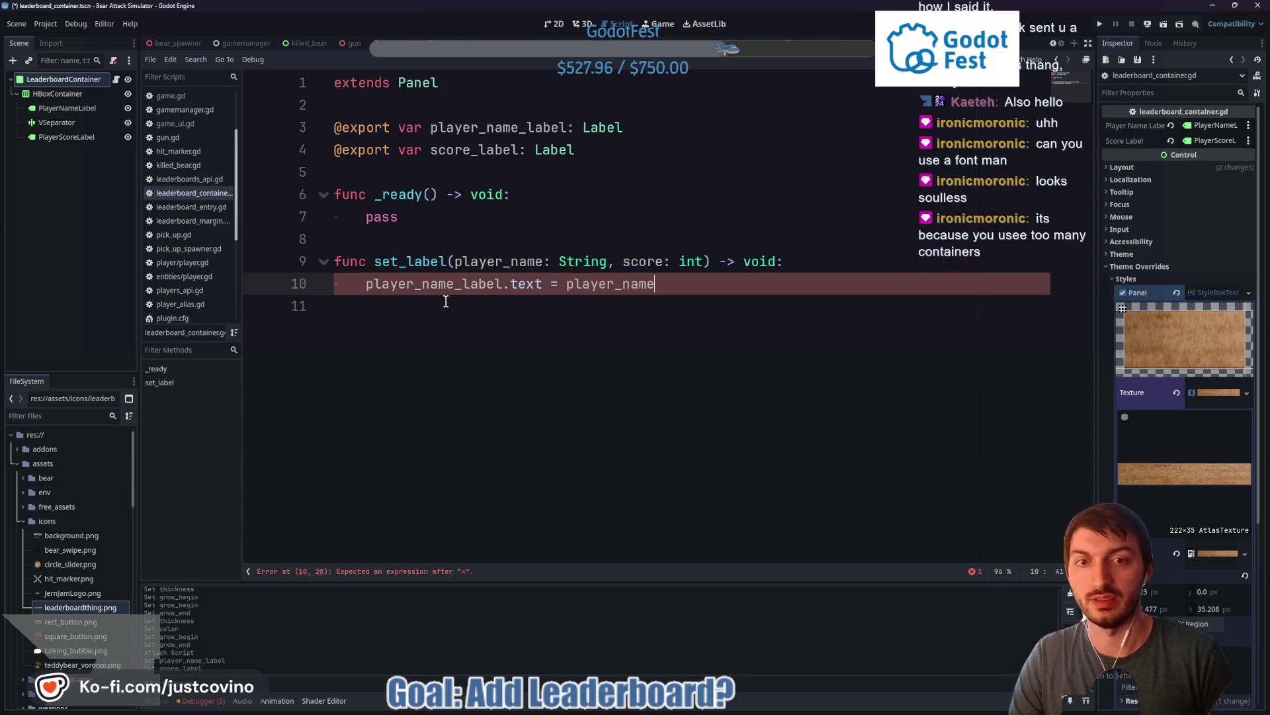
key(Return)
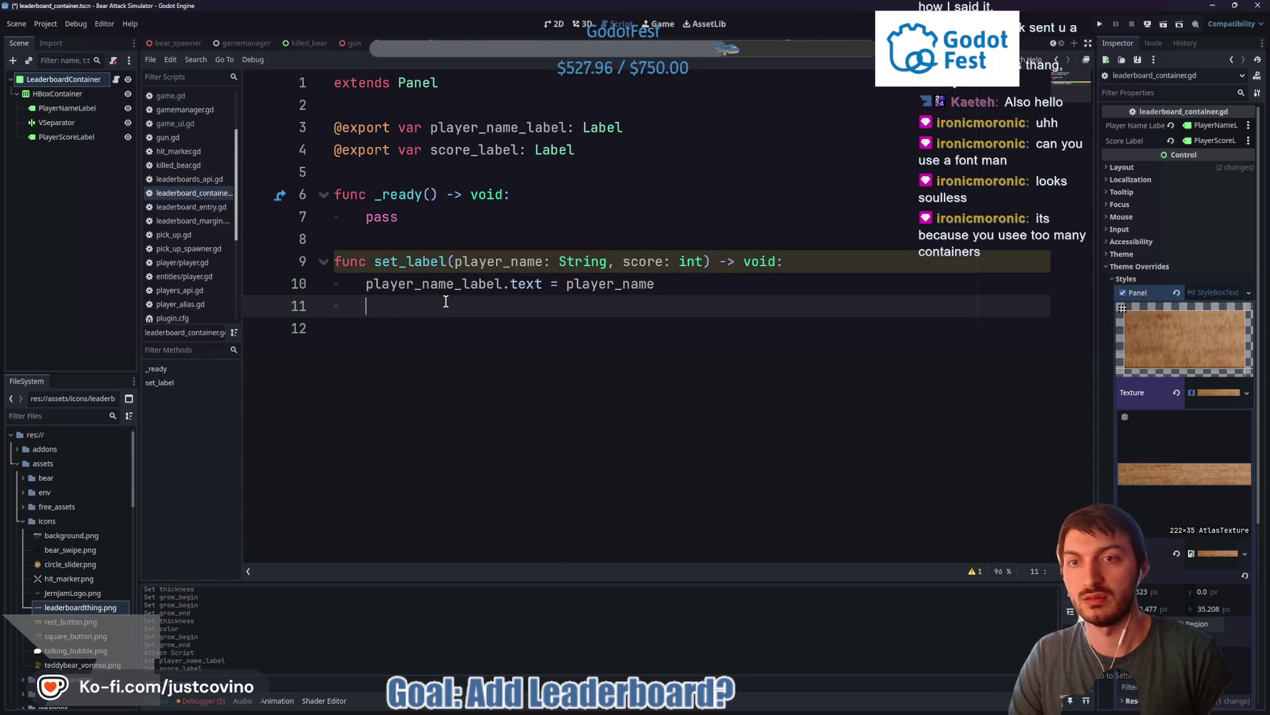
text(score)
key(Down)
key(Return)
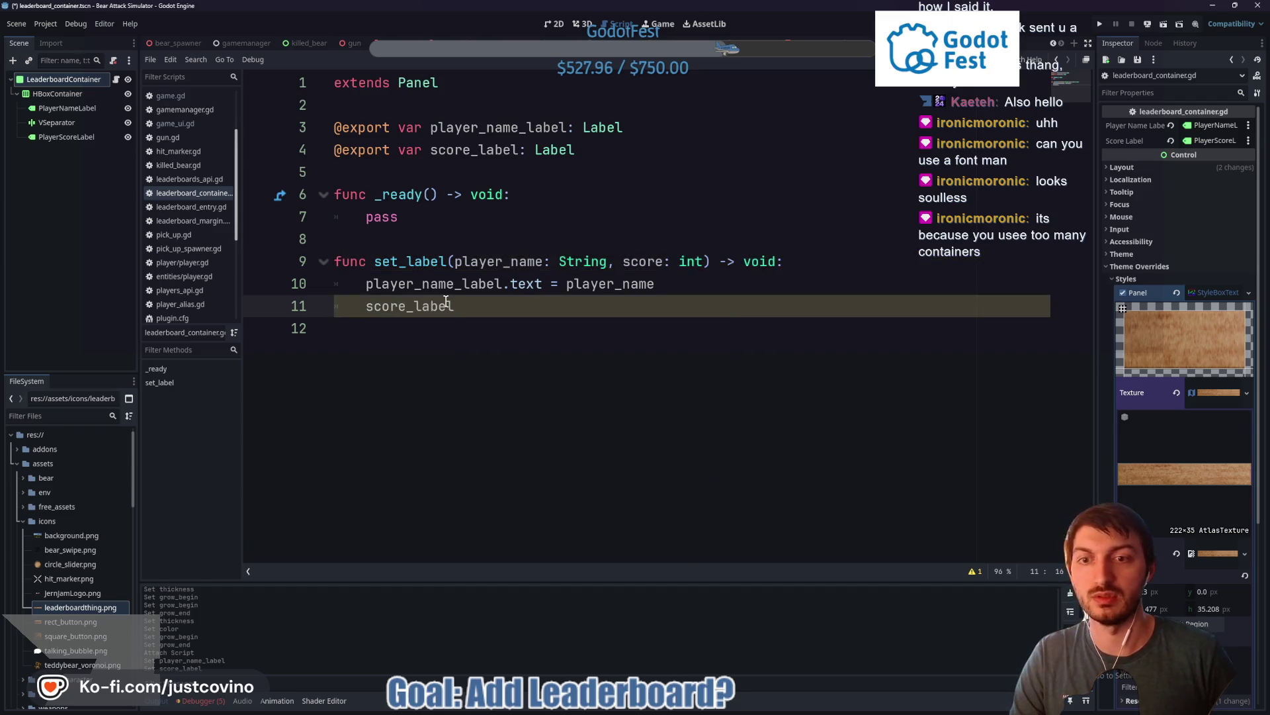
text(.text = )
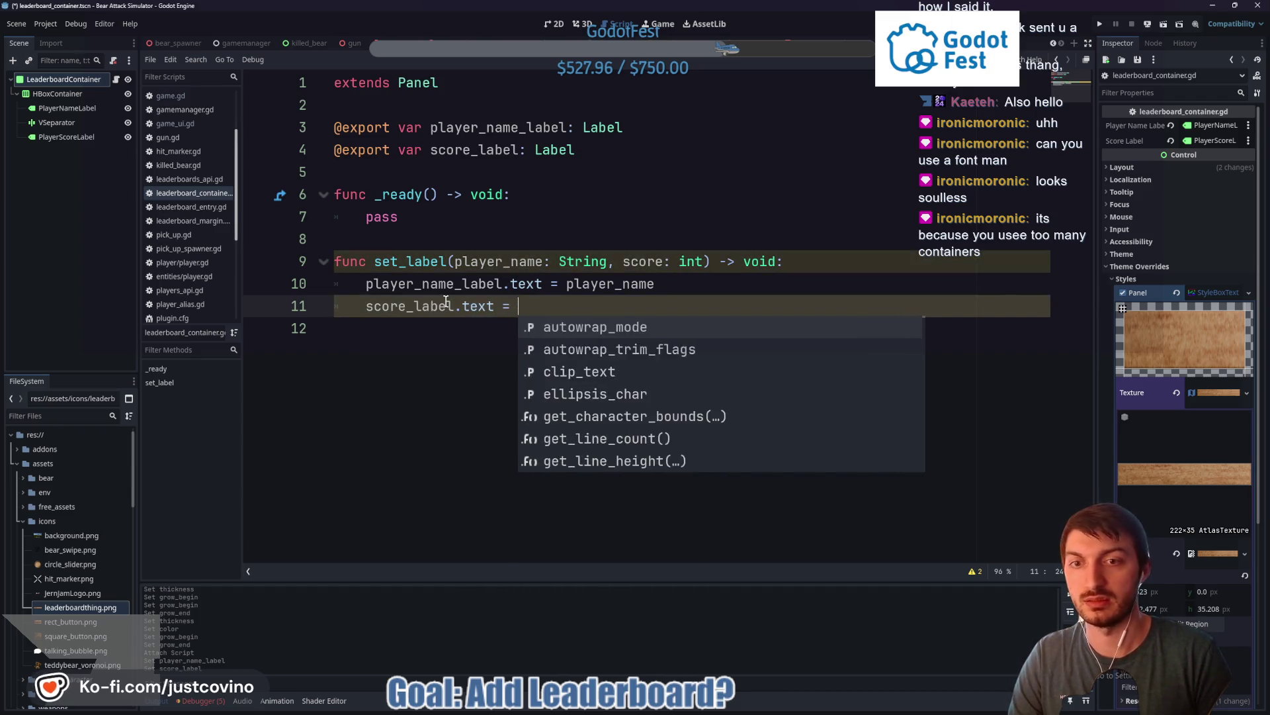
text(str(score)
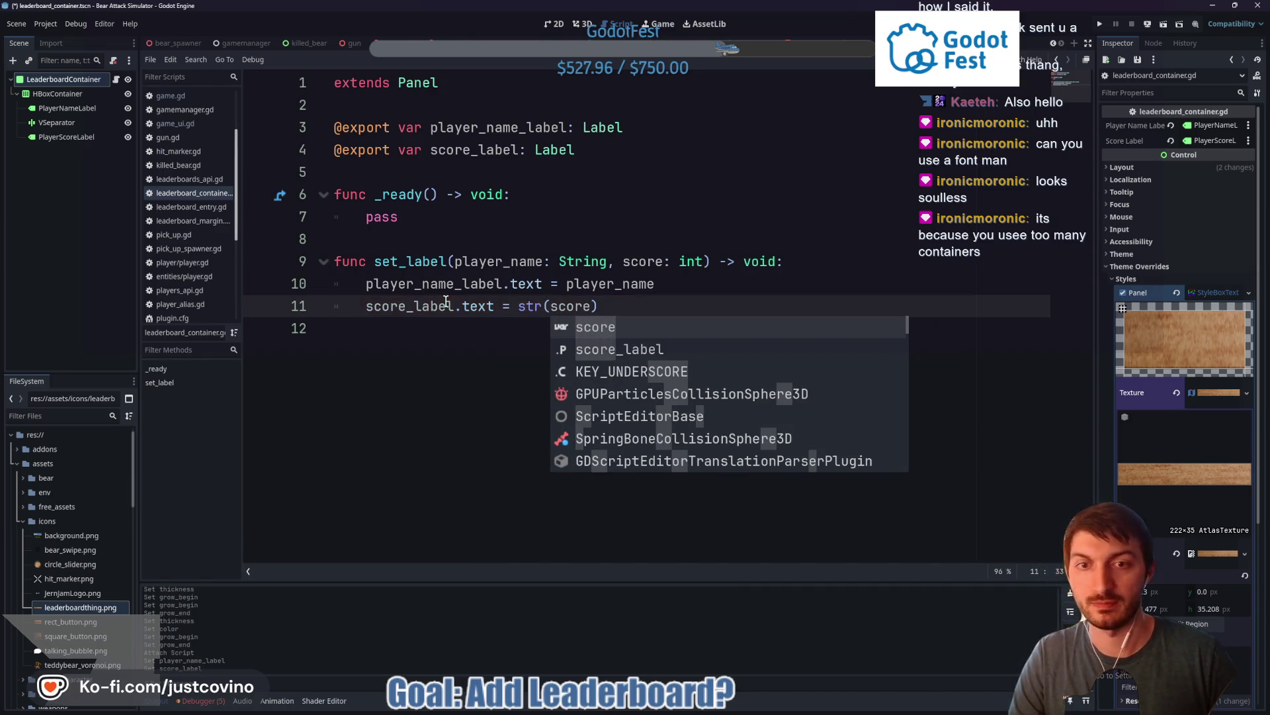
text())
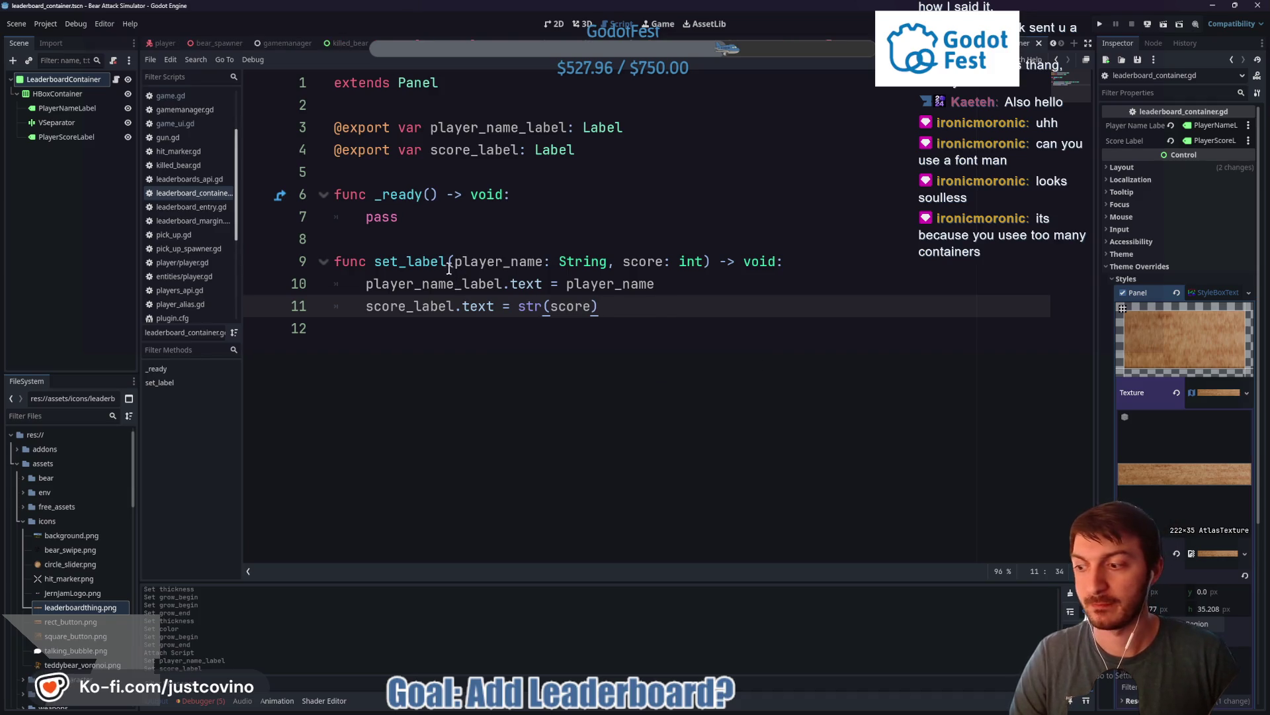
Delete the empty _ready function from leaderboard_container.gd
double_click(373, 213)
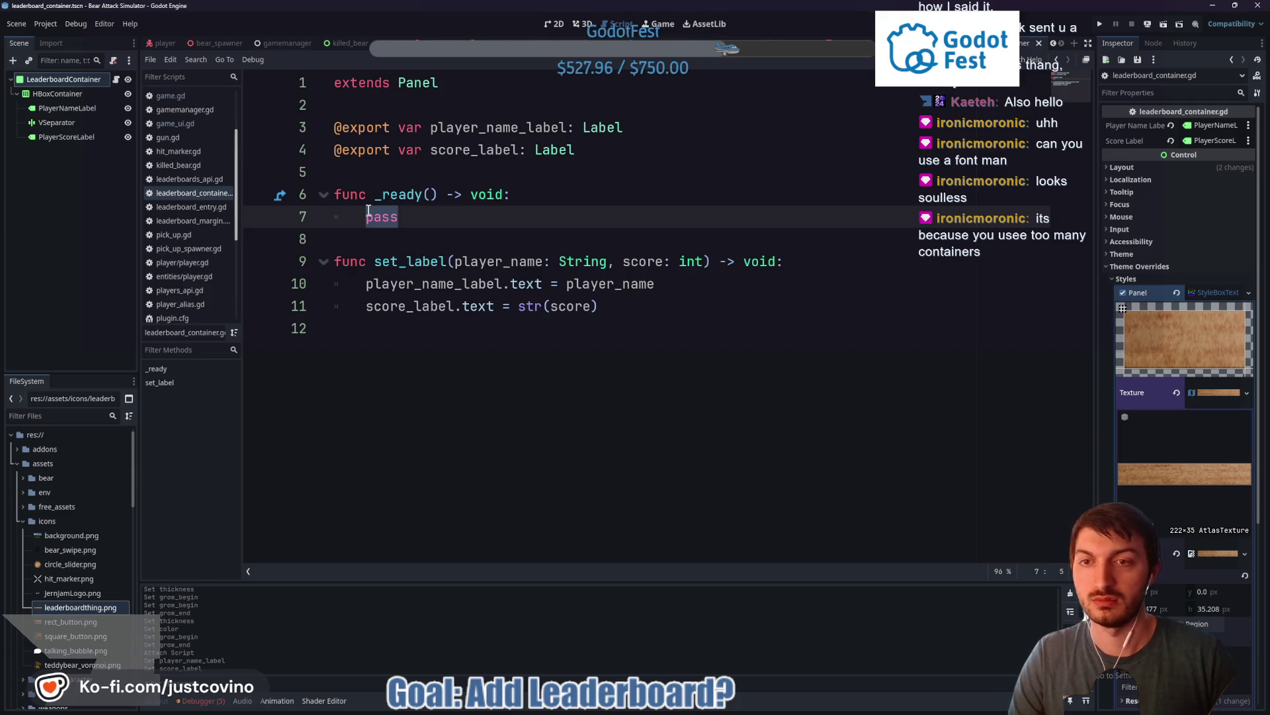
drag(431, 220, 314, 198)
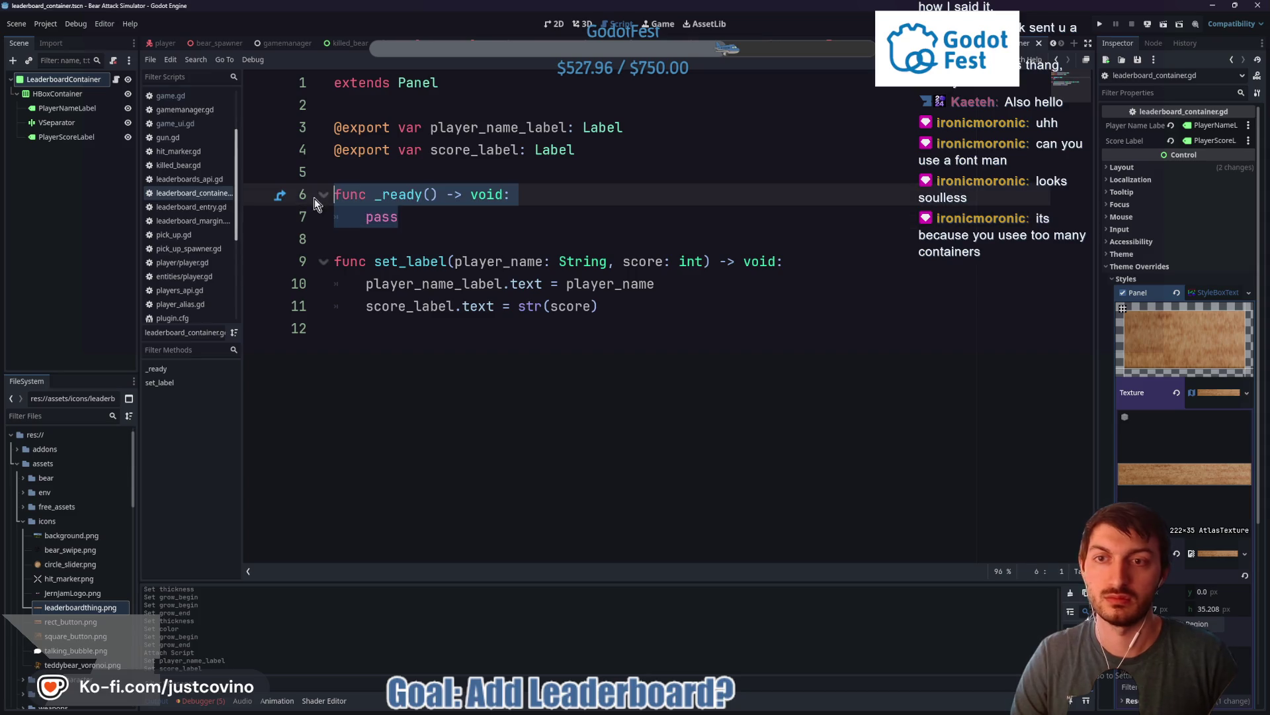
key(BackSpace)
key(BackSpace)
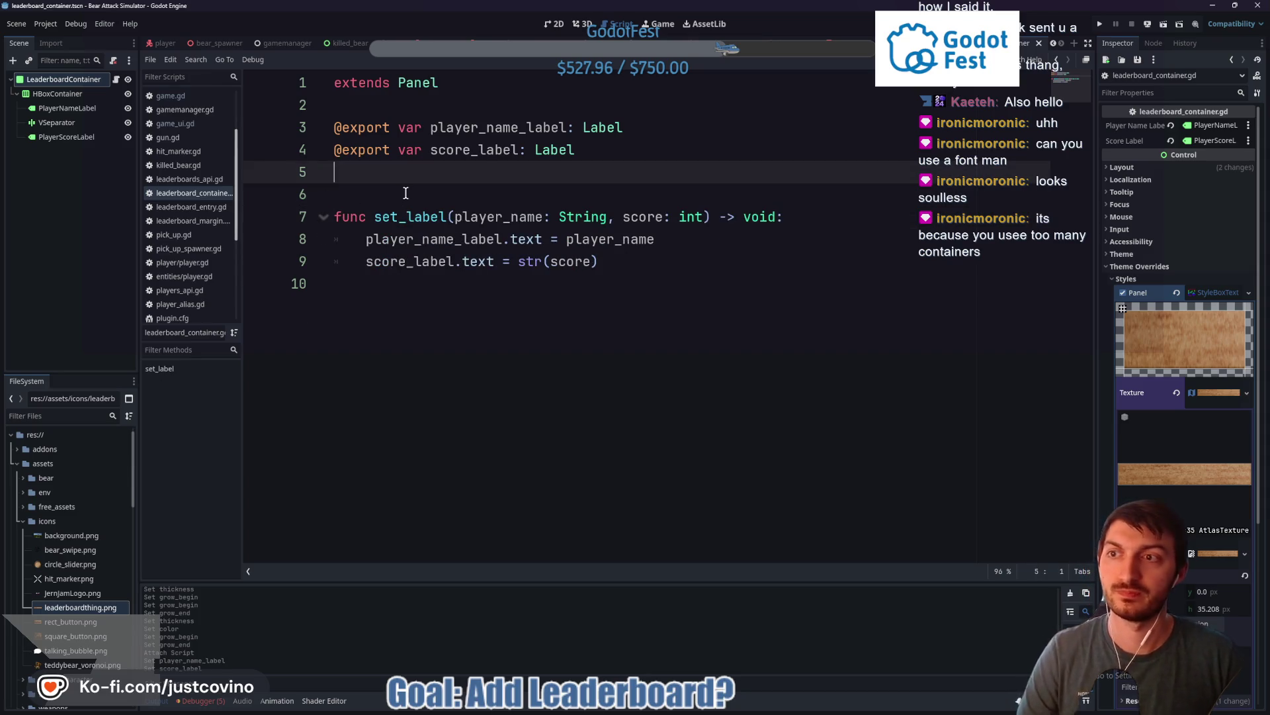
click(406, 190)
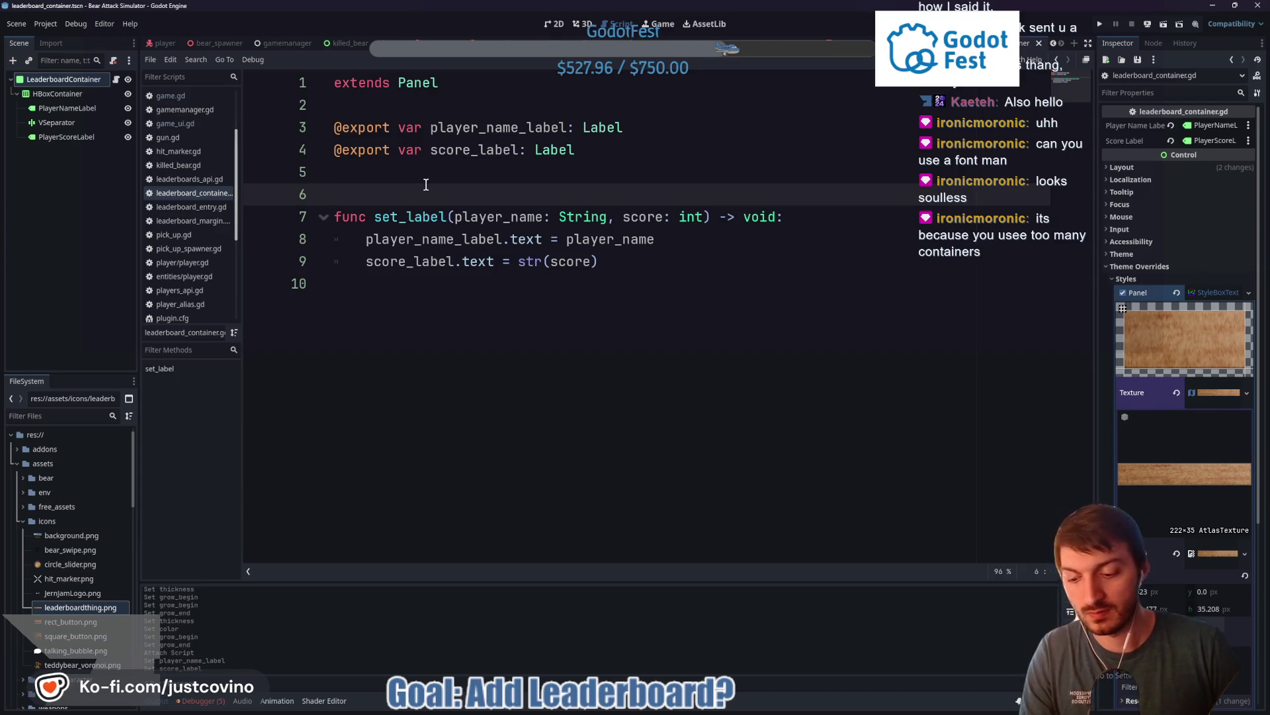
click(548, 26)
Review the leaderboard row scene and the player scene's HUD in the 2D view
scroll(685, 258, down, 3)
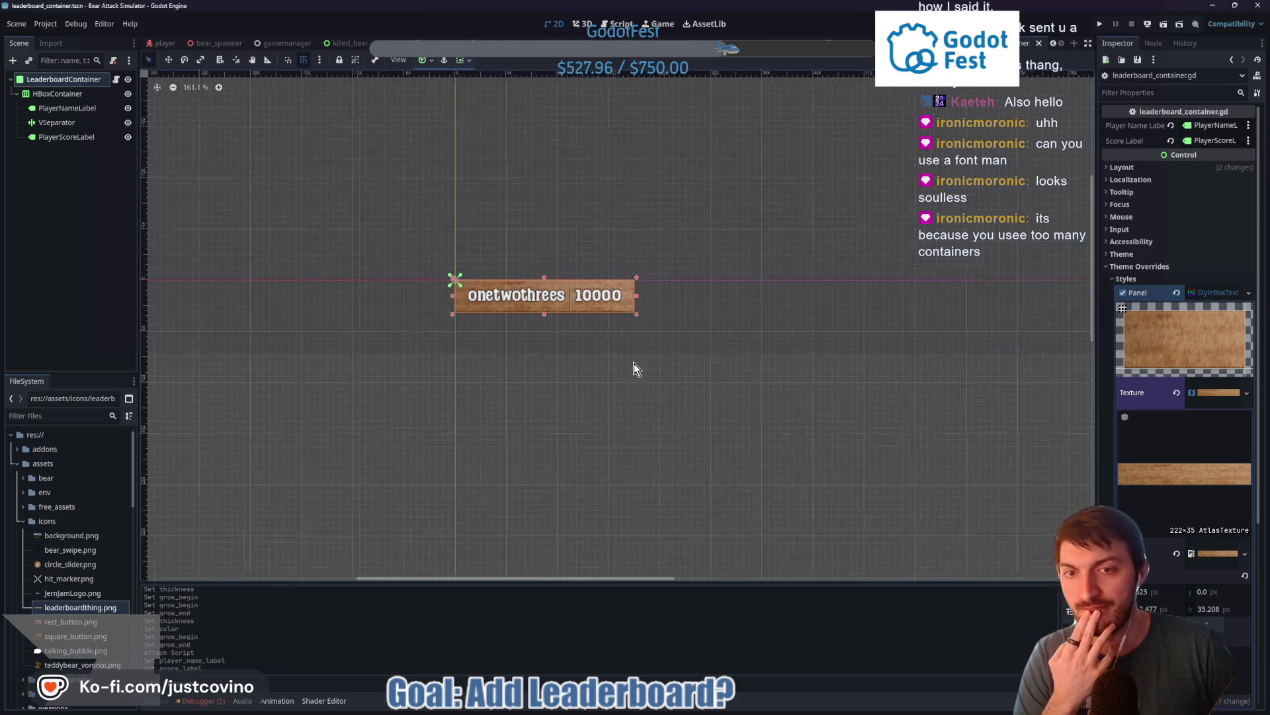
scroll(634, 363, up, 5)
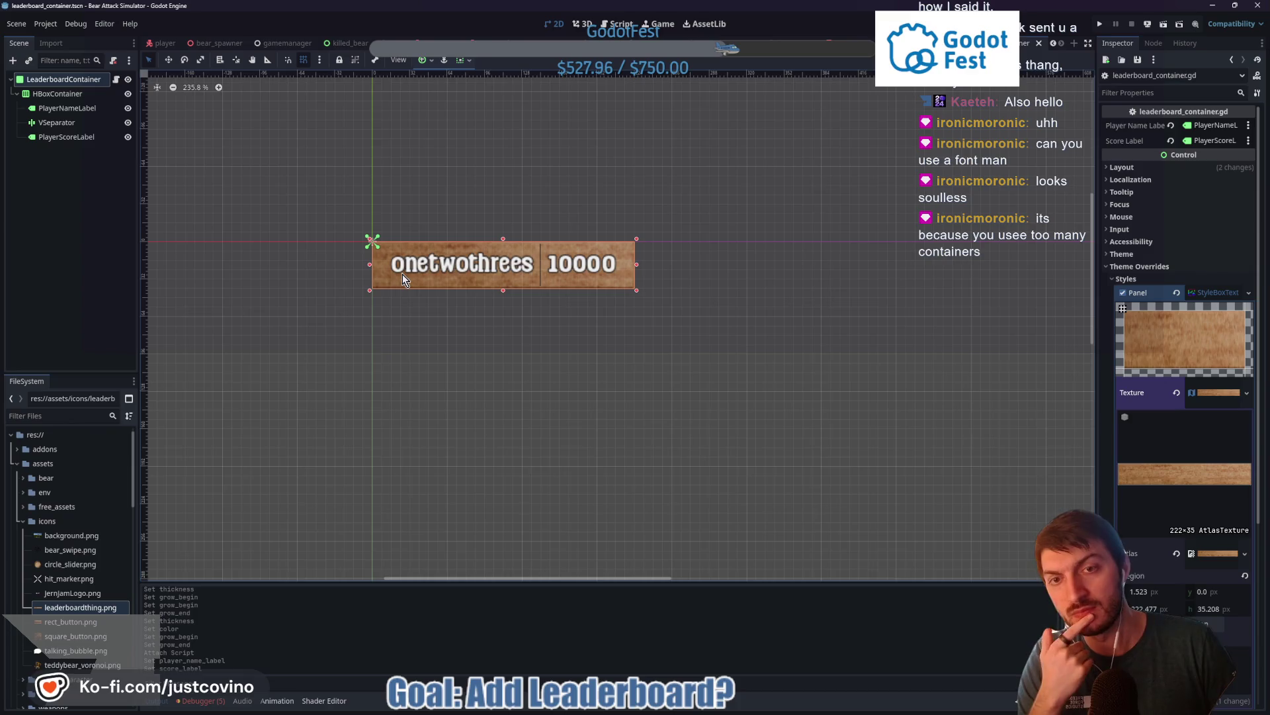
click(162, 43)
click(555, 23)
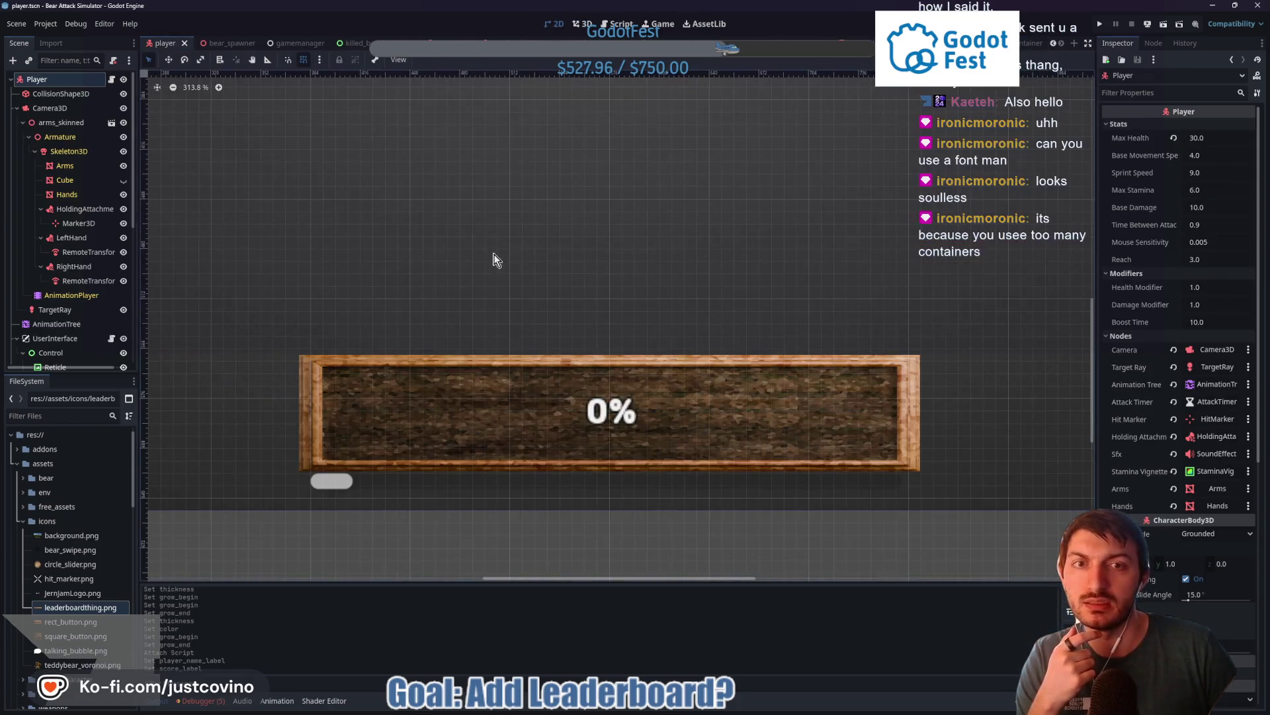
scroll(495, 244, down, 5)
drag(575, 175, 560, 290)
scroll(199, 43, up, 1)
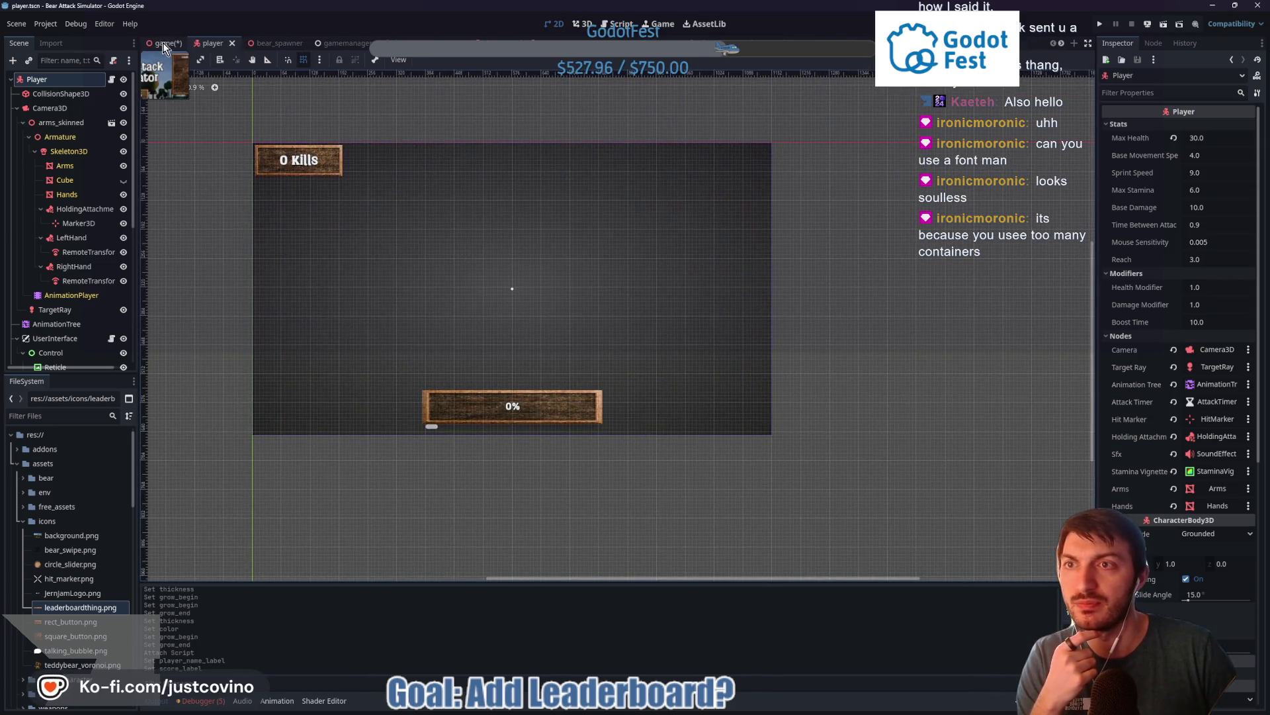
Open the LeaderboardMargin script in the game scene, then the asset_cache.gd script
click(165, 43)
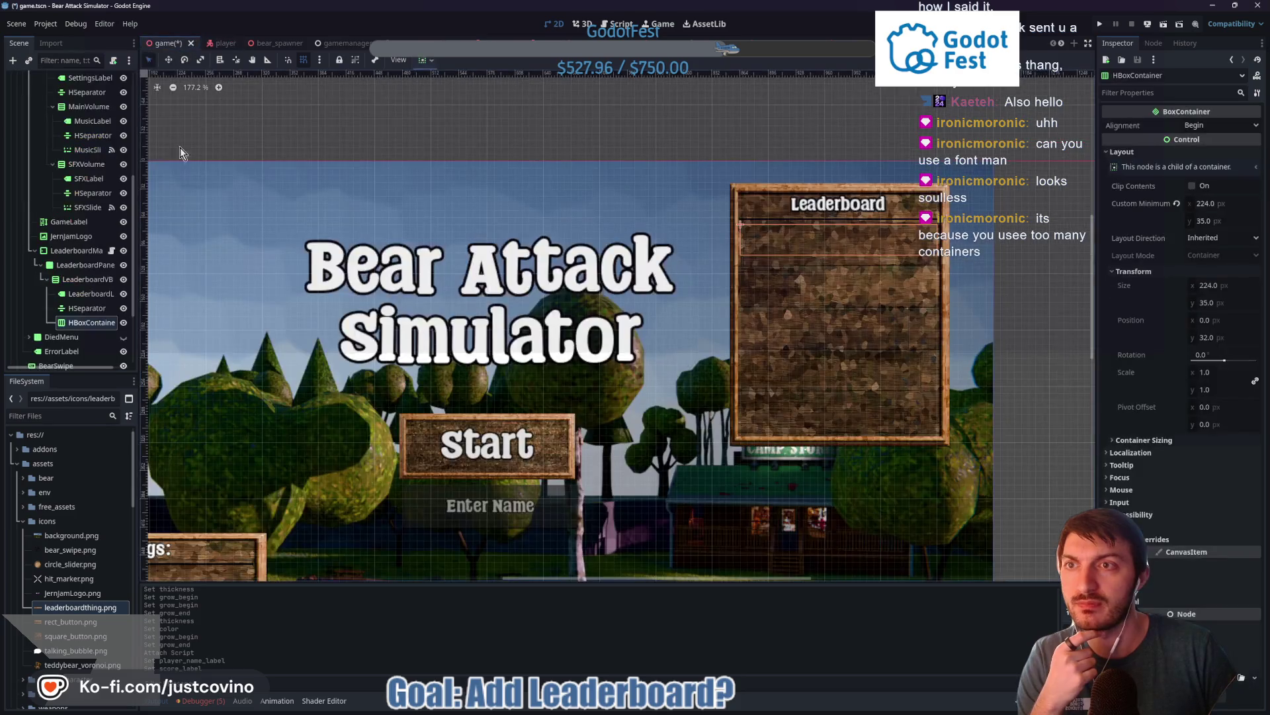
click(112, 250)
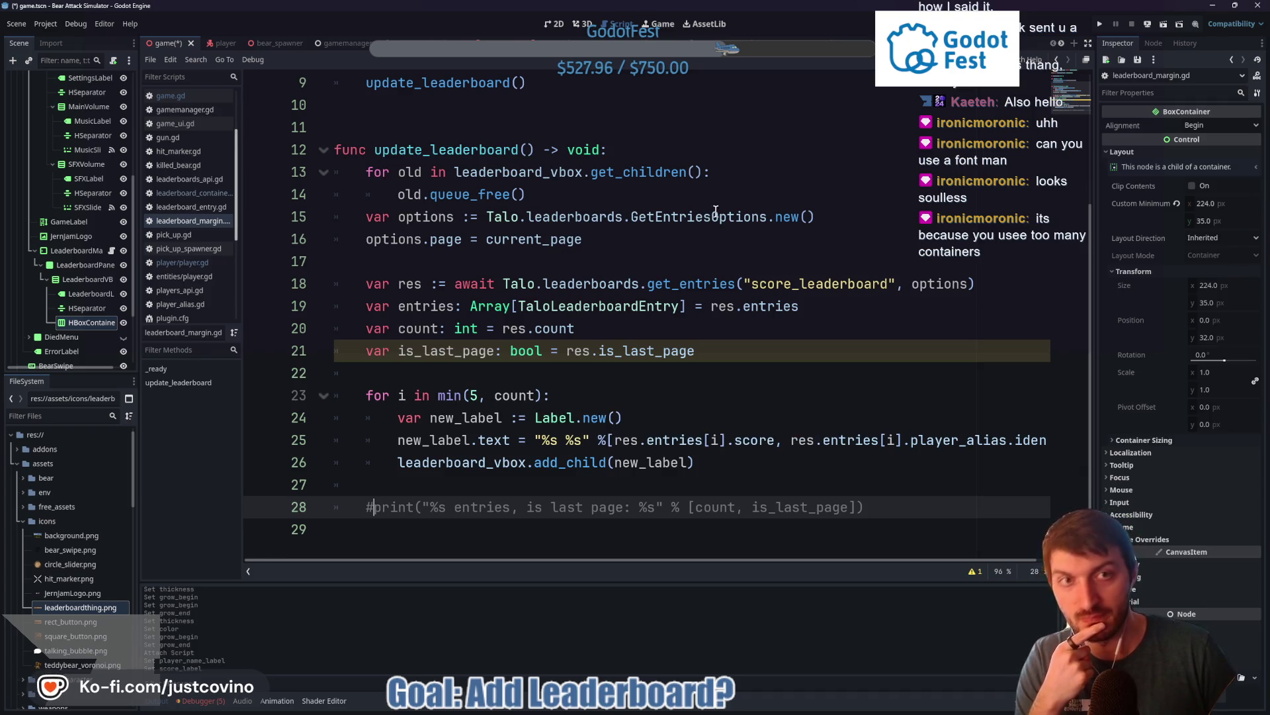
click(1061, 43)
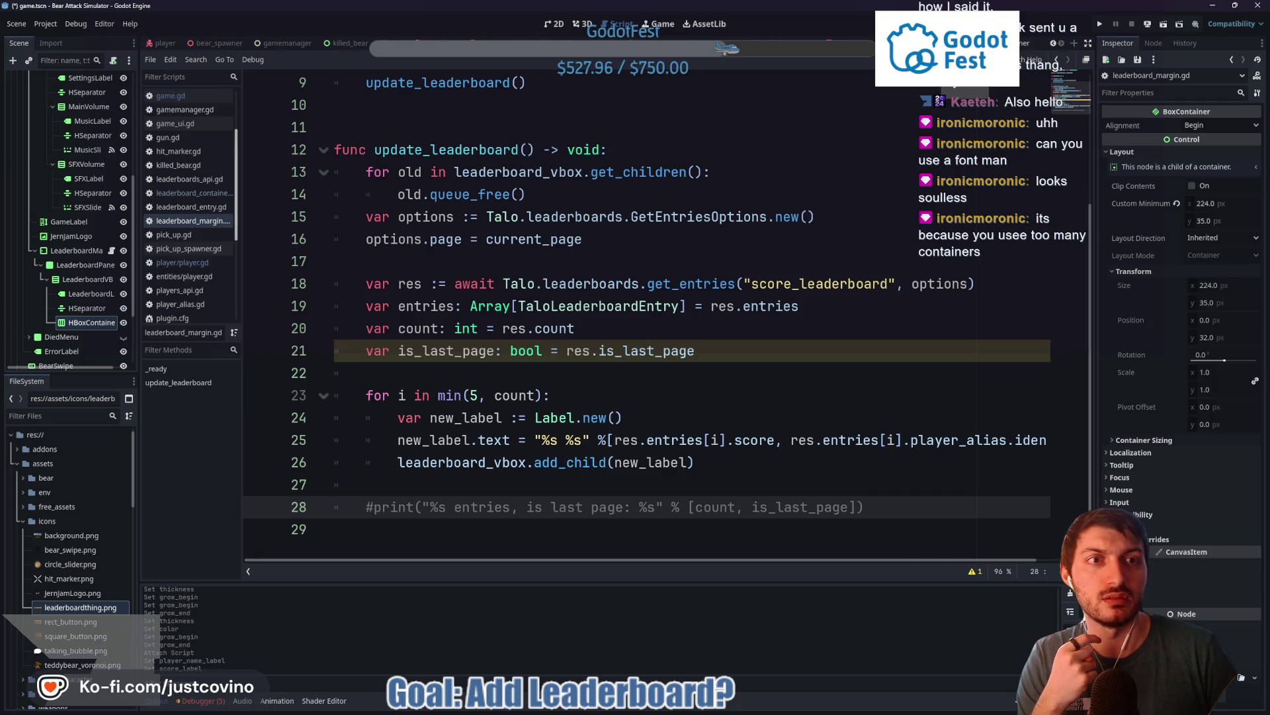
click(1054, 44)
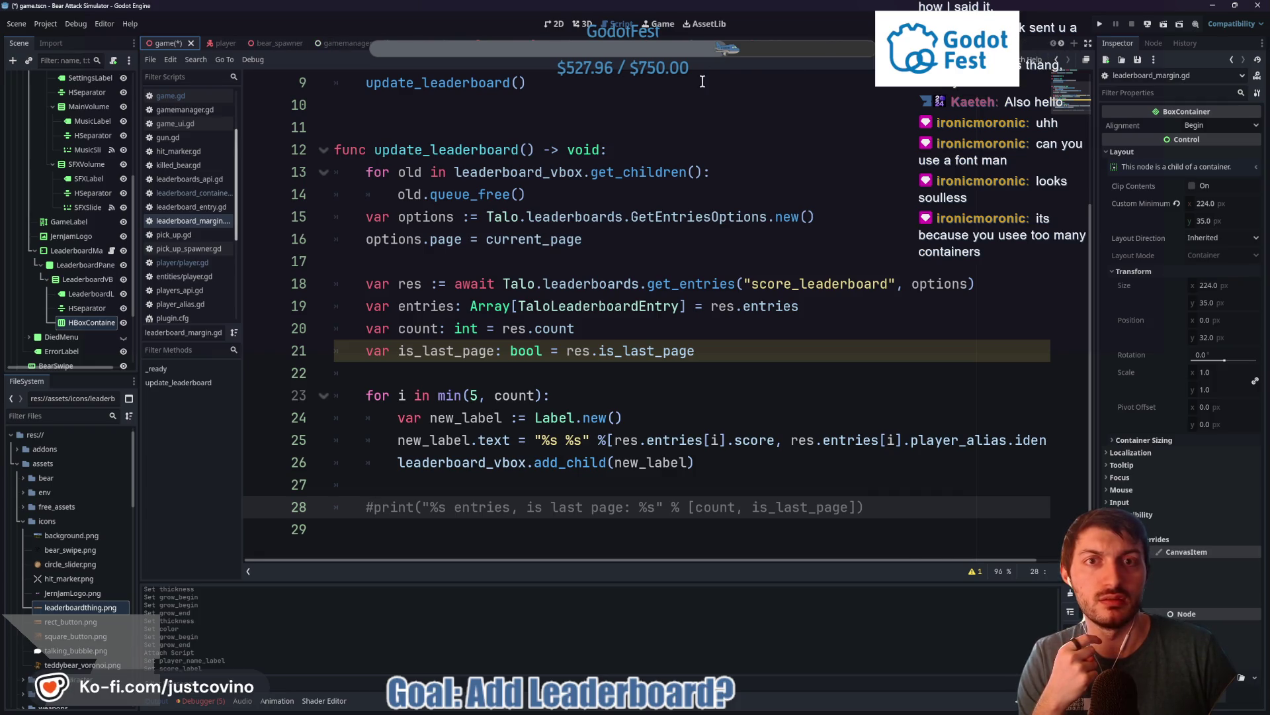
click(718, 47)
scroll(570, 347, down, 3)
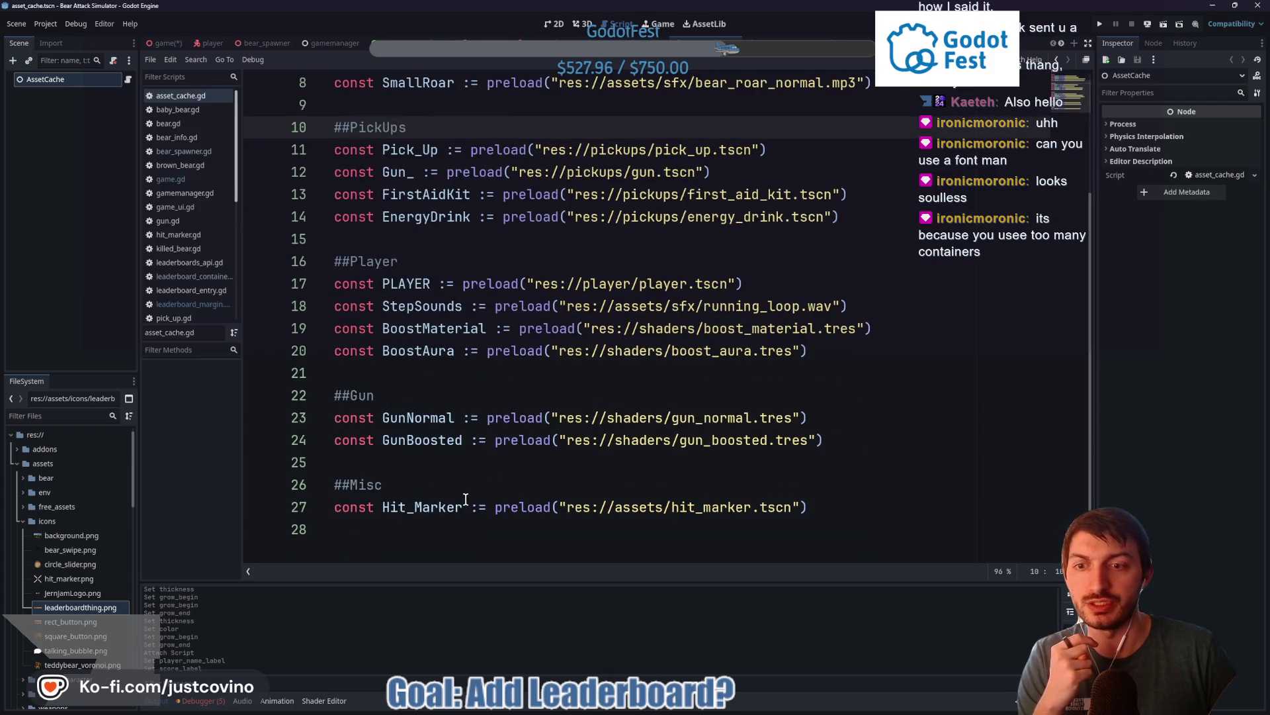
Start a LEADERBOARD_CONTAINER constant with = preload(" on line 28 of asset_cache.gd
click(425, 531)
text(onst LEADER)
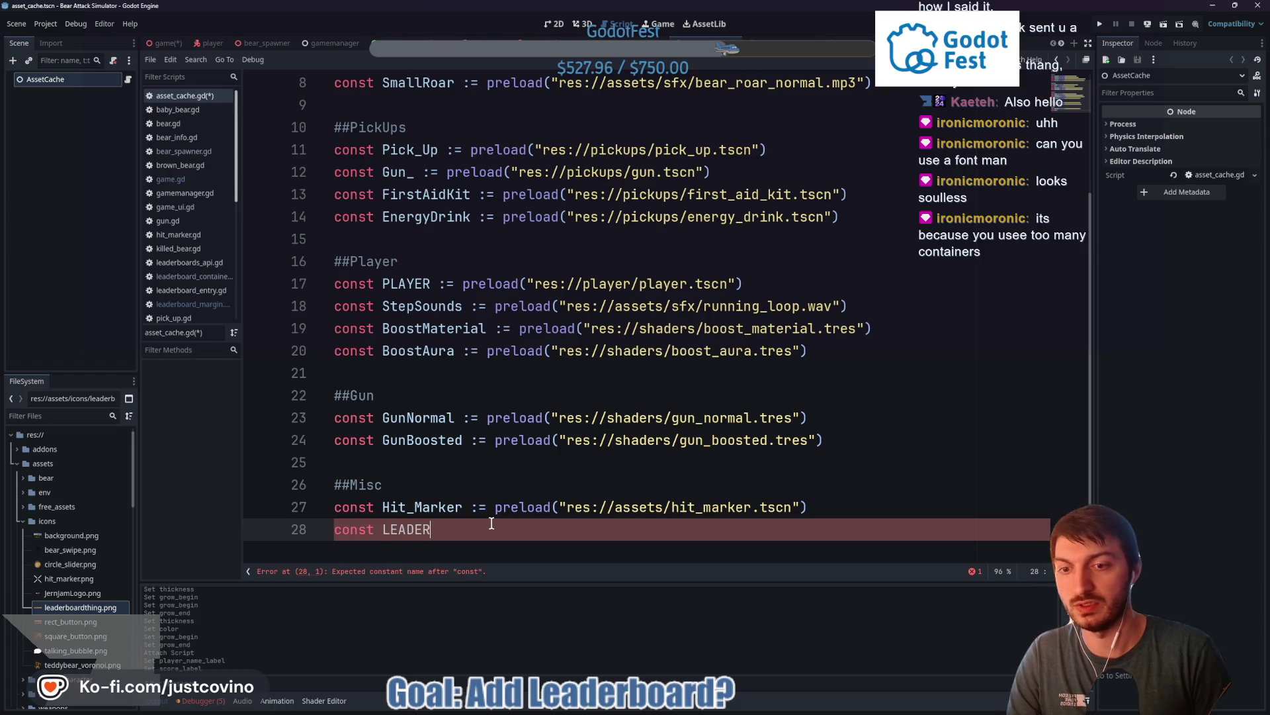
text())
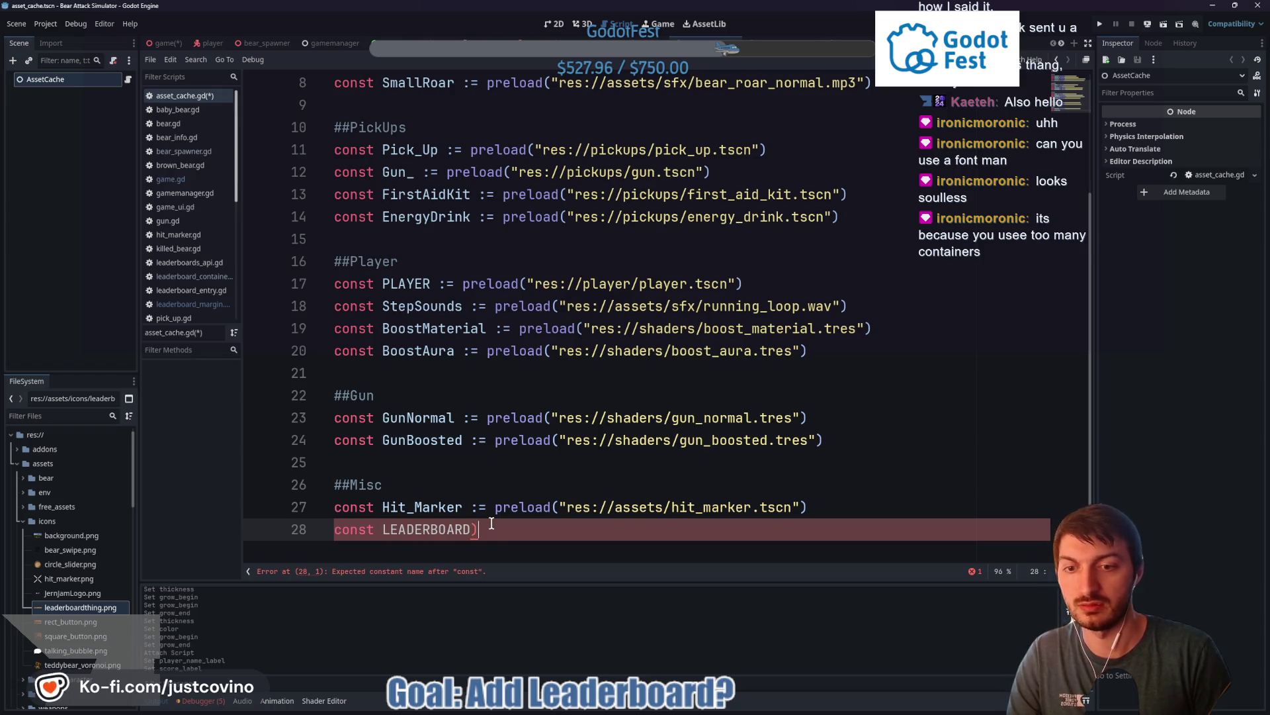
key(BackSpace)
text(_CONTAINER :)
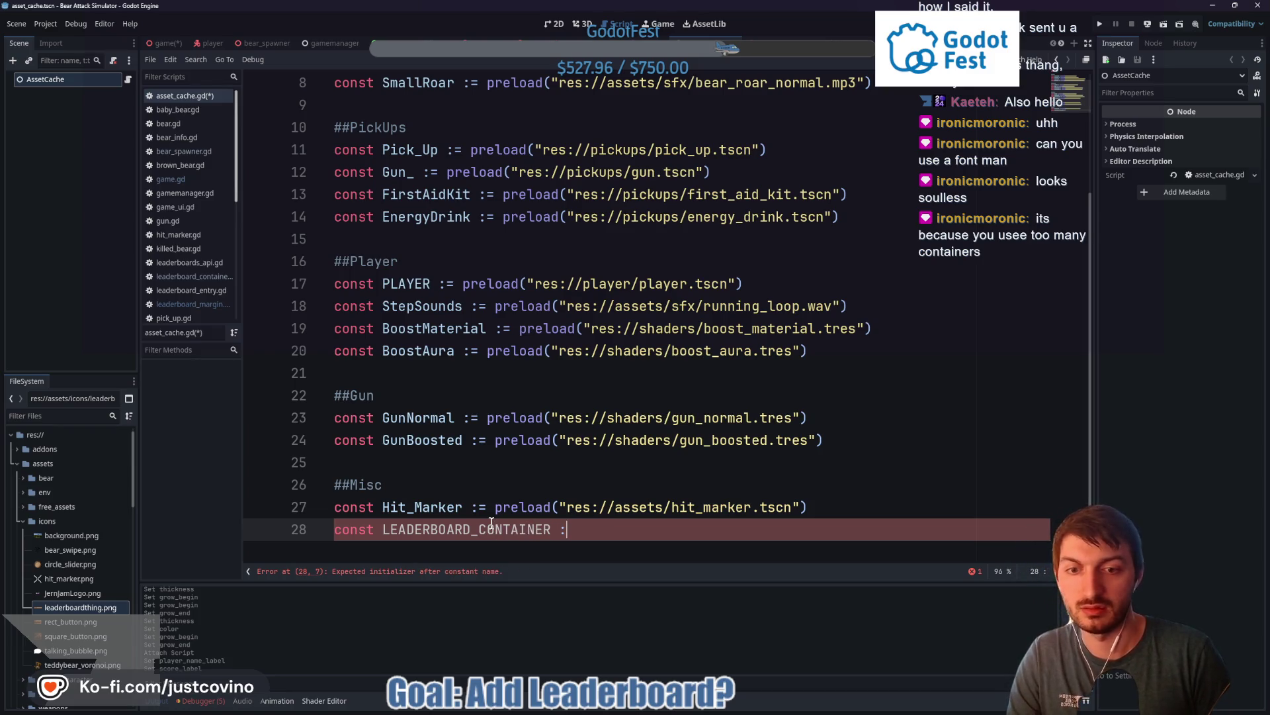
text(= preload)
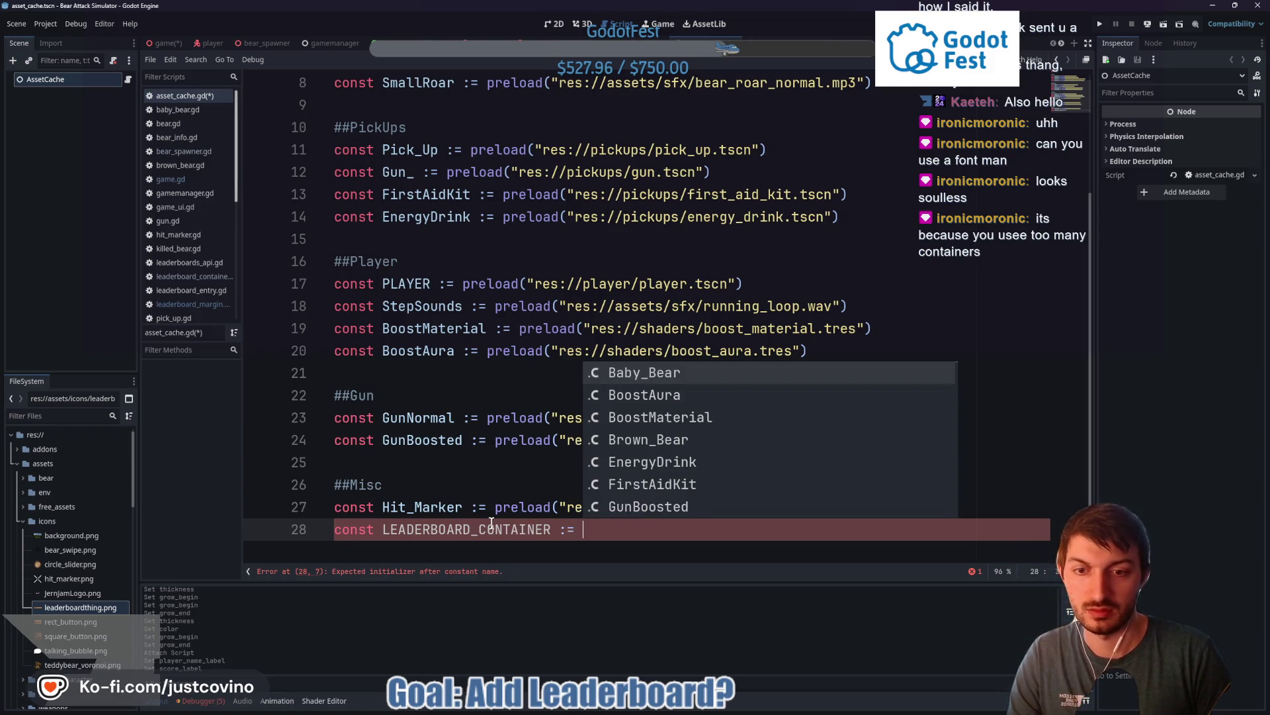
text((")
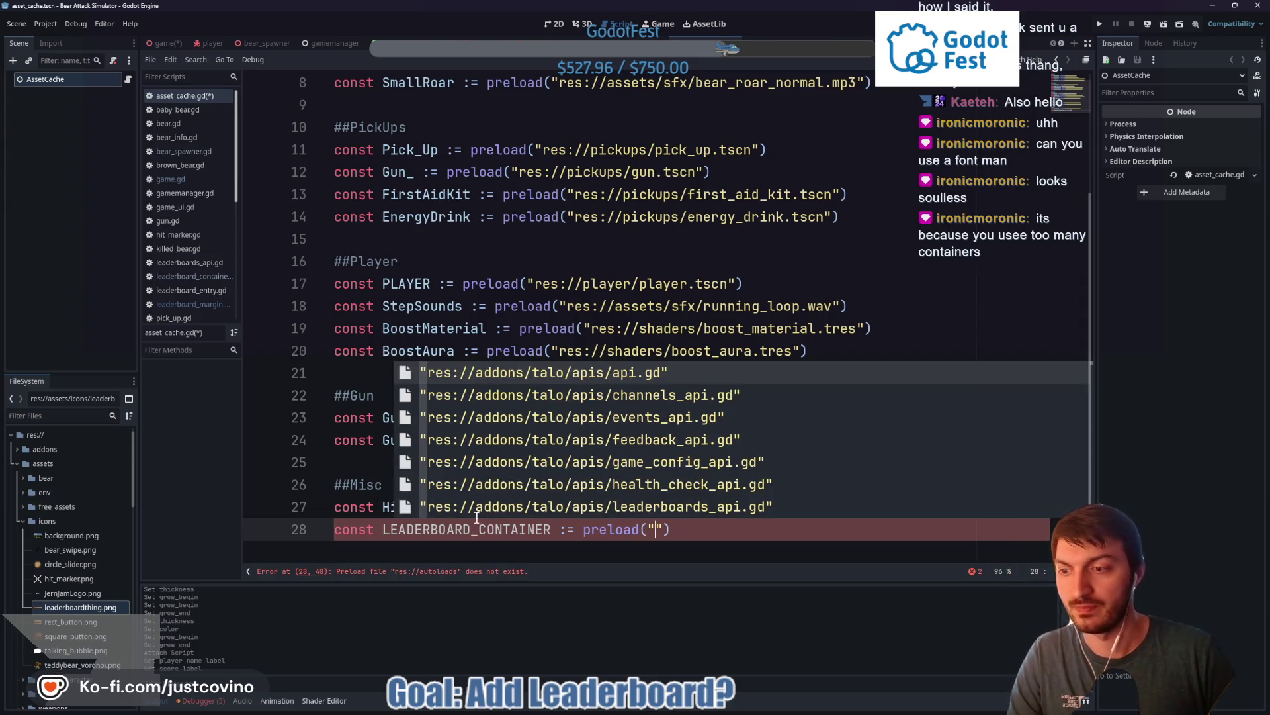
Paste the res://user_interface/leaderboard_container.tscn path into the preload and save the script
scroll(85, 569, down, 5)
scroll(82, 572, down, 5)
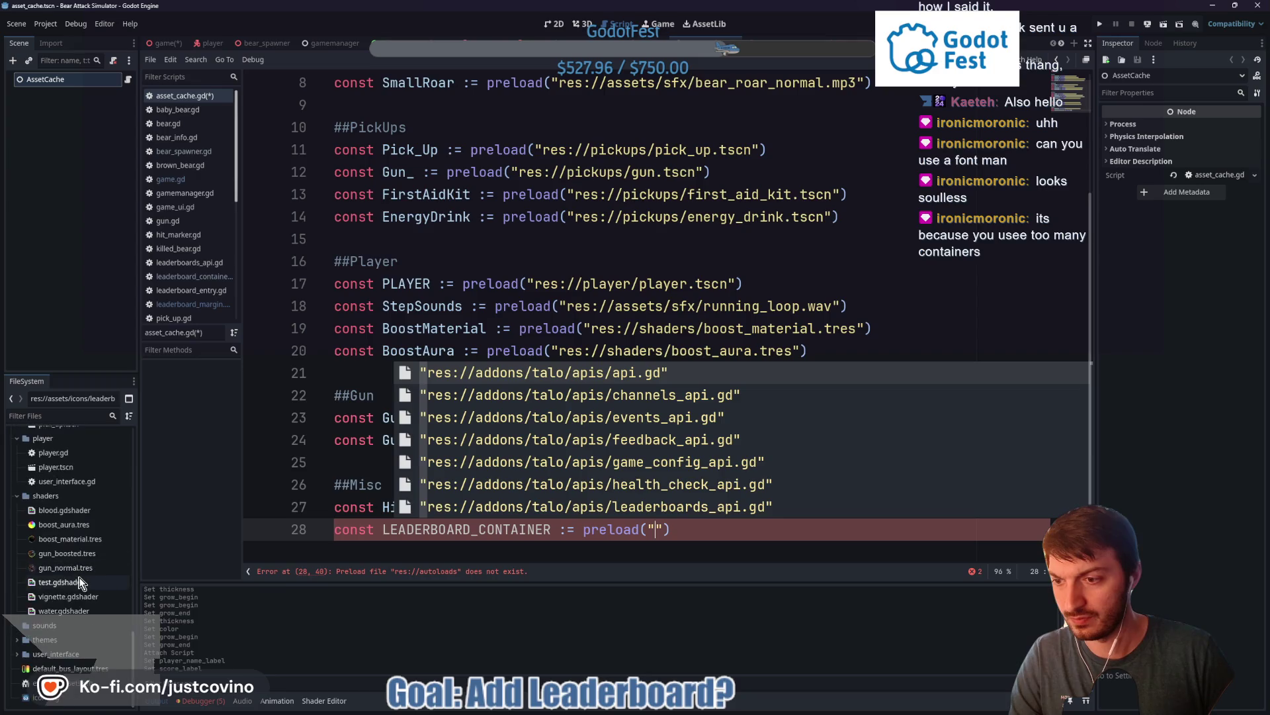
click(18, 654)
scroll(100, 654, down, 2)
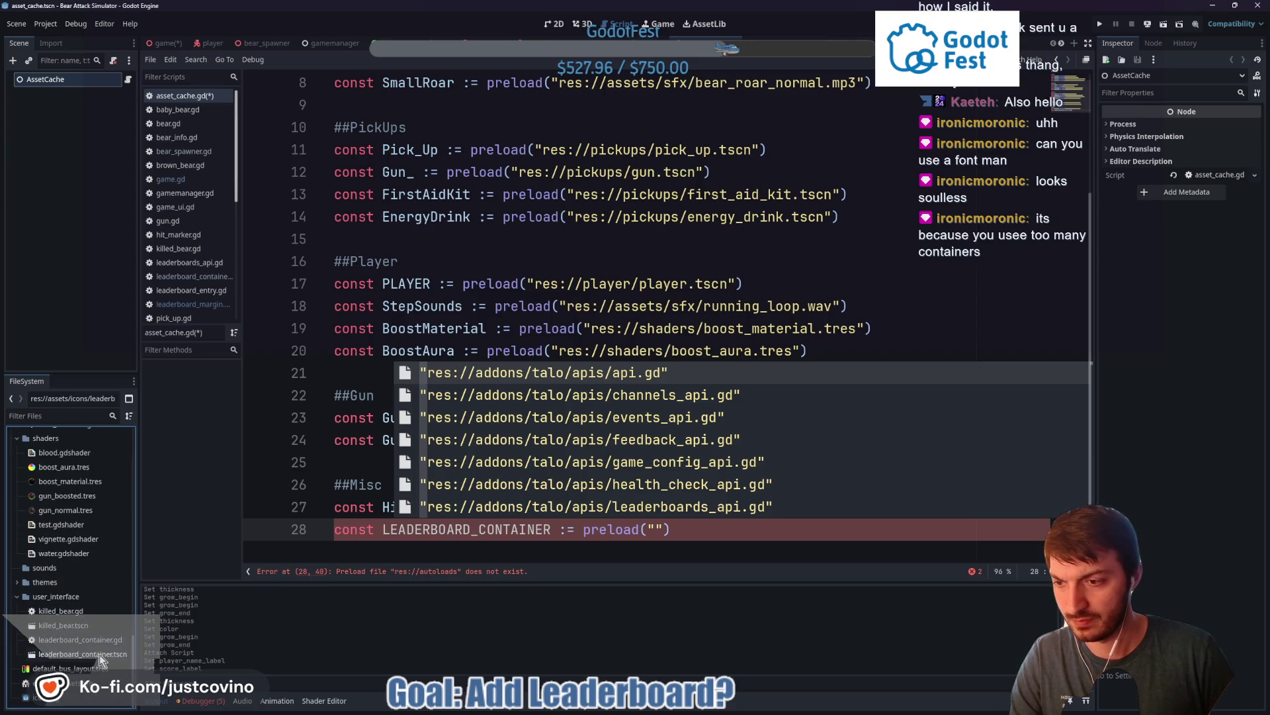
right_click(77, 655)
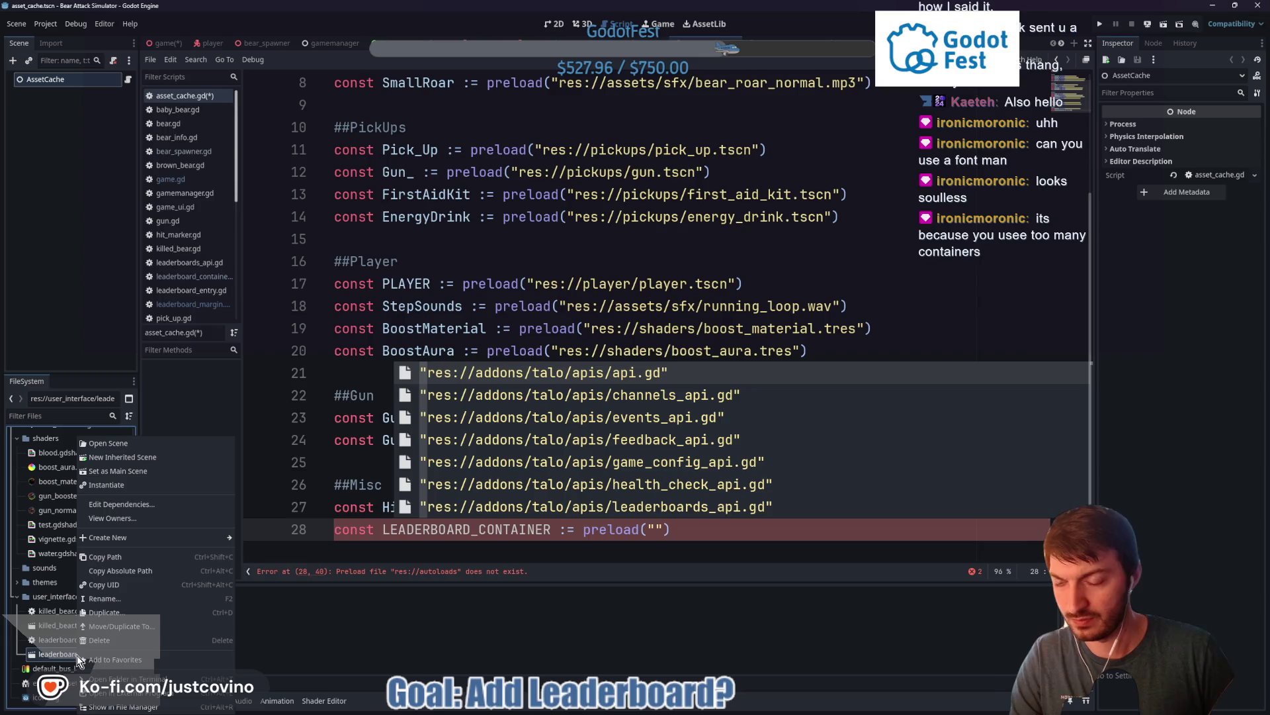
click(118, 557)
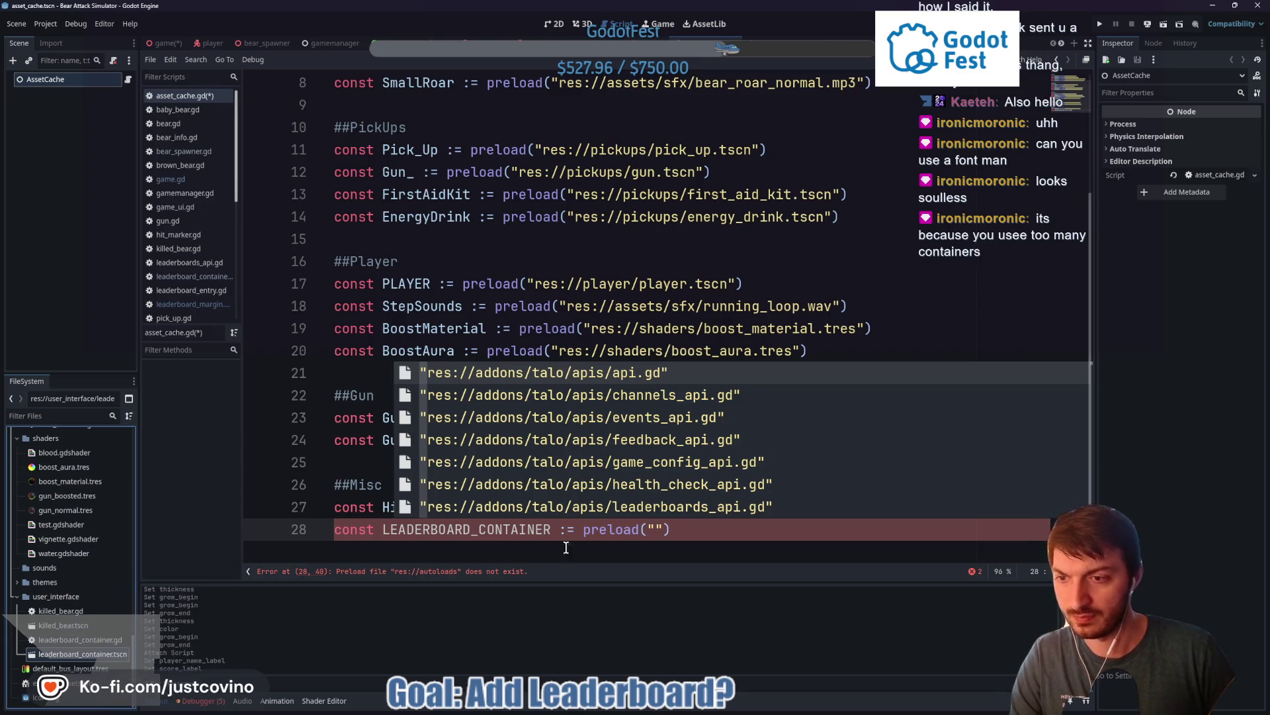
key(Escape)
text(res://user_interface/leaderboard_container.tscn)
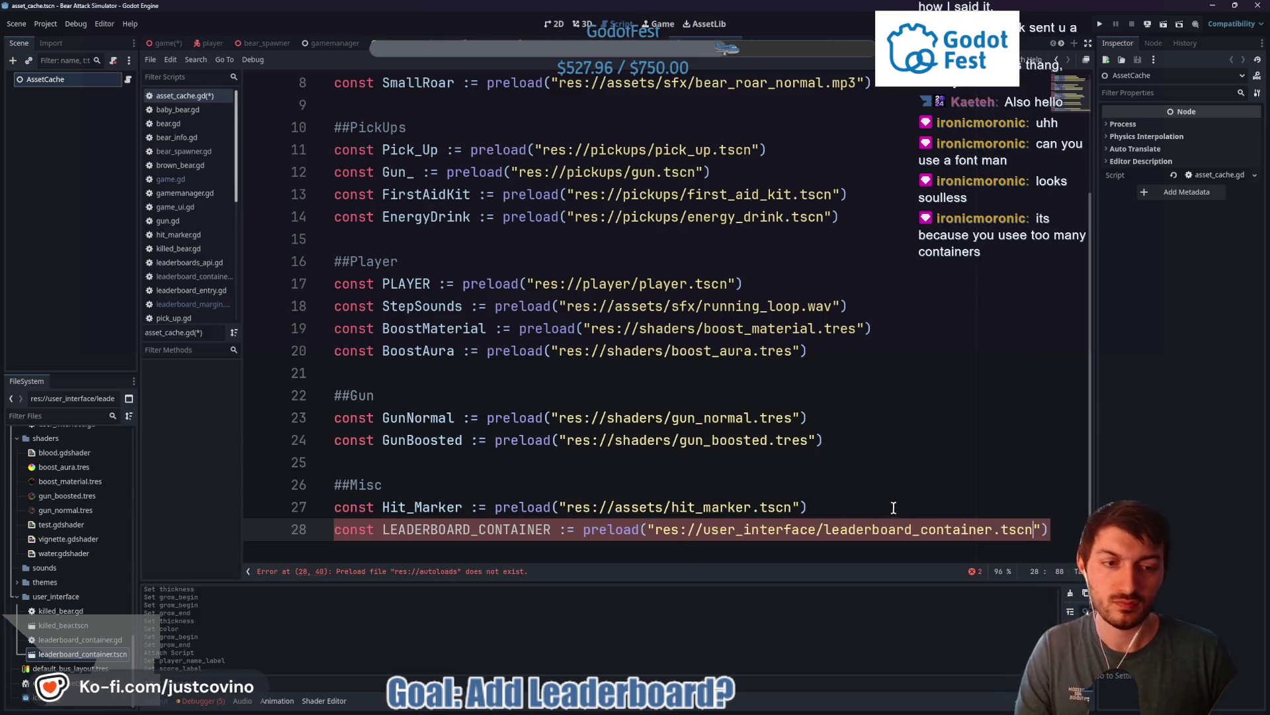
key(ctrl+s)
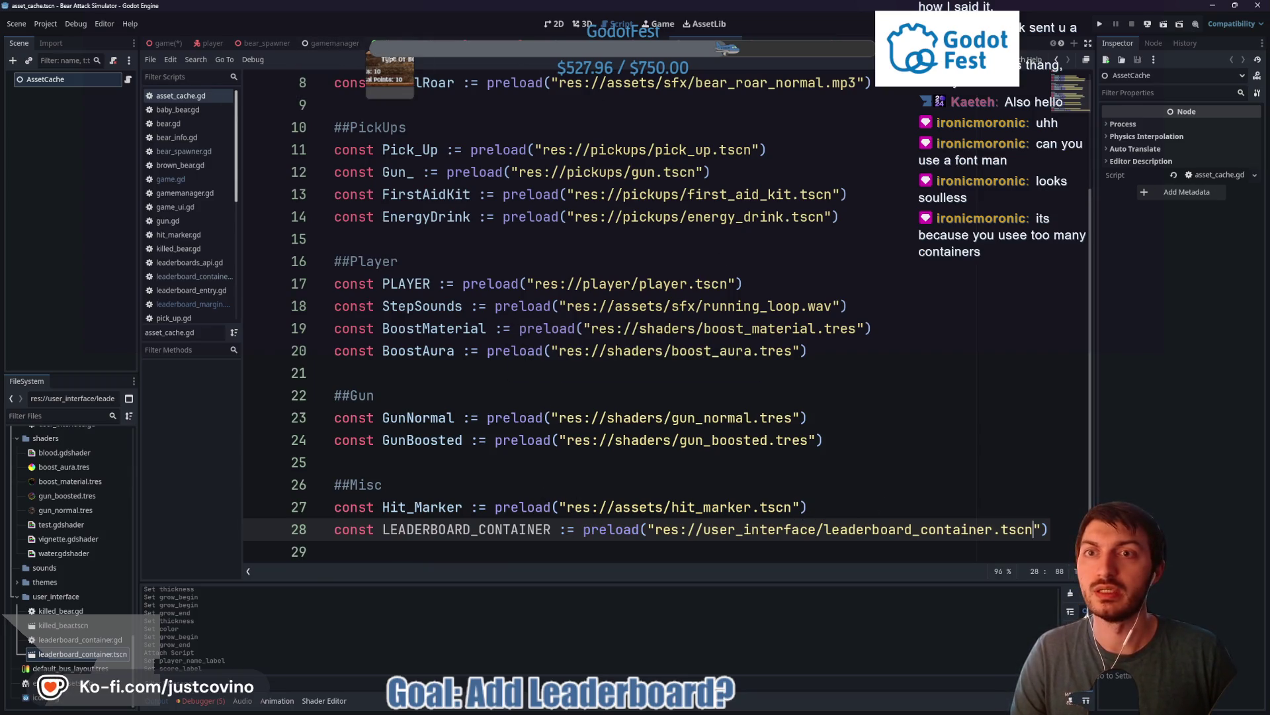
In leaderboard_margin.gd, make new_container = AssetCache.LEADERBOARD_CONTAINER.instantiate() instead of new_label = Label.new()
click(168, 43)
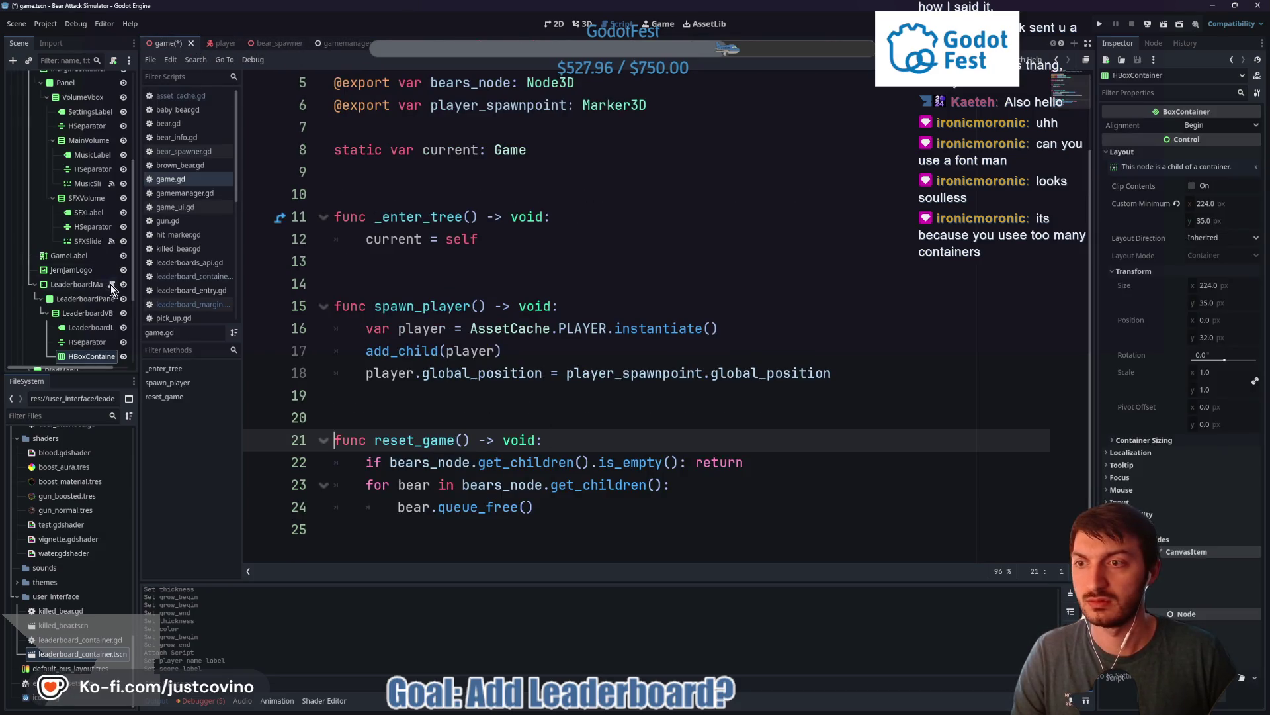
click(112, 284)
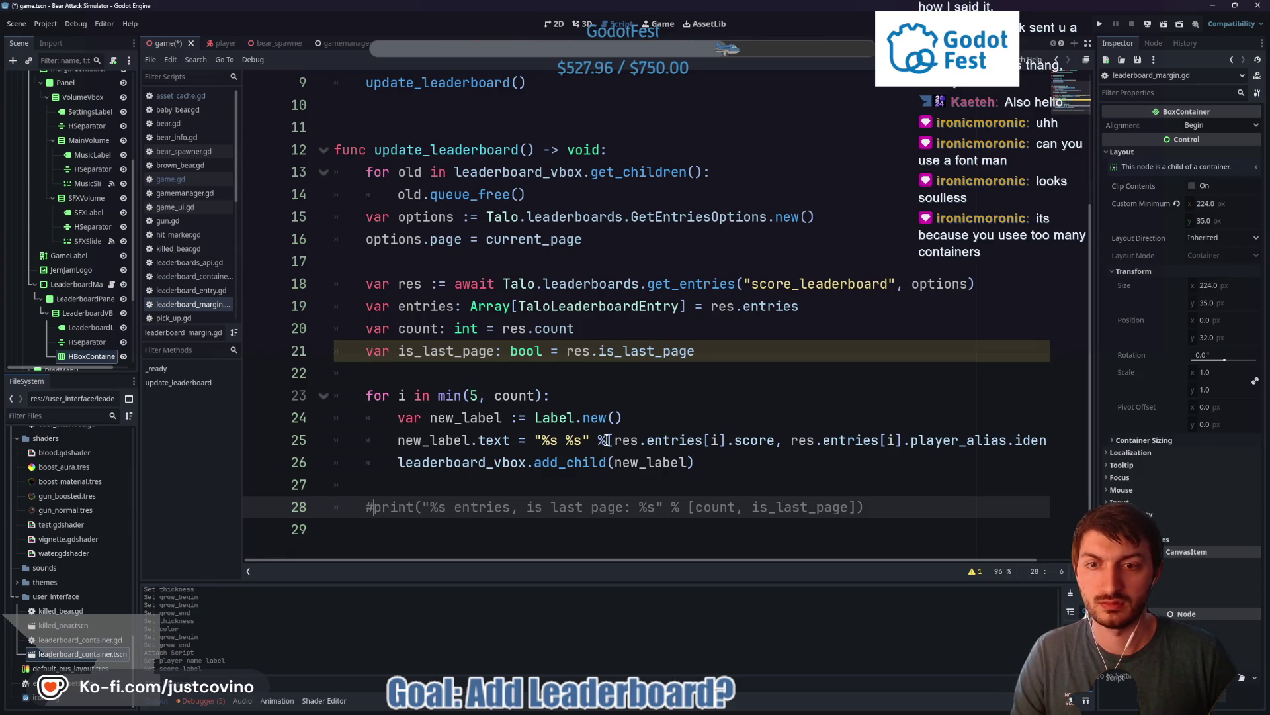
mouse_move(632, 420)
mouse_down()
mouse_move(400, 415)
mouse_move(558, 416)
mouse_move(430, 416)
mouse_up()
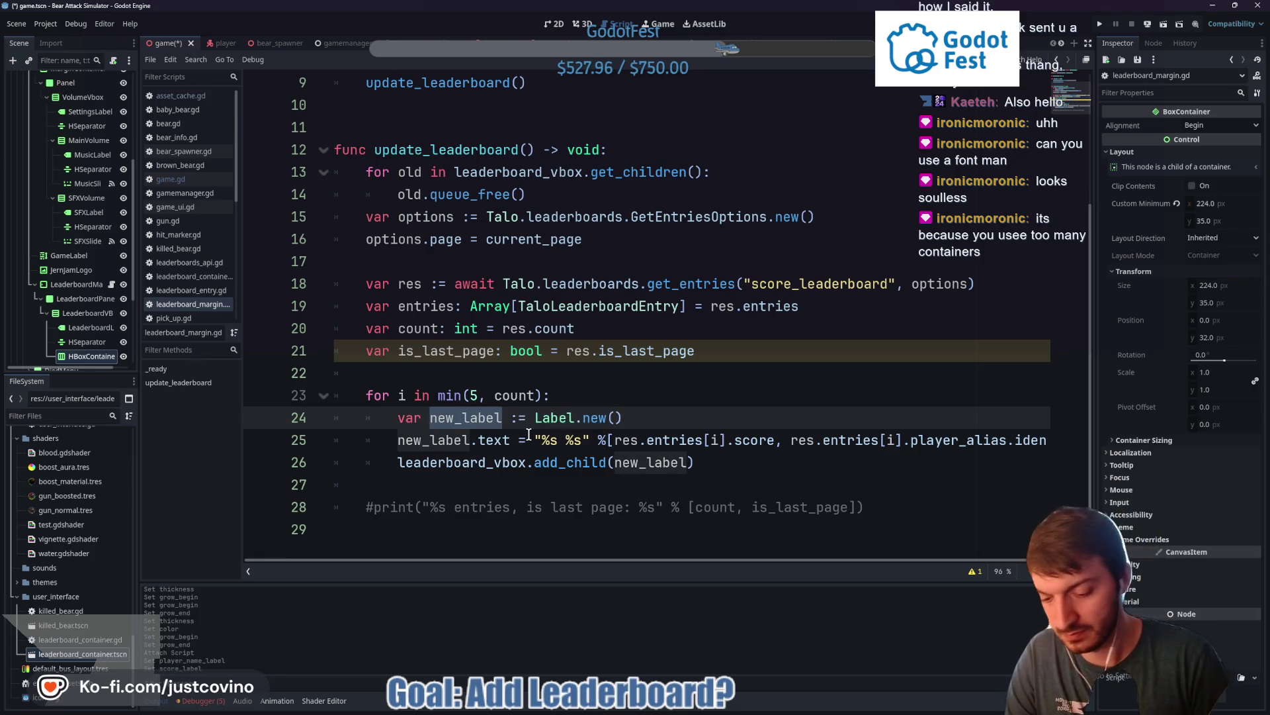
text(new_)
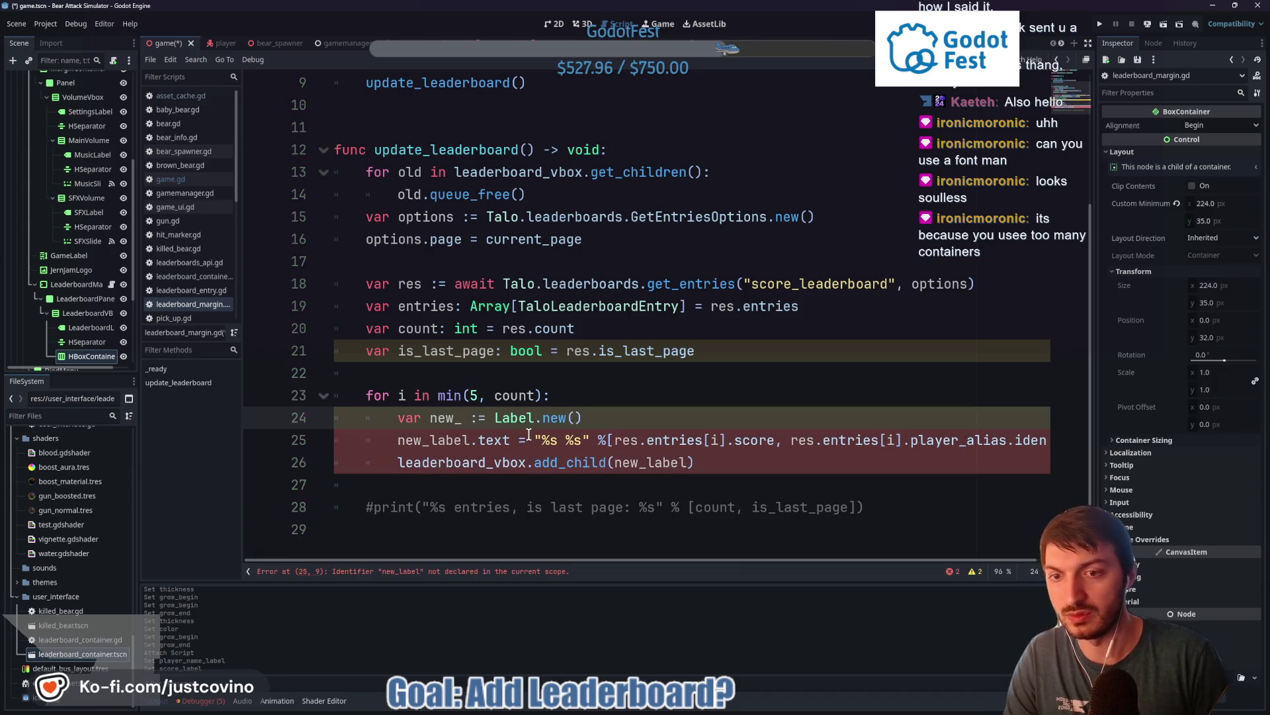
text(container)
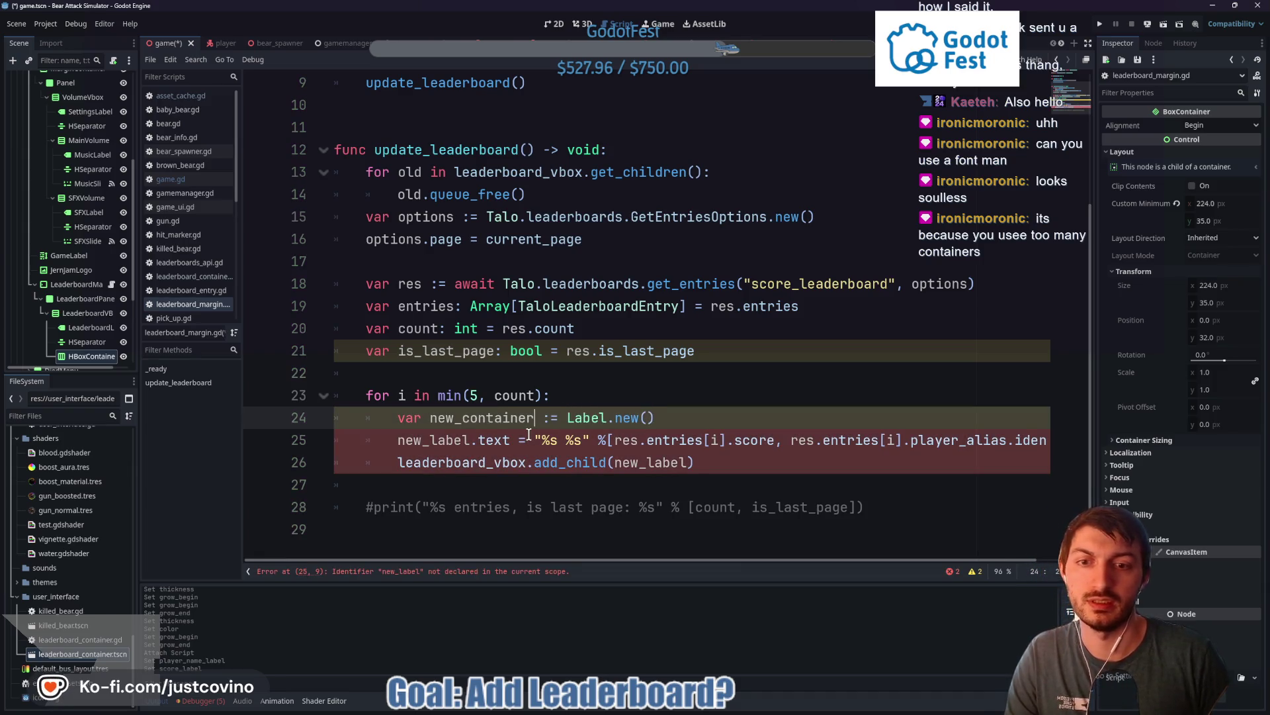
drag(663, 412, 567, 419)
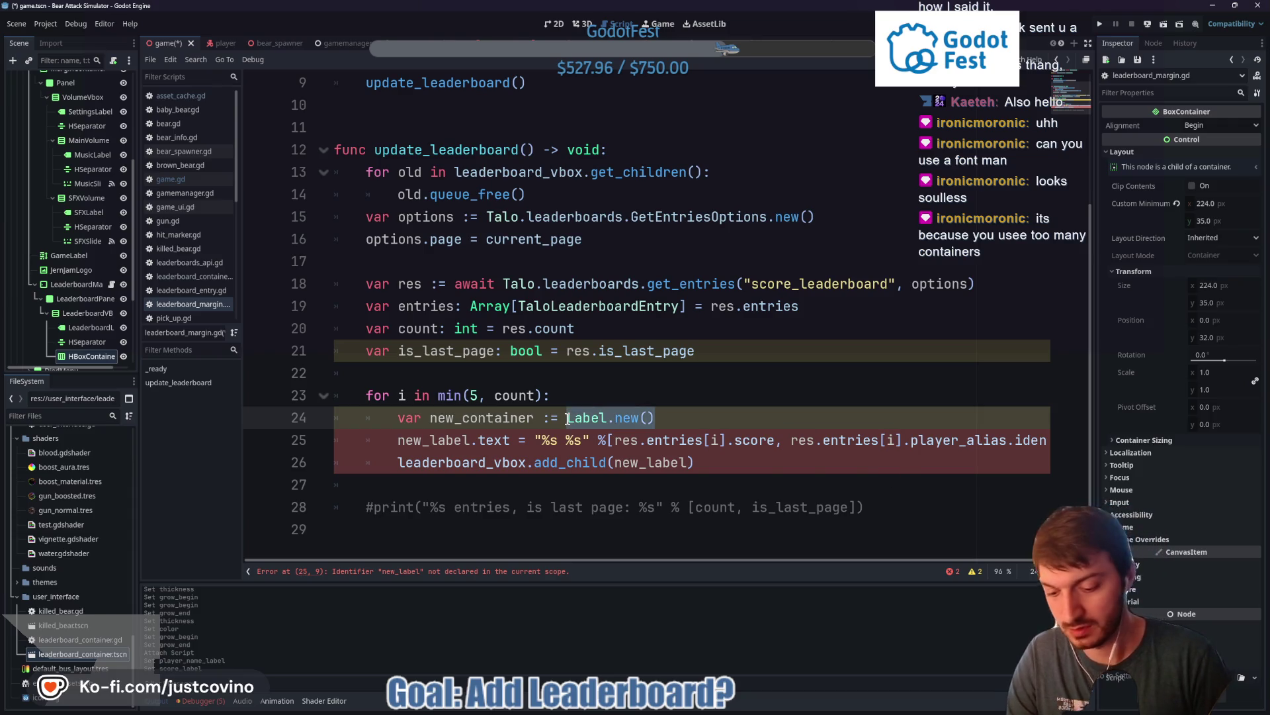
text(AssetCache.LEADERBOARD_CONTAINER)
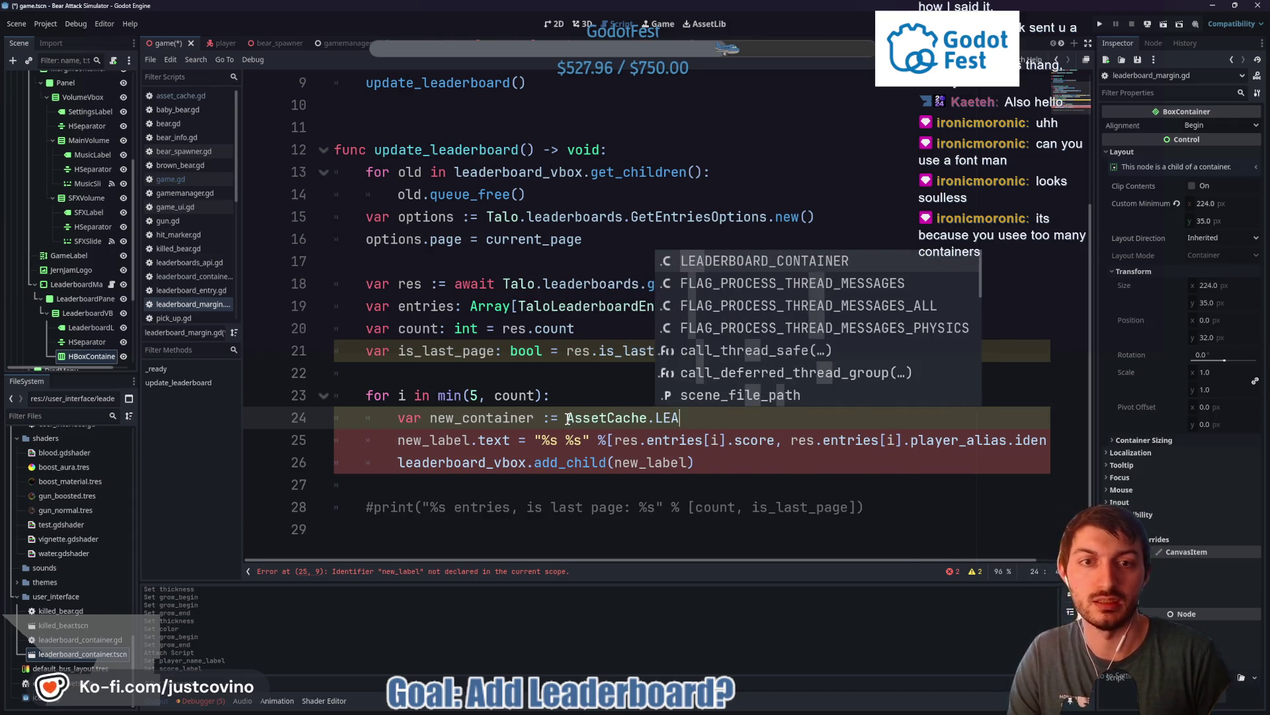
key(Return)
text(.instantiate()
key(Return)
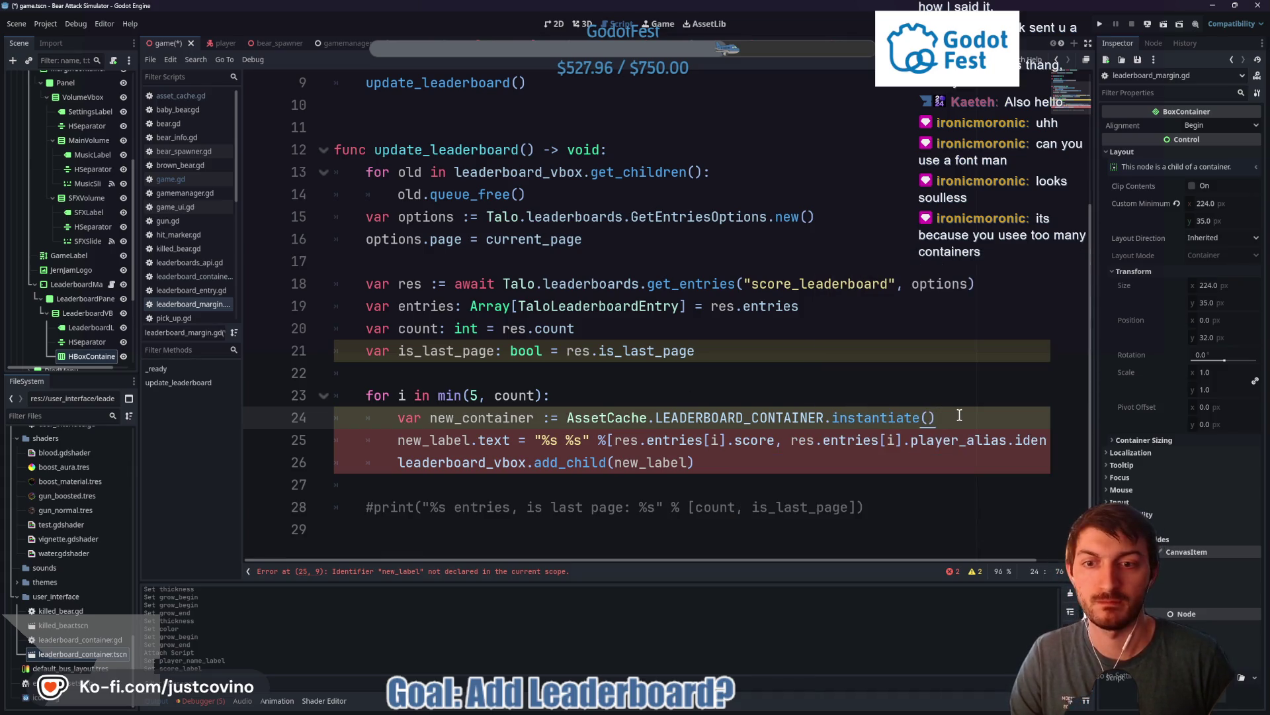
Begin a new_container. call line and check set_label's signature in the container script
key(Return)
text(new)
key(Return)
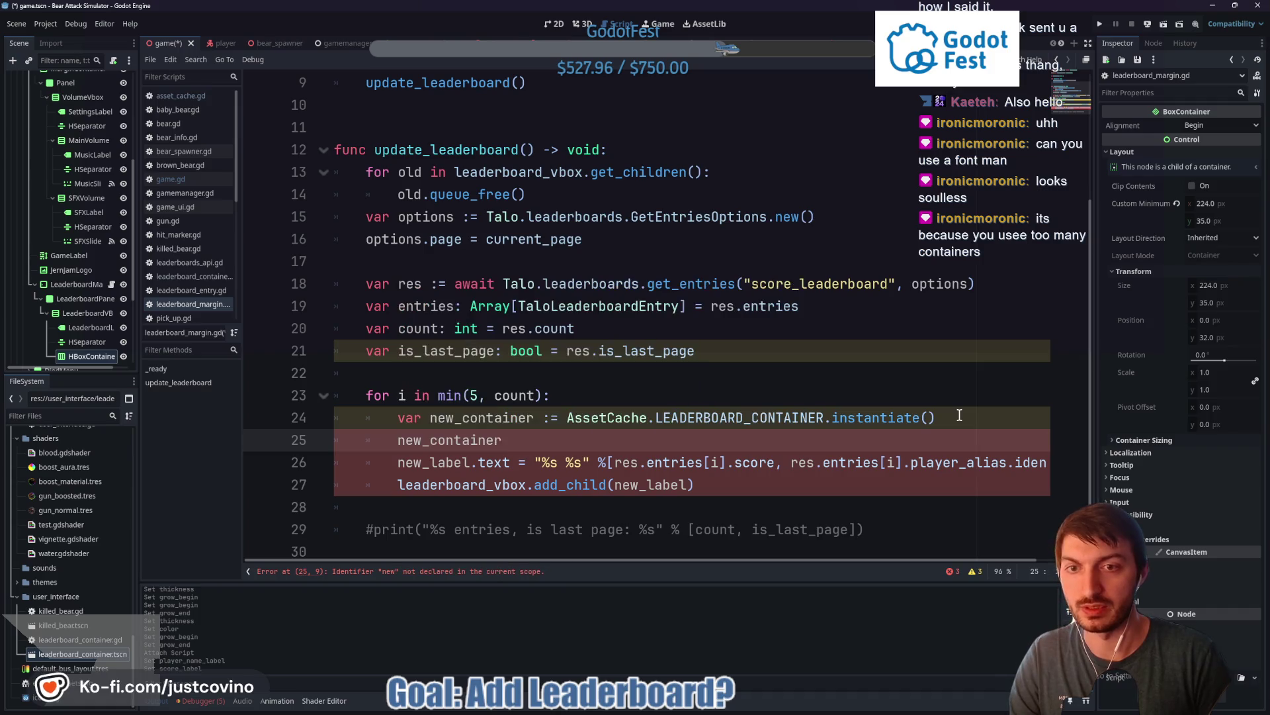
text(.)
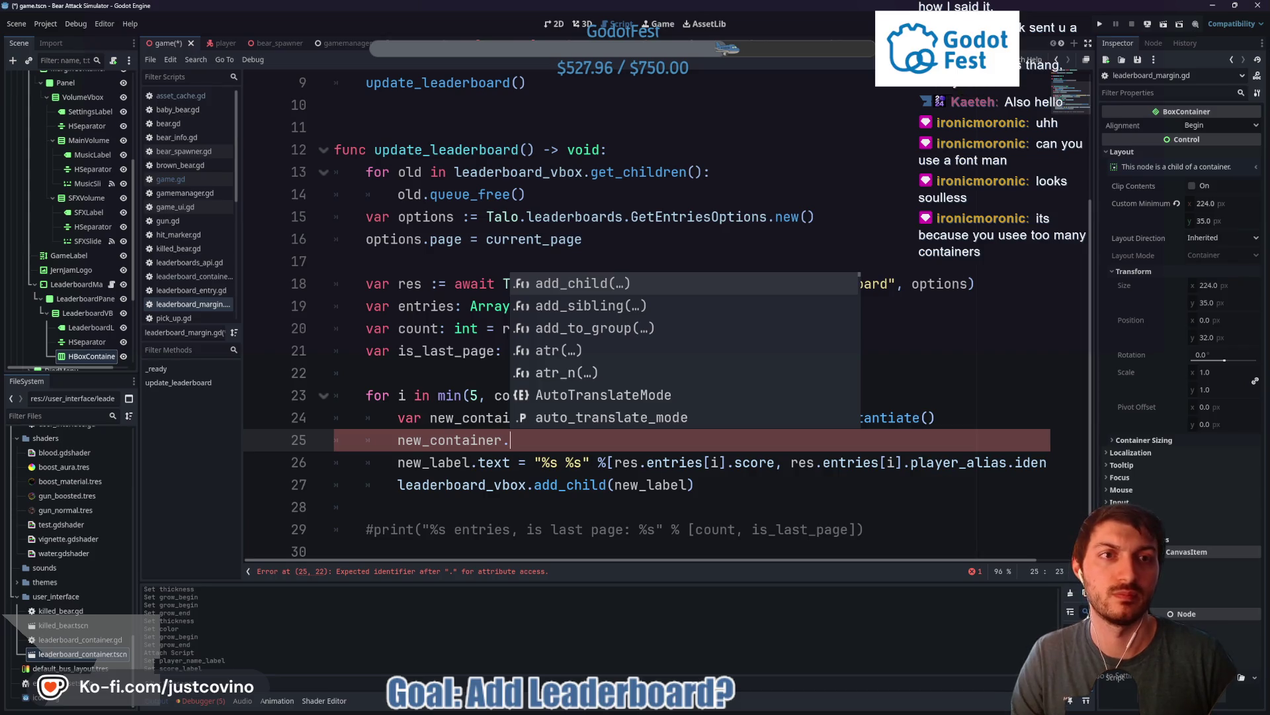
key(ctrl+shift+Tab)
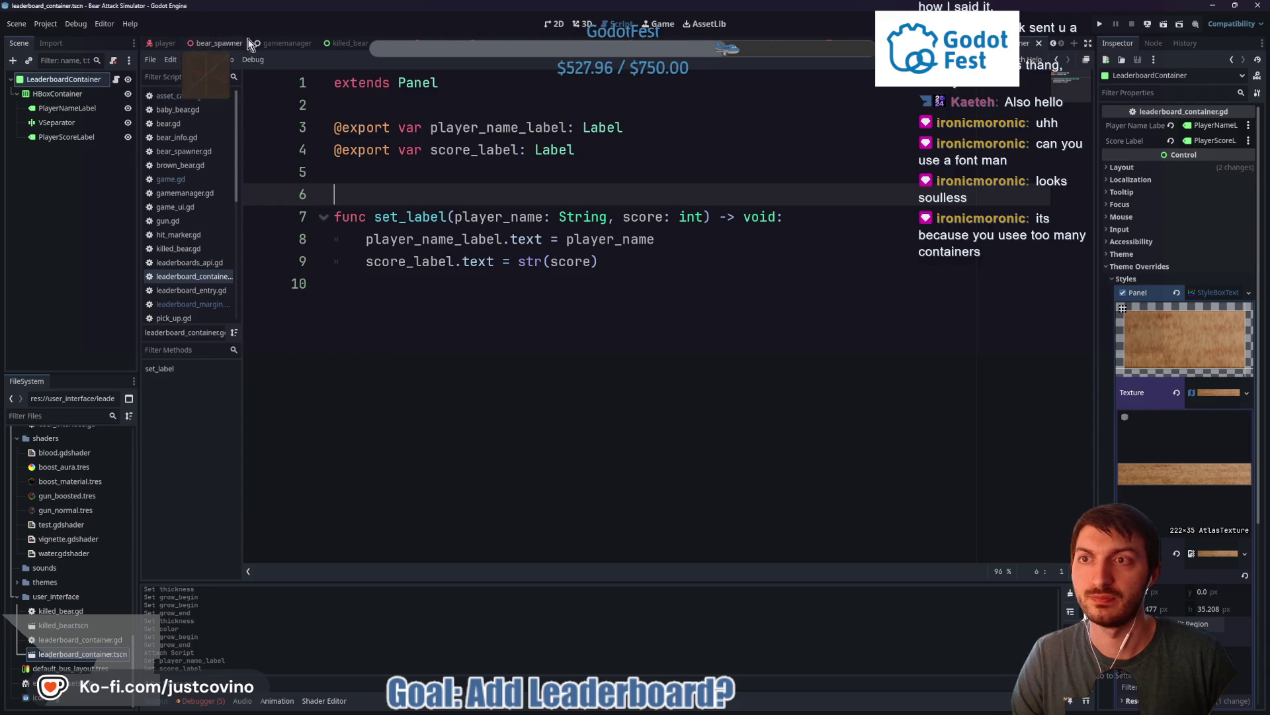
key(ctrl+Tab)
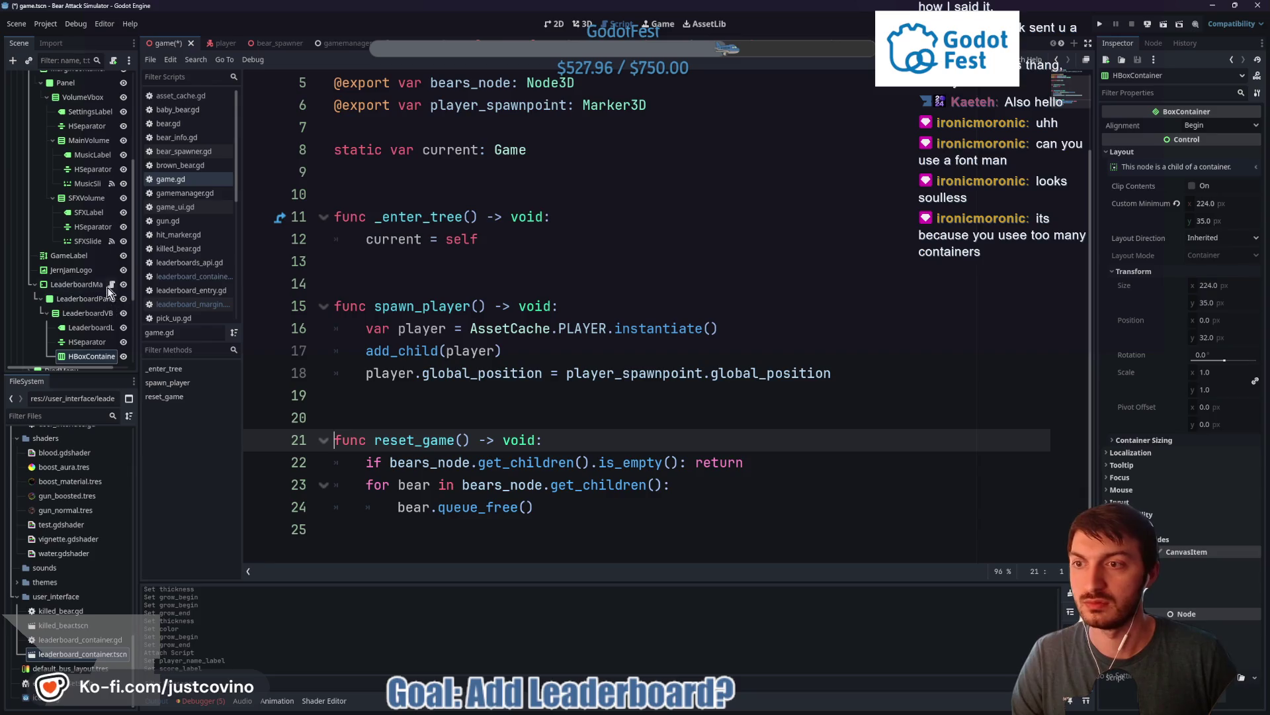
click(111, 283)
Call new_container.set_label(res.entries[i].player_alias.identifier, res.entries[i].score) in the loop
text(set)
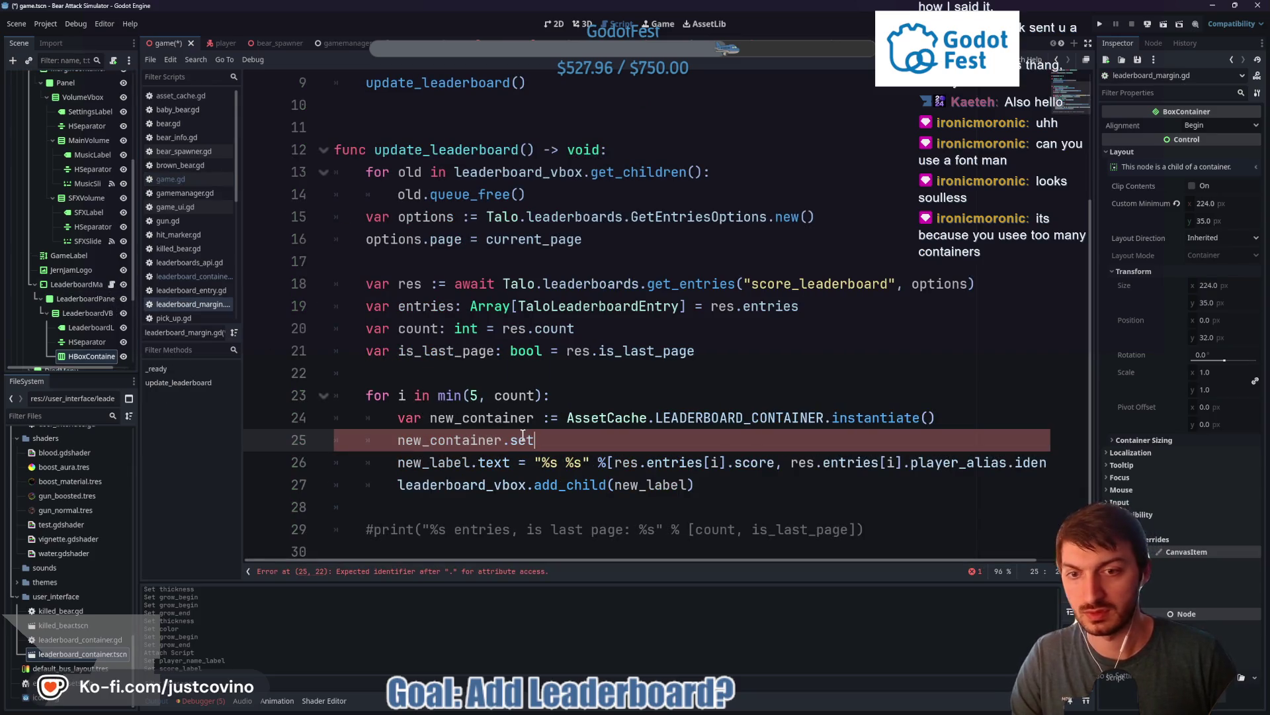
text(_label)
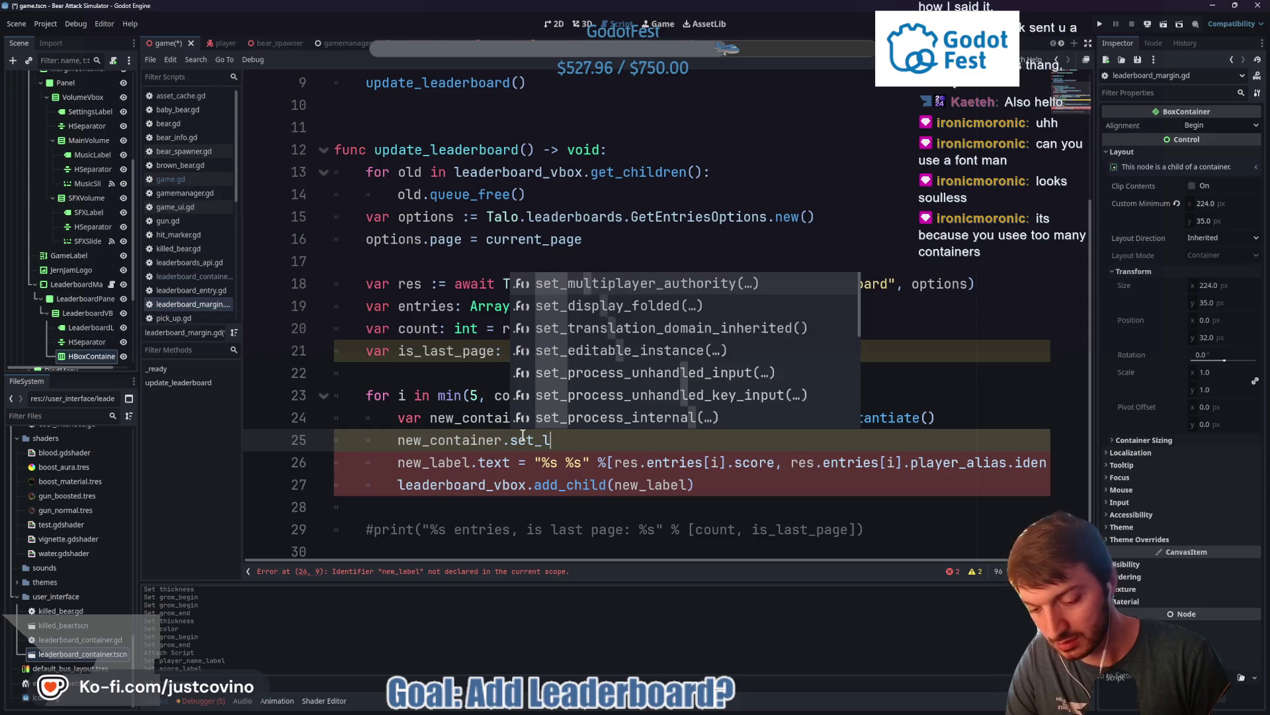
text((re)
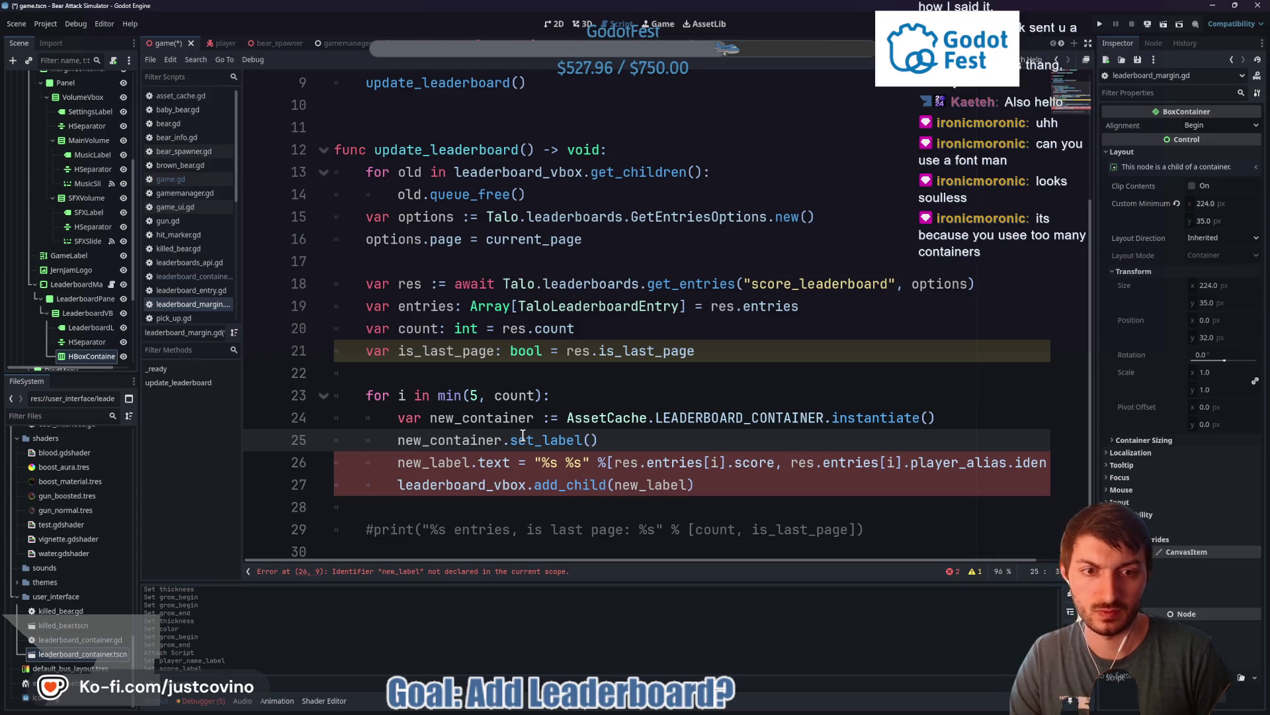
text(s)
text(.entr)
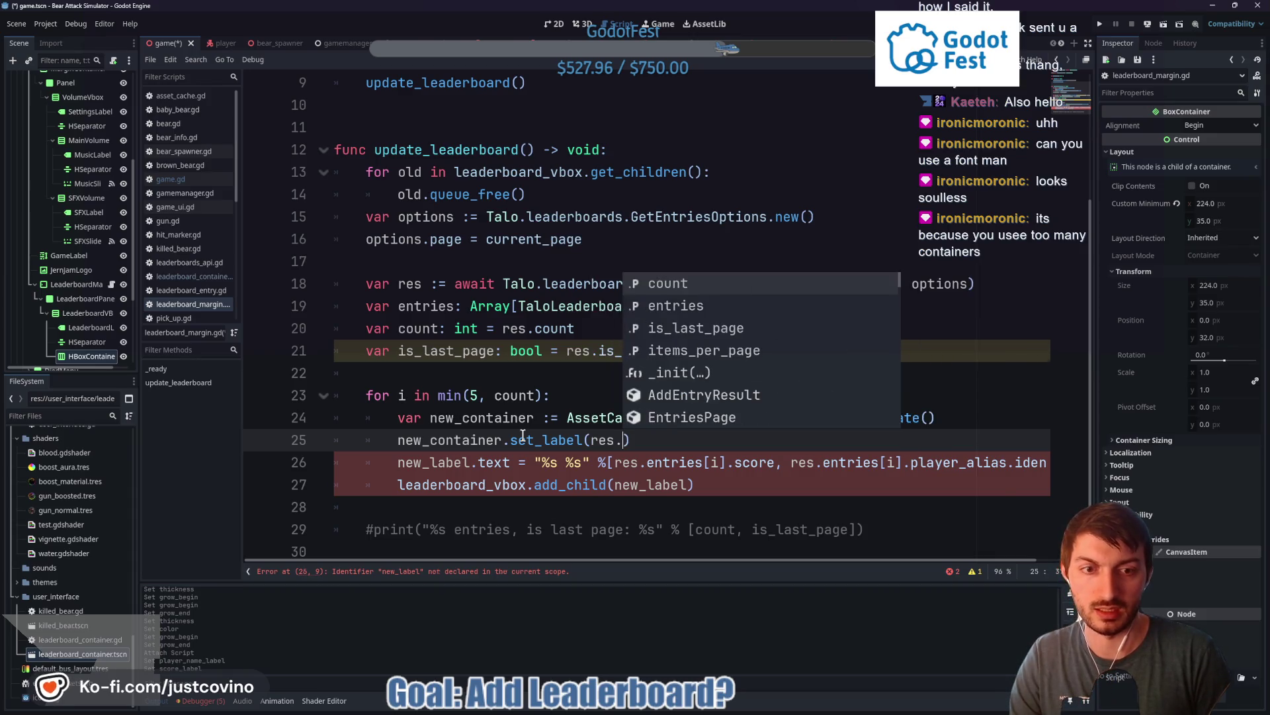
text(ies)
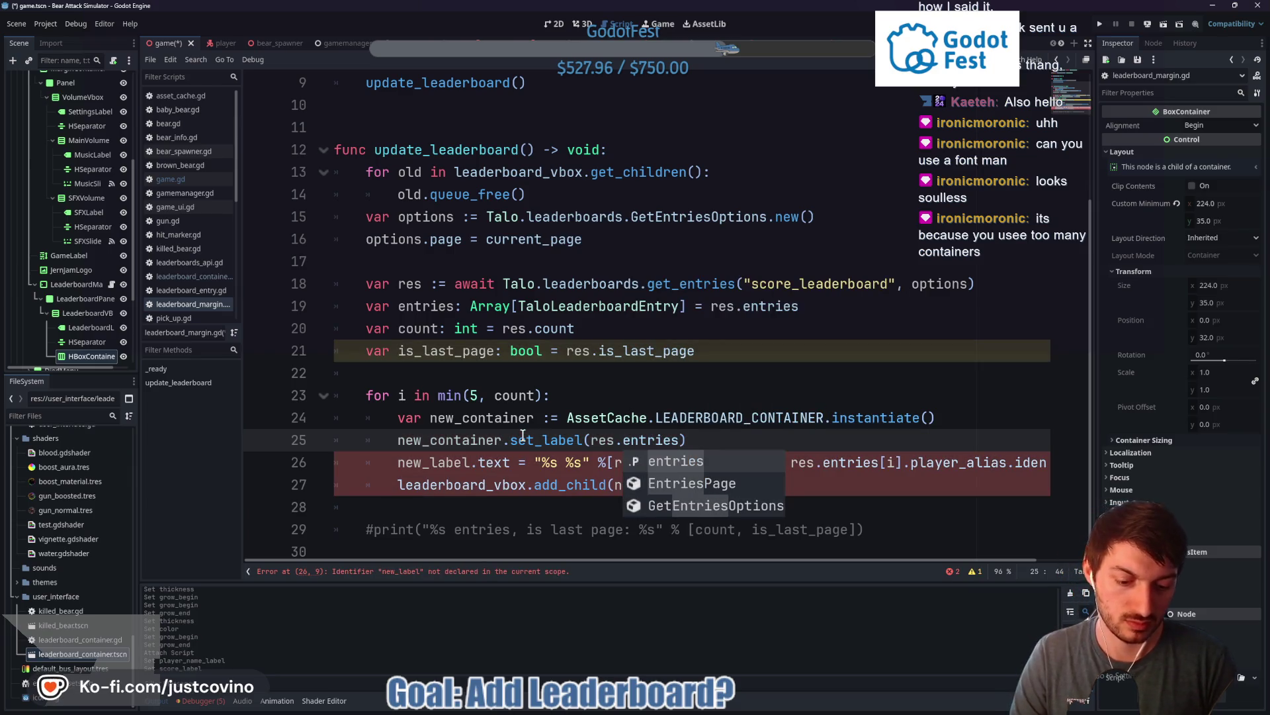
text([i)
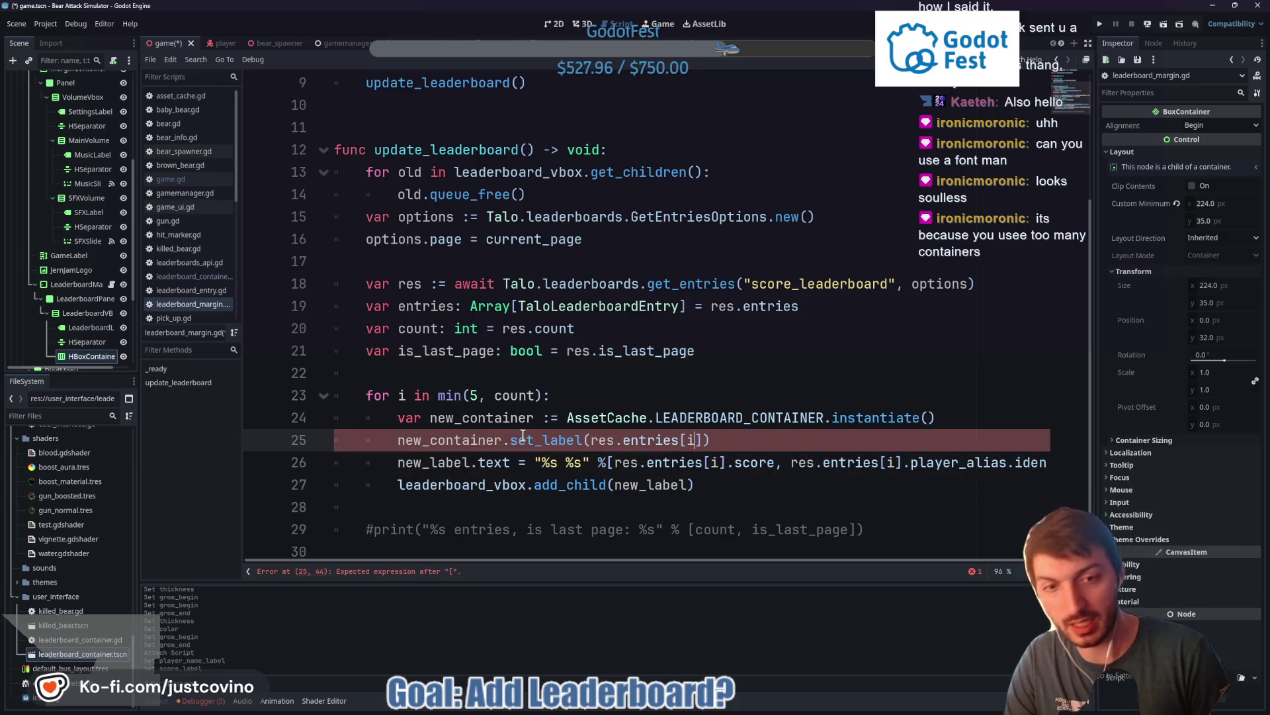
text(])
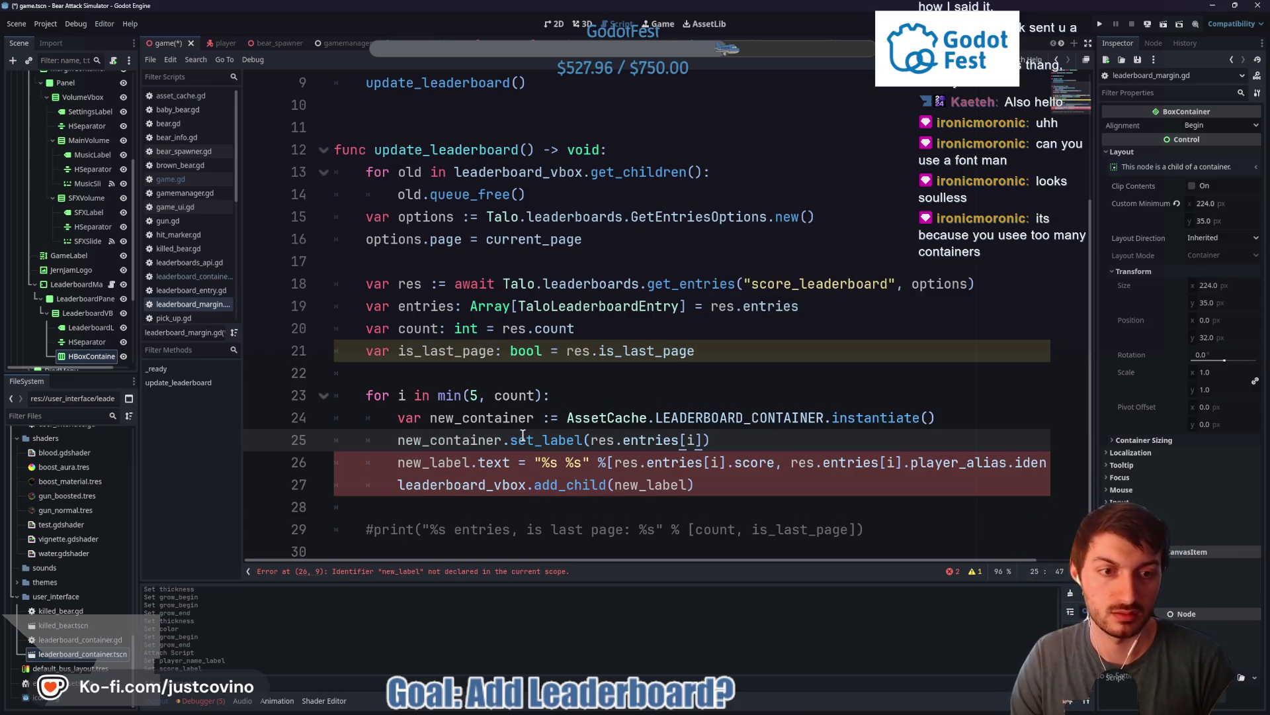
text(.player_alias)
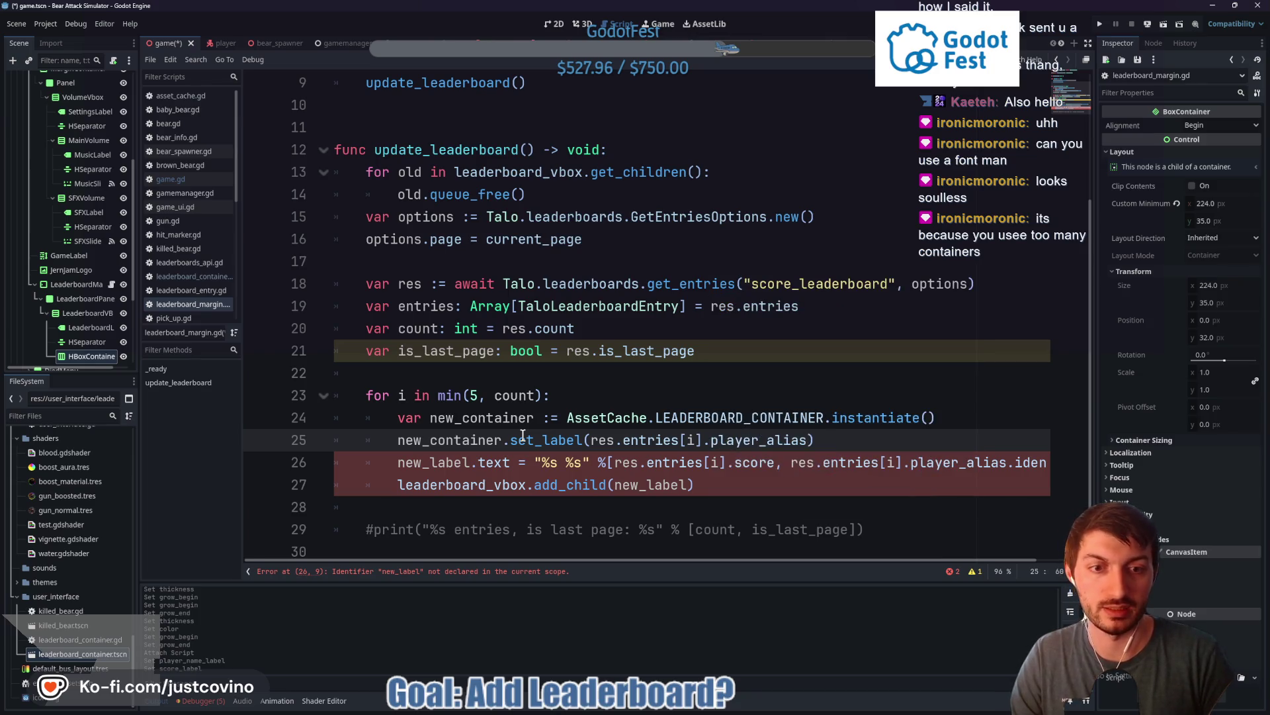
text(.id)
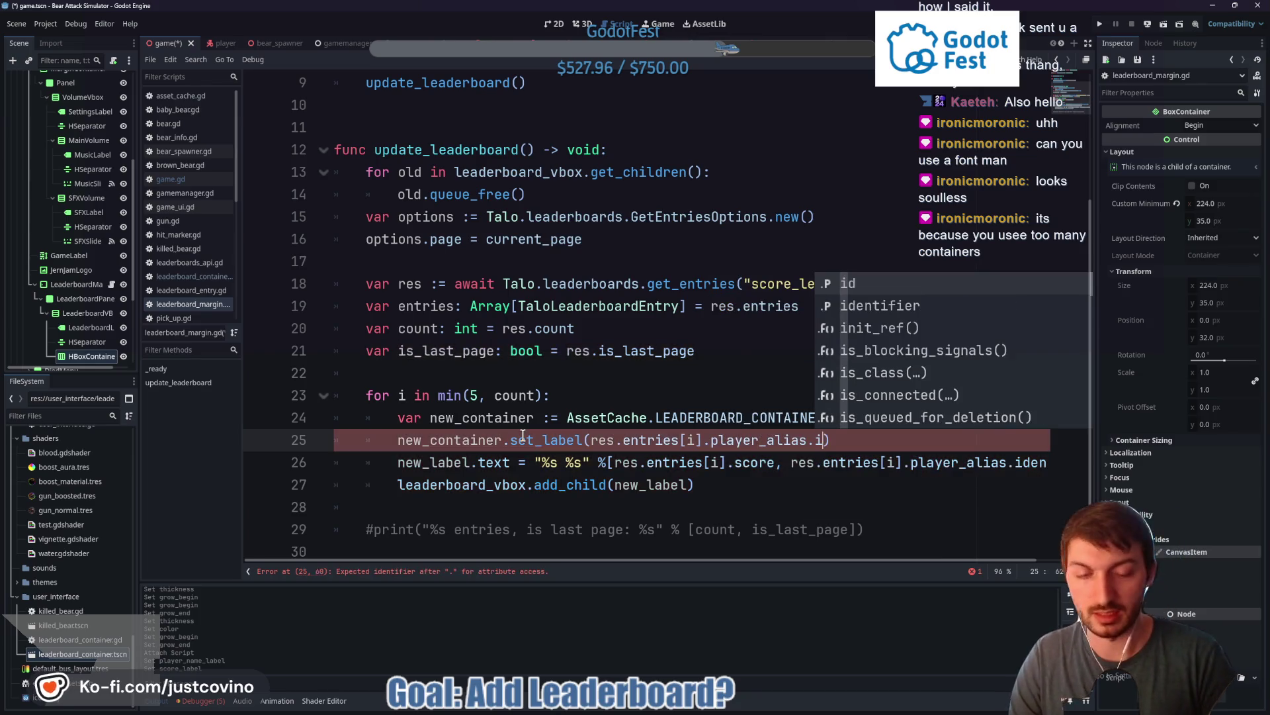
key(Down)
key(Return)
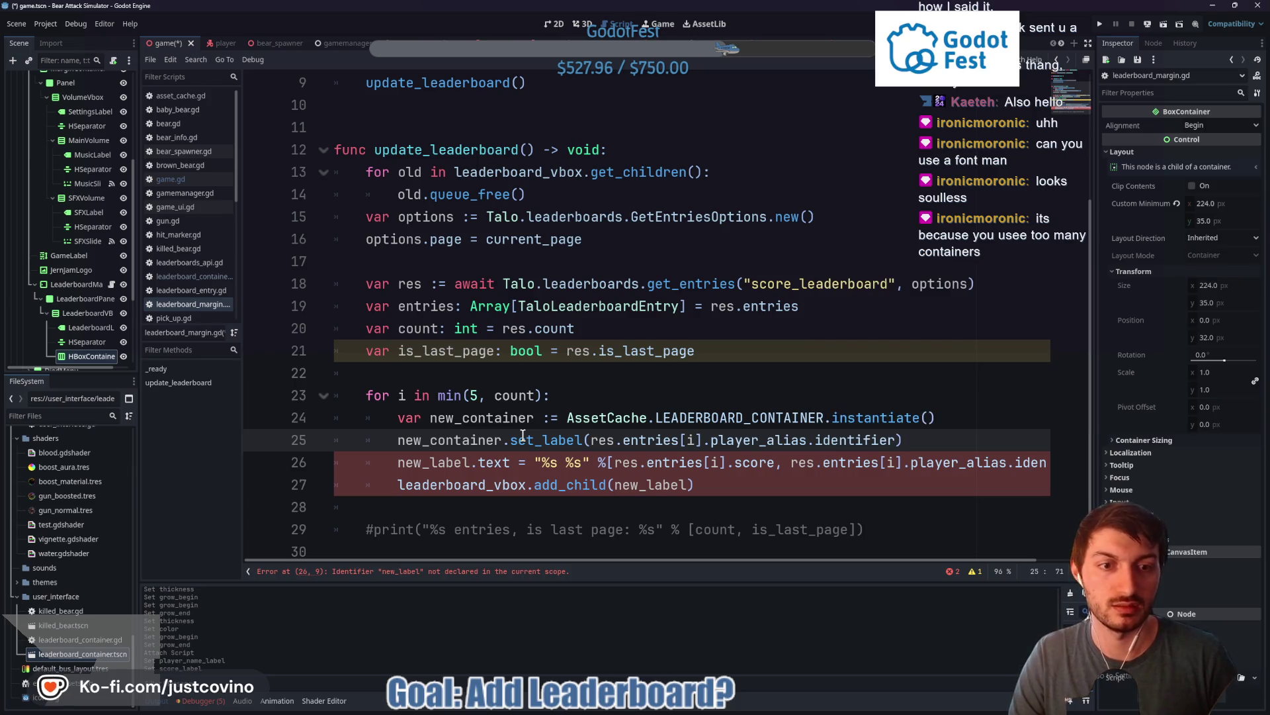
text(,)
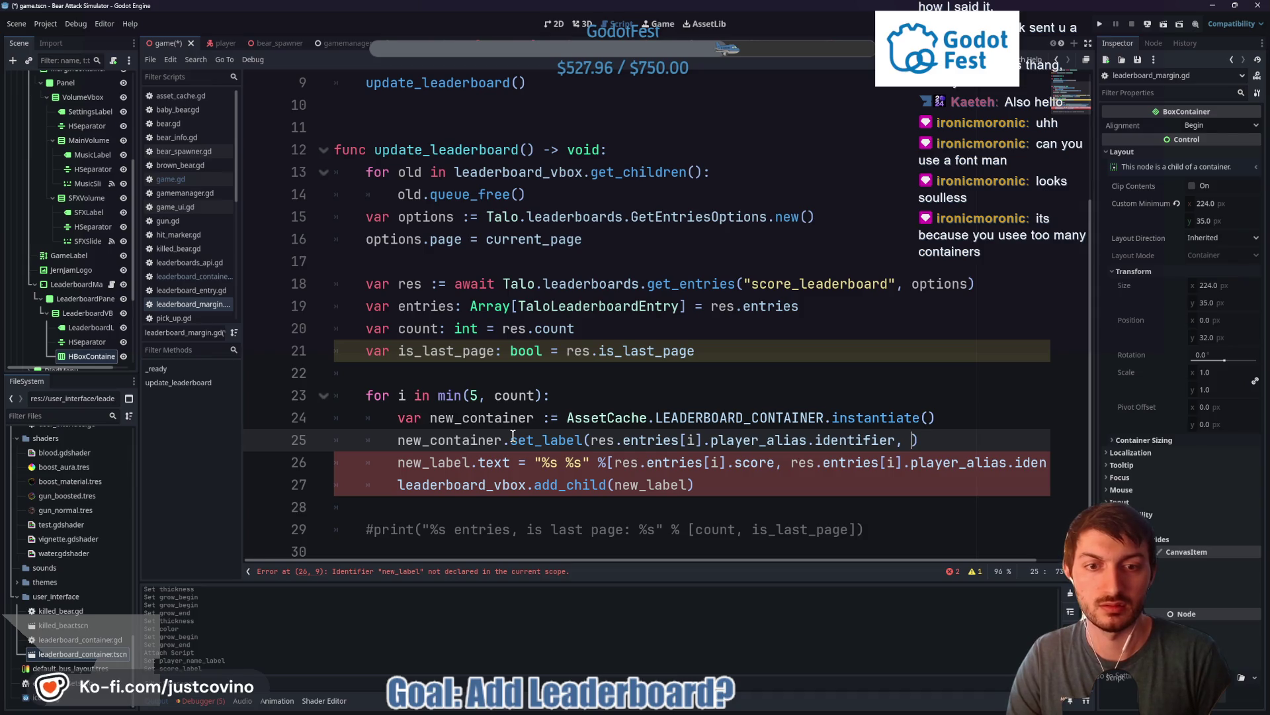
drag(775, 465, 615, 463)
key(ctrl+c)
click(907, 440)
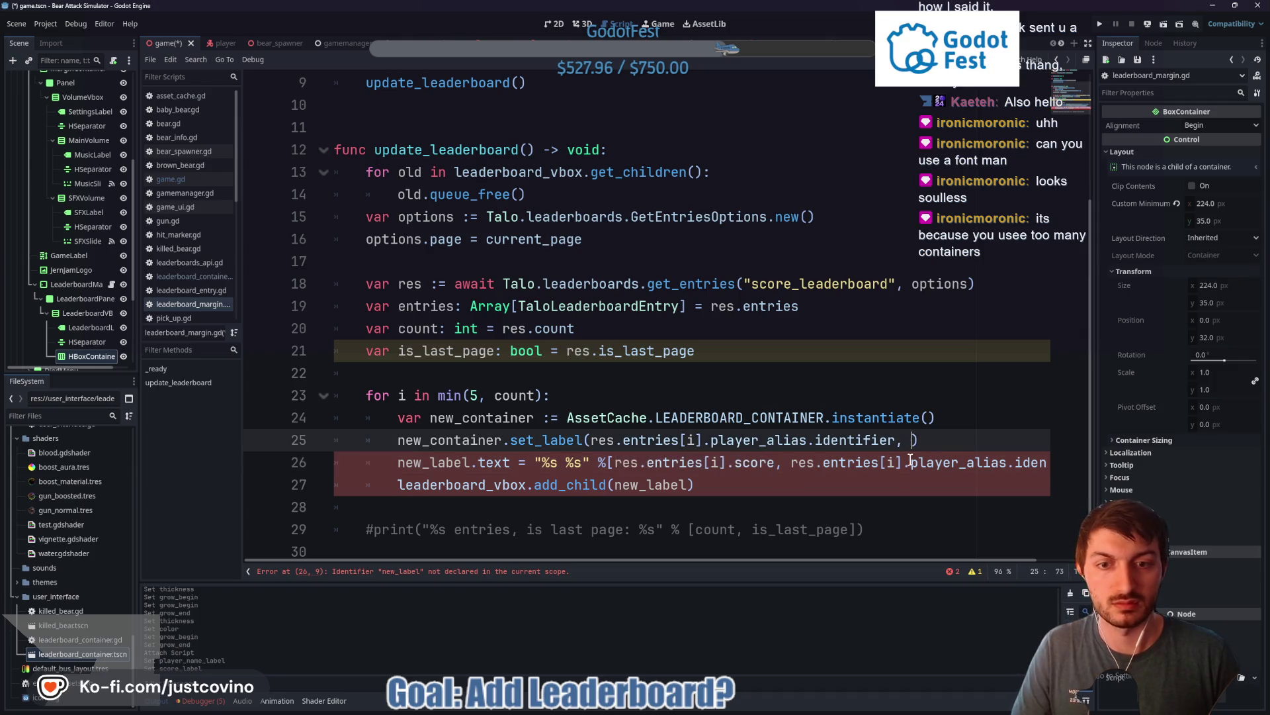
key(ctrl+v)
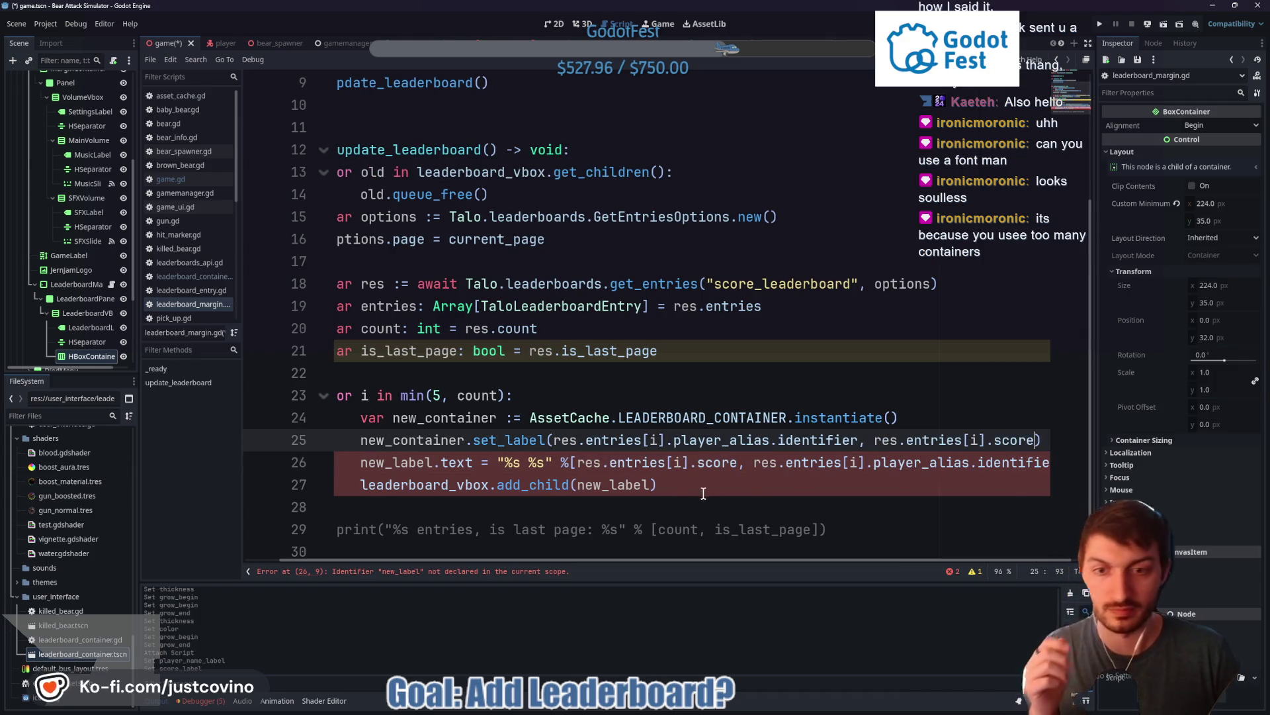
Remove the old label text line, change add_child to new_container, and save
click(355, 462)
drag(355, 462, 1070, 458)
key(BackSpace)
key(BackSpace)
key(BackSpace)
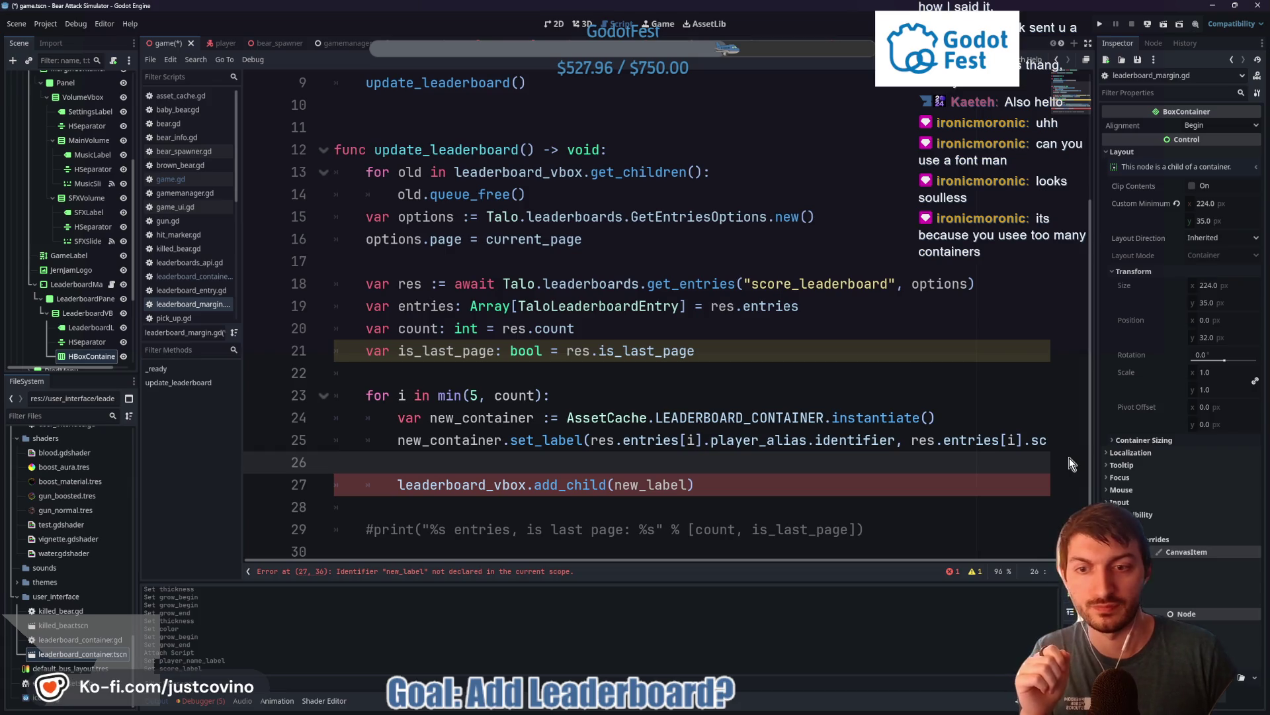
key(Delete)
click(646, 463)
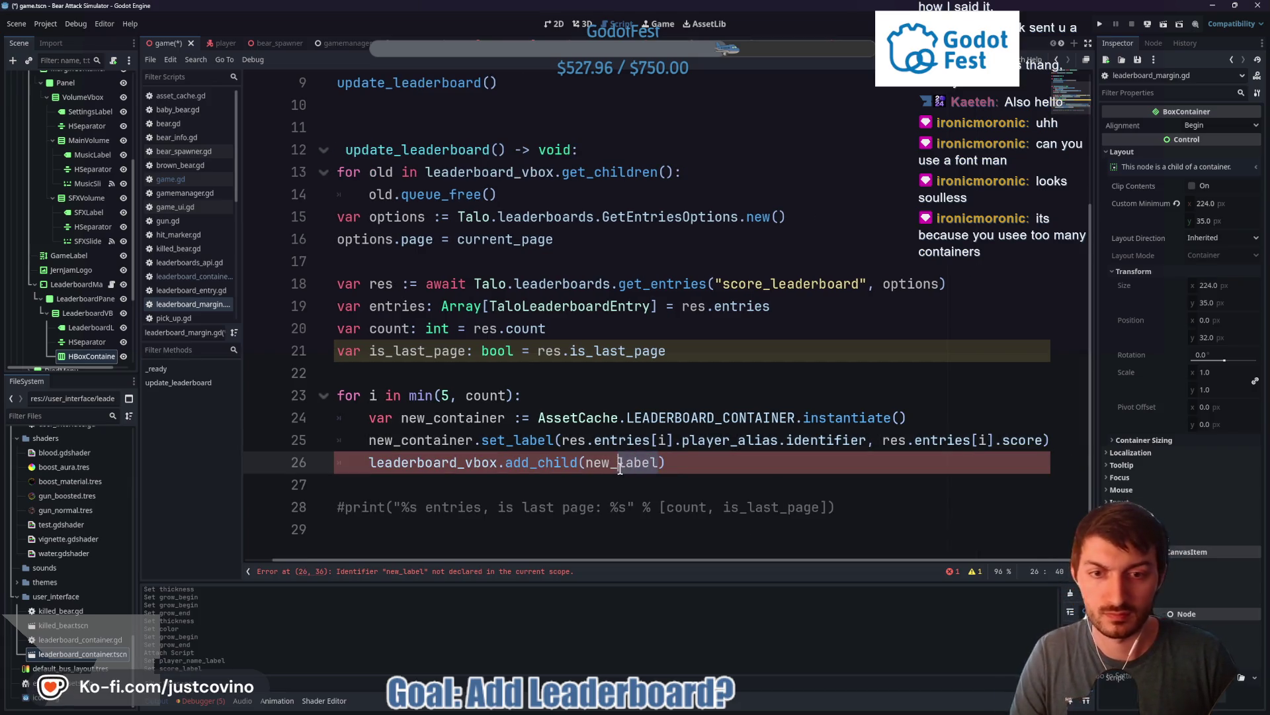
key(BackSpace)
key(BackSpace)
key(BackSpace)
key(Delete)
text(cont)
key(Return)
click(721, 465)
key(ctrl+s)
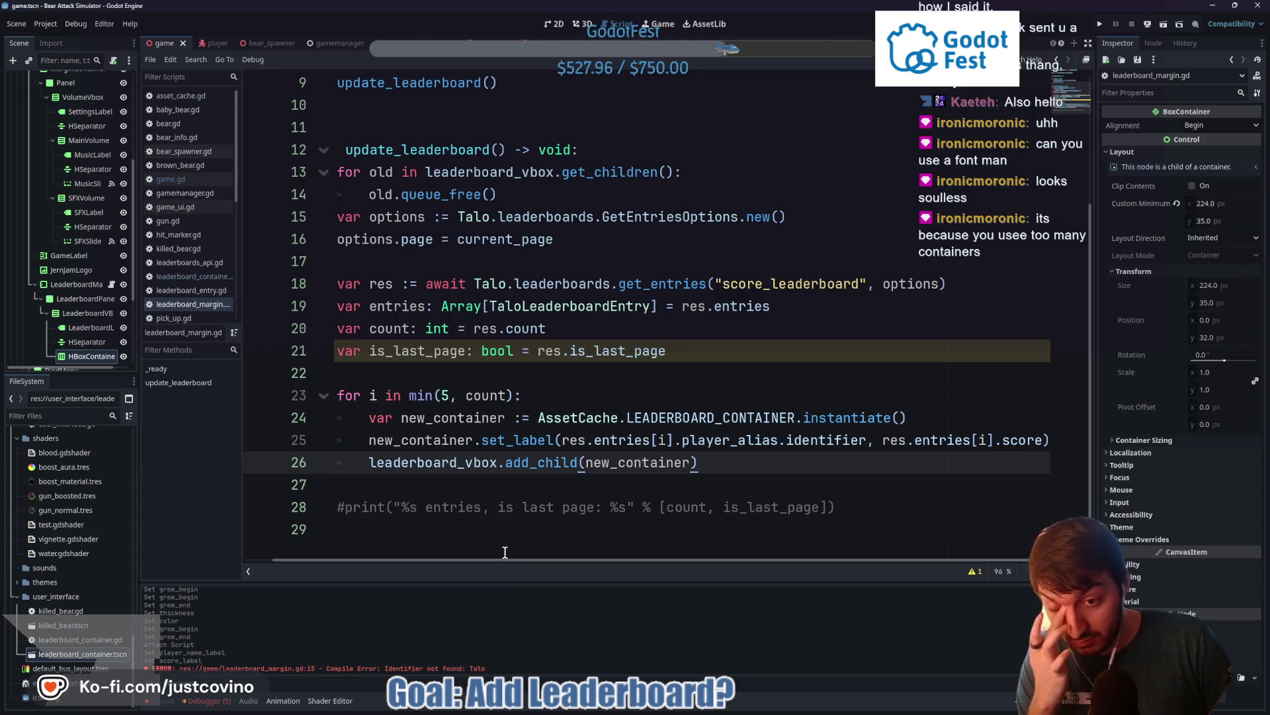
Start an 'if old is not' check in the child-clearing loop, then go to leaderboard_container.gd's first line
scroll(486, 560, left, 2)
scroll(494, 509, up, 3)
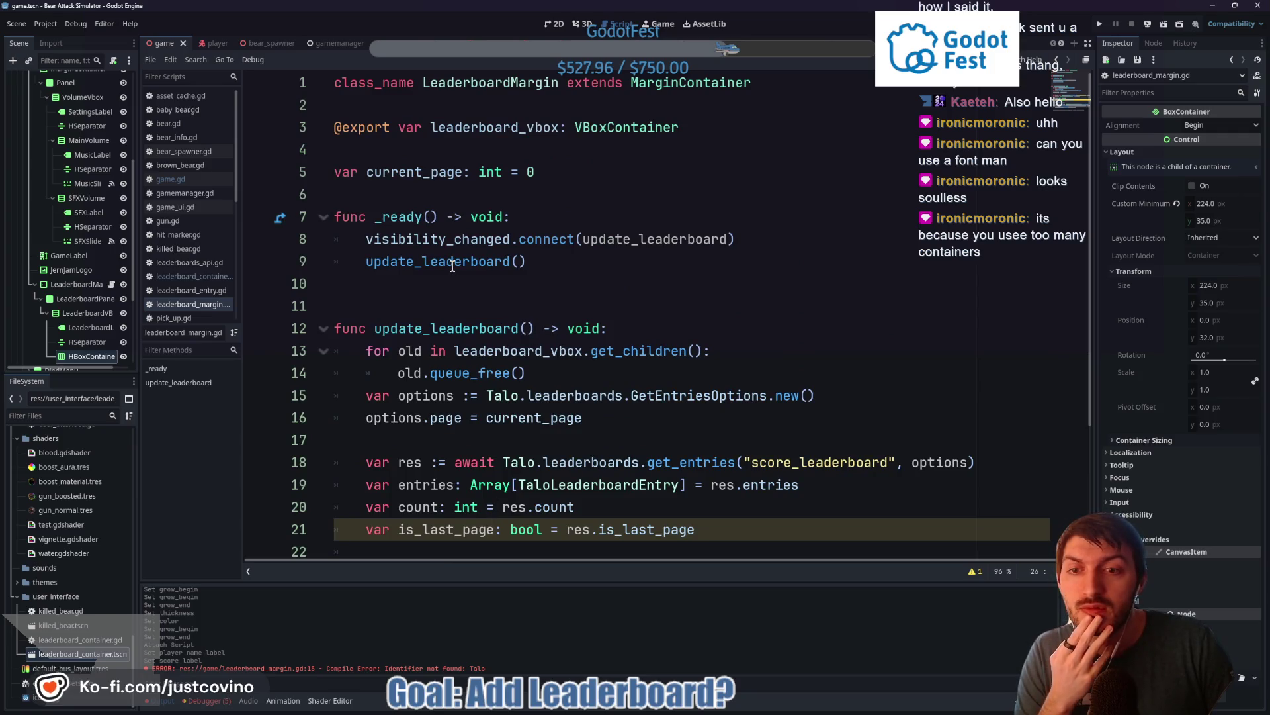
click(744, 353)
key(Return)
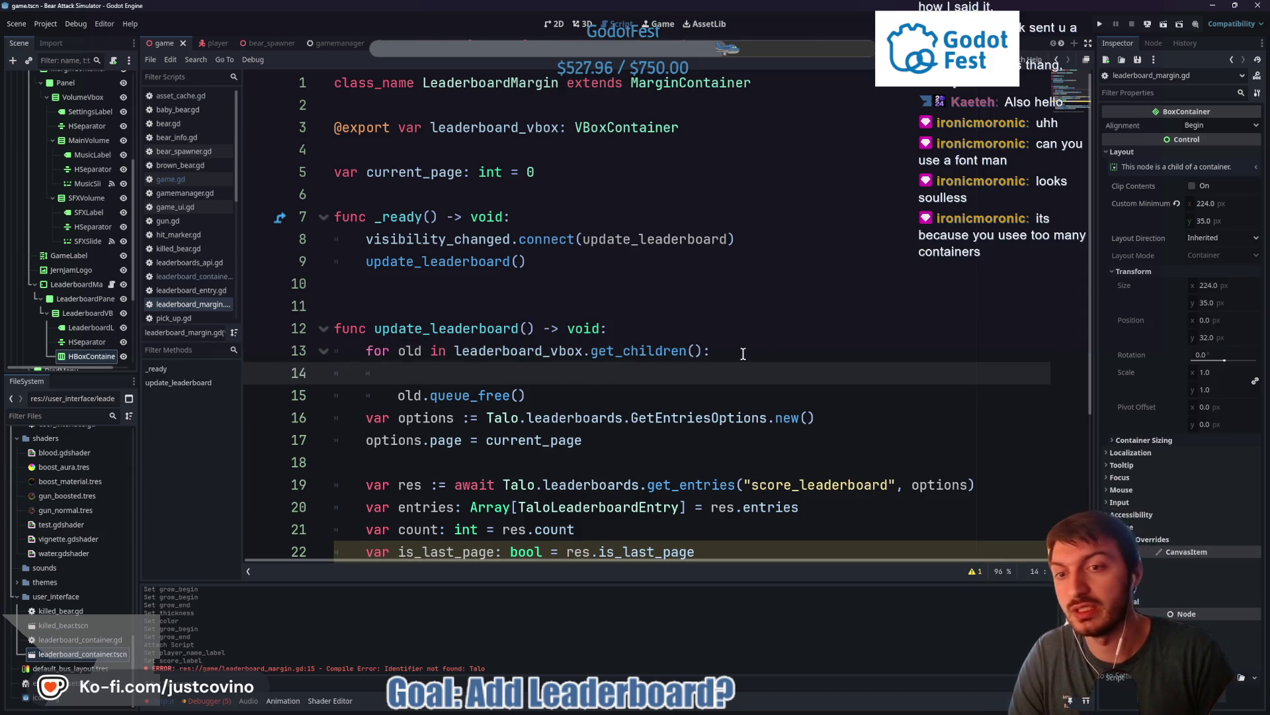
text(if old)
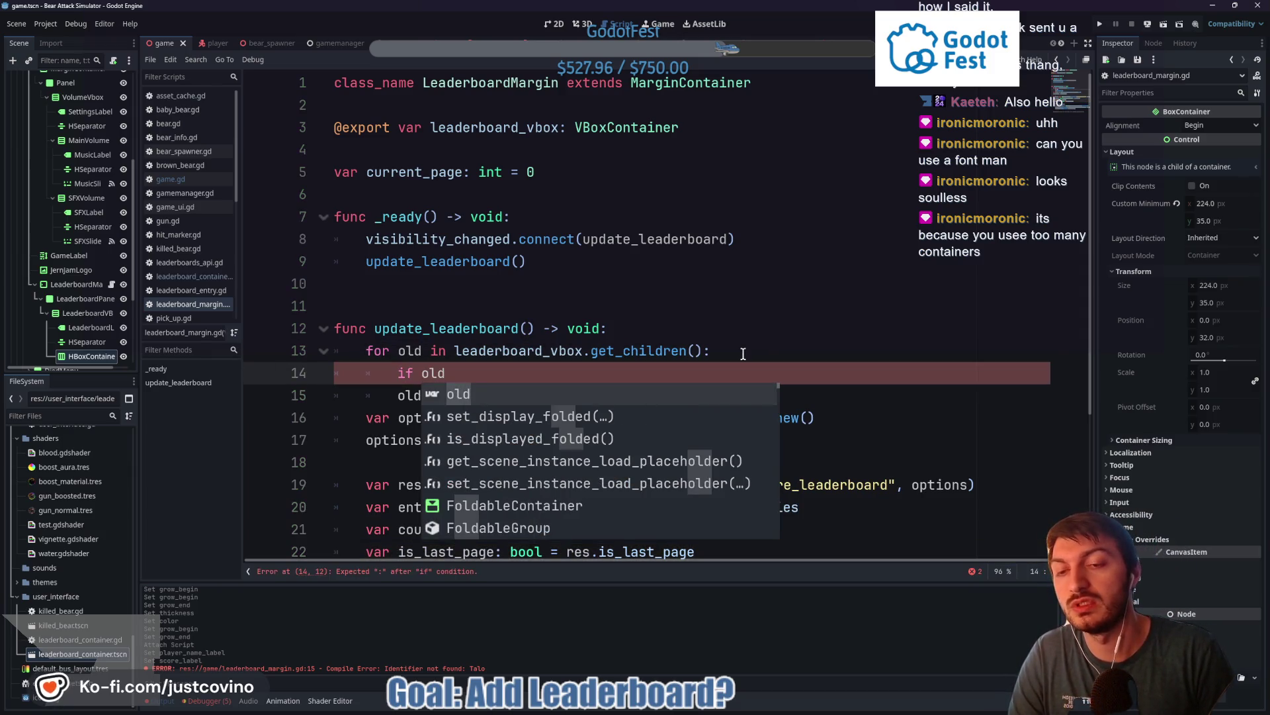
text( is not)
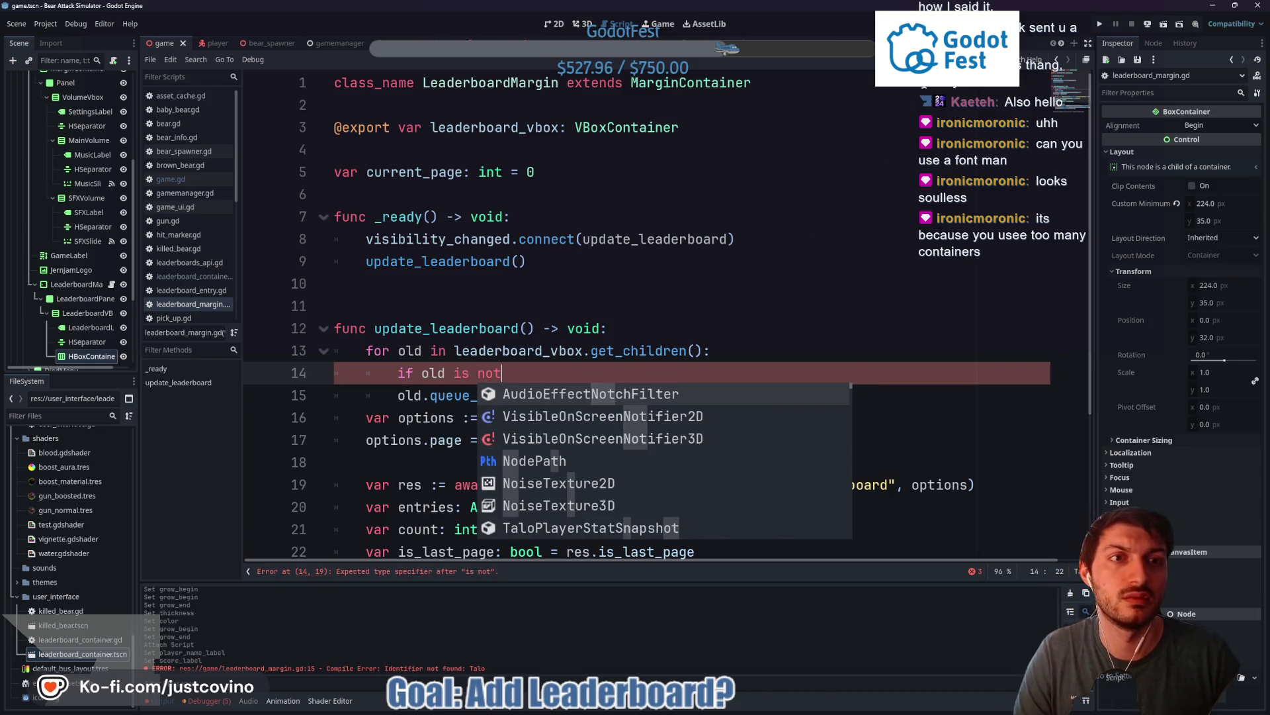
key(ctrl+shift+Tab)
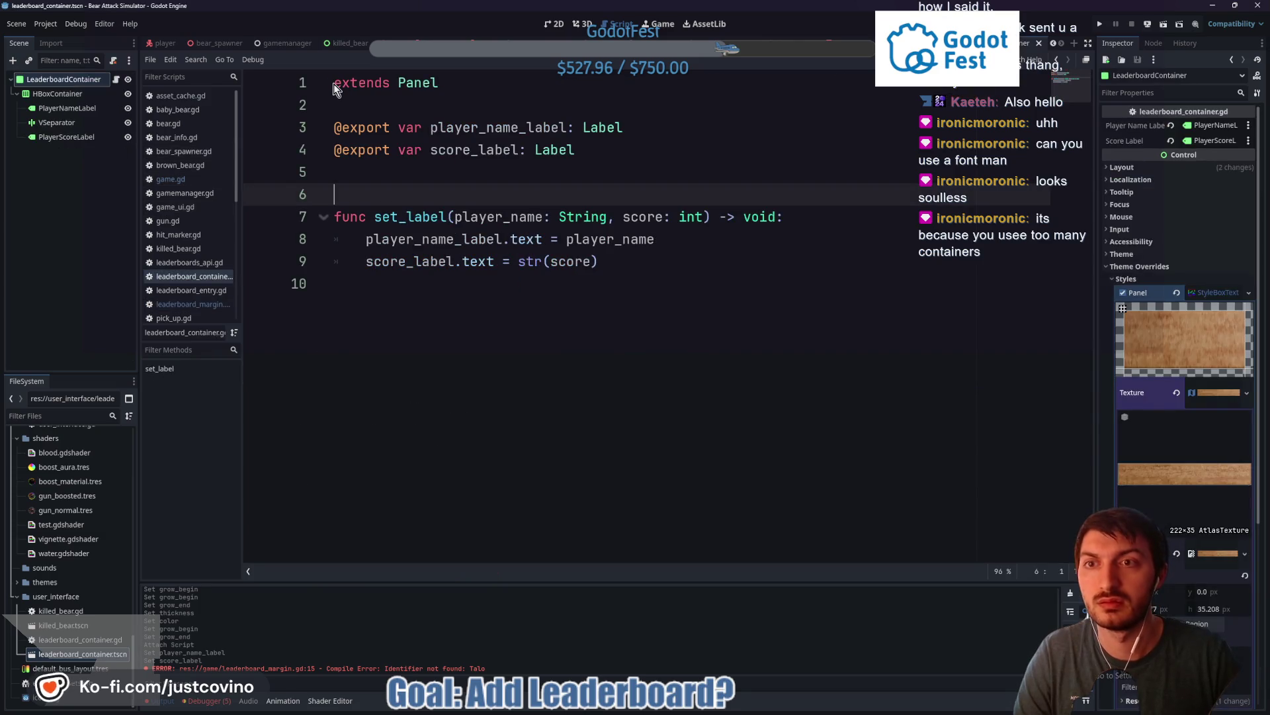
click(335, 84)
Declare class_name LeaderboardContainer at the top of leaderboard_container.gd
text(class_name Leaderb)
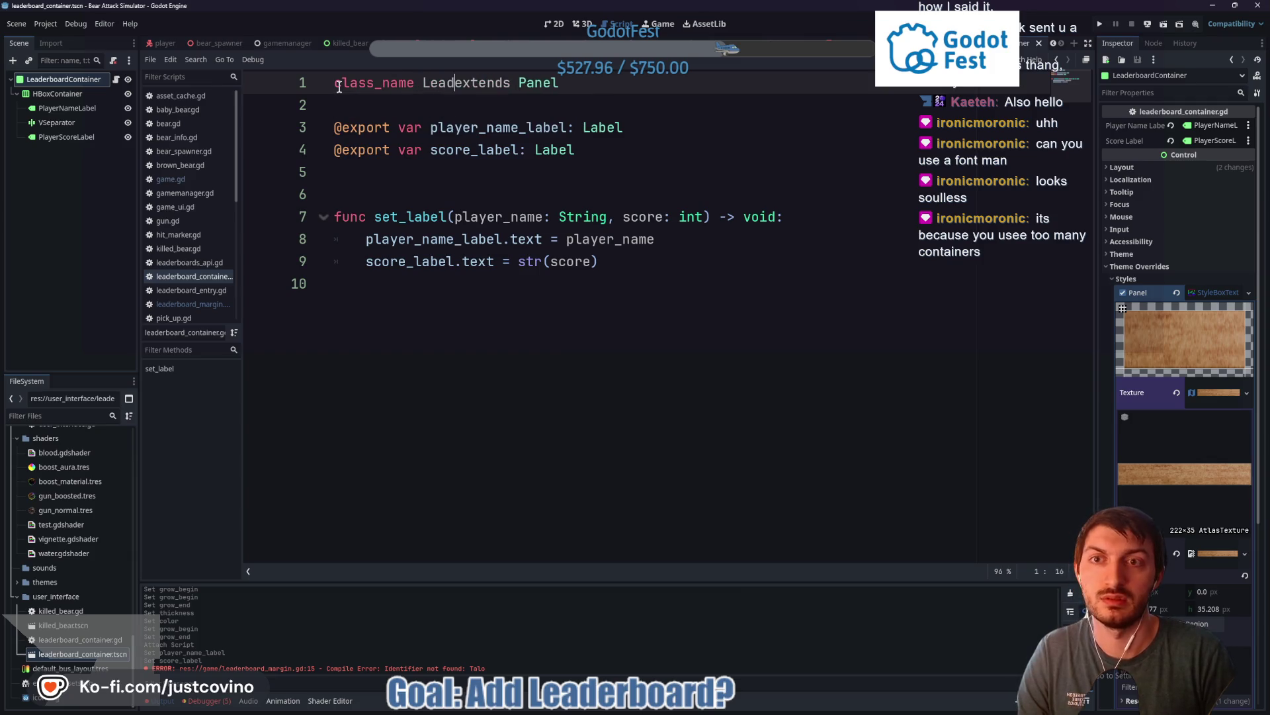
text(oardContain)
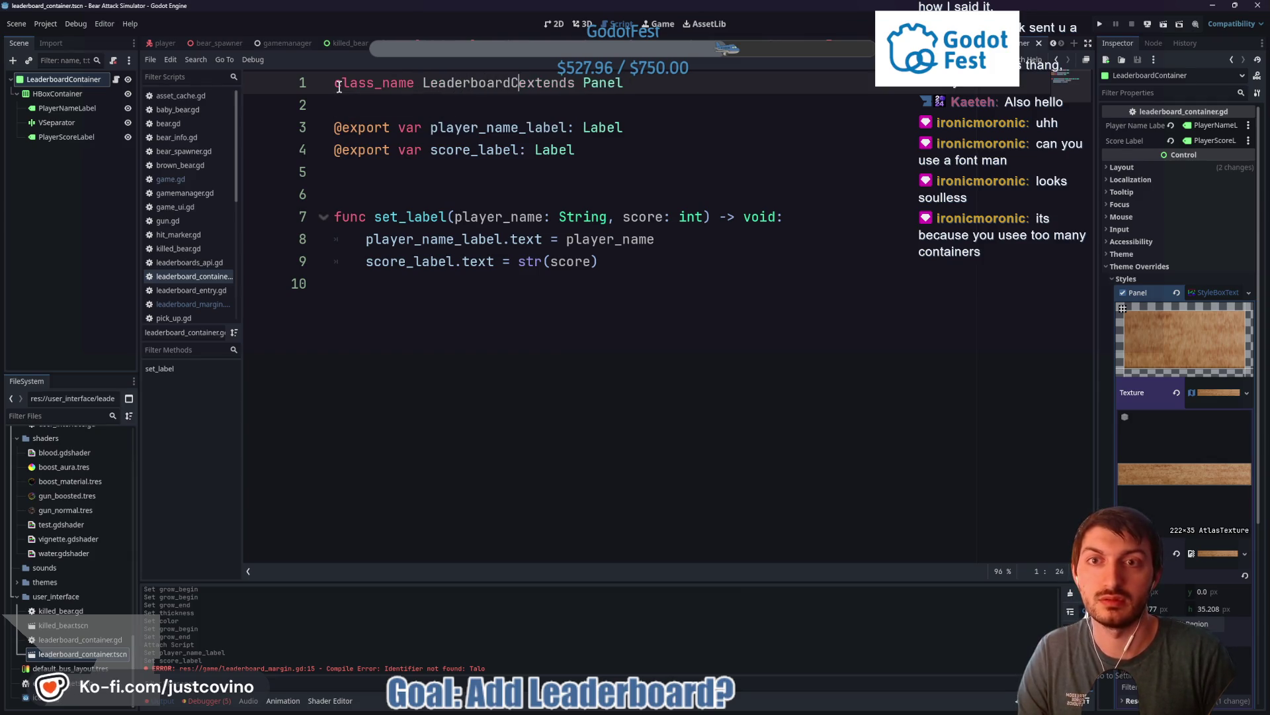
text(er)
click(469, 108)
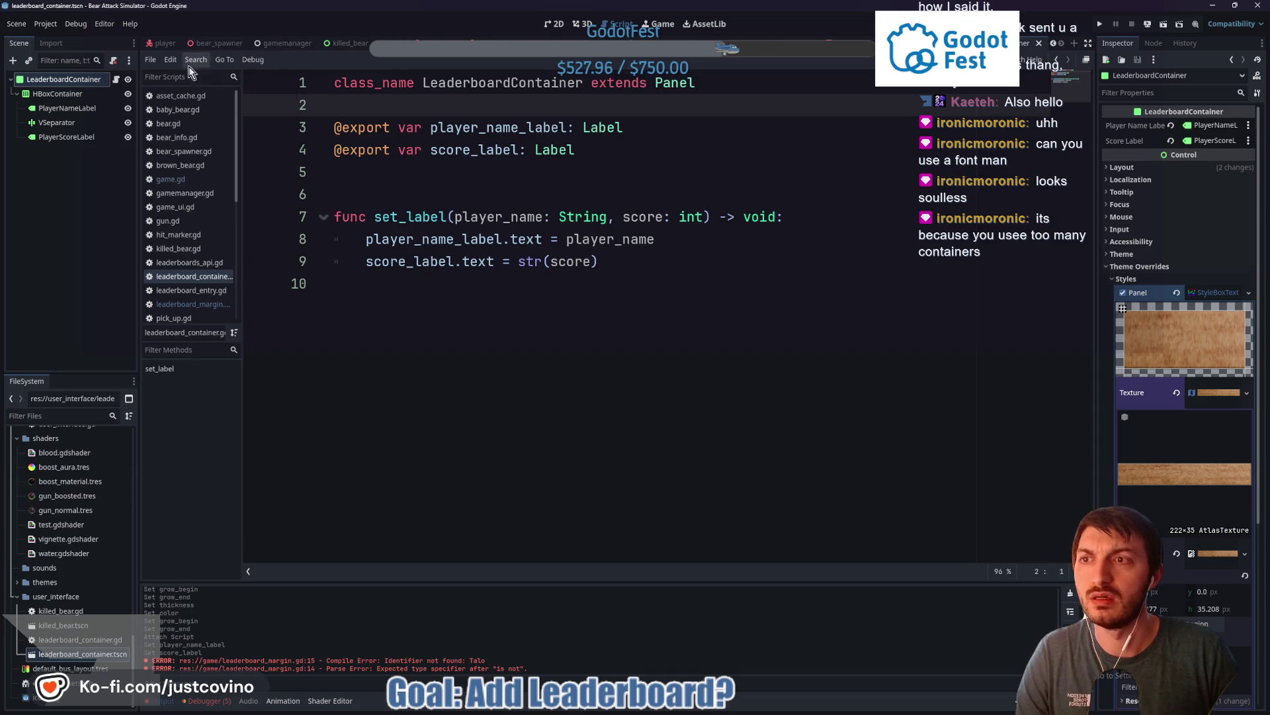
scroll(166, 48, up, 1)
Complete the clearing-loop check as 'if old is not LeaderboardContainer: continue' in leaderboard_margin.gd
click(165, 44)
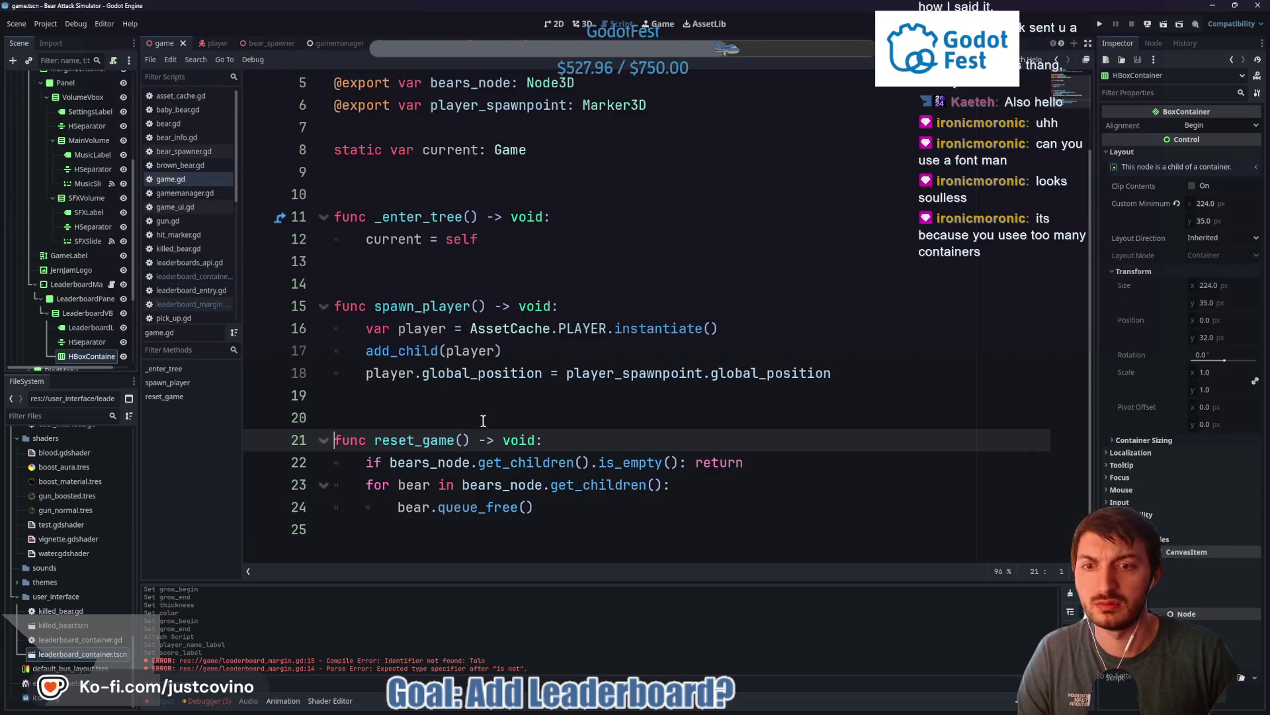
click(112, 285)
click(515, 372)
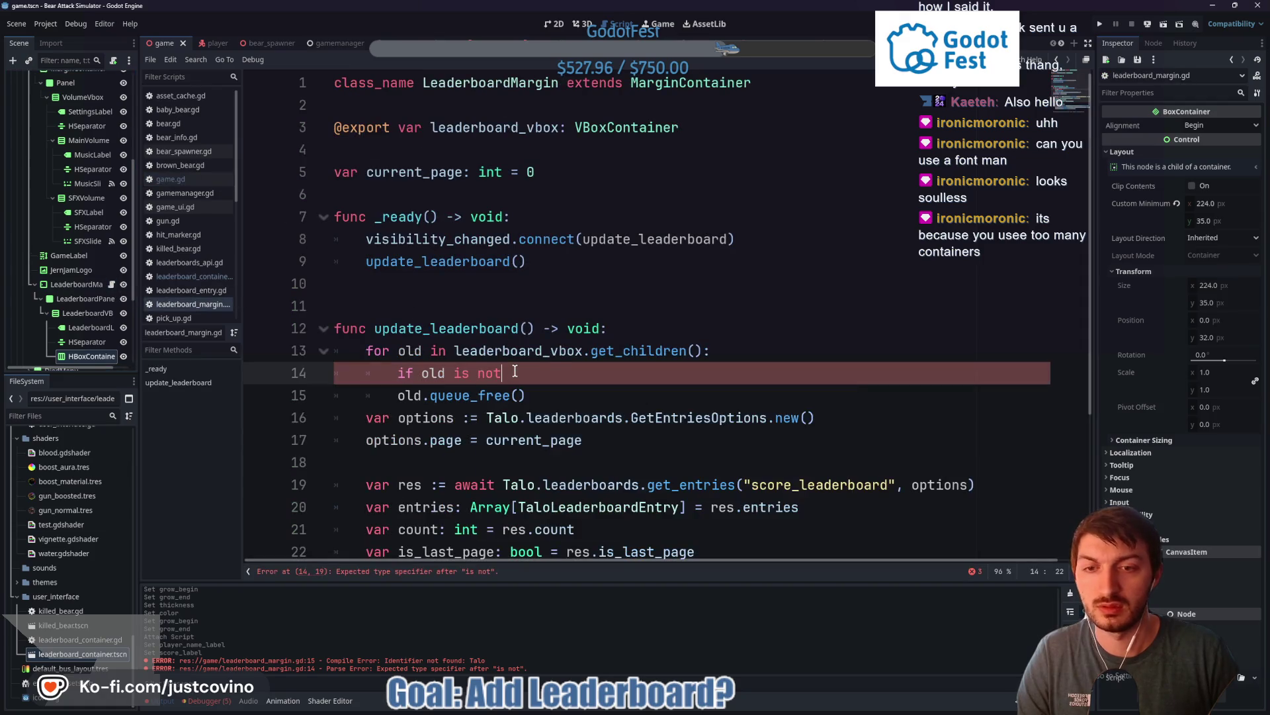
text(Leader)
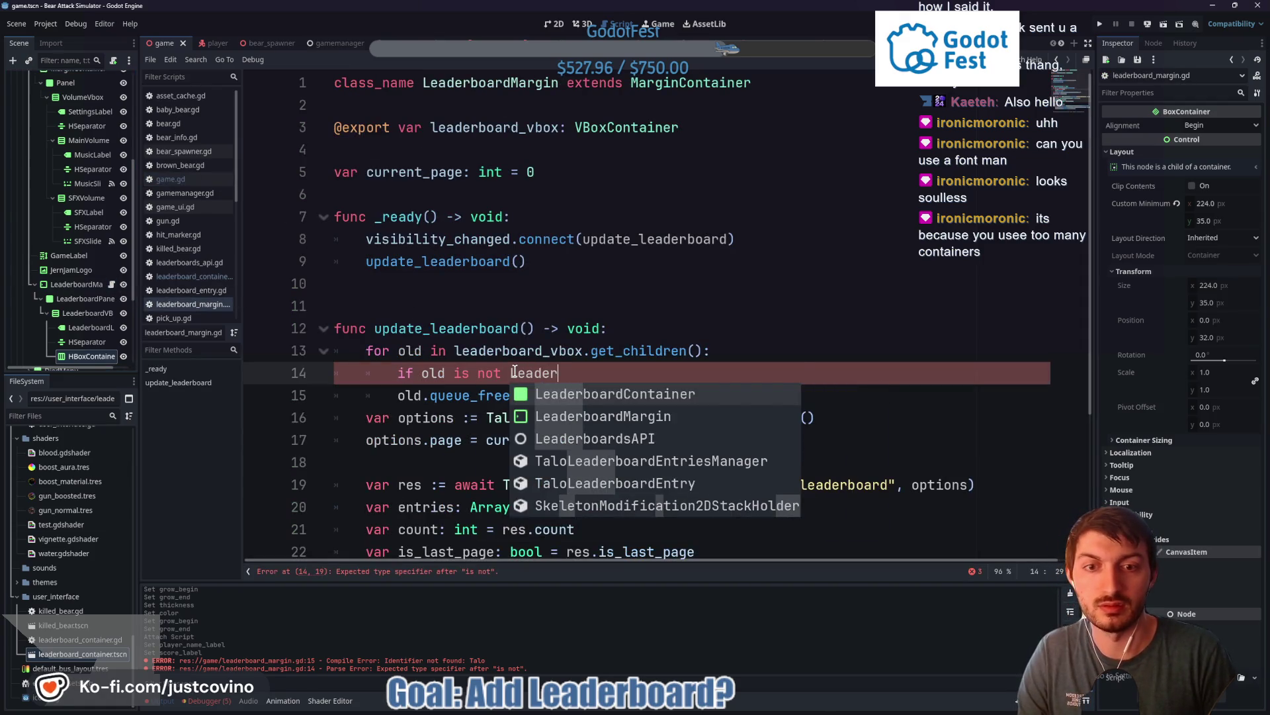
key(Return)
text(cont)
key(Return)
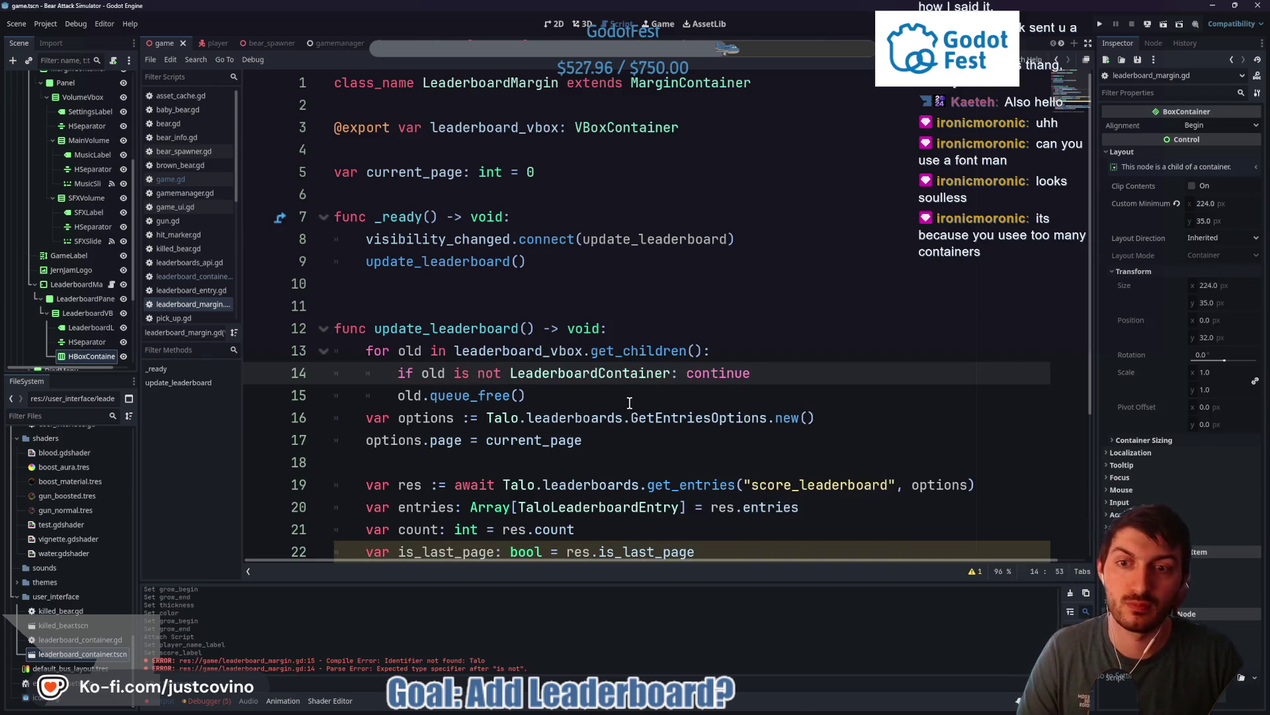
click(616, 396)
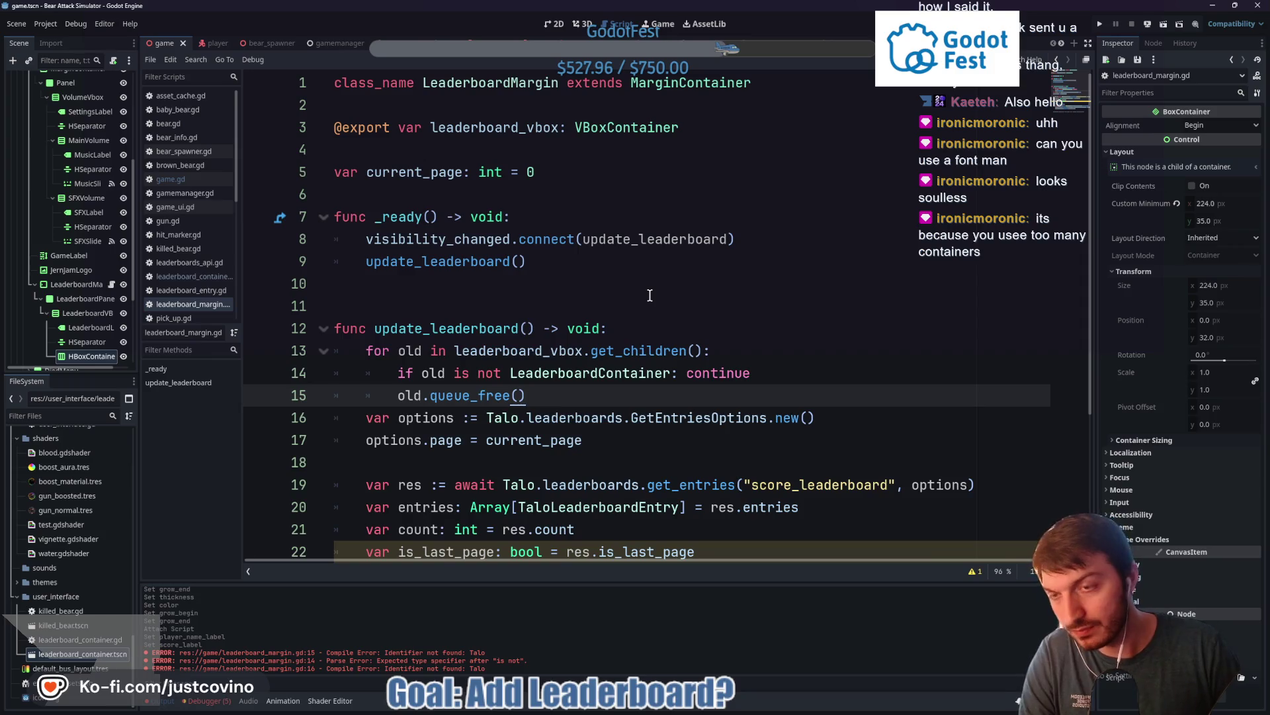
click(557, 30)
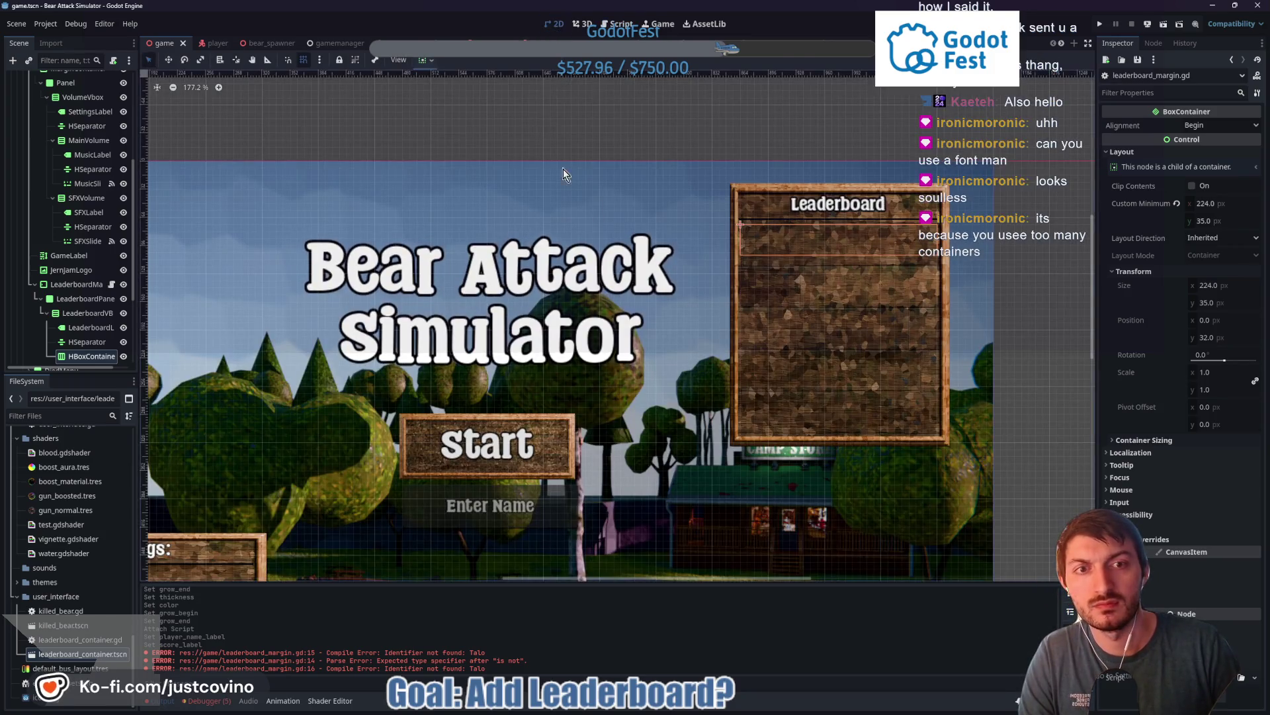
Run the game with F5 and check the main menu's leaderboard name-and-score rows
key(F5)
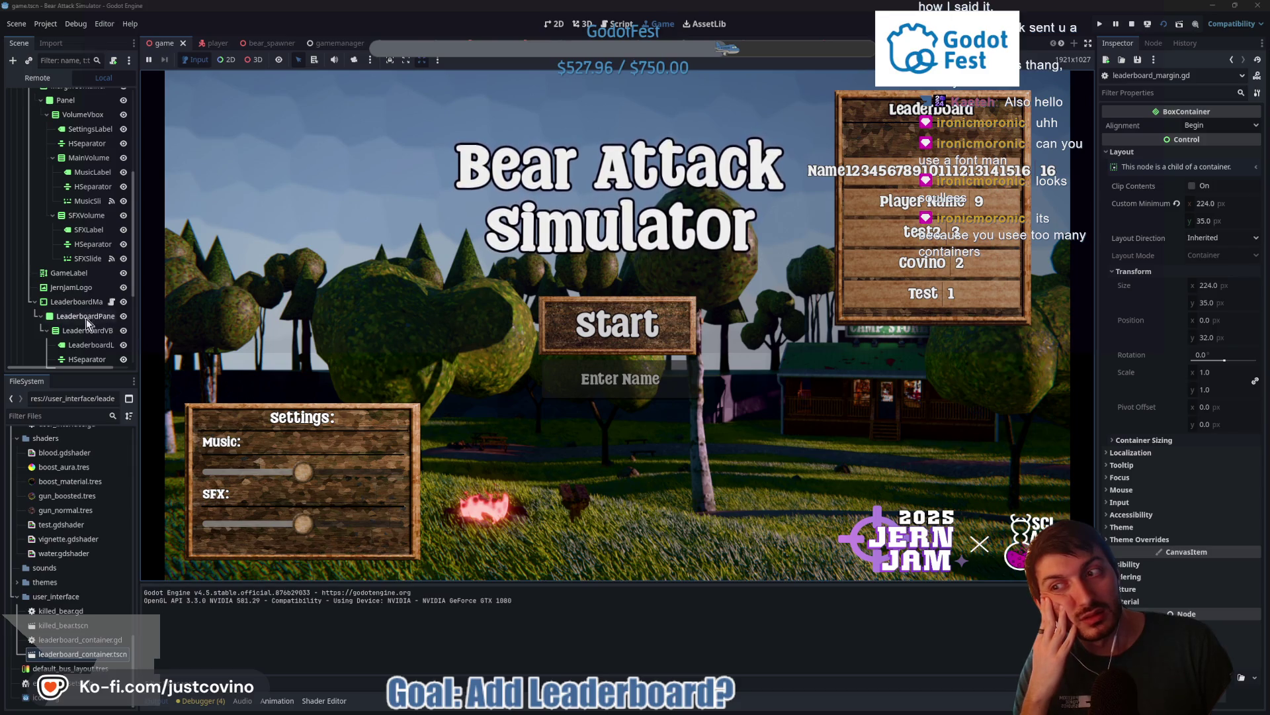
click(90, 357)
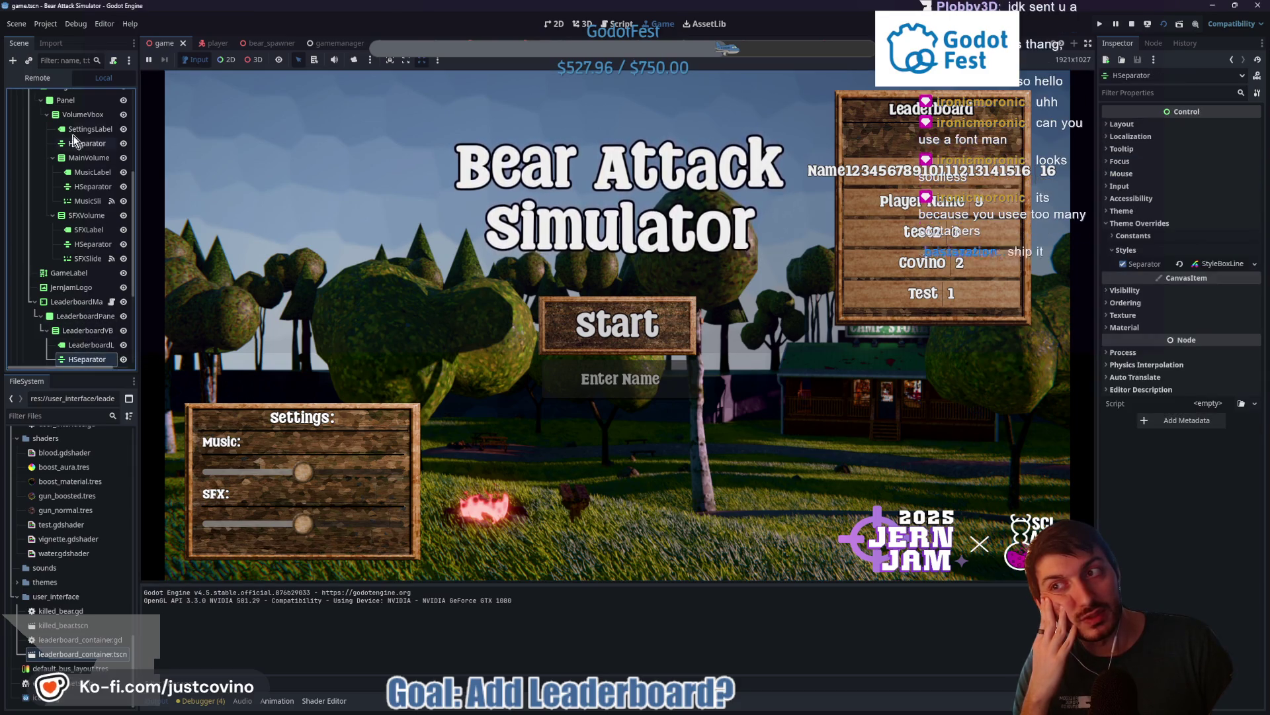
In the Remote tree, expand Game > GameUI > Control > MainMenu > Leaderboard and select HSeparator
click(43, 79)
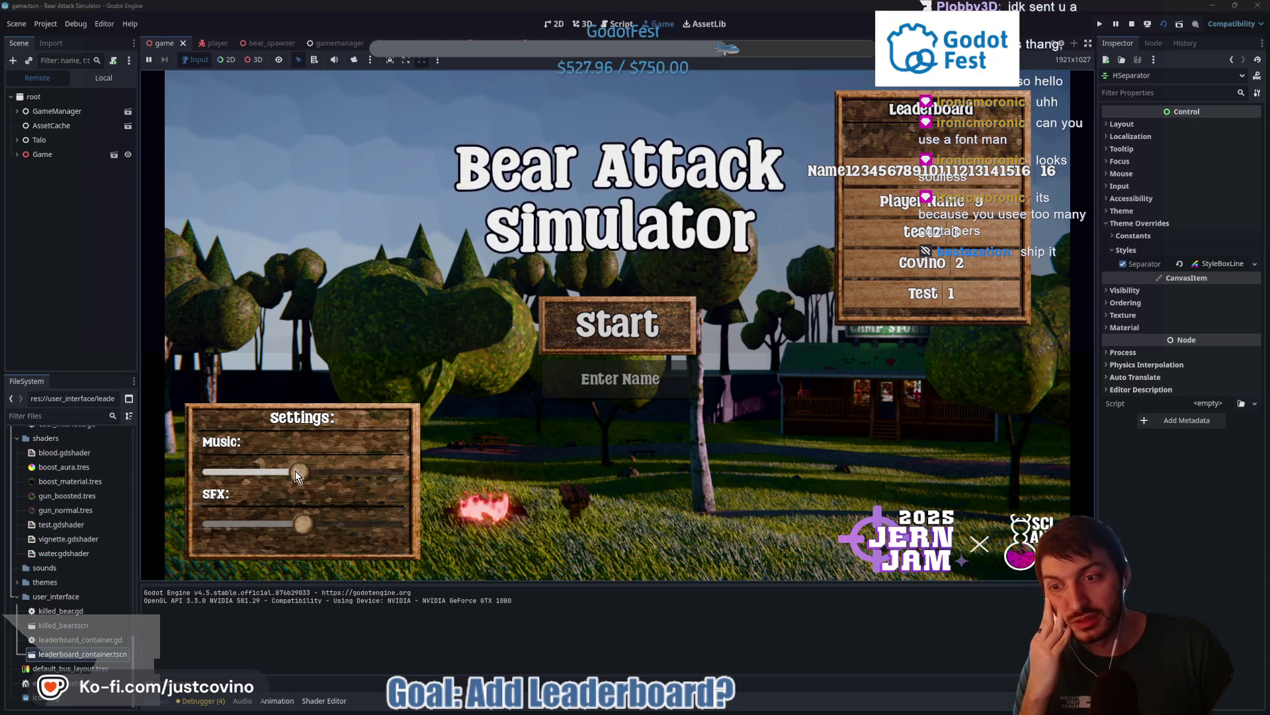
click(16, 154)
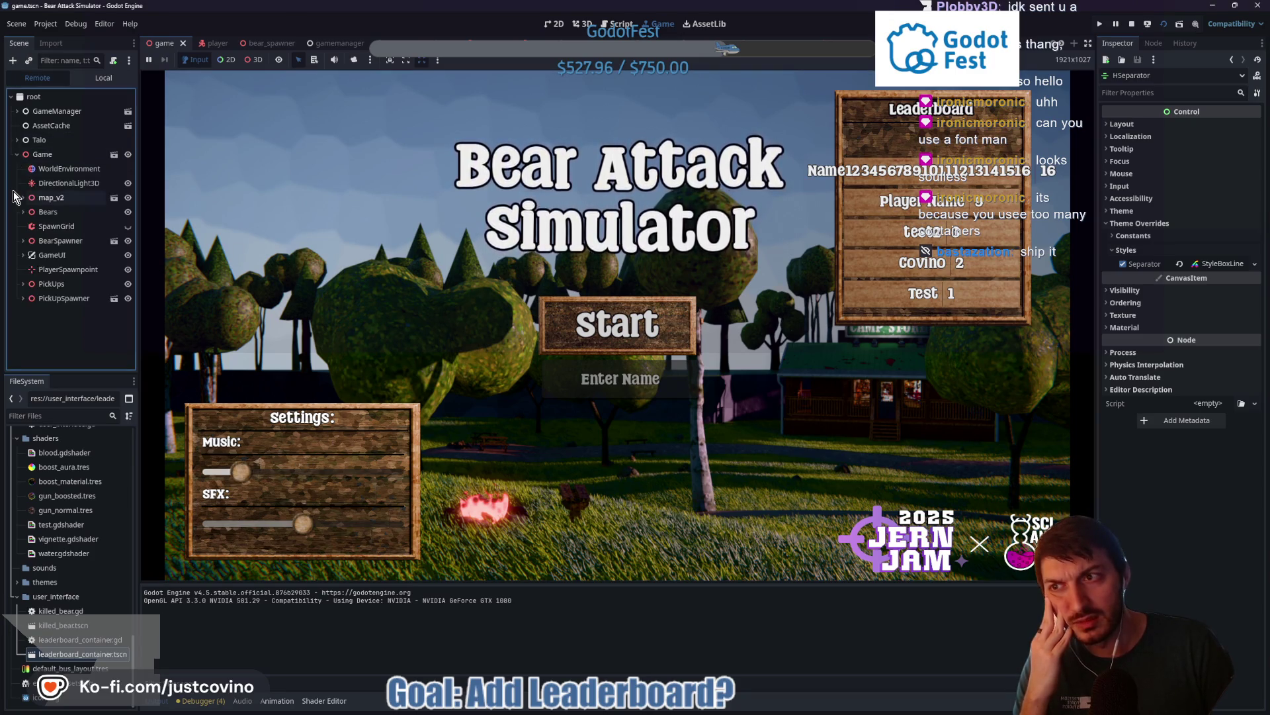
click(23, 255)
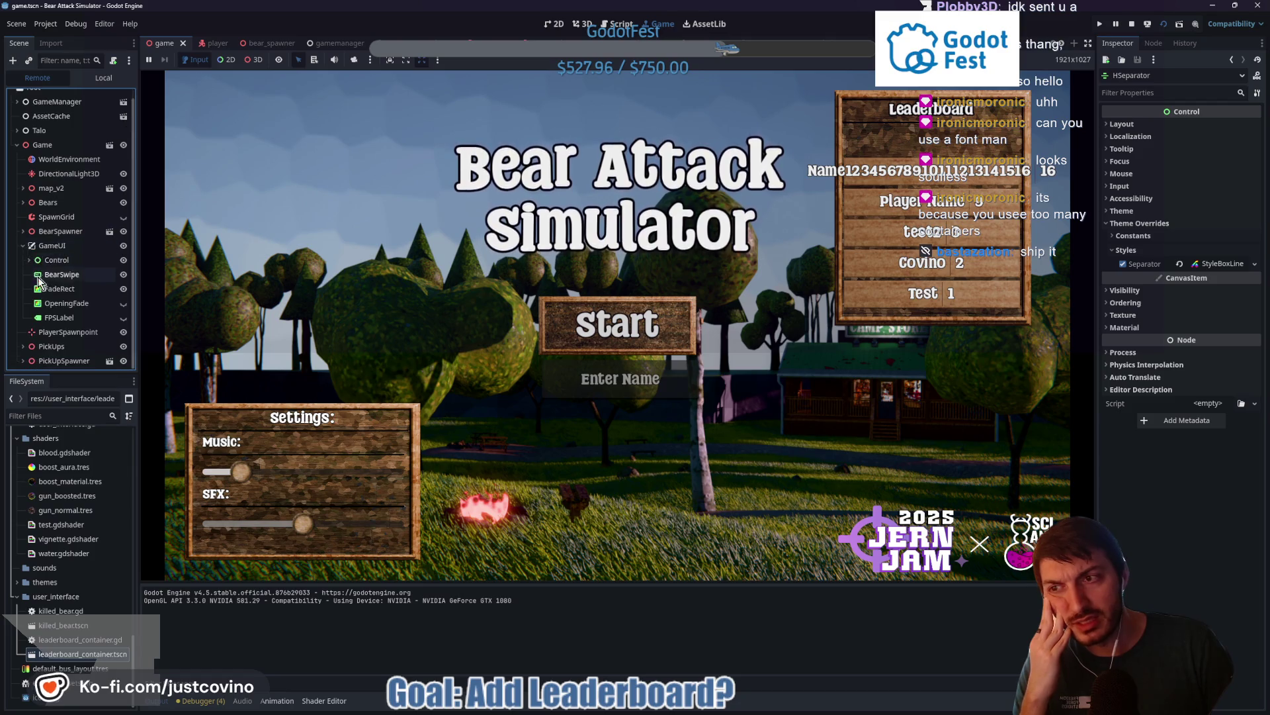
click(29, 259)
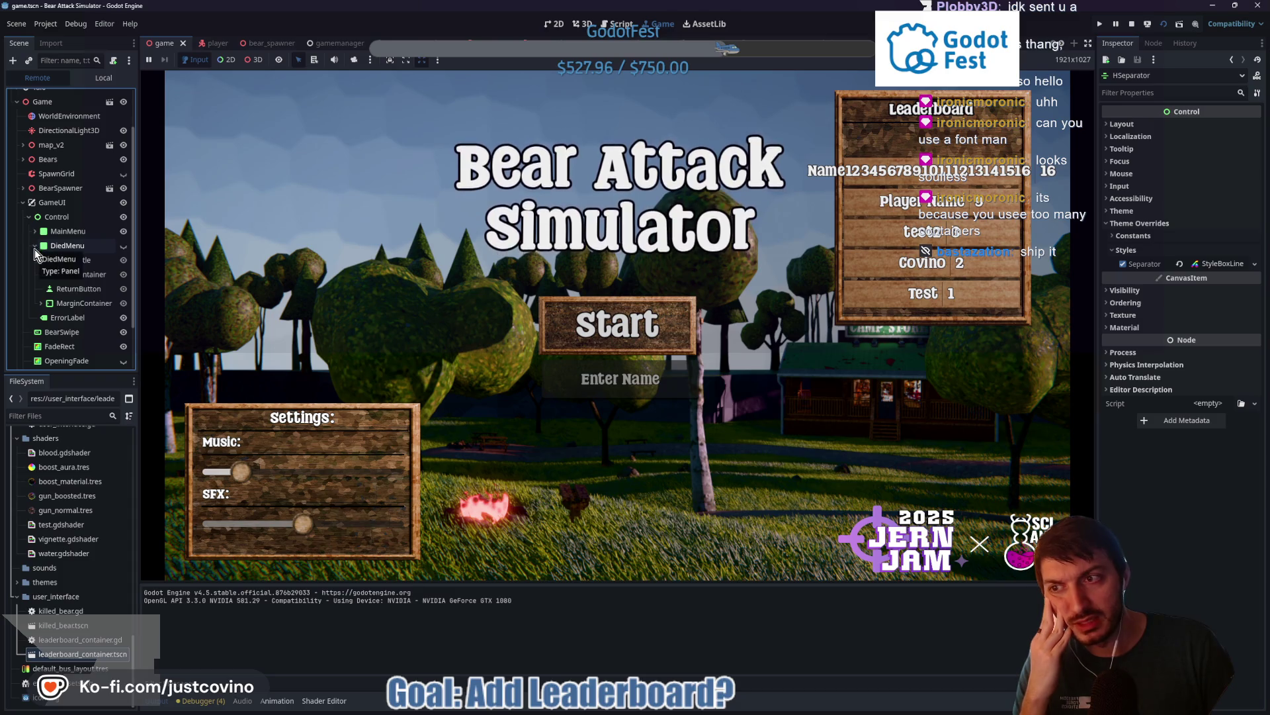
click(34, 230)
scroll(34, 315, down, 3)
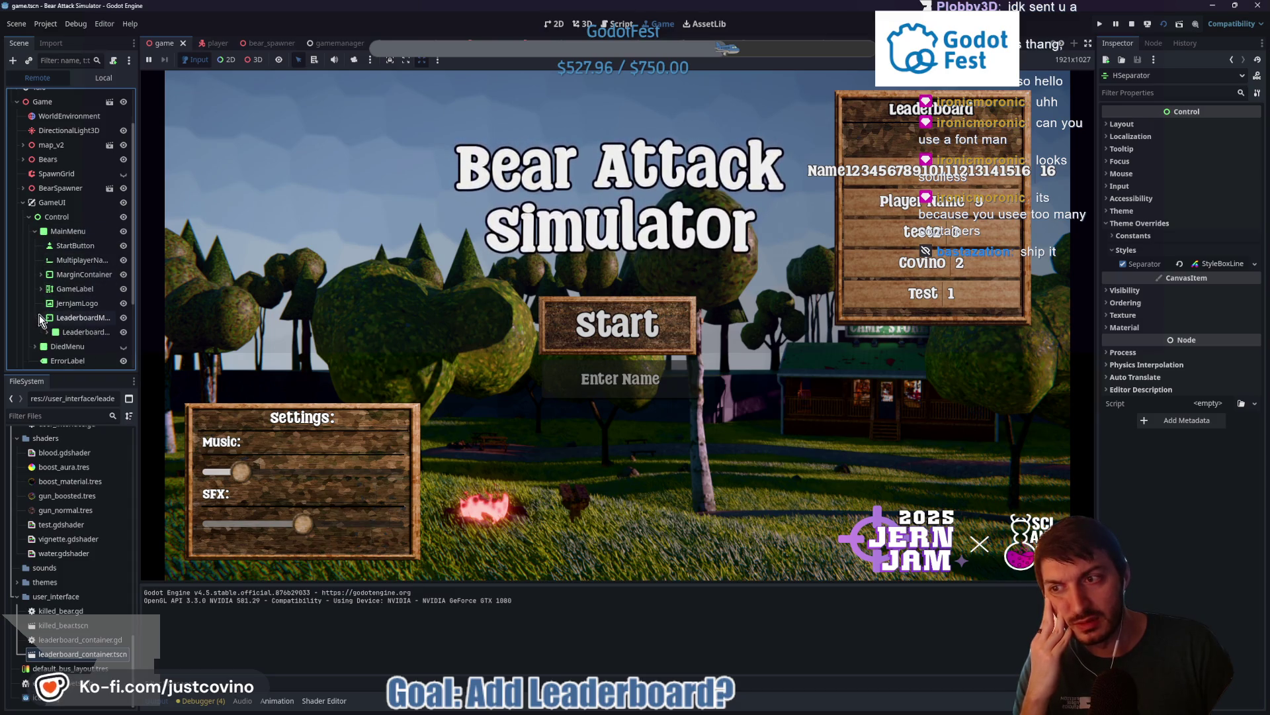
click(46, 231)
click(53, 246)
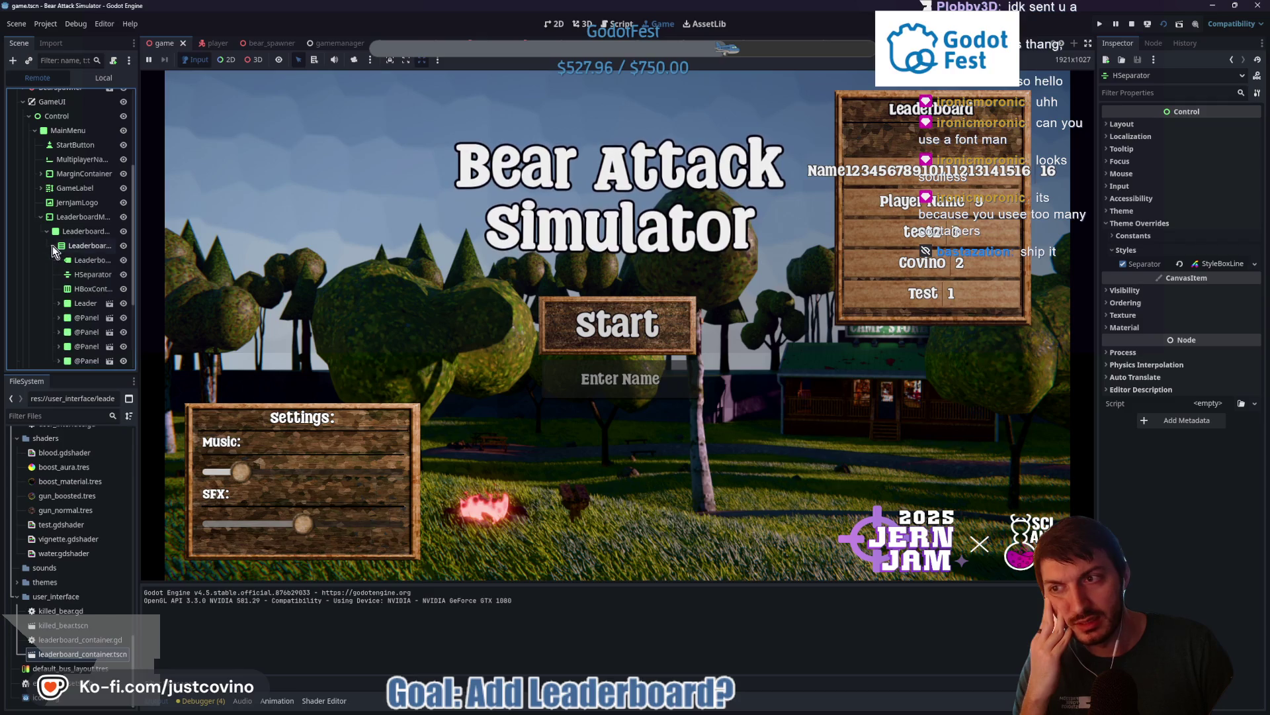
click(78, 275)
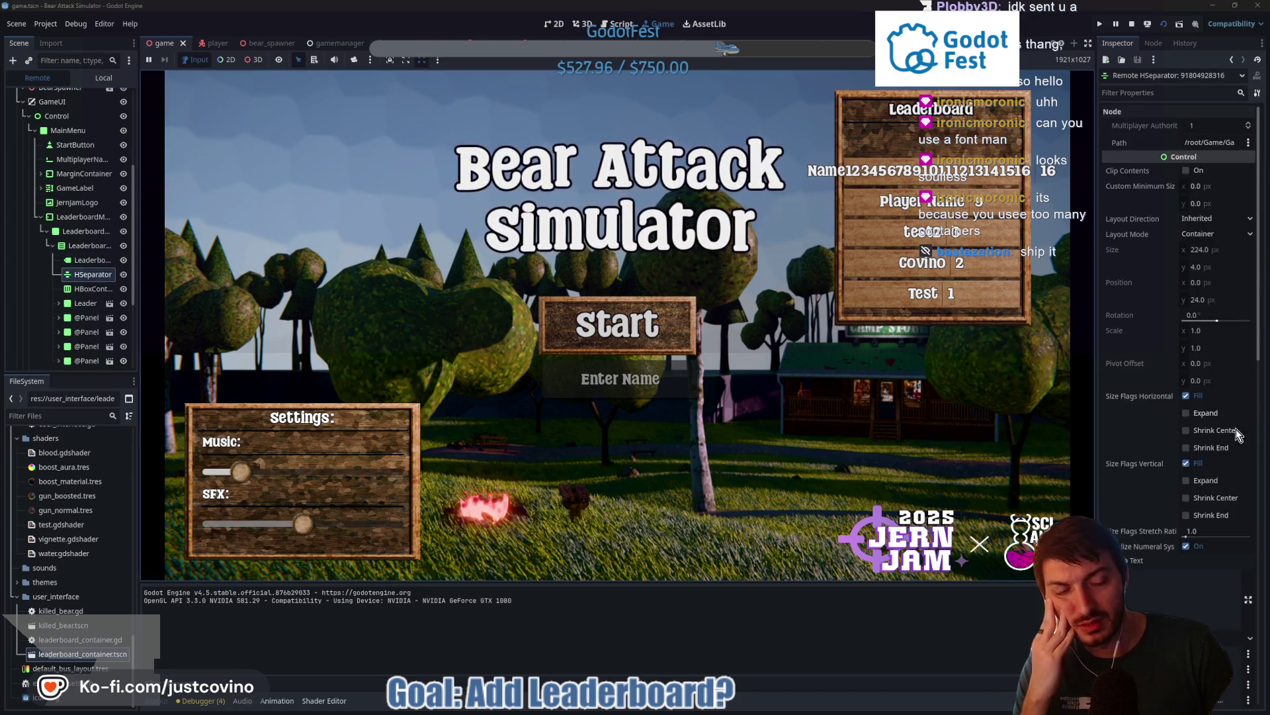
Set the live HSeparator's separation override to 0, then nudge it down to -1
scroll(1173, 494, down, 8)
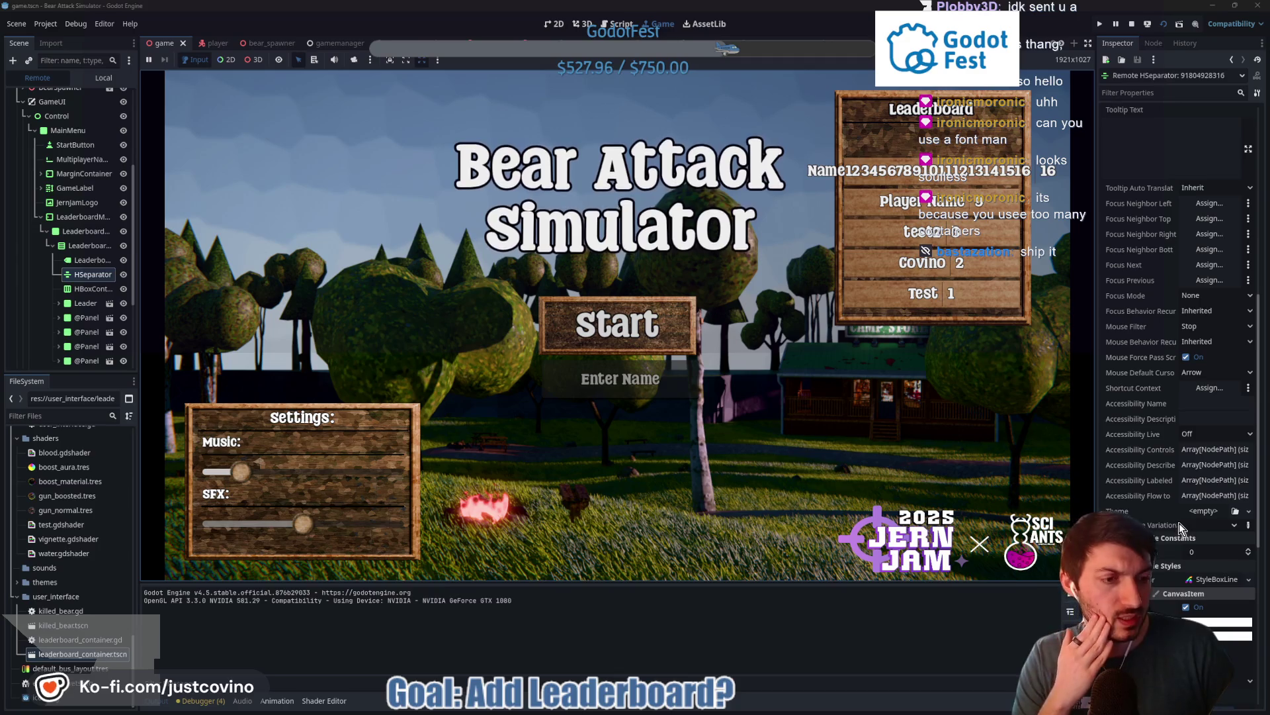
click(1248, 555)
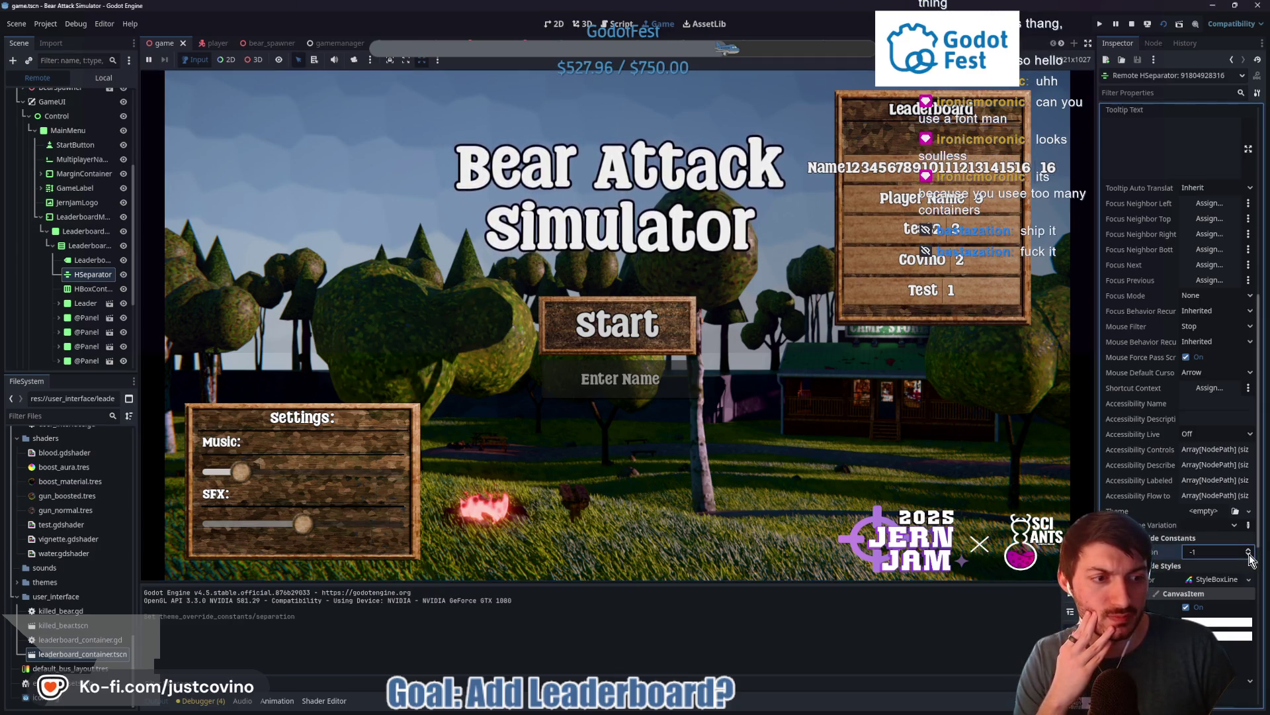
click(1250, 556)
click(1250, 556)
click(1250, 556)
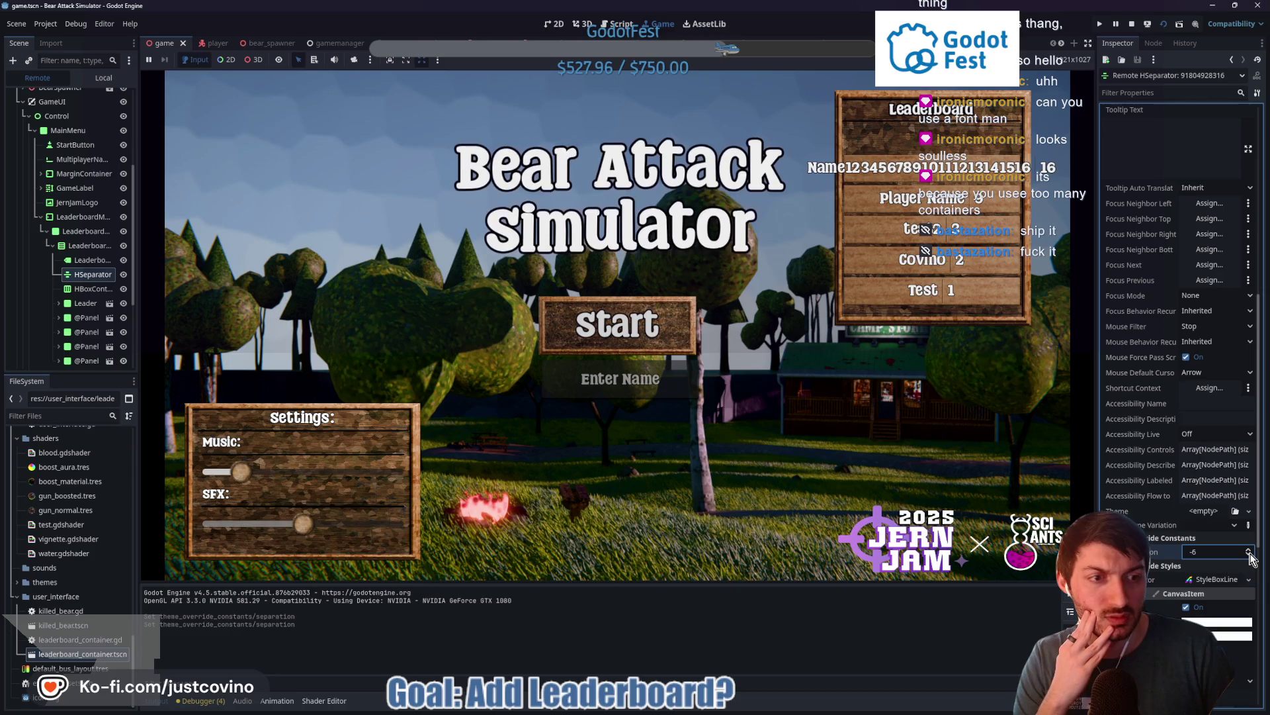
drag(1248, 552, 1249, 516)
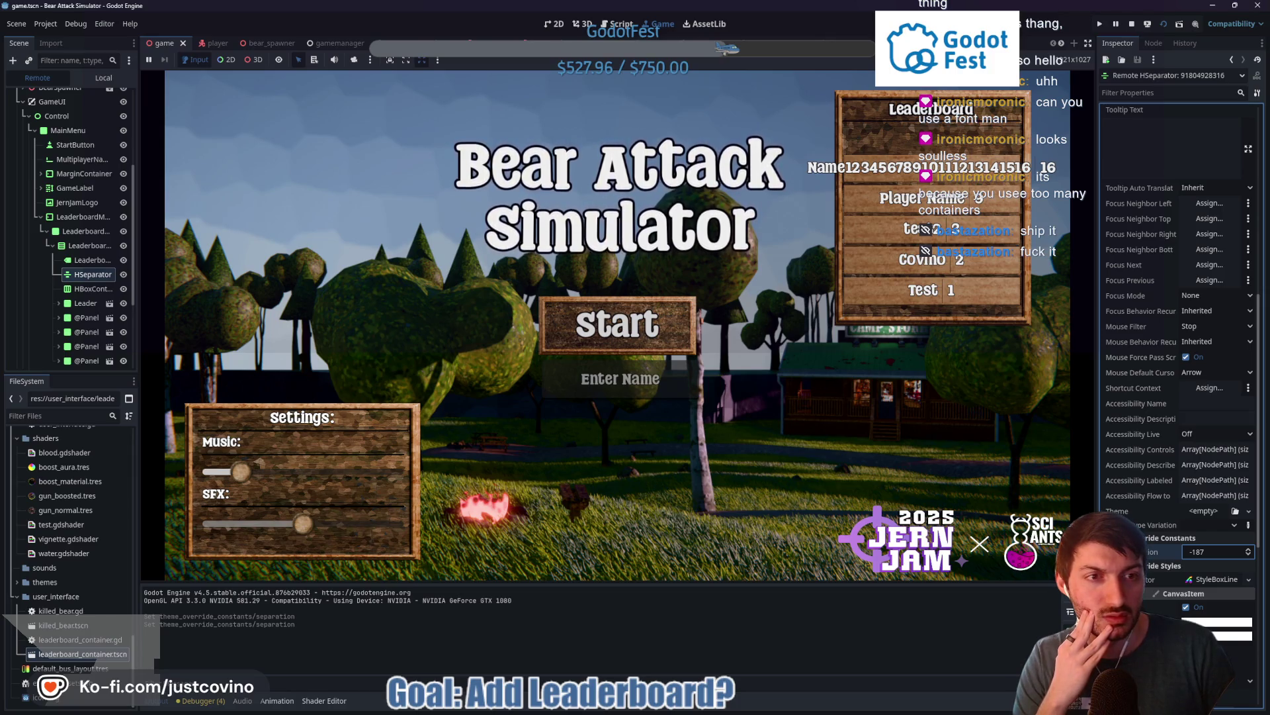
drag(1249, 551, 1248, 546)
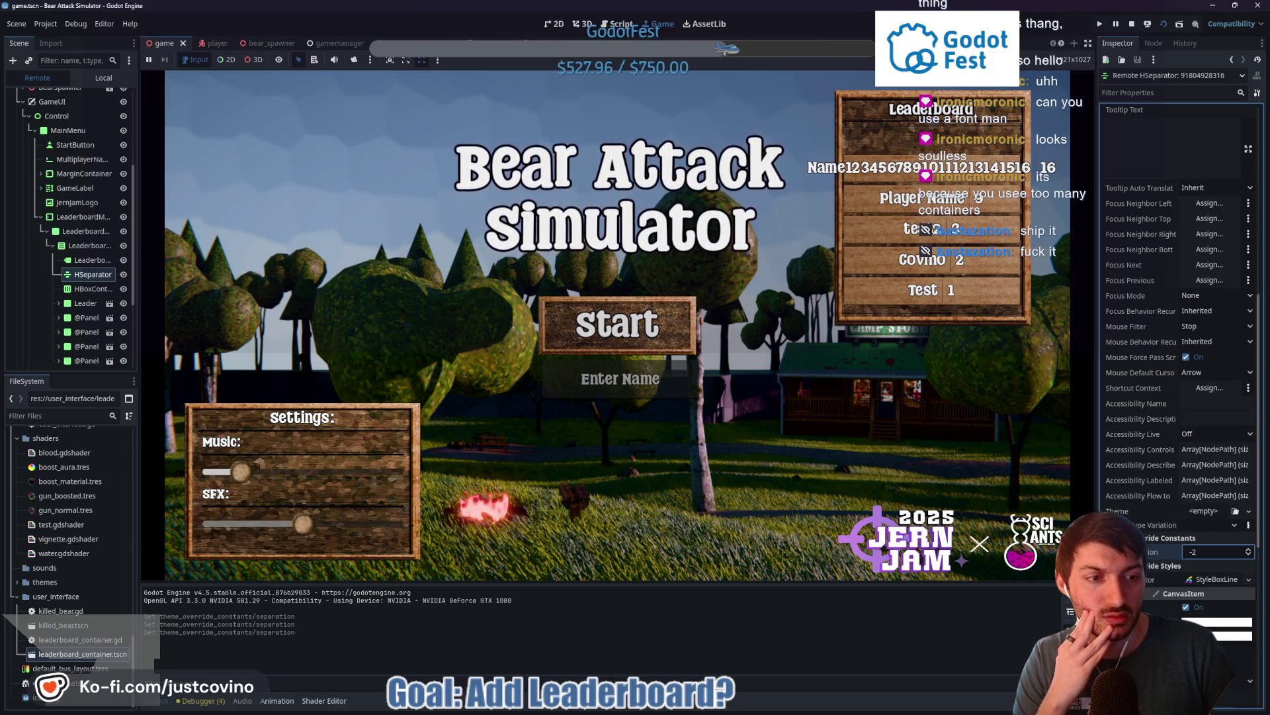
text(0)
key(Return)
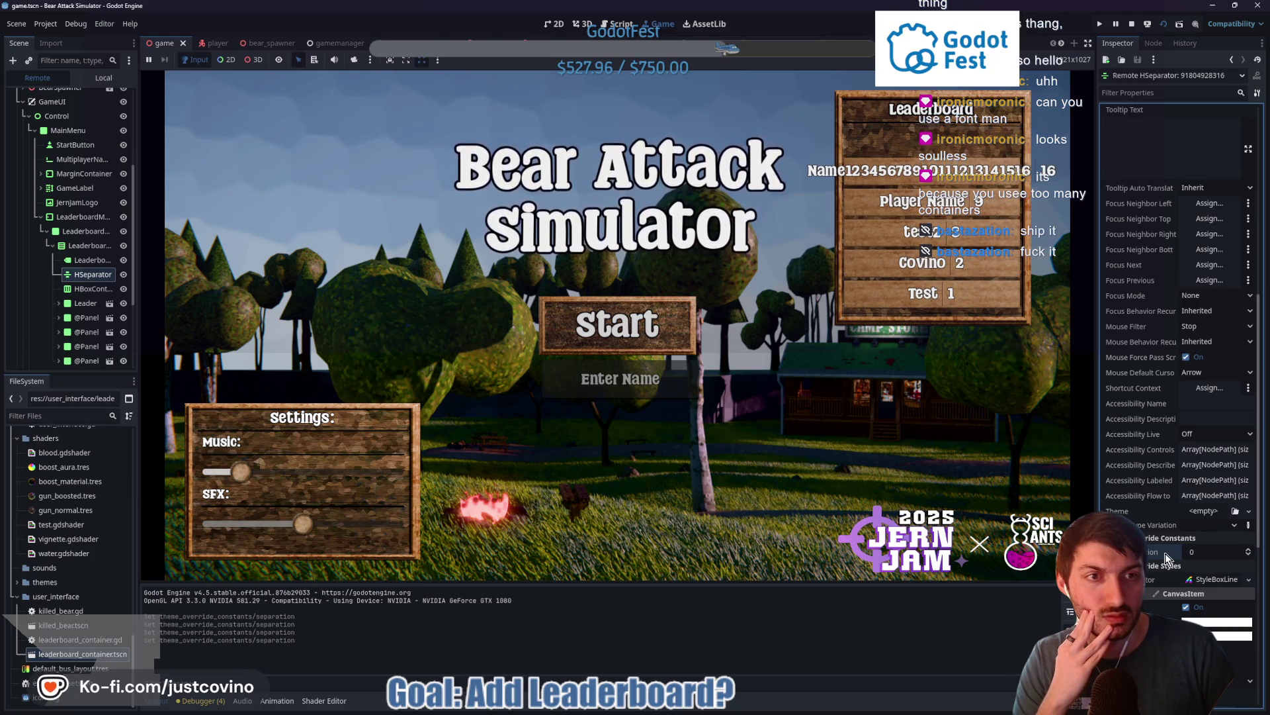
click(1250, 555)
click(1250, 556)
click(1250, 549)
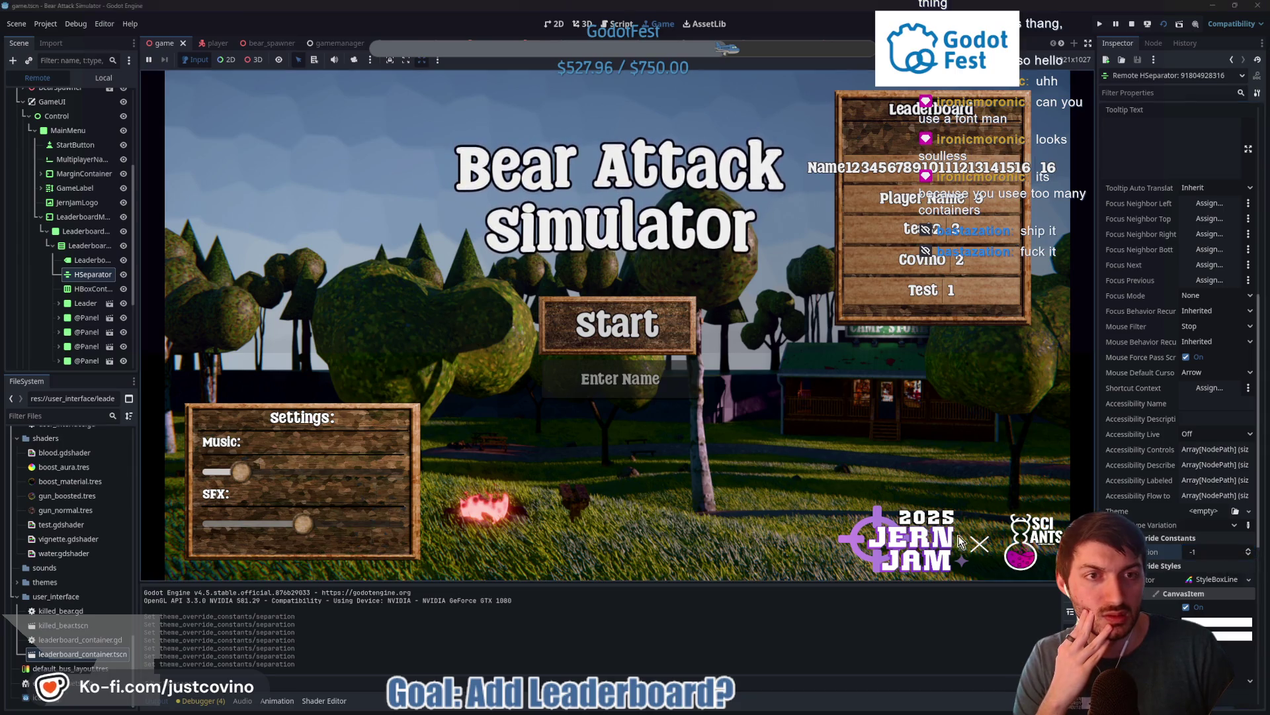
Hide one leaderboard row HBoxContainer in the running game, then reselect the HSeparator
click(87, 289)
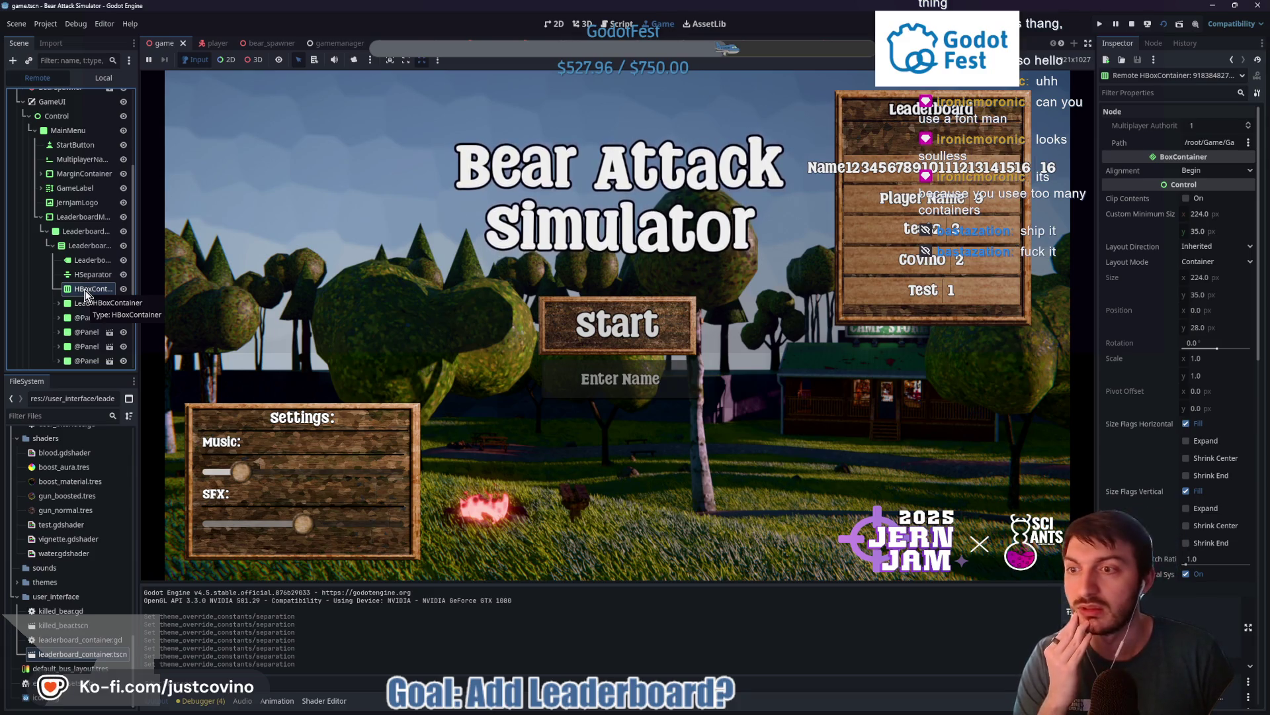
click(123, 289)
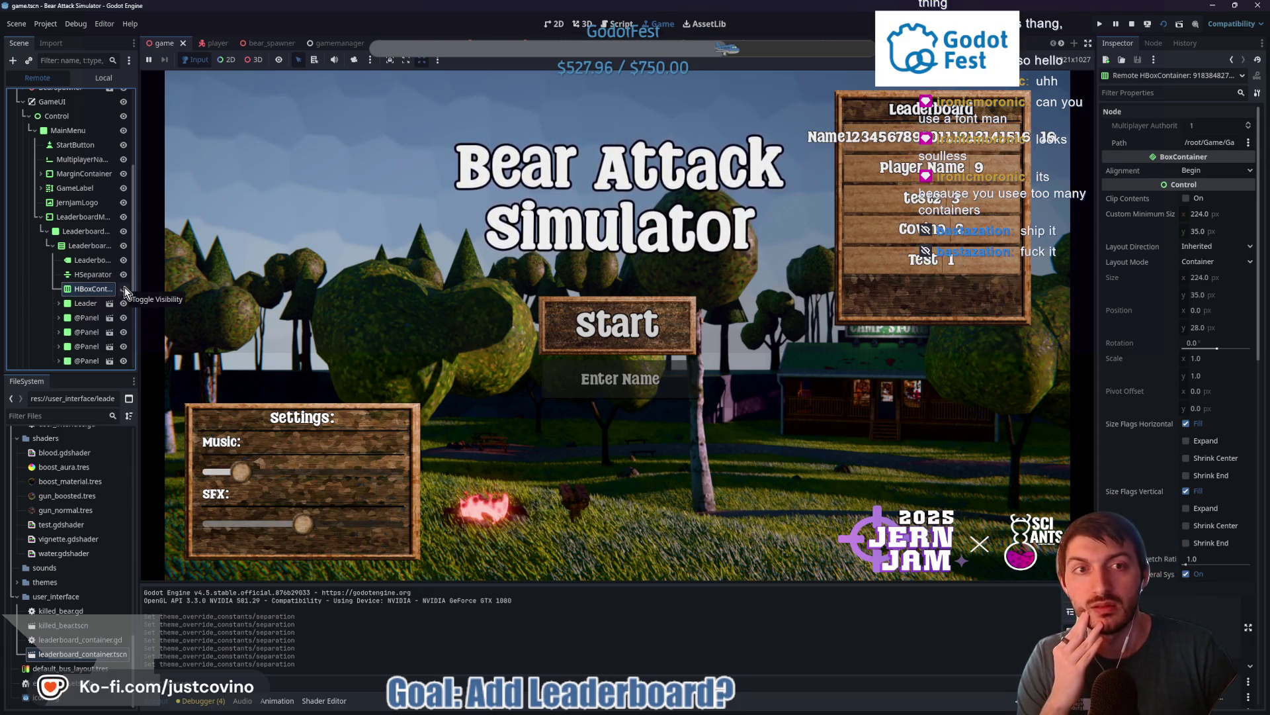
click(85, 274)
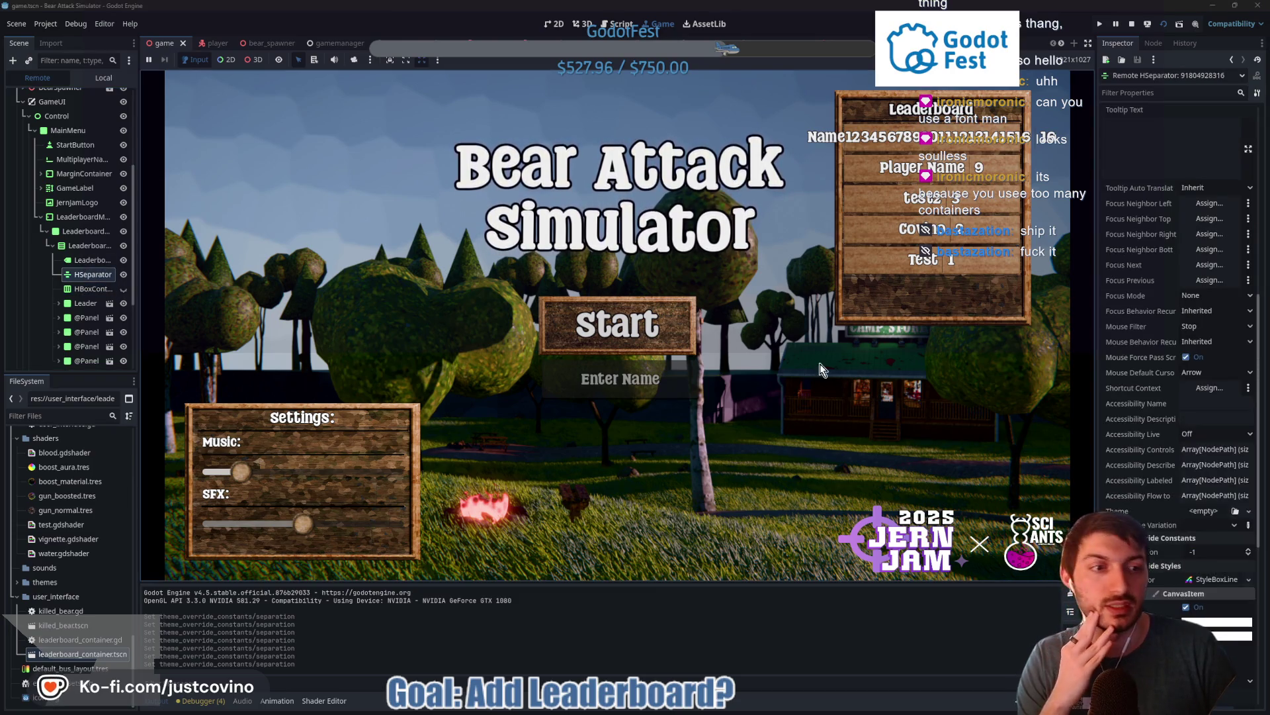
Raise the live separator's separation override step by step to 3, then stop the game
click(1249, 550)
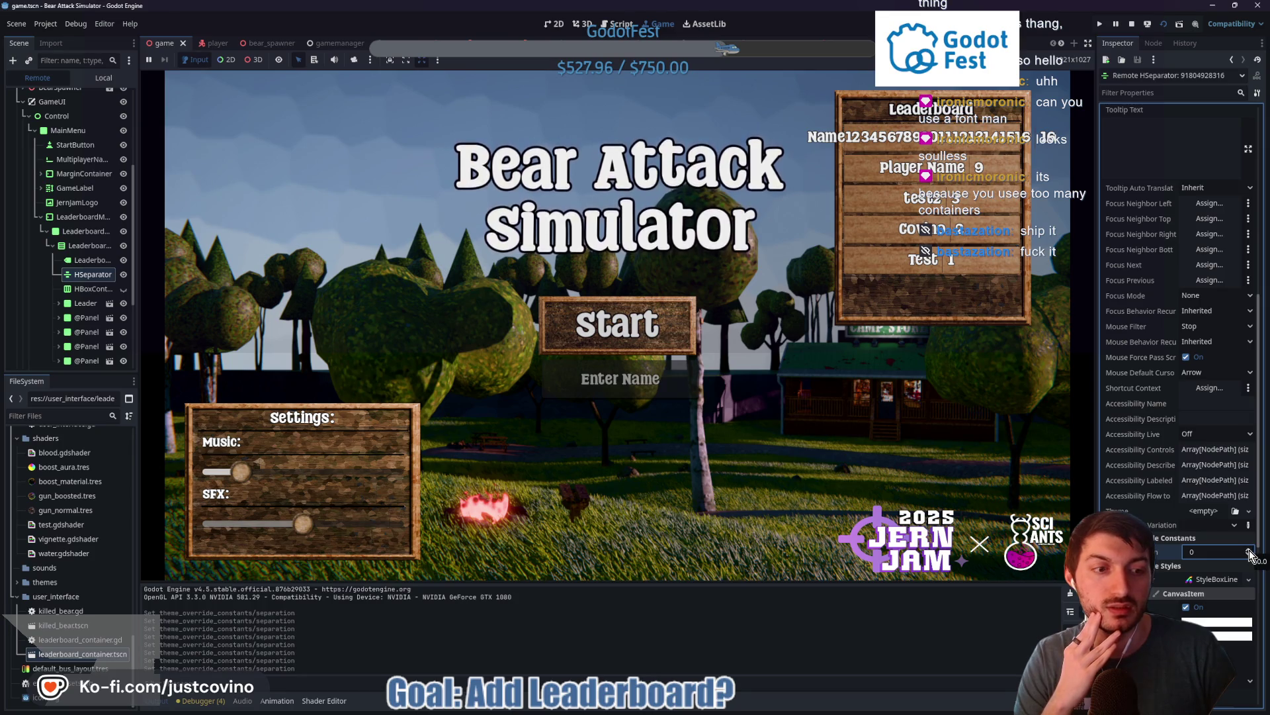
click(1250, 550)
click(1250, 550)
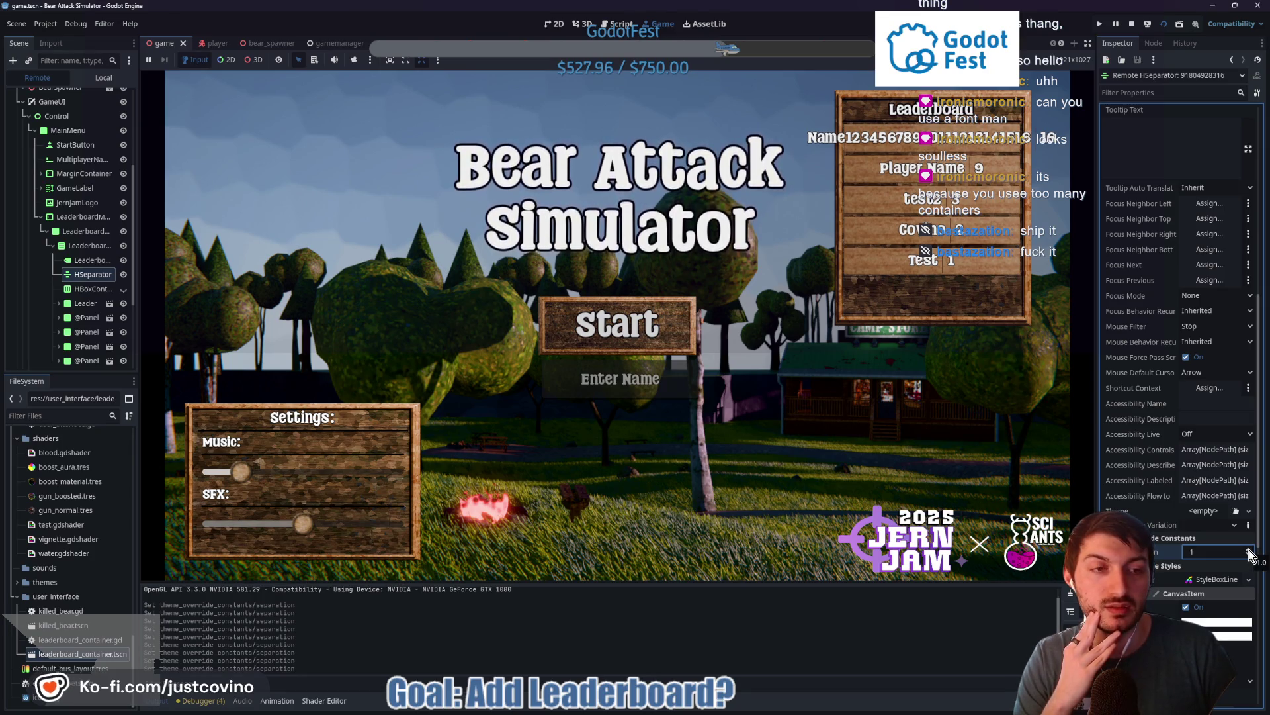
click(1250, 550)
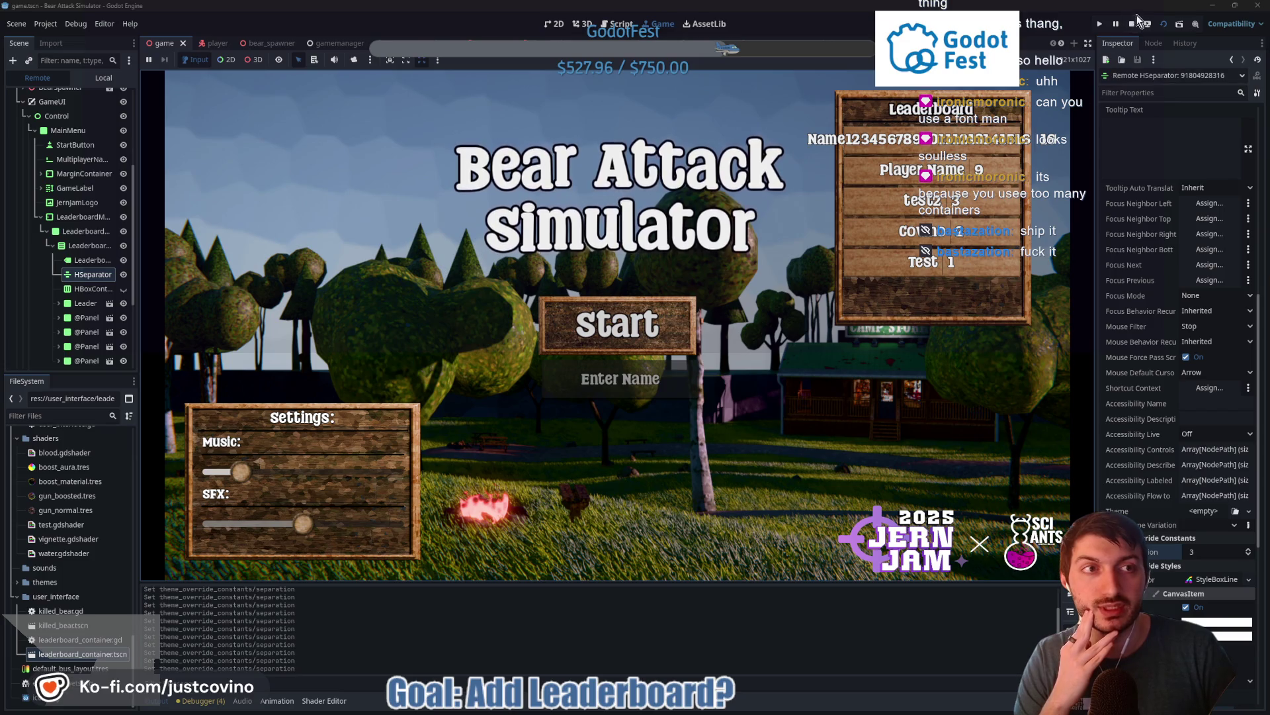
key(F8)
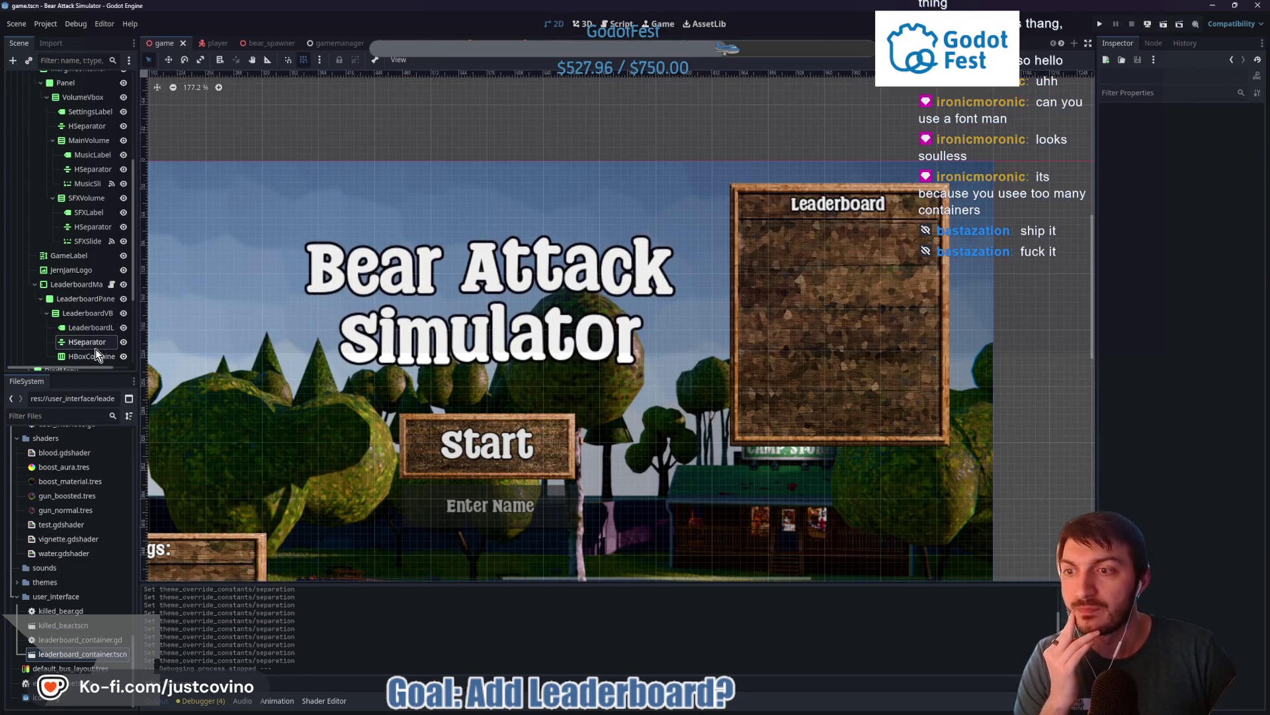
Delete the extra HBoxContainer from the game scene
scroll(96, 348, down, 1)
click(87, 319)
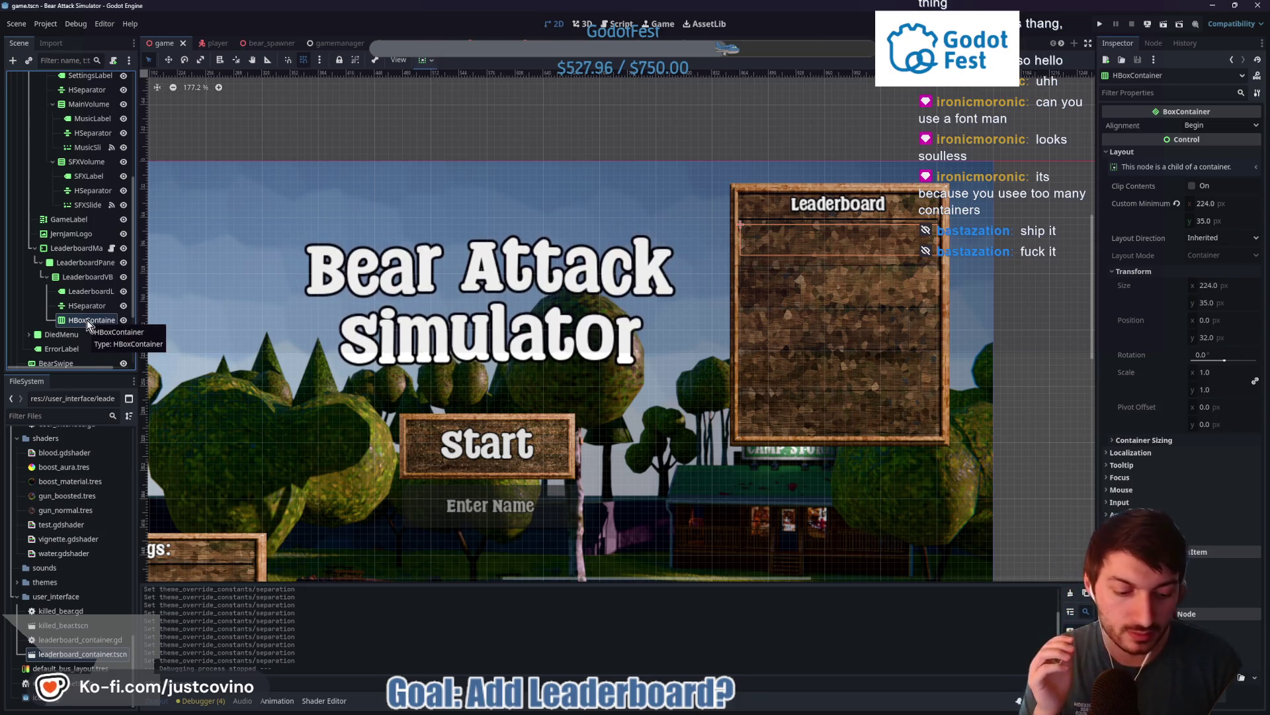
key(Delete)
key(Return)
Set the HSeparator's separation override to 4, save, and open the leaderboard_container scene
click(86, 305)
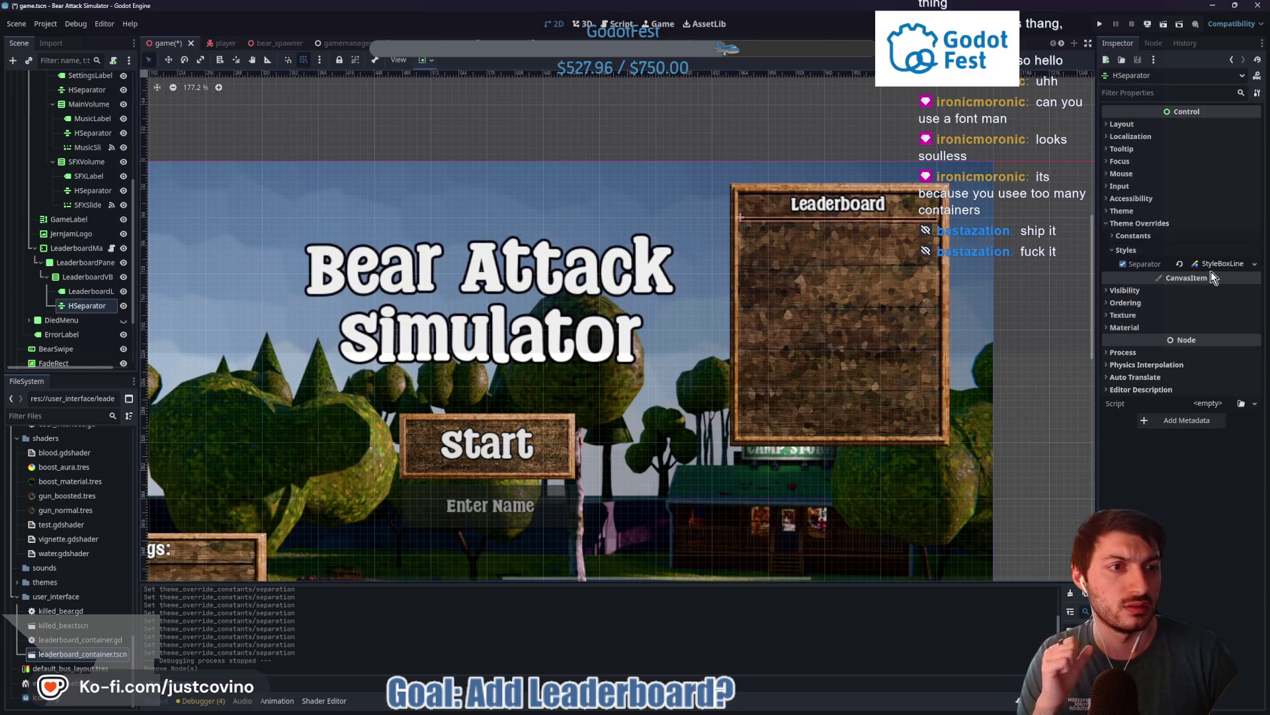
click(1217, 236)
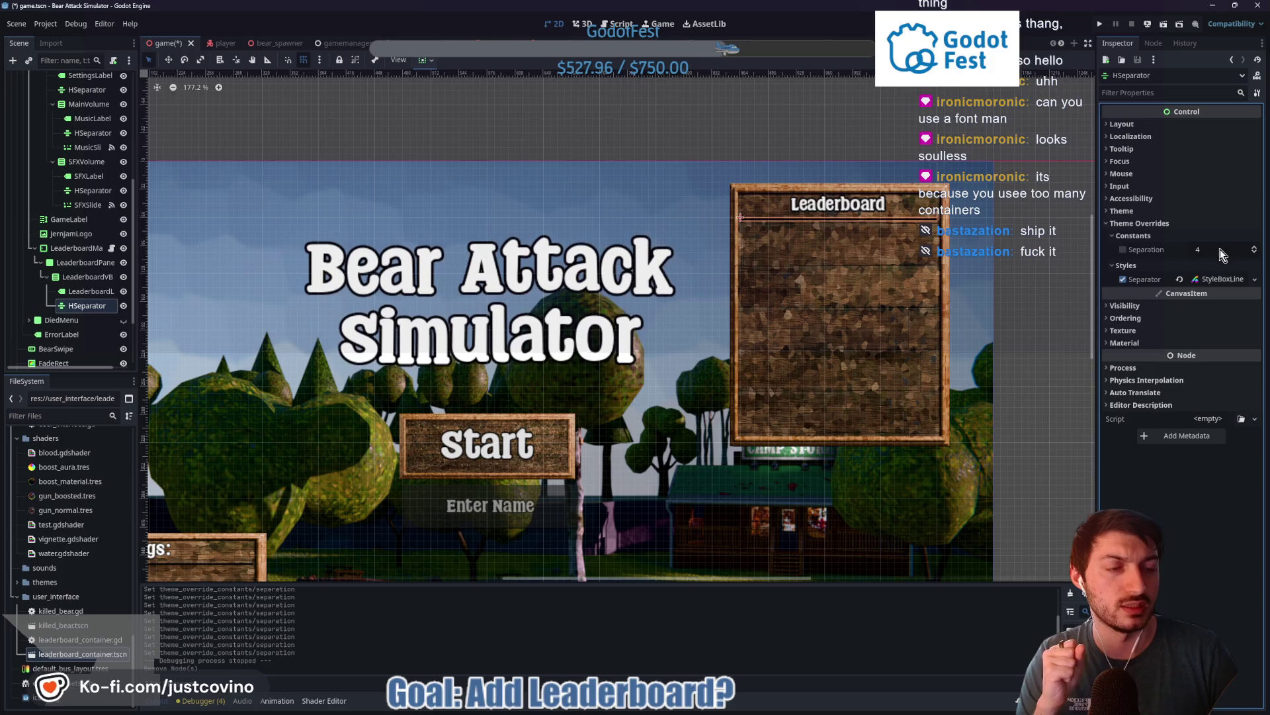
click(1220, 248)
key(Return)
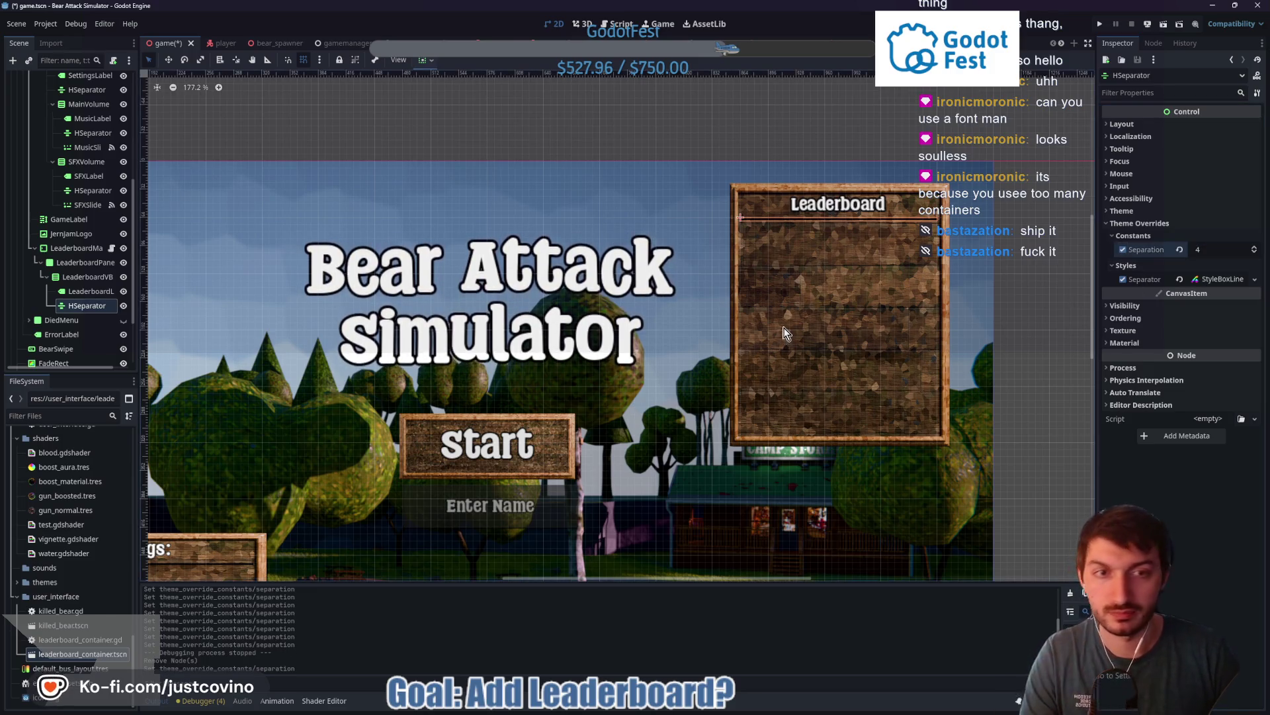
key(ctrl+s)
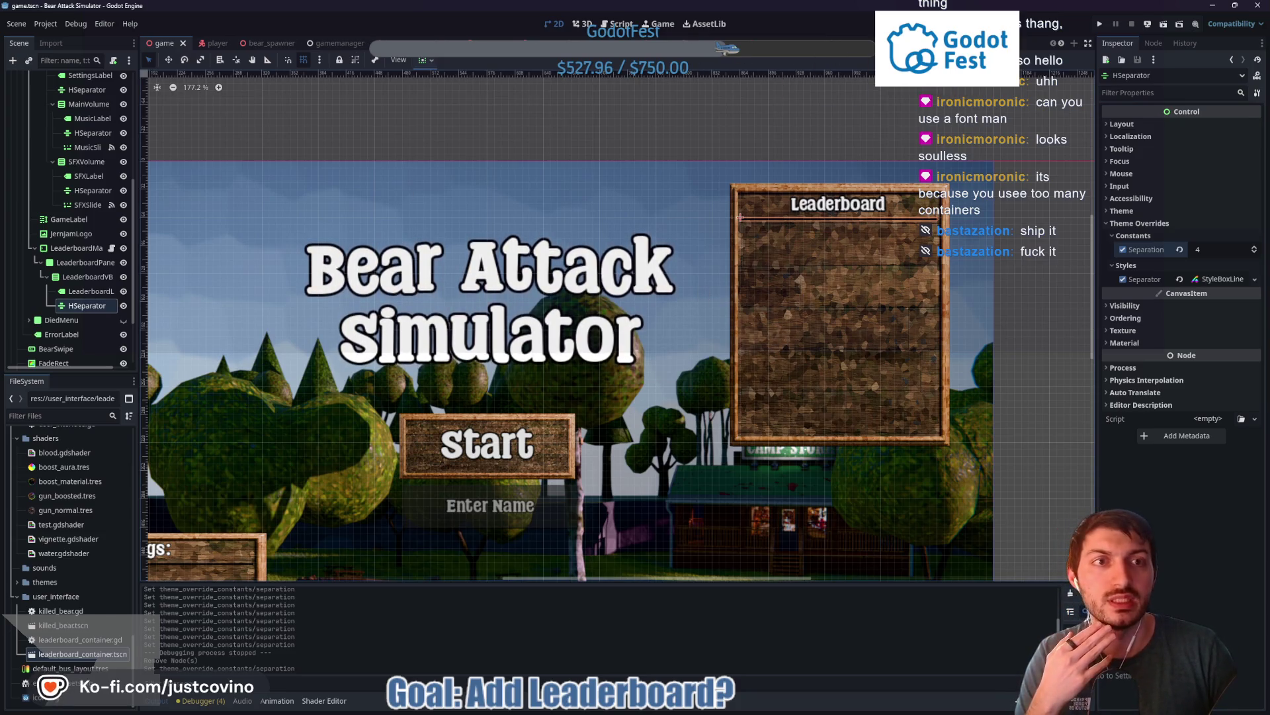
key(ctrl+shift+Tab)
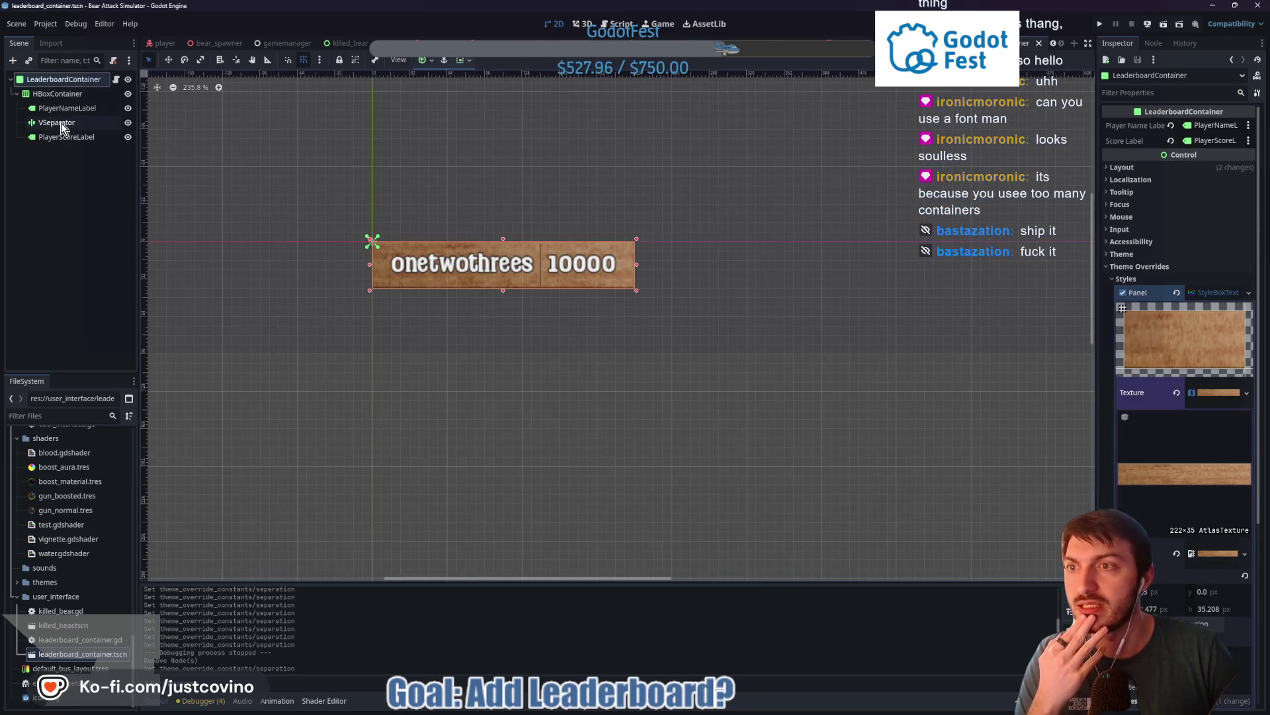
Set PlayerNameLabel's horizontal alignment to Left
click(57, 108)
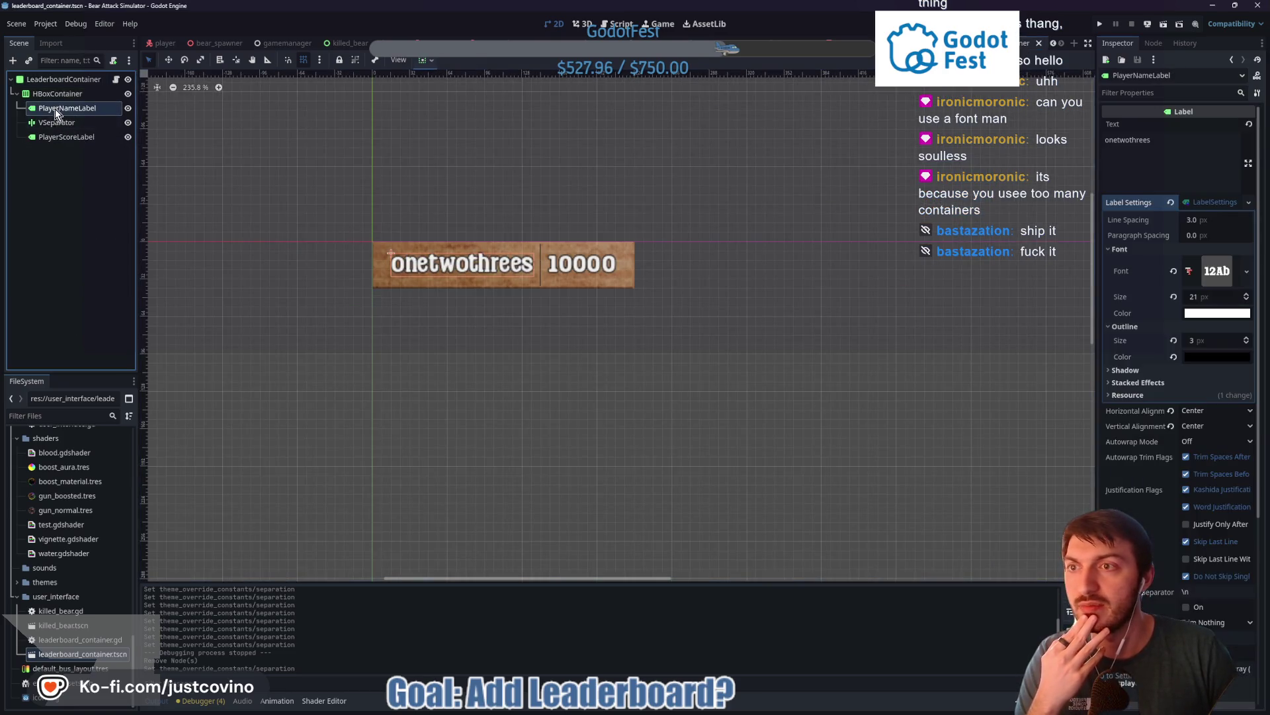
click(1198, 426)
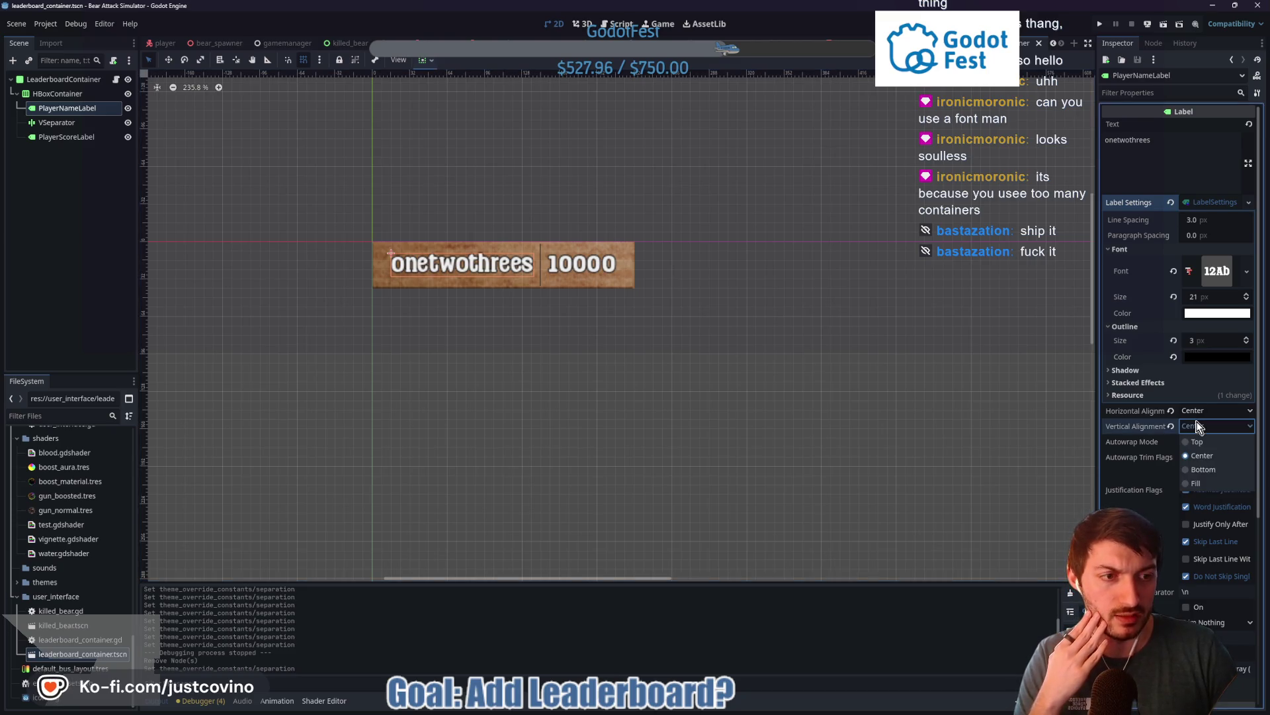
click(1195, 411)
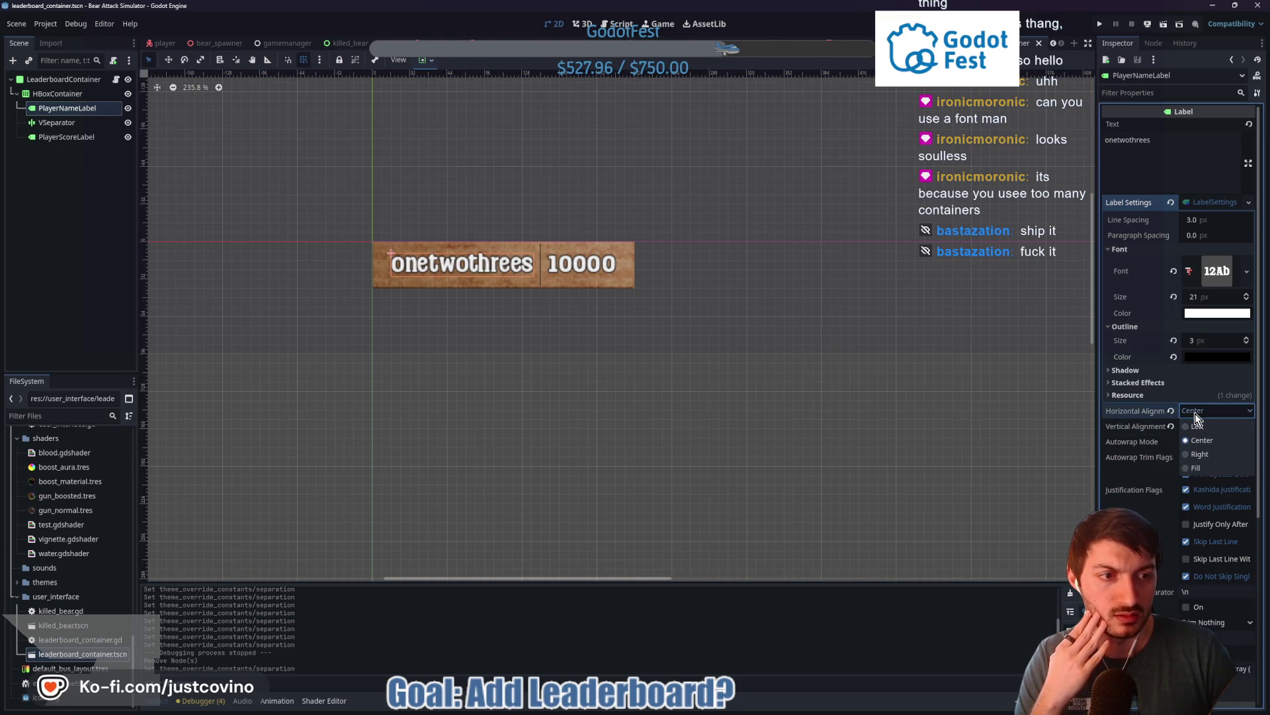
click(1205, 426)
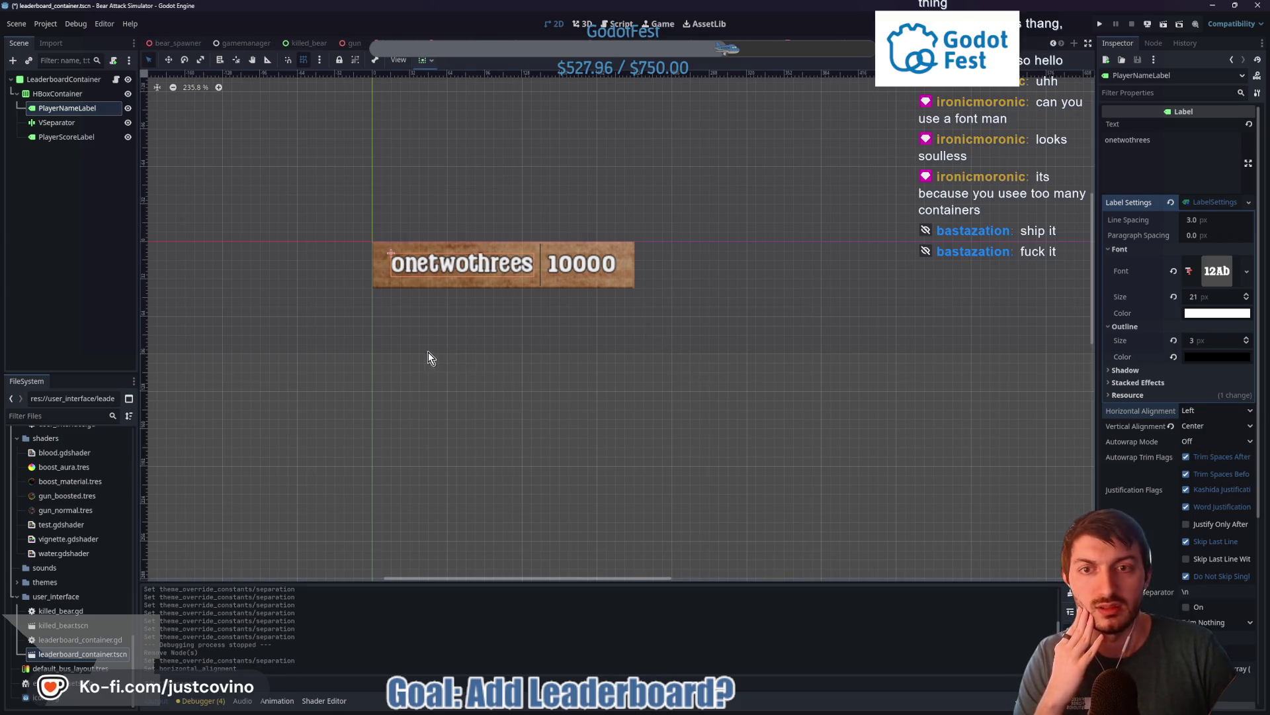
Save the leaderboard row scene, select its HBoxContainer, and switch to the player scene
key(ctrl+s)
click(71, 96)
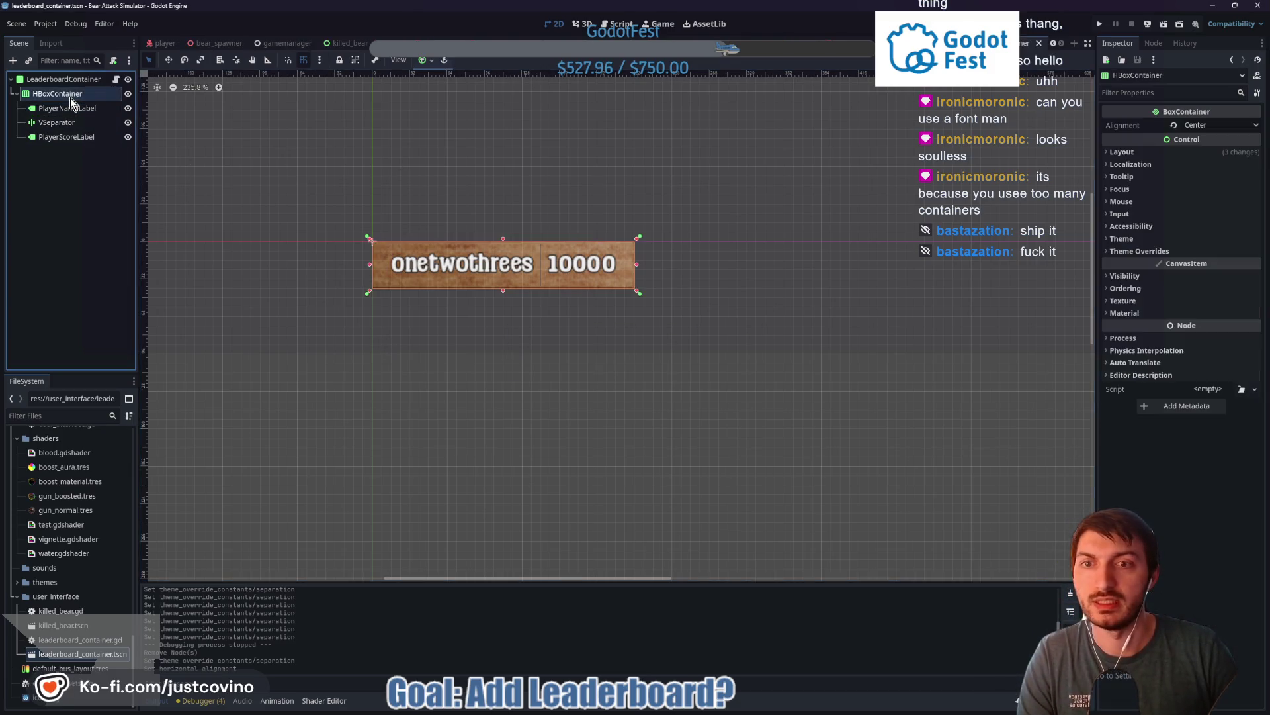
click(164, 43)
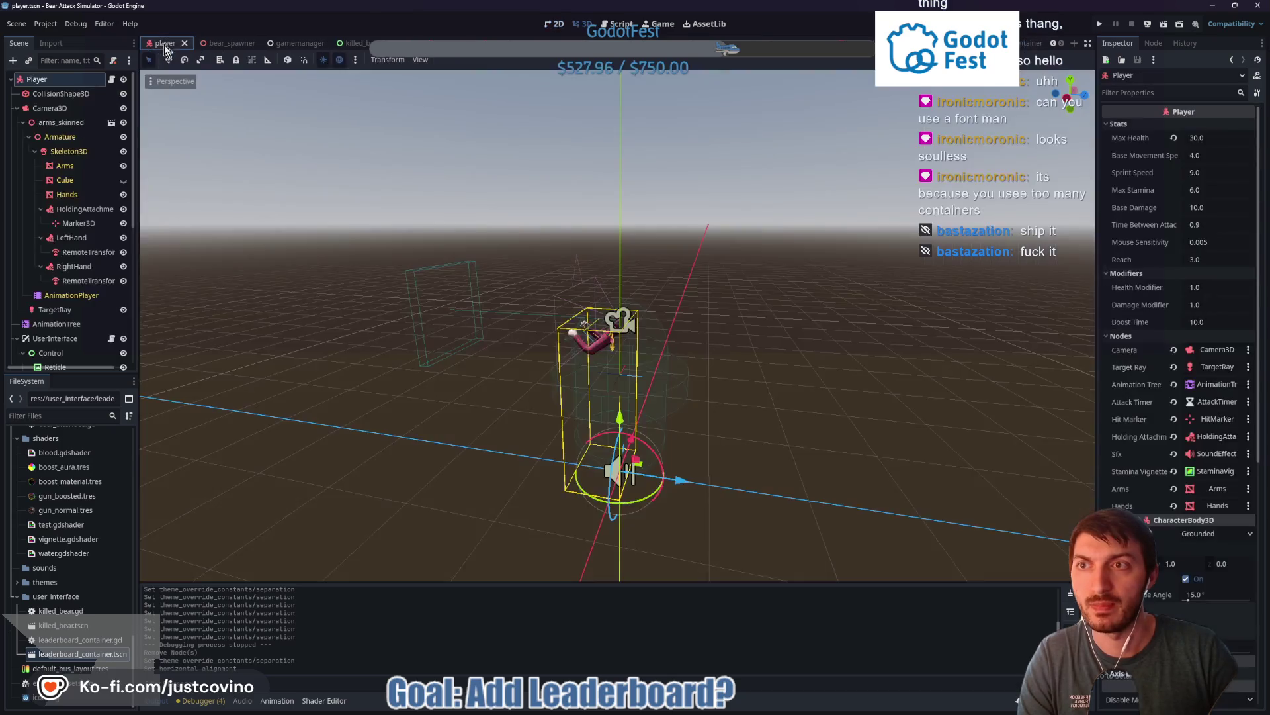
Run the game from the game scene to check the leaderboard layout, then stop it
click(166, 43)
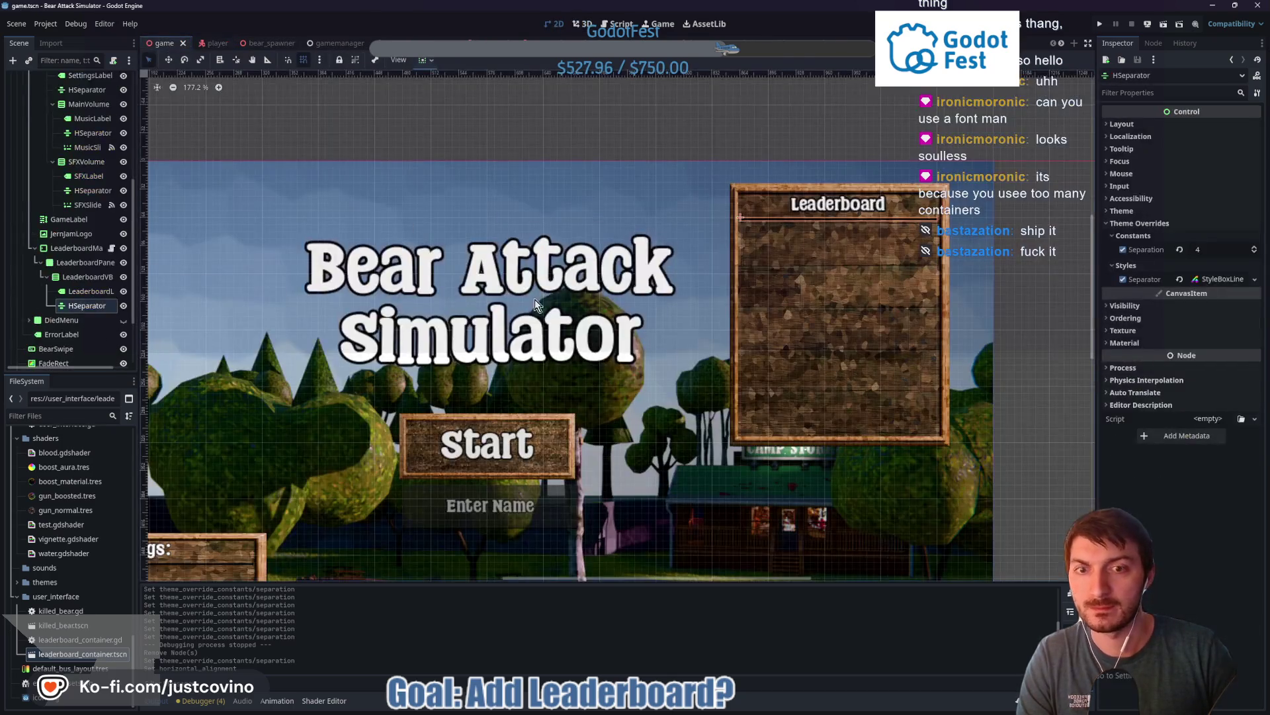
key(F5)
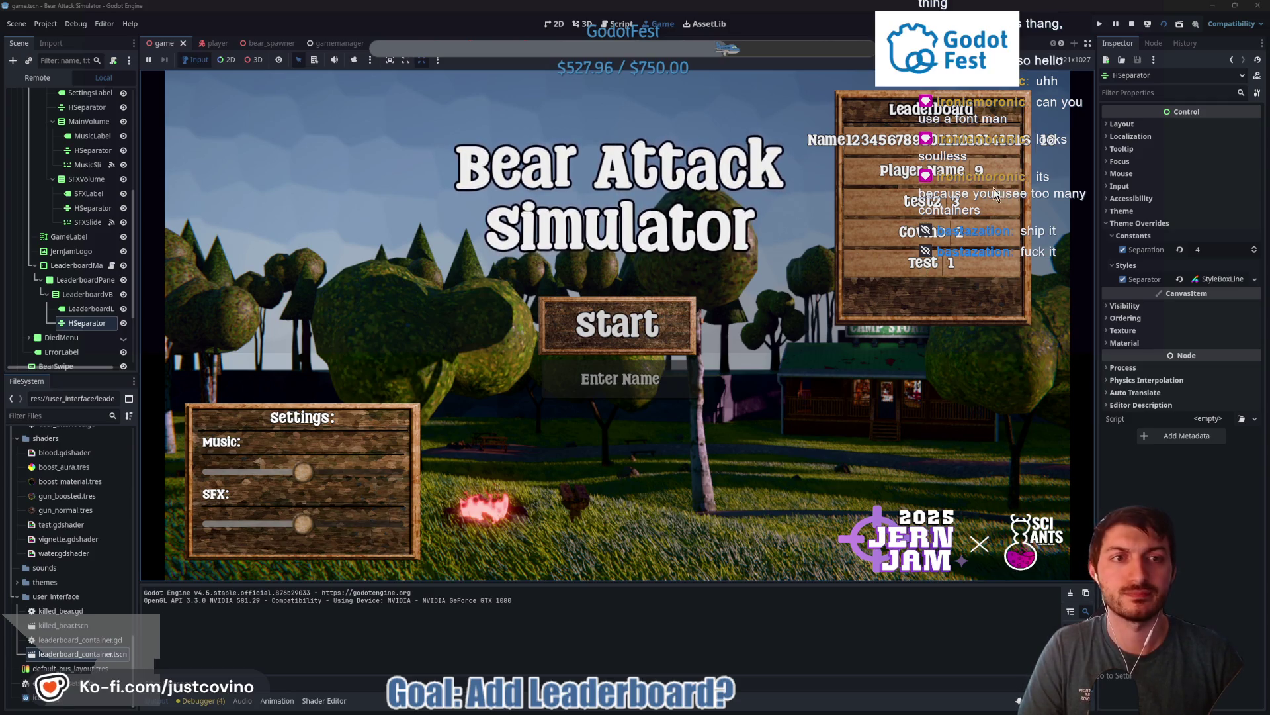
key(F8)
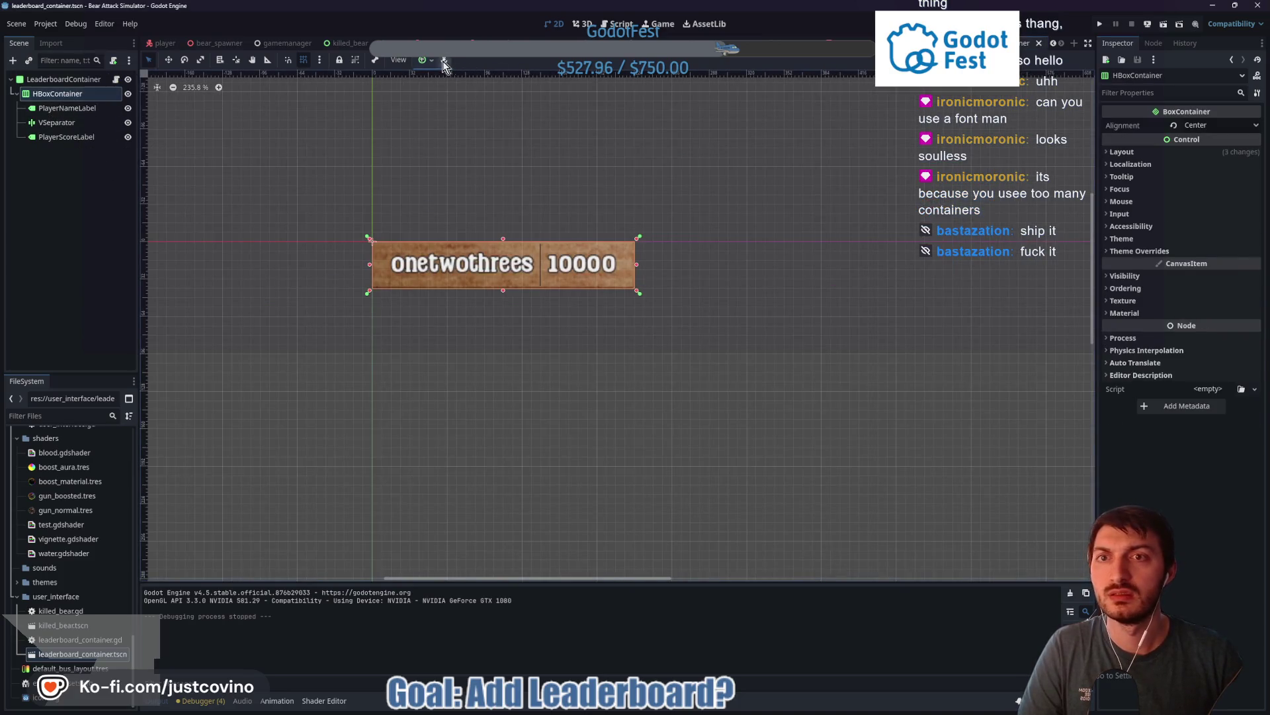
Revert the row HBoxContainer's alignment to Begin, save, and relaunch the game from the game scene
click(1174, 126)
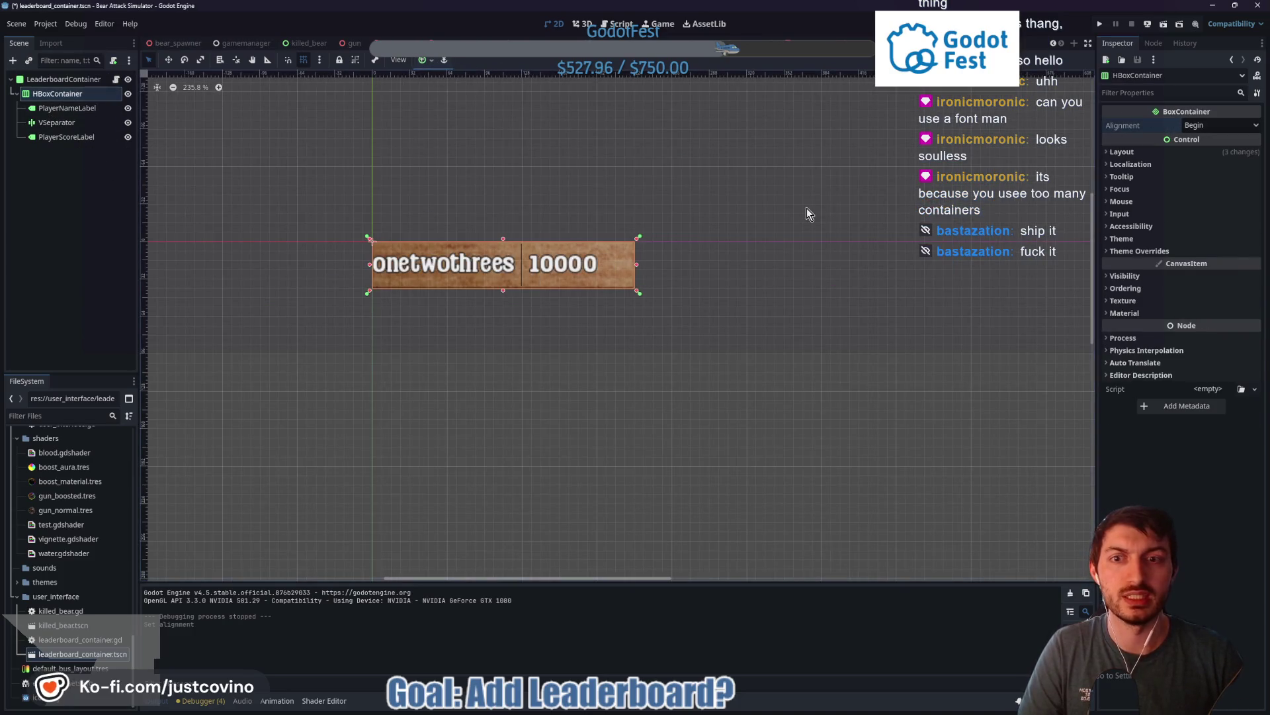
key(ctrl+s)
scroll(169, 41, up, 1)
click(162, 43)
key(F5)
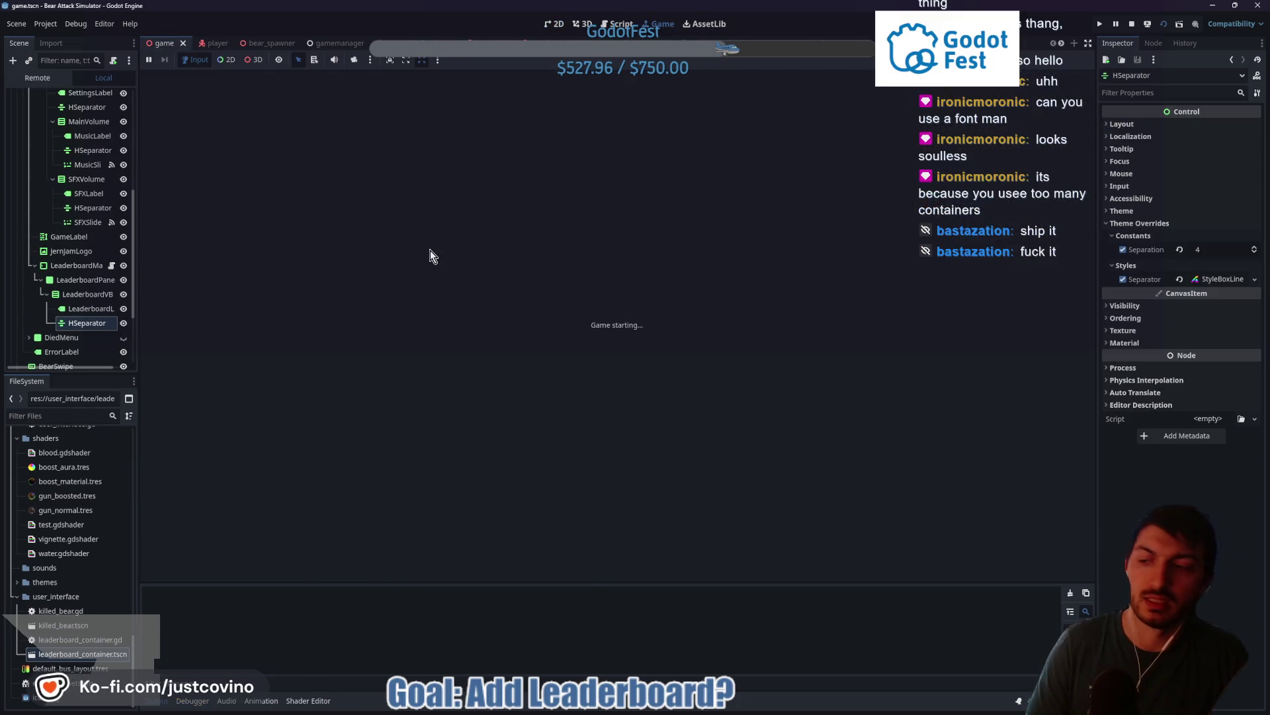
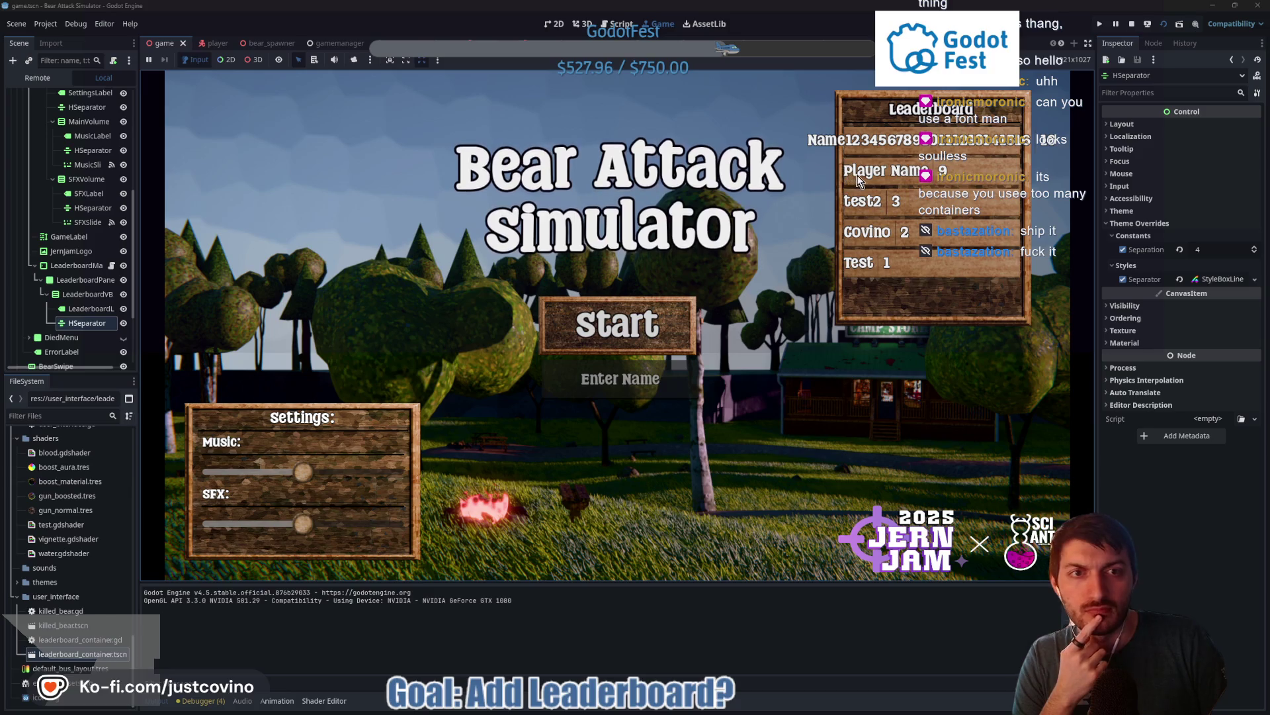
Stop the game and set PlayerNameLabel's Horizontal Alignment to Center in leaderboard_container.tscn
click(1132, 24)
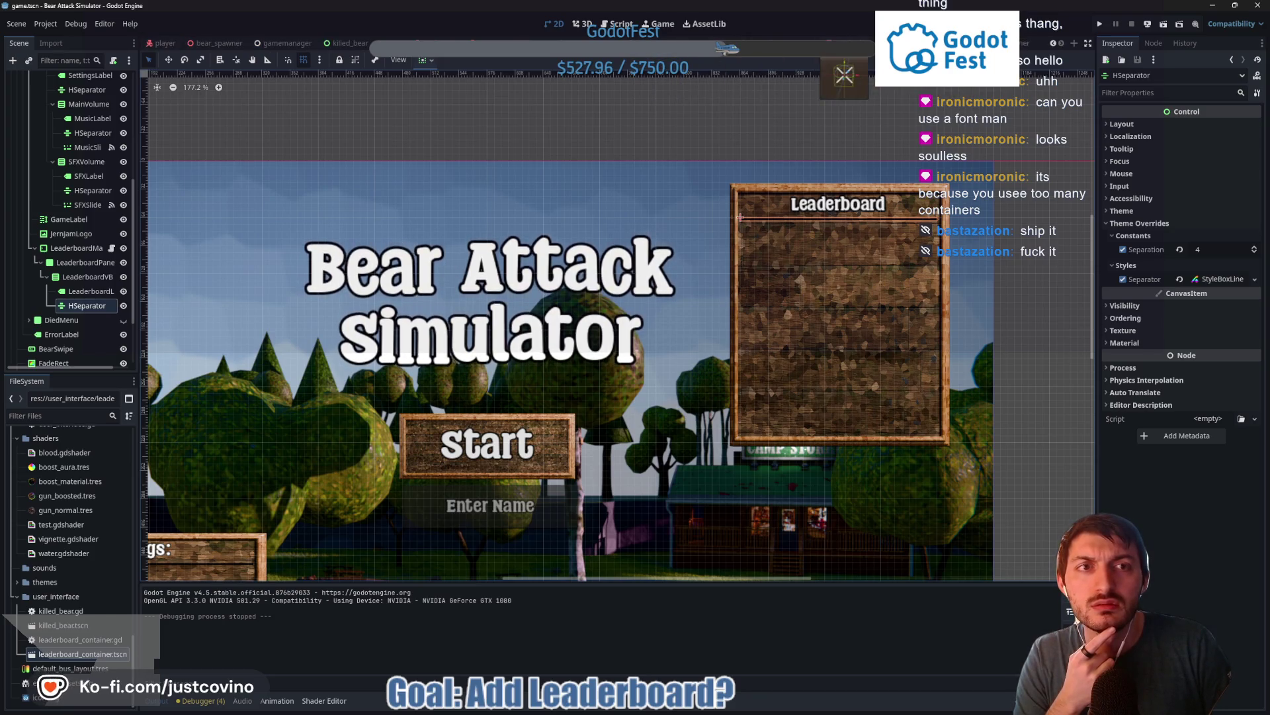
click(849, 38)
scroll(381, 267, up, 9)
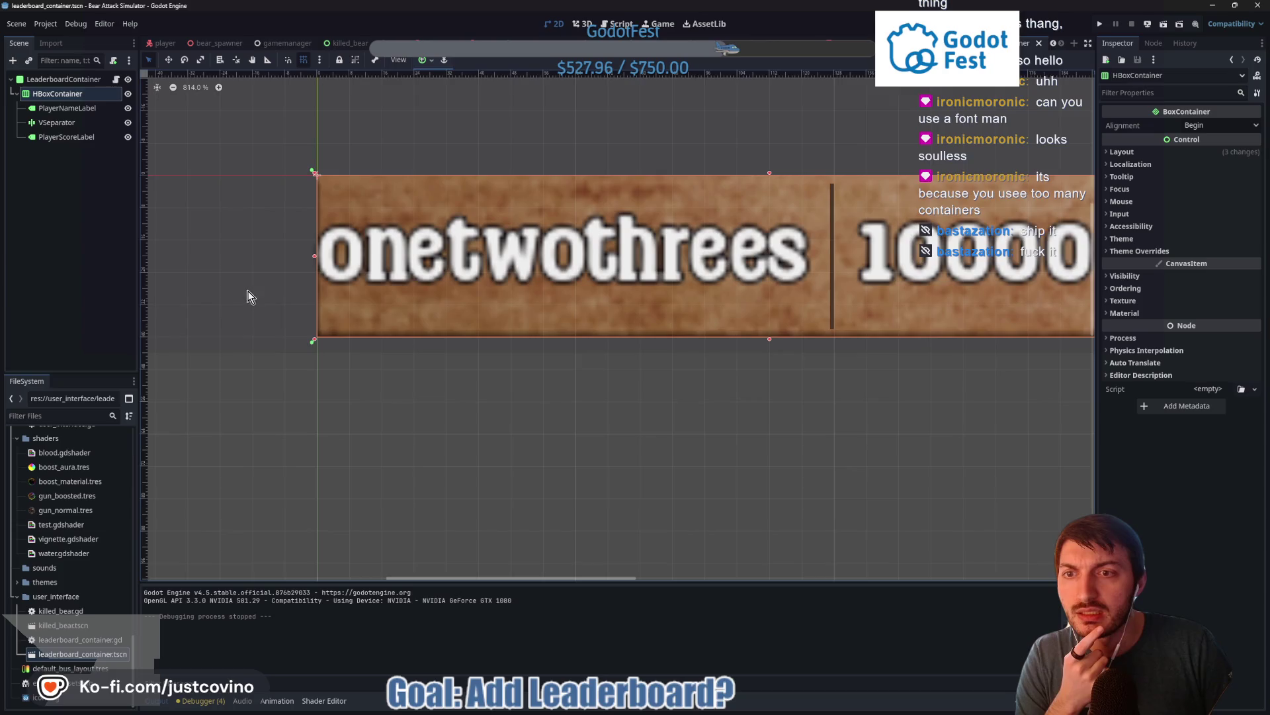
scroll(165, 199, down, 4)
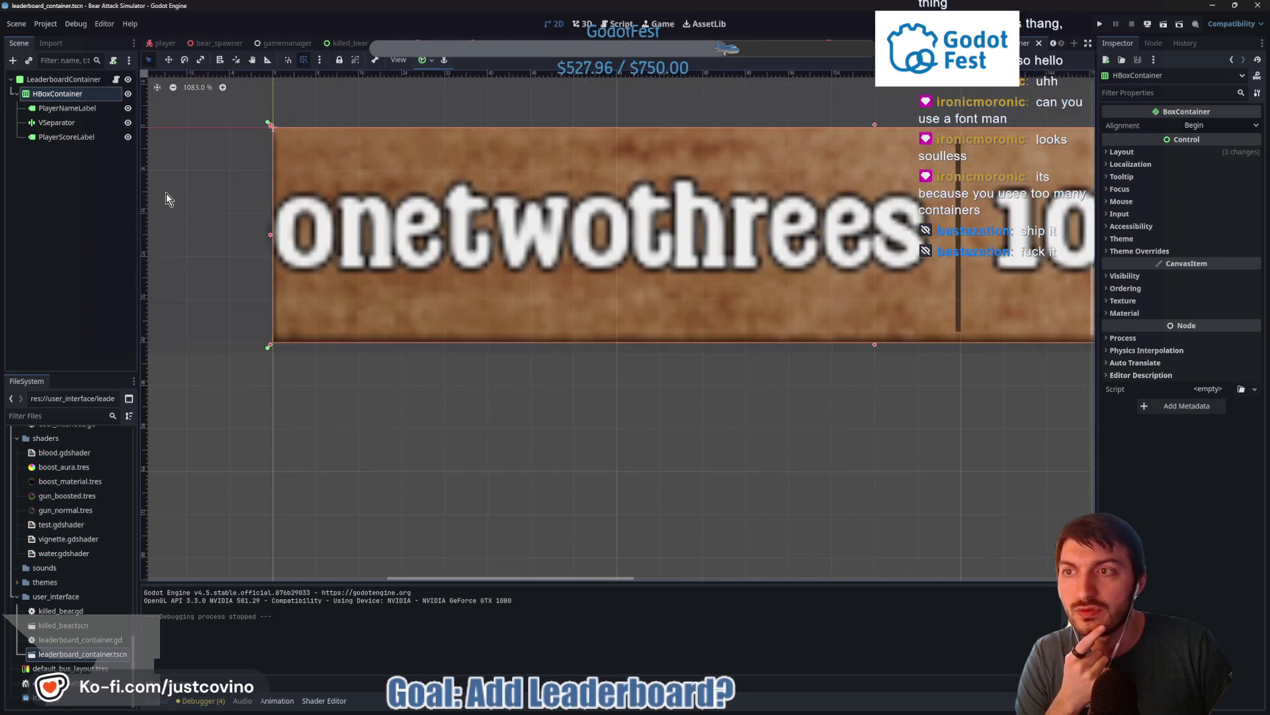
click(75, 110)
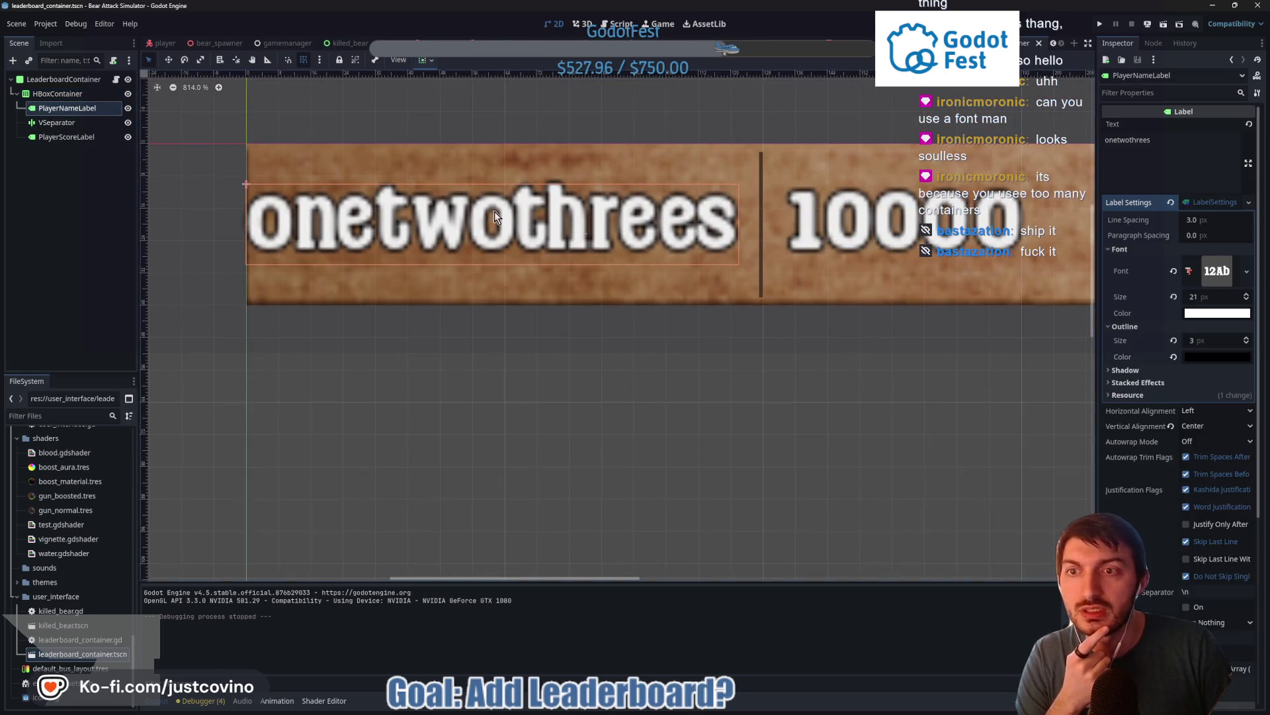
click(1202, 412)
click(1205, 431)
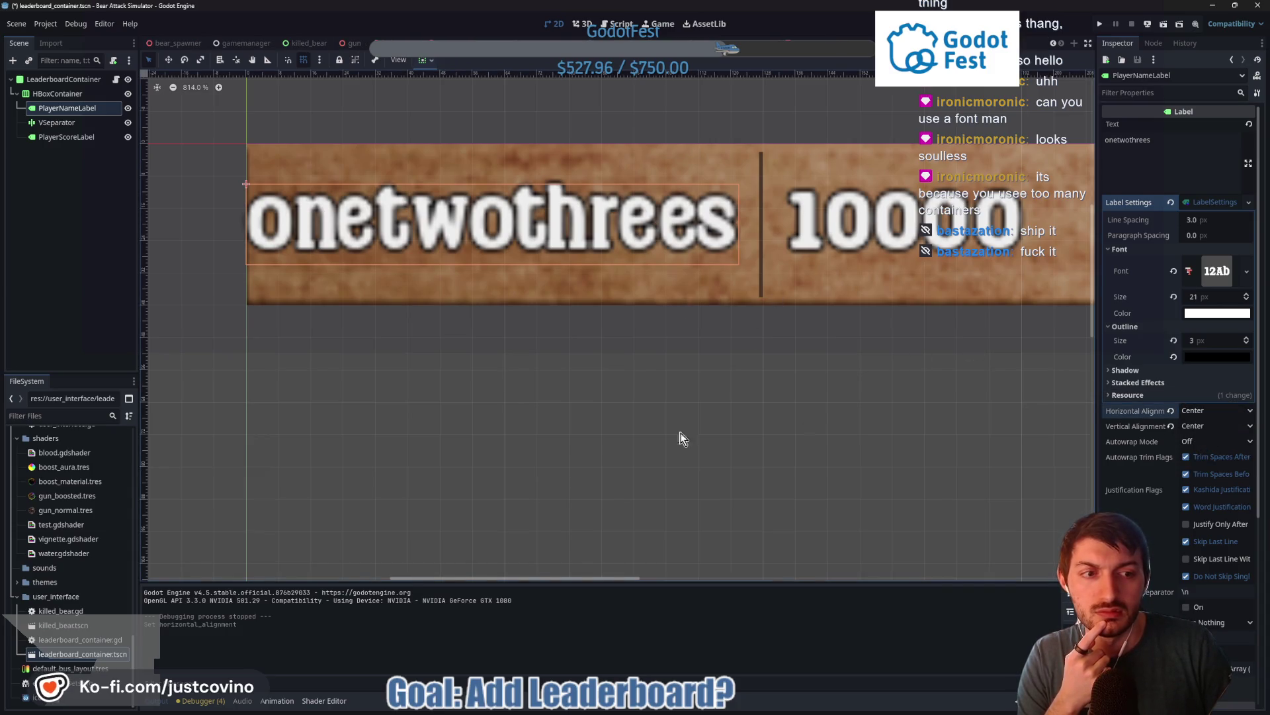
Collapse the name label's label settings details and reselect the row container
click(42, 97)
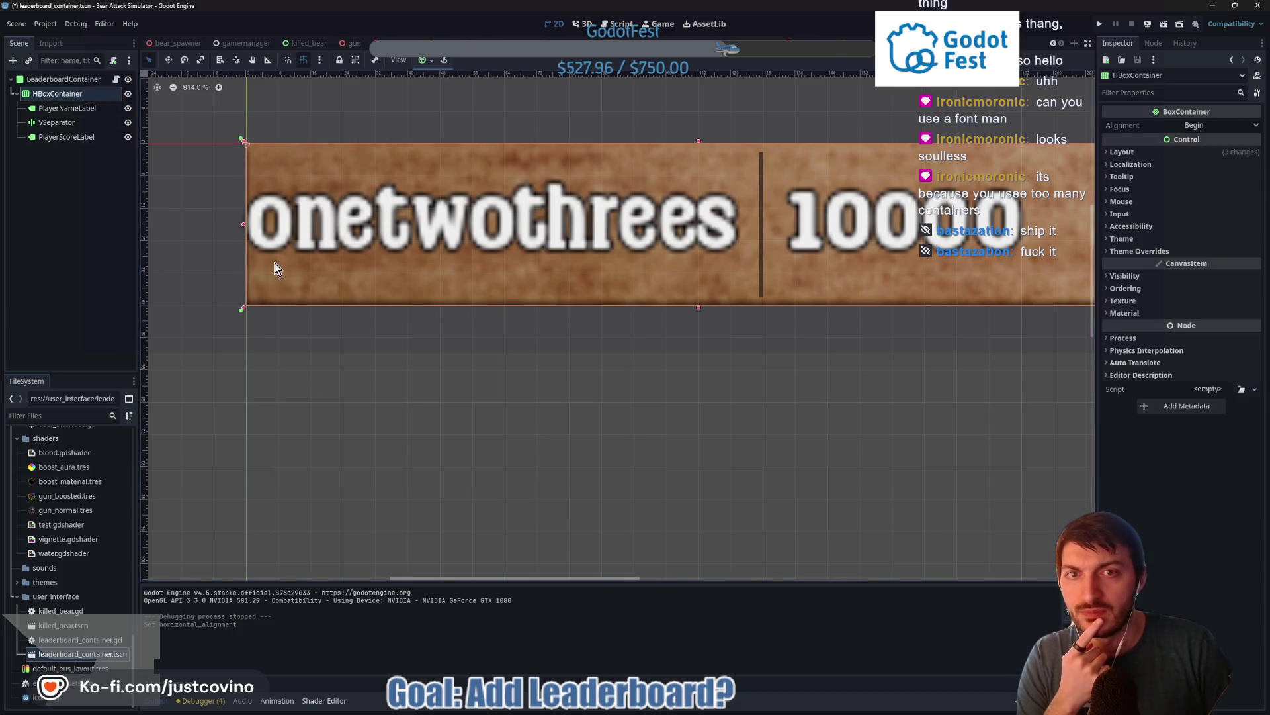
click(64, 109)
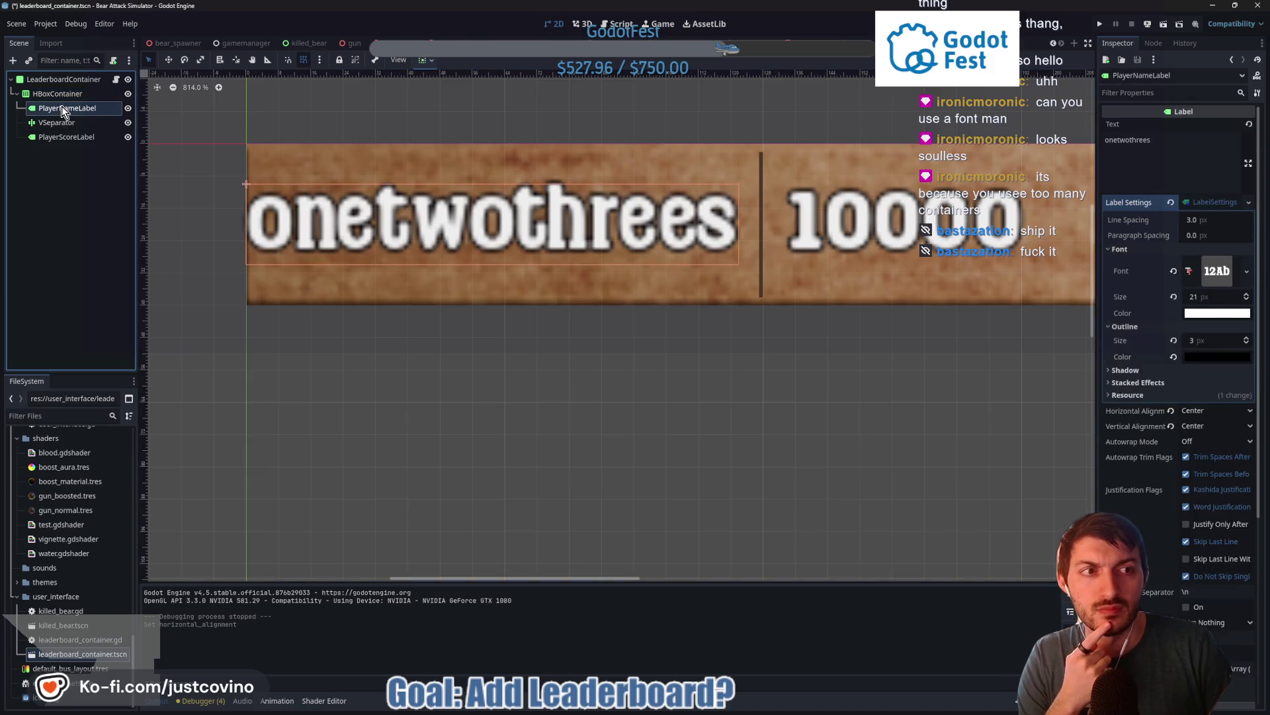
click(1207, 203)
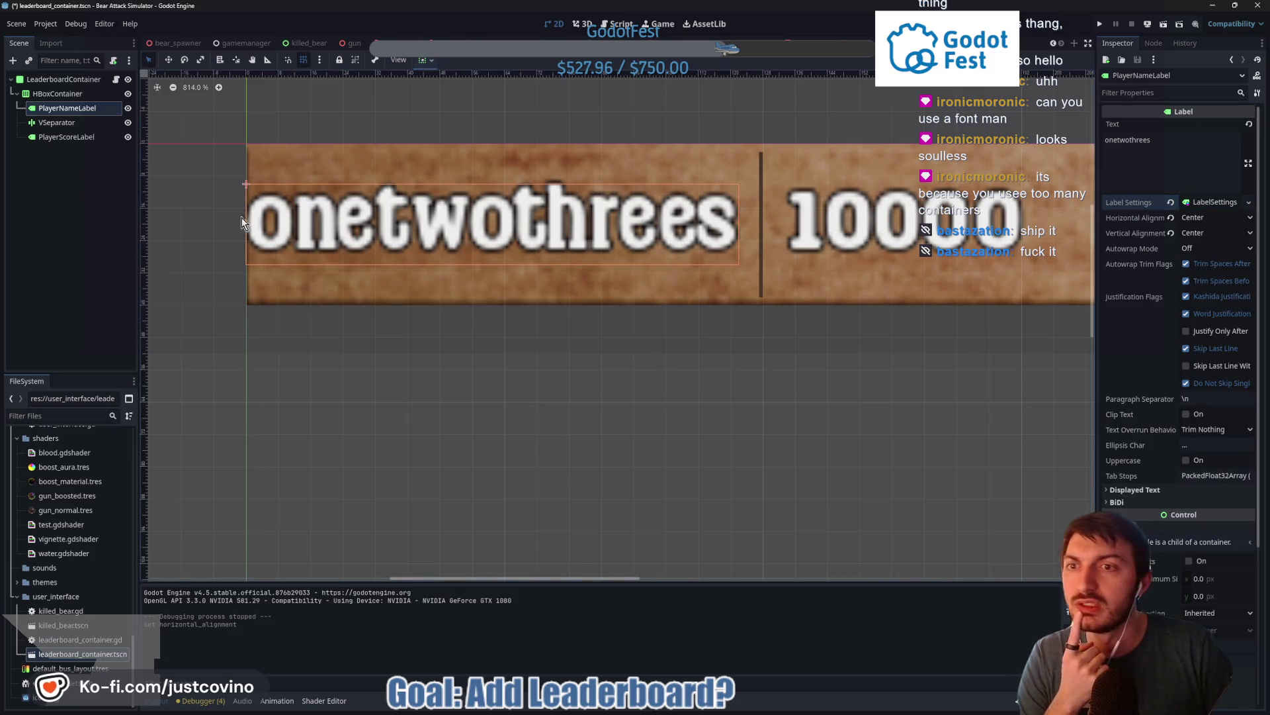
click(53, 93)
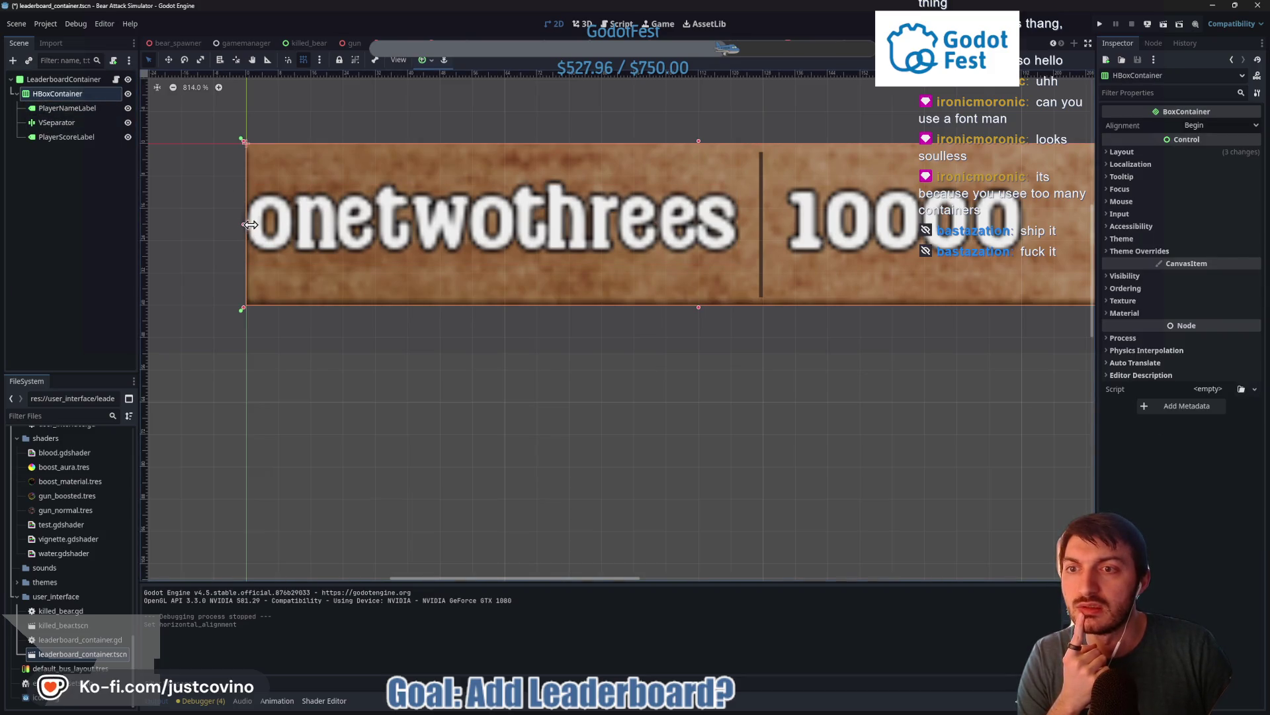
Drag the row container's left edge to shrink it to 208 × 40, then save the scene
drag(249, 225, 269, 226)
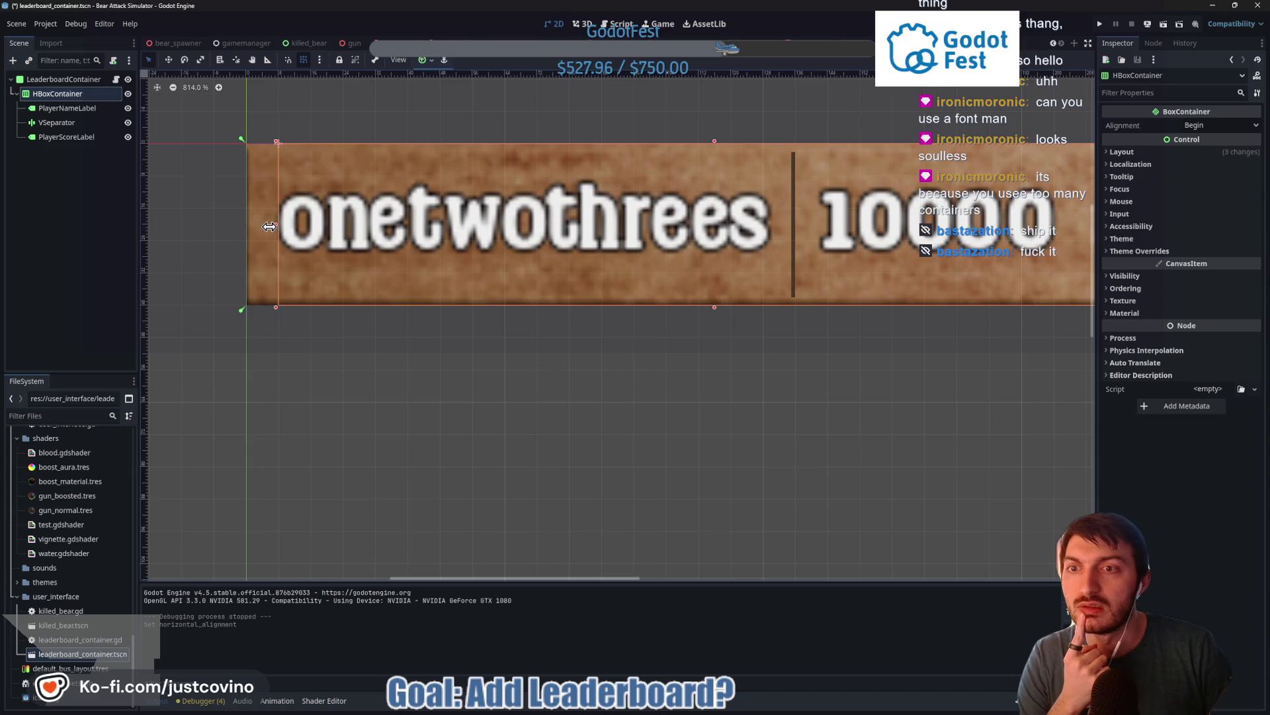
drag(635, 318, 313, 331)
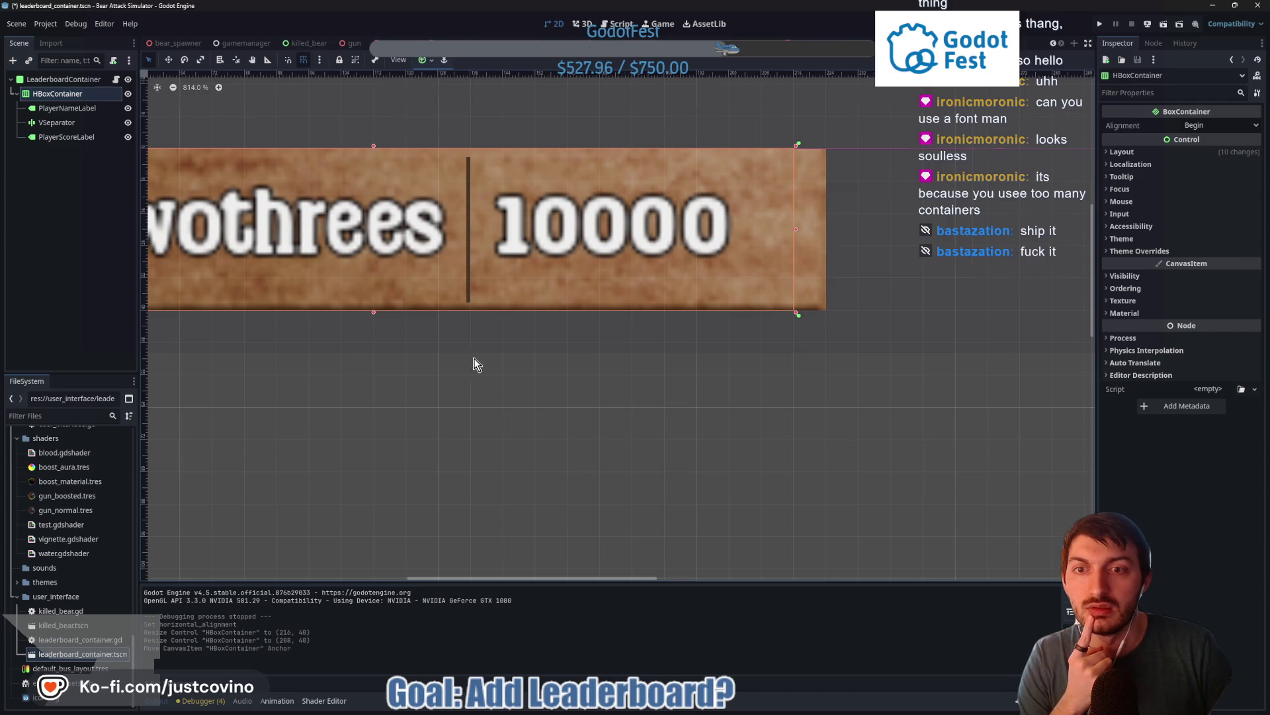
drag(474, 364, 756, 320)
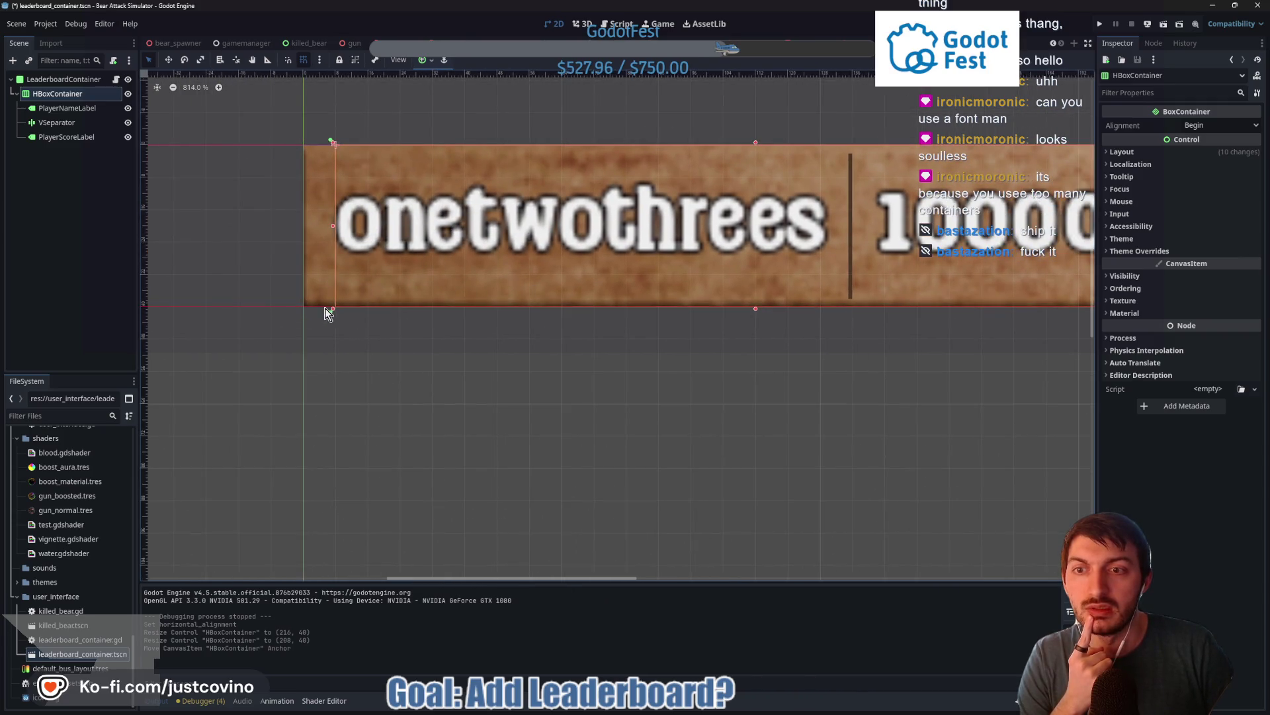
scroll(688, 347, down, 3)
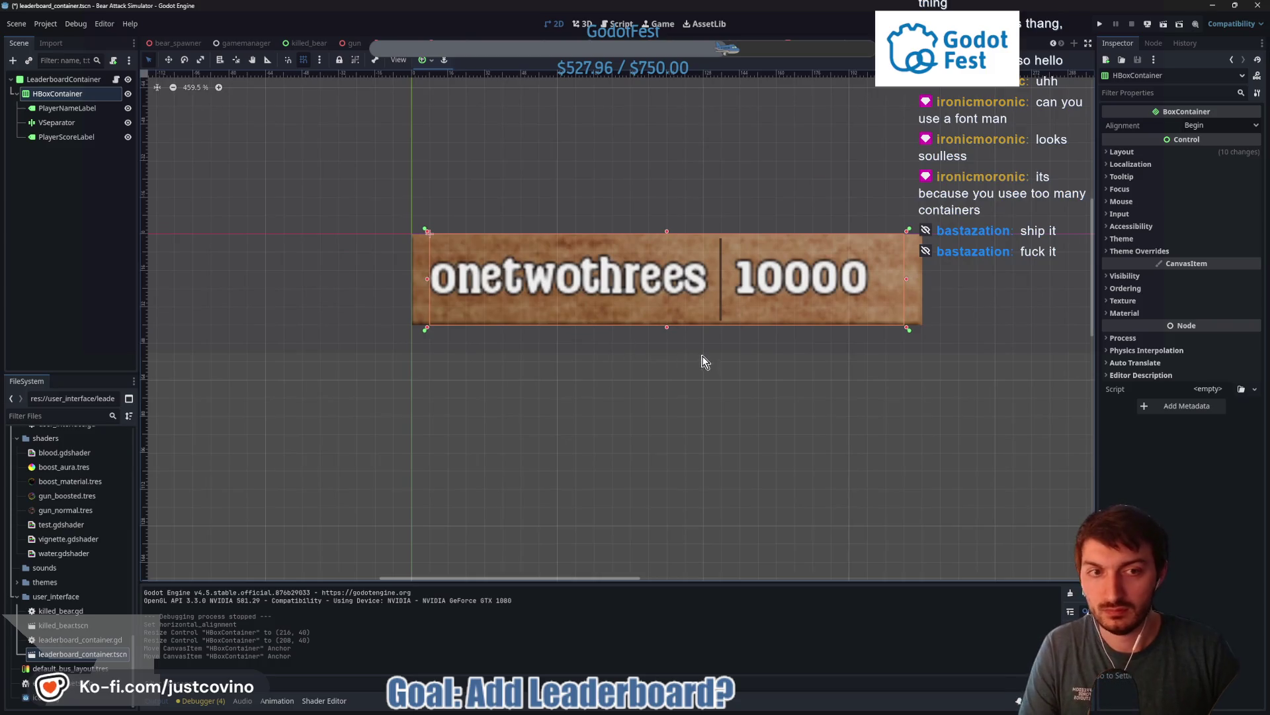
key(ctrl+s)
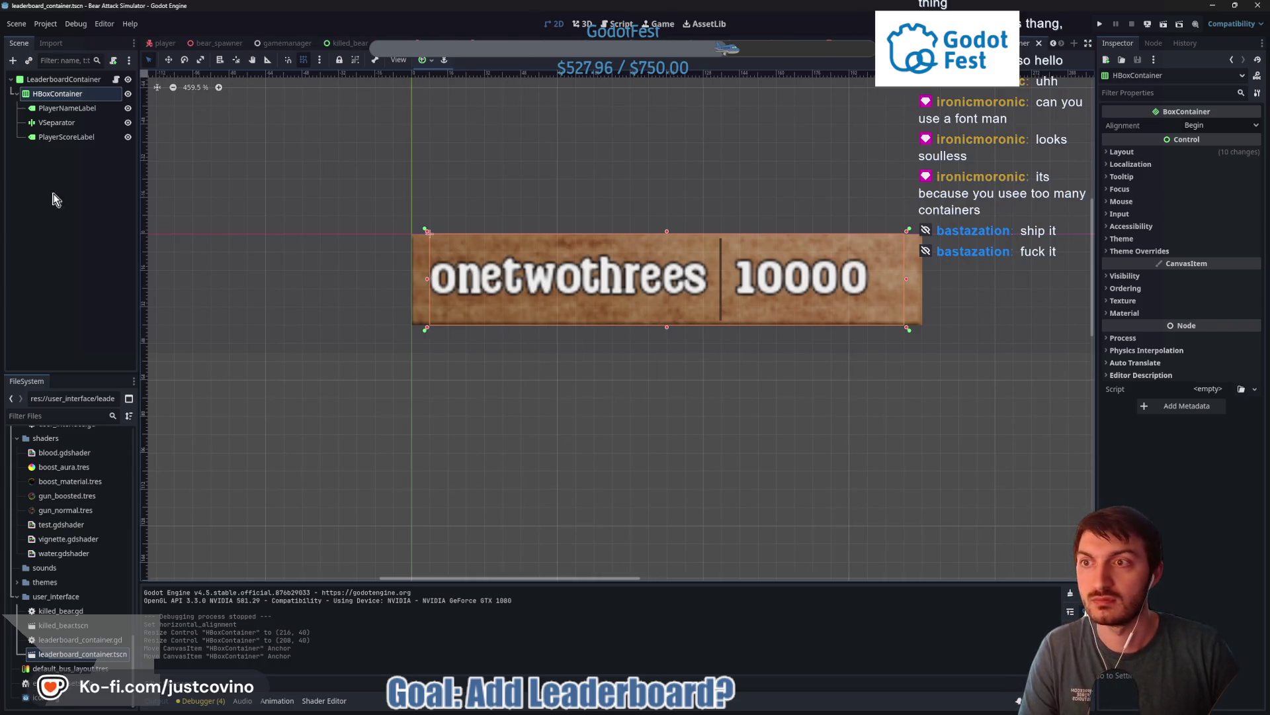
Set PlayerNameLabel's Custom Minimum Size x to 122
click(64, 109)
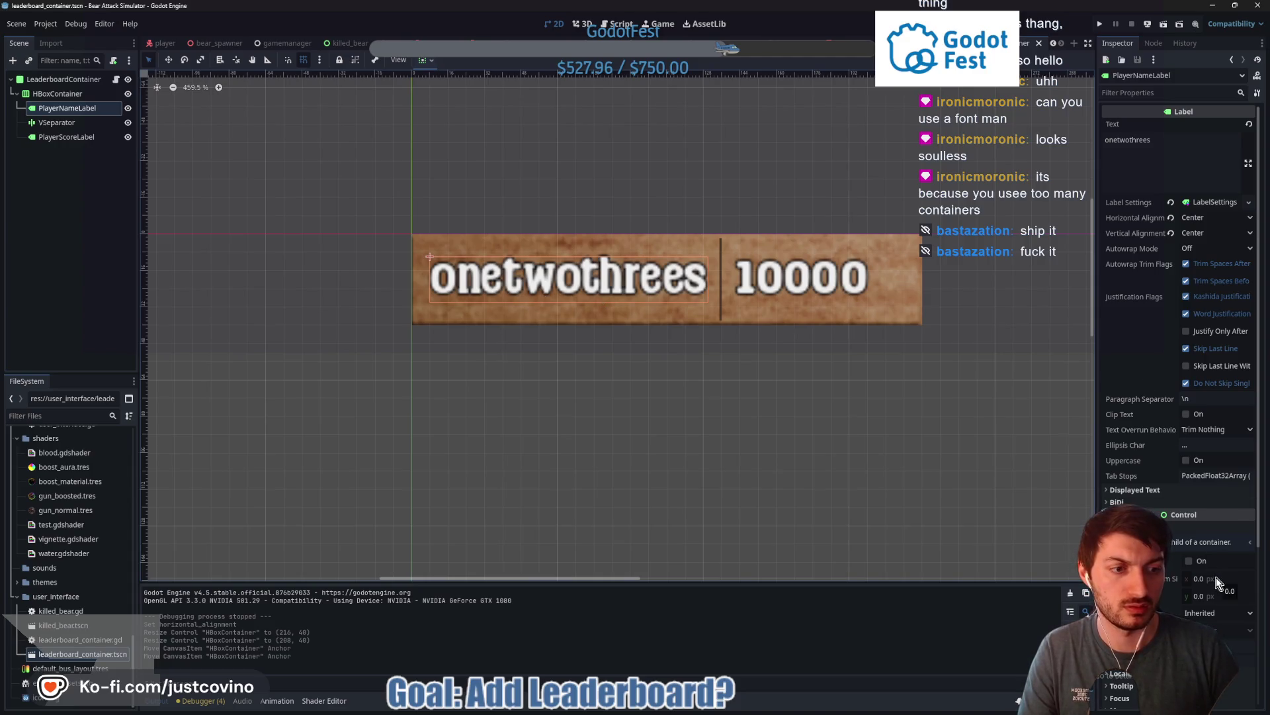
scroll(1216, 576, down, 3)
click(1144, 497)
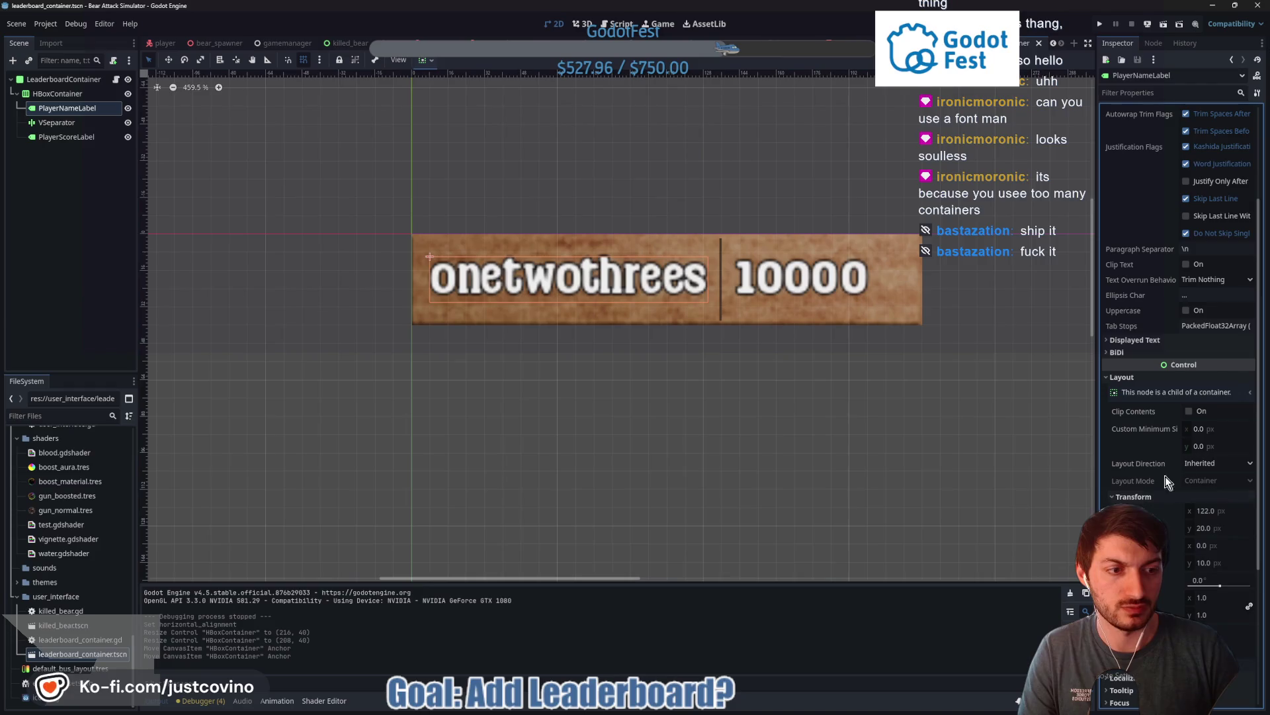
click(1210, 429)
text(122)
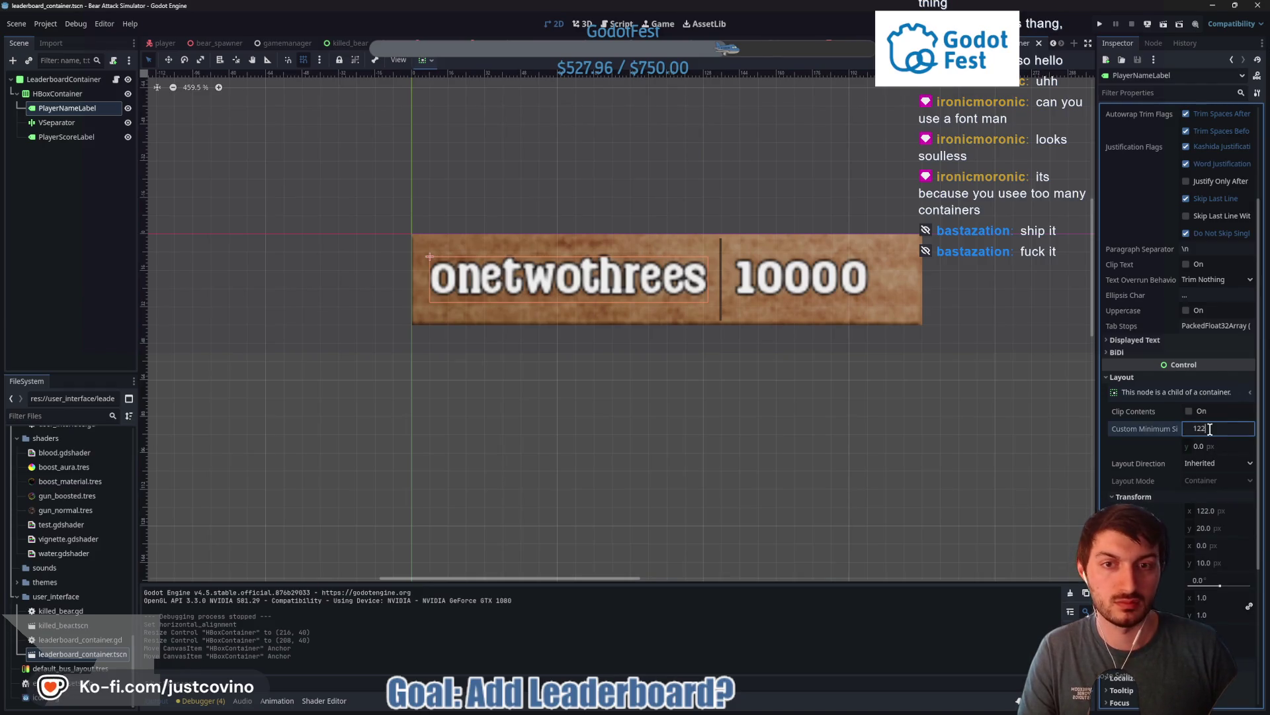
key(Return)
Set PlayerScoreLabel's Custom Minimum Size x to 60 and save the scene
click(81, 137)
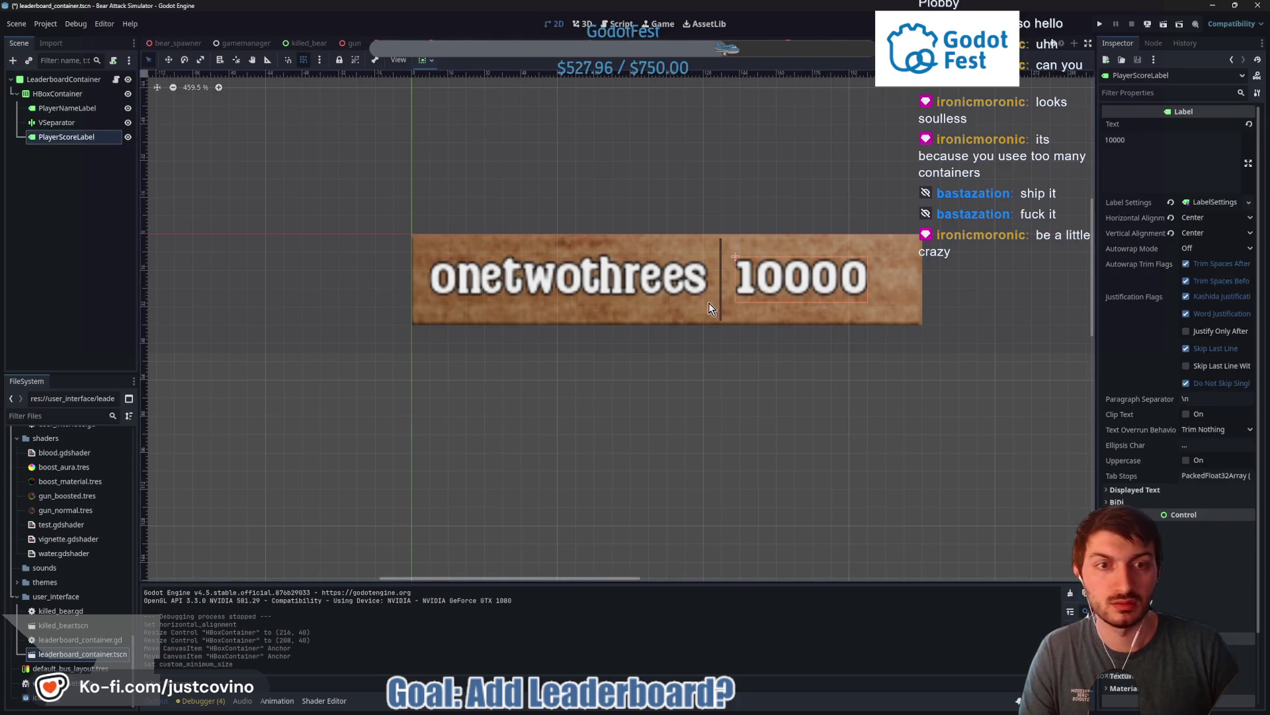
click(1183, 514)
click(1217, 577)
key(Return)
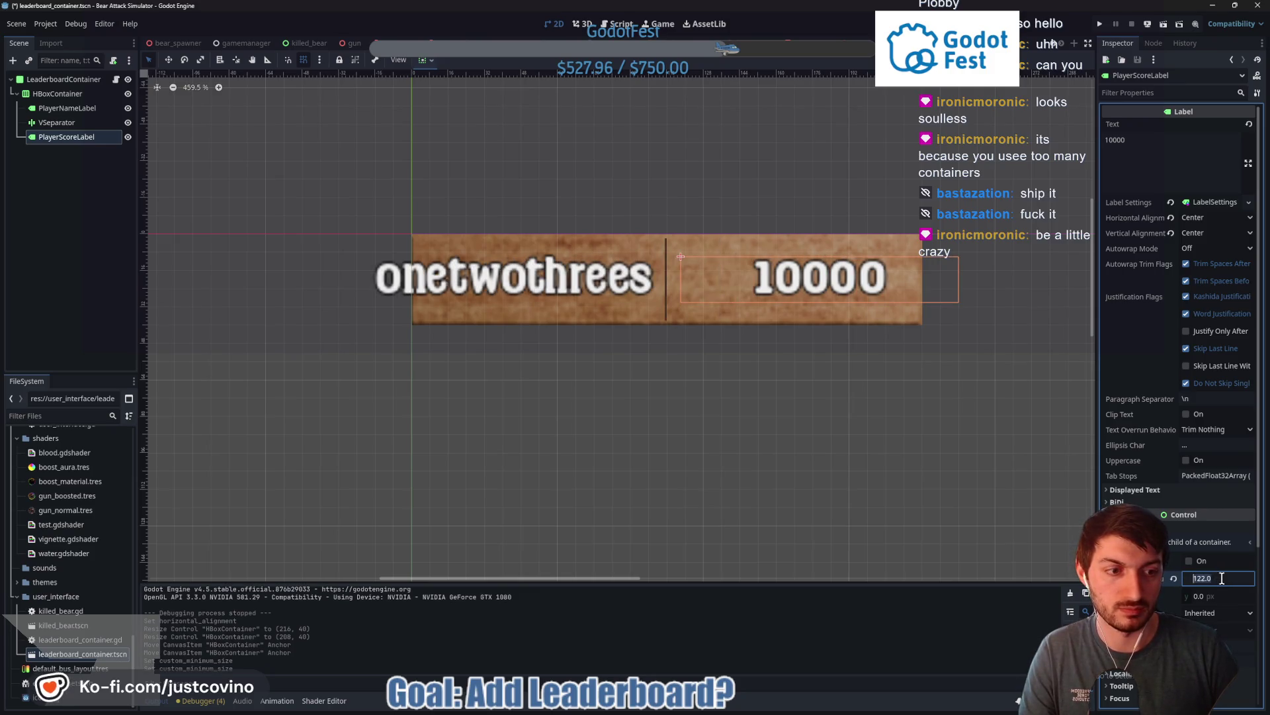
click(1173, 579)
scroll(1174, 581, down, 3)
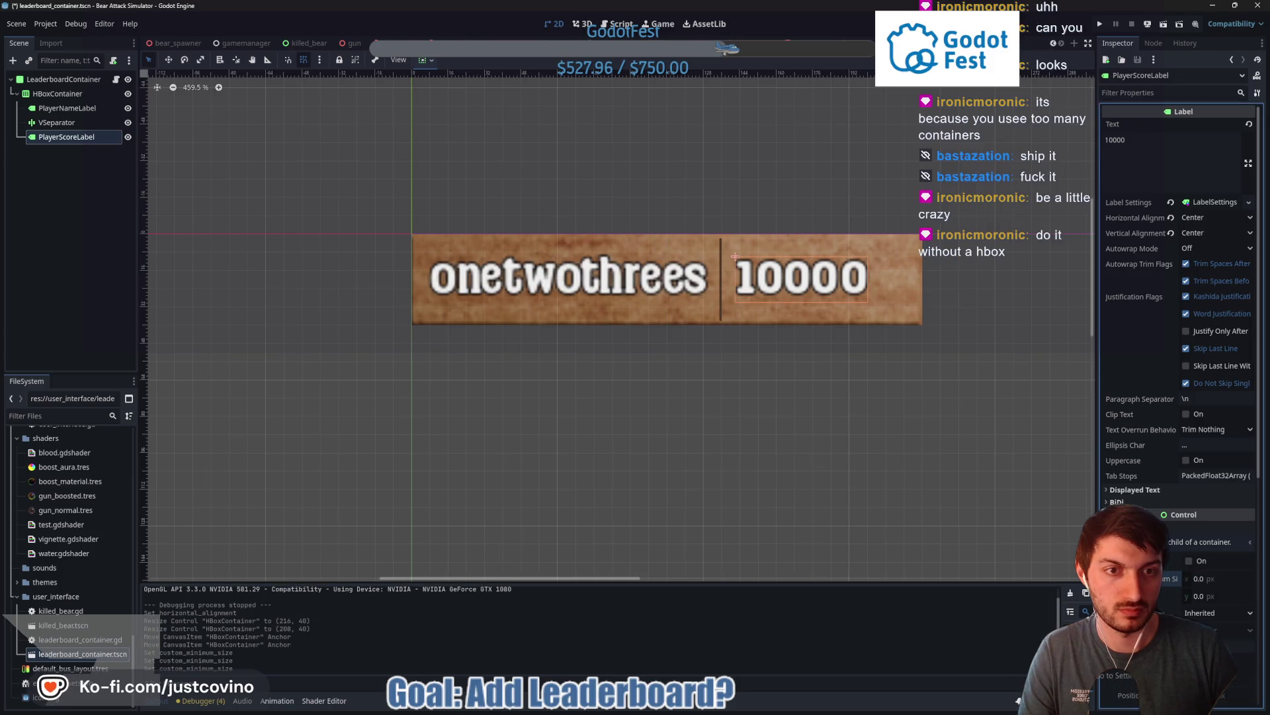
text(60)
key(Return)
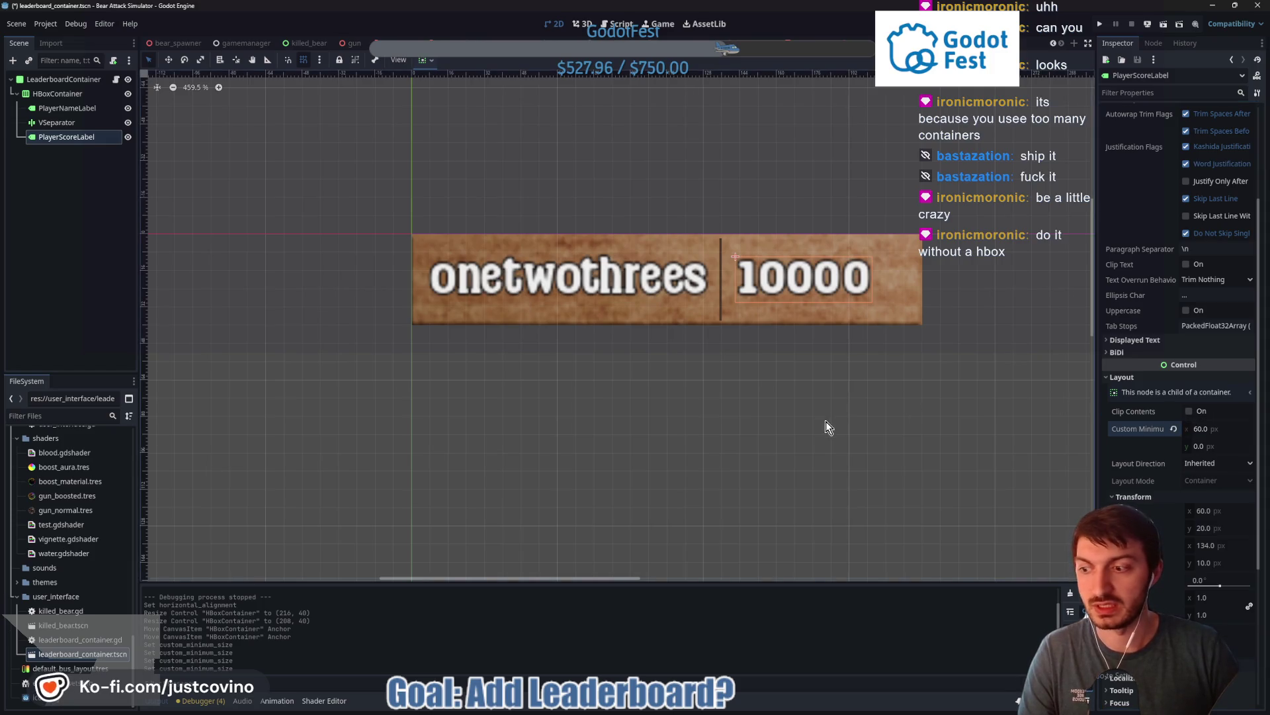
key(ctrl+s)
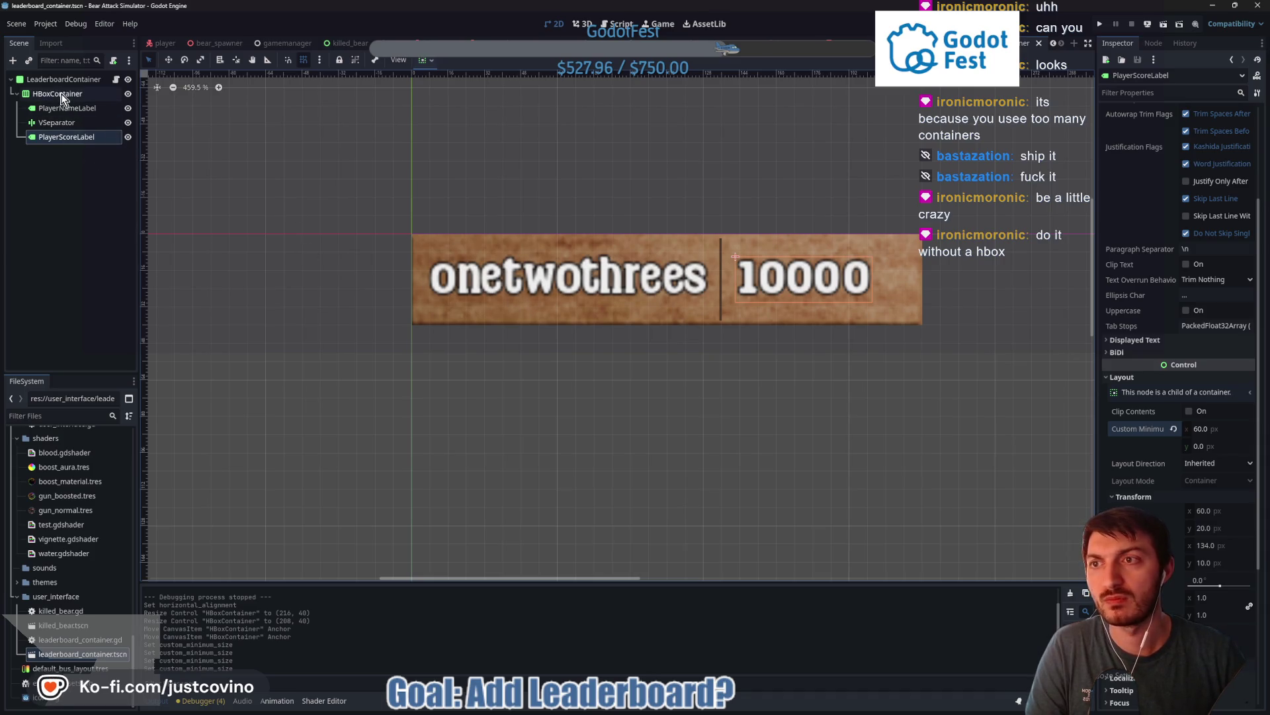
click(61, 93)
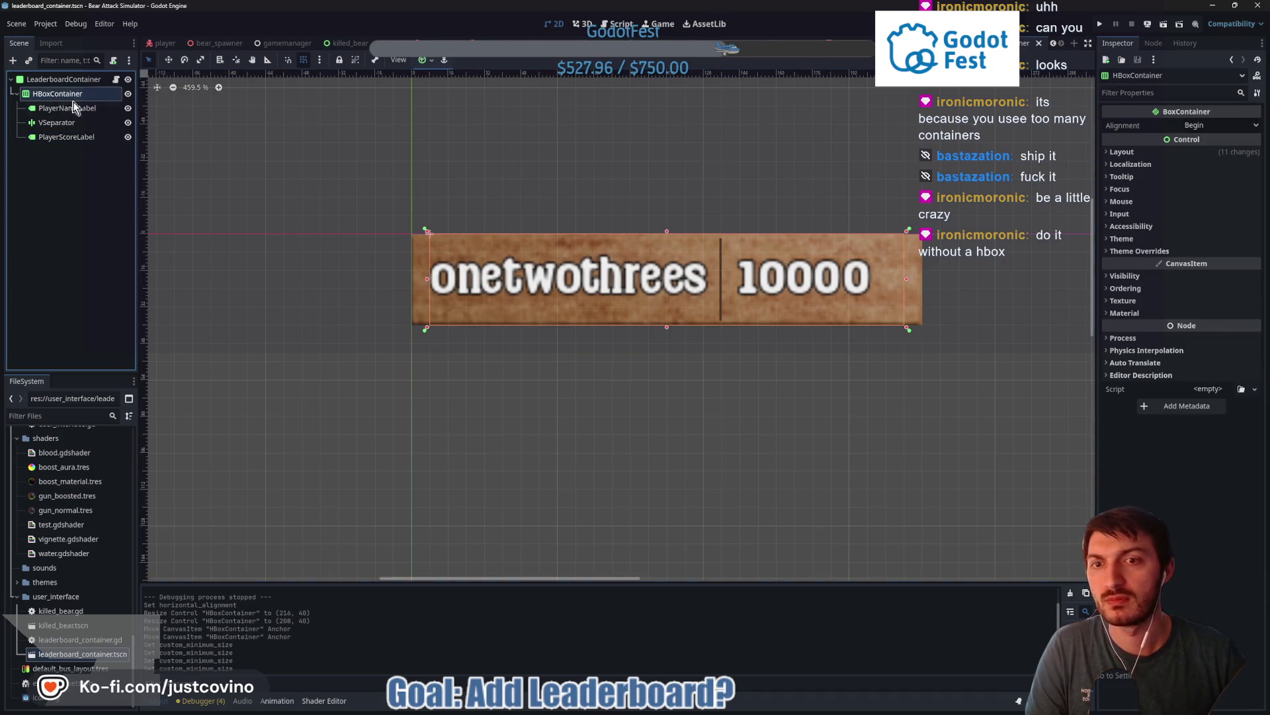
click(54, 195)
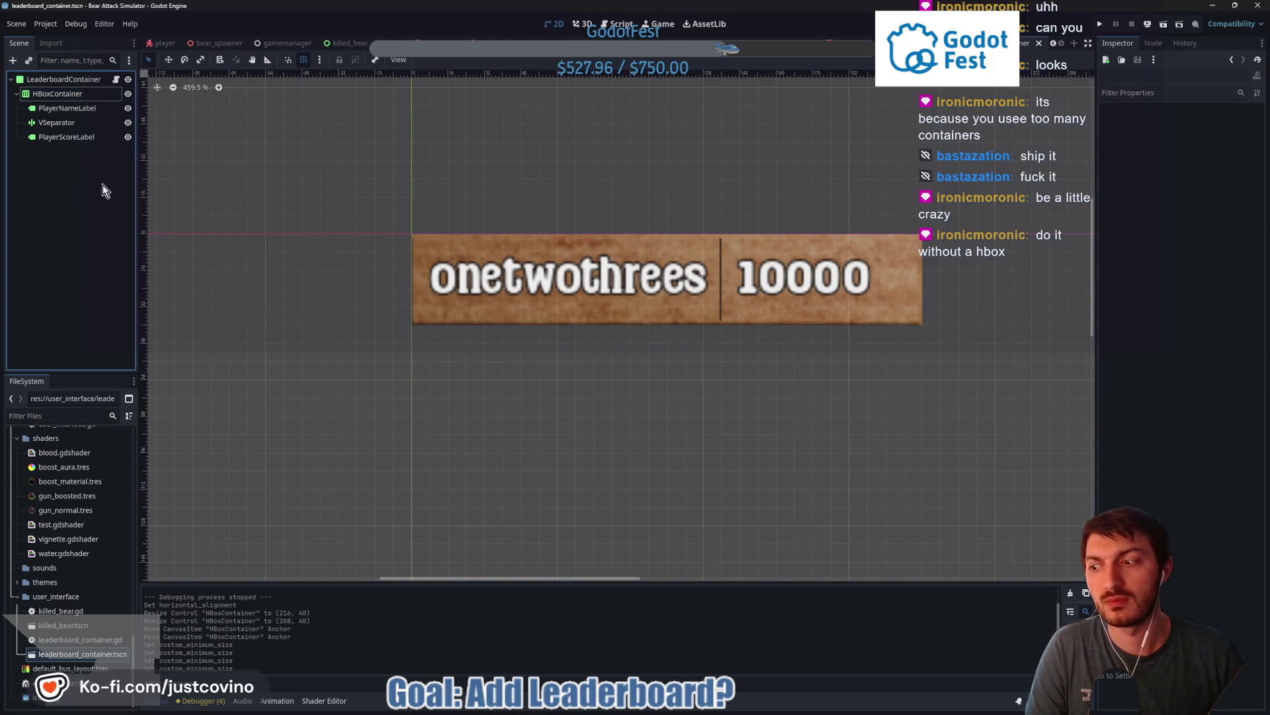
Move the three row items directly under LeaderboardContainer and delete the empty HBoxContainer
click(56, 113)
shift+click(60, 137)
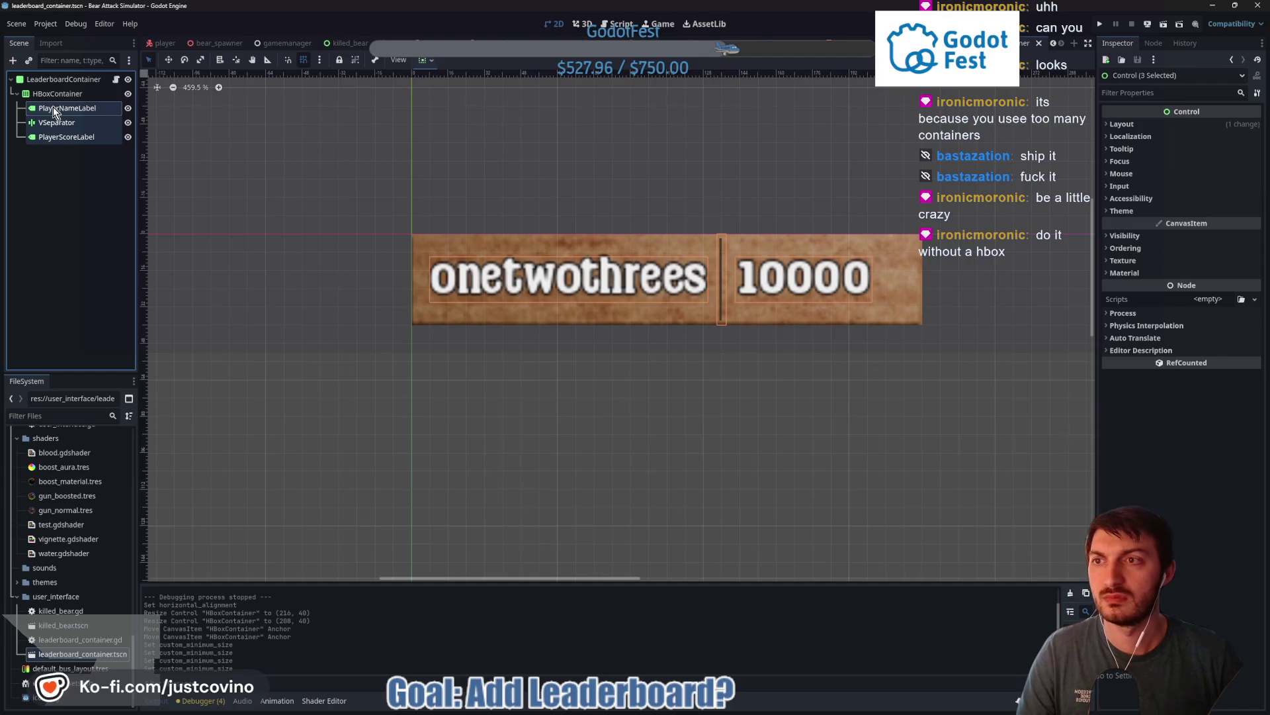
drag(53, 109, 39, 88)
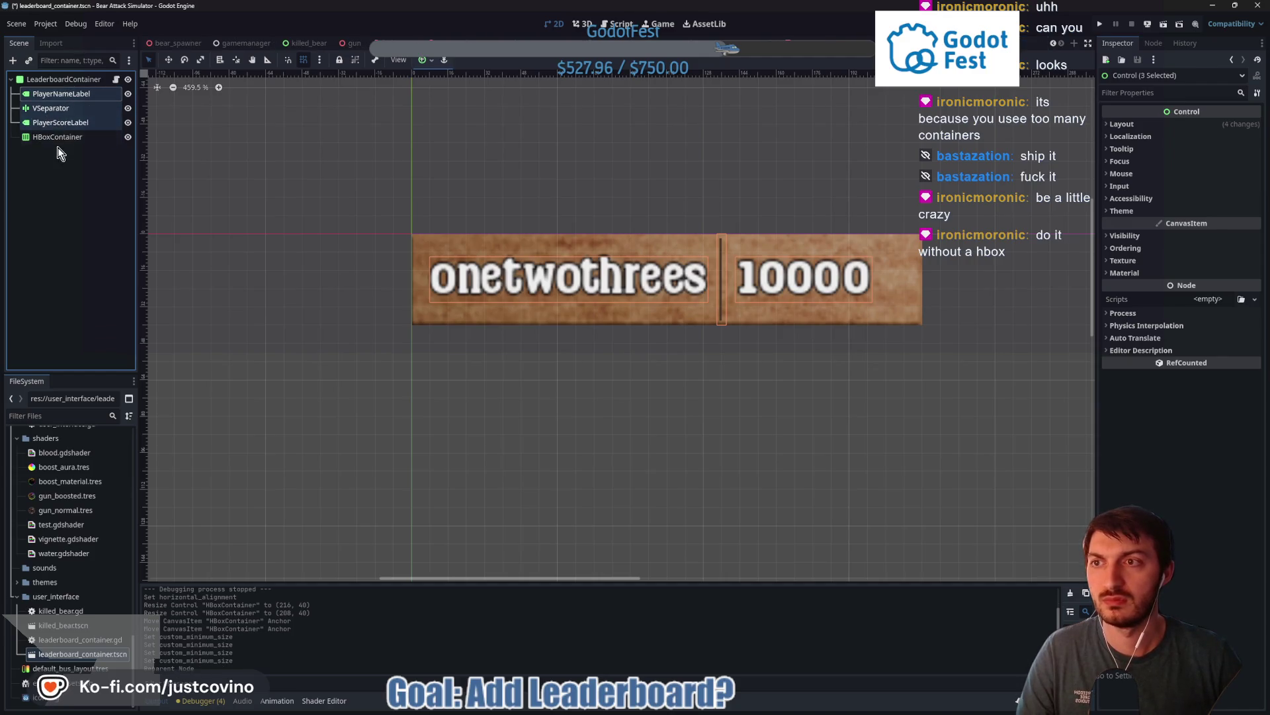
click(51, 137)
key(Delete)
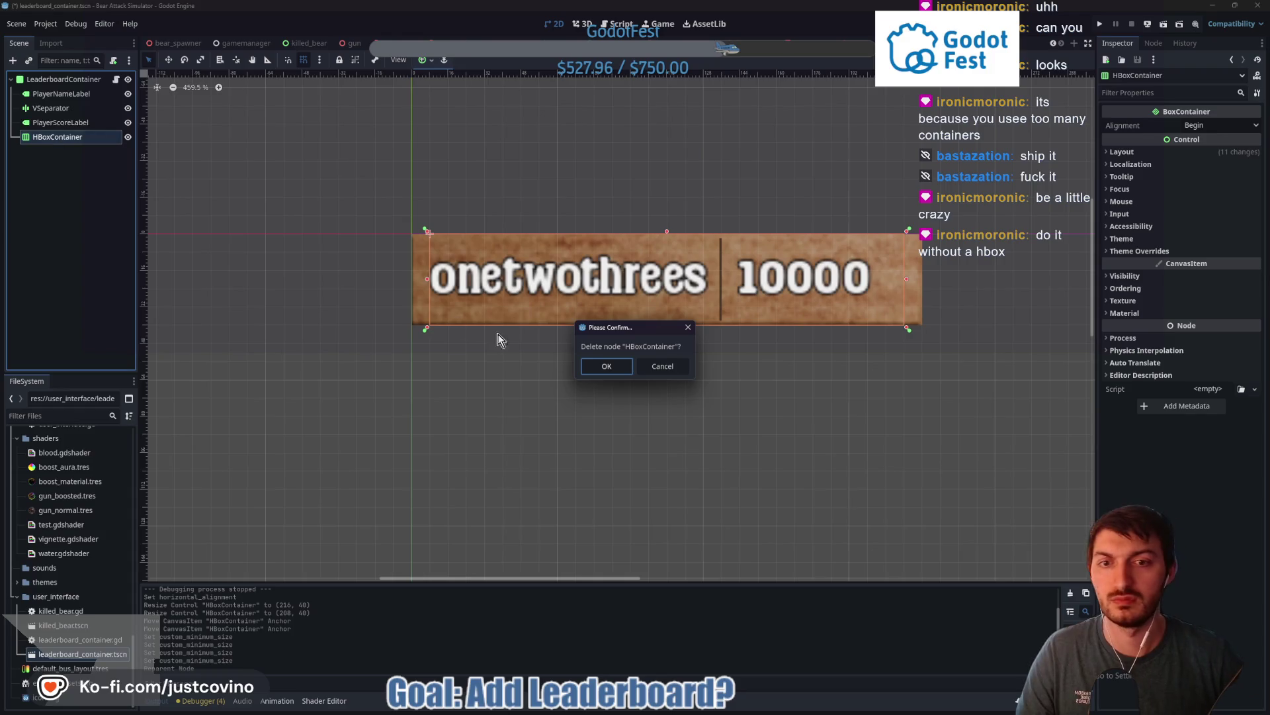
click(603, 368)
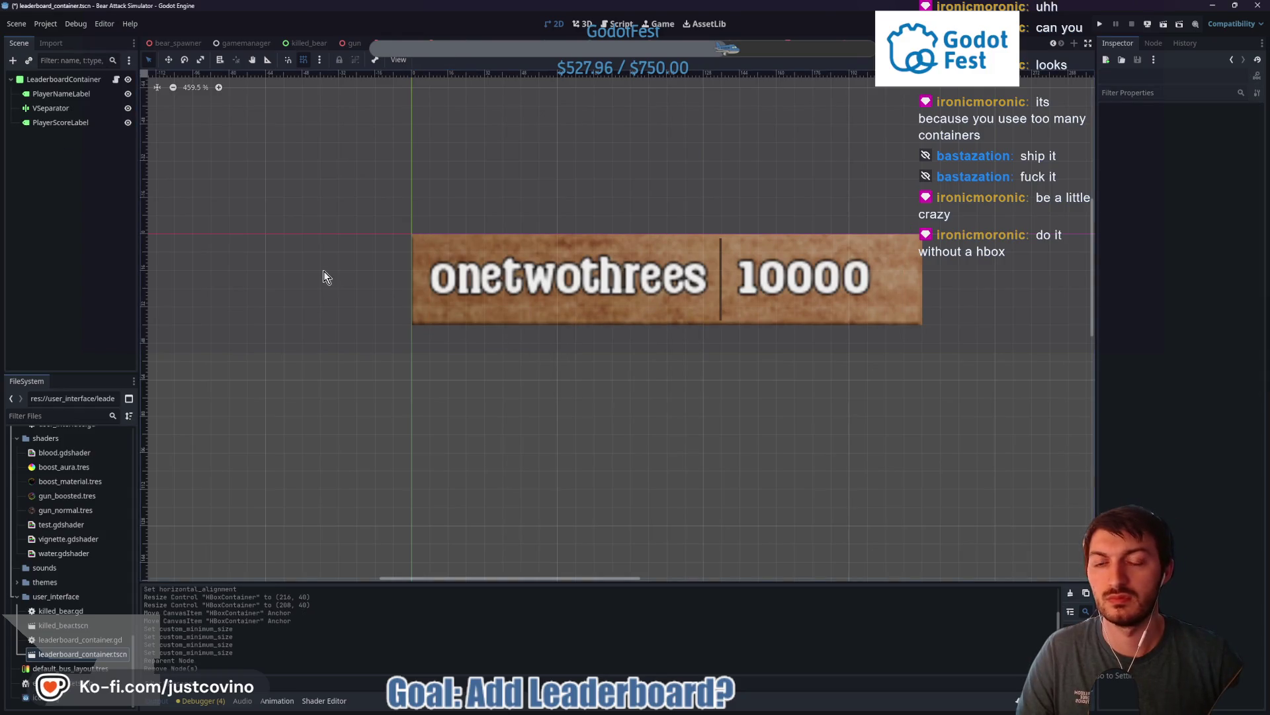
Nudge the score label into place, moving it down one pixel with grid snap off
click(61, 94)
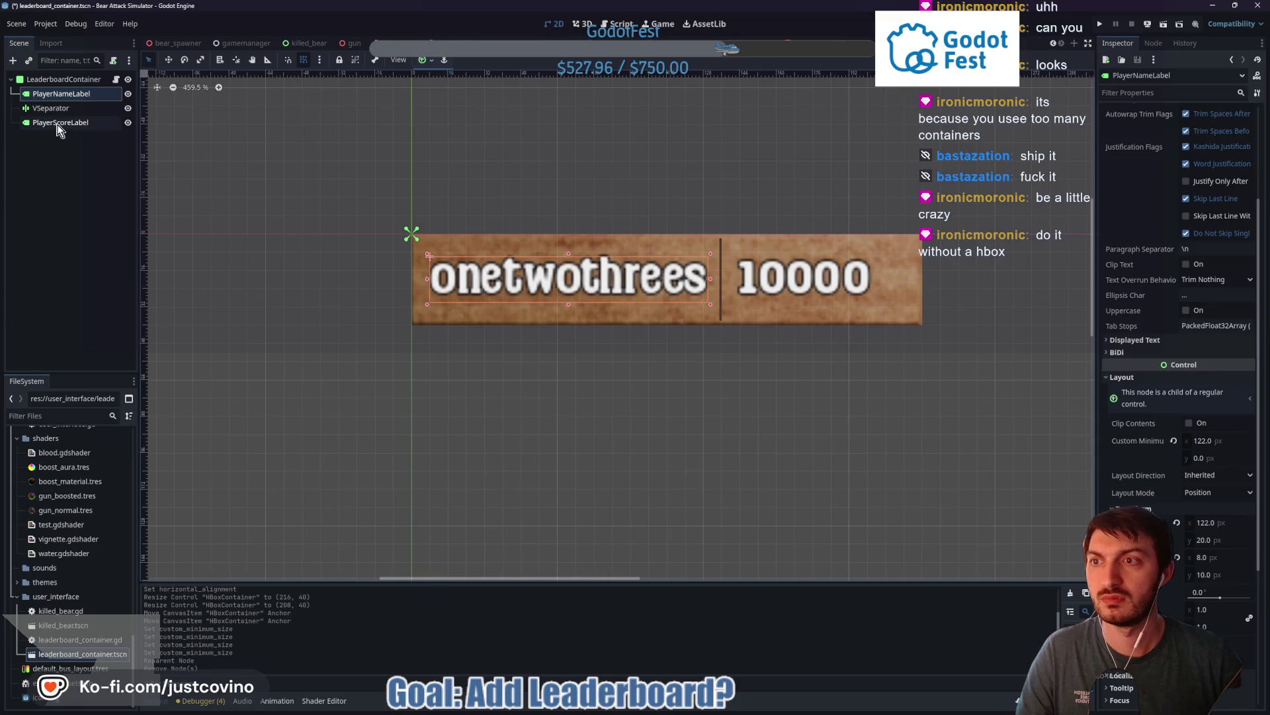
click(57, 125)
key(w)
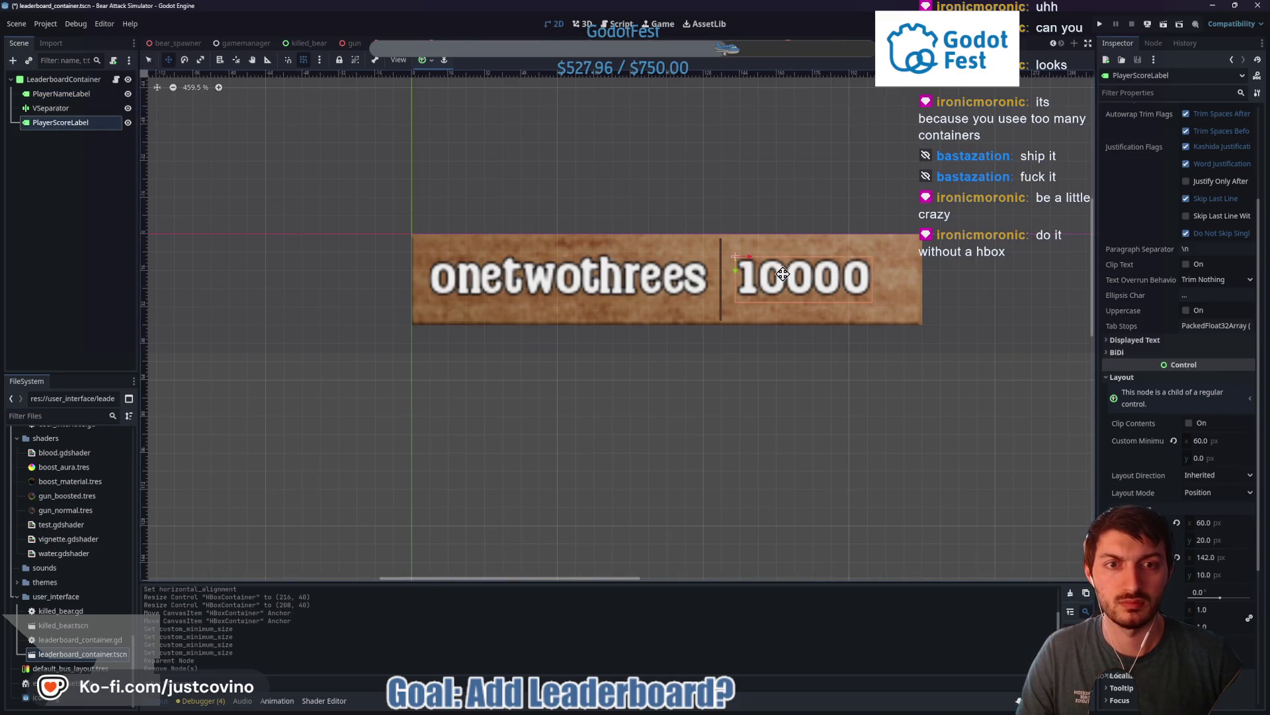
drag(784, 278, 813, 281)
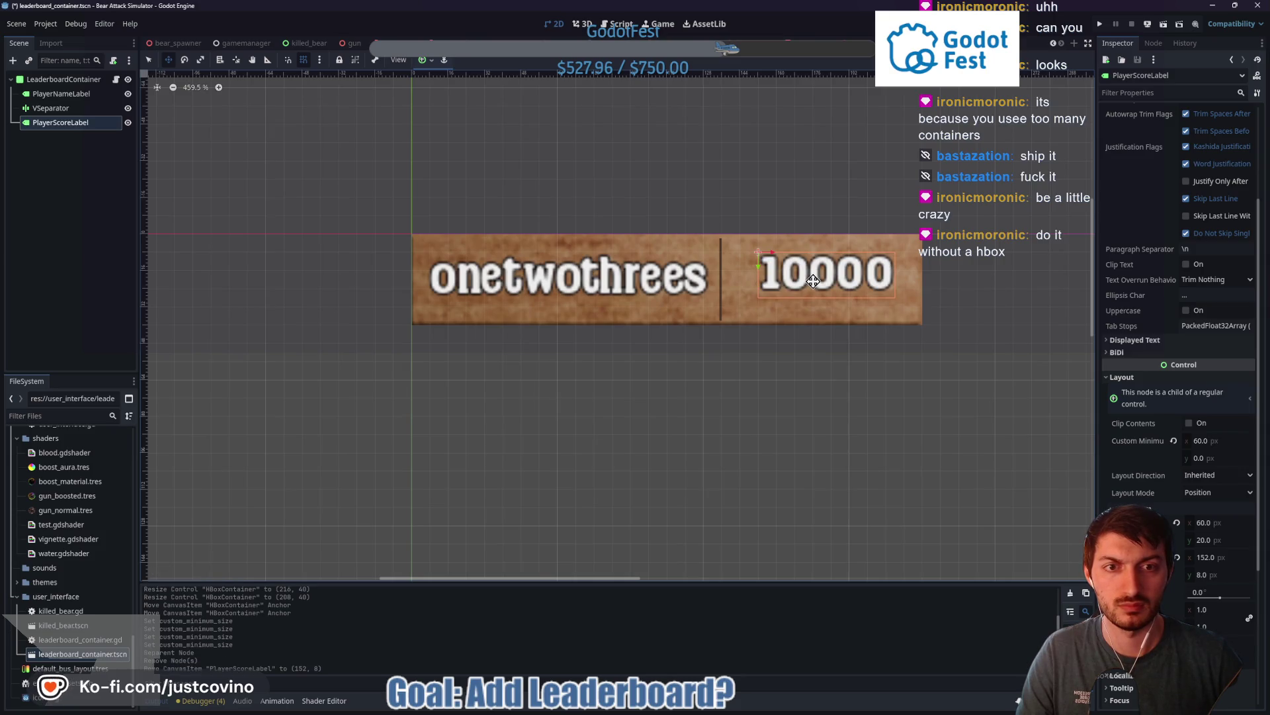
click(304, 60)
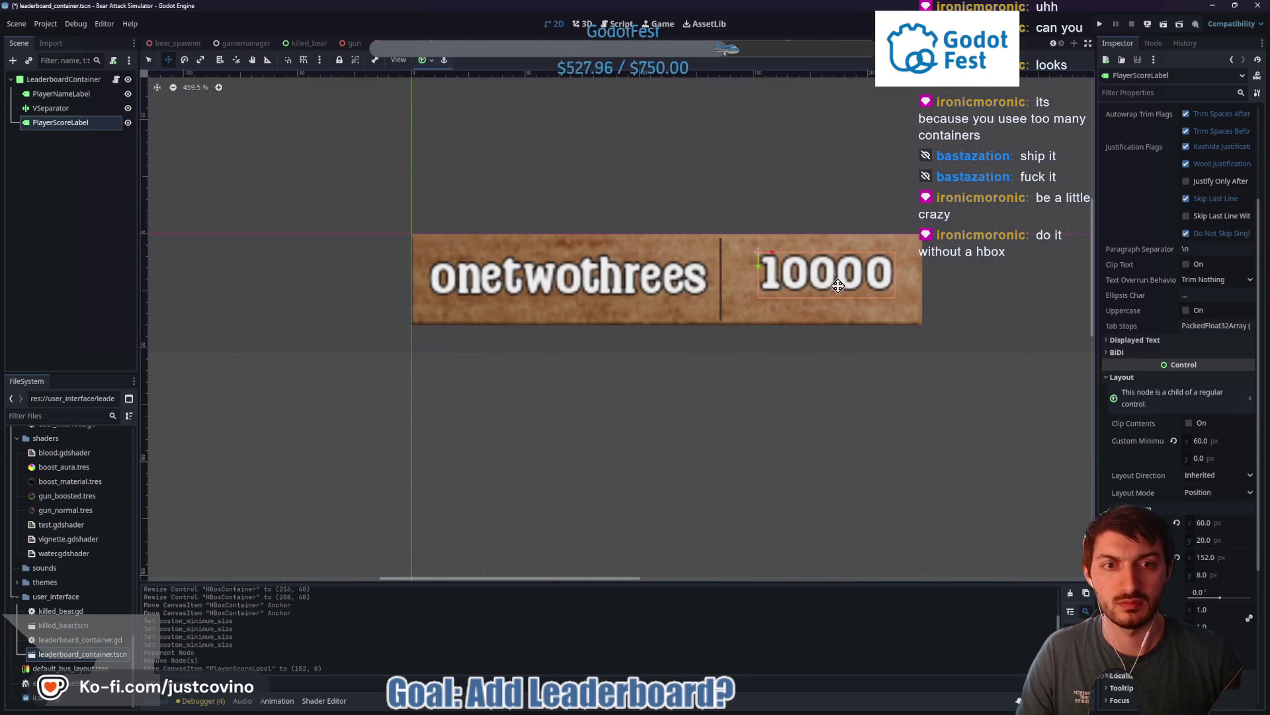
drag(830, 274, 831, 277)
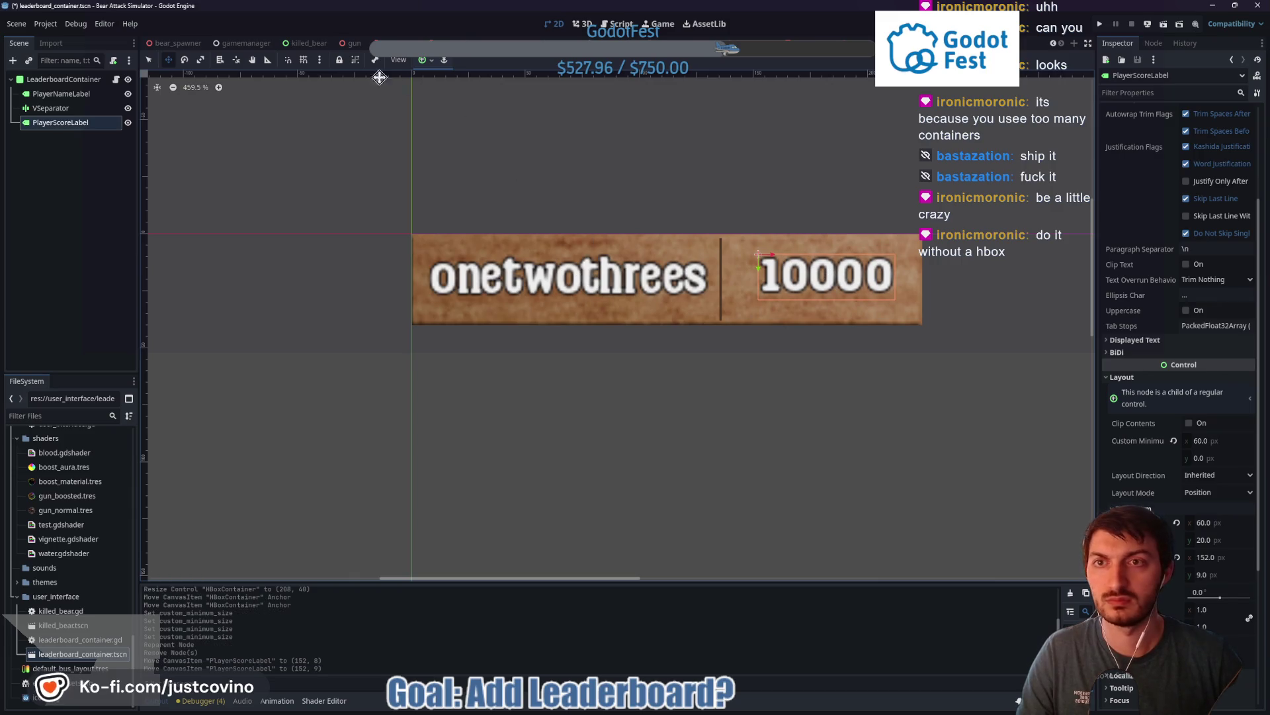
click(308, 62)
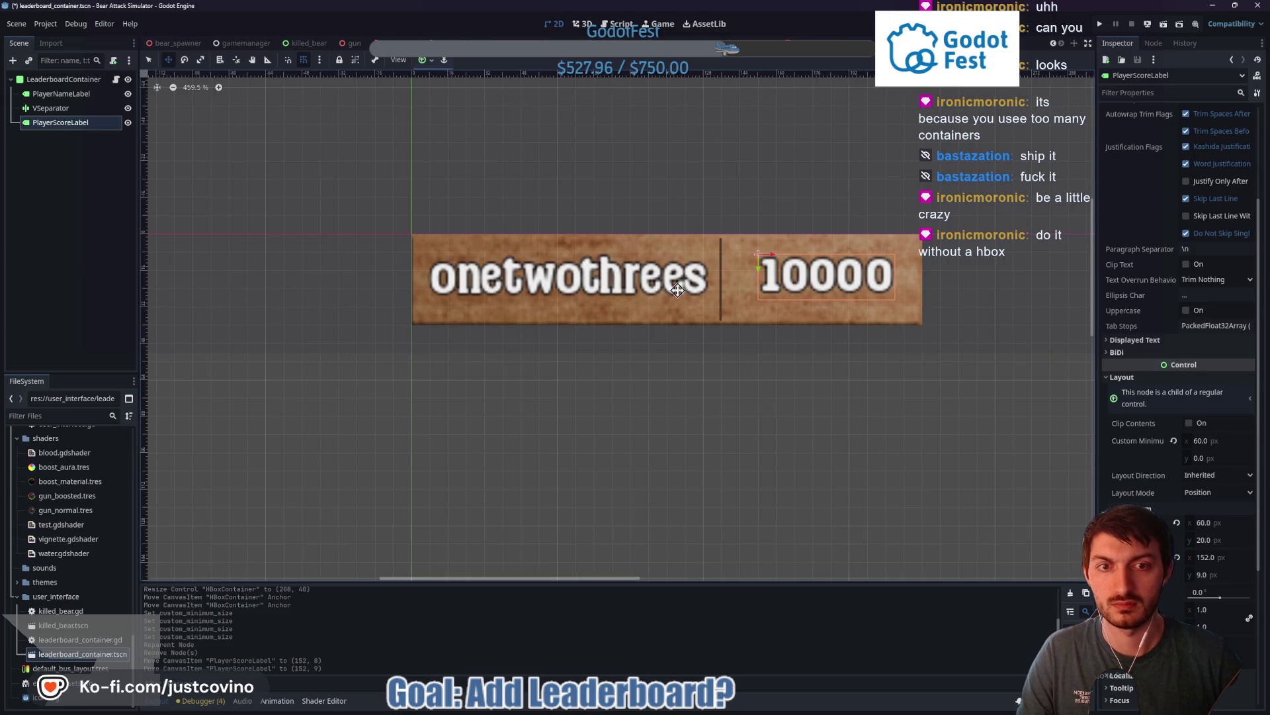
Shift the separator right to x 136 and save the leaderboard entry scene
click(722, 281)
drag(721, 283, 729, 283)
key(ctrl+s)
click(58, 196)
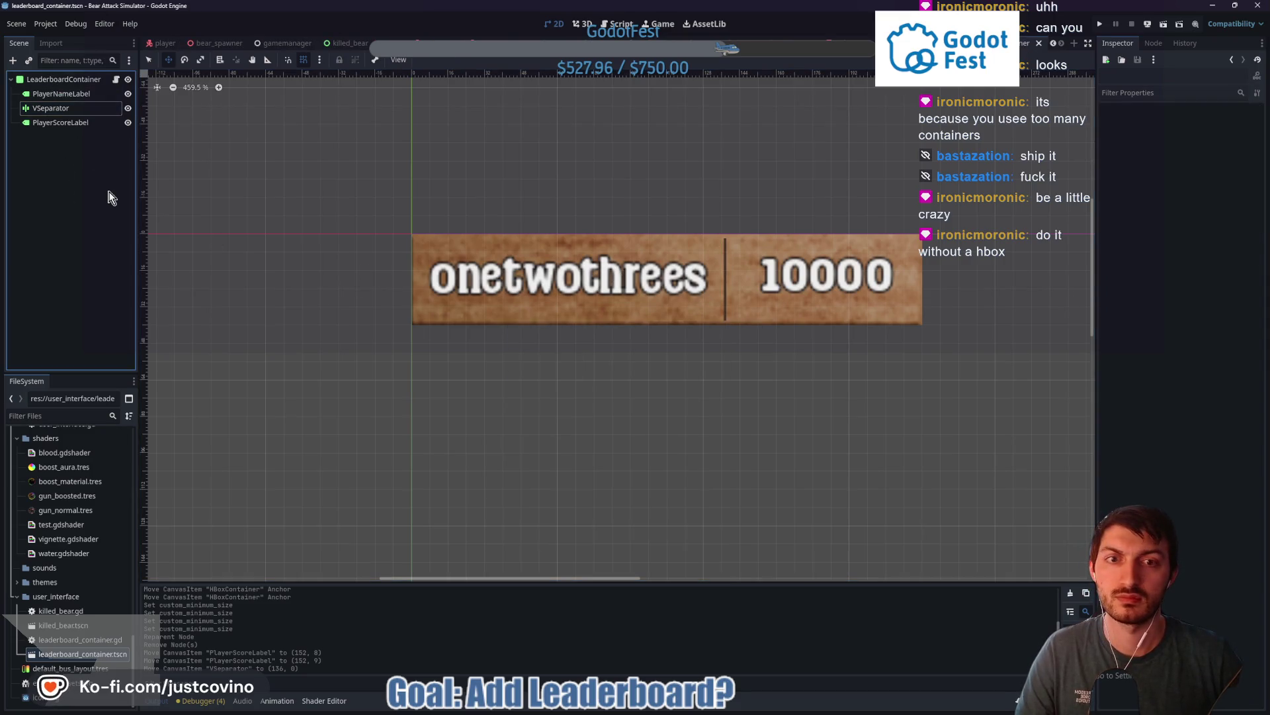
click(162, 45)
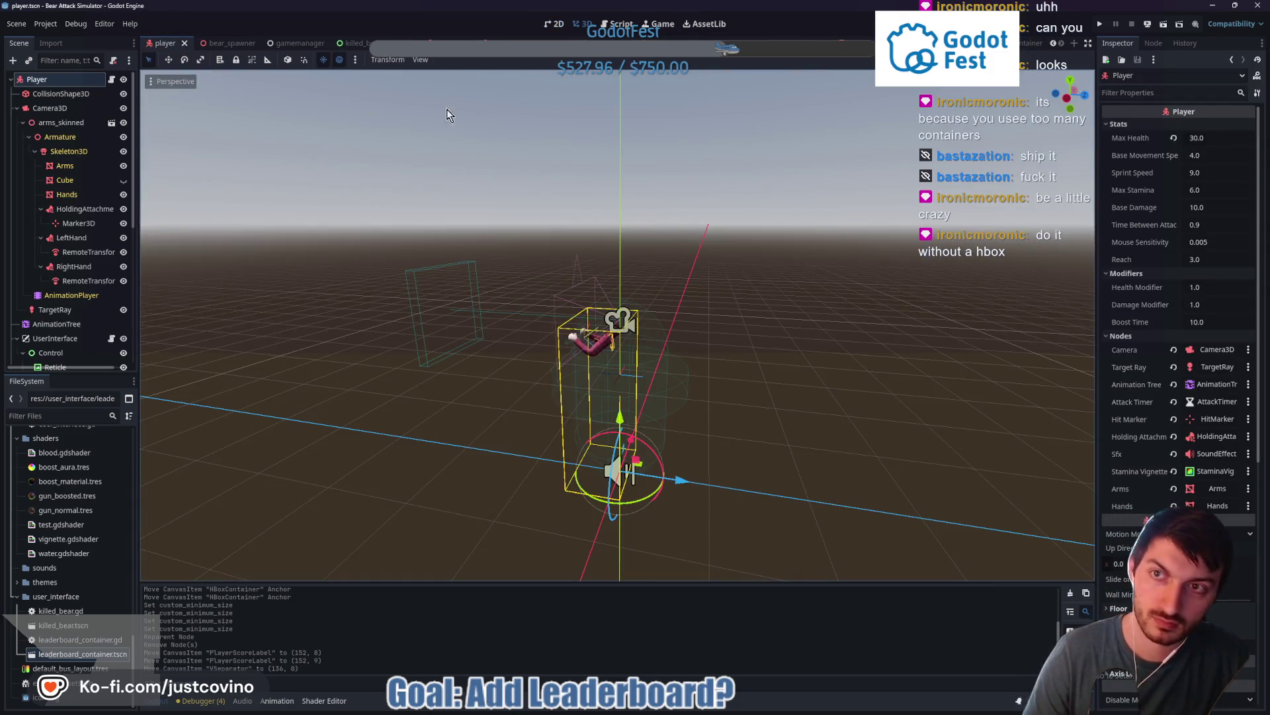
Run the game from the game scene to check the main-menu leaderboard, then stop it
click(164, 43)
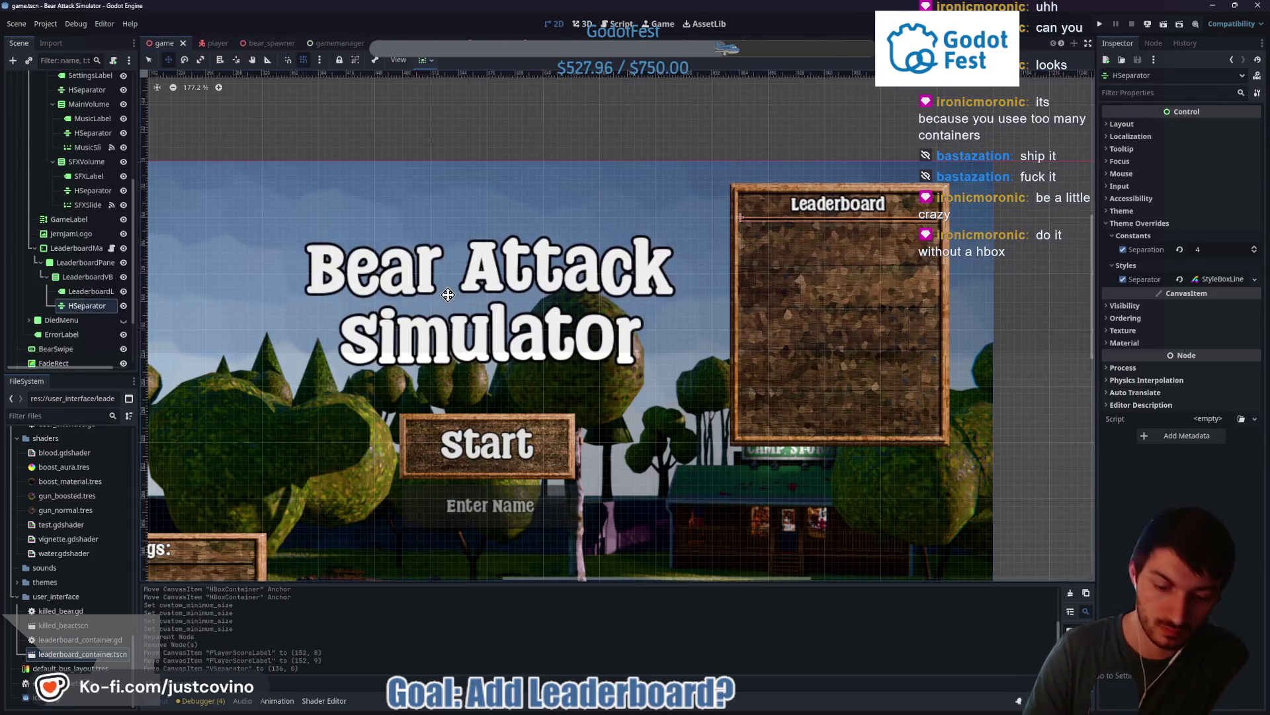
key(F5)
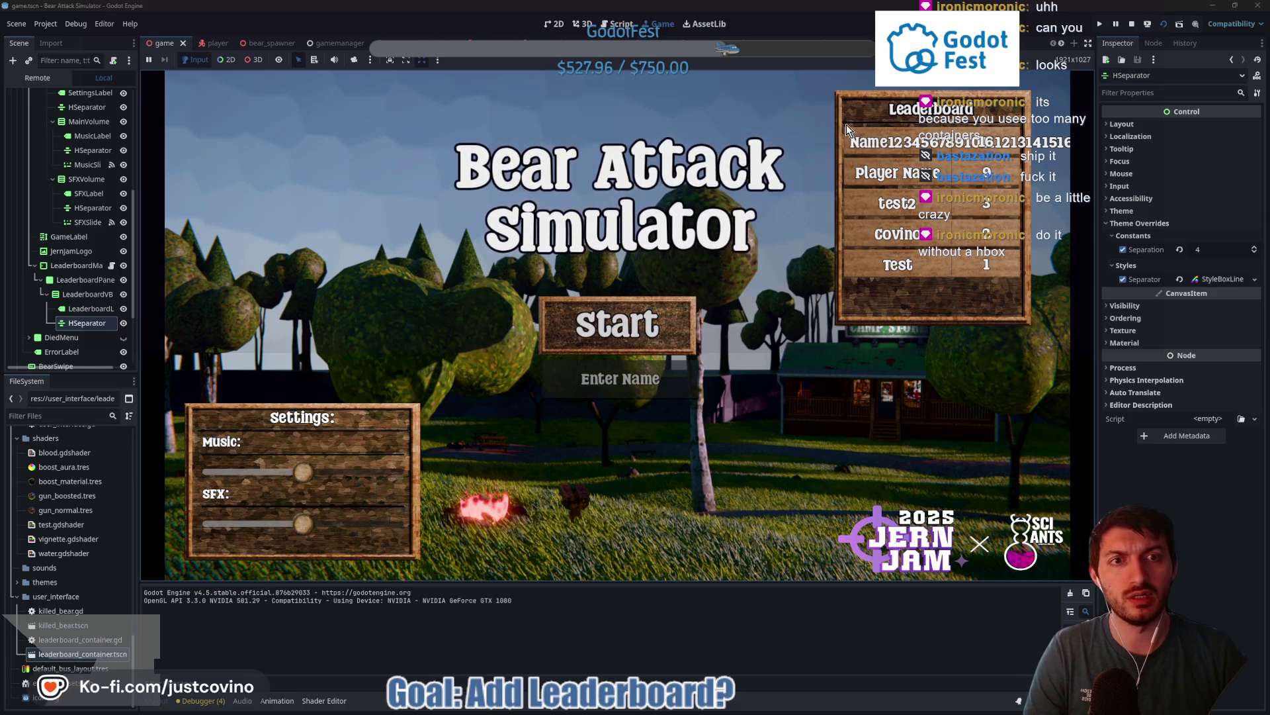
key(F8)
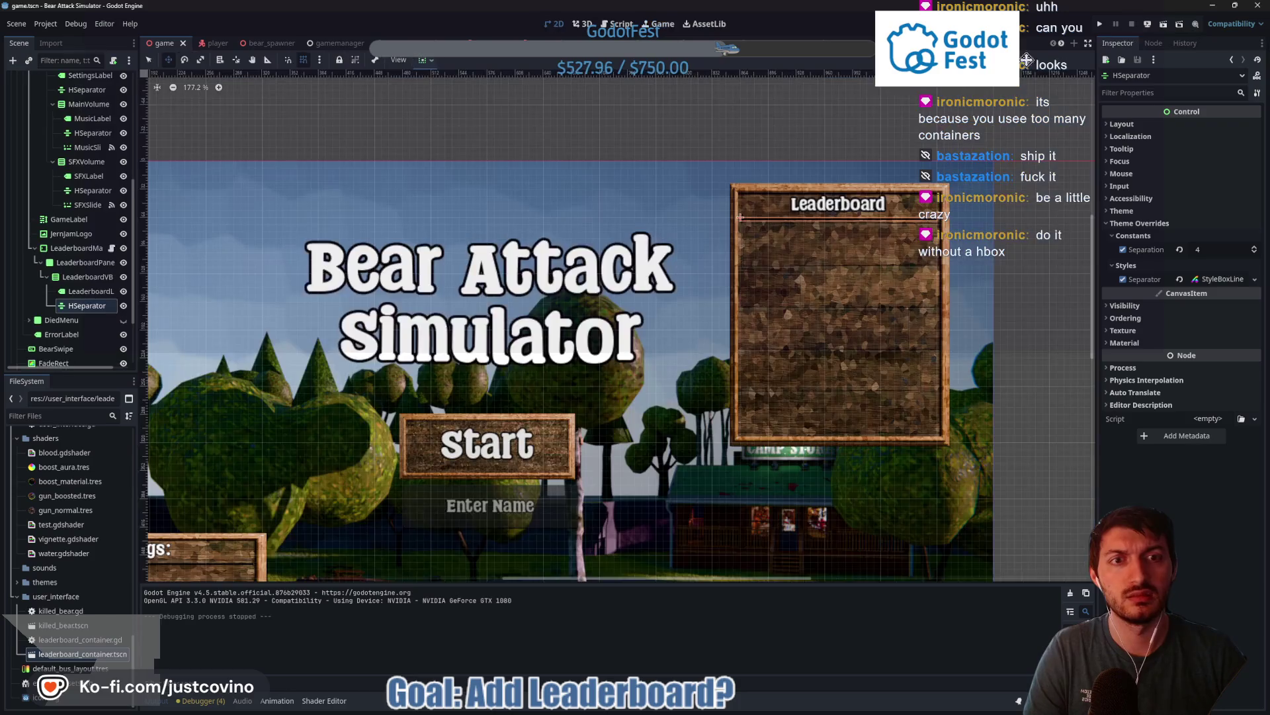
scroll(840, 43, down, 1)
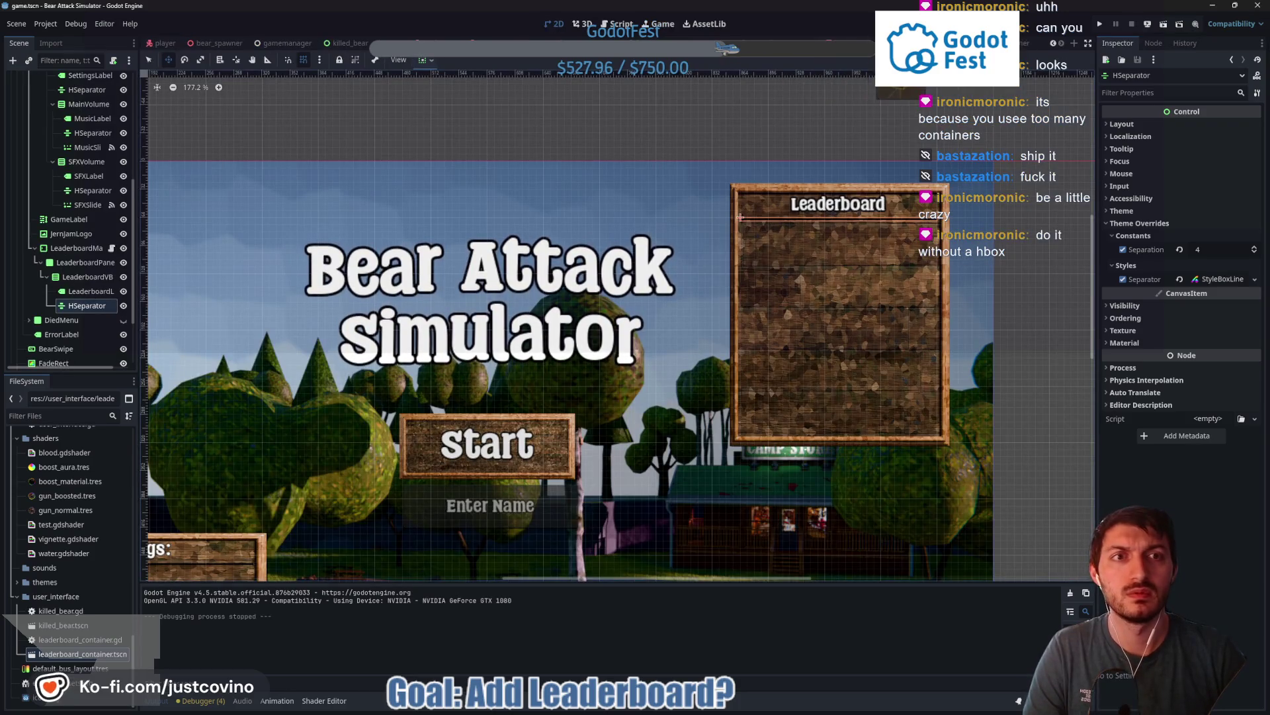
key(ctrl+Tab)
key(ctrl+Tab)
key(ctrl+Tab)
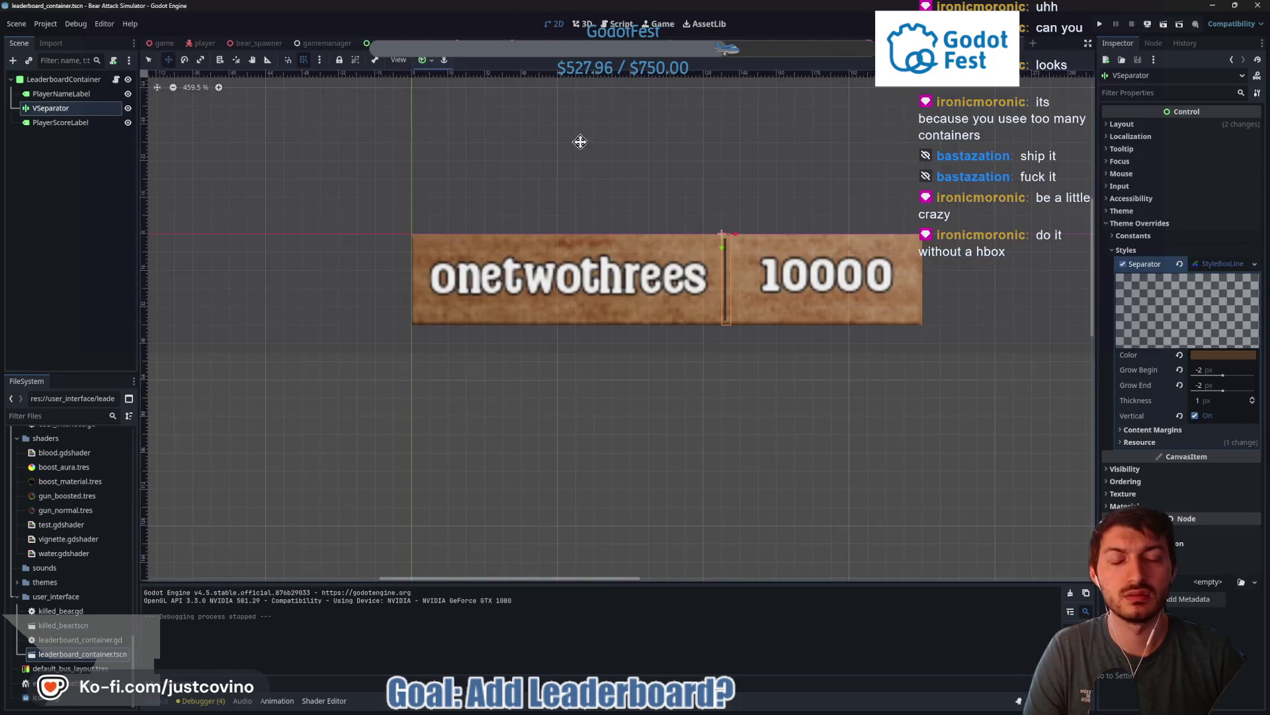
Set PlayerNameLabel's Horizontal Alignment to Left and save the scene
click(61, 93)
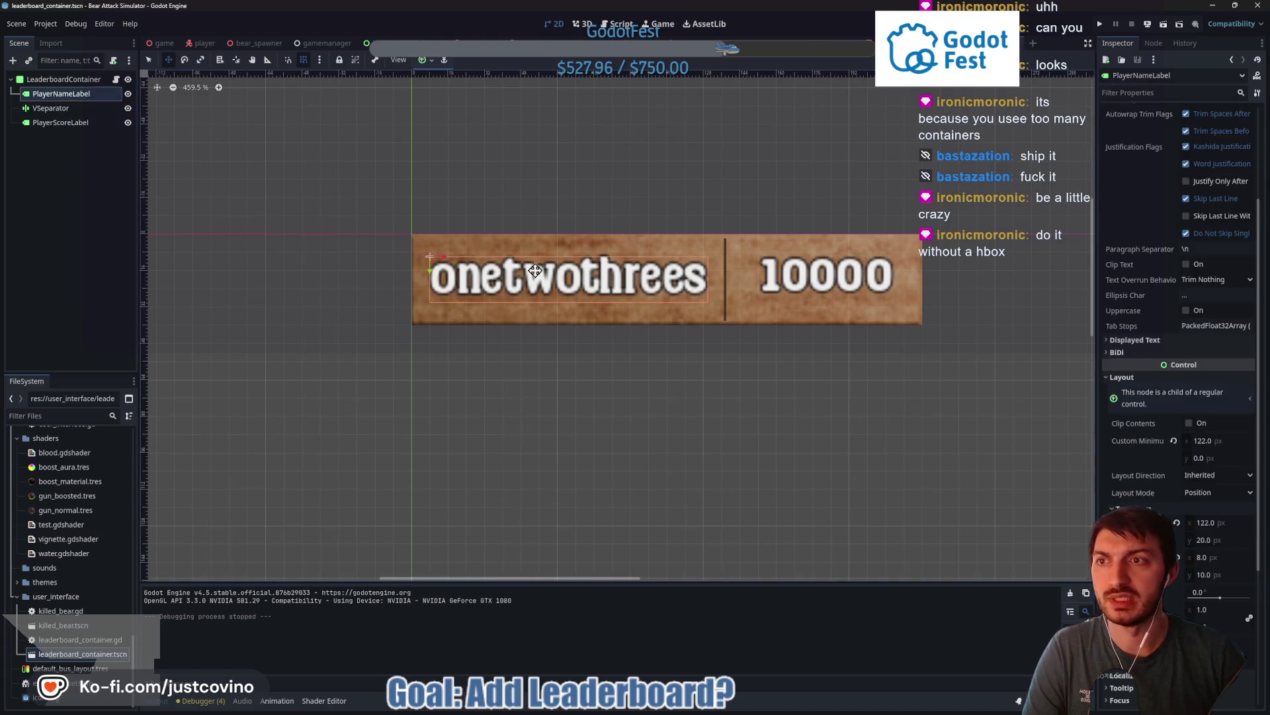
click(1125, 377)
click(1196, 218)
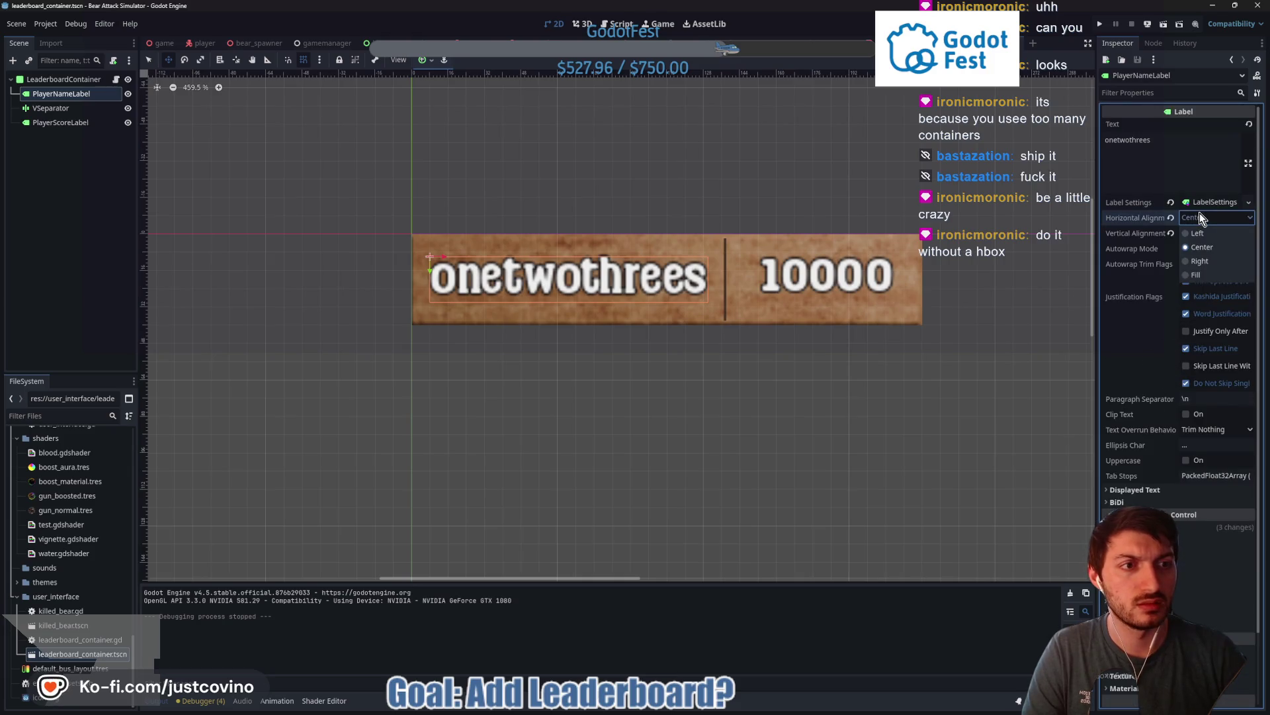
click(1200, 234)
right_click(661, 351)
key(ctrl+s)
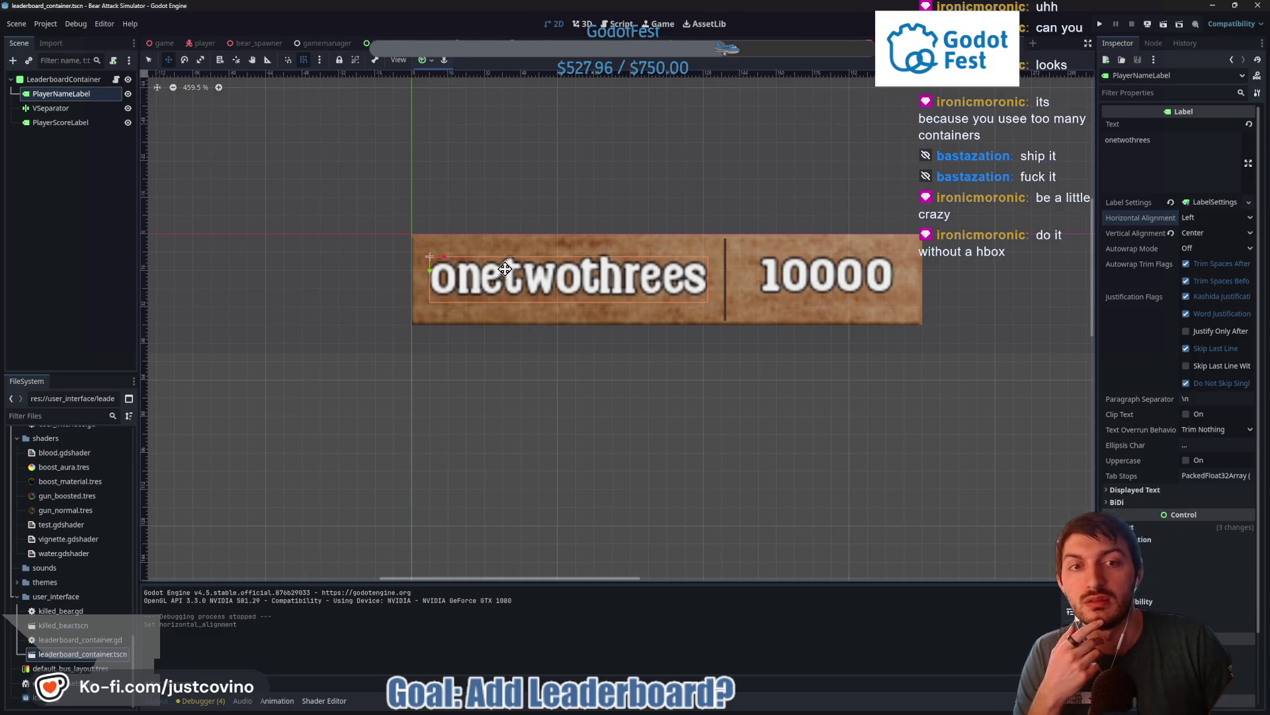
Run the game from the game scene to view the left-aligned leaderboard names
click(162, 41)
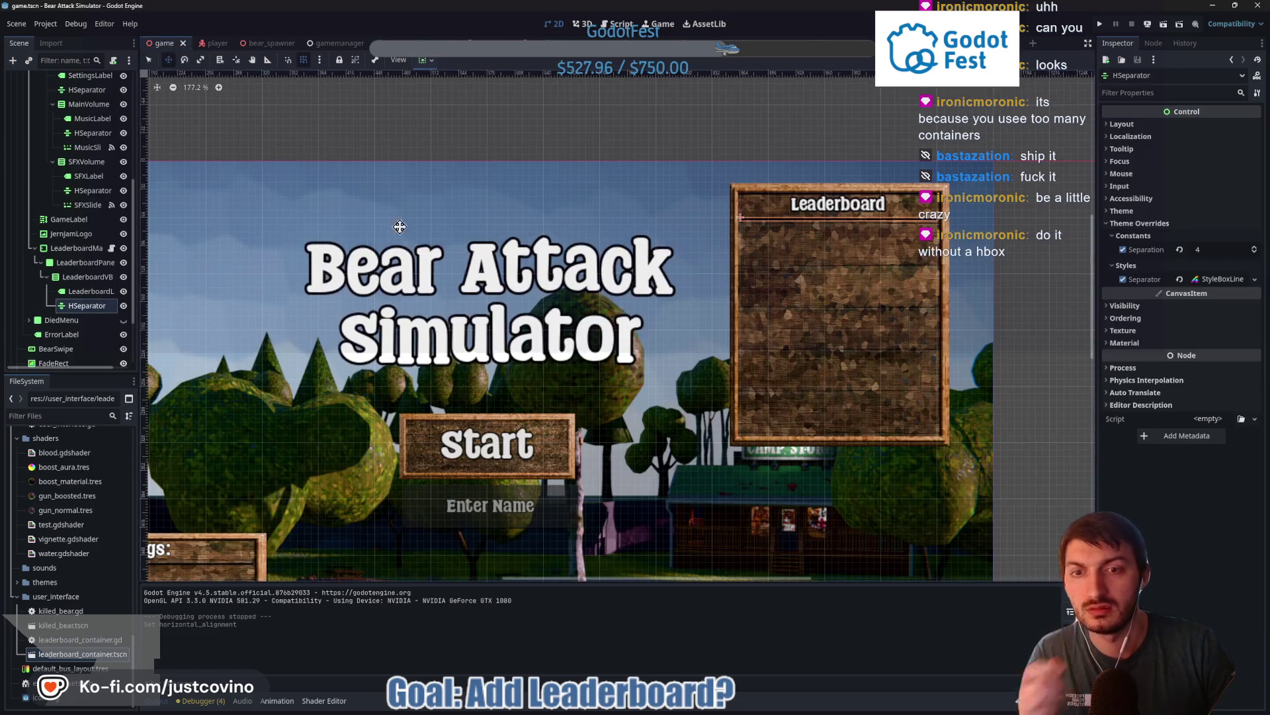
key(F5)
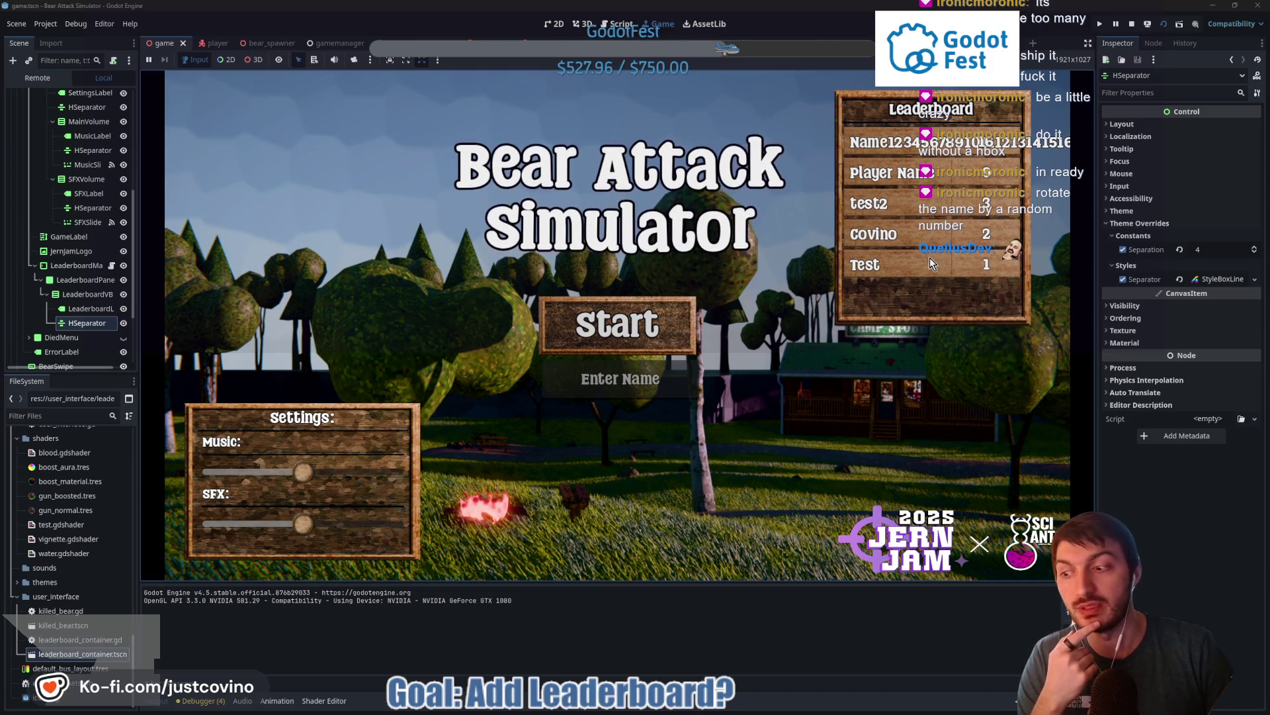
Stop the game, then try rotating the player name label in Rotate Mode and cancel
click(1131, 24)
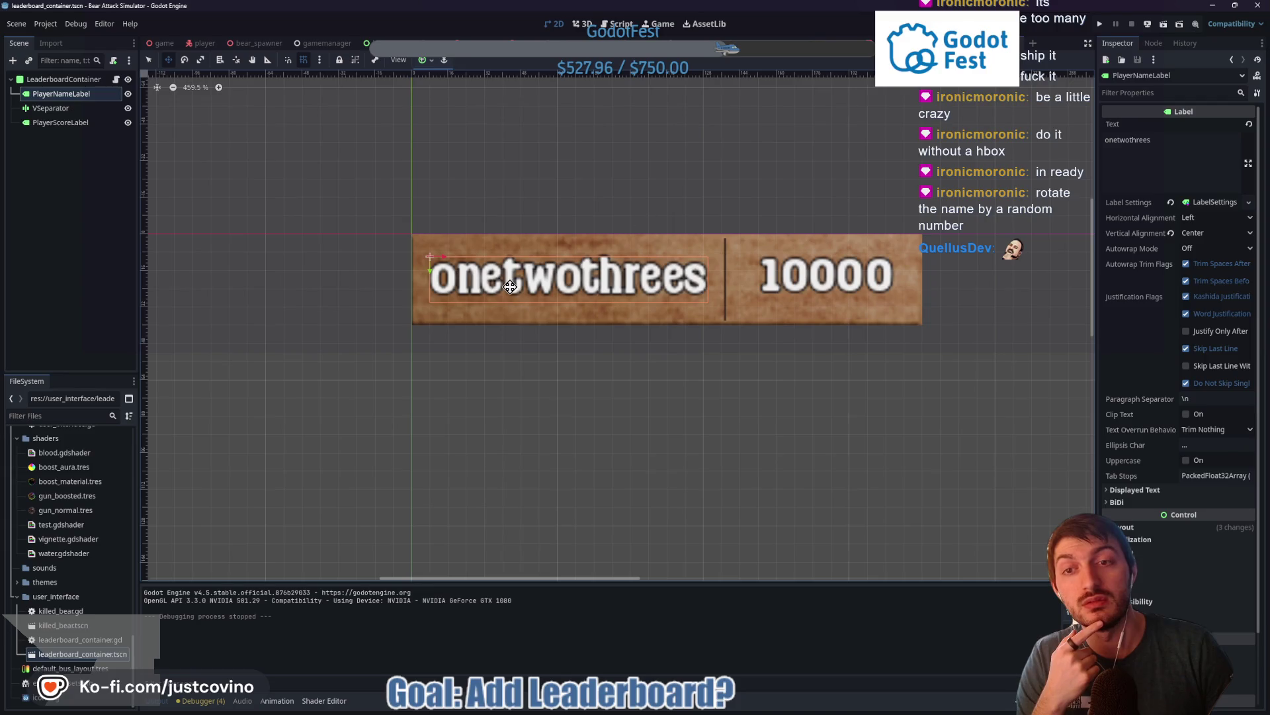
click(185, 61)
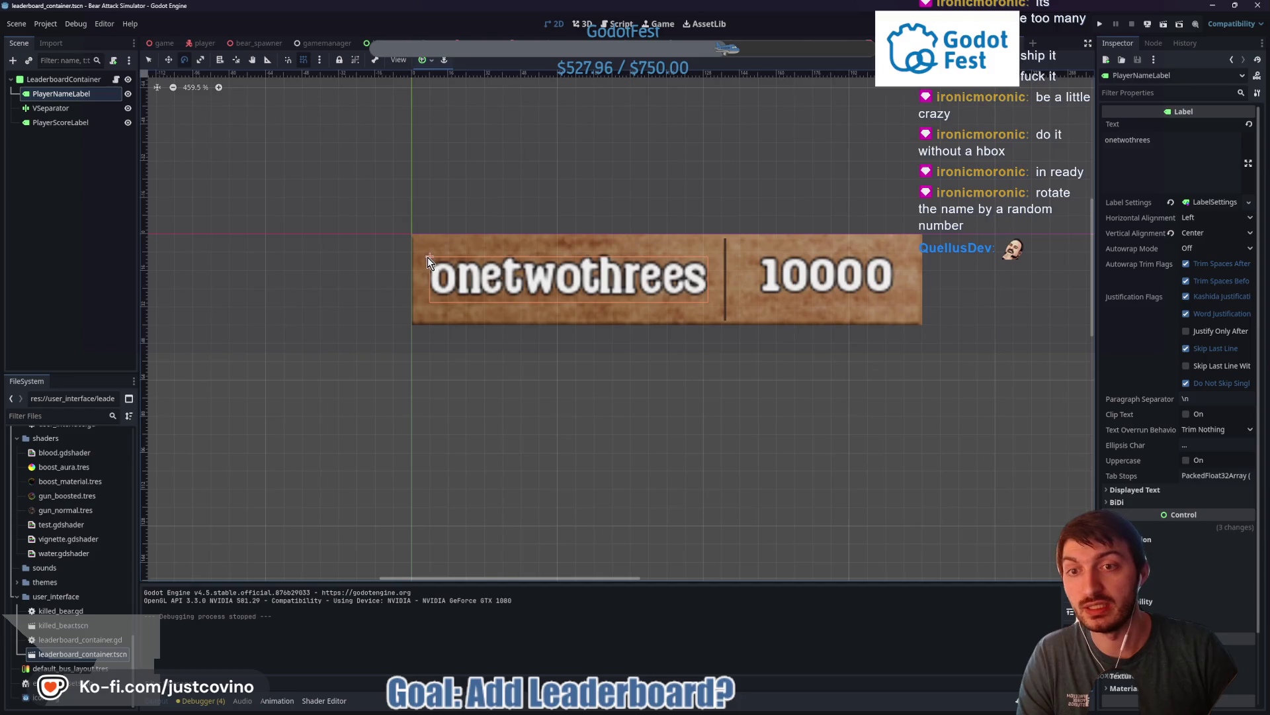
drag(428, 256, 573, 255)
right_click(573, 254)
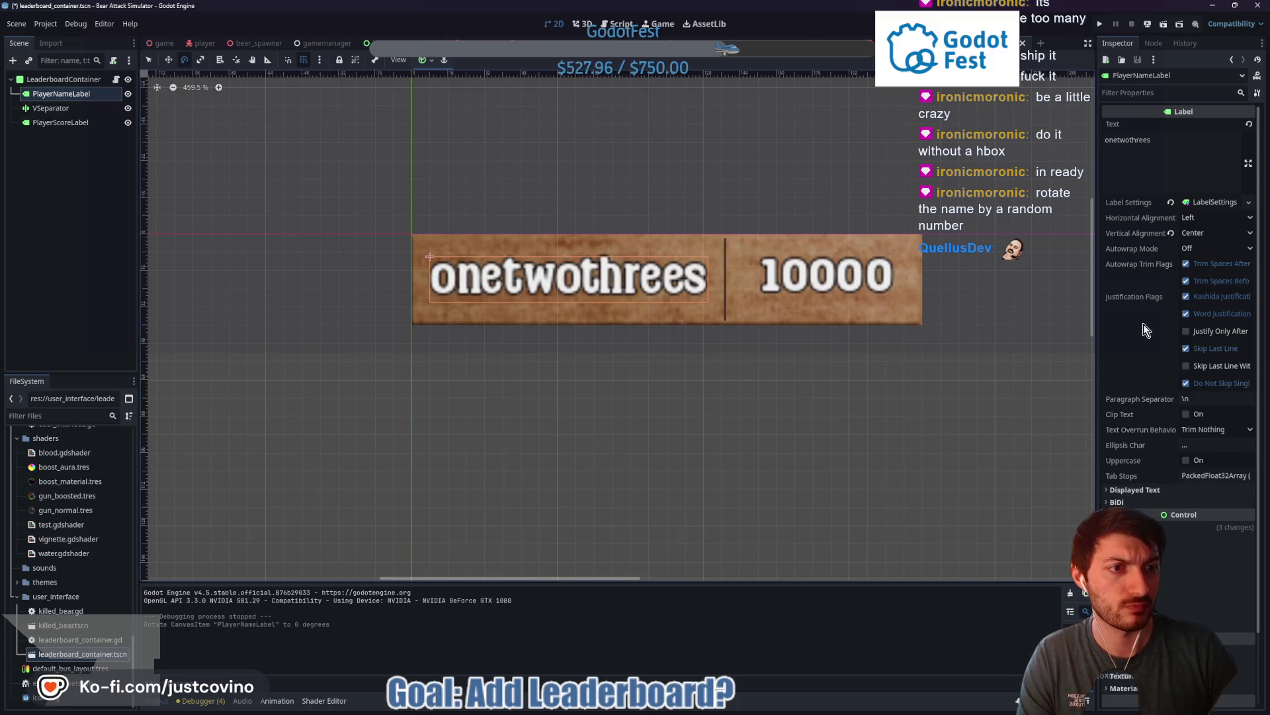
Set the name label's Pivot Offset x to 61 and tilt its Rotation a few degrees
mouse_move(1143, 324)
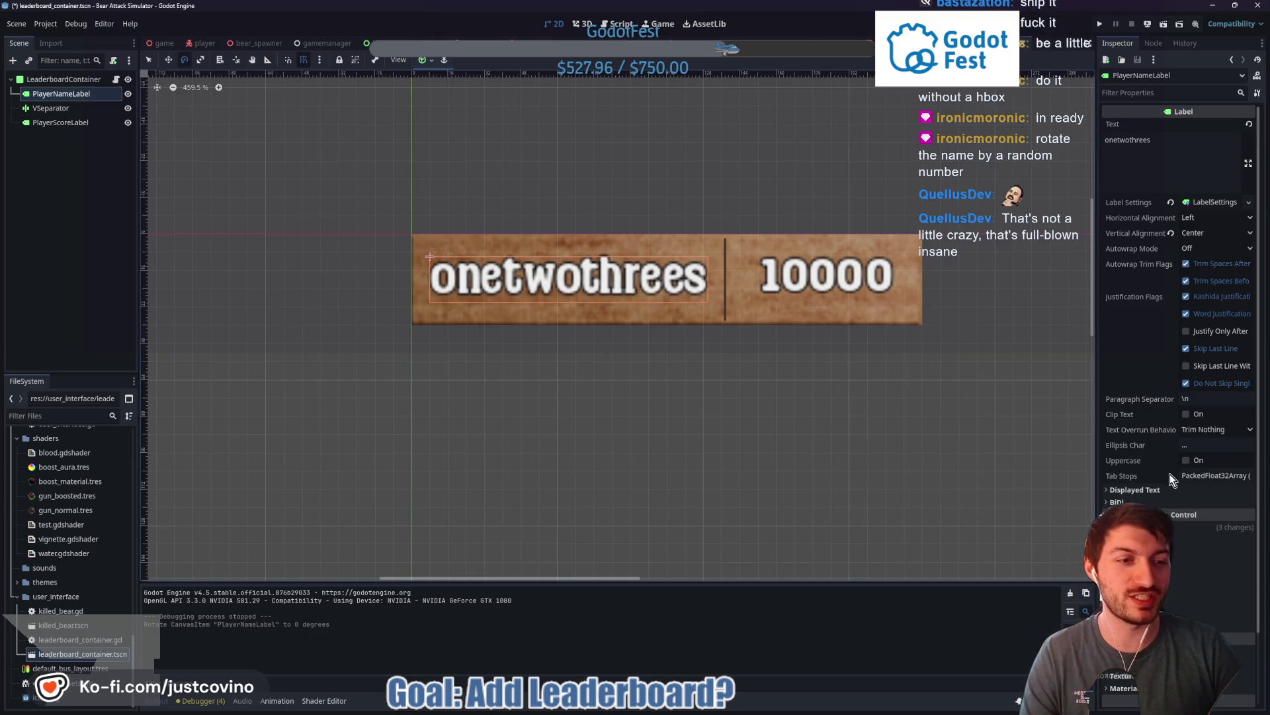
scroll(1167, 475, down, 2)
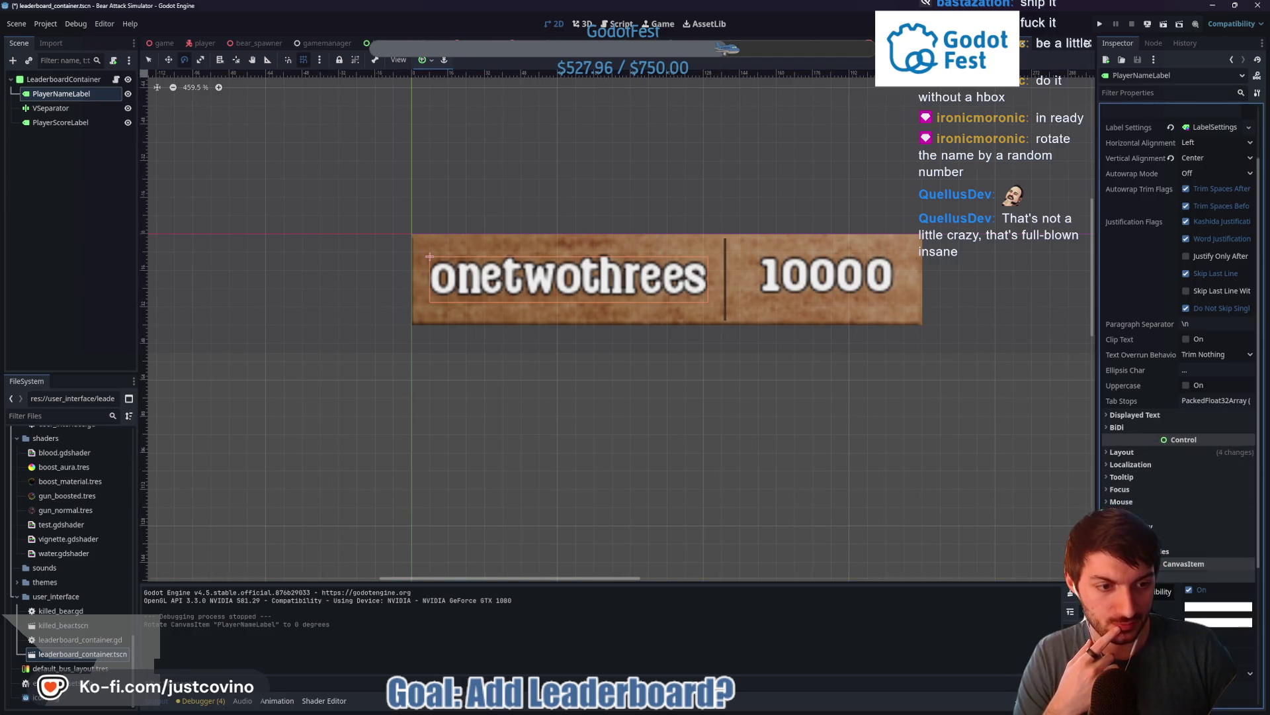
scroll(1177, 330, down, 1)
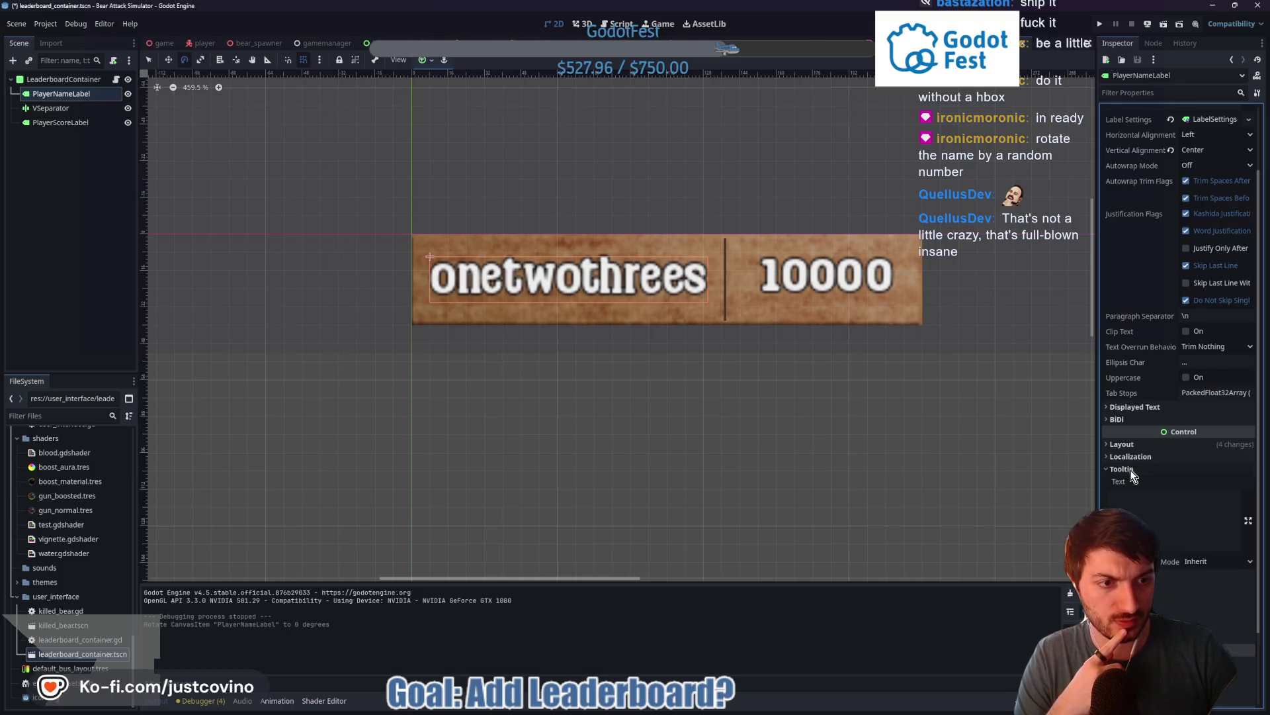
click(1132, 448)
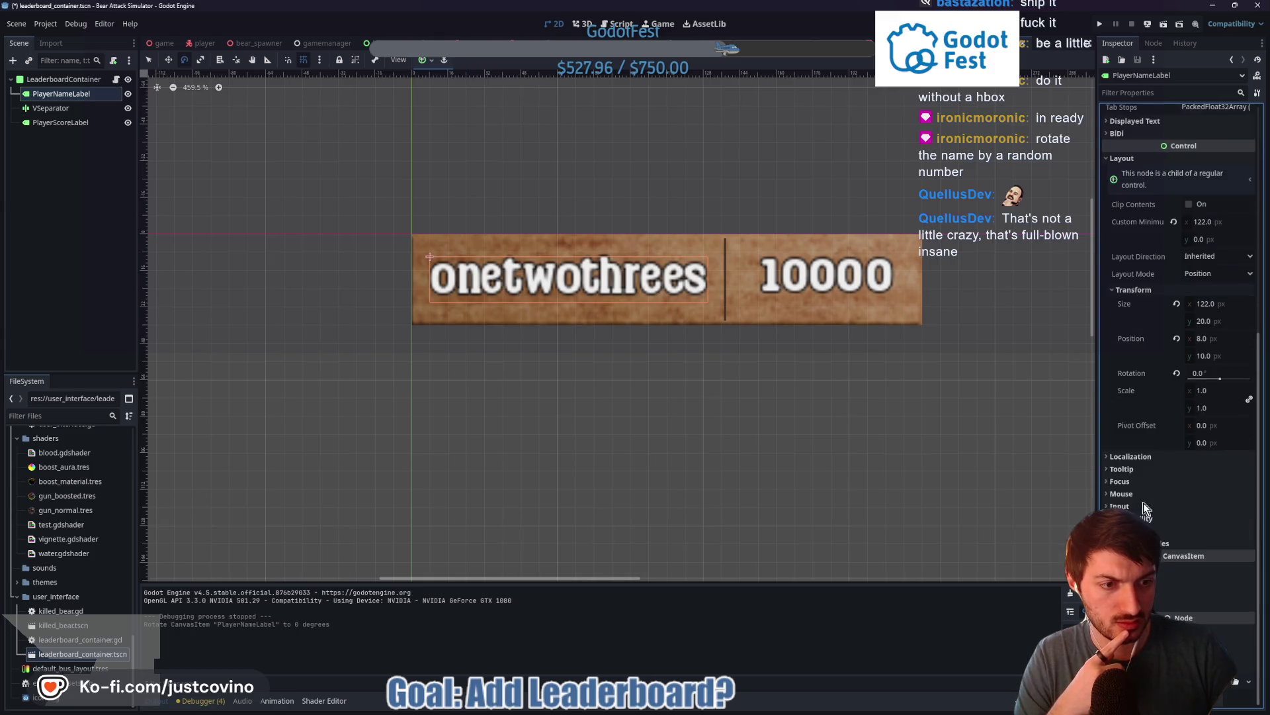
drag(1183, 425, 1204, 425)
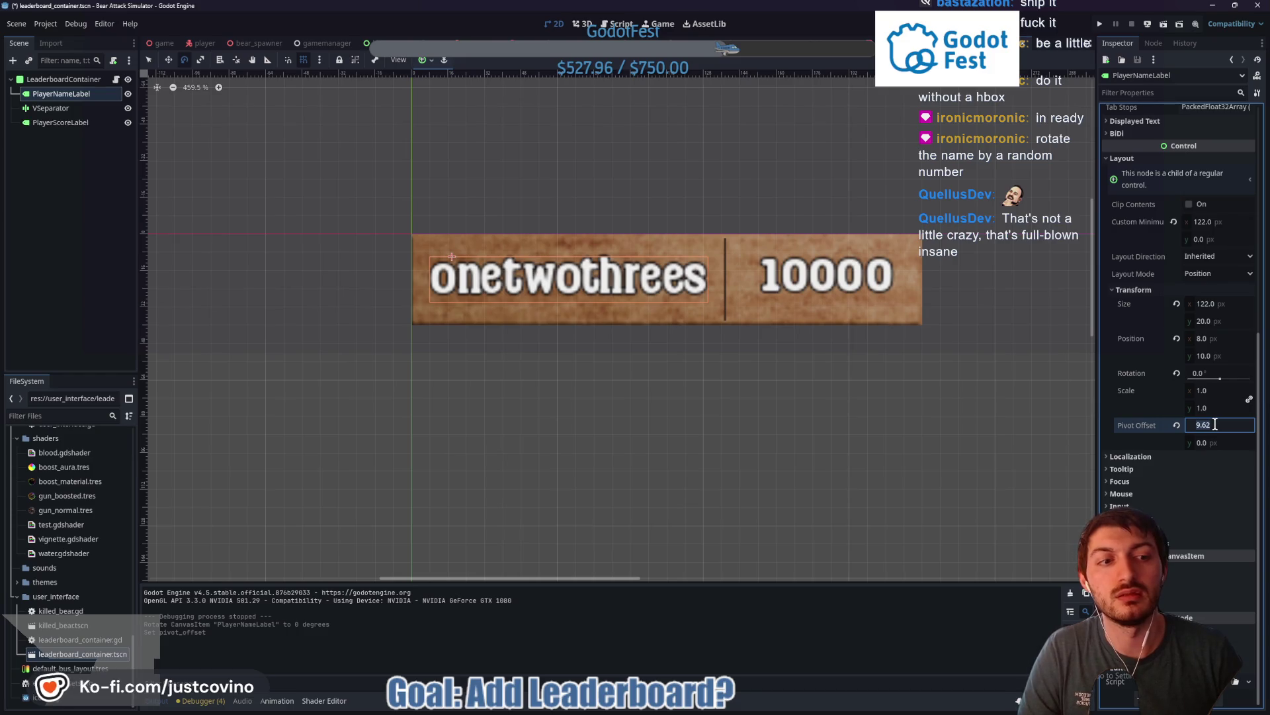
text(61)
key(Return)
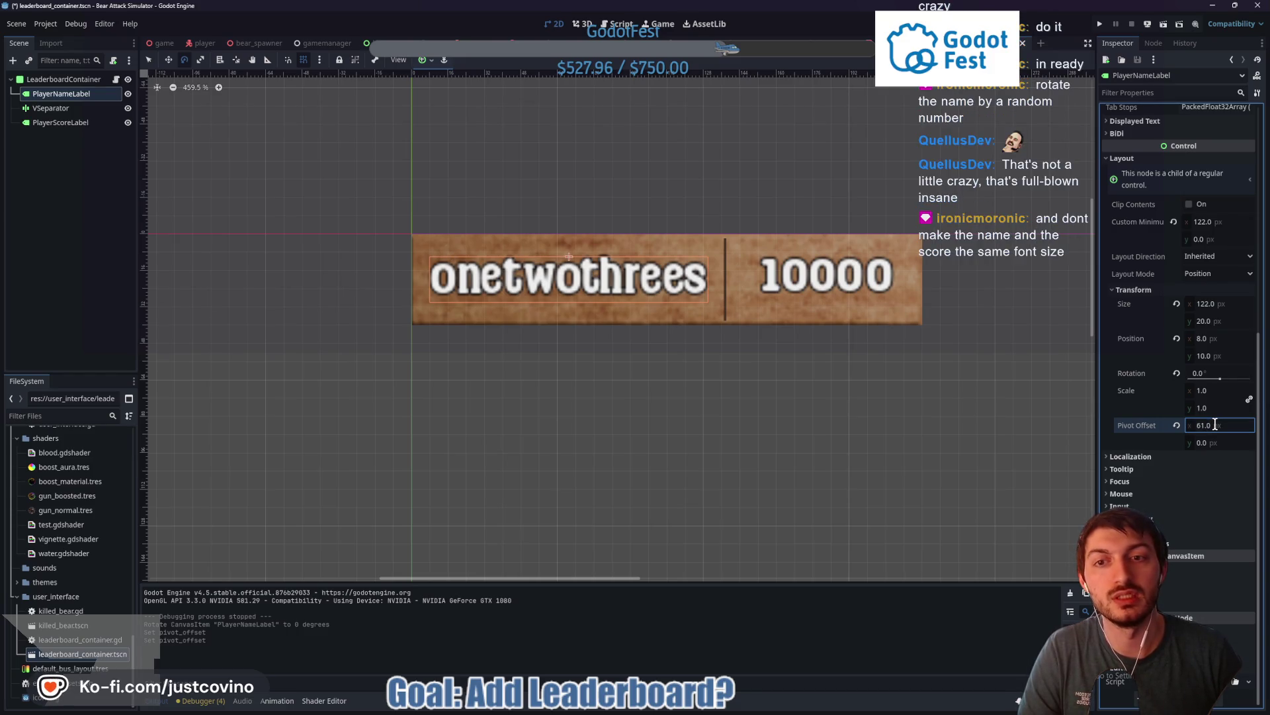
click(812, 393)
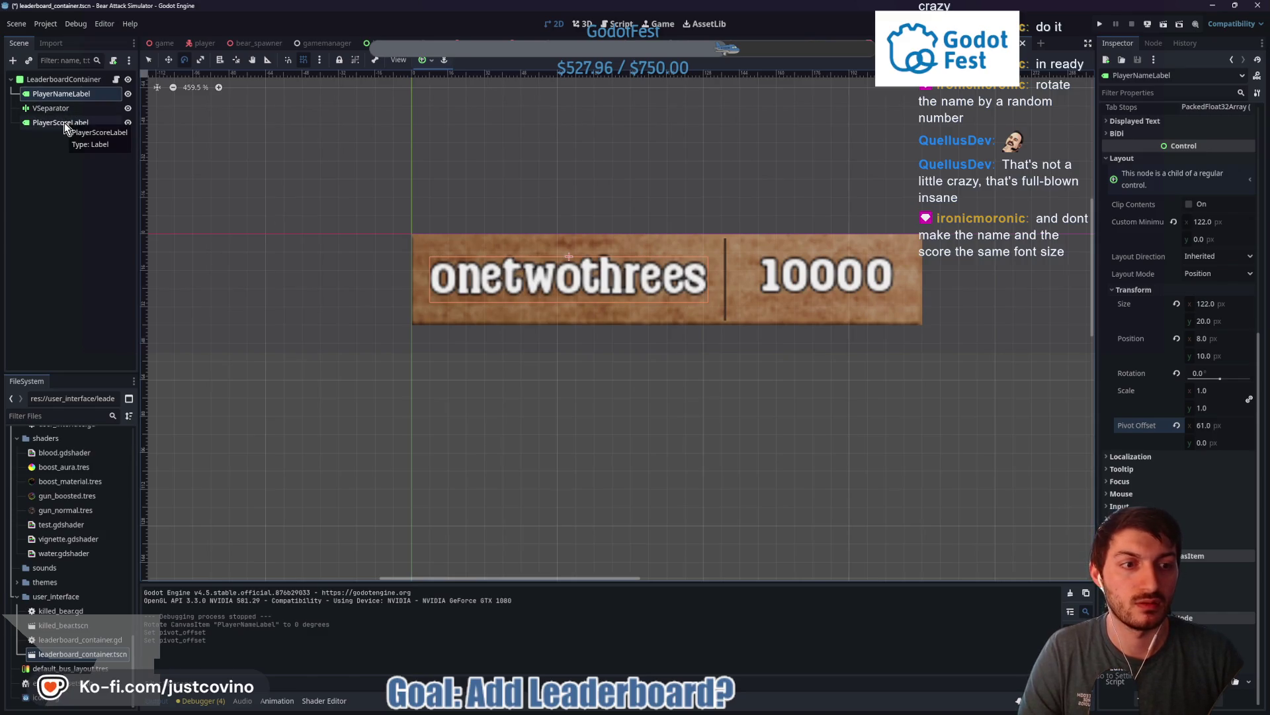
drag(1214, 375, 1217, 375)
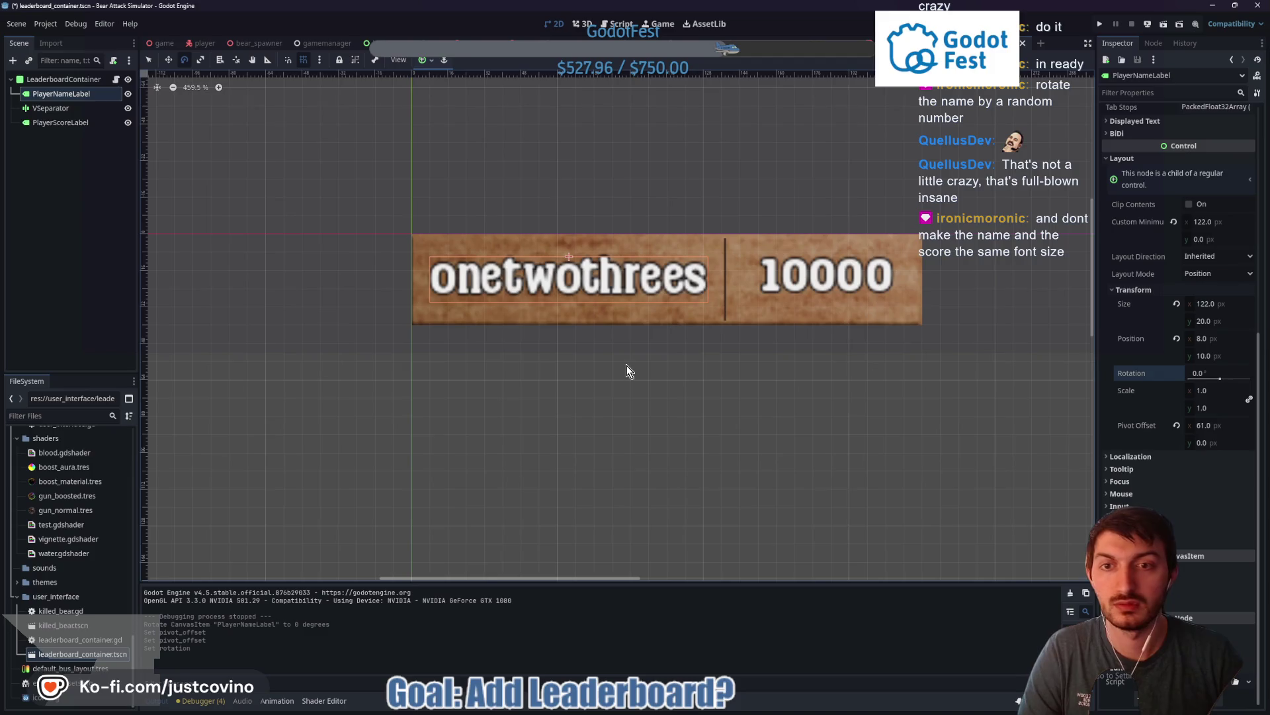
click(67, 125)
Make the score label's LabelSettings resource unique and show its font properties
scroll(1224, 271, up, 5)
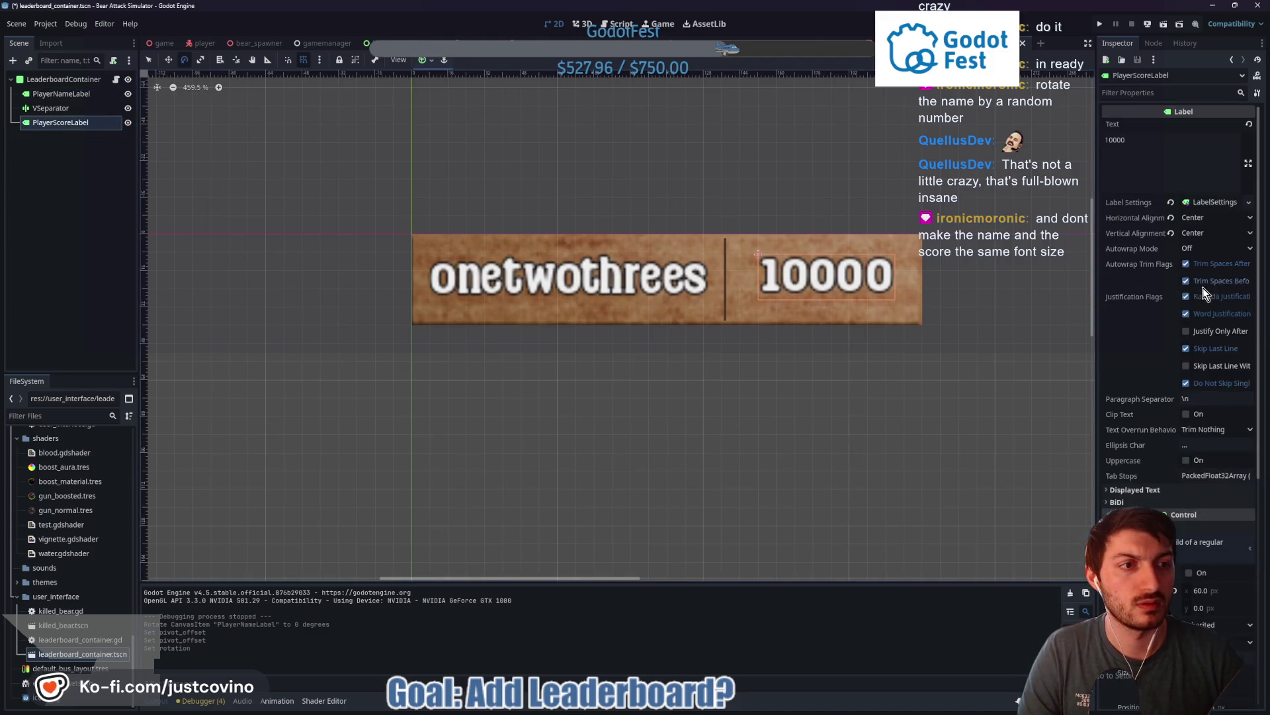
click(1200, 207)
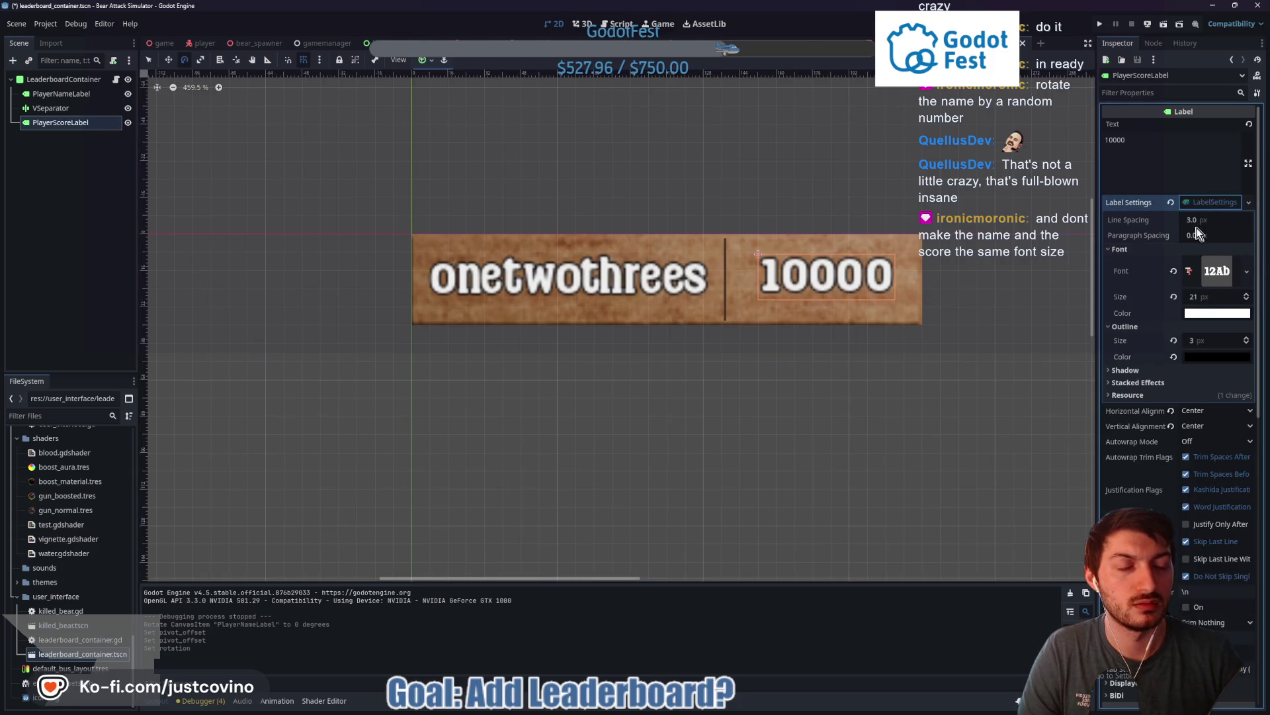
right_click(1199, 207)
click(1204, 297)
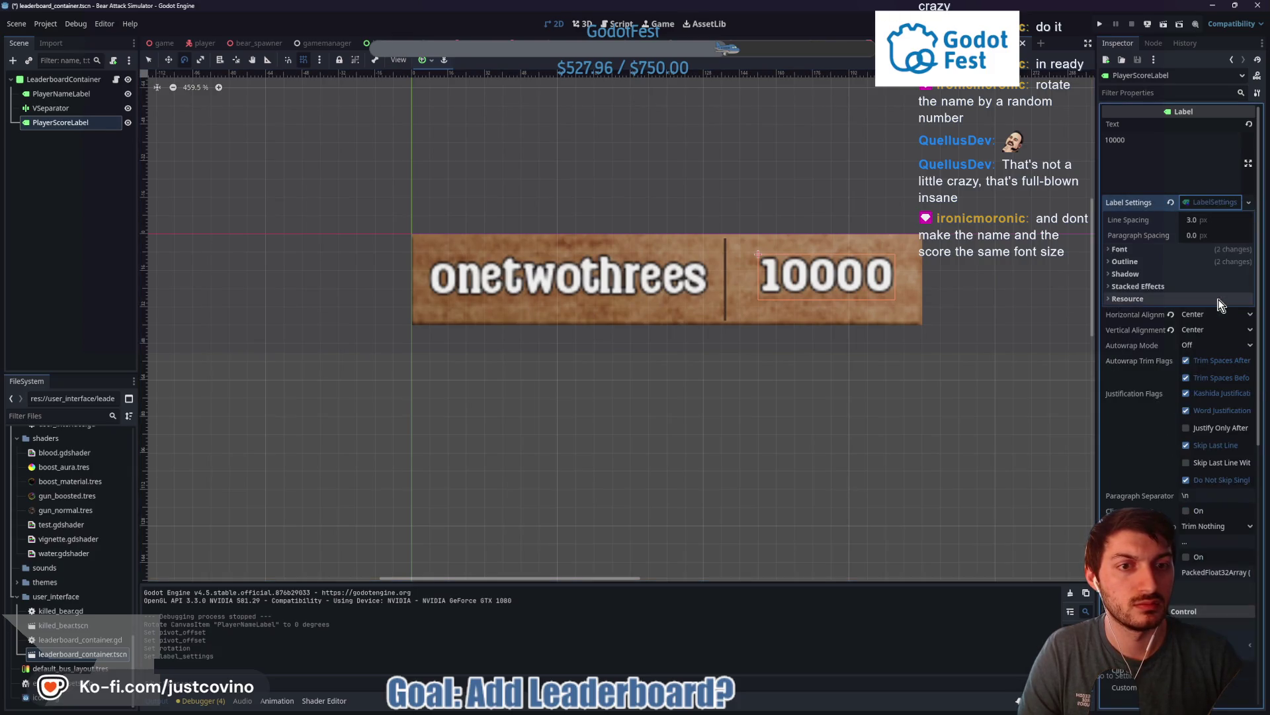
click(1205, 201)
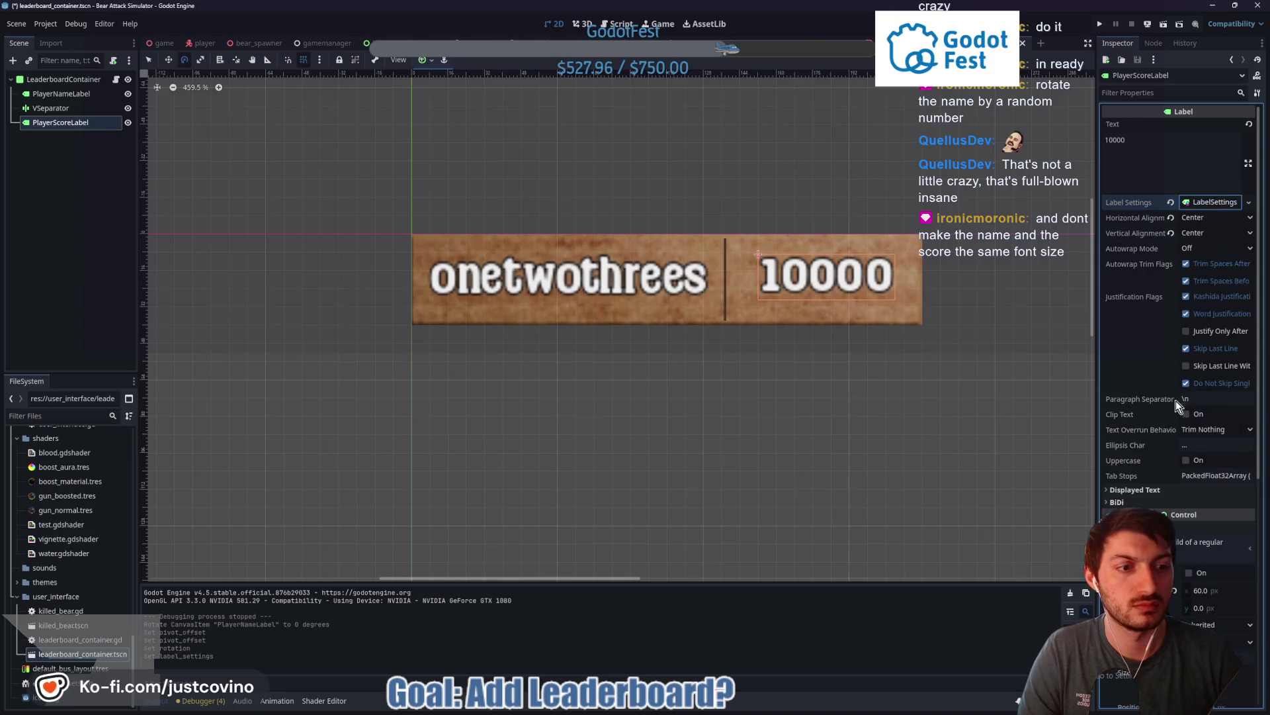
click(1206, 204)
click(1147, 250)
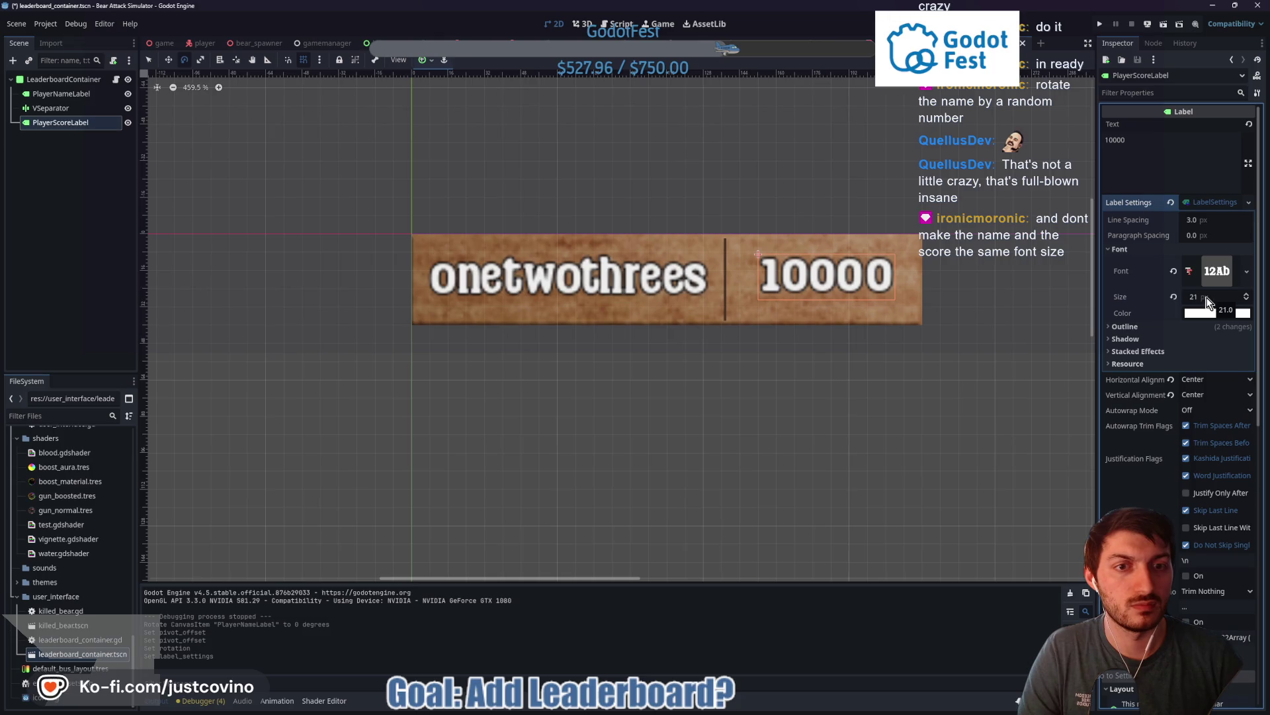
Give the score label a font size of 24 and a 6 px outline
click(1206, 299)
text(4)
key(Return)
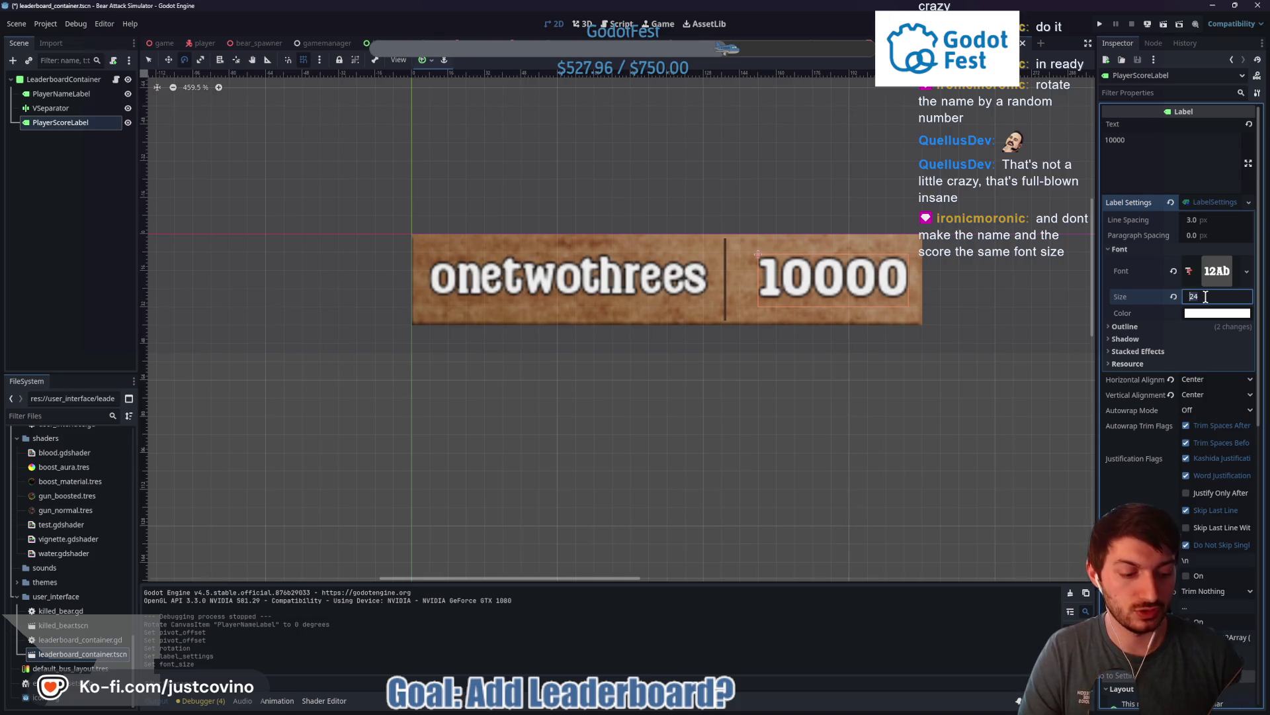
text(32)
key(Return)
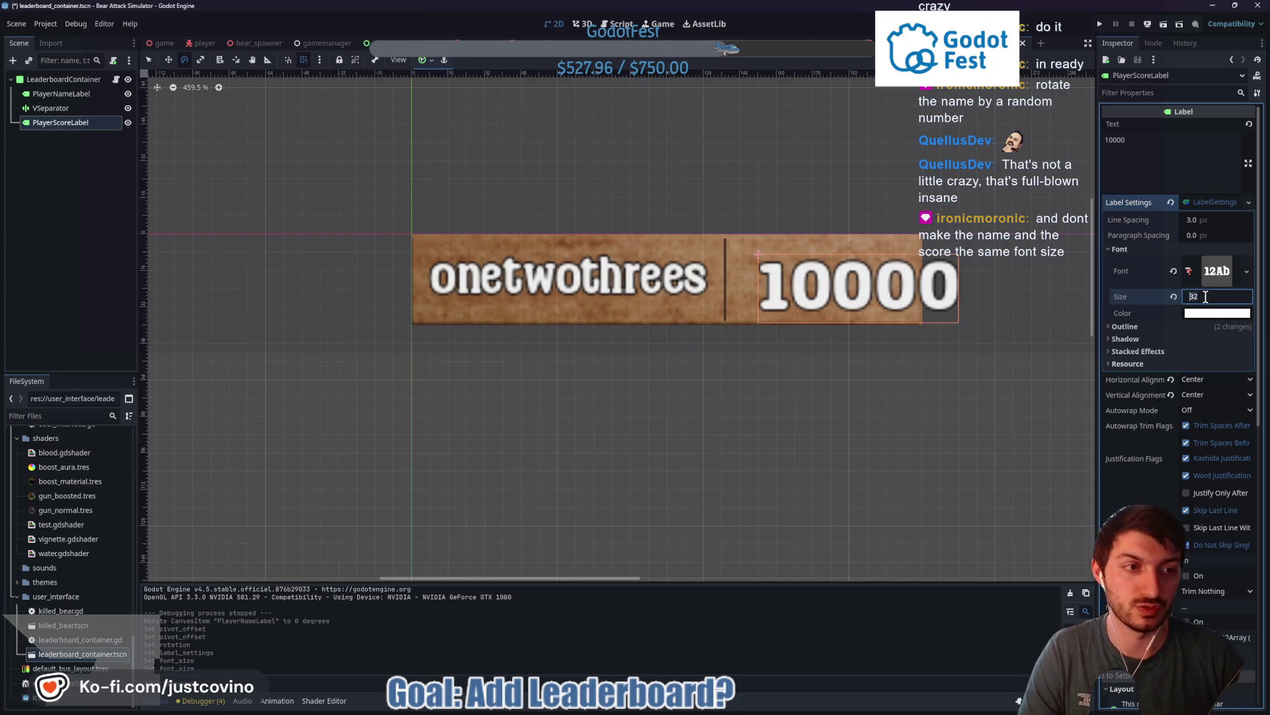
text(28)
key(Return)
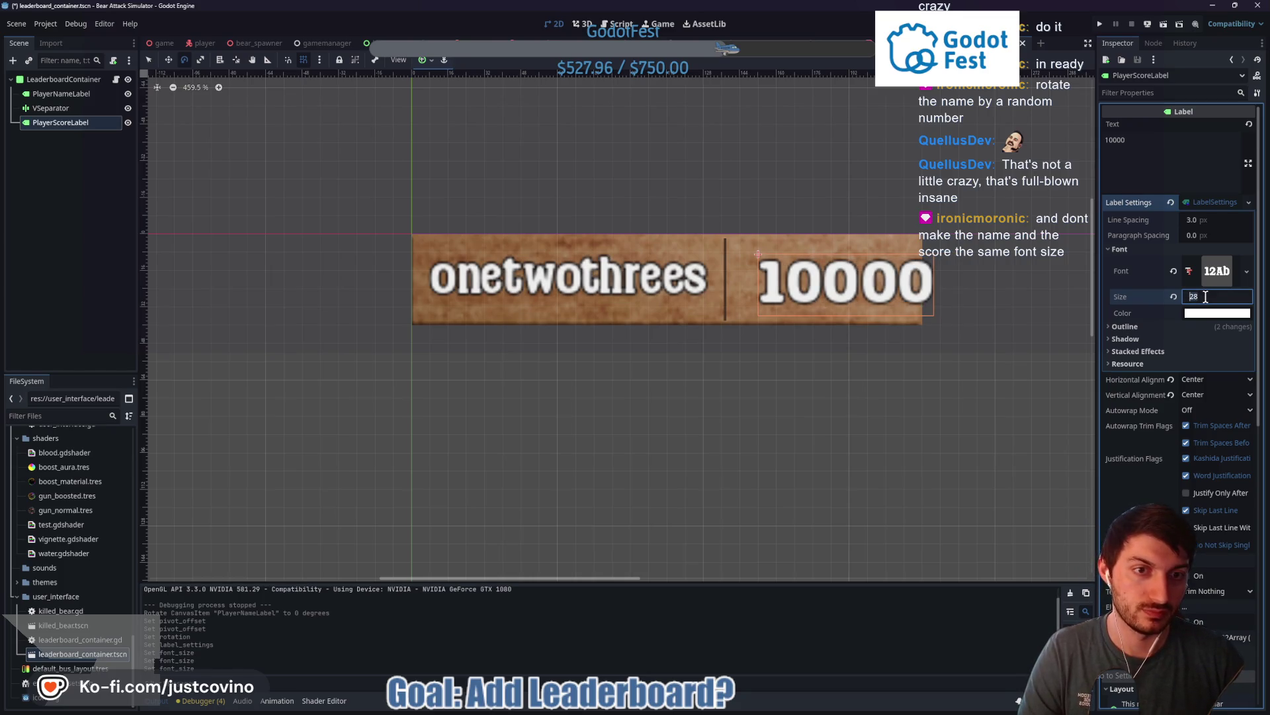
key(BackSpace)
text(4)
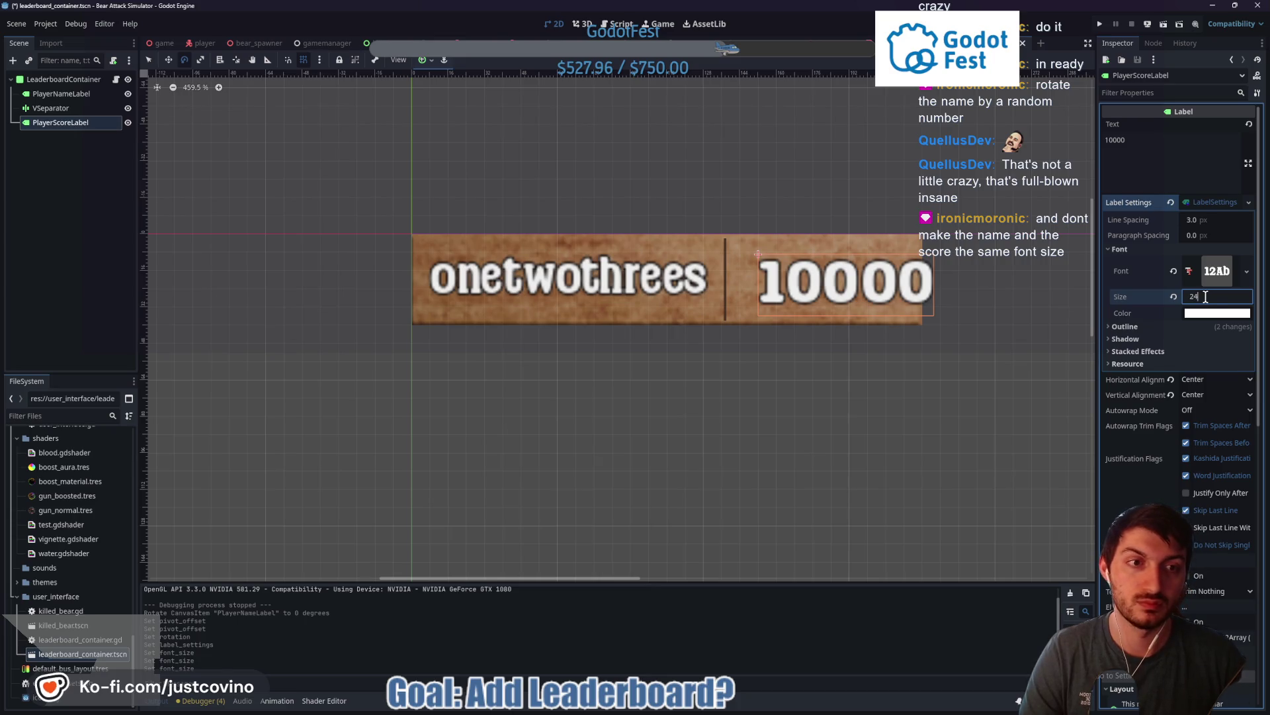
key(Return)
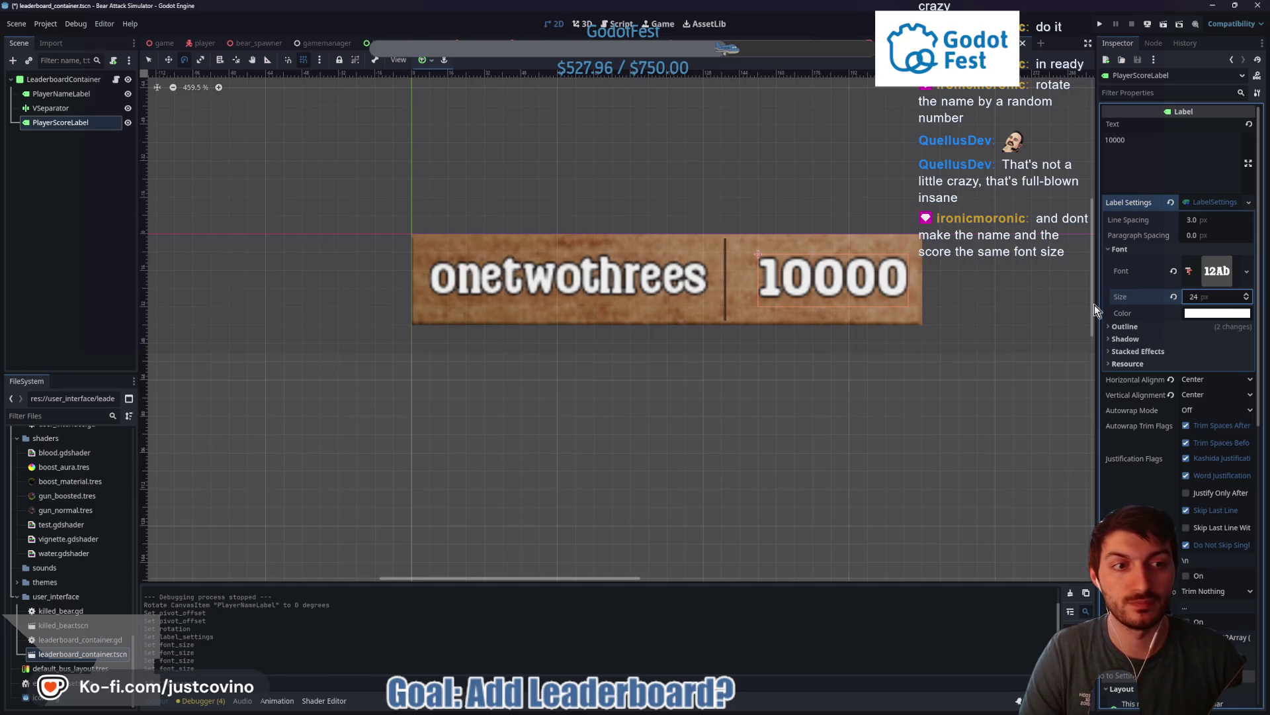
click(1152, 330)
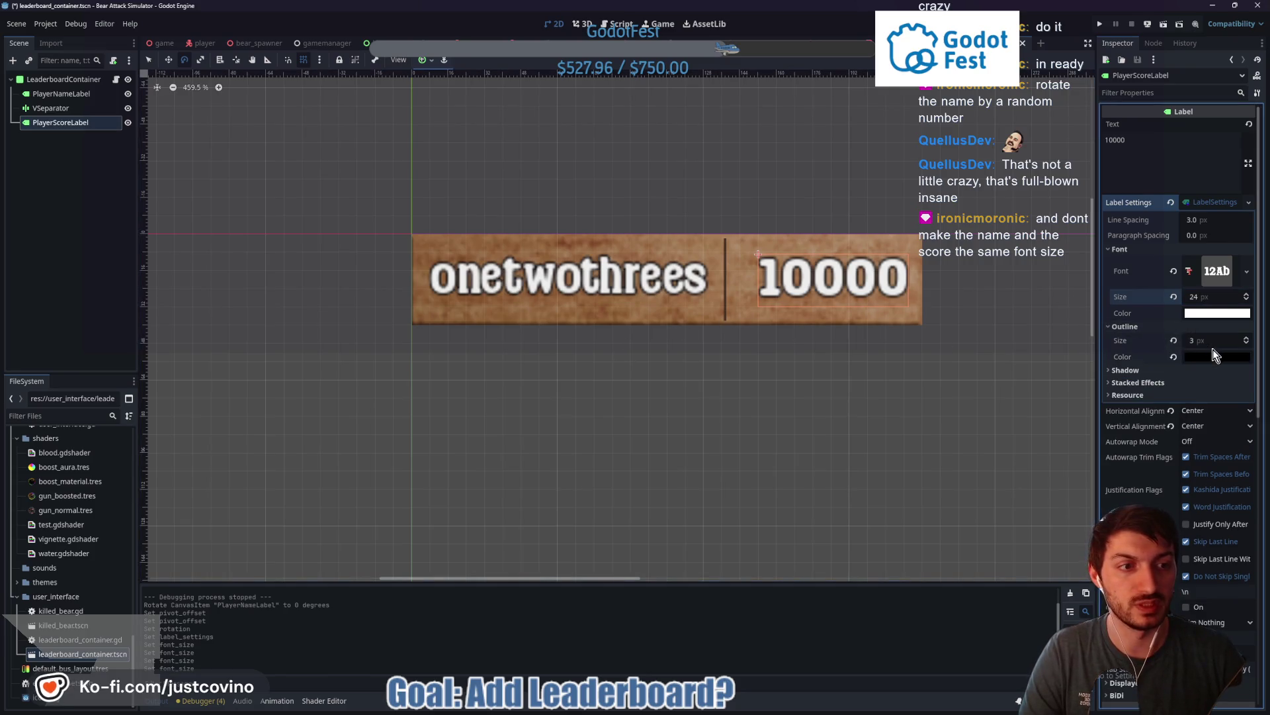
click(1205, 340)
text(6)
key(Return)
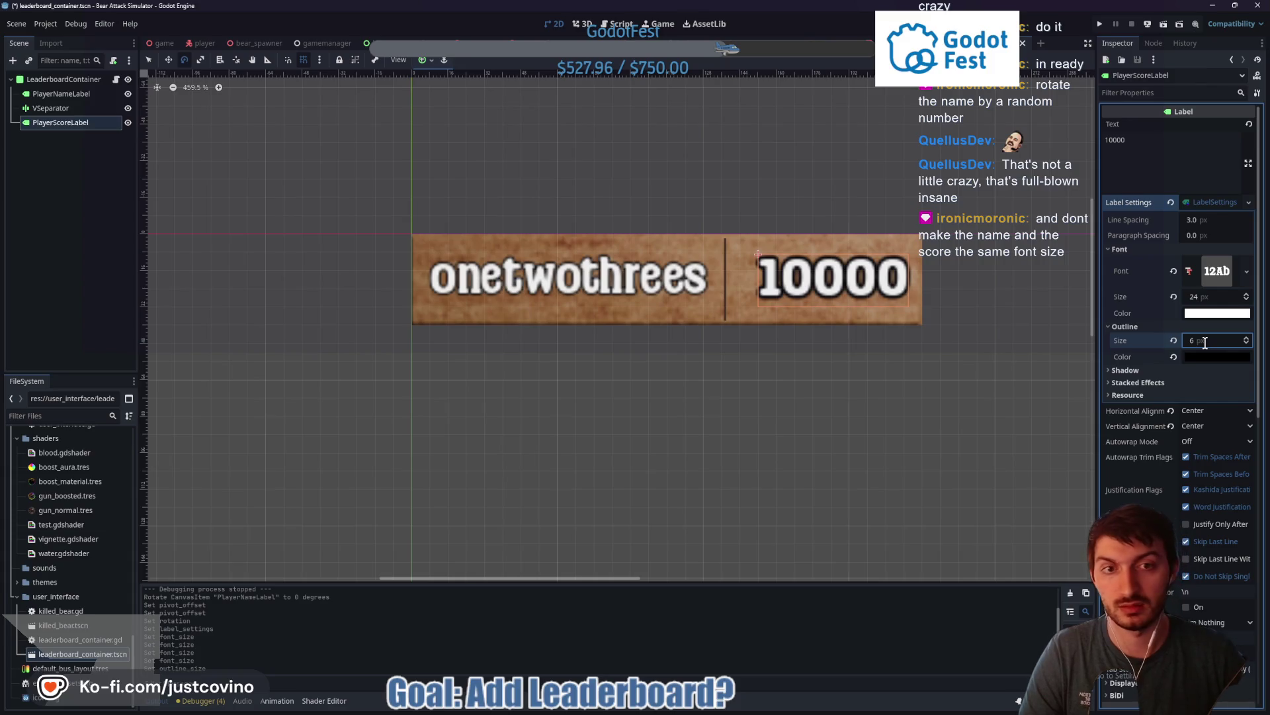
Set PlayerNameLabel's outline size to 7 px
click(65, 95)
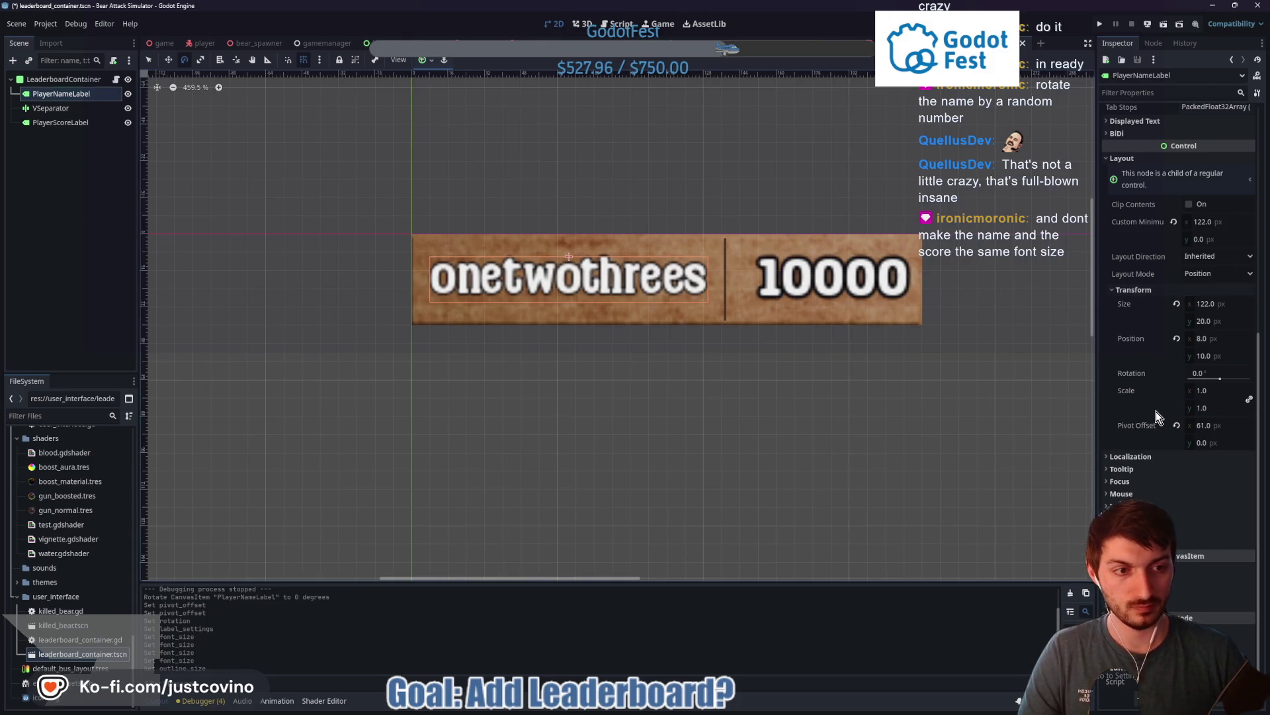
scroll(1166, 235, up, 7)
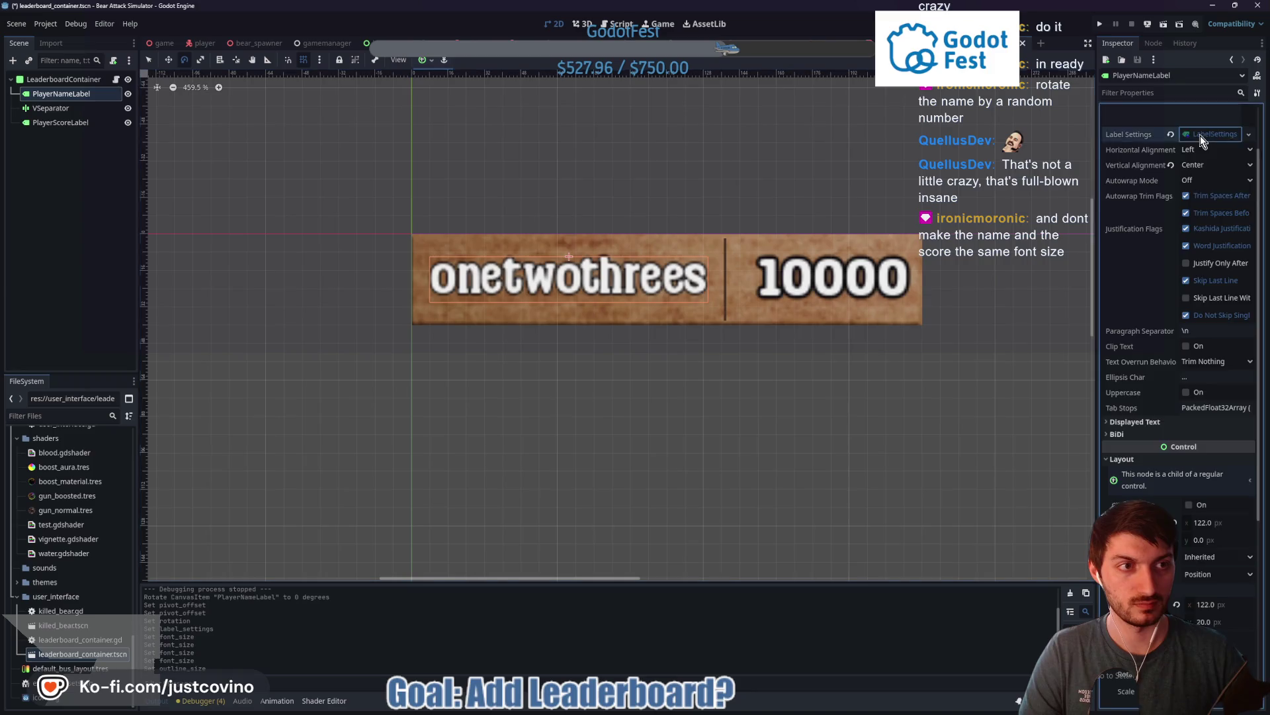
click(1188, 272)
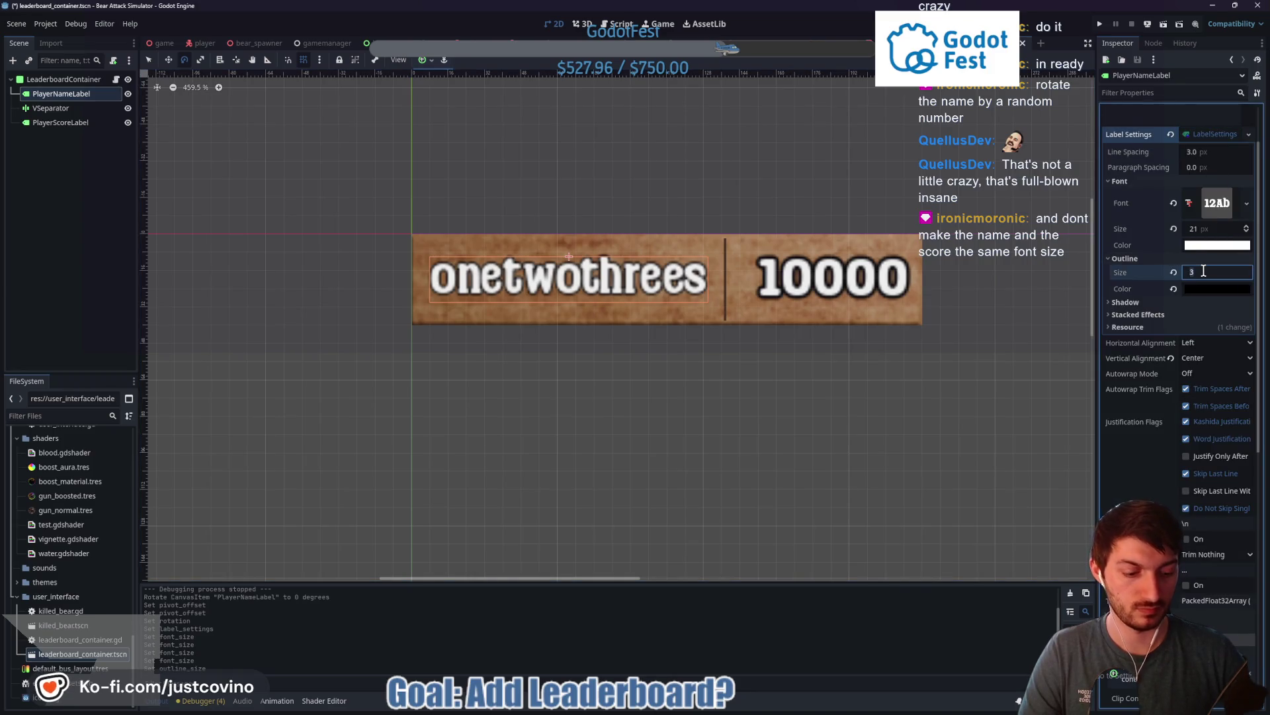
text(6)
key(Return)
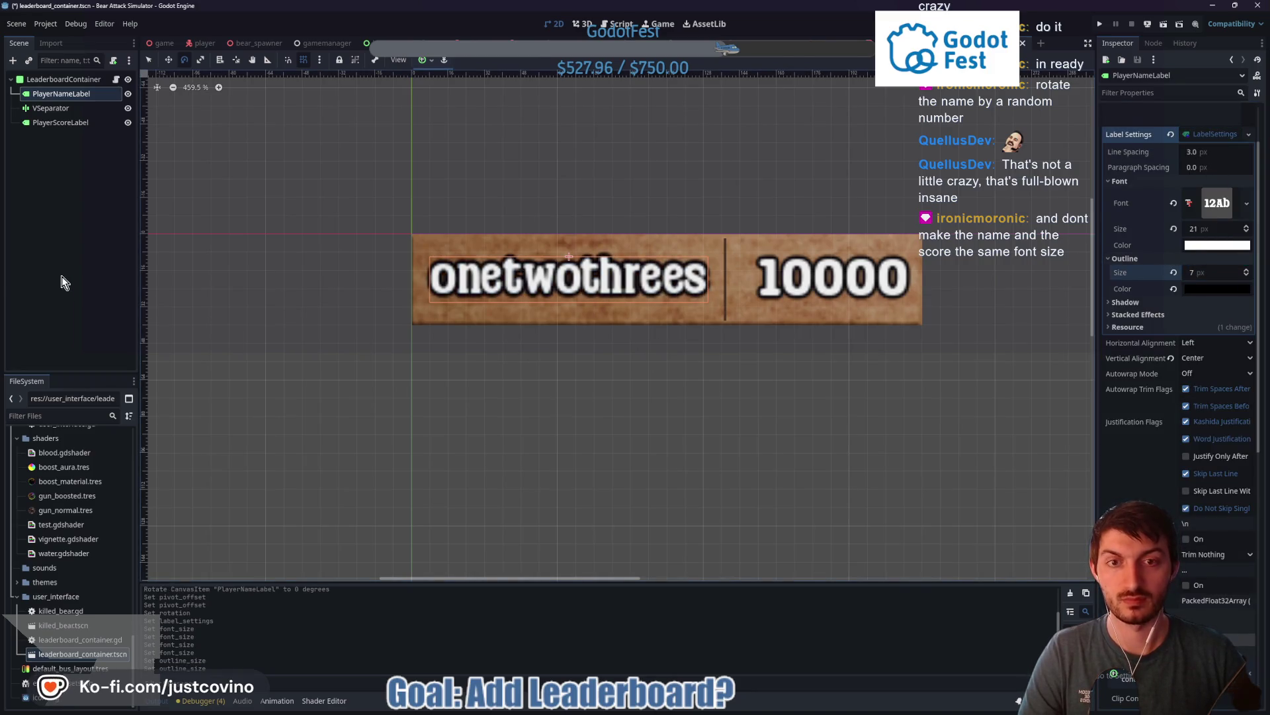
click(57, 226)
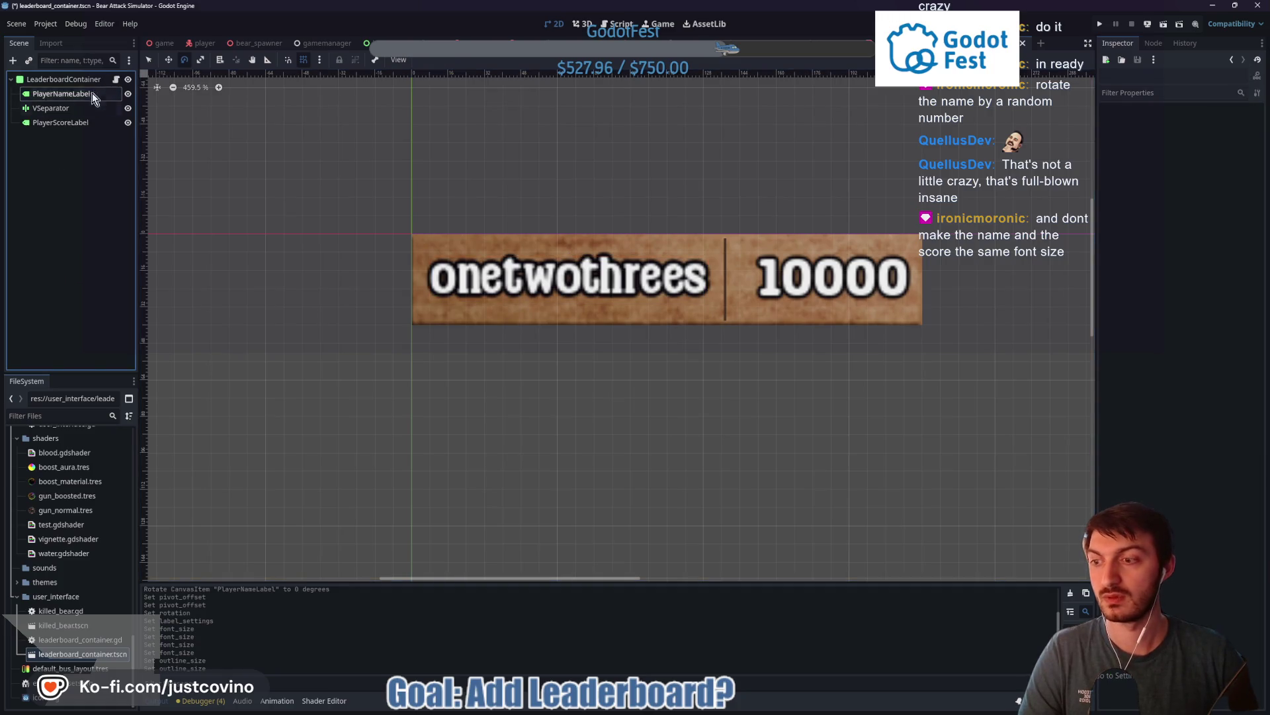
click(116, 79)
Add a func _ready() -> void: function above set_label in leaderboard_container.gd
click(496, 191)
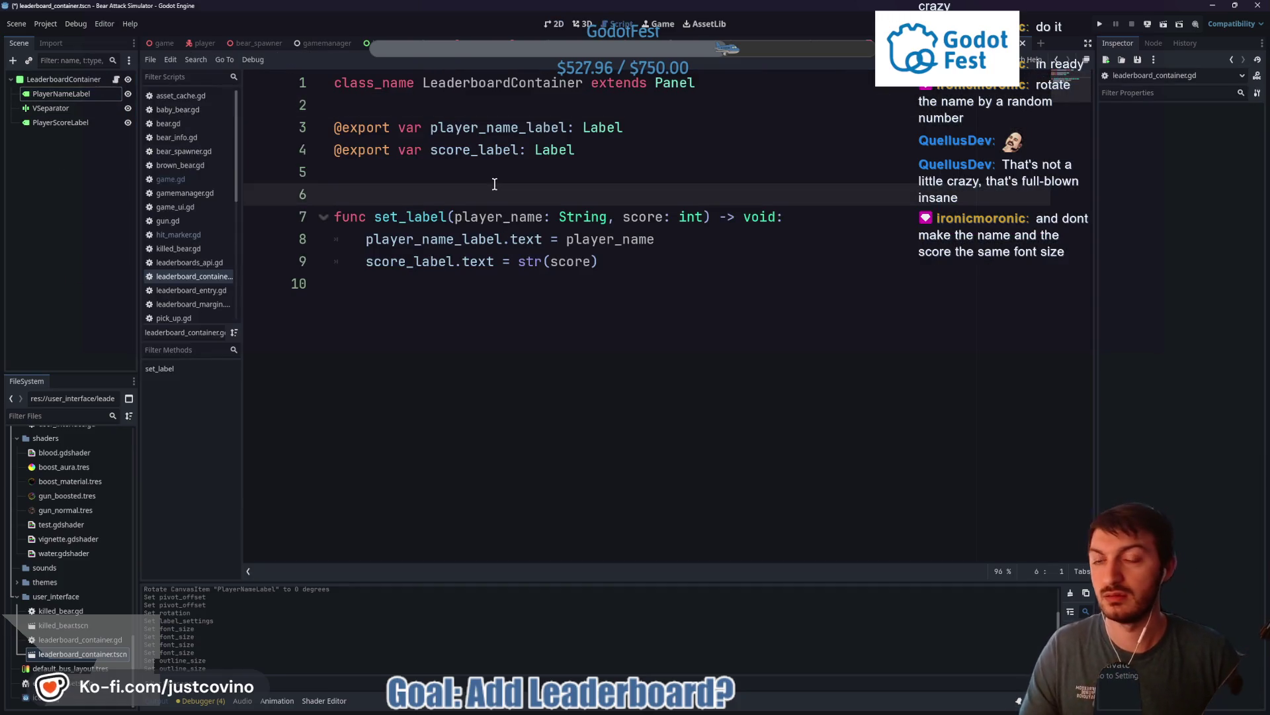
key(Return)
key(Return)
click(494, 184)
text(func _)
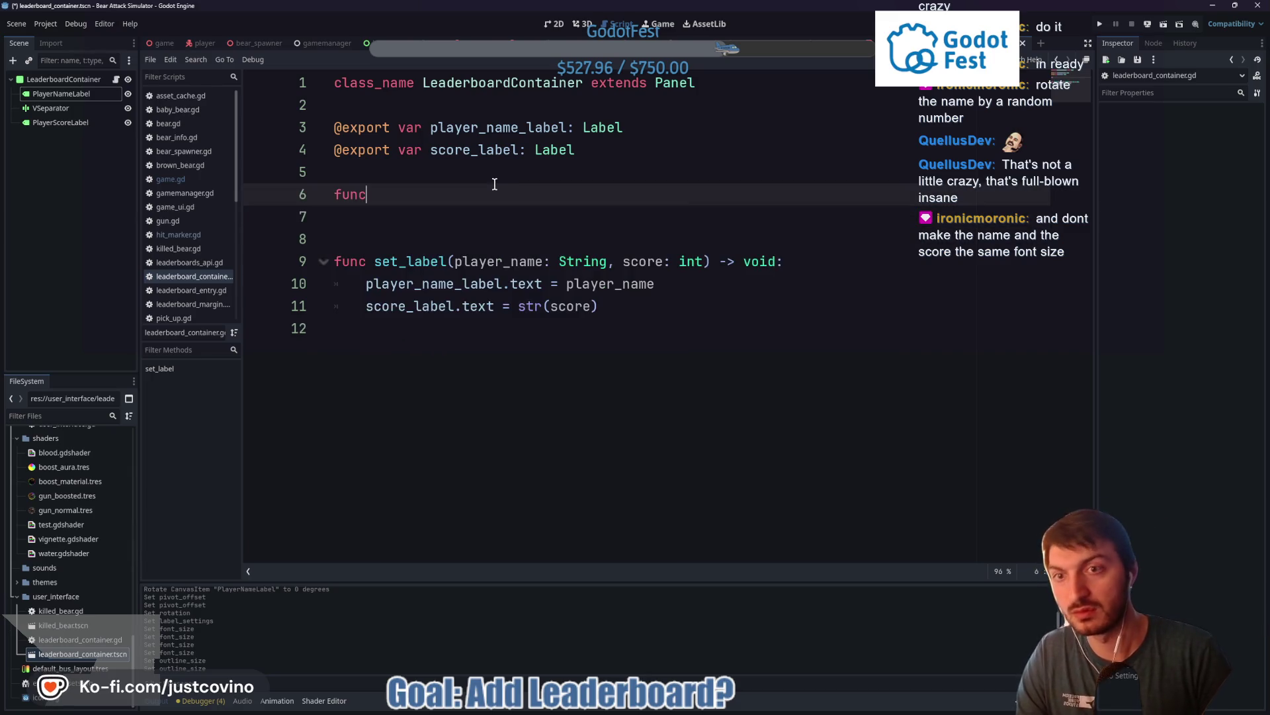
key(Return)
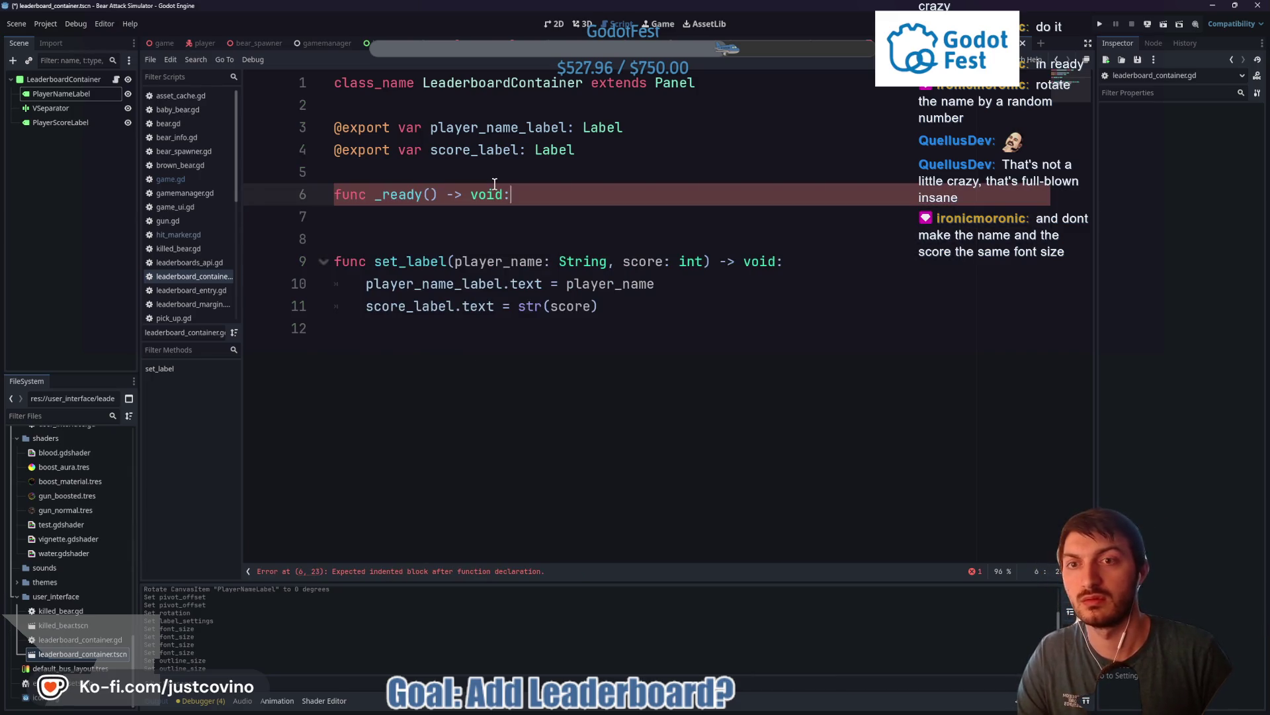
key(Return)
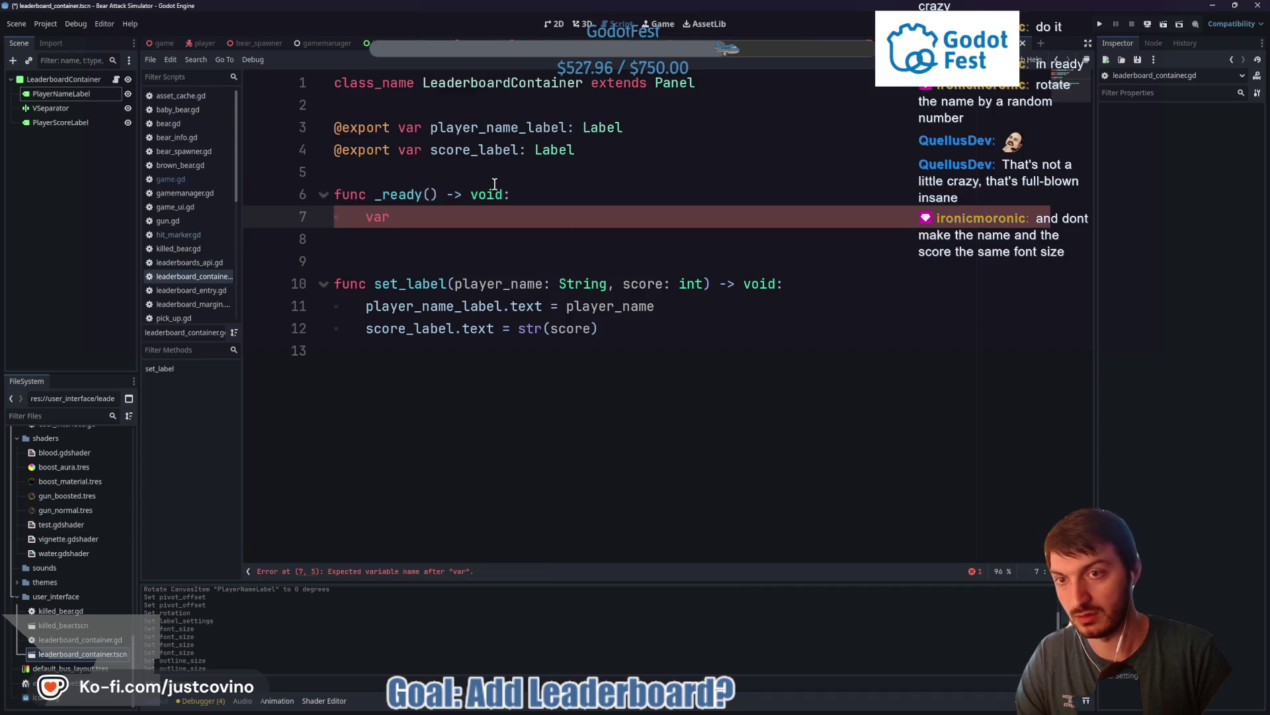
text(var offset_ro)
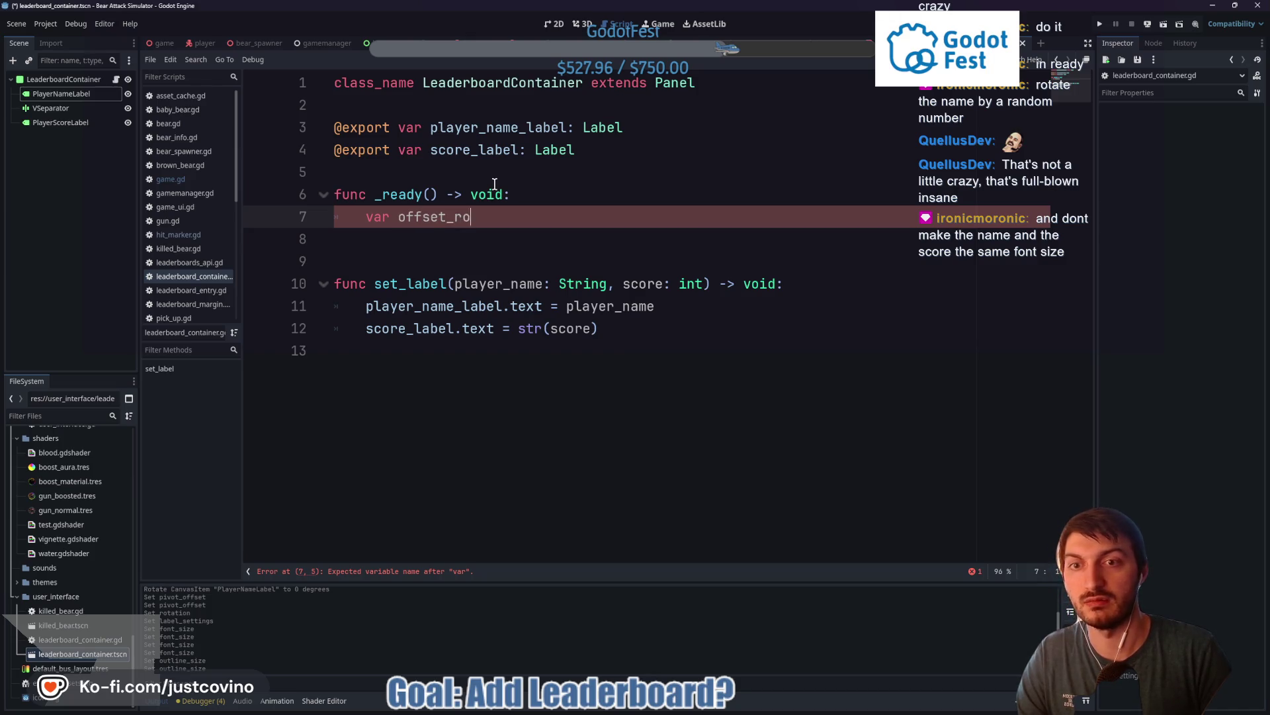
Inside _ready, start declaring var offset_rot: float = randf_range() via autocomplete
text(t: floa)
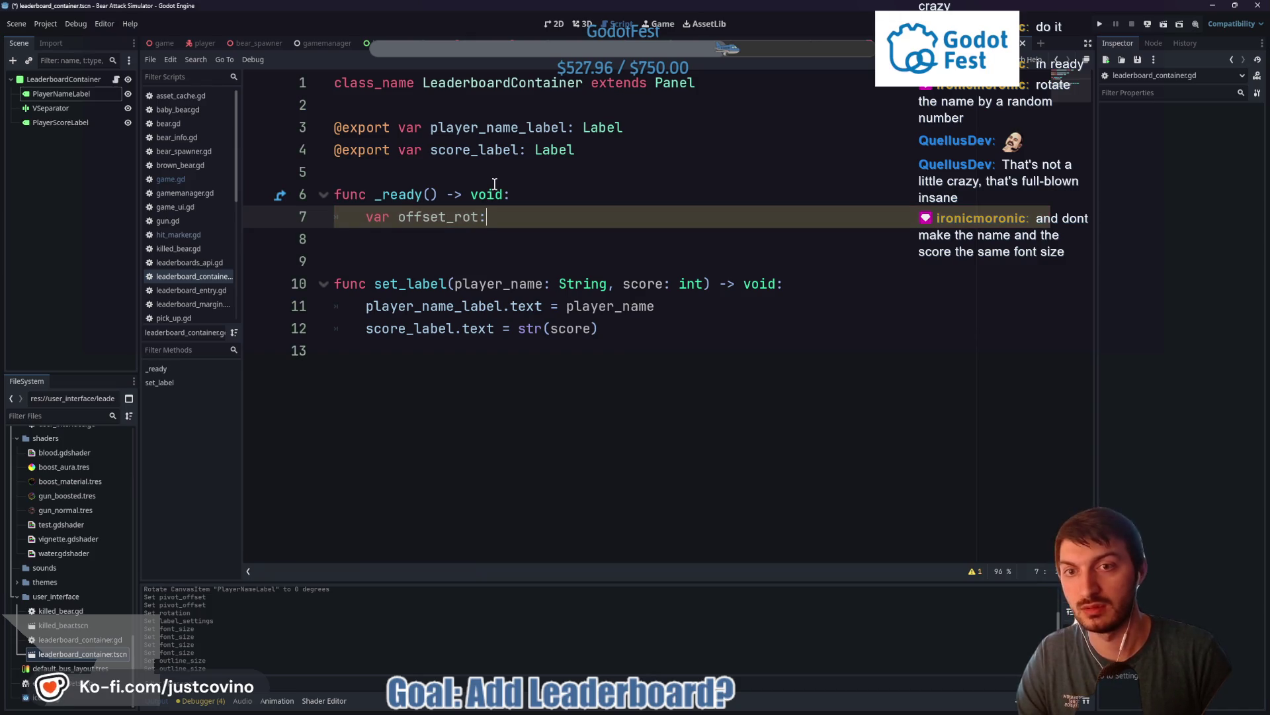
text(t = r)
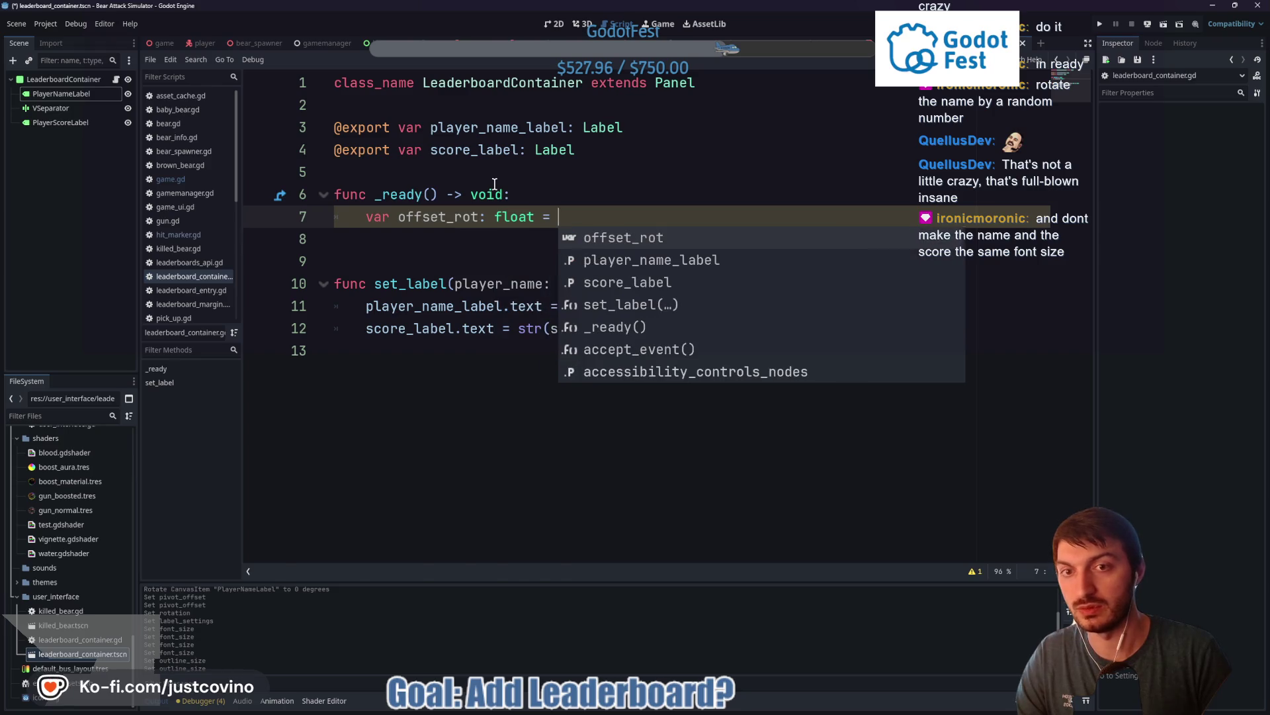
text(float)
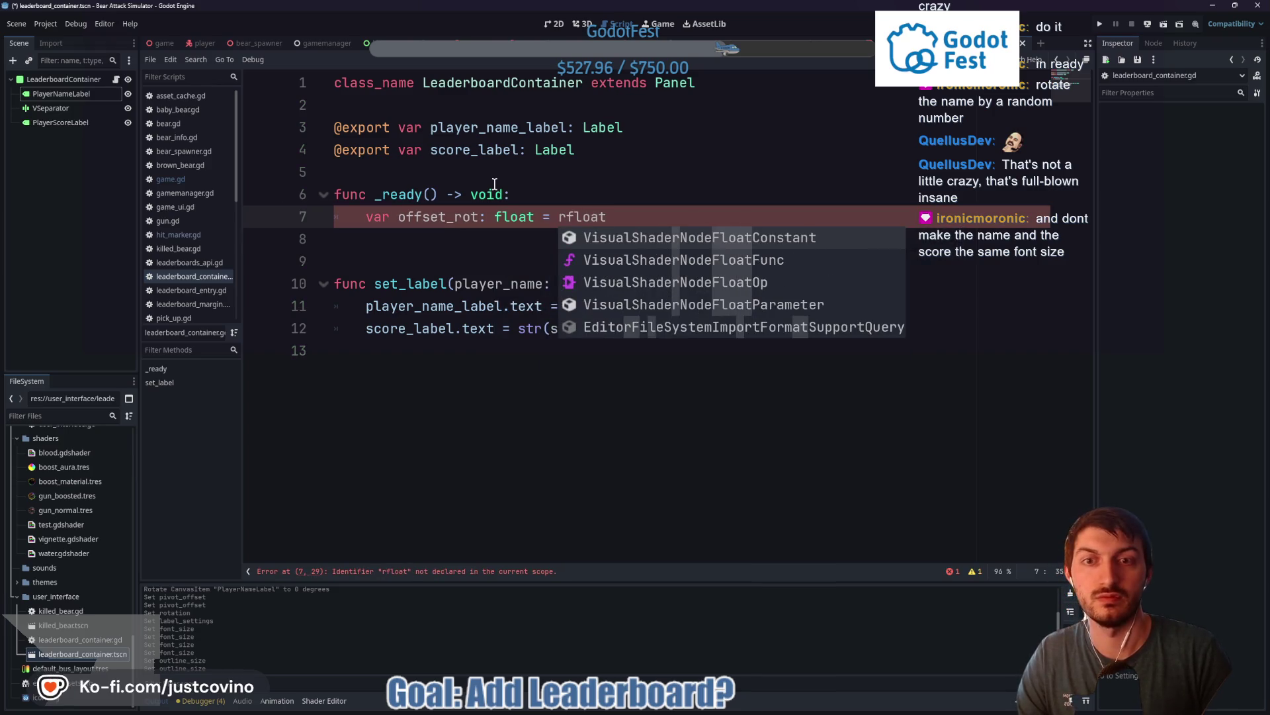
key(BackSpace)
key(BackSpace)
key(BackSpace)
text(r)
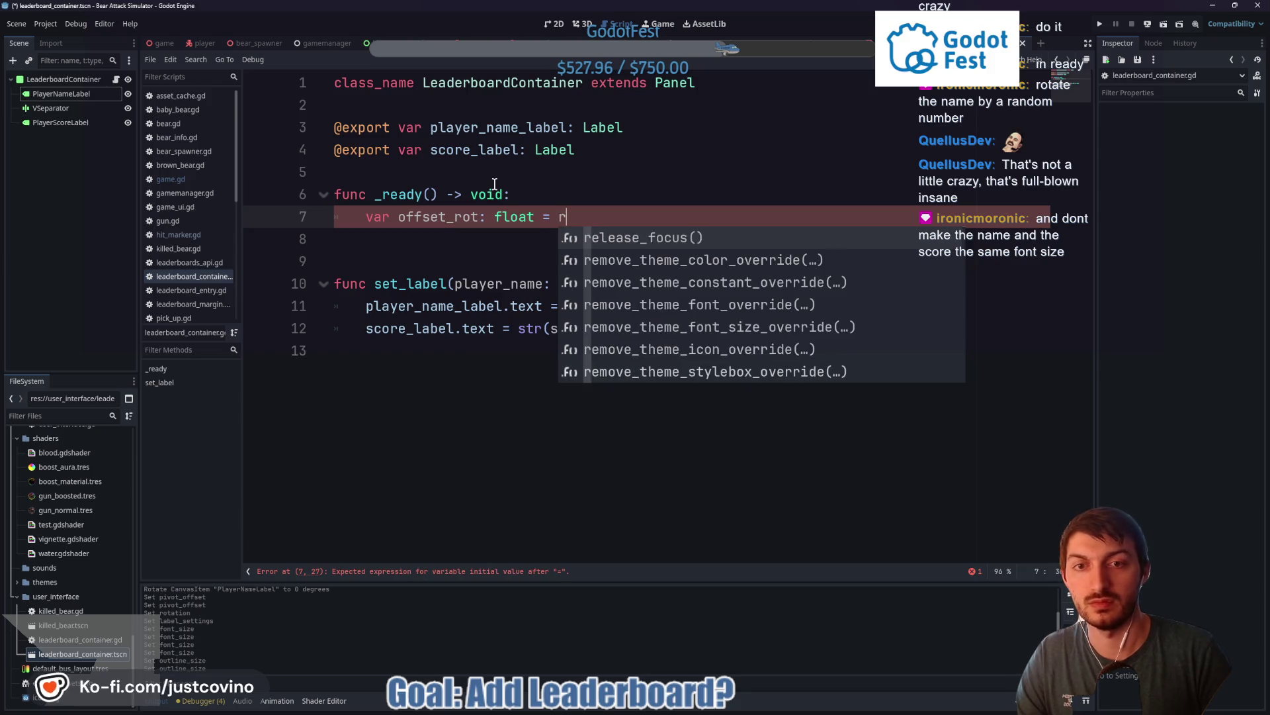
text(f)
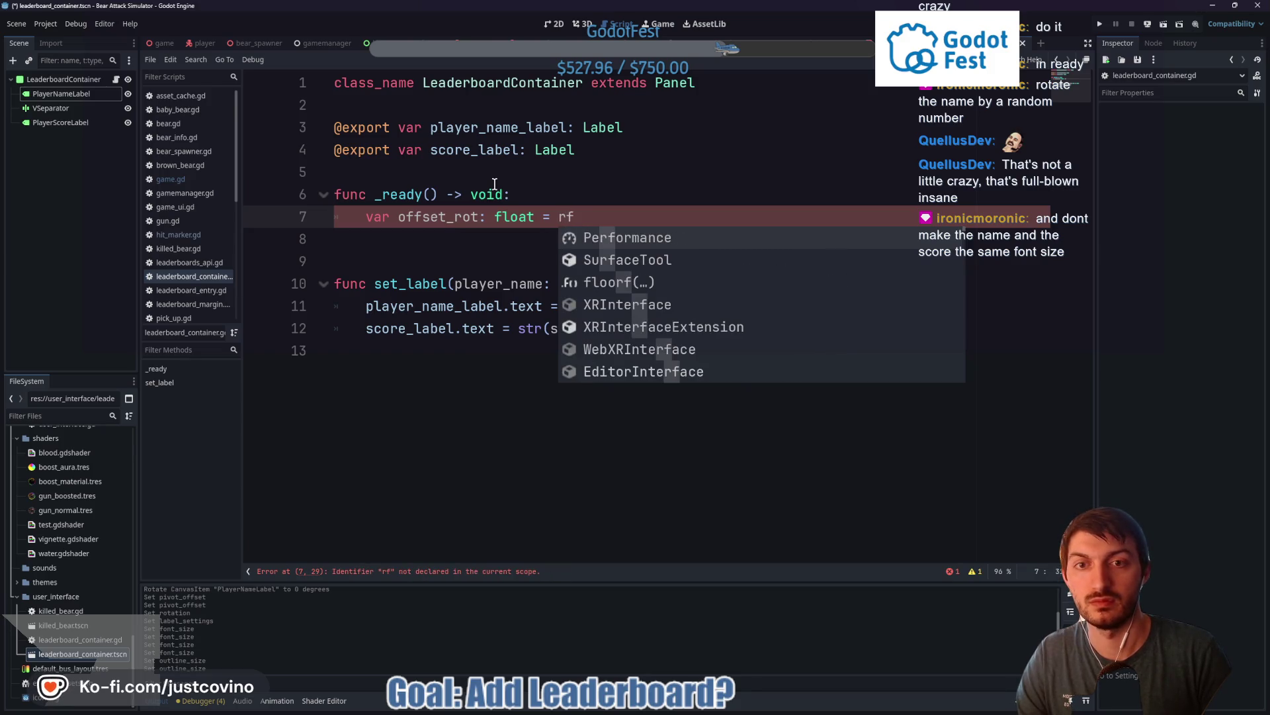
key(BackSpace)
key(BackSpace)
text(randf)
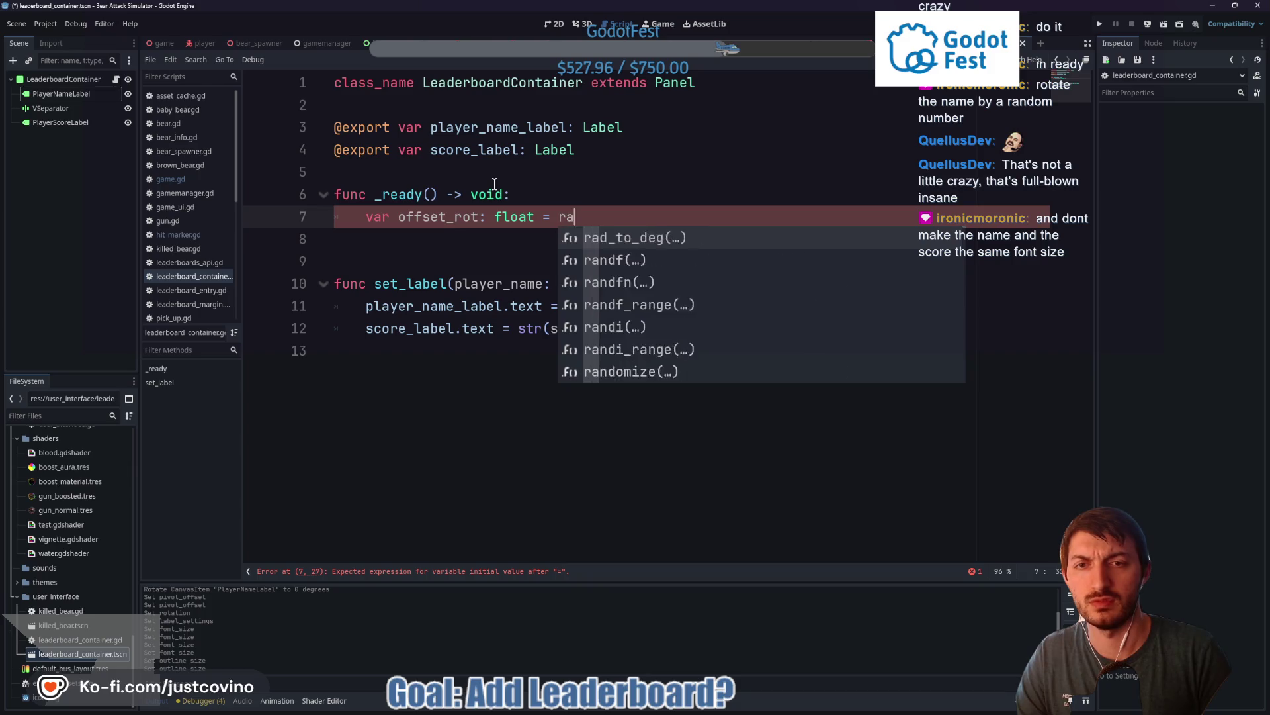
key(Down)
key(Down)
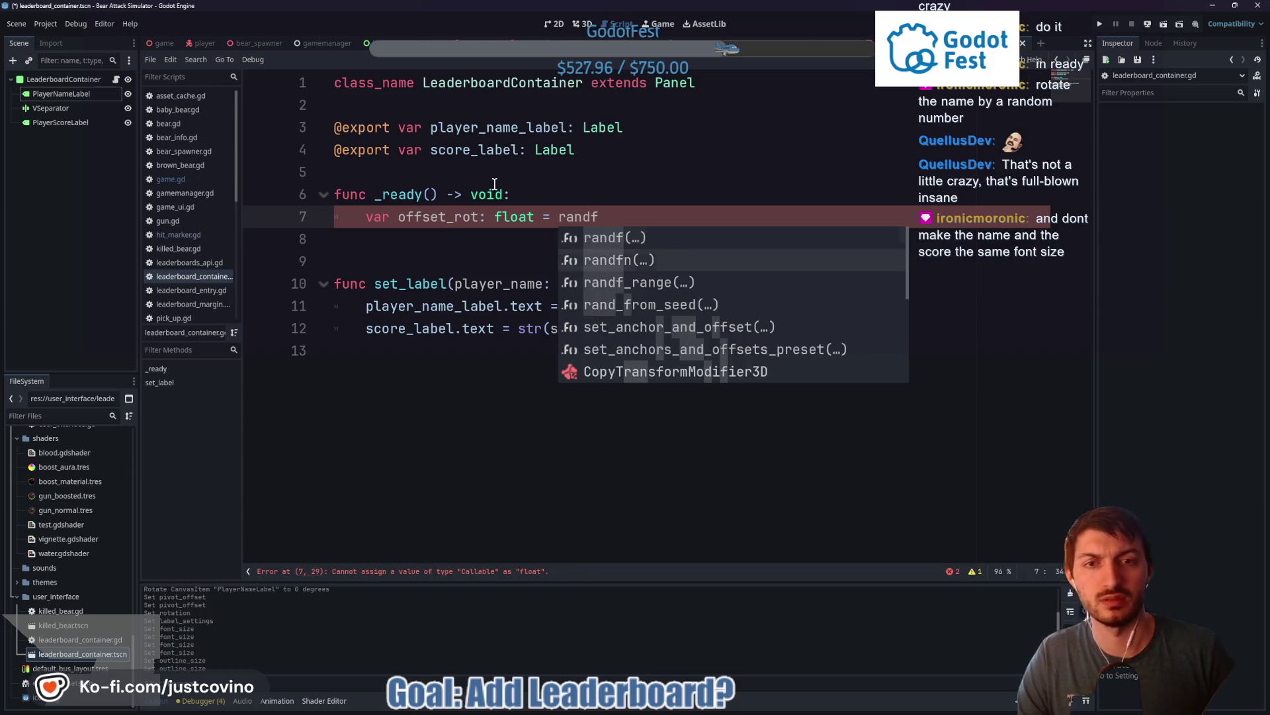
key(Return)
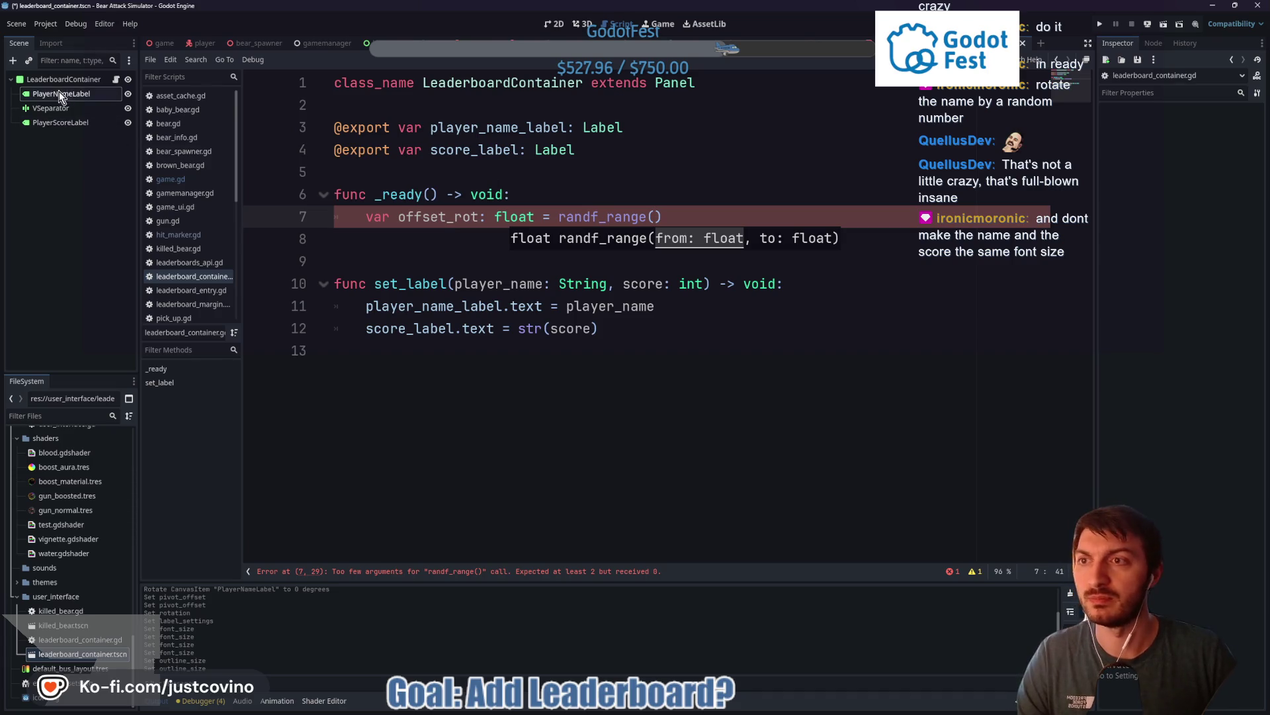
Tilt PlayerNameLabel to about -2.5° in the 2D view to judge a rotation range
click(554, 26)
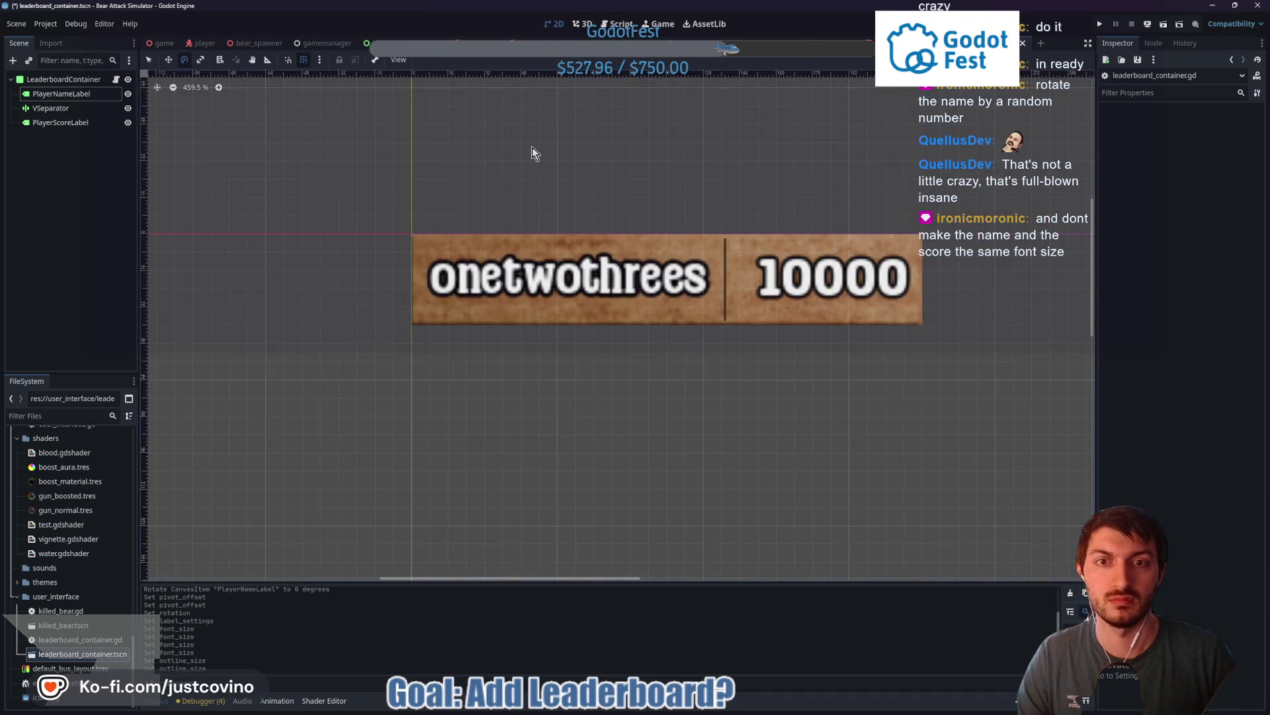
click(61, 93)
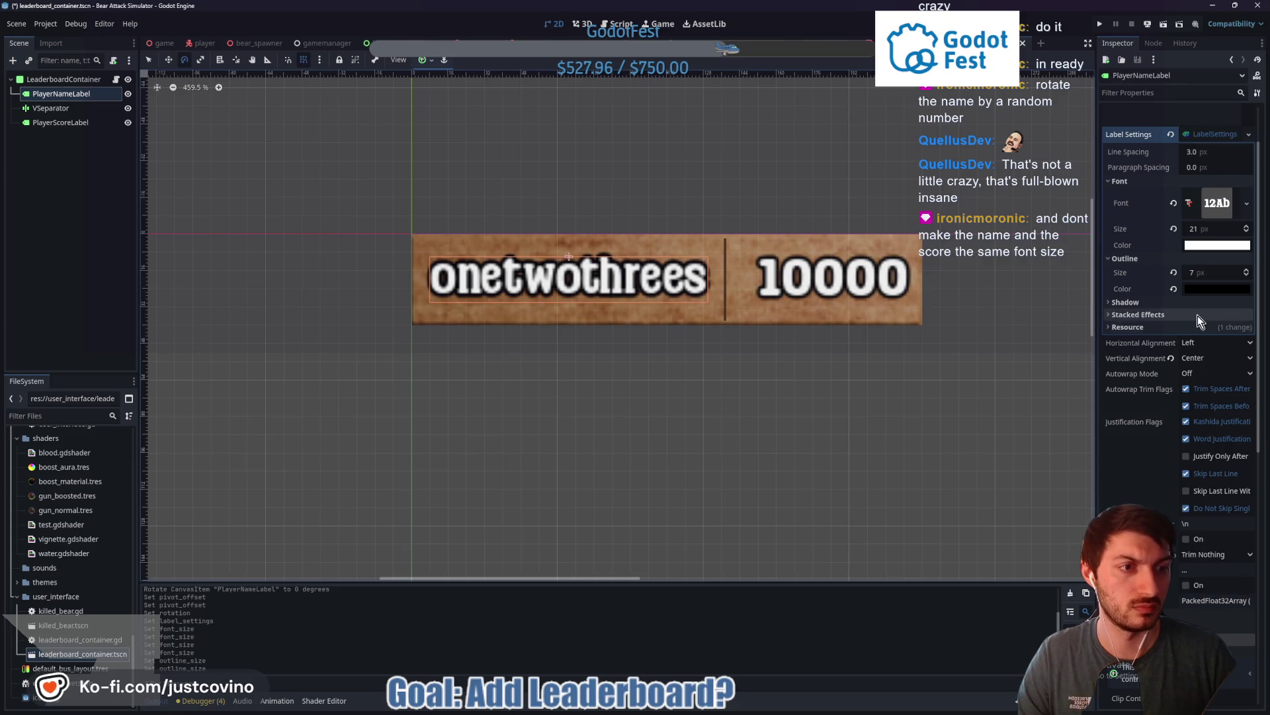
scroll(1201, 371, down, 5)
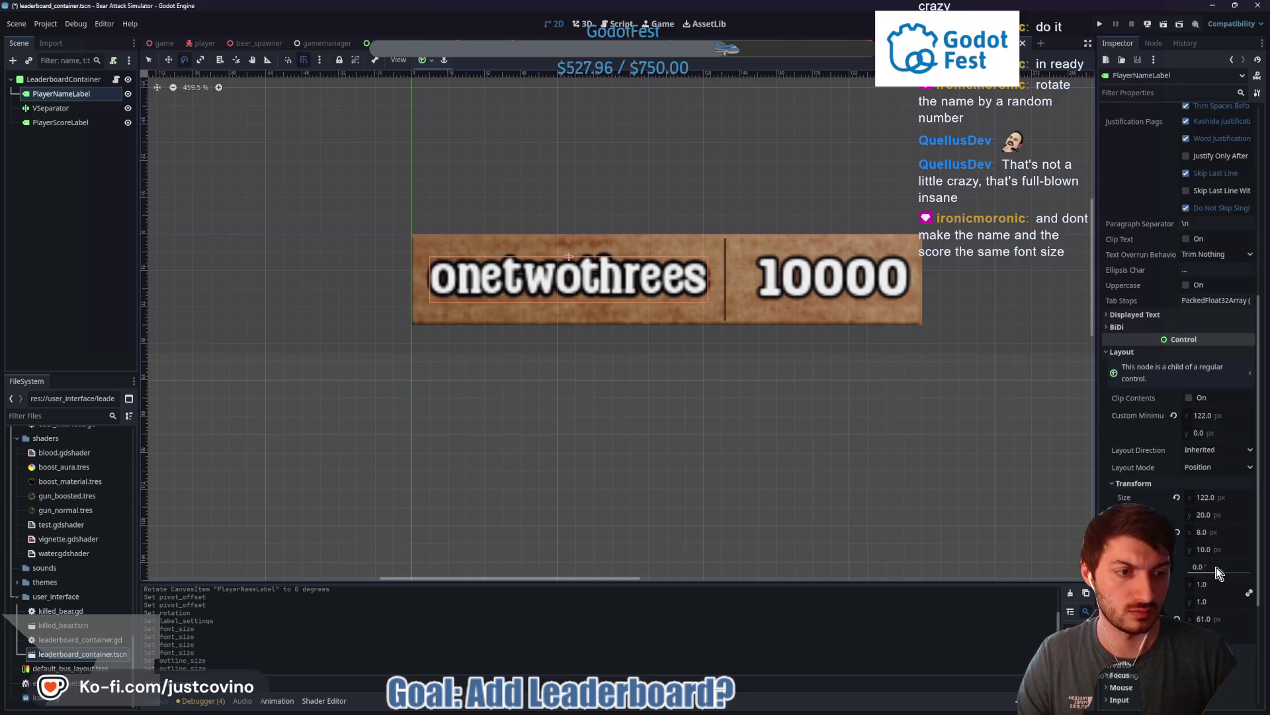
mouse_move(1217, 566)
mouse_down()
mouse_move(1191, 566)
mouse_move(1204, 566)
mouse_up()
click(116, 79)
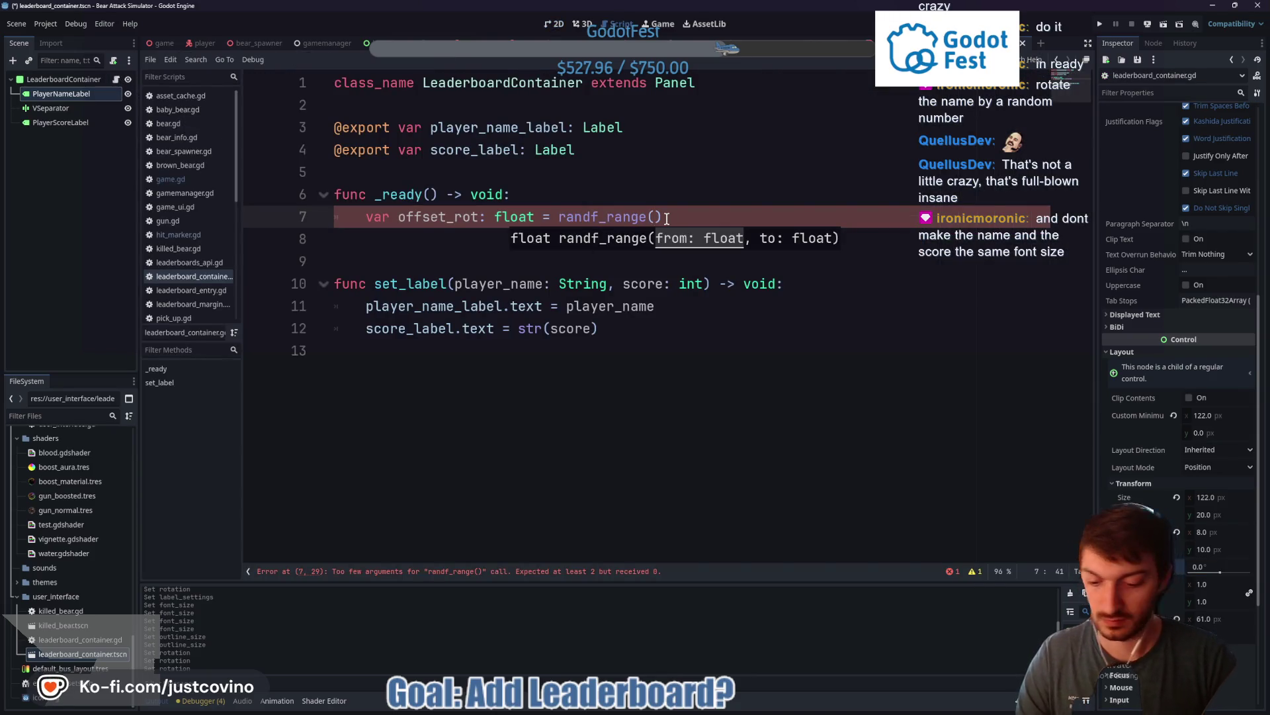
Roll offset_rot with randf_range(-7, 7) and add line 8 'player_name_label.rotation_degrees = offset_rot'
text(-7)
text(, 7)
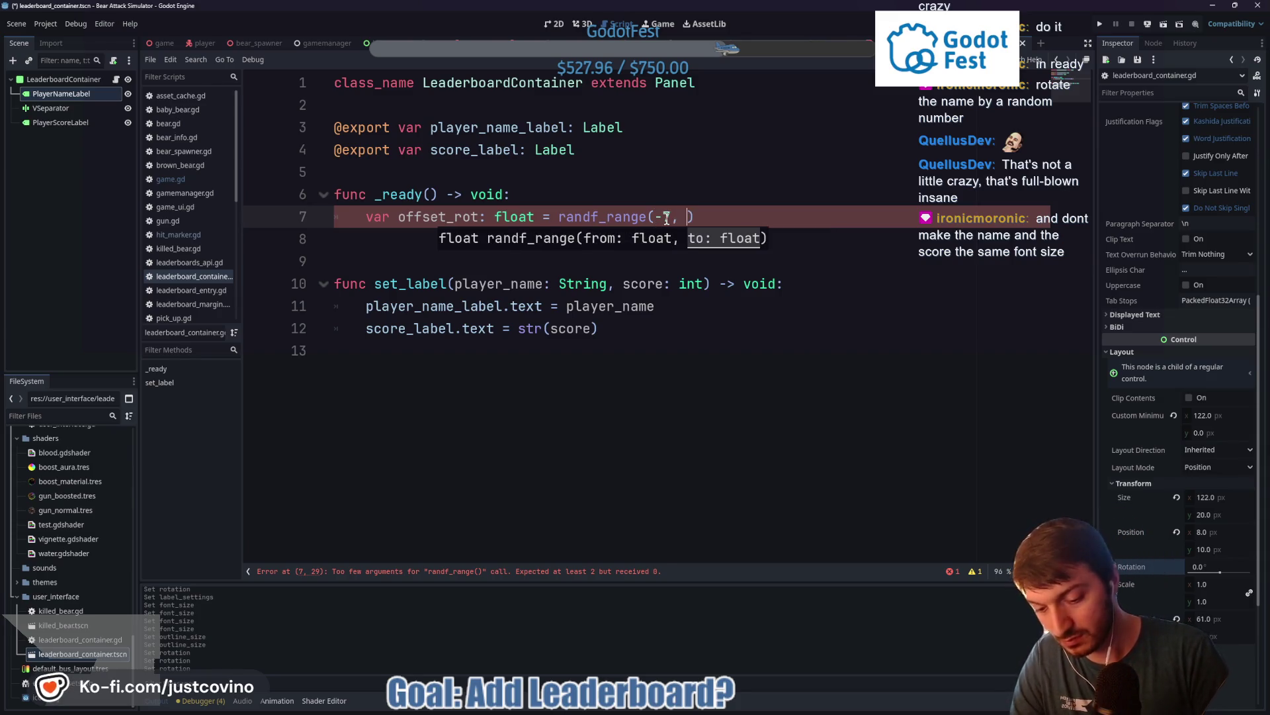
text())
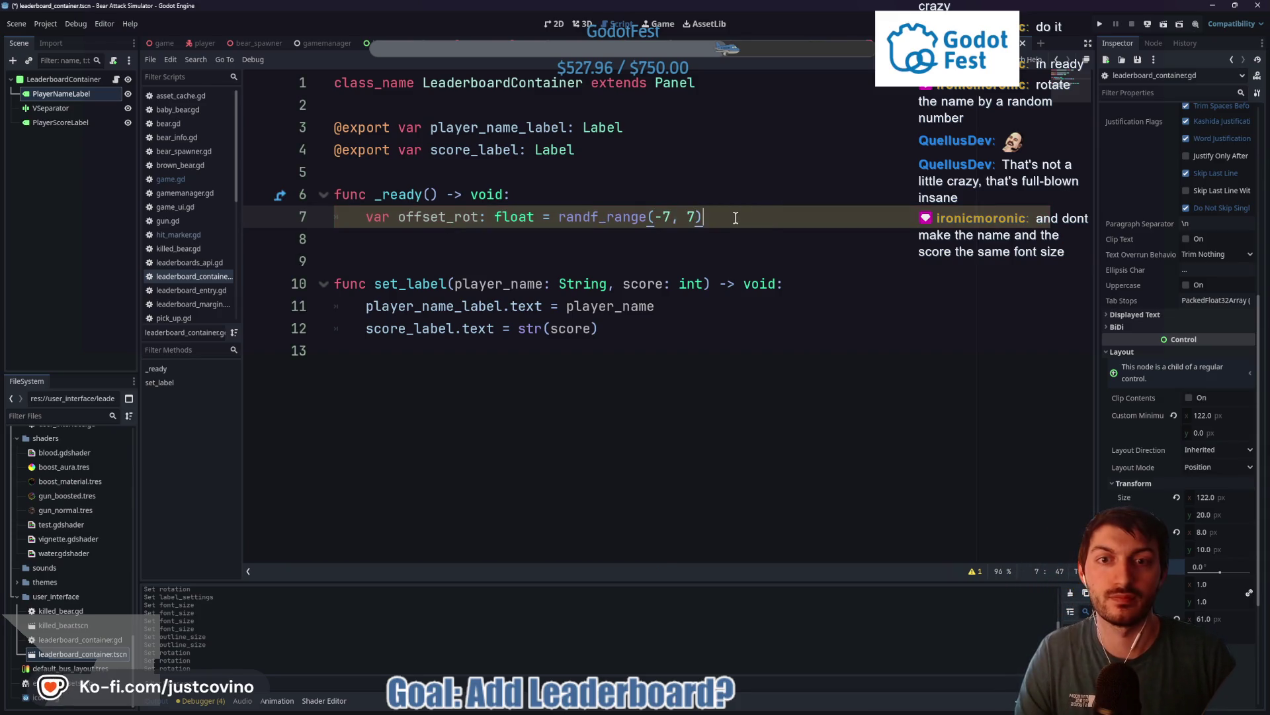
key(Return)
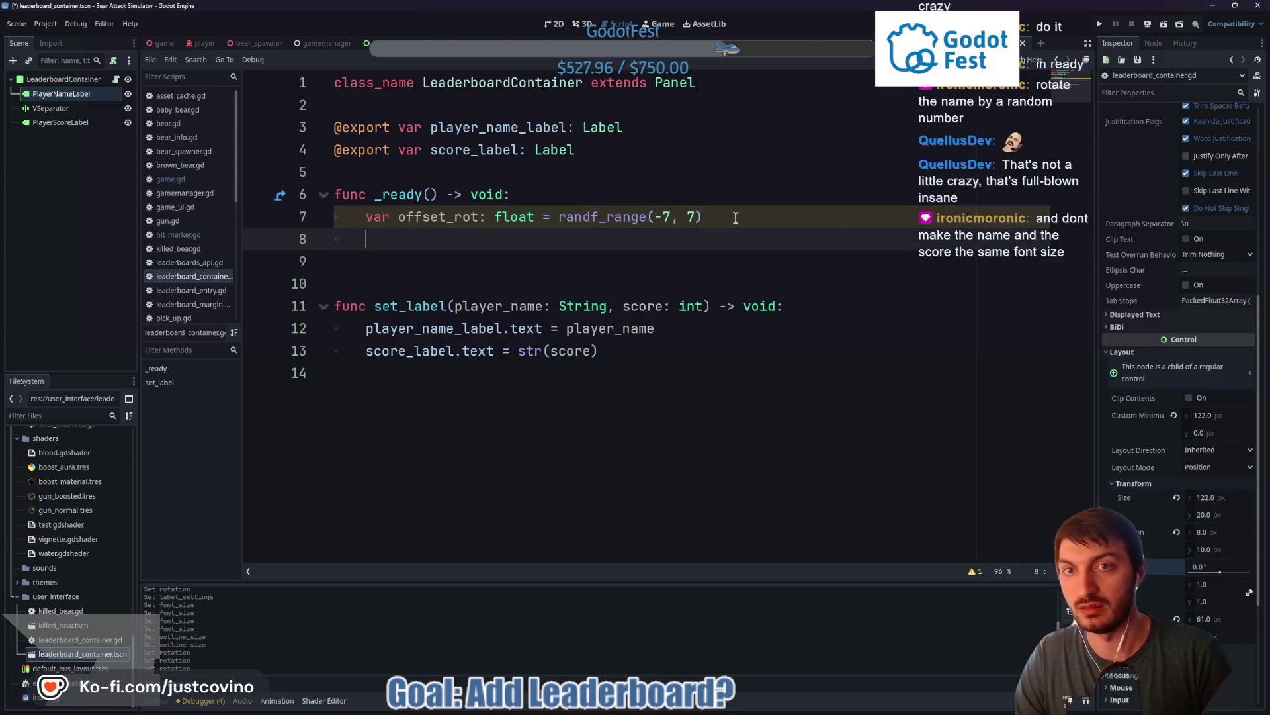
text(player)
key(Return)
text(.rotat)
key(Return)
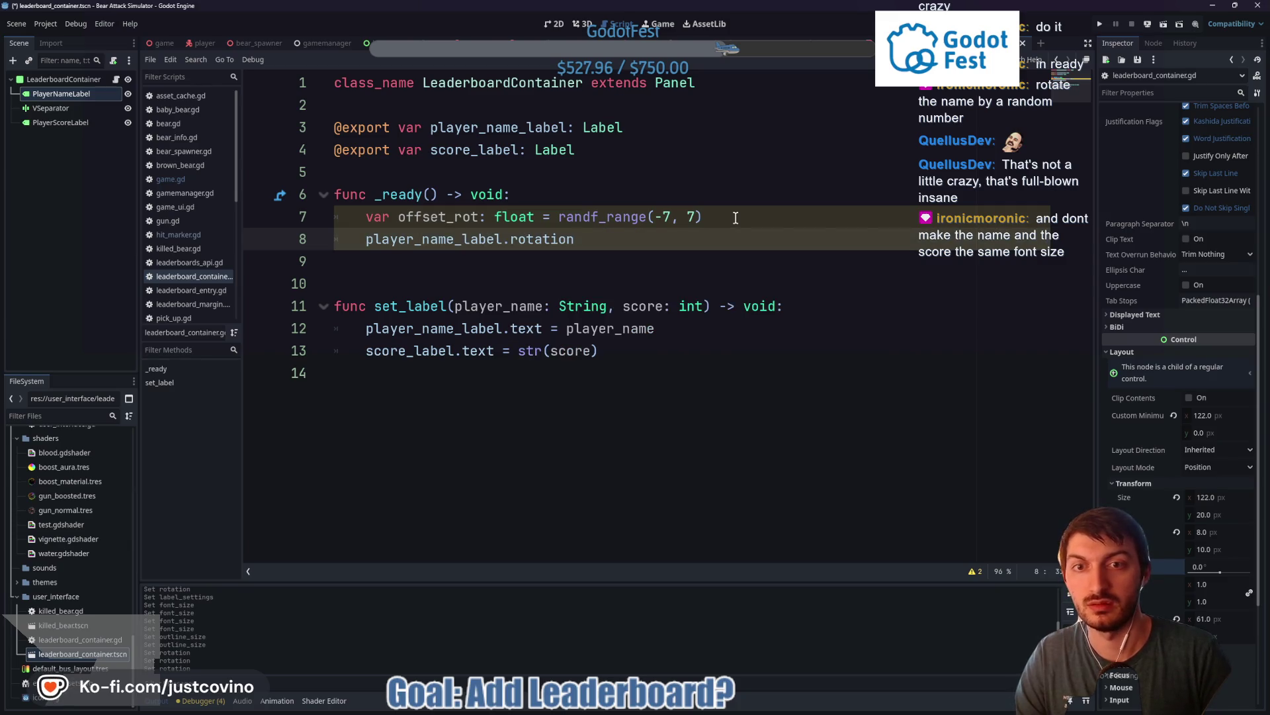
text(_)
key(Return)
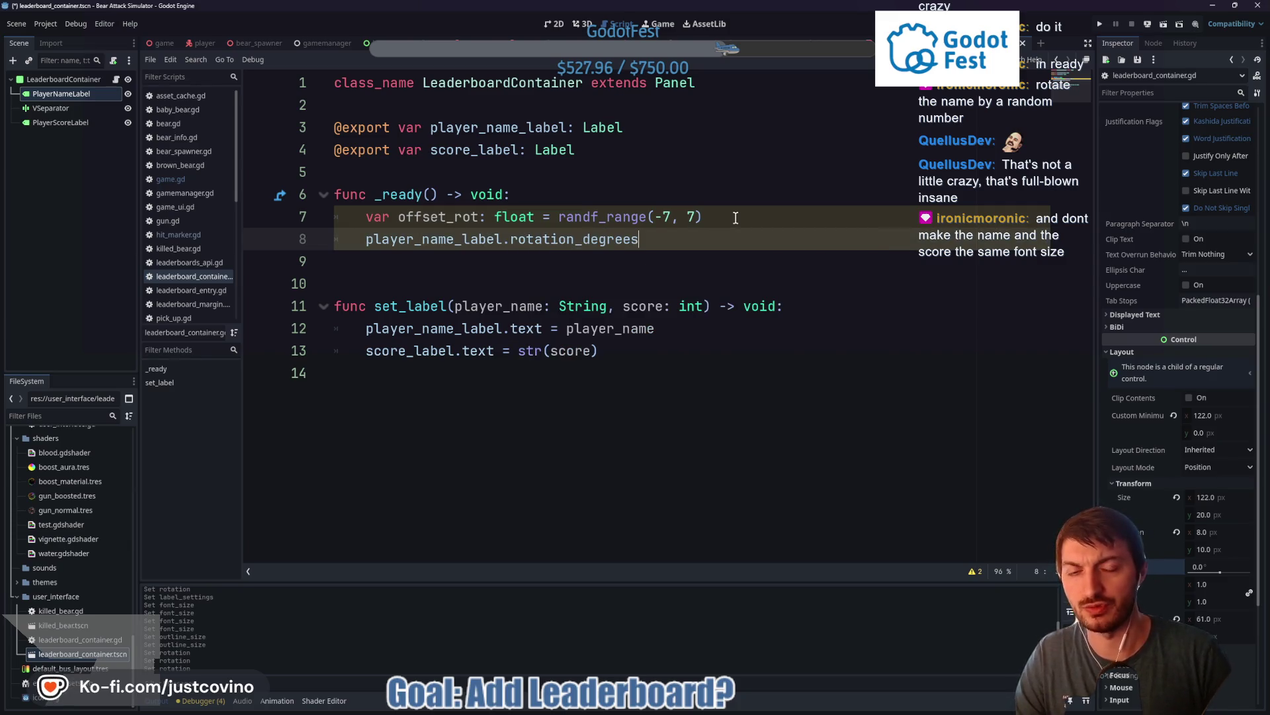
mouse_move(586, 244)
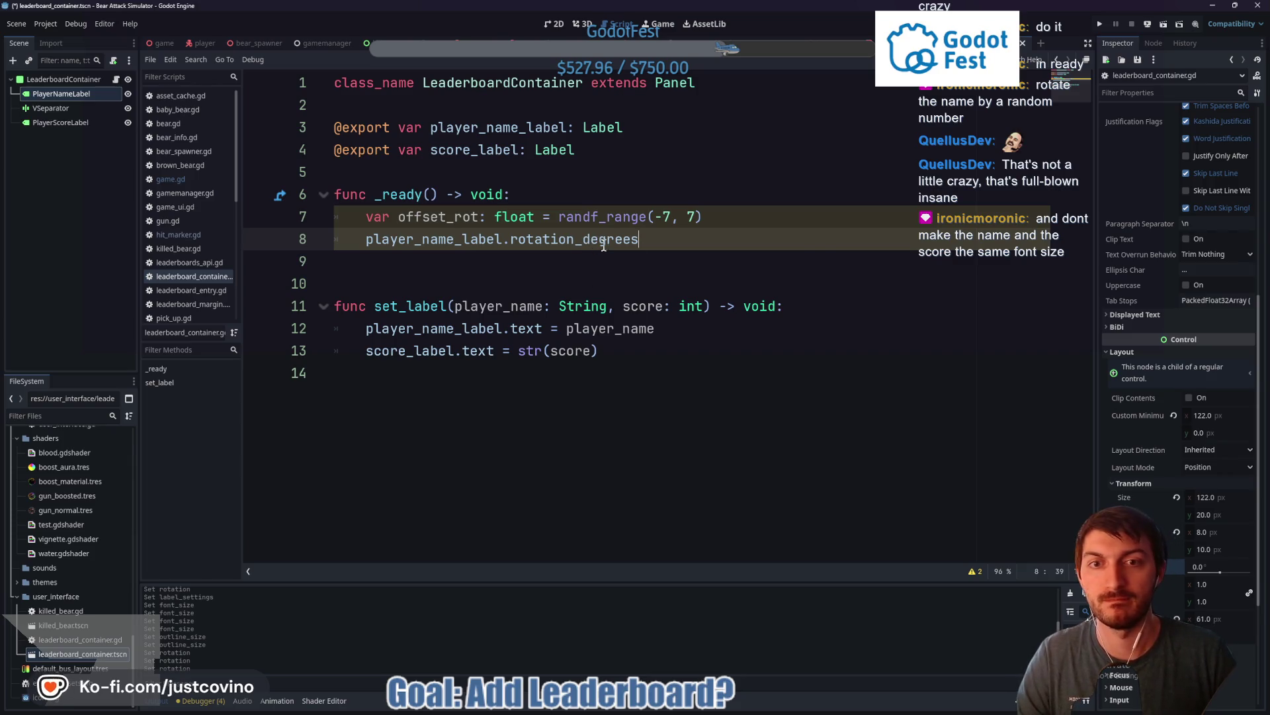
text(= )
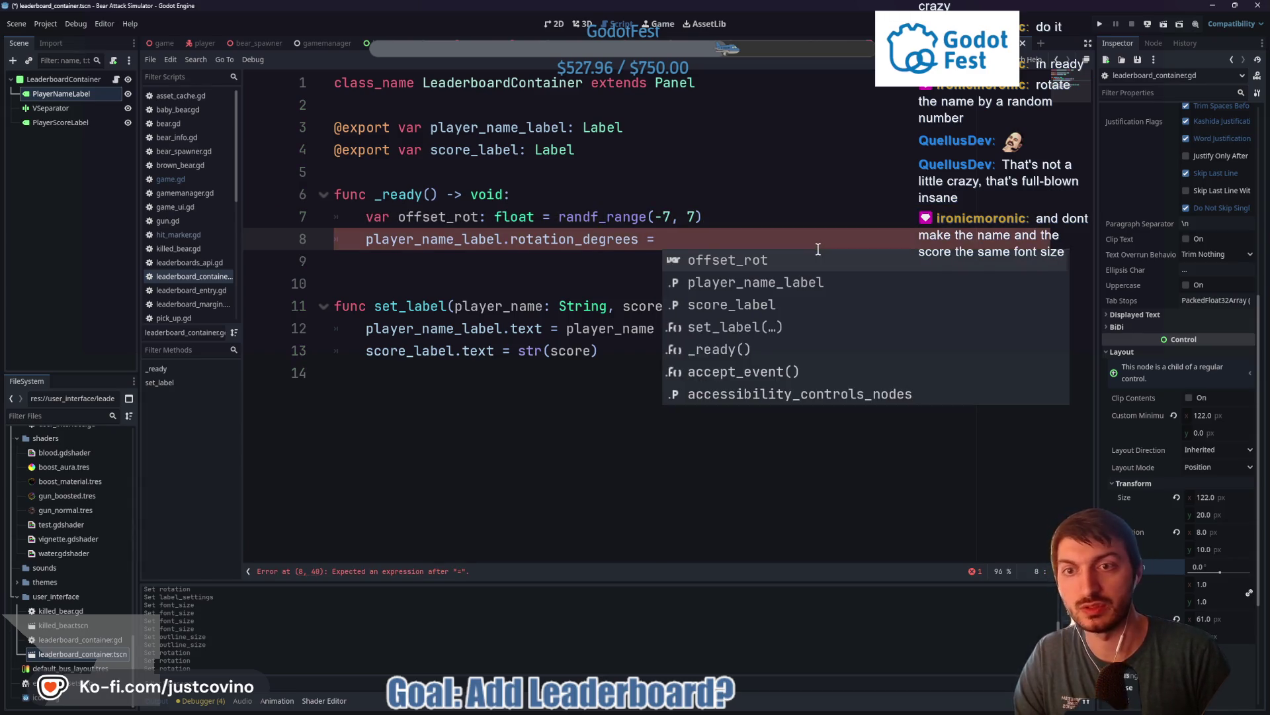
text(offset)
key(Return)
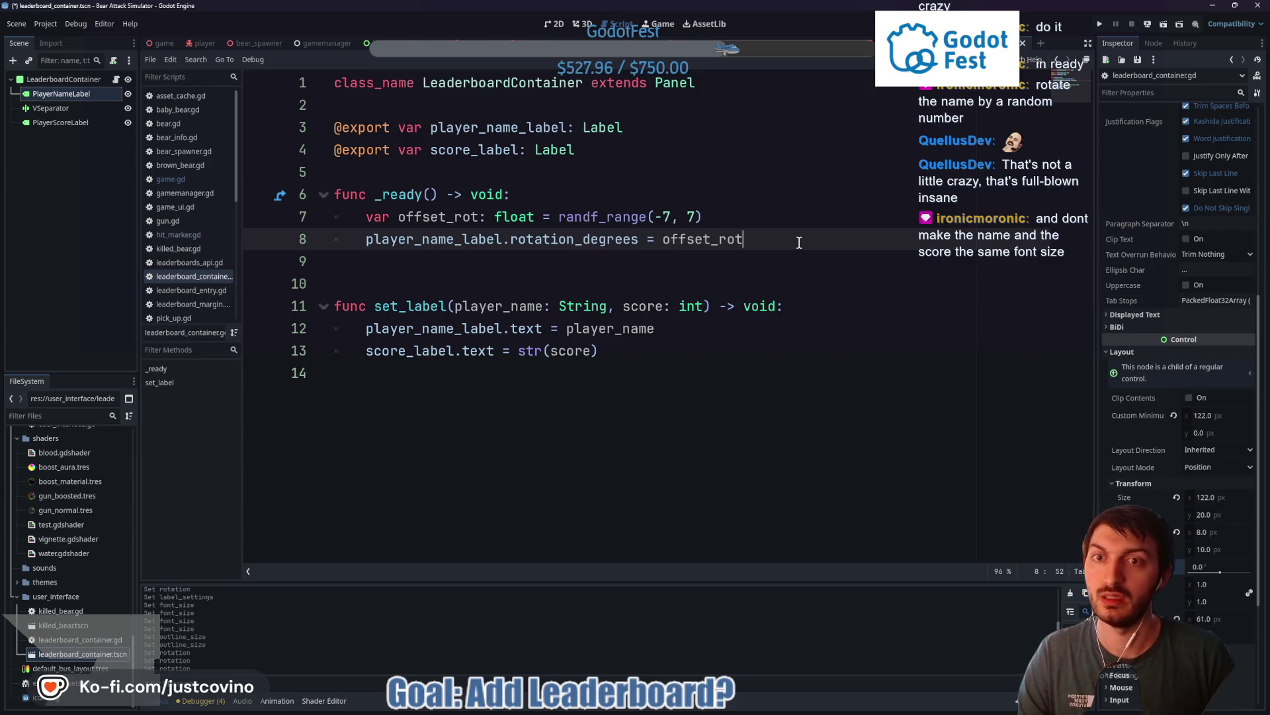
click(60, 122)
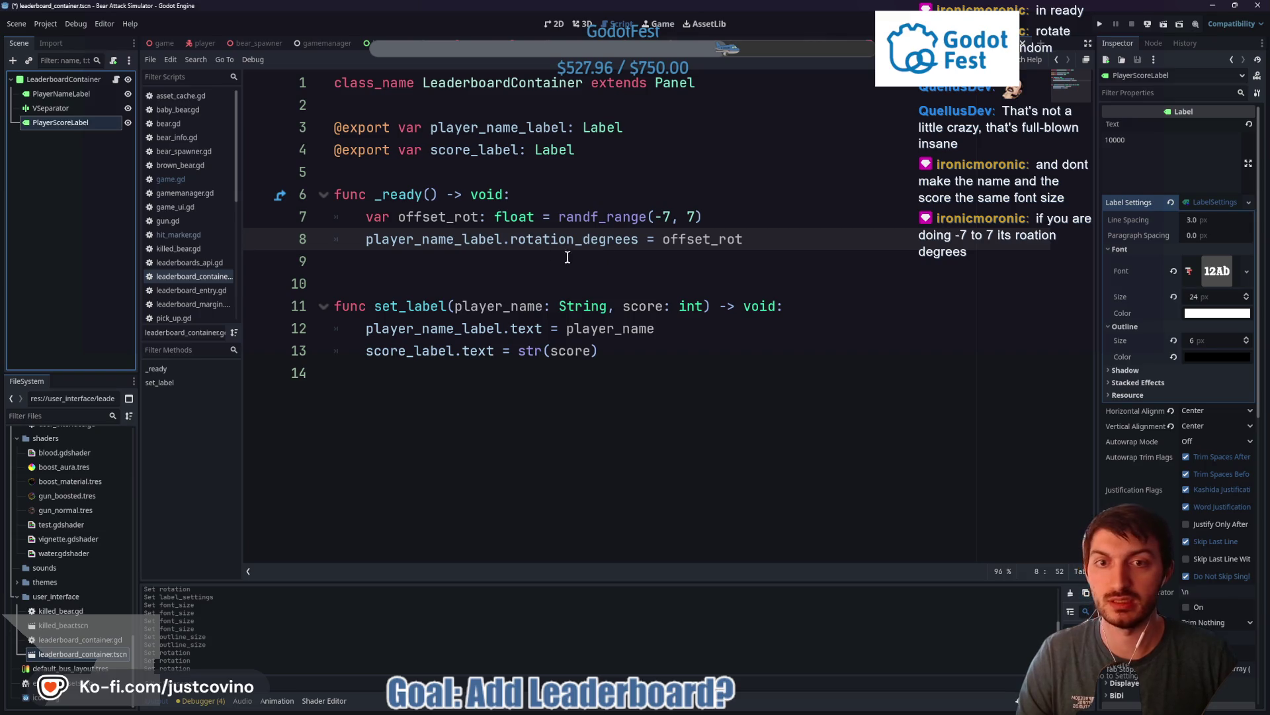
Set the score label's Transform Pivot Offset x to 33
click(554, 24)
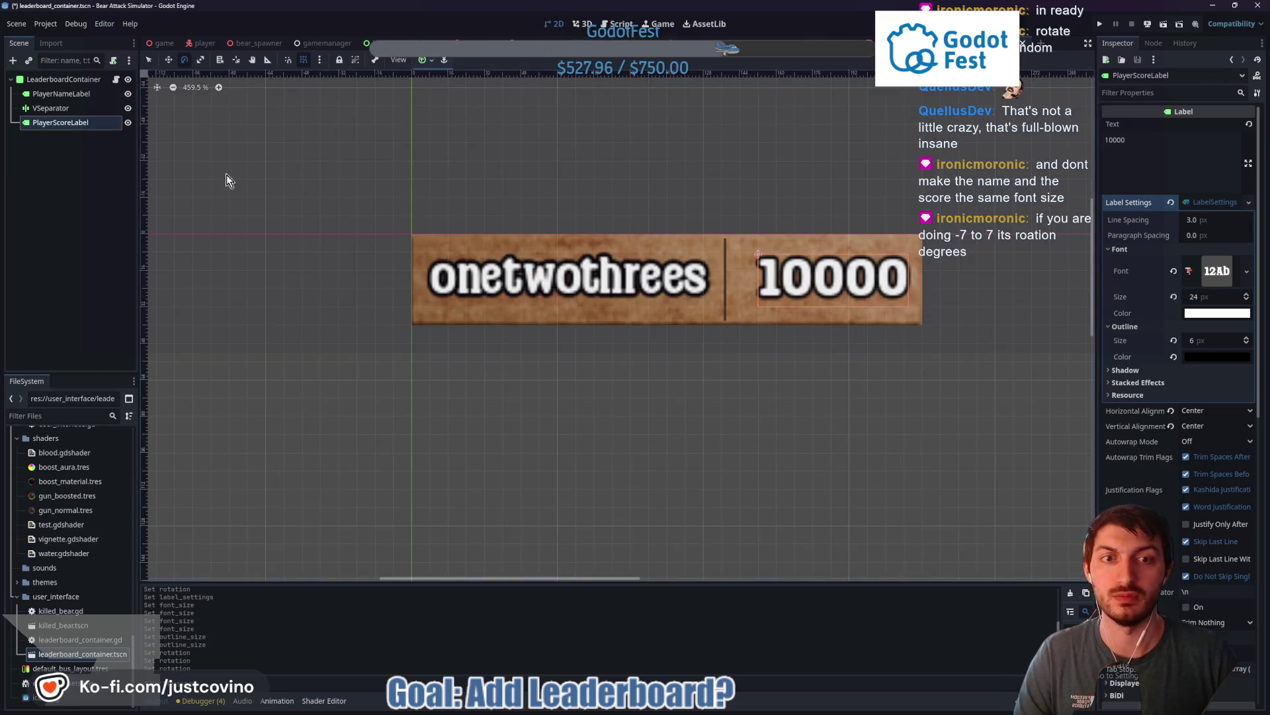
scroll(1204, 350, down, 8)
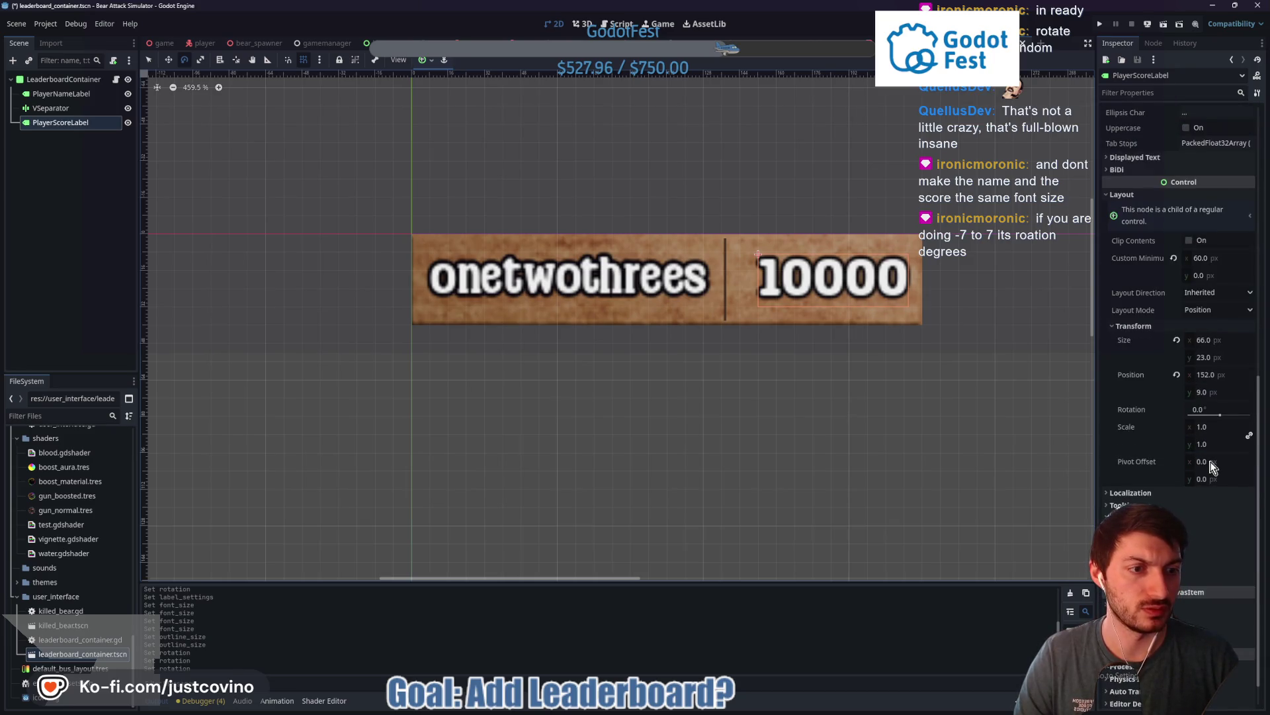
click(1212, 463)
text(33)
key(Return)
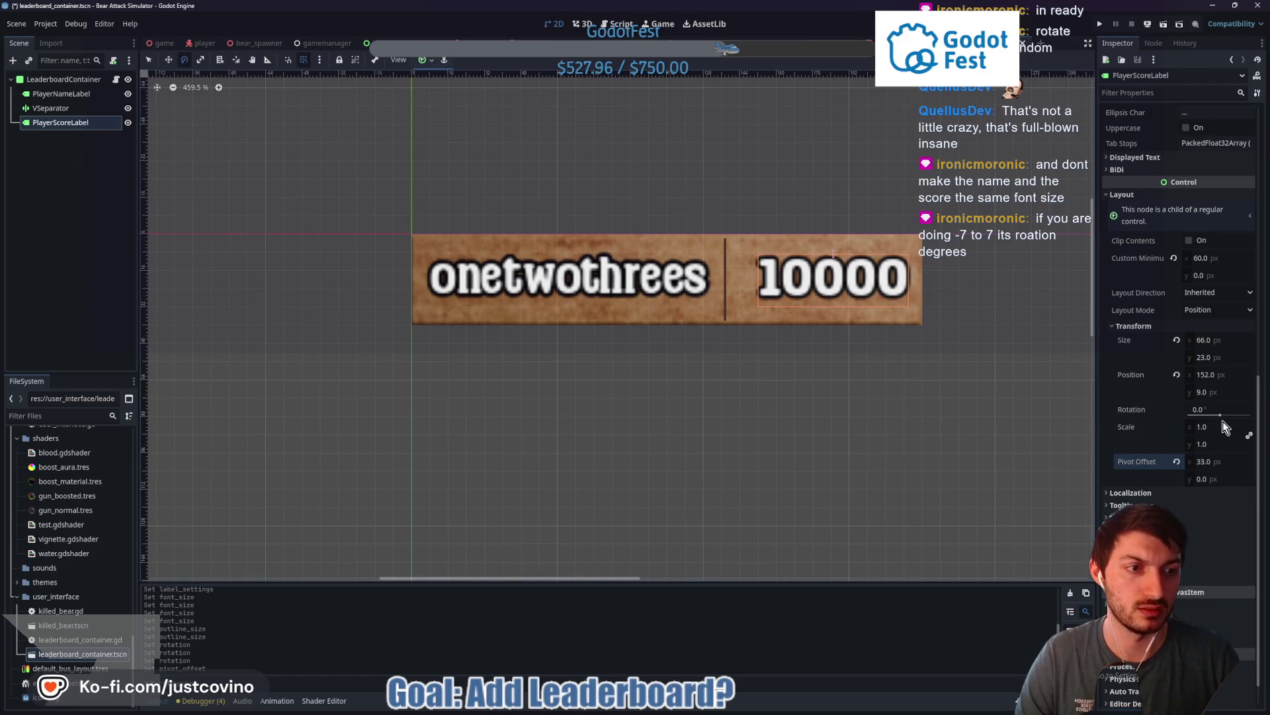
Try tilting the score label, including a 12° rotation, then reset its rotation to 0
drag(1219, 415, 1221, 414)
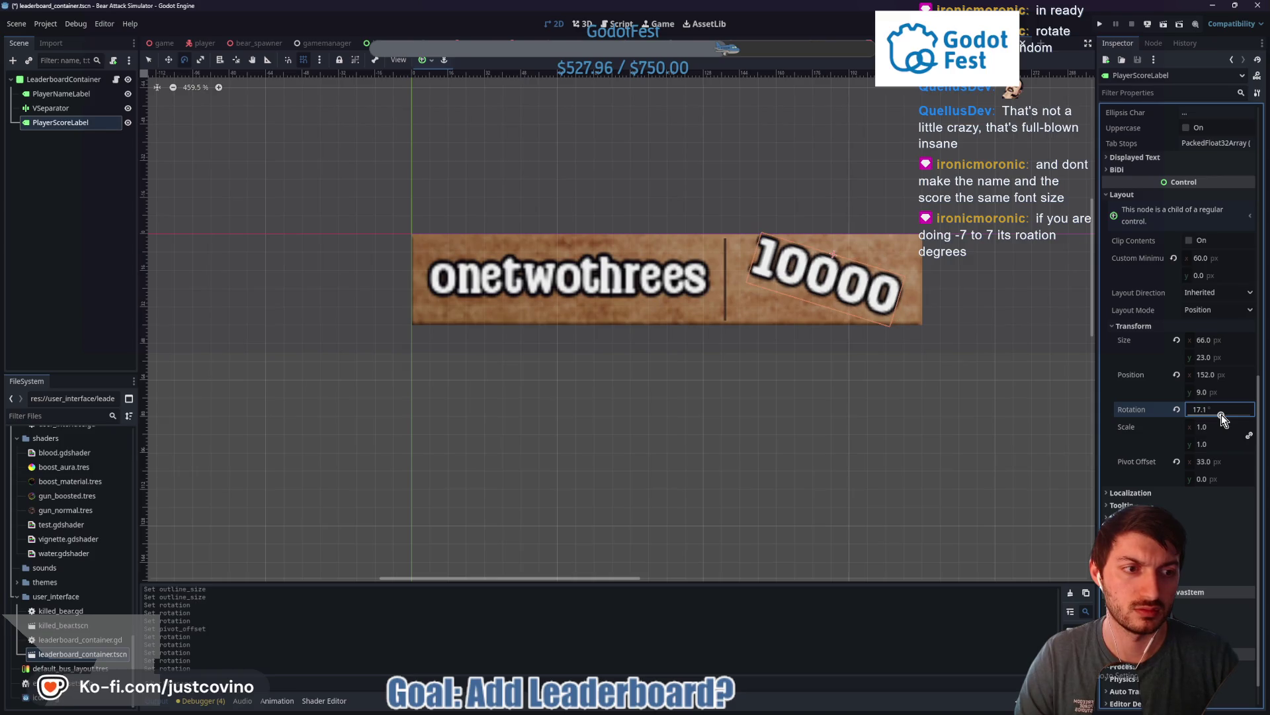
click(1221, 414)
text(12)
key(Return)
drag(1213, 410, 1213, 410)
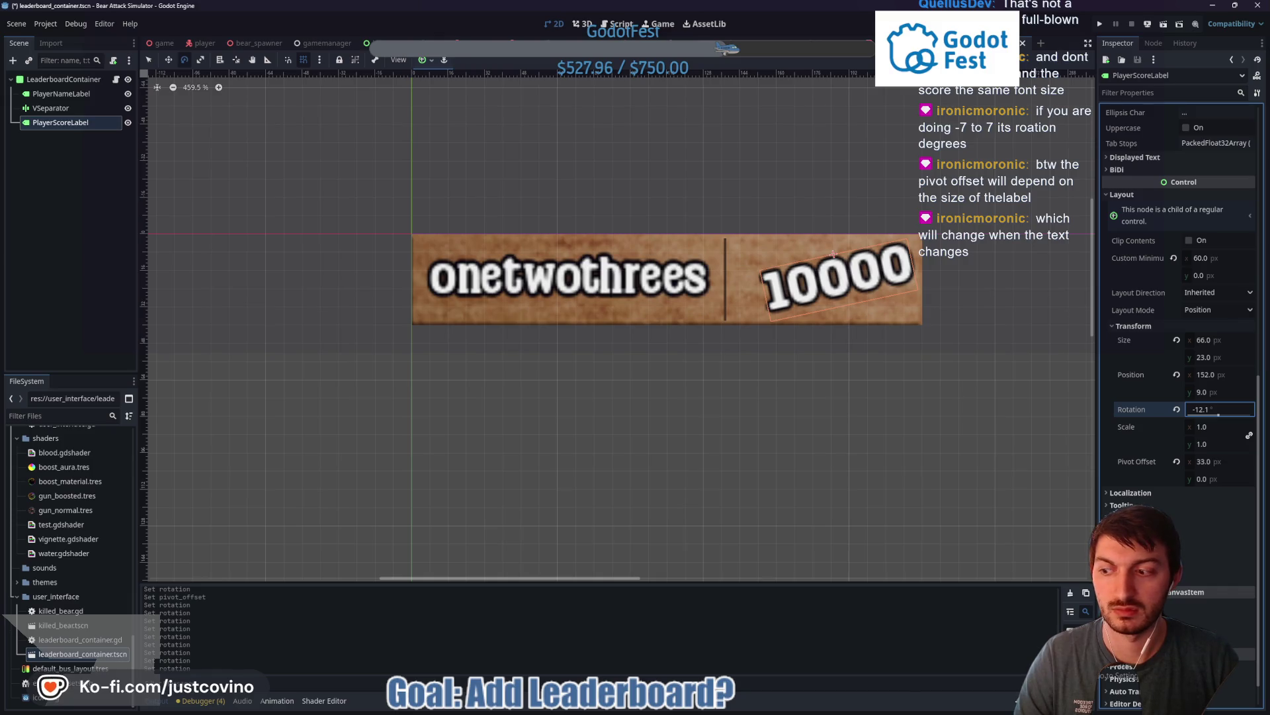
drag(1213, 411, 1219, 415)
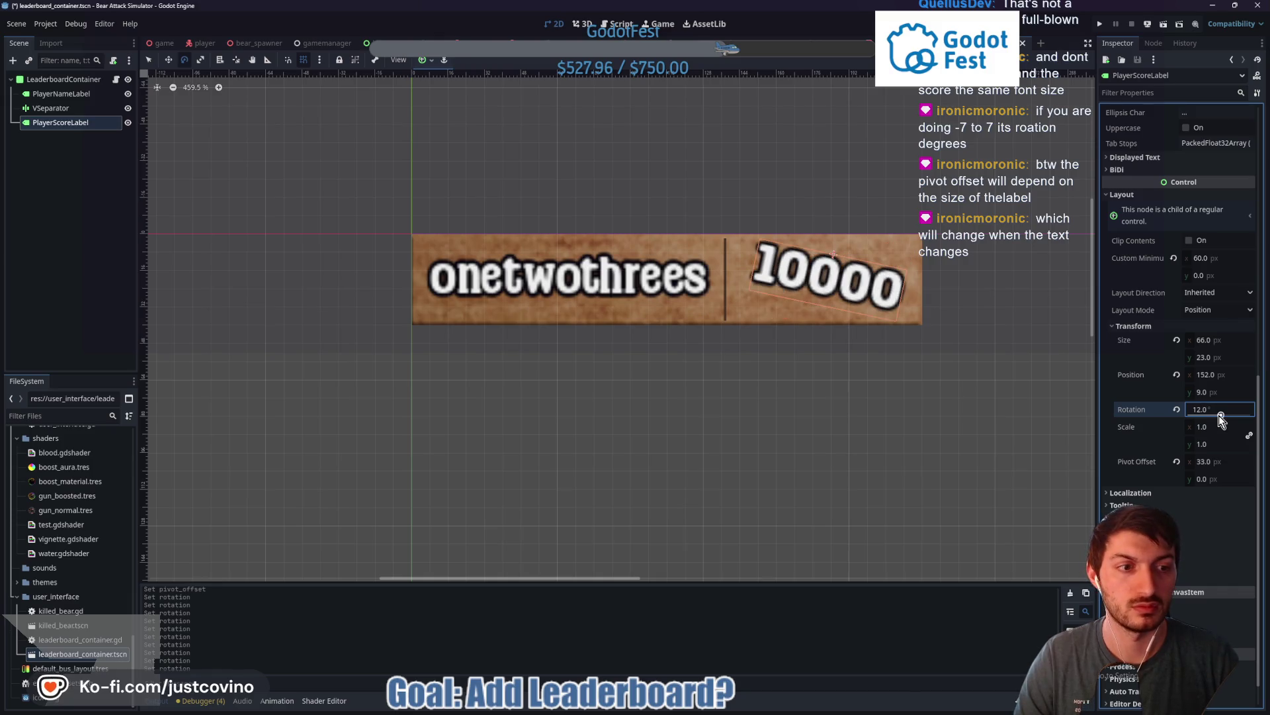
click(1177, 407)
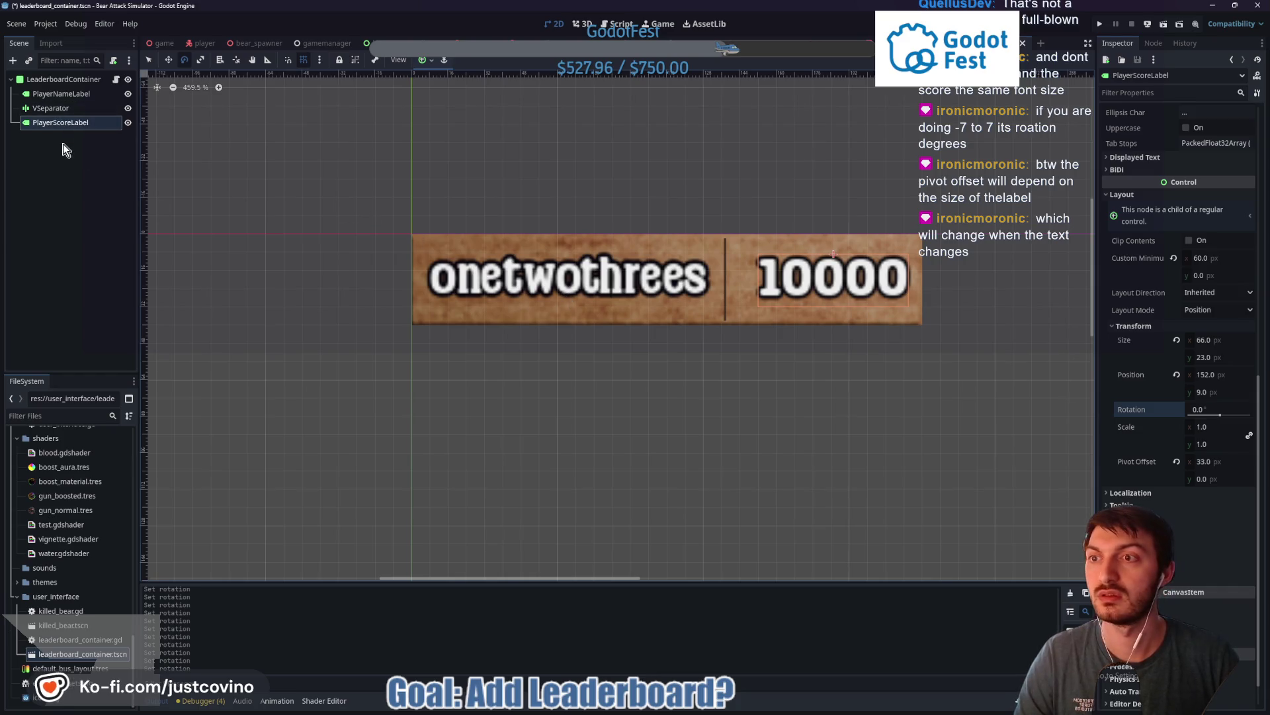
click(116, 79)
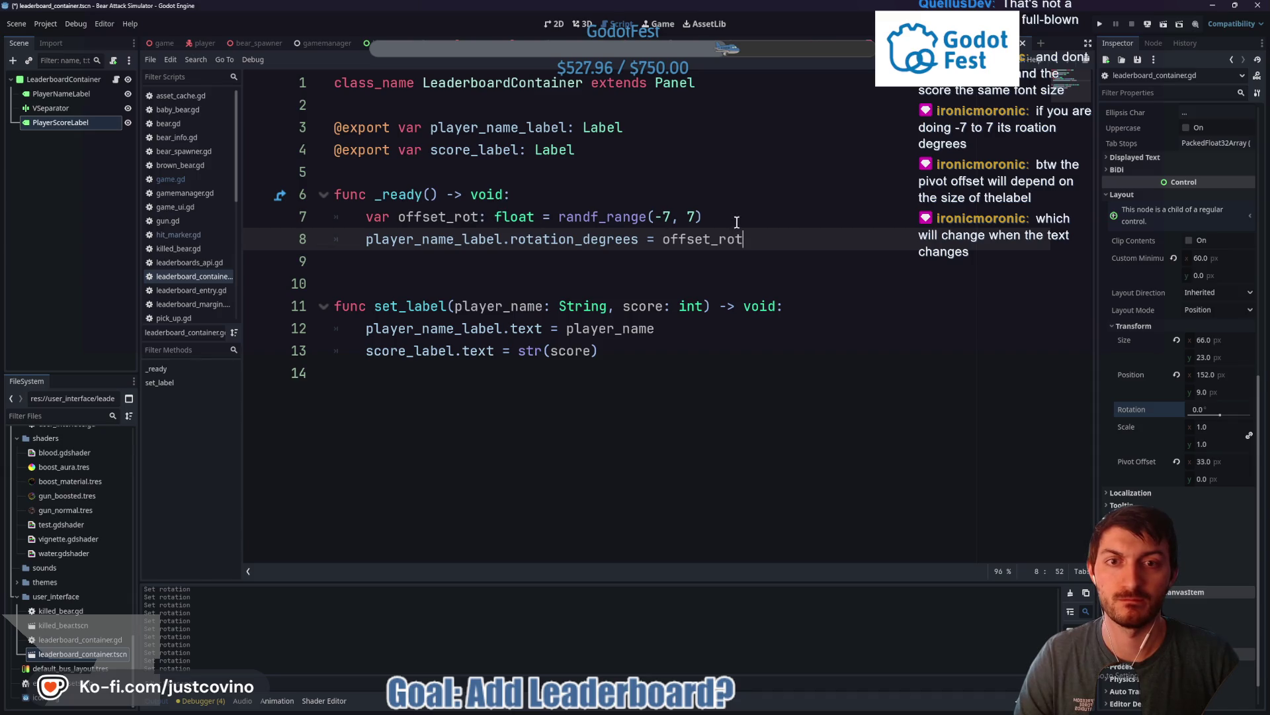
Add line 8 'var other_offset: float = randf_range(-12, 12)' in _ready()
click(735, 221)
key(Return)
text(var )
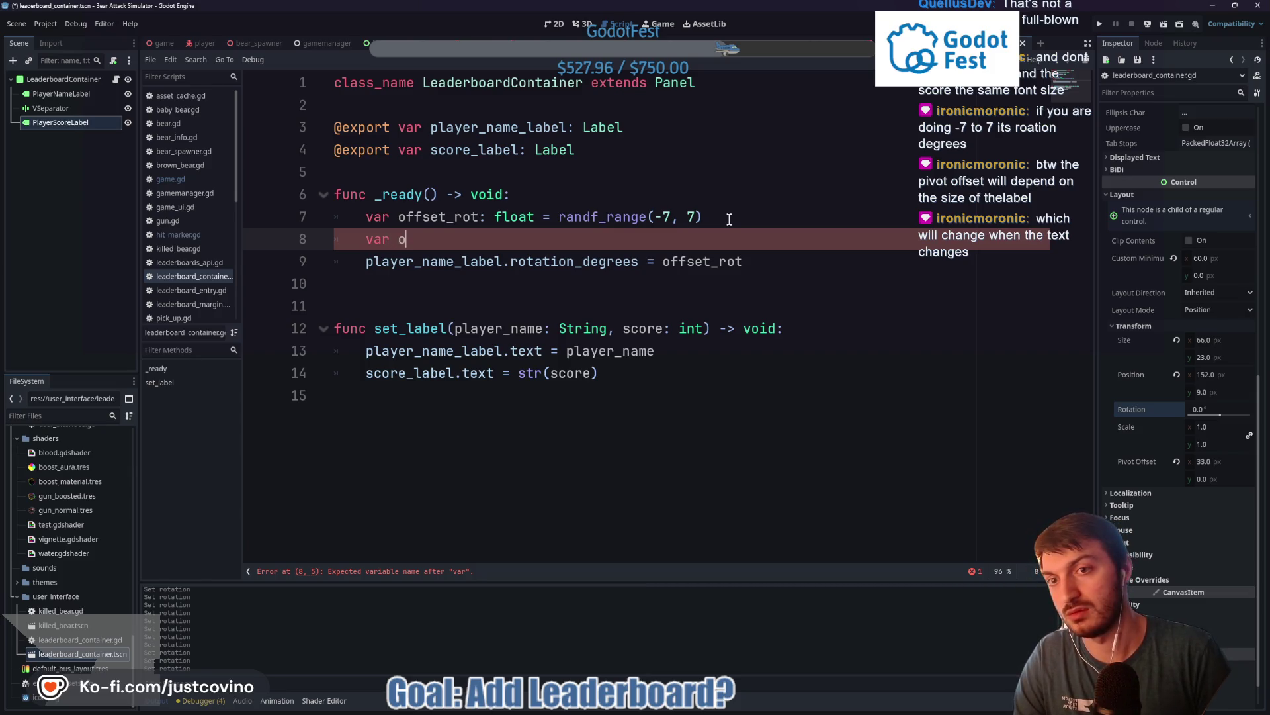
text(other_offset)
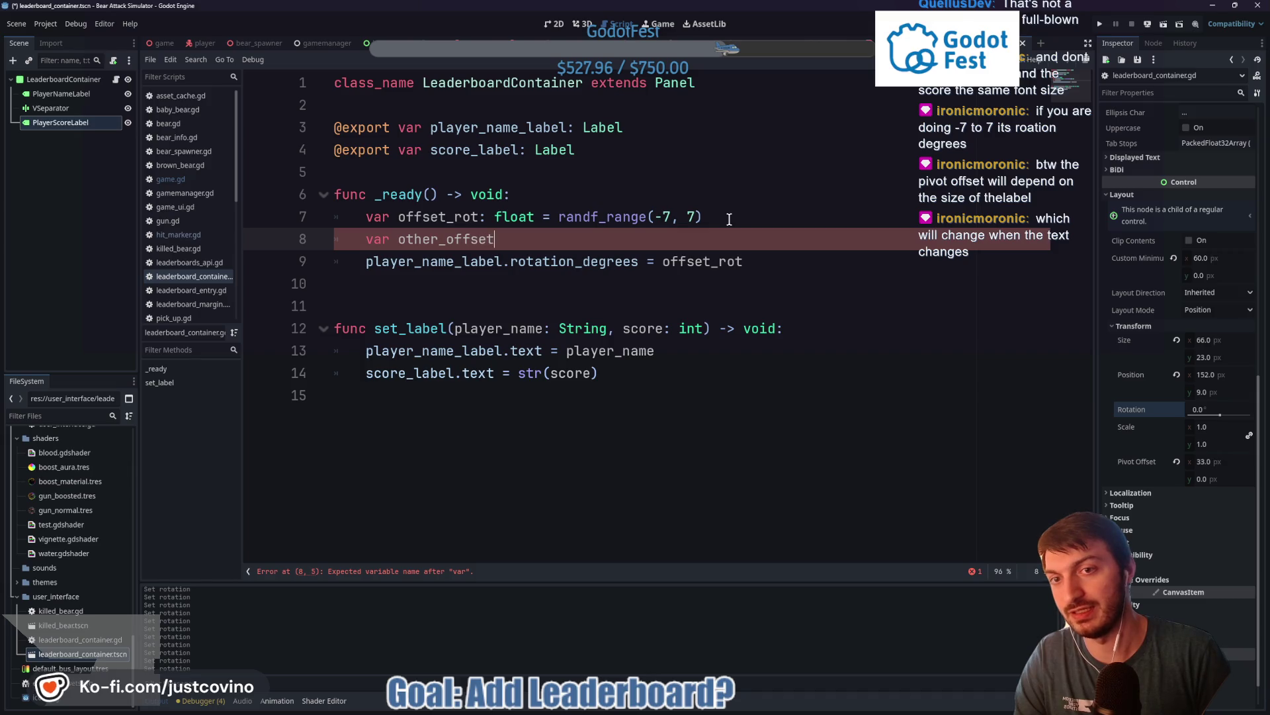
text(: float = randf_r)
key(Return)
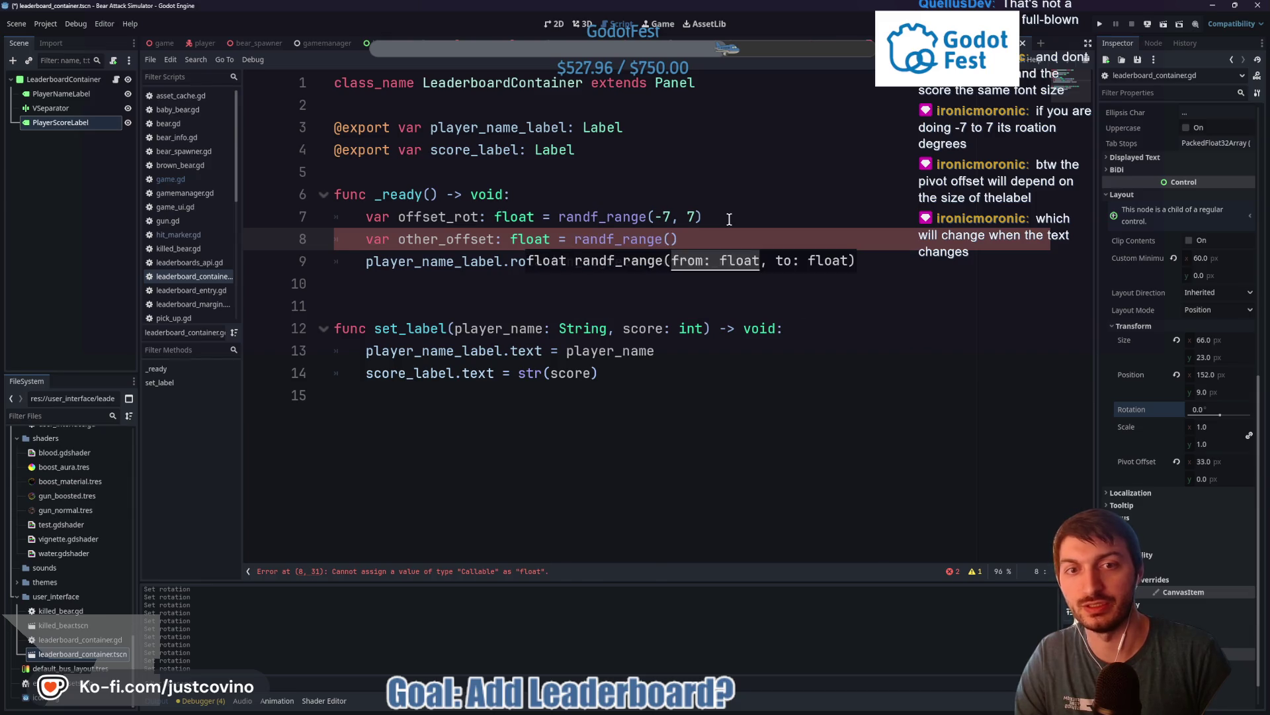
text(-12, 12)
click(765, 239)
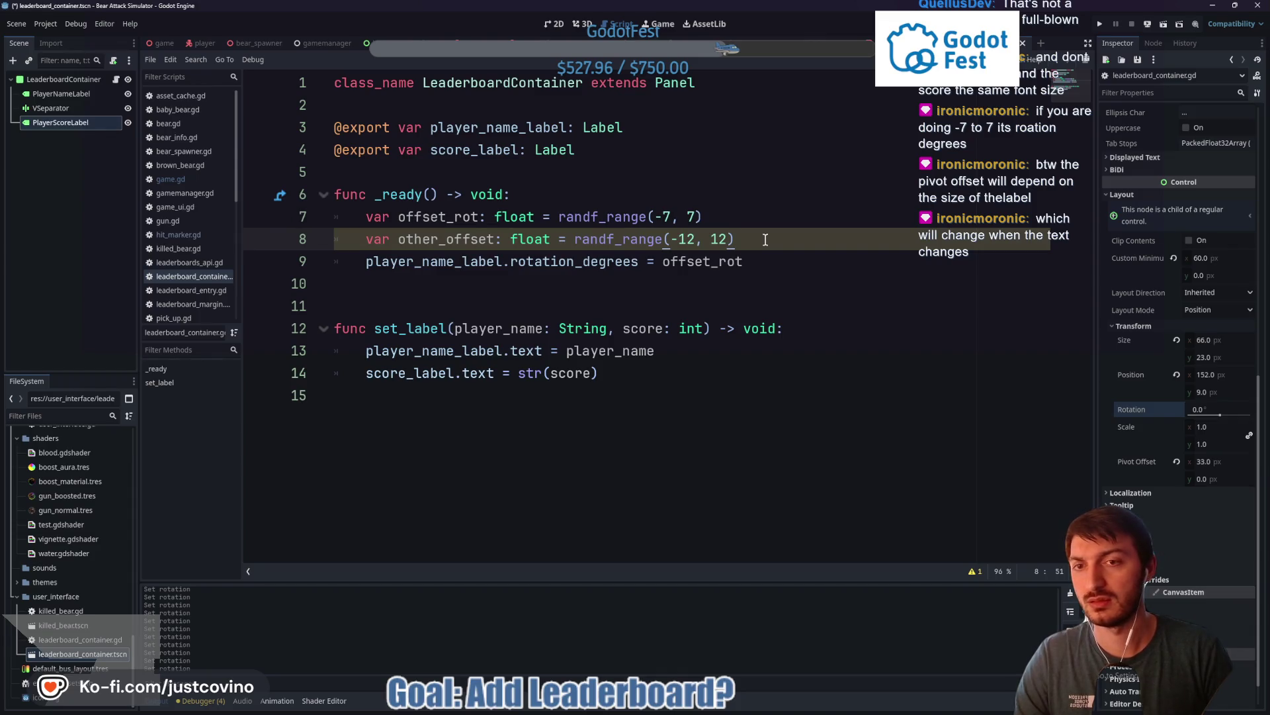
Add line 10 'score_label.rotation_degrees = other_offset' in _ready()
click(758, 263)
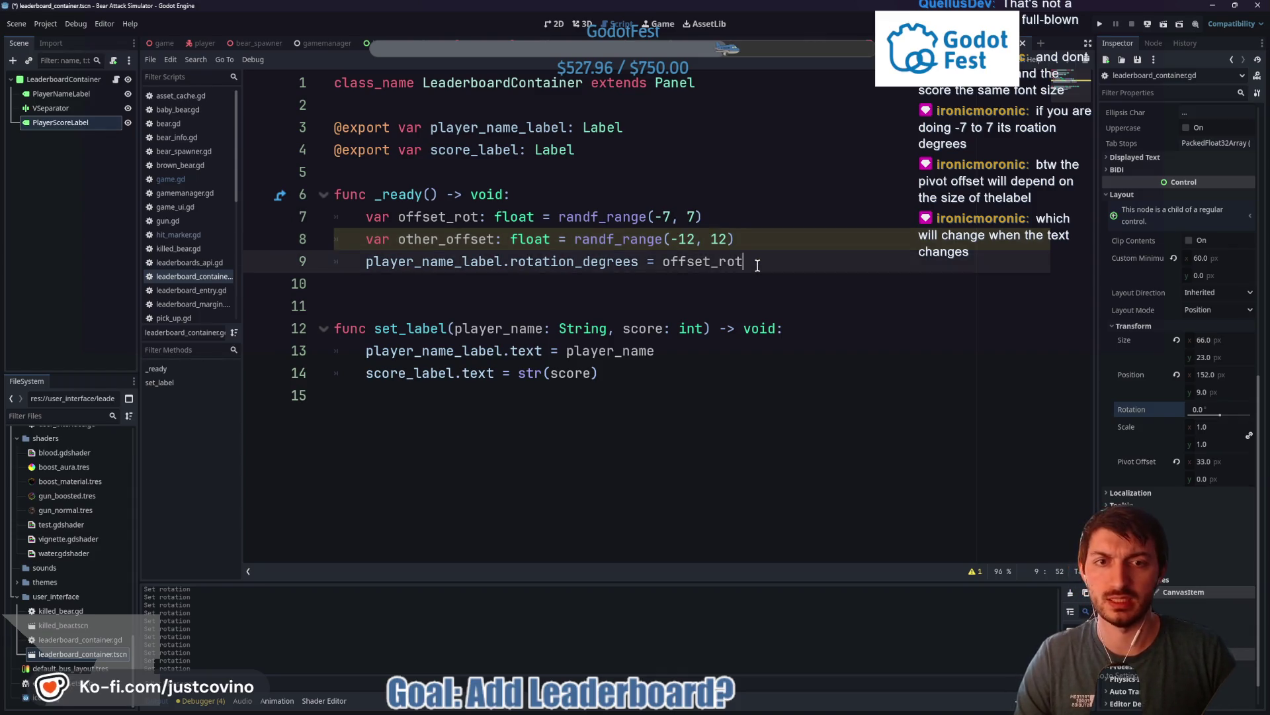
key(Return)
text(sc)
key(Return)
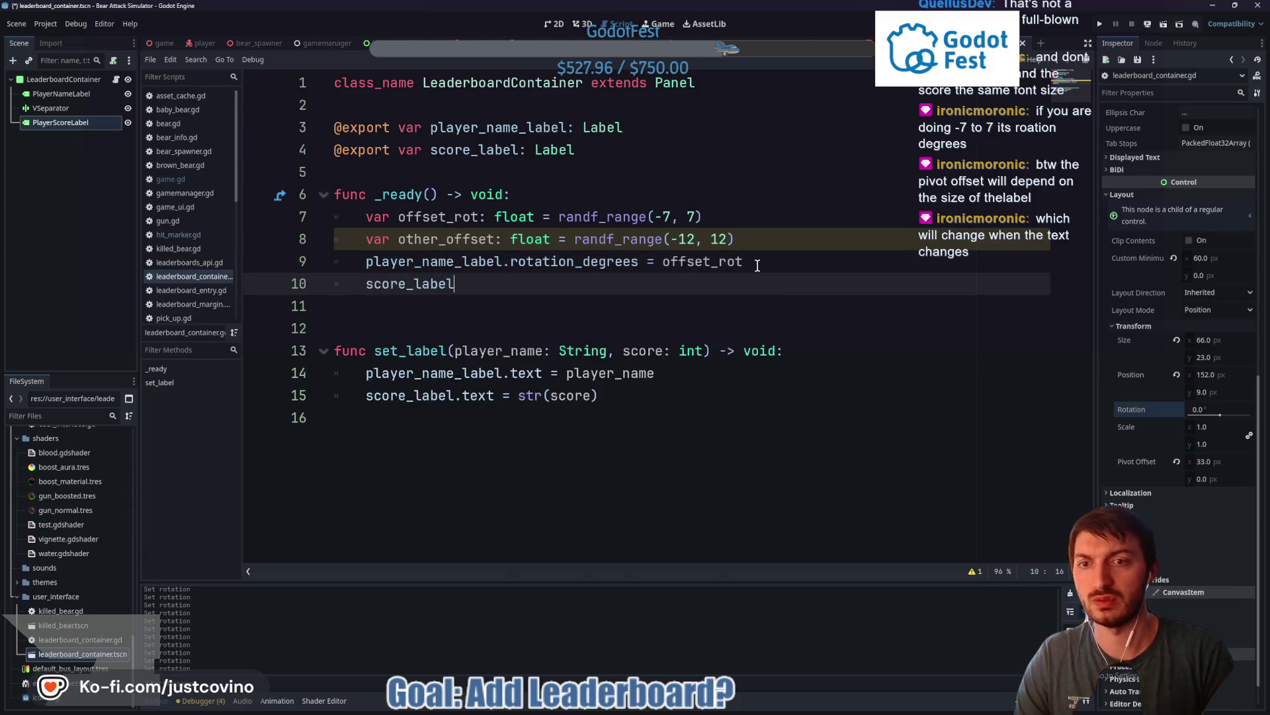
text(.rotatio)
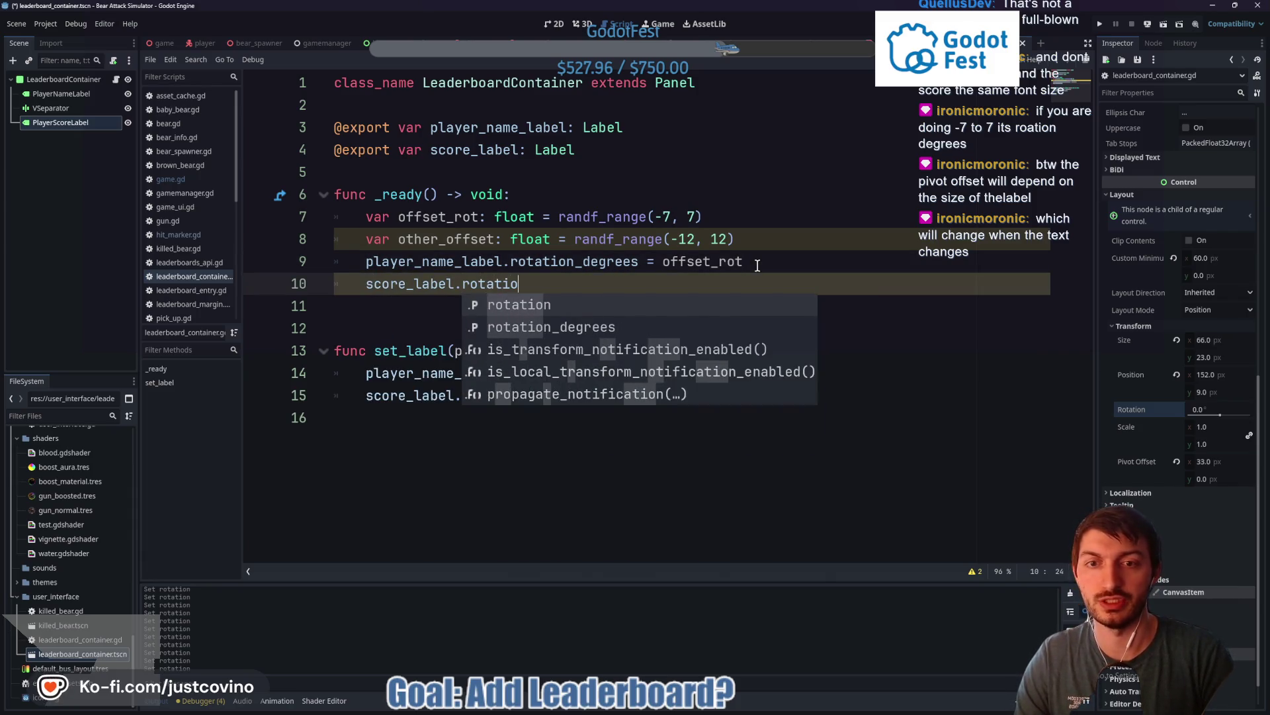
key(Down)
key(Return)
text(= o)
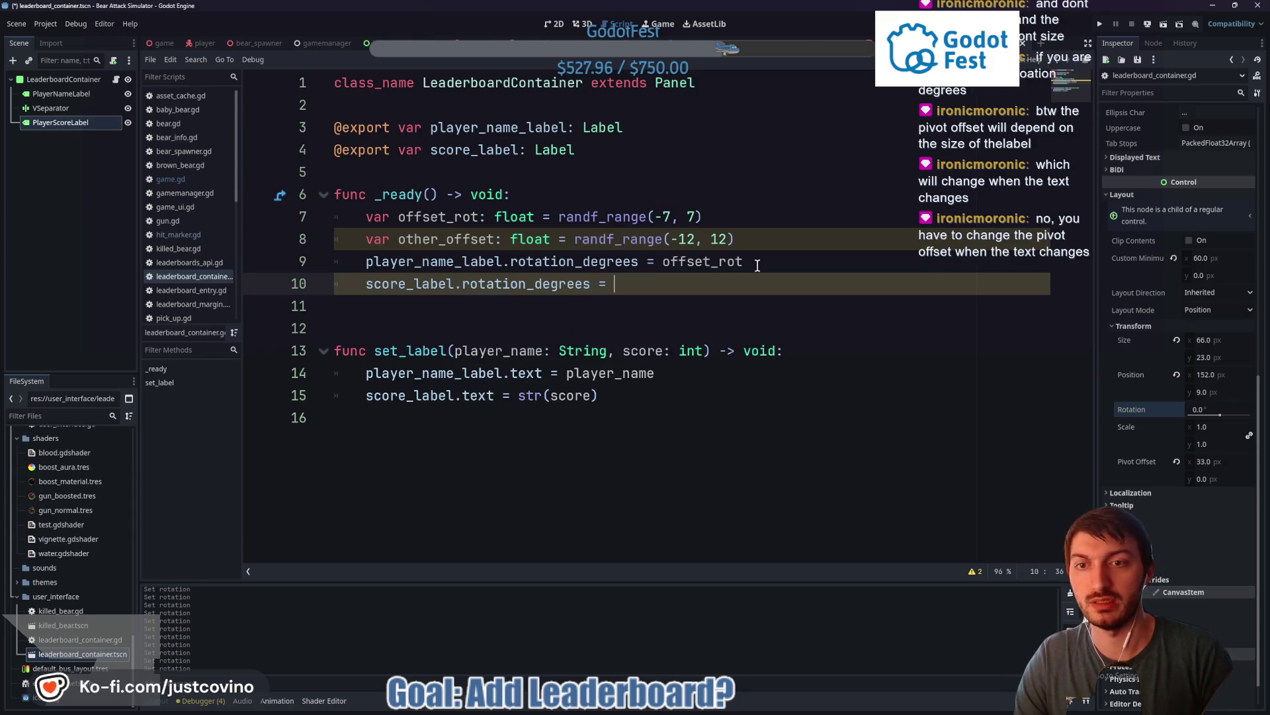
text(ther)
key(Return)
Save the leaderboard script and scene, then switch to the game scene
key(ctrl+s)
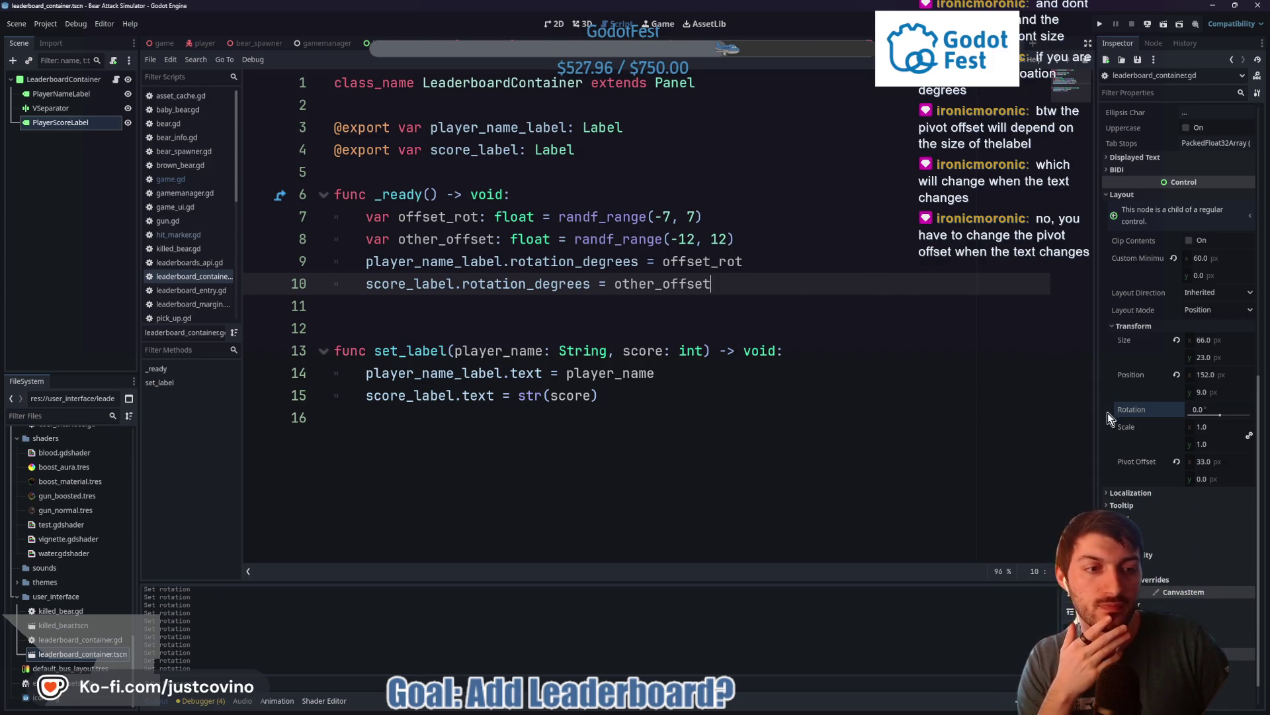
mouse_move(1146, 467)
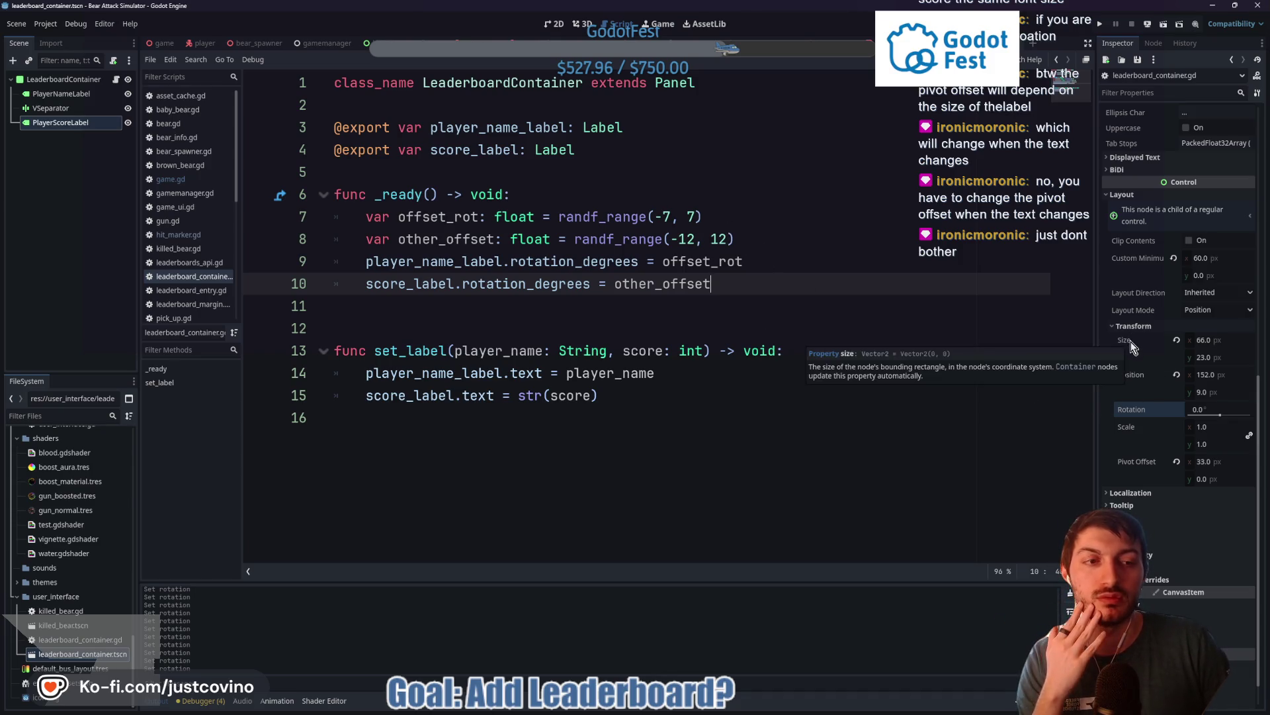
click(643, 395)
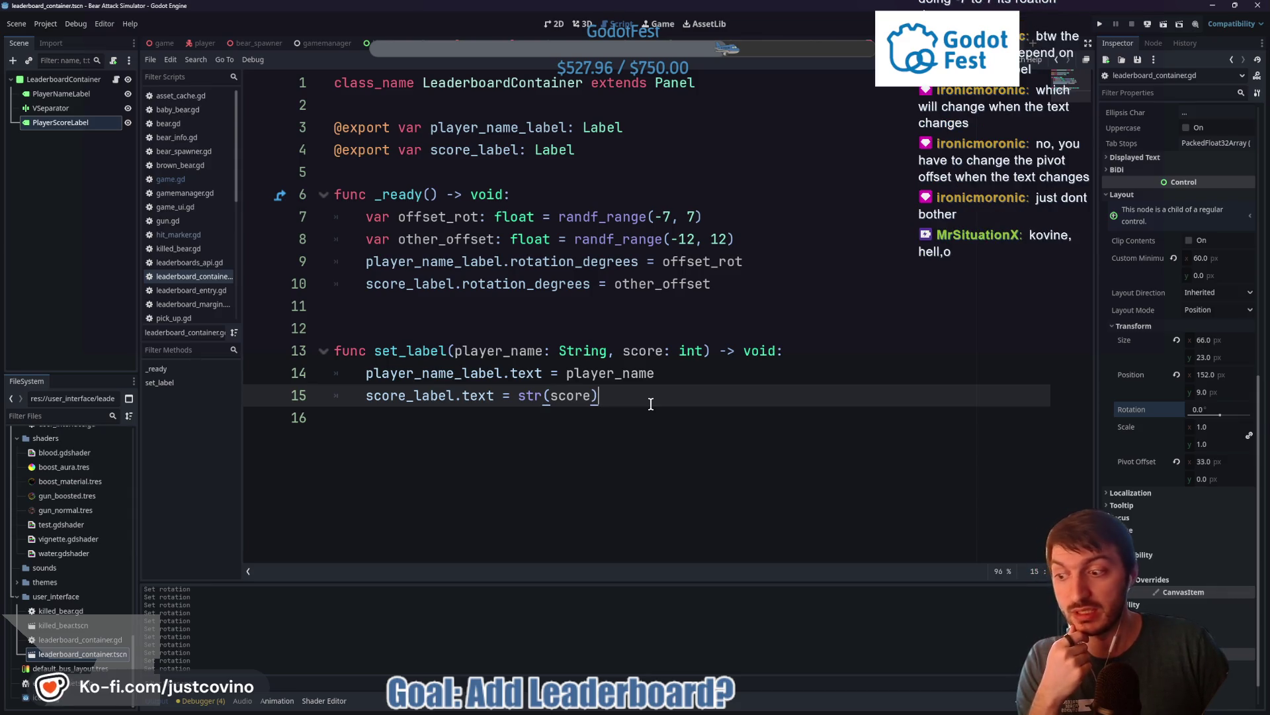
right_click(651, 404)
click(623, 397)
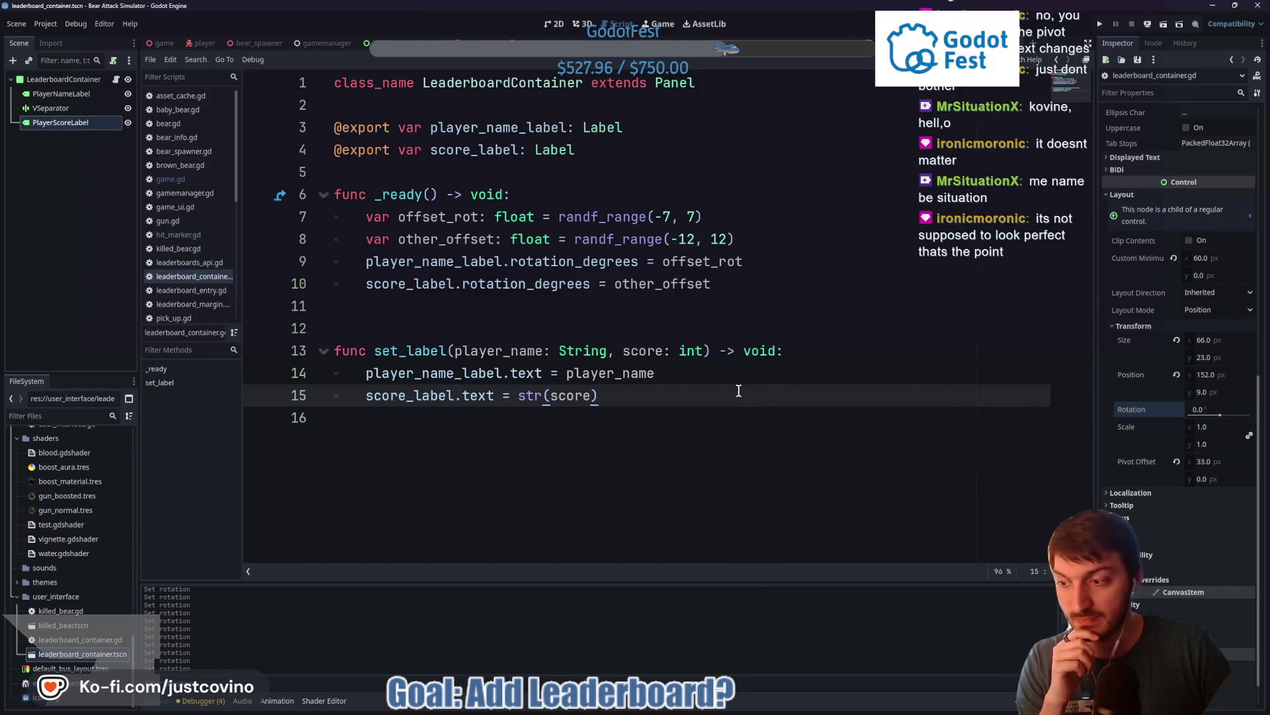
key(ctrl+s)
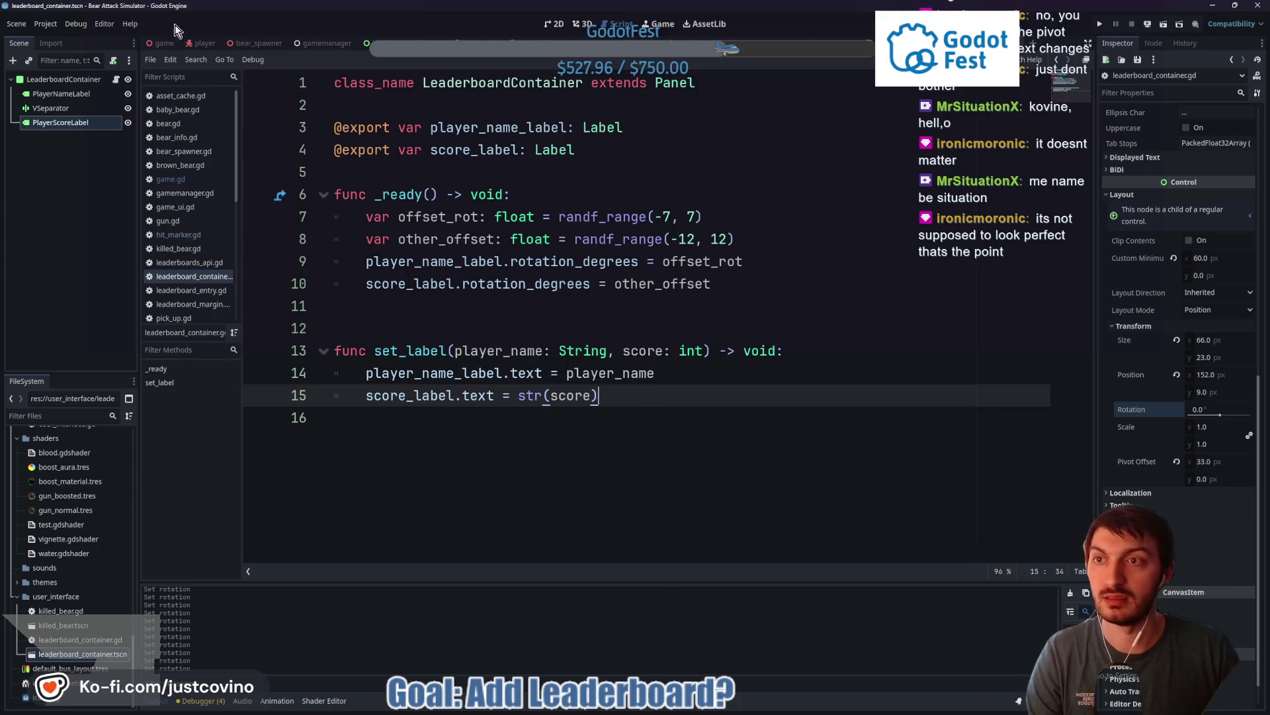
click(162, 43)
scroll(554, 268, up, 2)
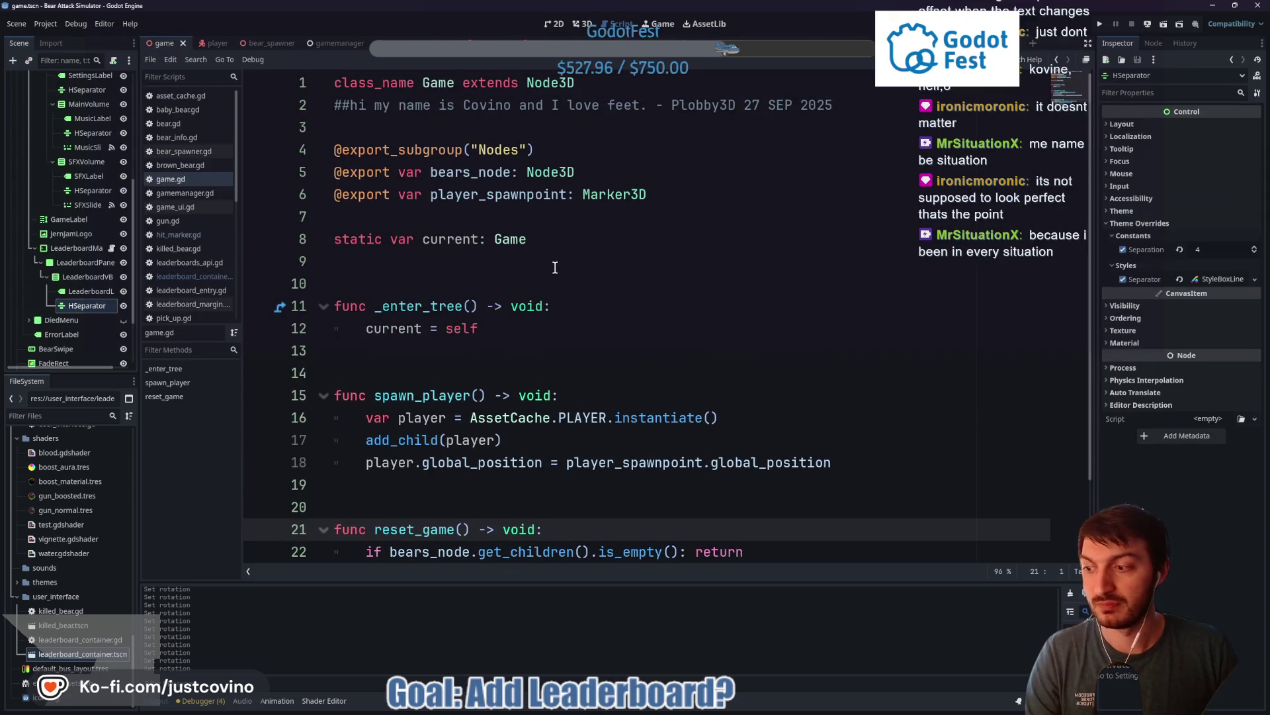
Run the game with F5 to view the main-menu leaderboard, then stop it with F8
key(F5)
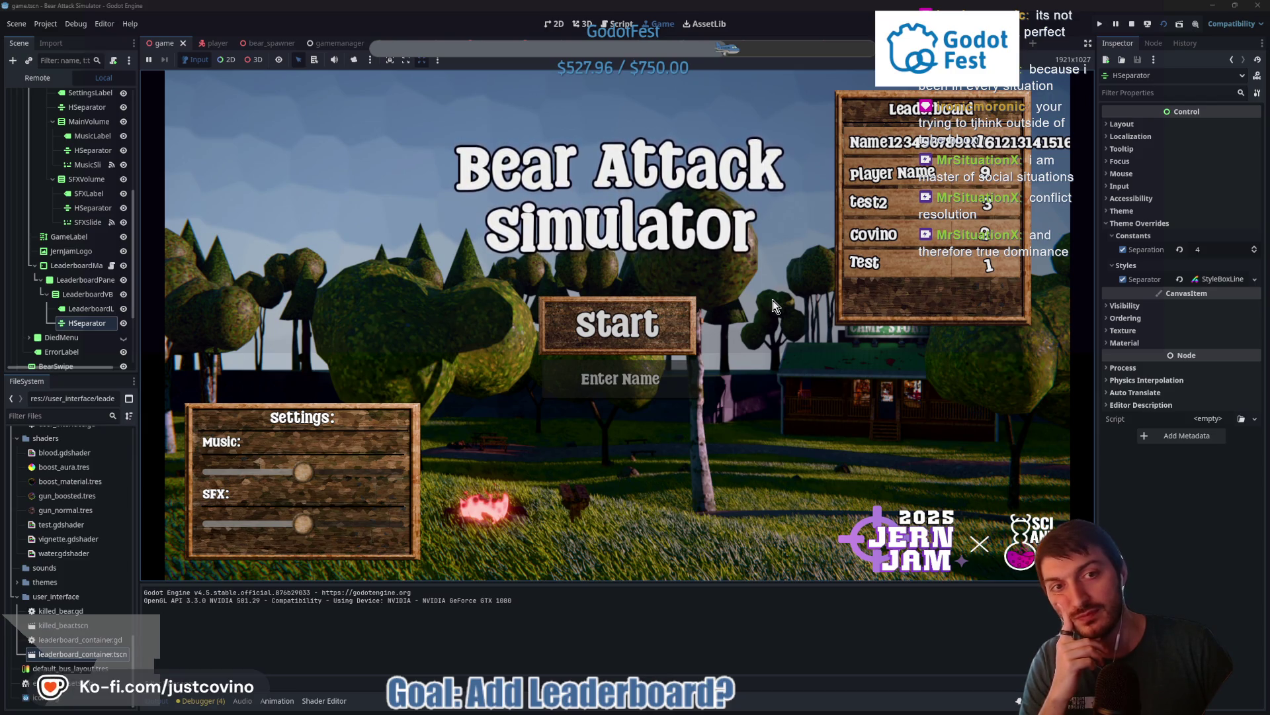
key(F8)
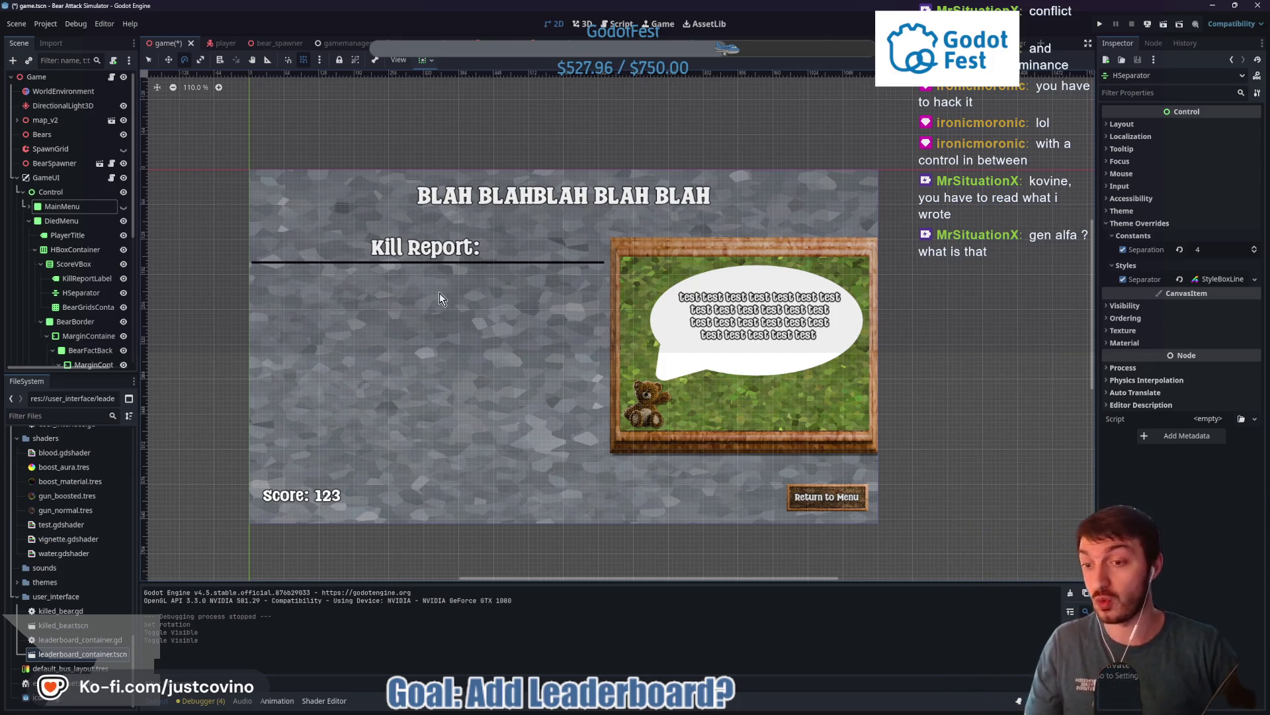
mouse_move(293, 387)
mouse_down()
mouse_move(566, 255)
mouse_move(295, 267)
mouse_up()
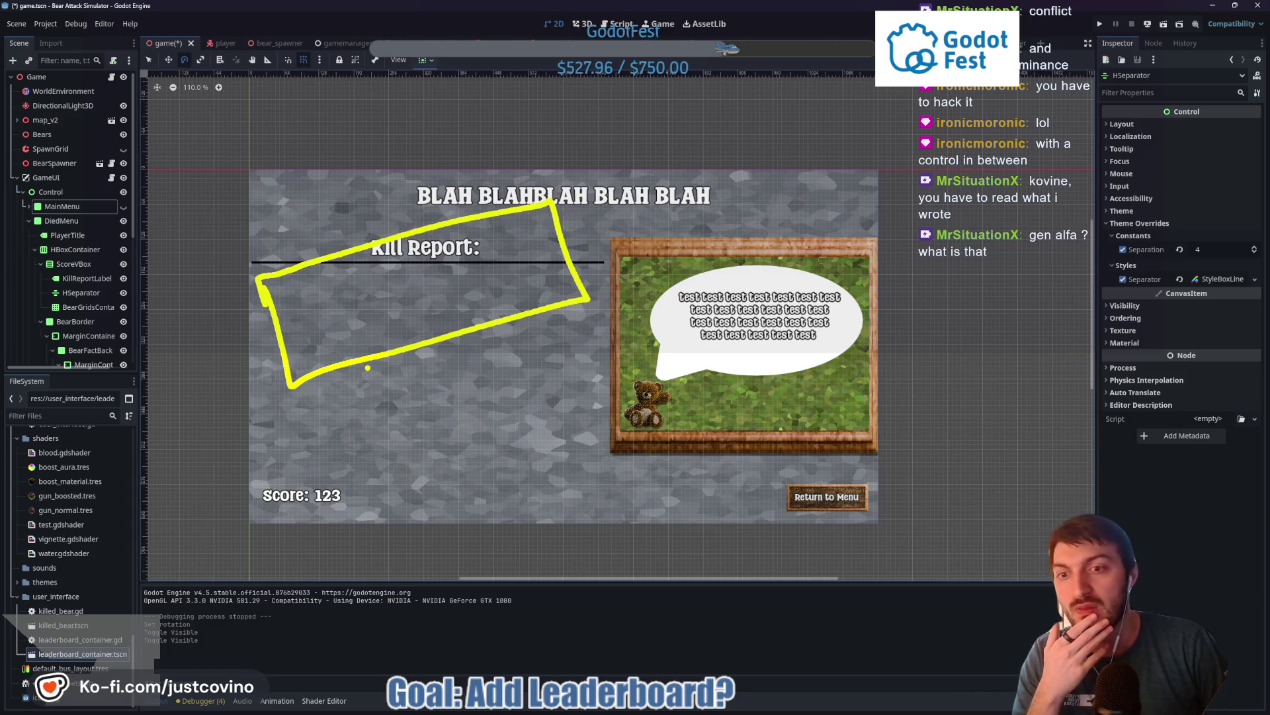
key(Escape)
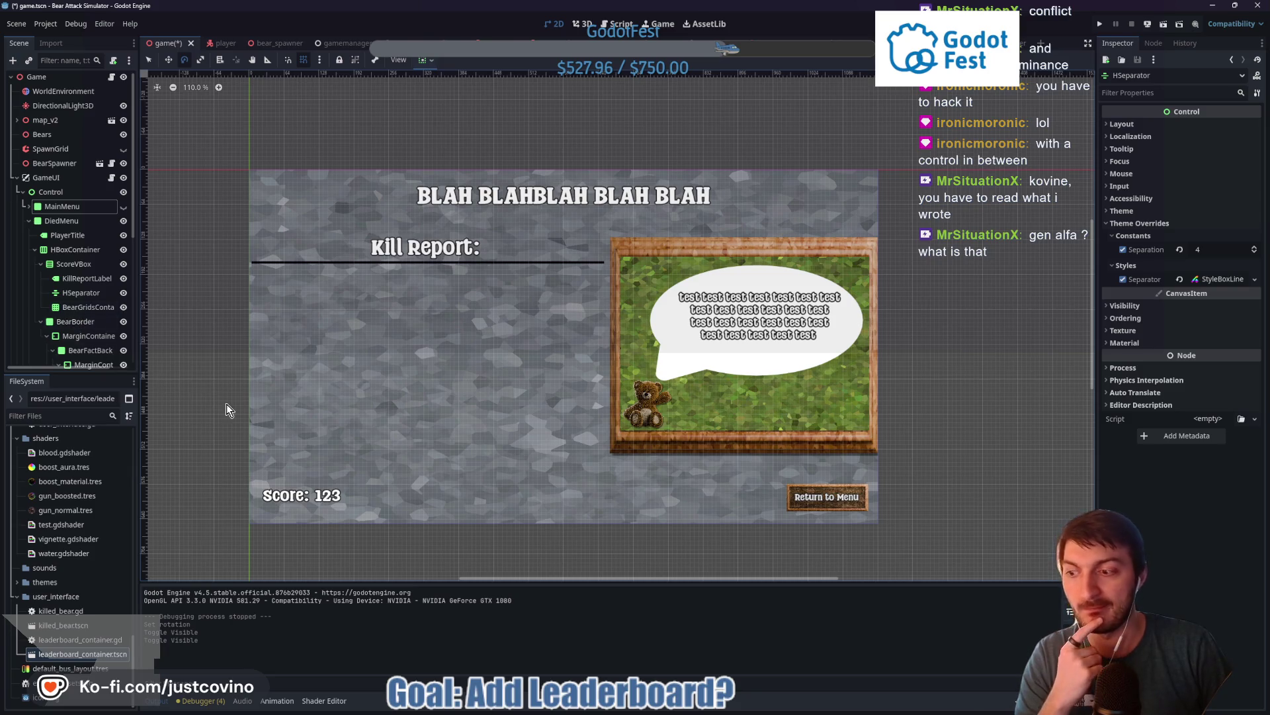
scroll(77, 259, down, 3)
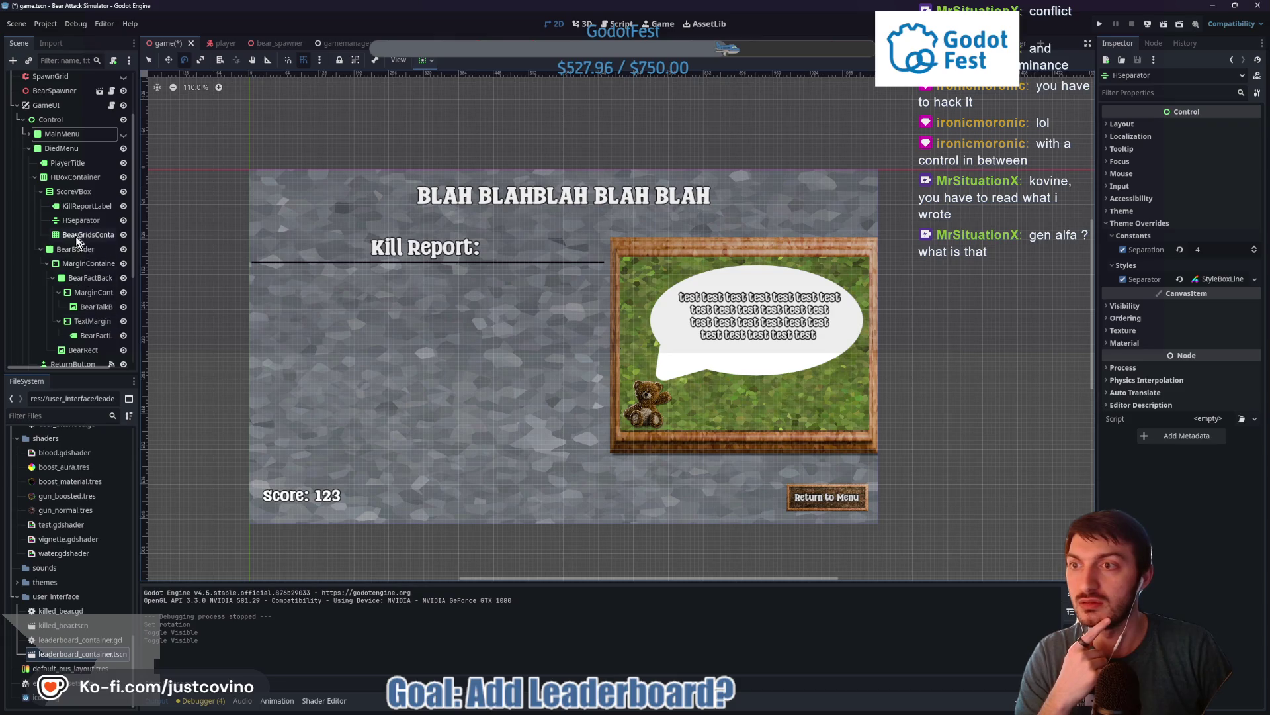
scroll(81, 236, down, 2)
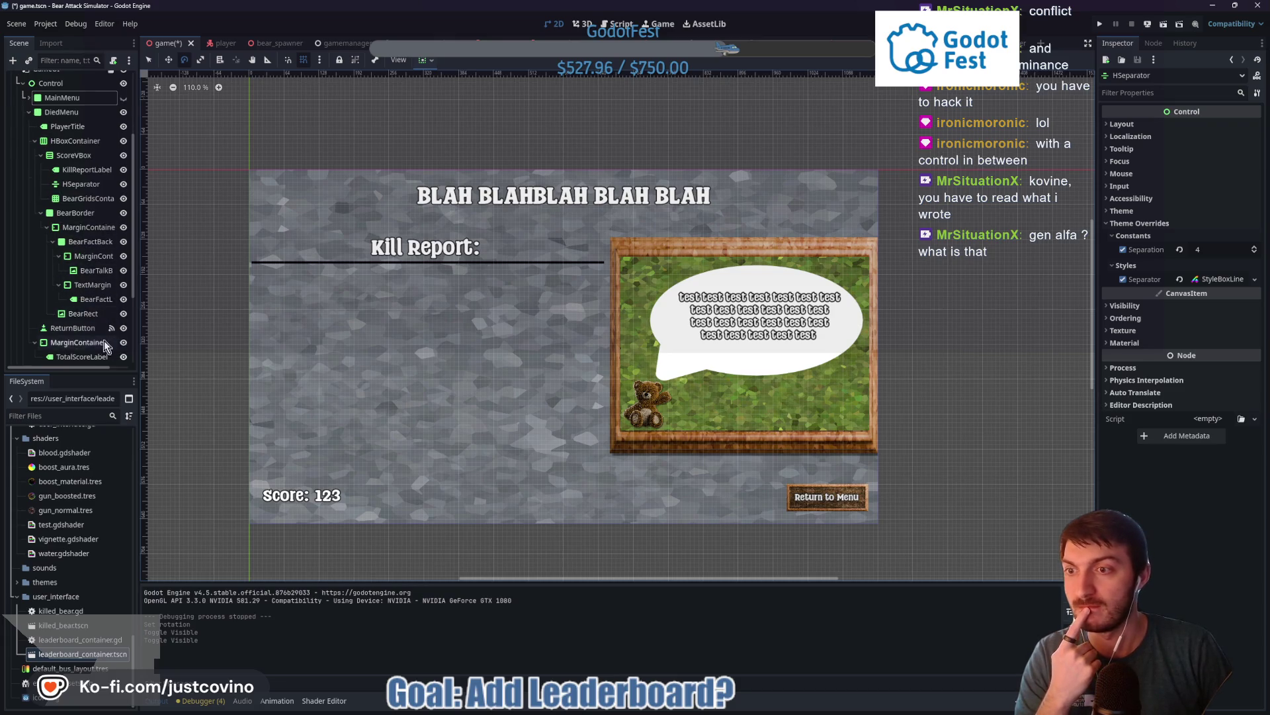
click(78, 342)
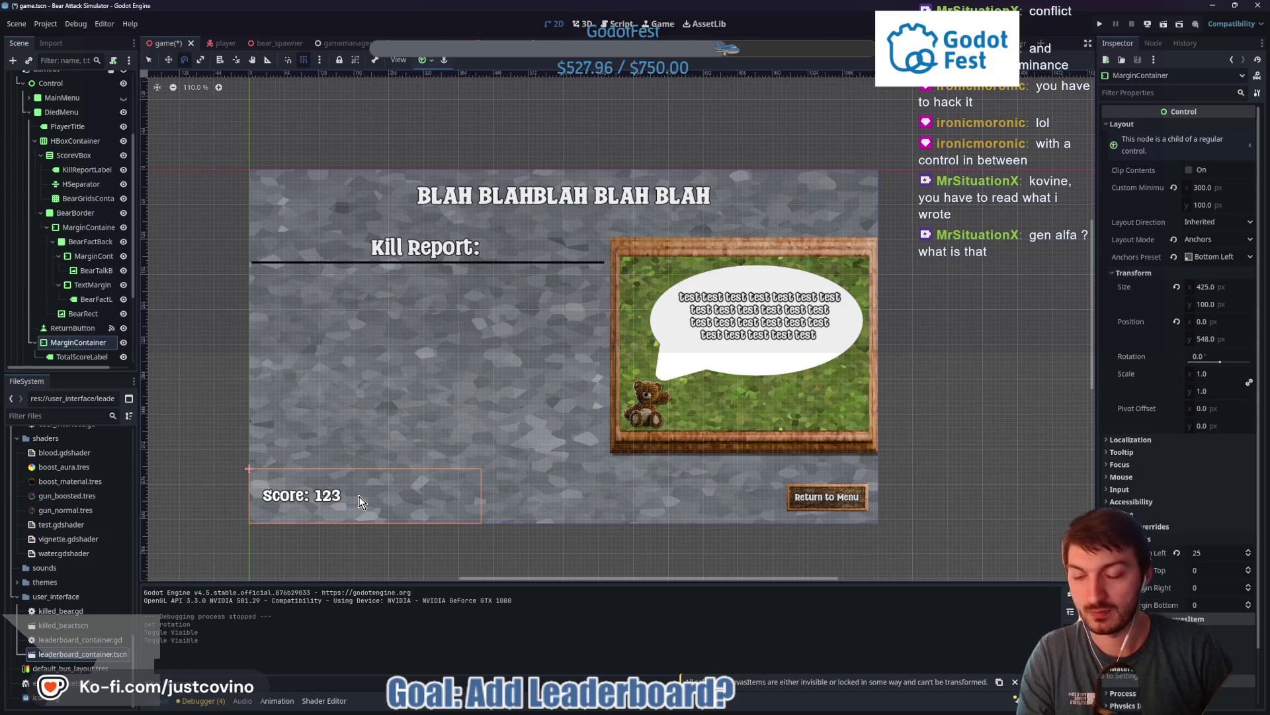
Move the score block up beneath Kill Report and centre the score text horizontally
key(w)
mouse_move(327, 493)
mouse_down()
mouse_move(405, 320)
mouse_move(393, 321)
mouse_up()
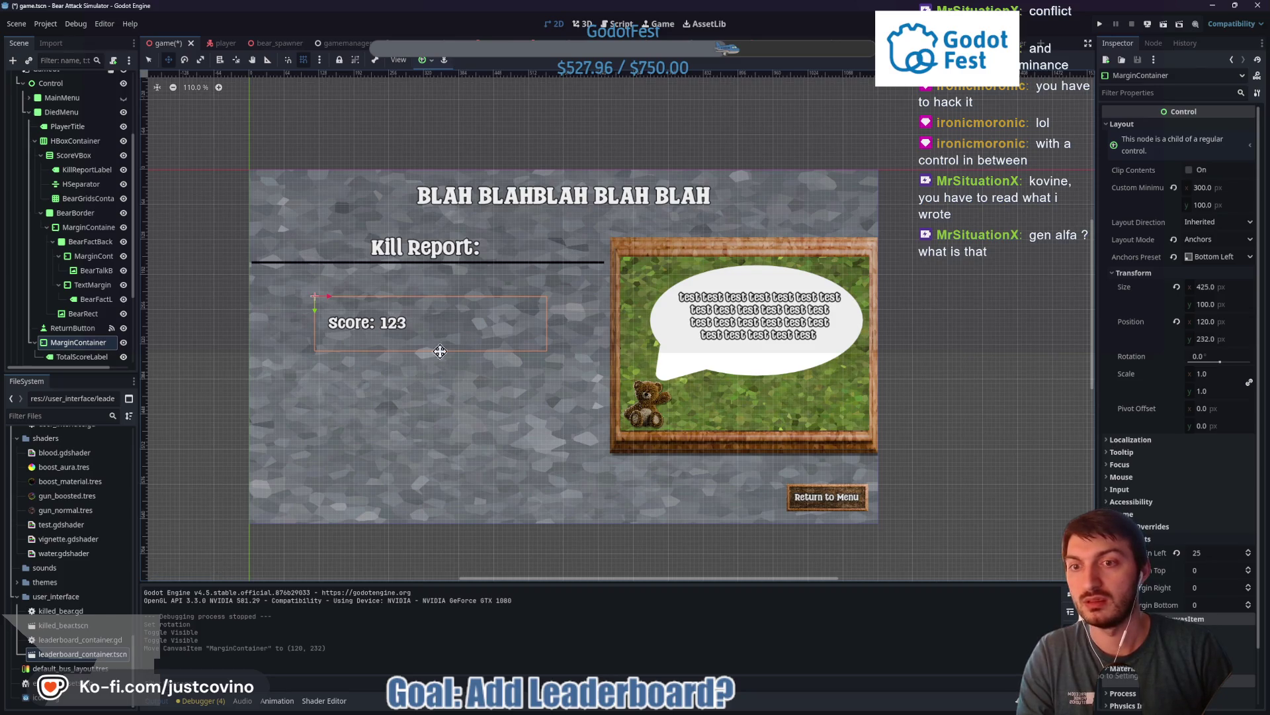
click(81, 354)
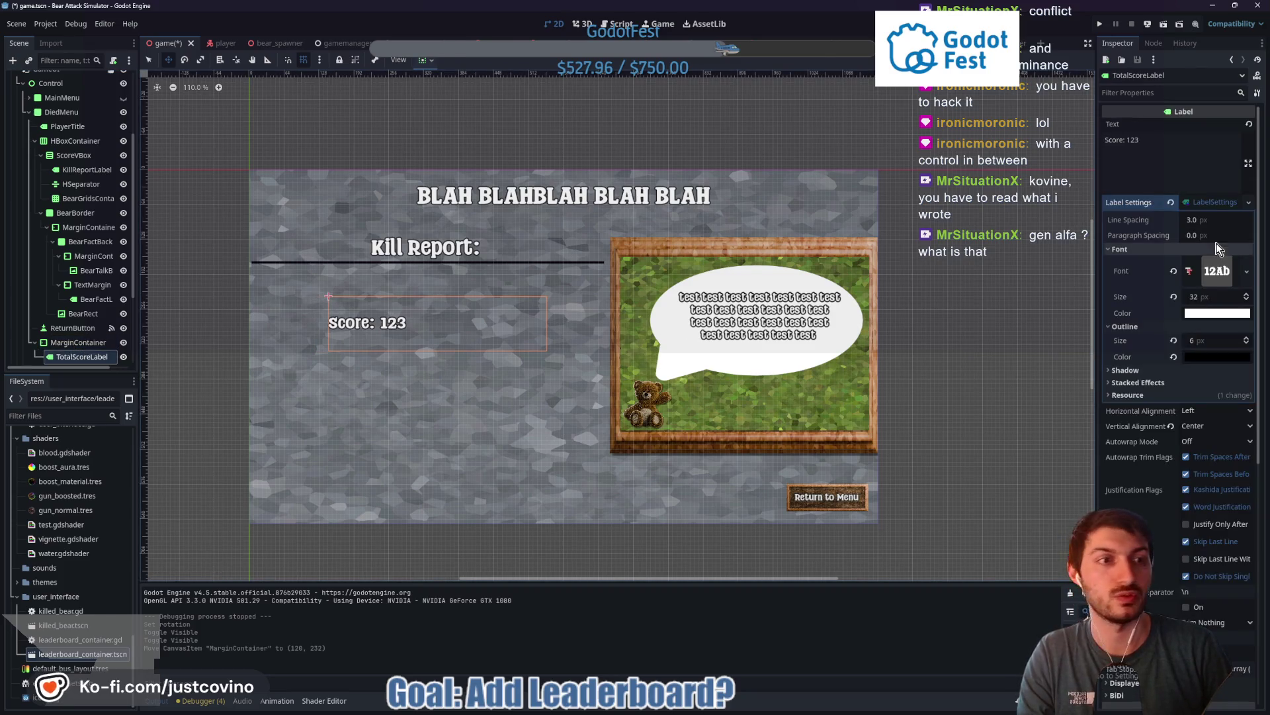
click(1203, 413)
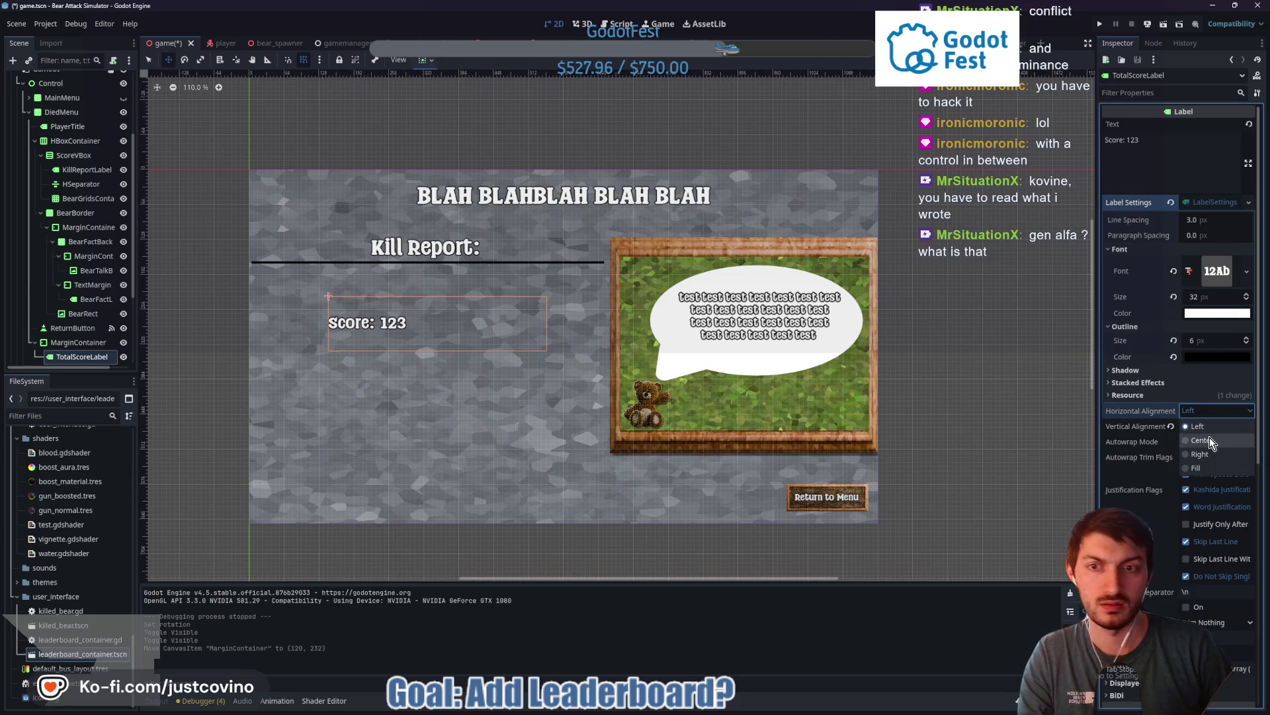
click(1210, 436)
Set the TotalScoreLabel font size to 64 and change its text to 'Score: 1230'
click(1216, 296)
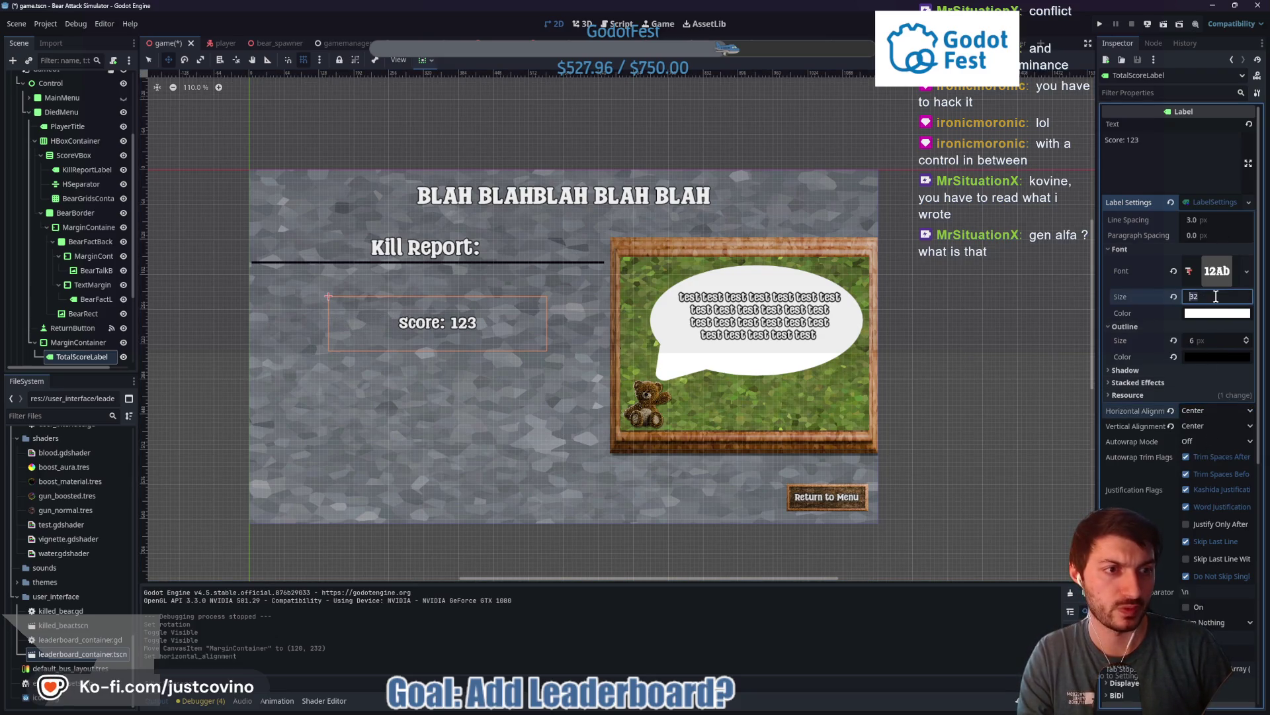
text(54)
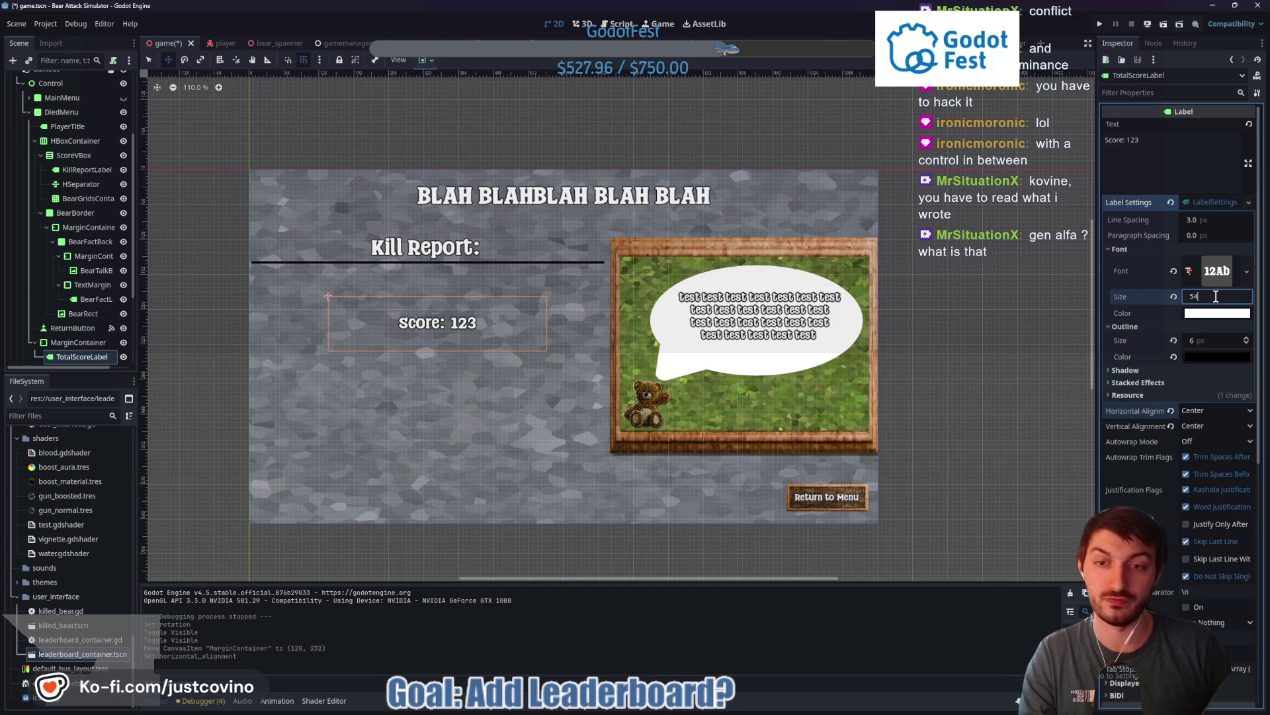
key(Return)
text(64)
key(Return)
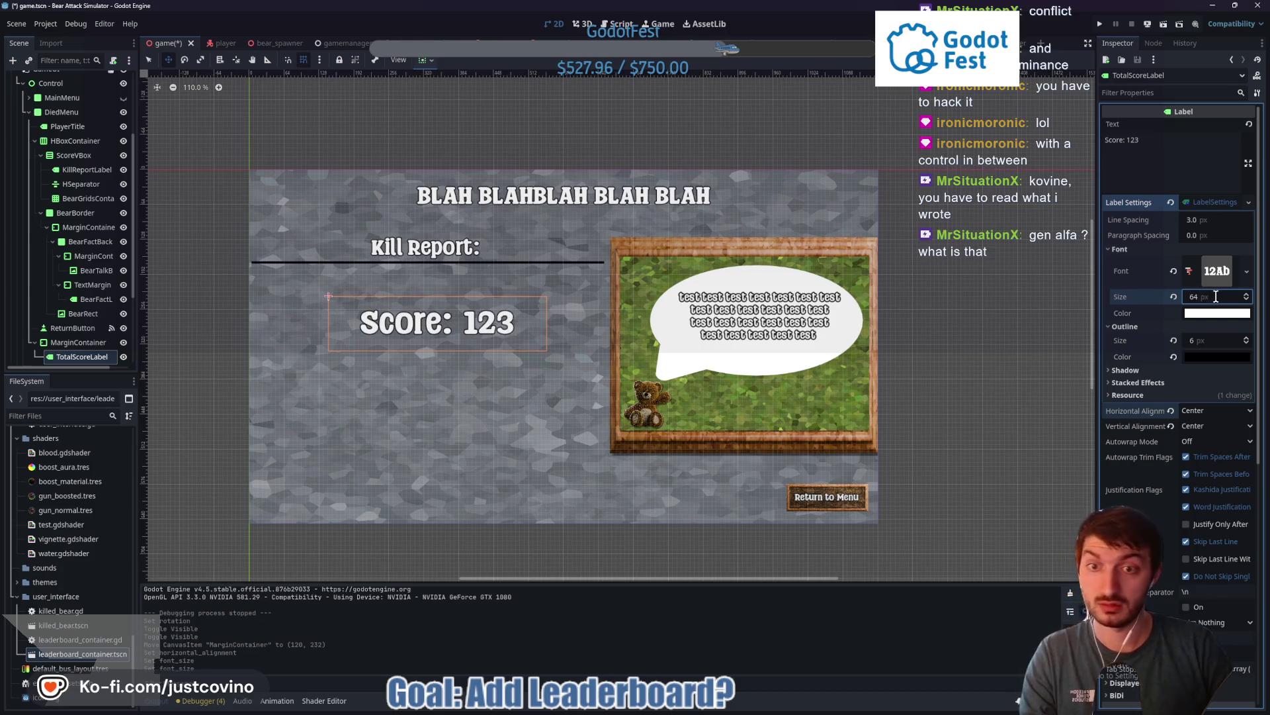
click(1158, 145)
text(0)
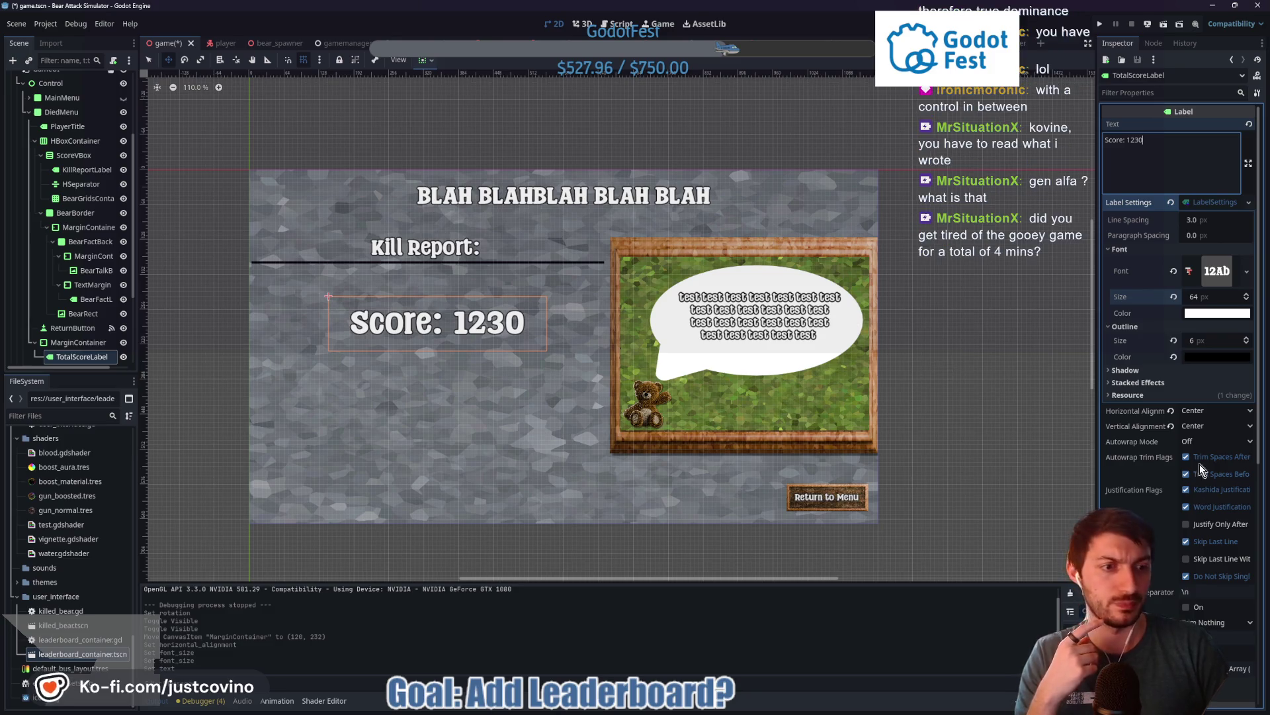
scroll(1176, 455, down, 5)
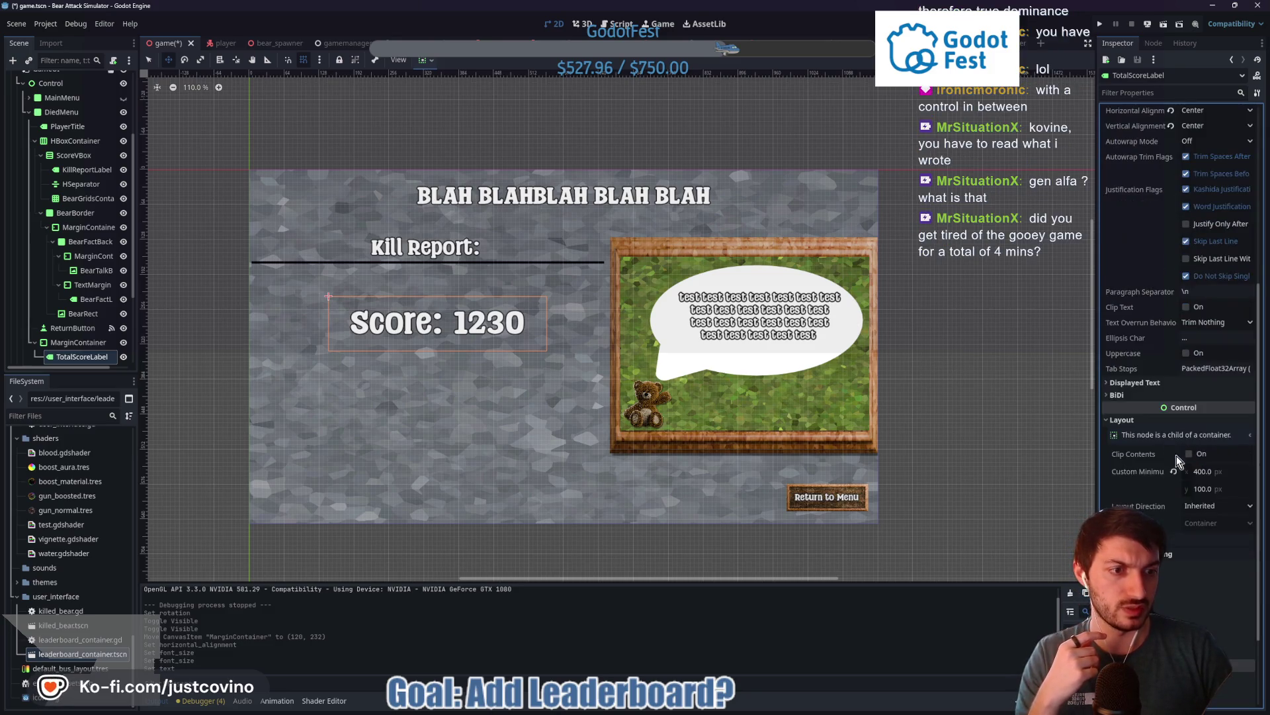
Revert the MarginContainer's margin_left override and set its Pivot Offset x to 212.5
scroll(1162, 490, down, 2)
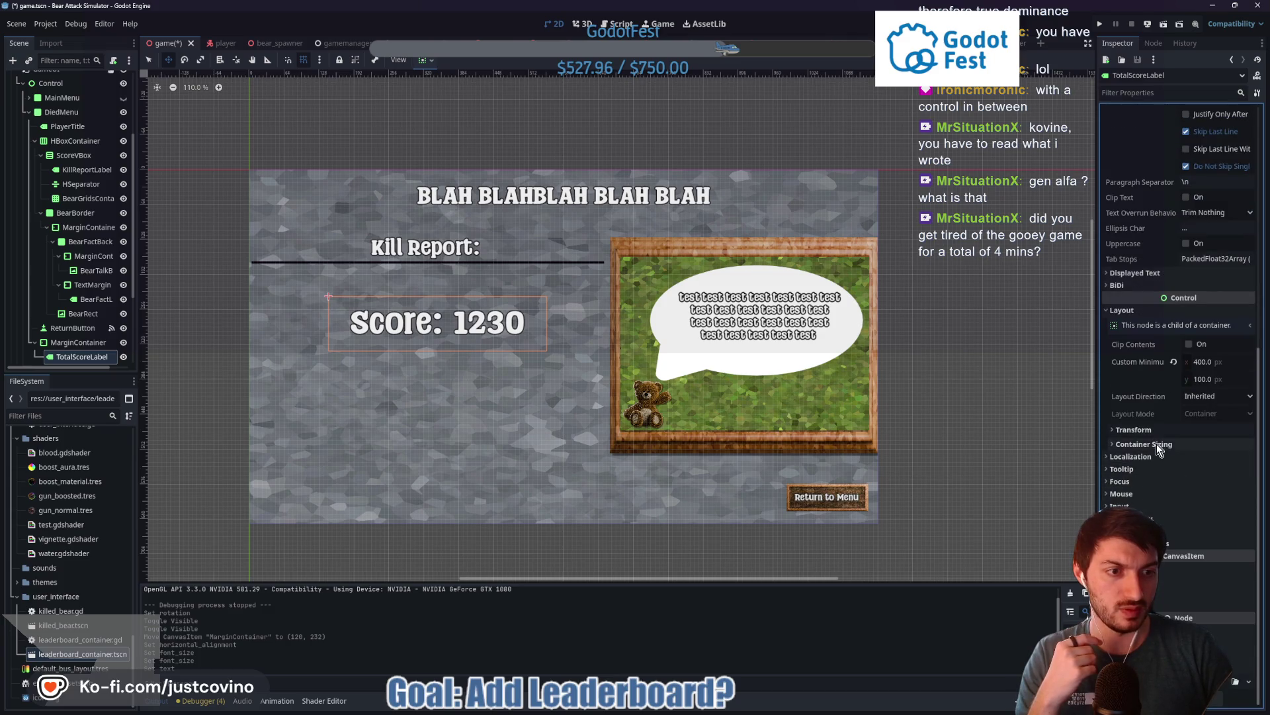
click(1137, 431)
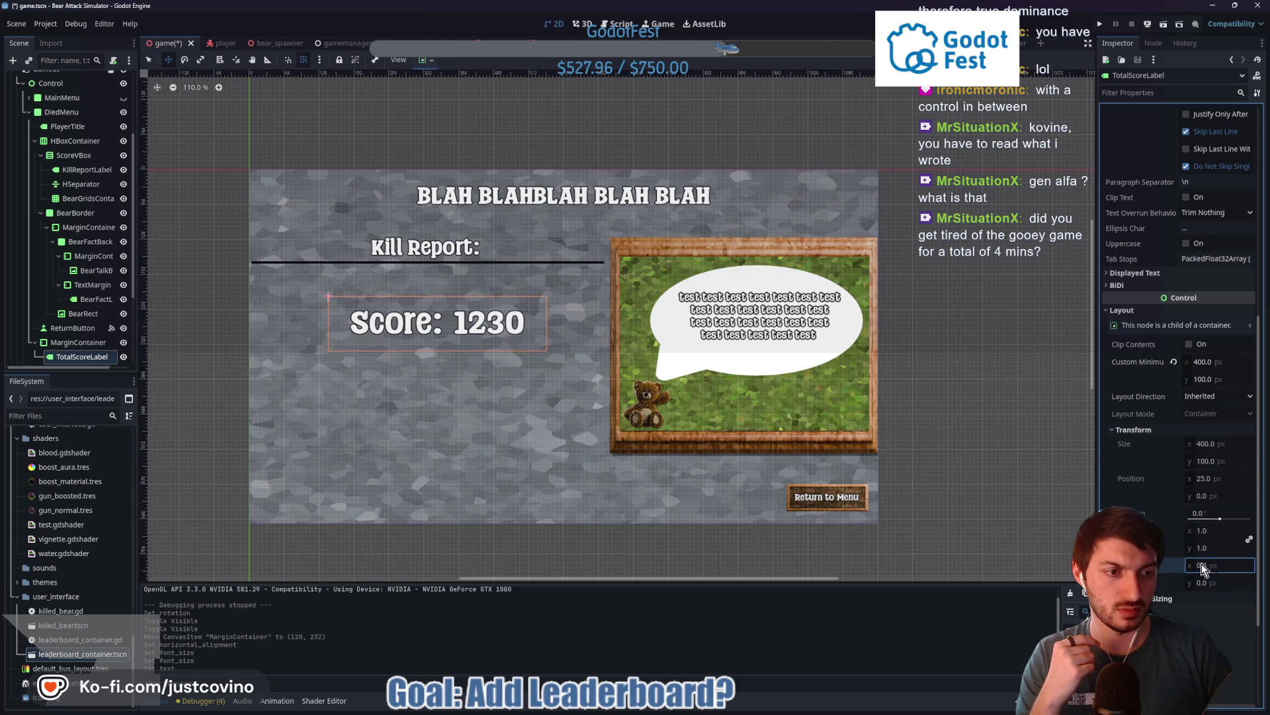
click(78, 342)
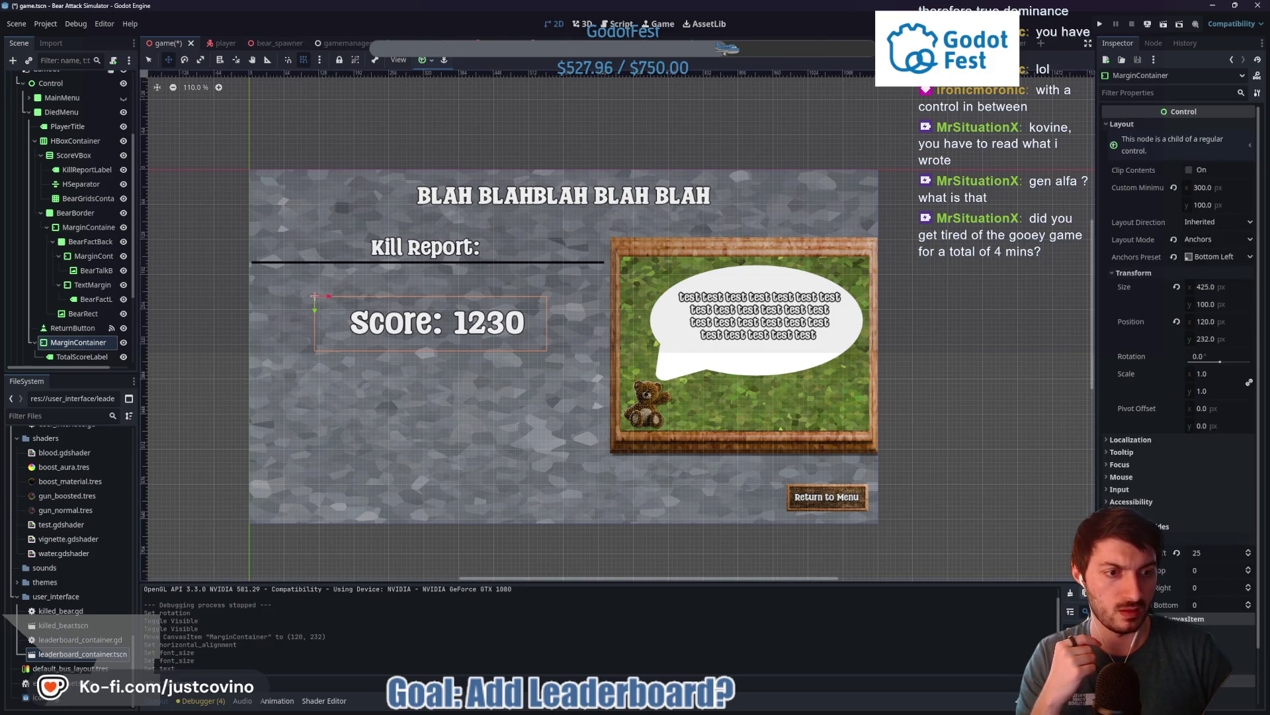
click(1177, 553)
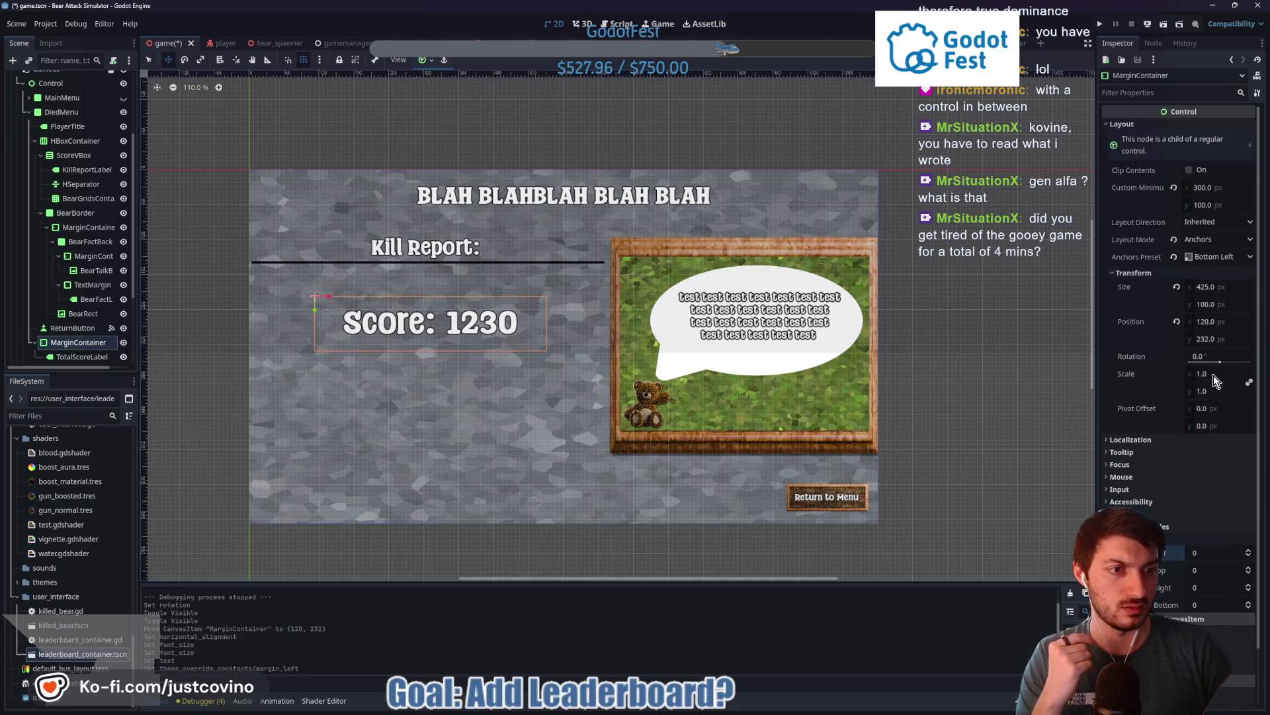
click(1215, 410)
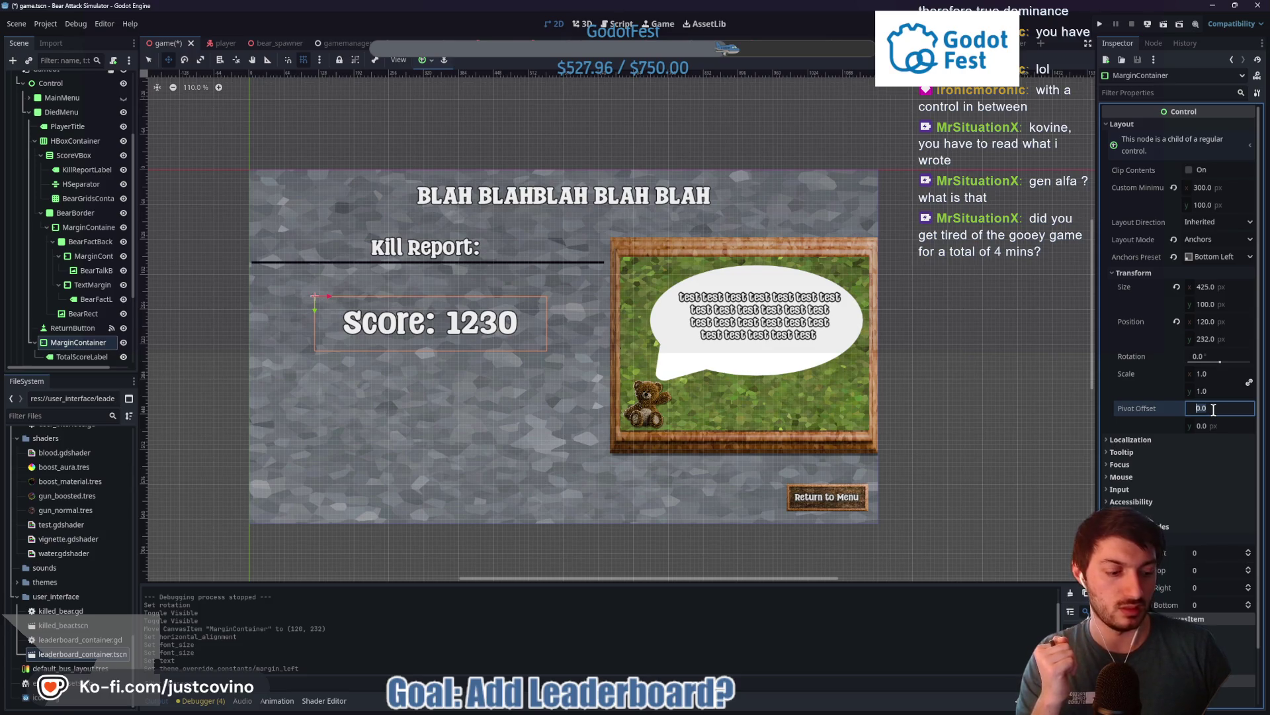
text(3)
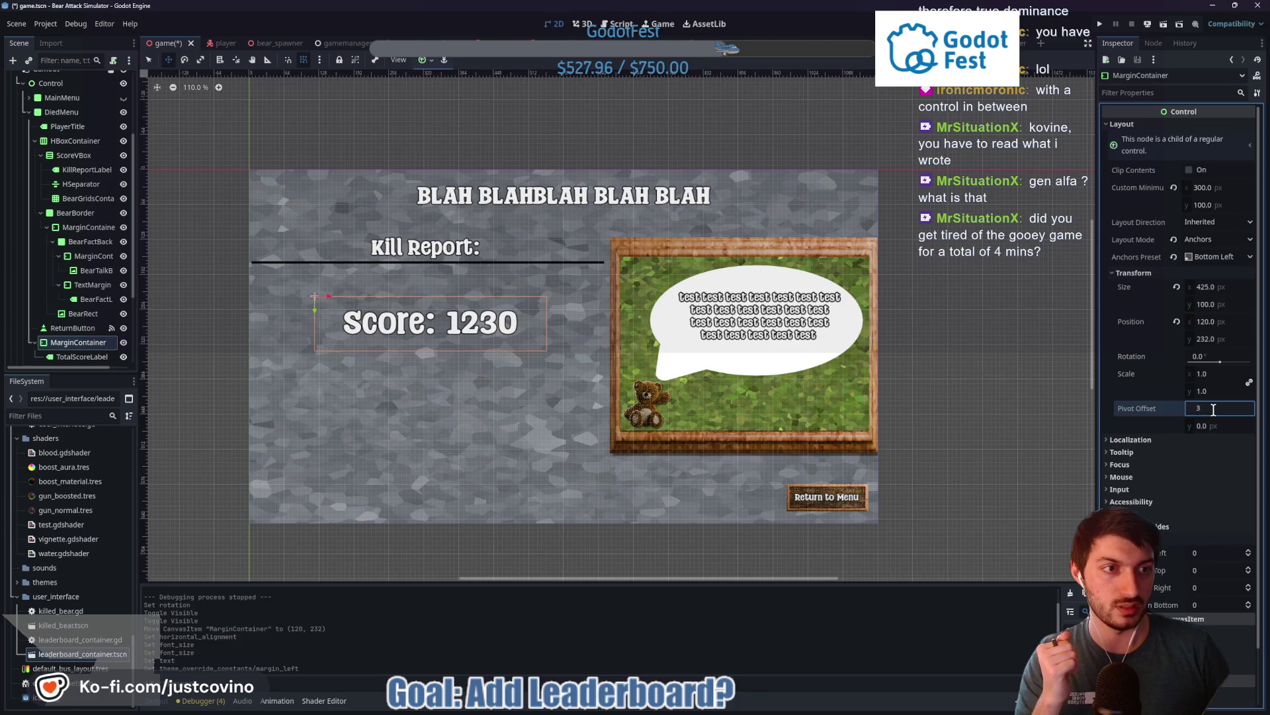
text(14.5)
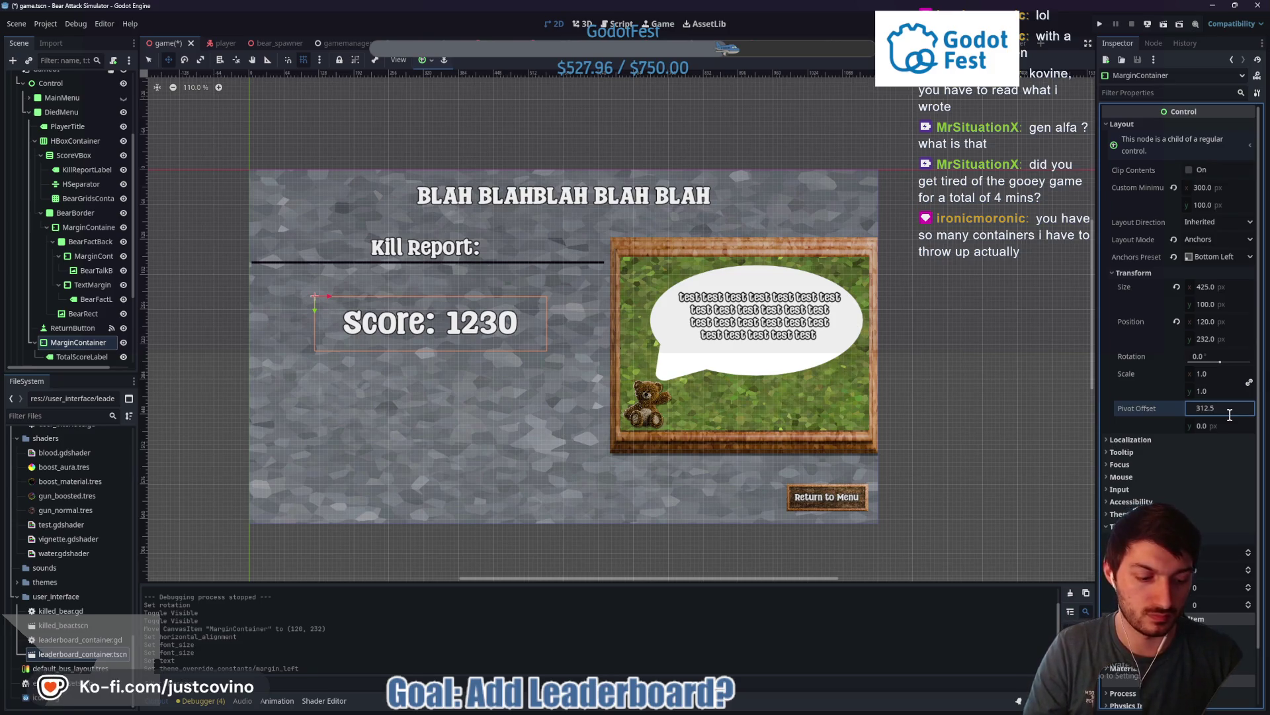
key(Return)
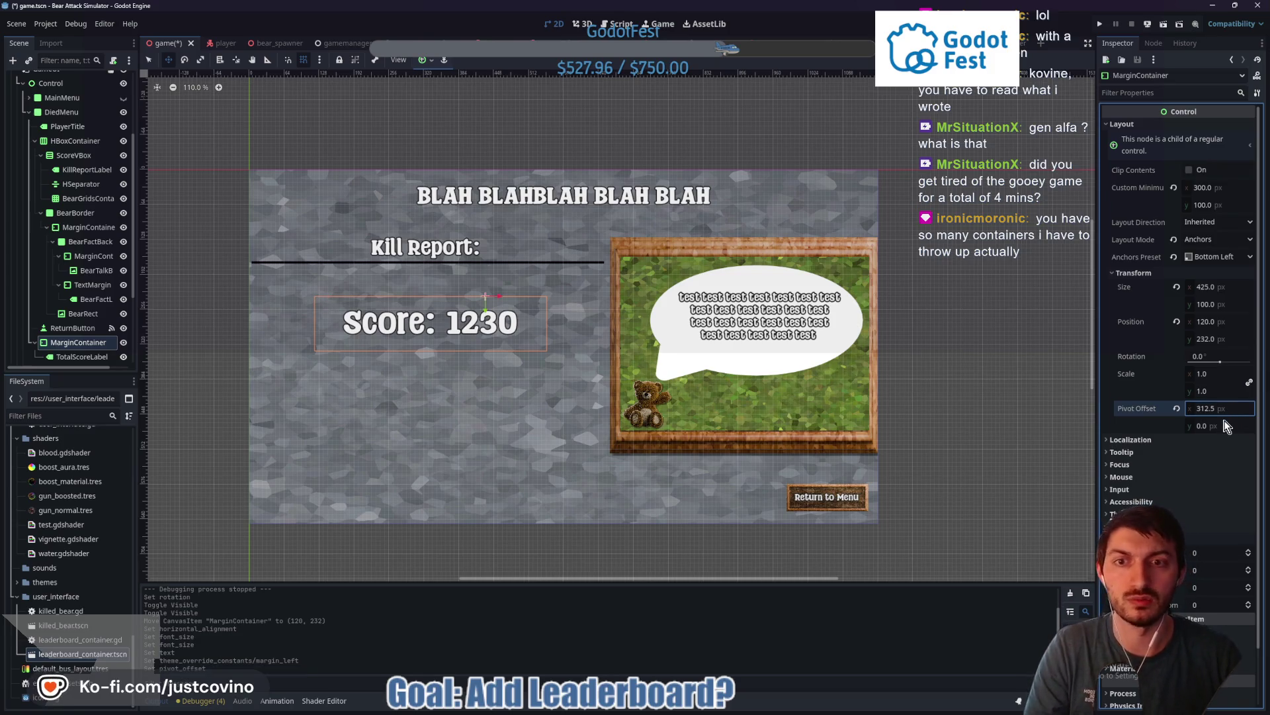
click(1218, 408)
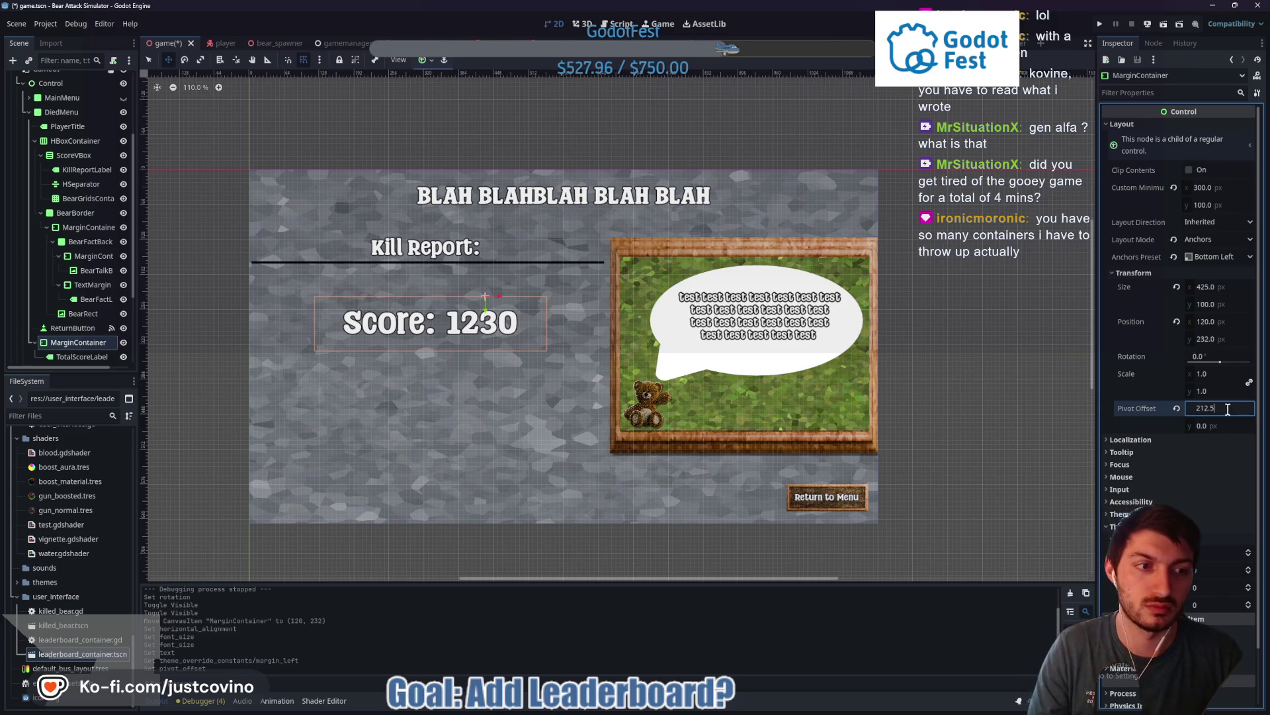
key(Return)
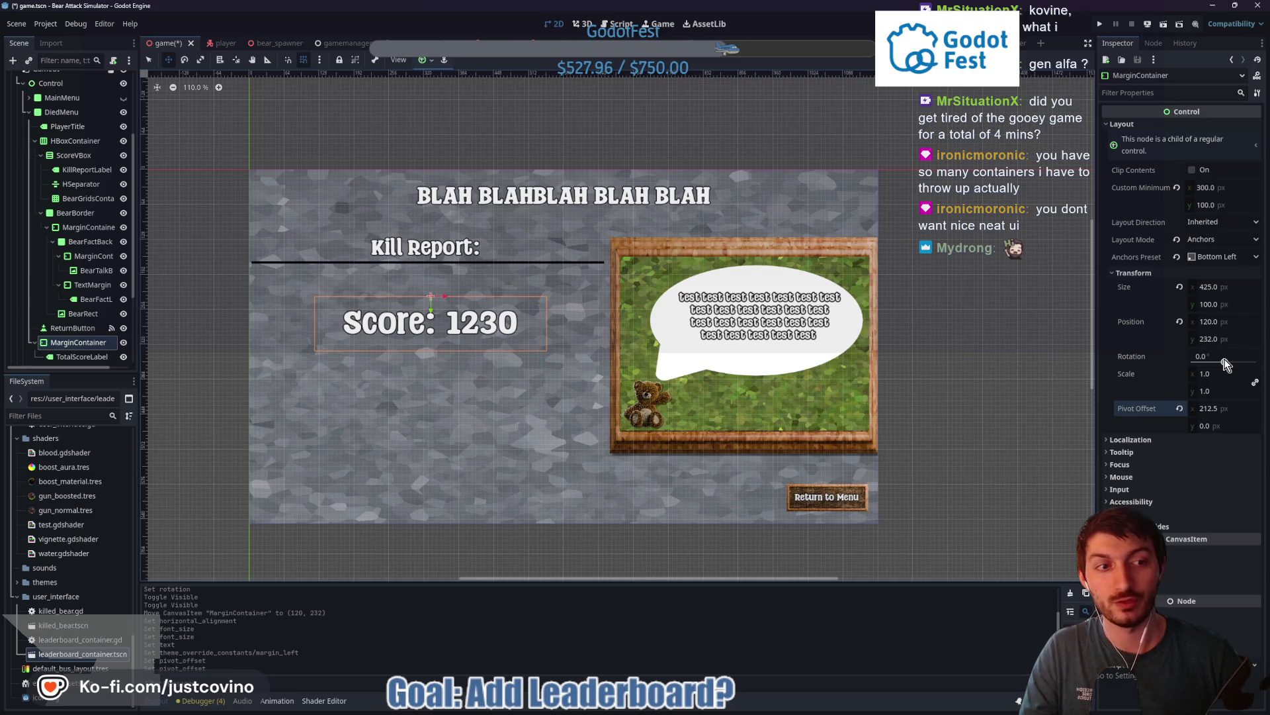
mouse_move(1224, 359)
mouse_down()
mouse_move(1210, 359)
mouse_move(1224, 358)
mouse_up()
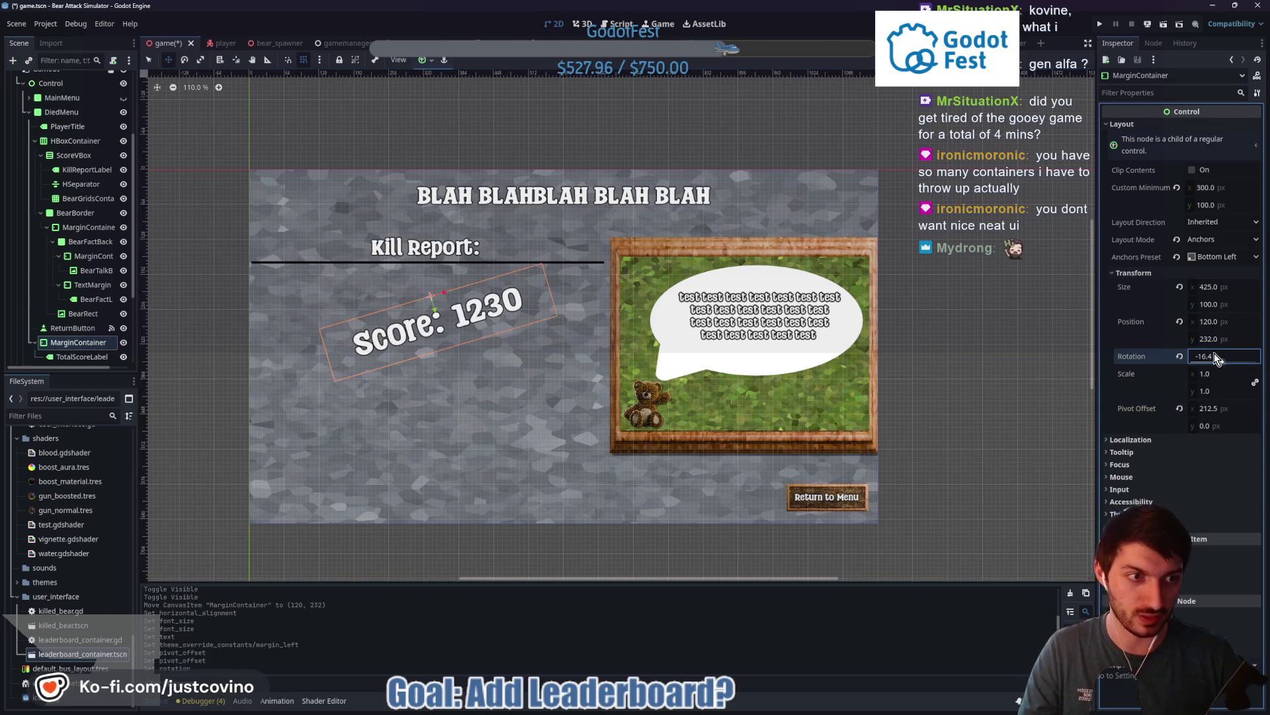
Set the score container's rotation to exactly -16° and save the game scene
click(1212, 355)
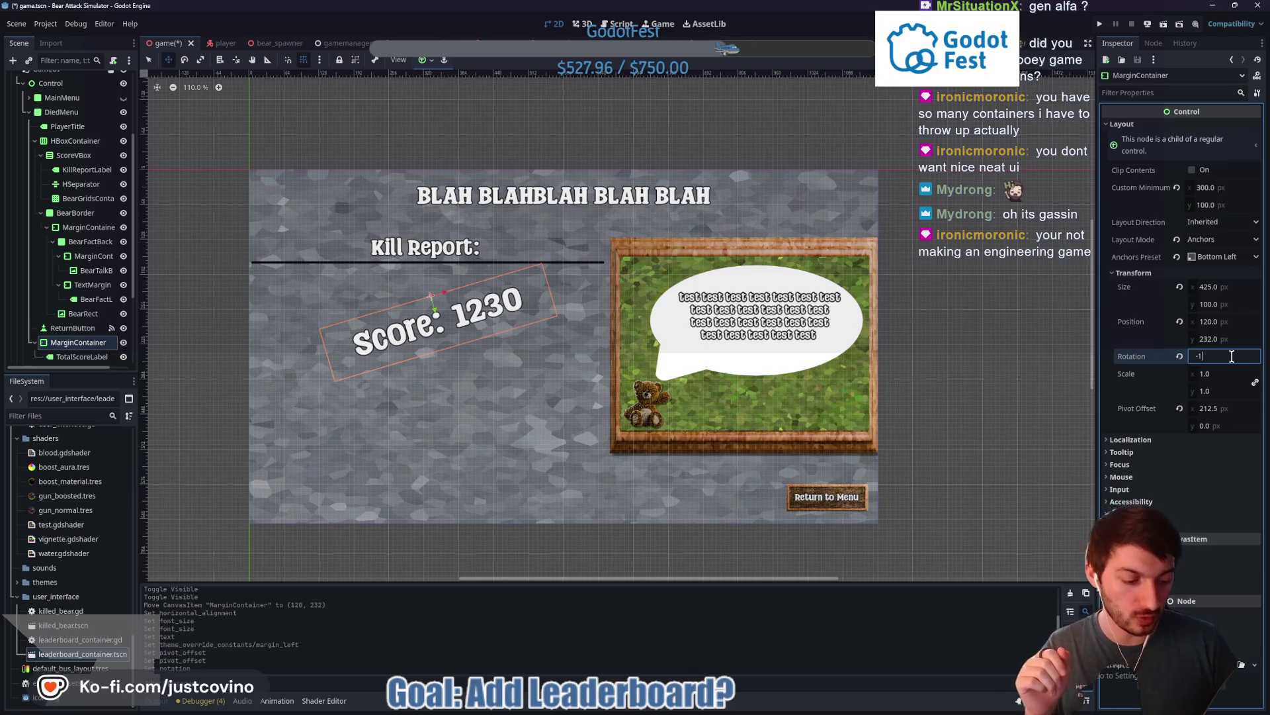
text(6)
key(Return)
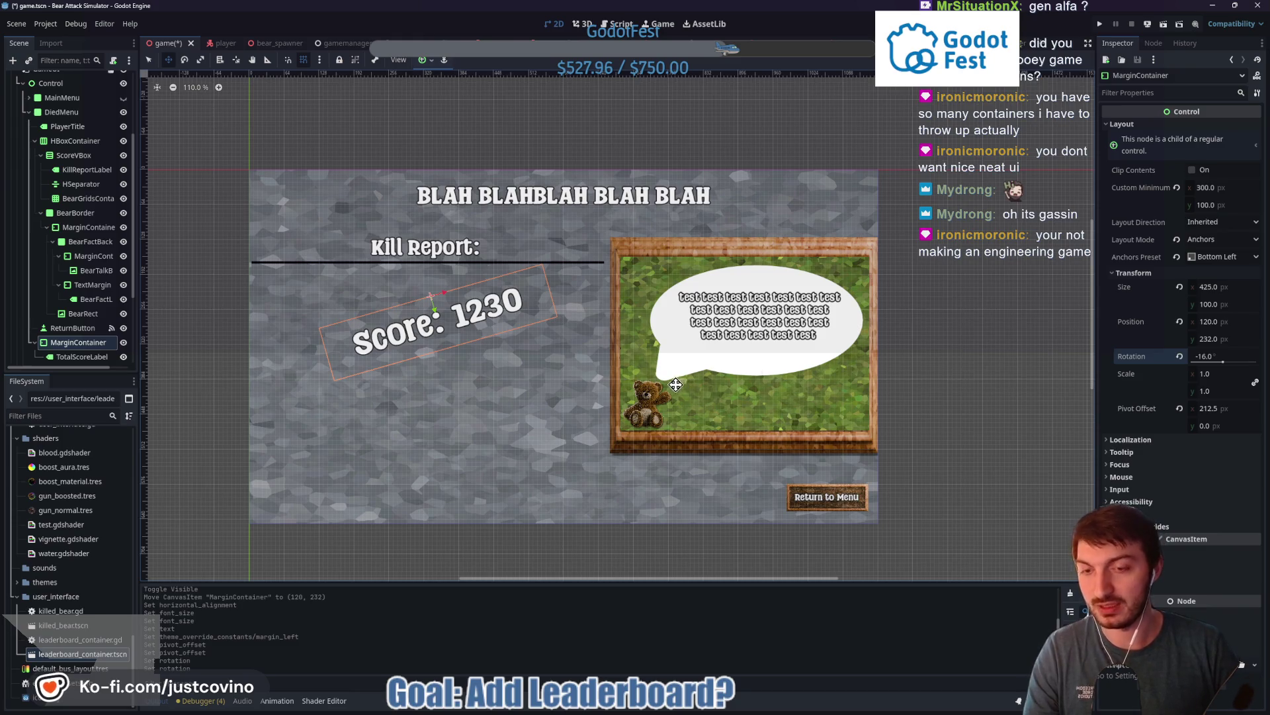
key(ctrl+s)
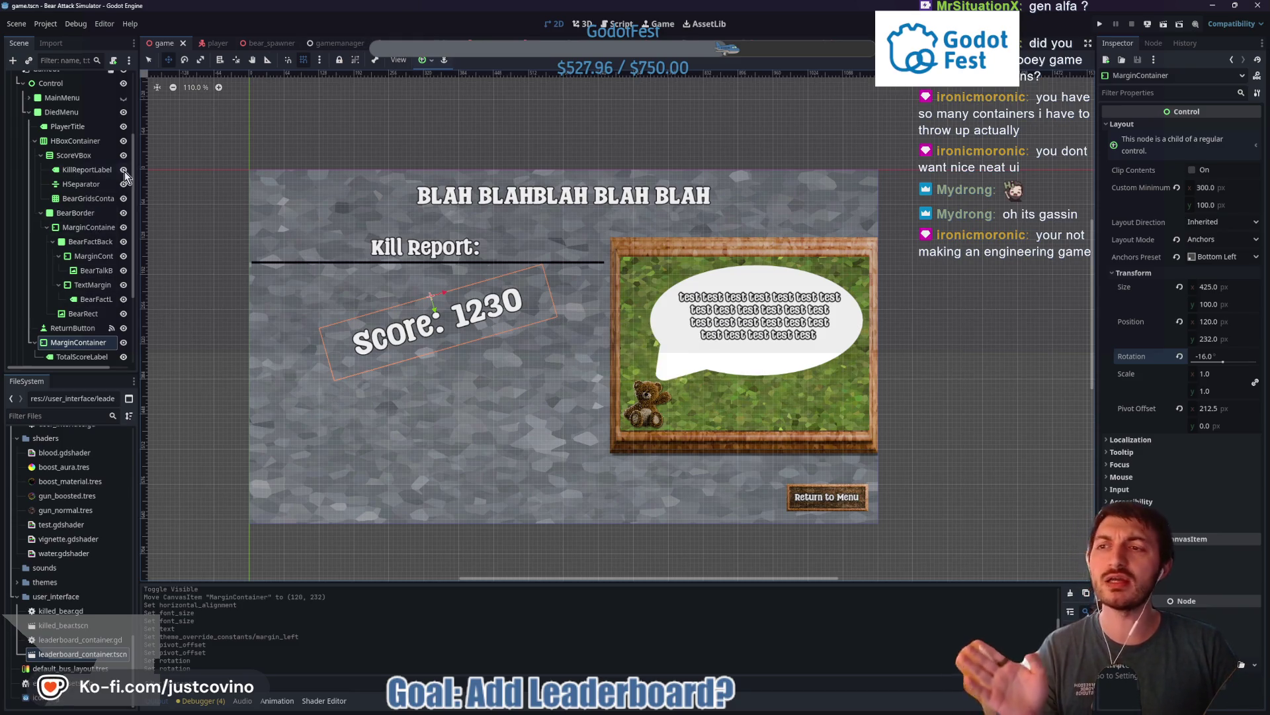
click(701, 707)
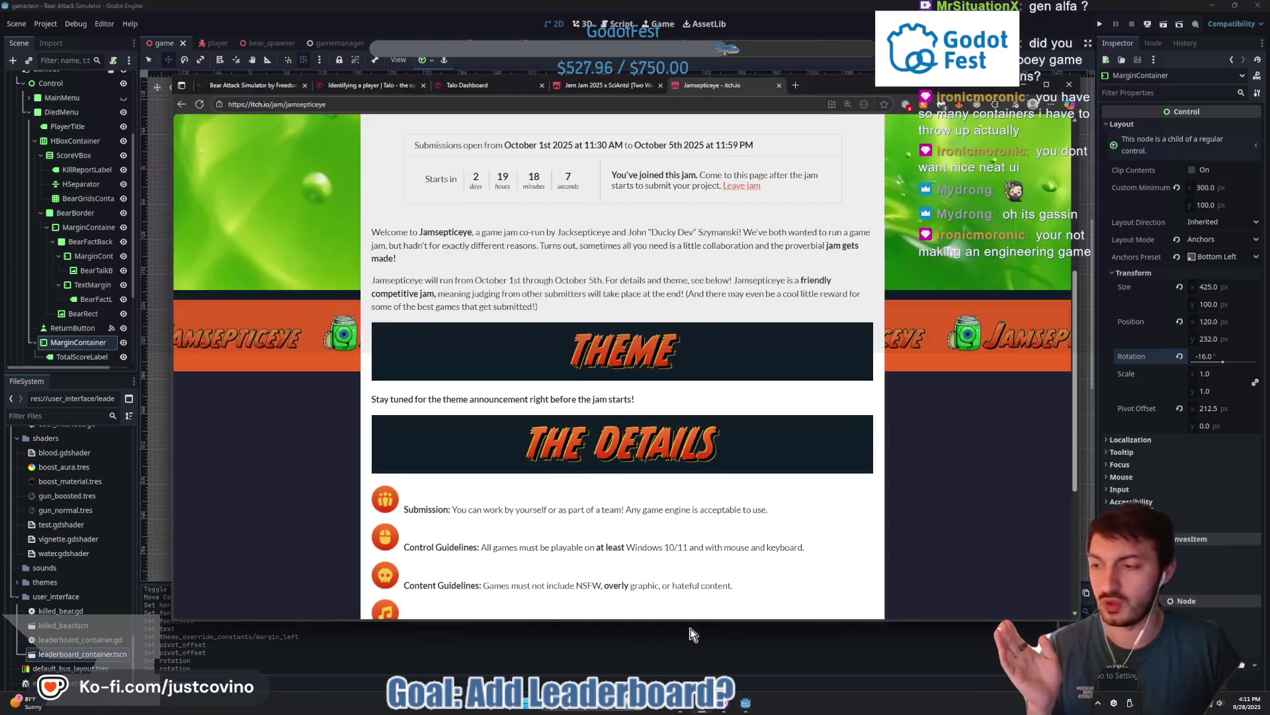
Close the Jamsepticeye jam tab and look over the Bear Attack Simulator itch.io page
click(779, 85)
scroll(608, 318, up, 10)
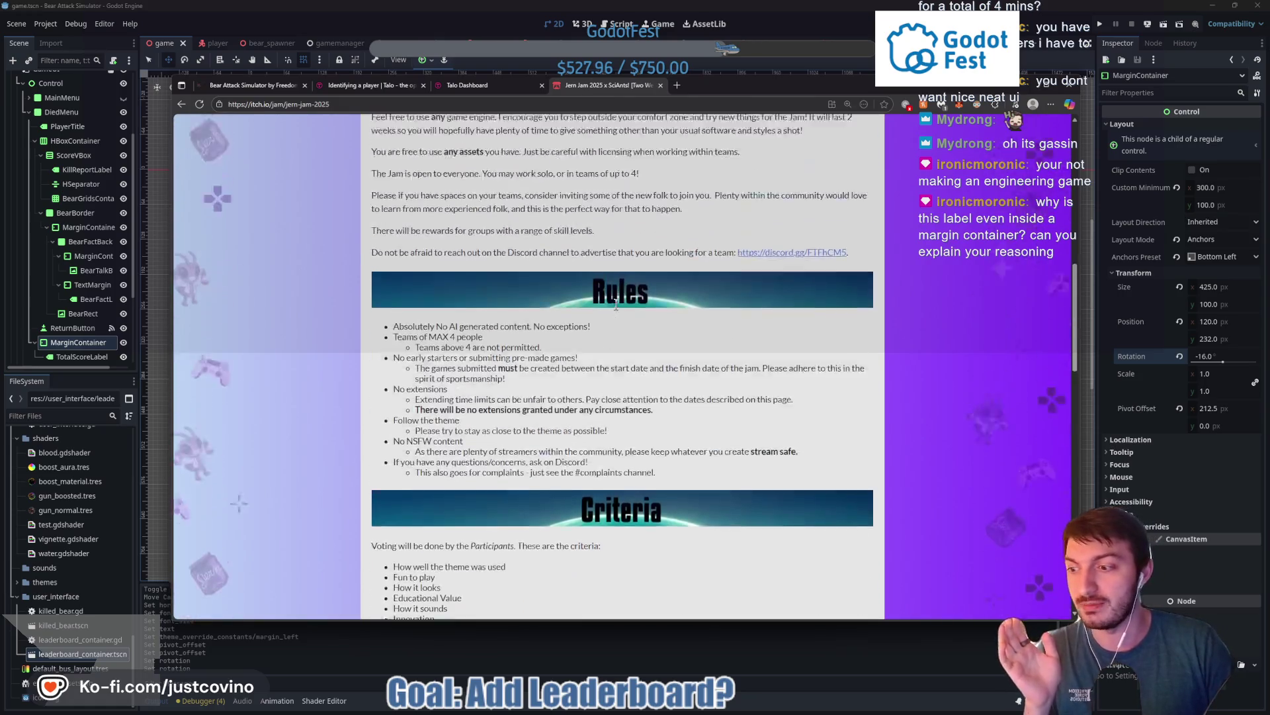
click(278, 85)
scroll(672, 331, down, 6)
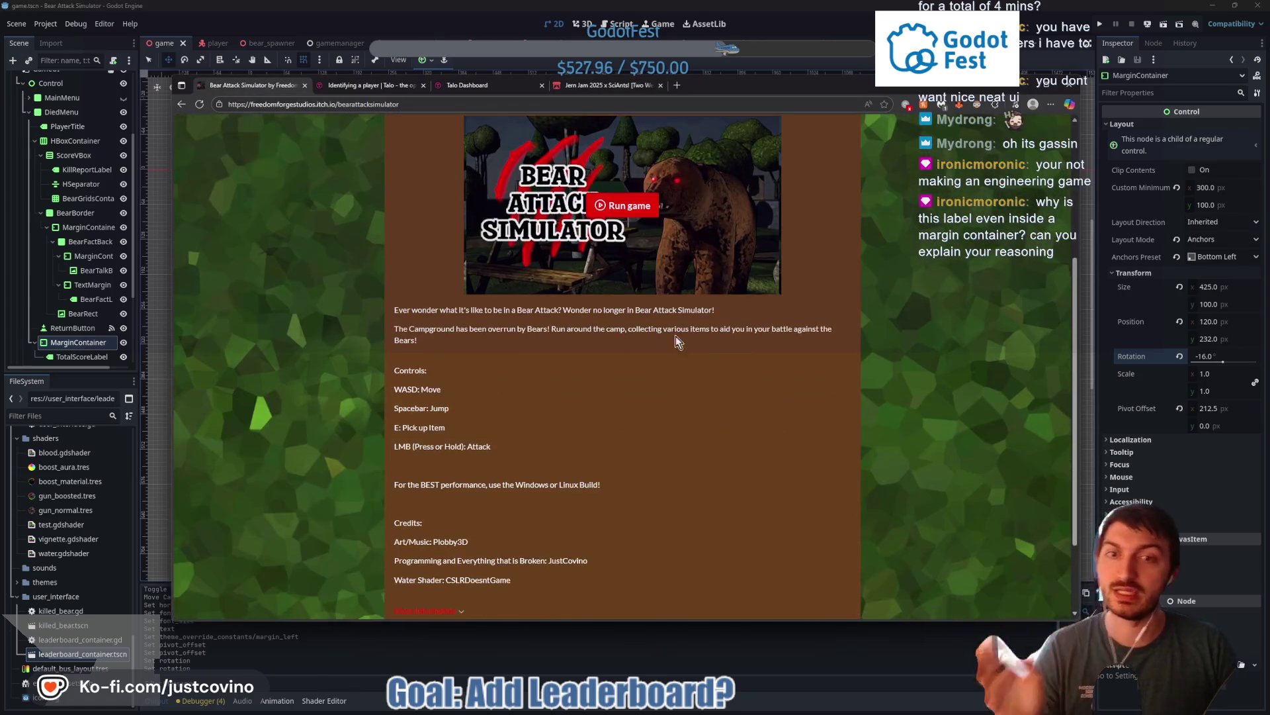
scroll(688, 341, up, 4)
scroll(844, 315, up, 3)
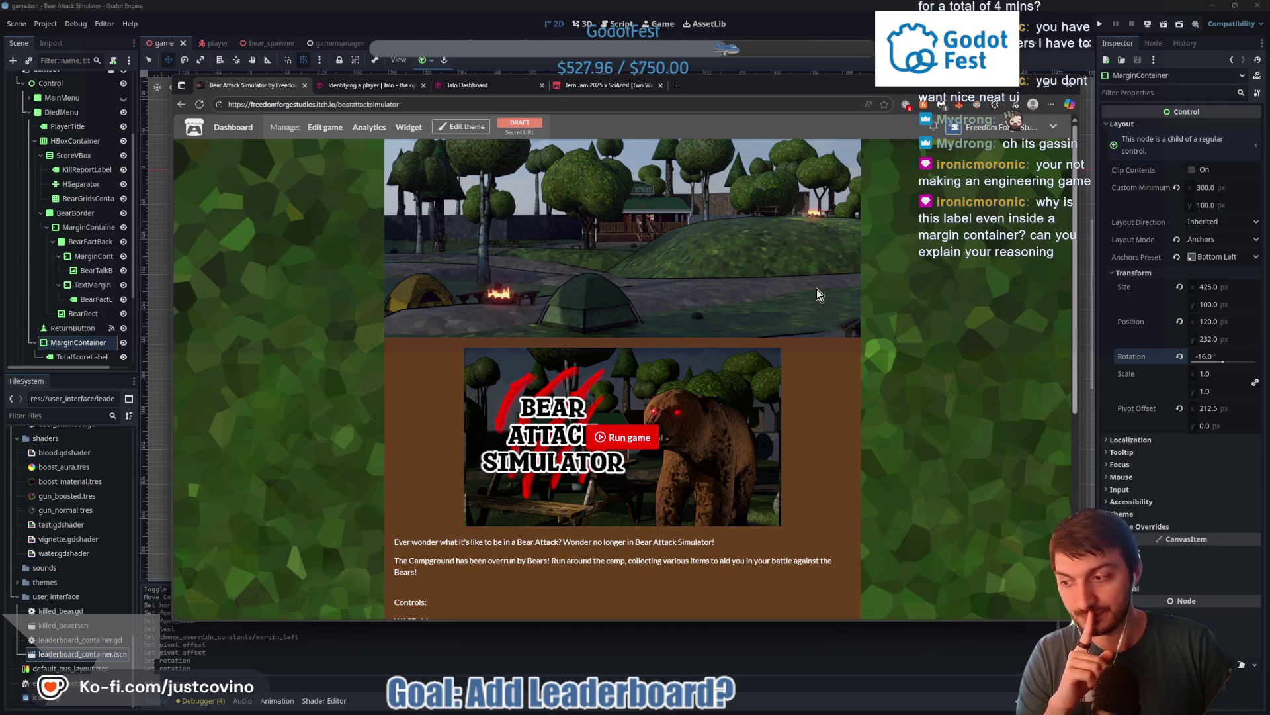
key(alt+Tab)
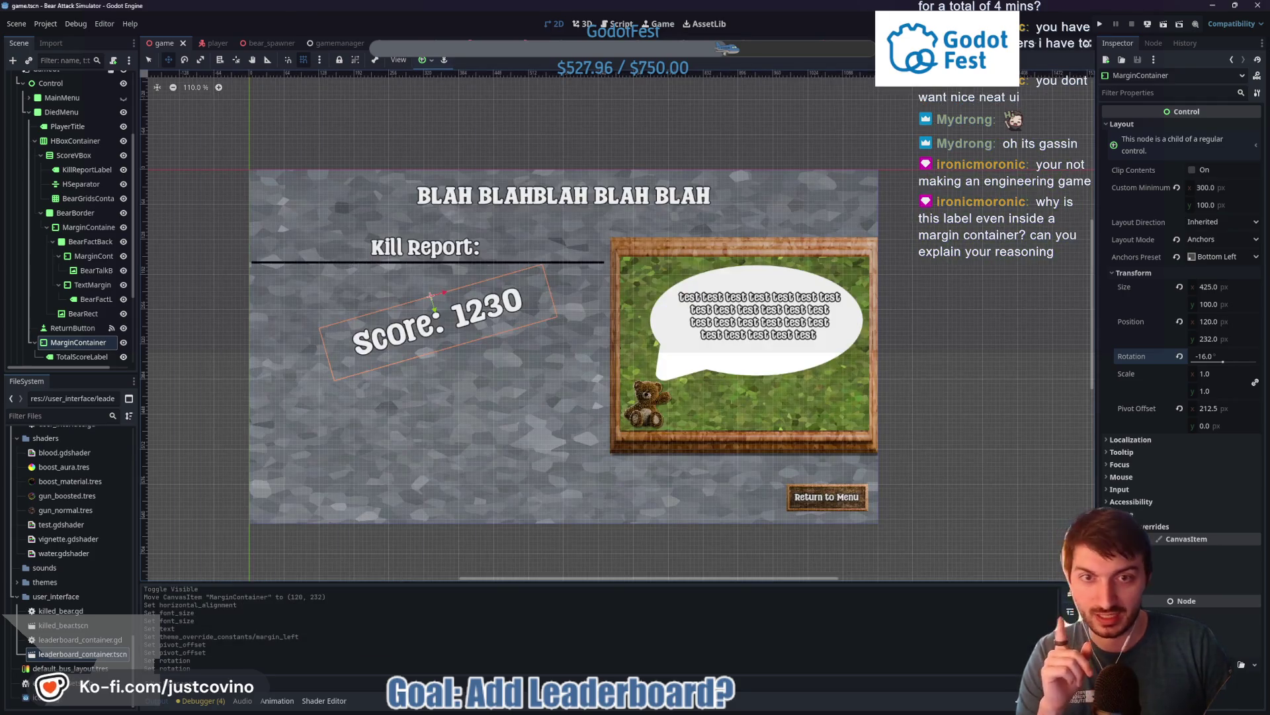
Hide DiedMenu, show MainMenu, and collapse the expanded scene tree branches
scroll(83, 143, up, 3)
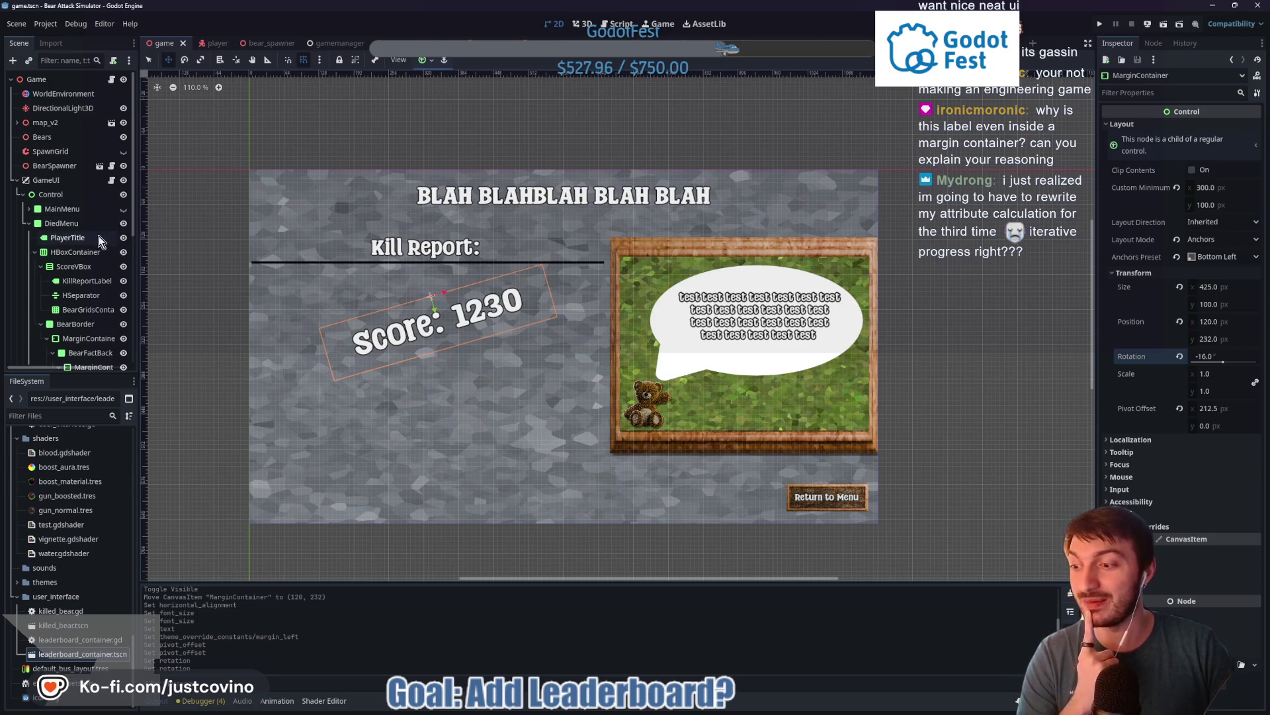
click(123, 223)
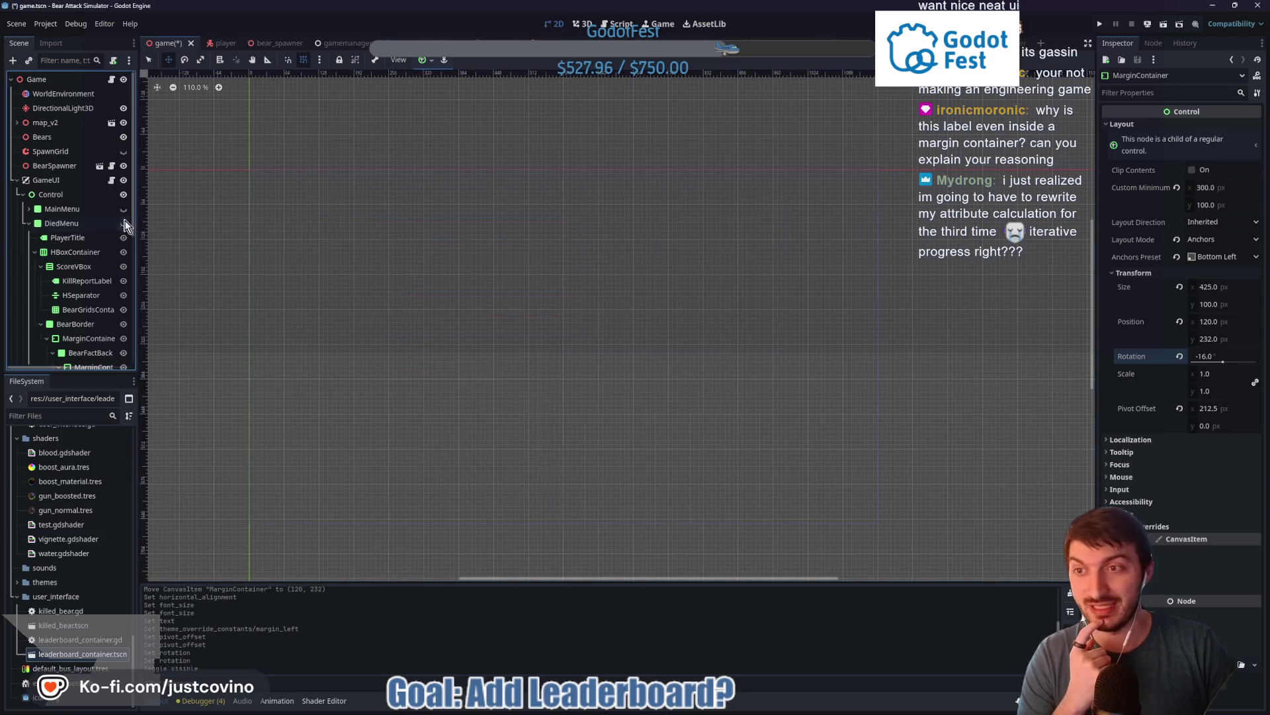
click(123, 209)
scroll(98, 265, down, 3)
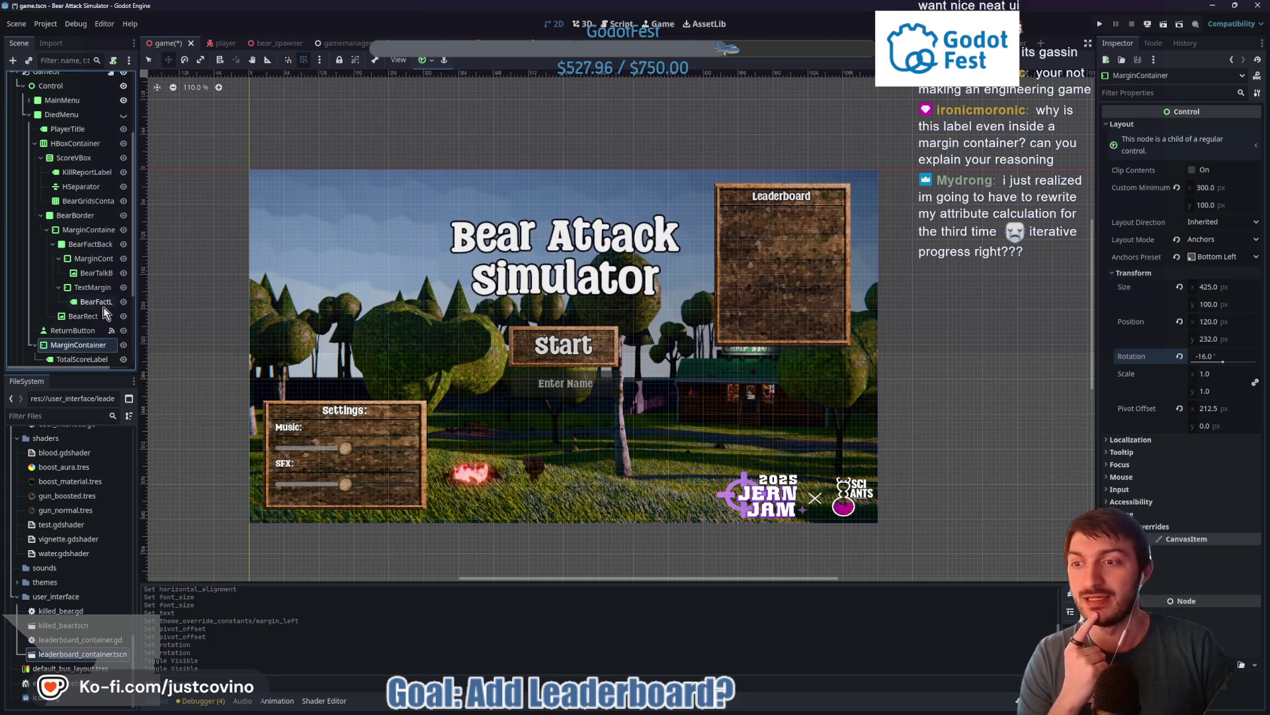
click(34, 345)
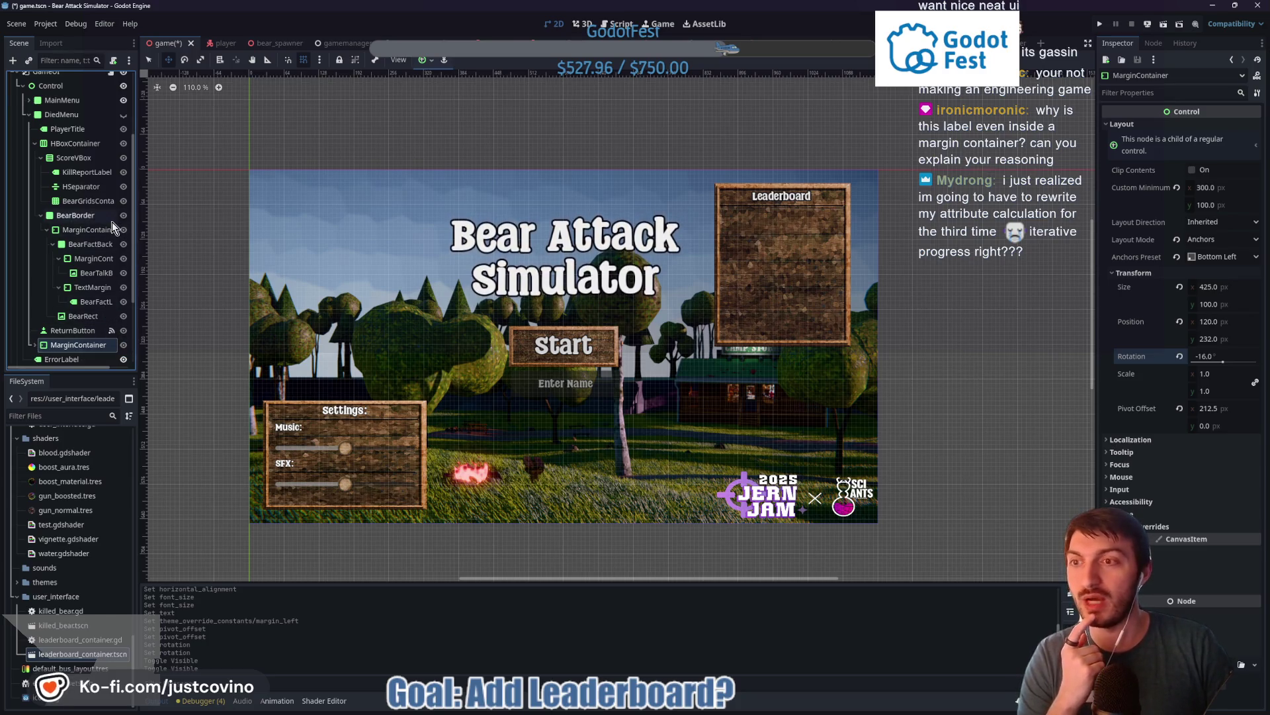
click(29, 114)
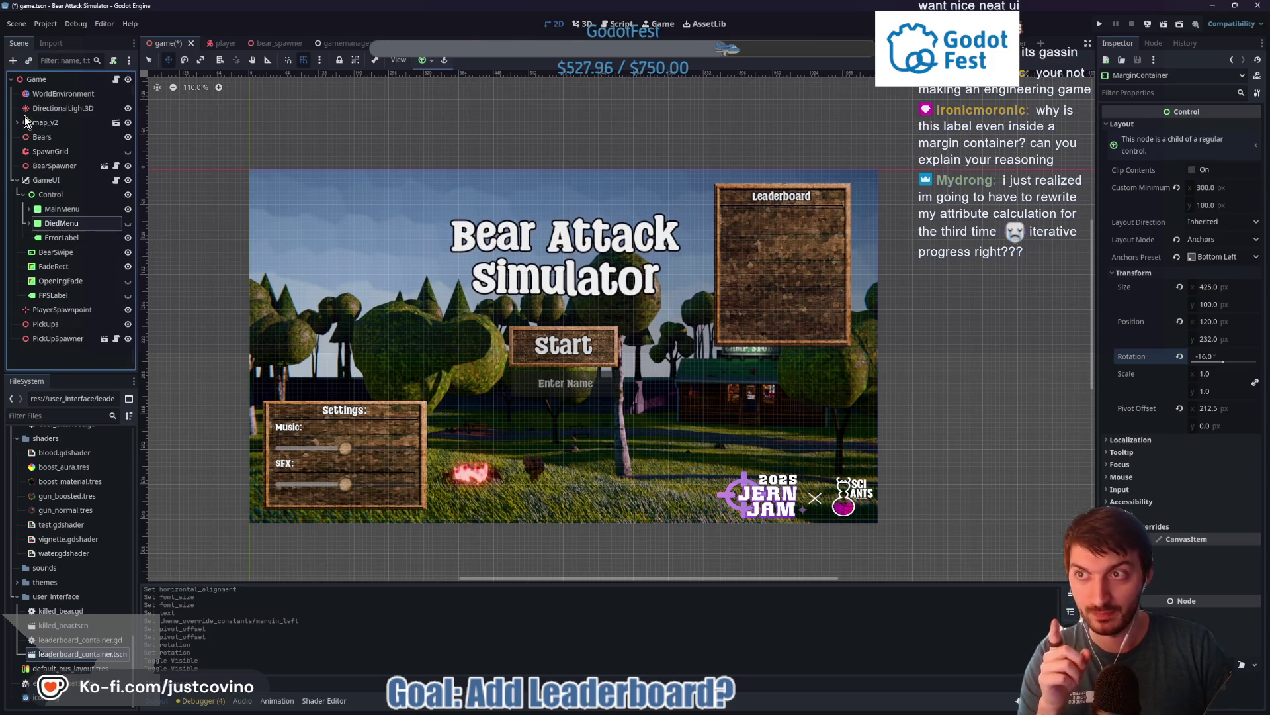
click(30, 209)
Make the OpeningFade overlay visible again and launch the game with F5
scroll(70, 277, down, 3)
scroll(97, 341, down, 2)
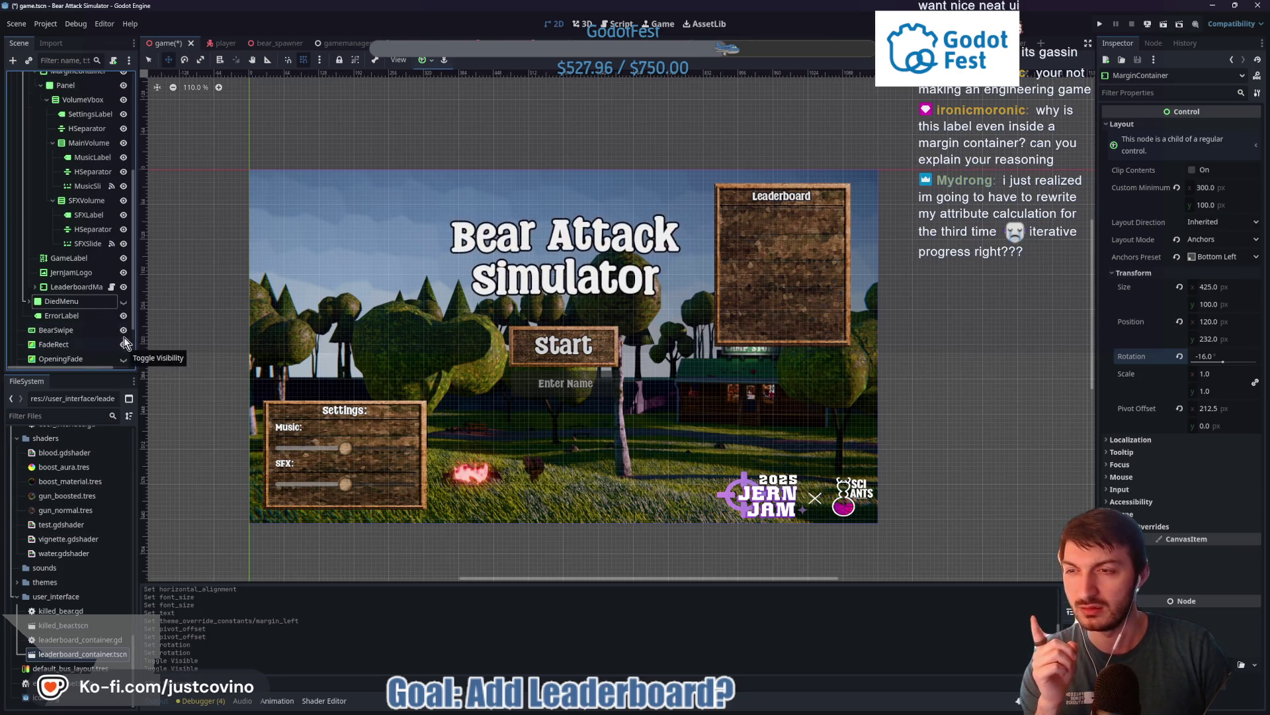
click(123, 359)
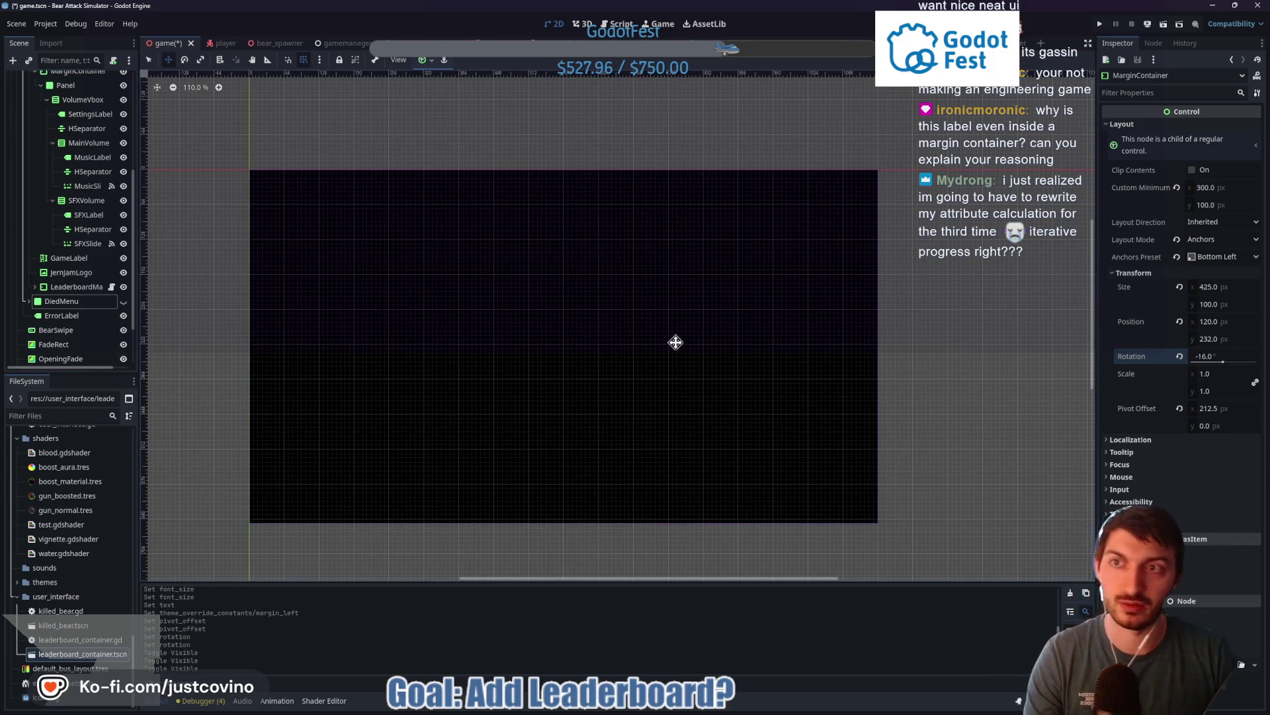
key(F5)
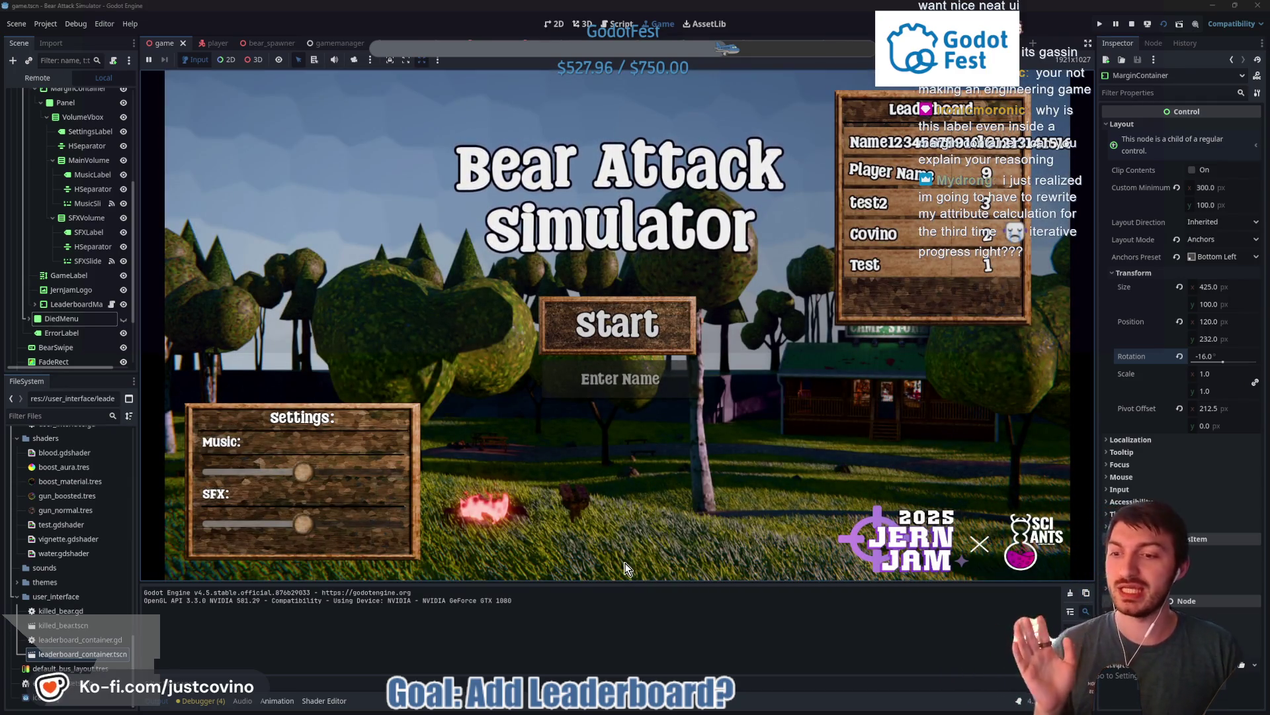
Check the Bears Defeated leaderboard on the itch.io page, then return to the running game
click(675, 711)
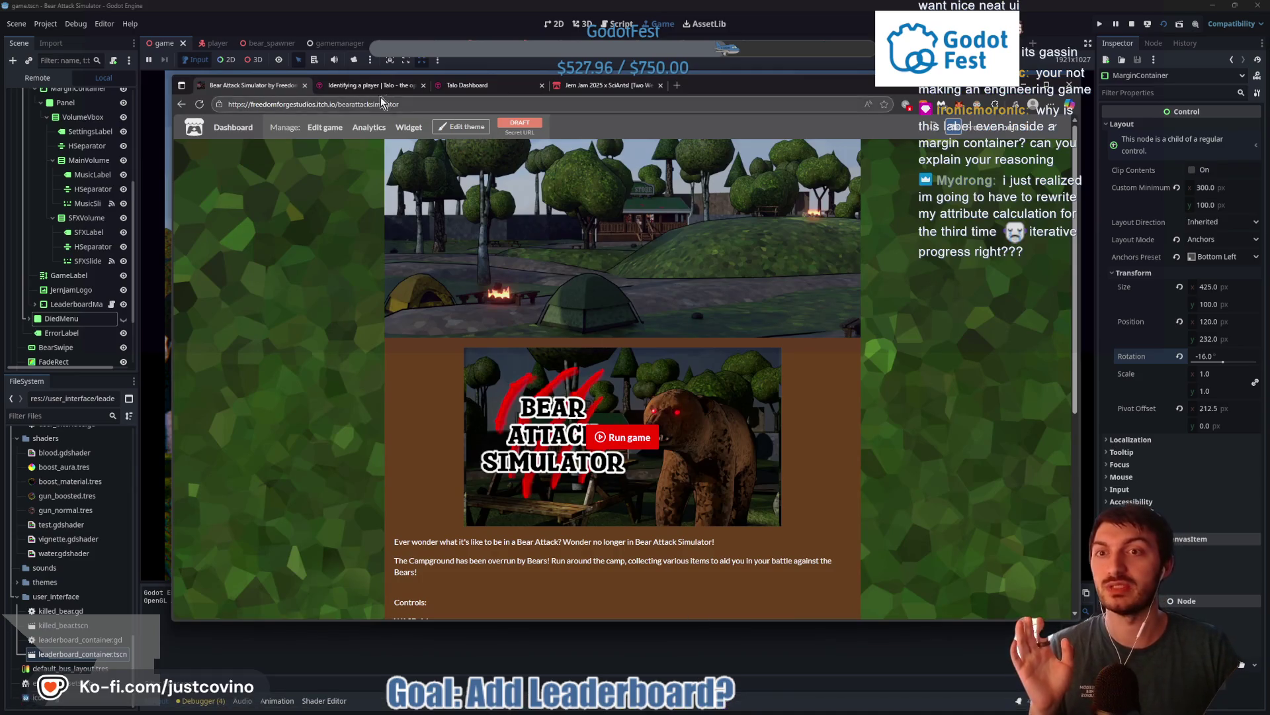
click(468, 86)
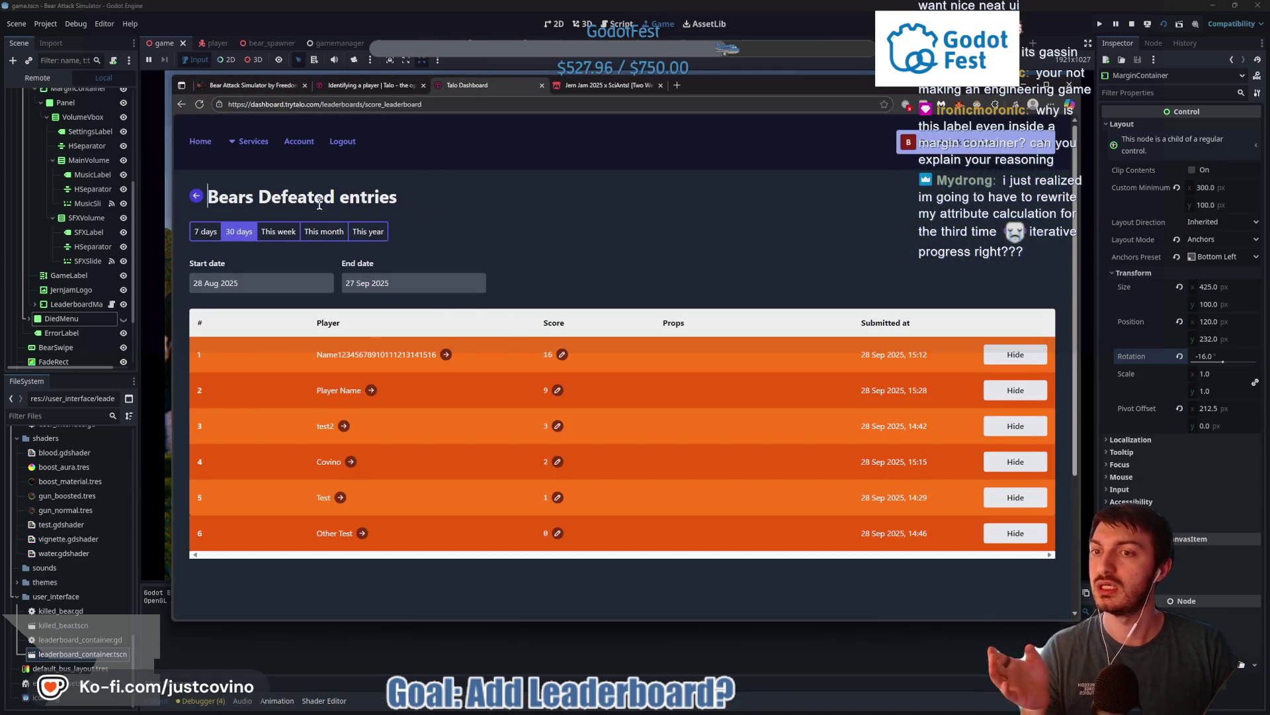
key(alt+Tab)
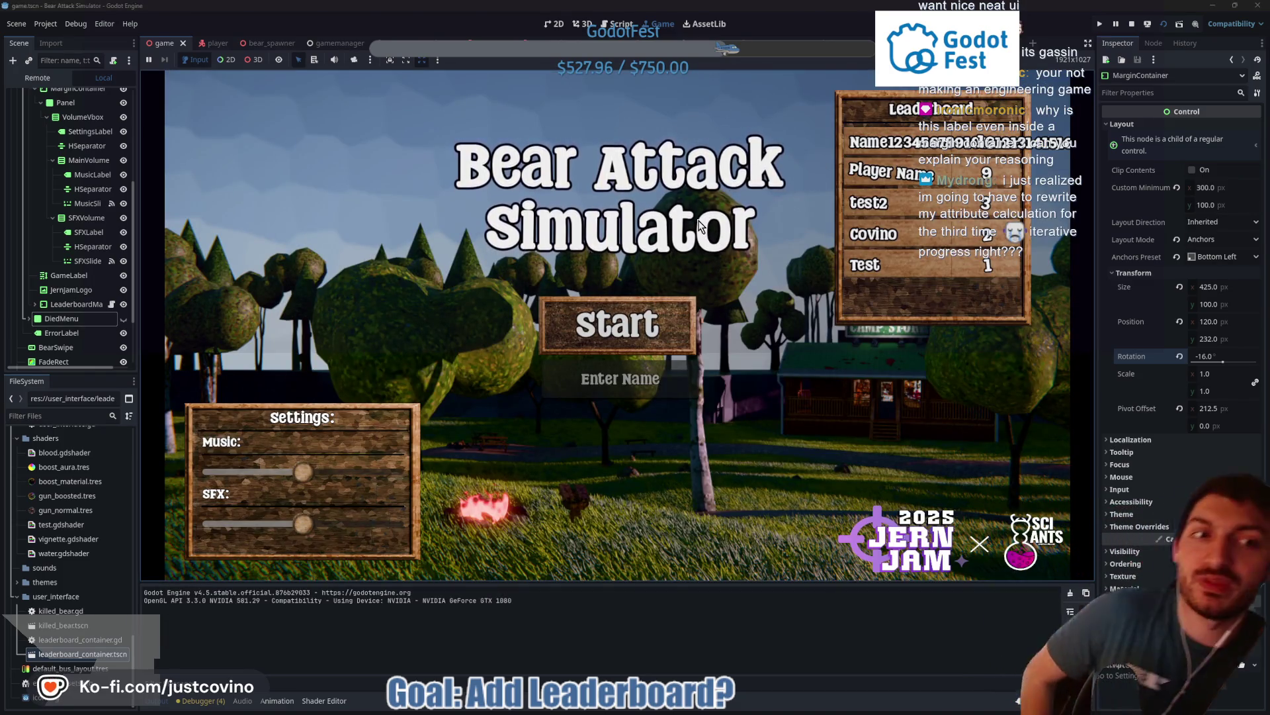
Lower the game's music volume and try starting a round
drag(311, 470, 239, 471)
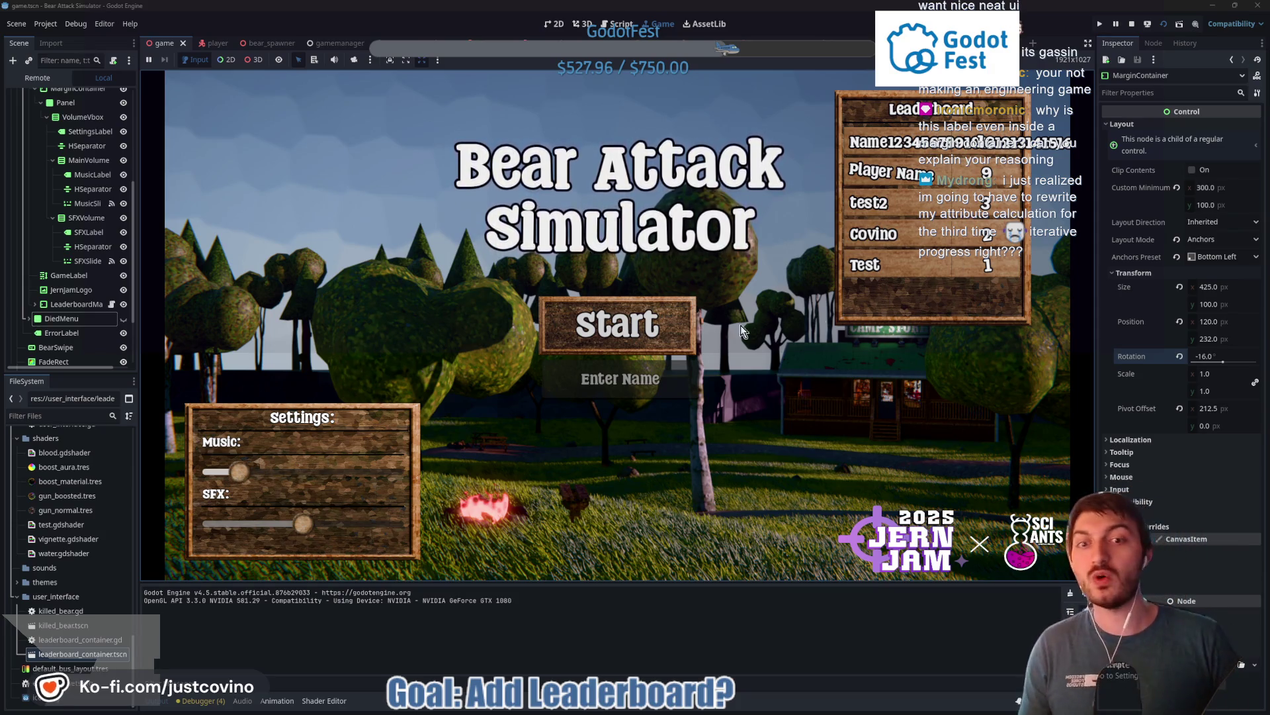
click(629, 374)
click(640, 334)
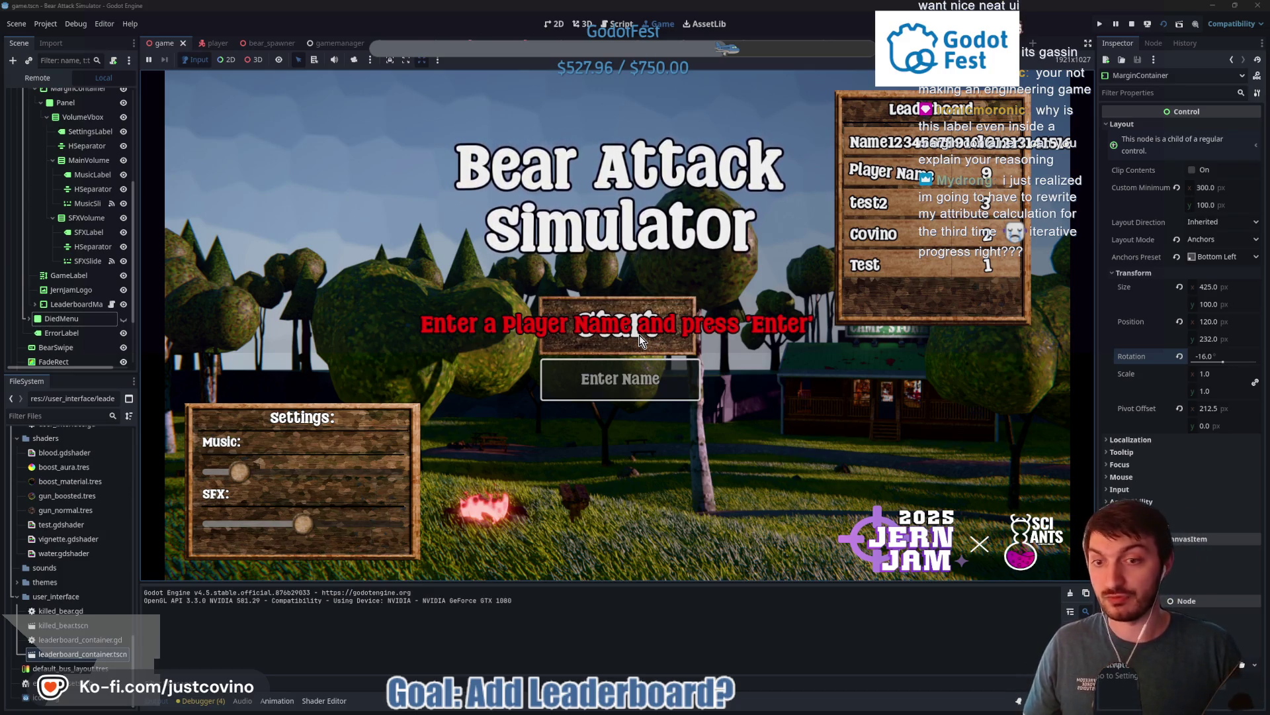
click(549, 321)
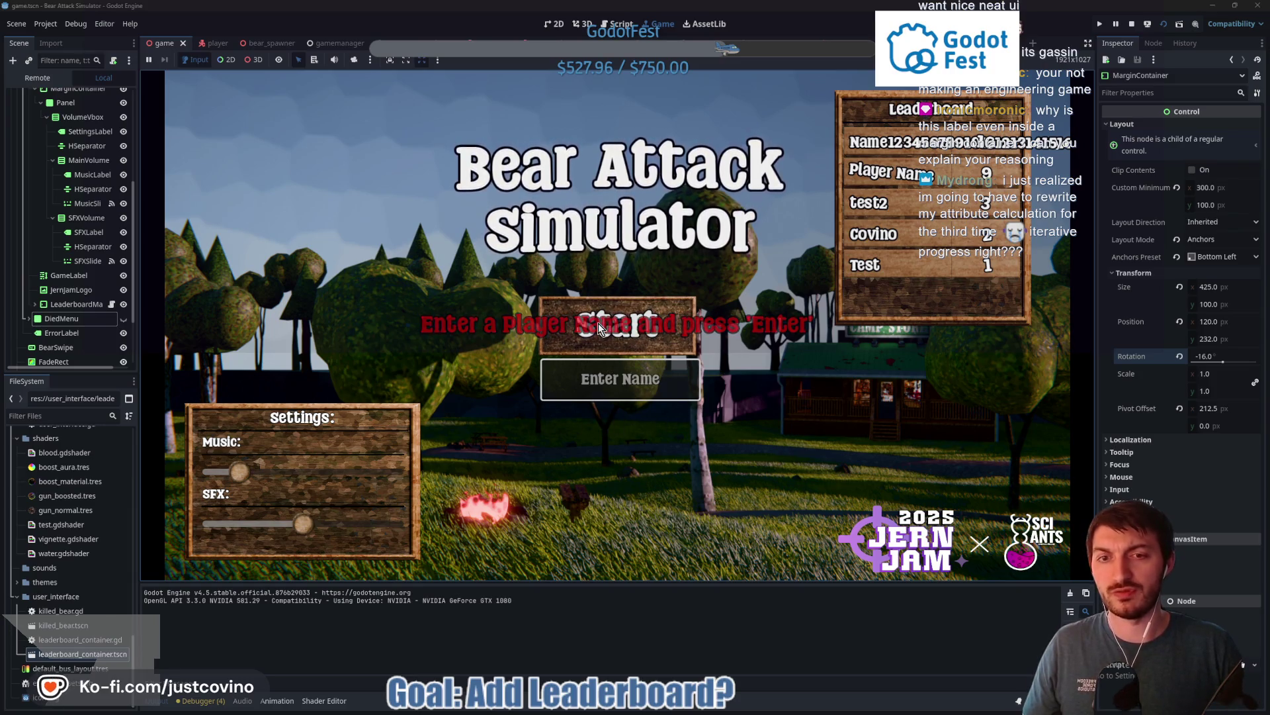
Enter a player name in the name field and start the round
click(666, 327)
click(603, 385)
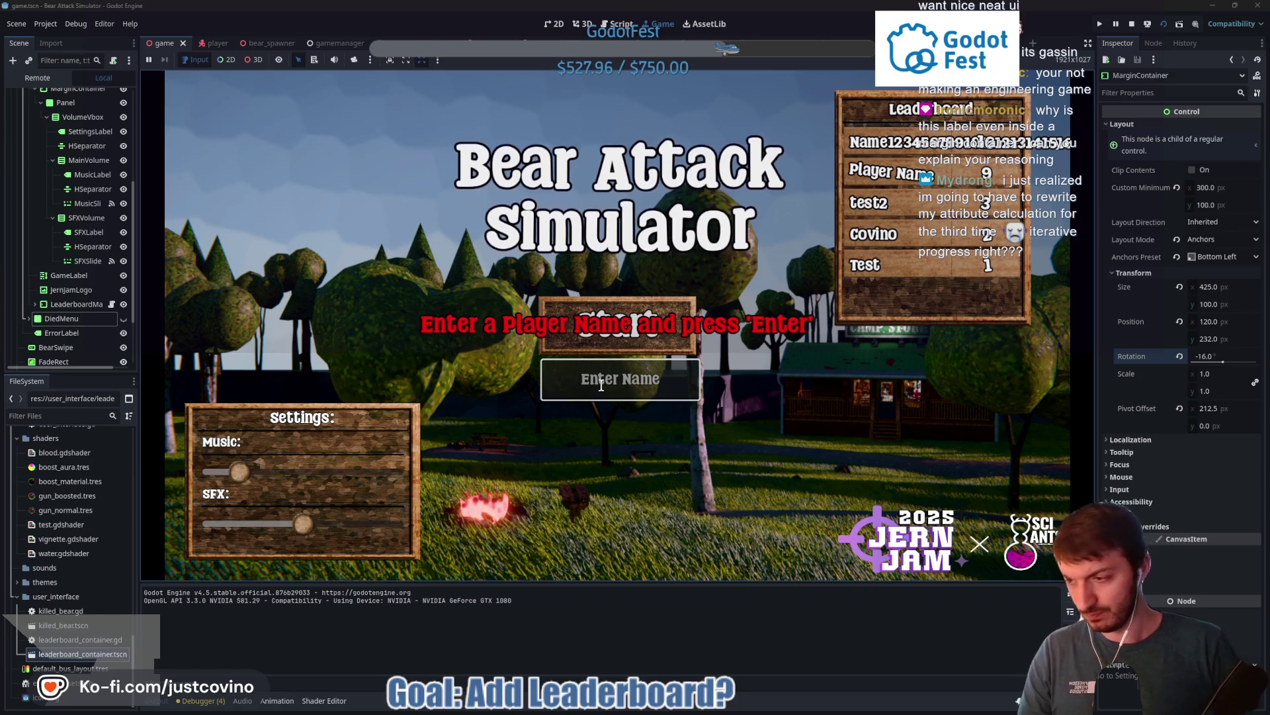
text(NotMydr)
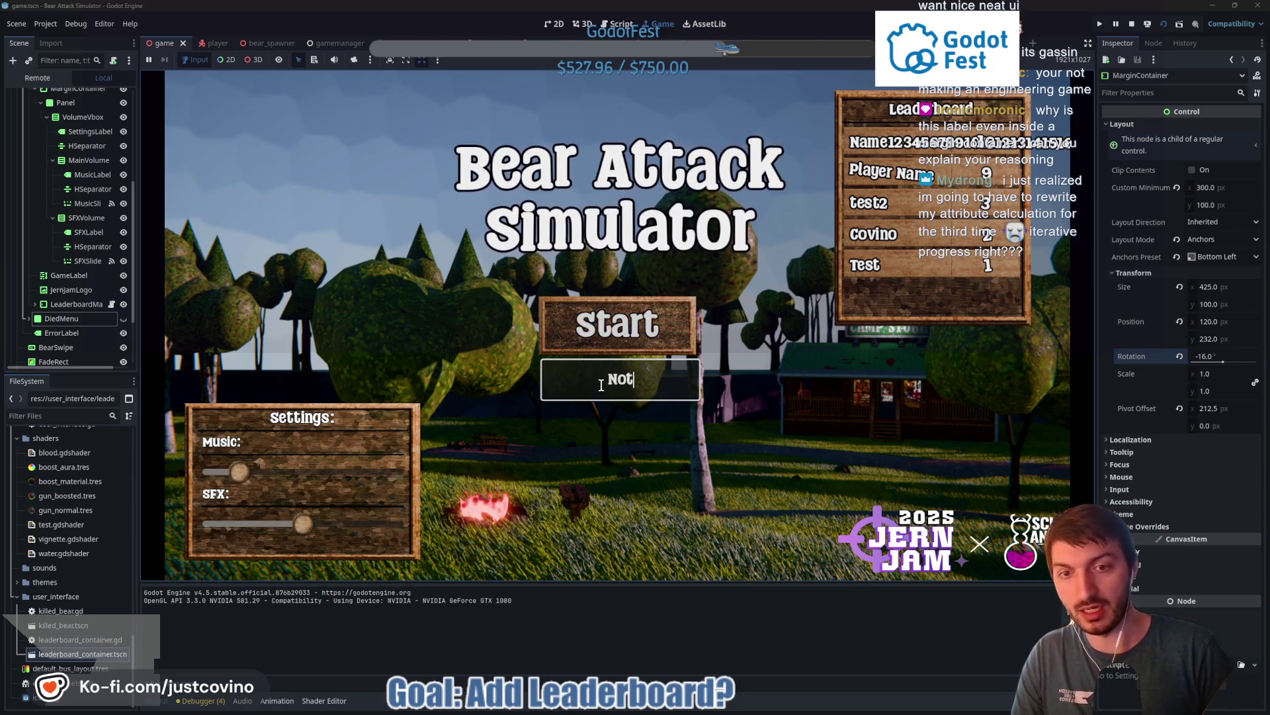
text(ong)
click(633, 331)
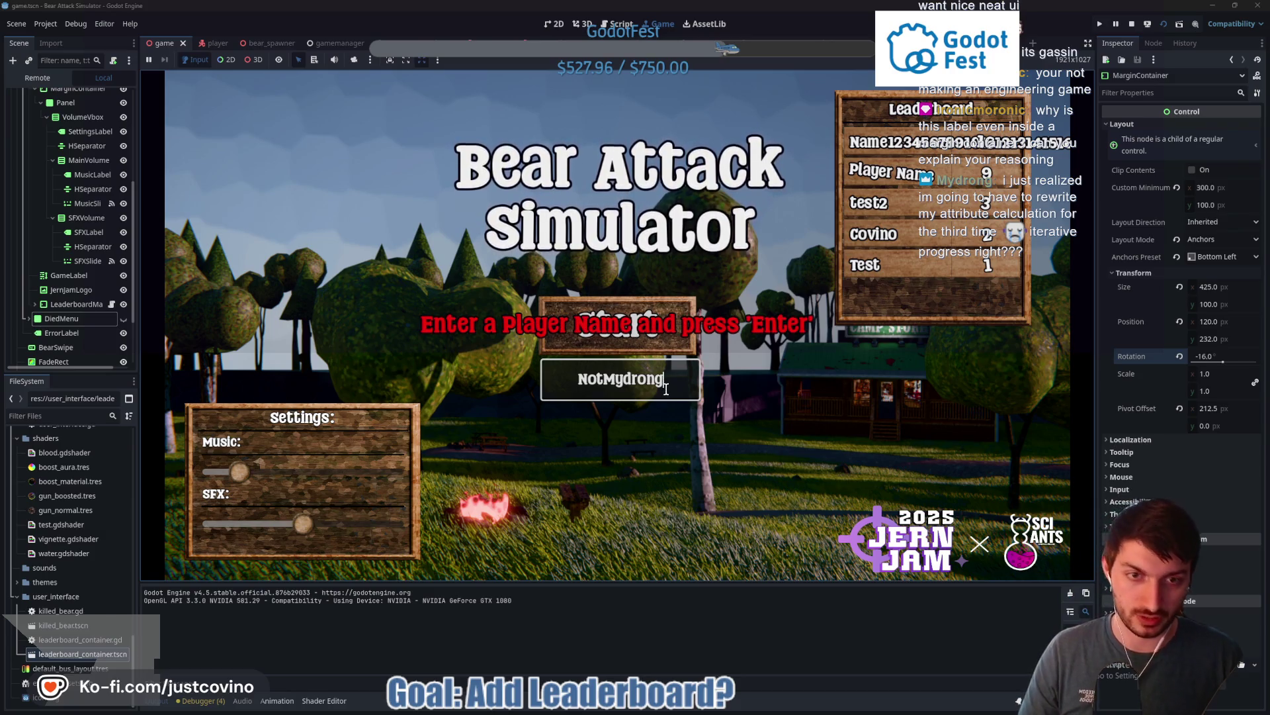
key(Return)
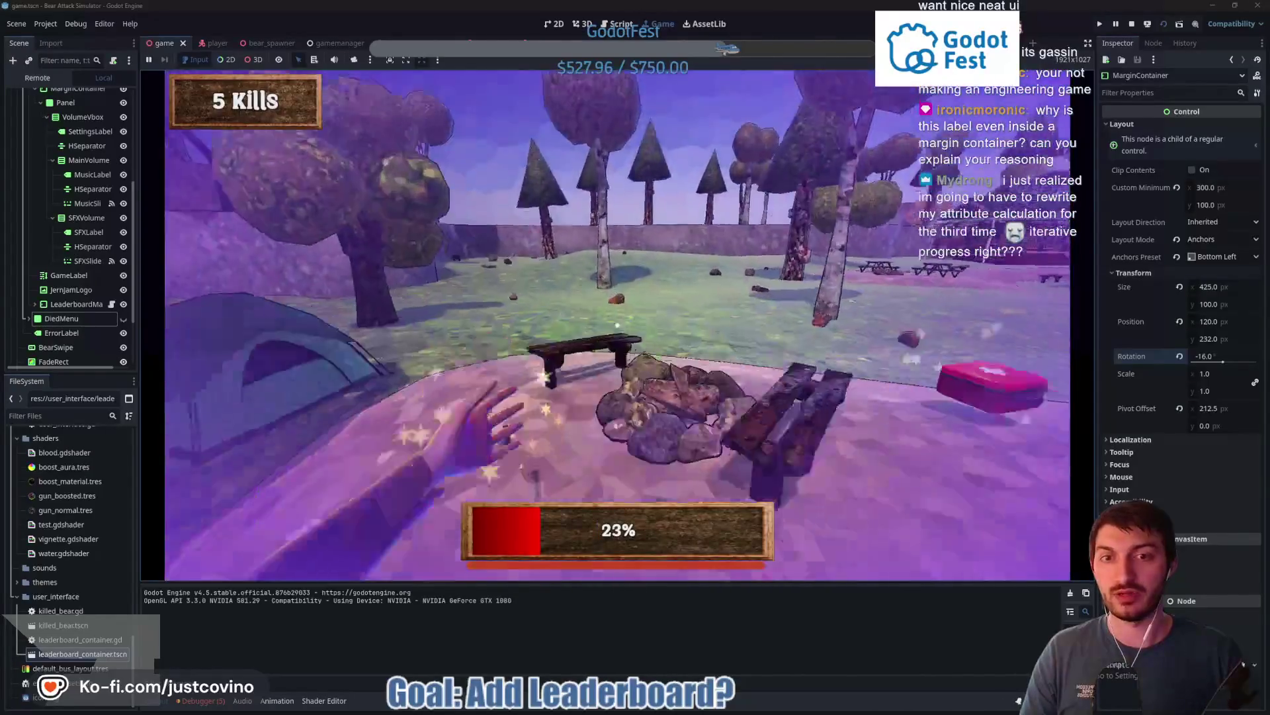
Pick up the gun, fire all bullets at bears, then start punching
key(e)
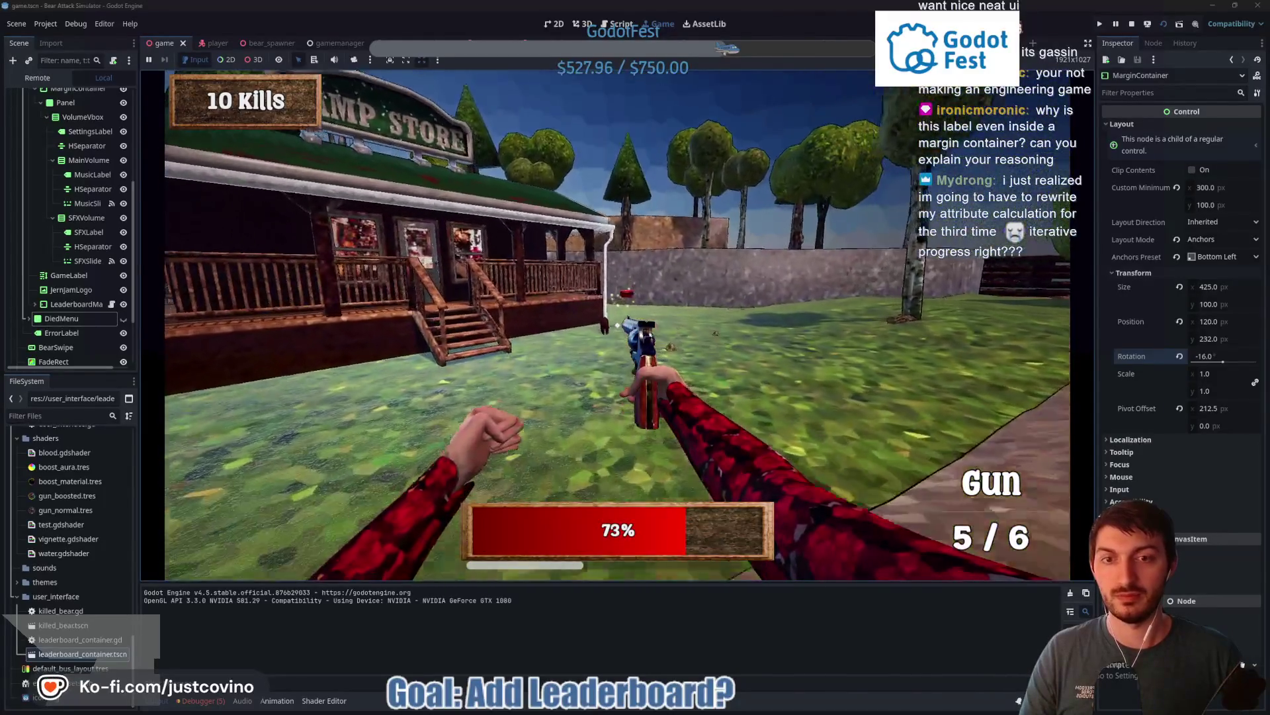
click(617, 325)
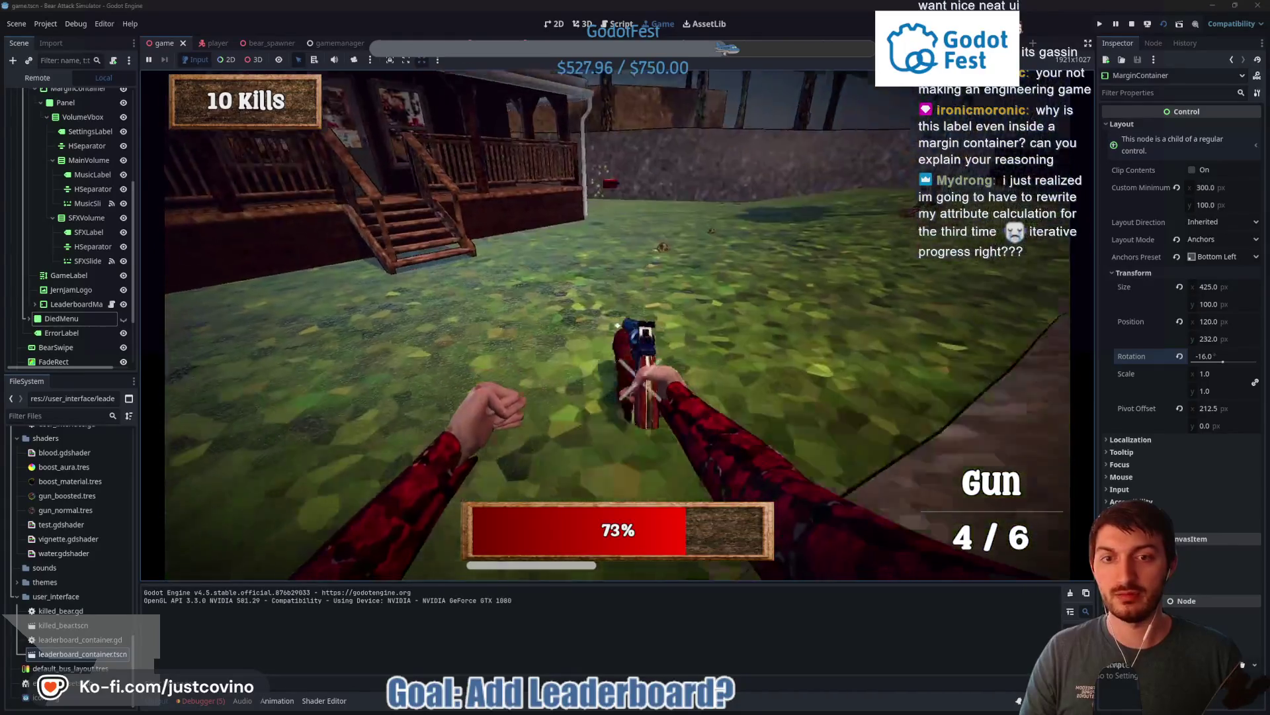
click(617, 325)
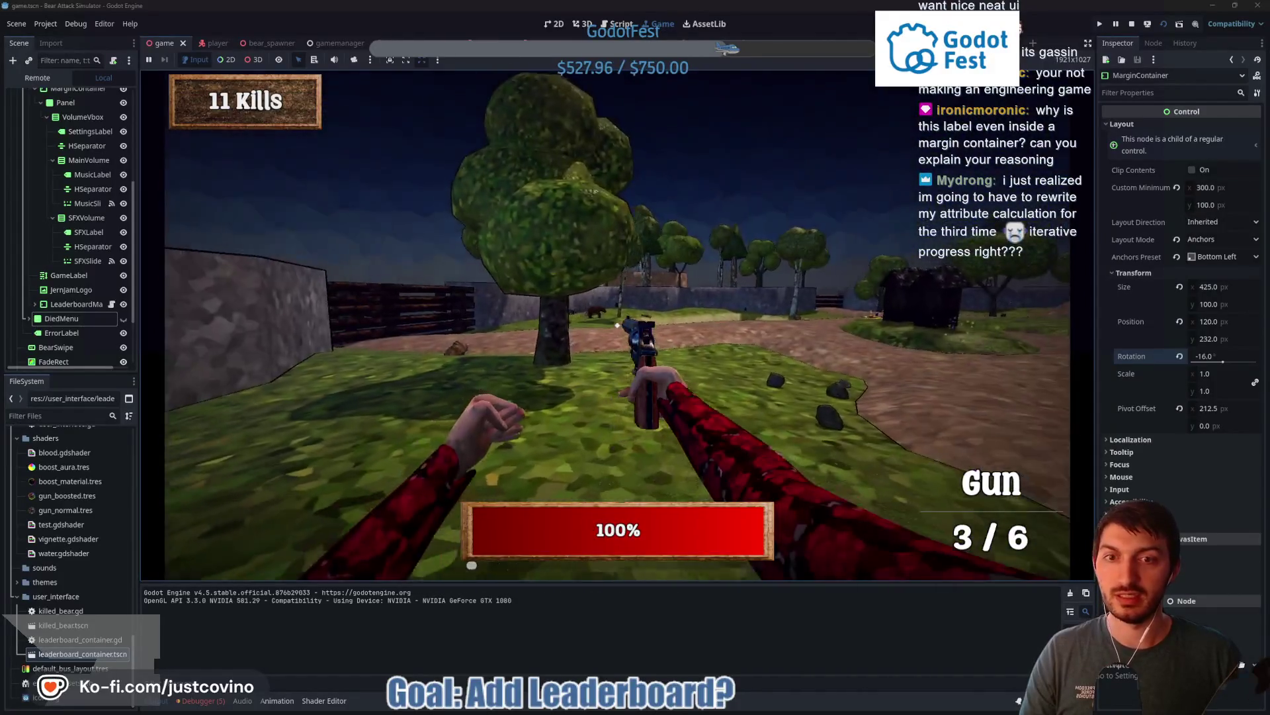
click(617, 325)
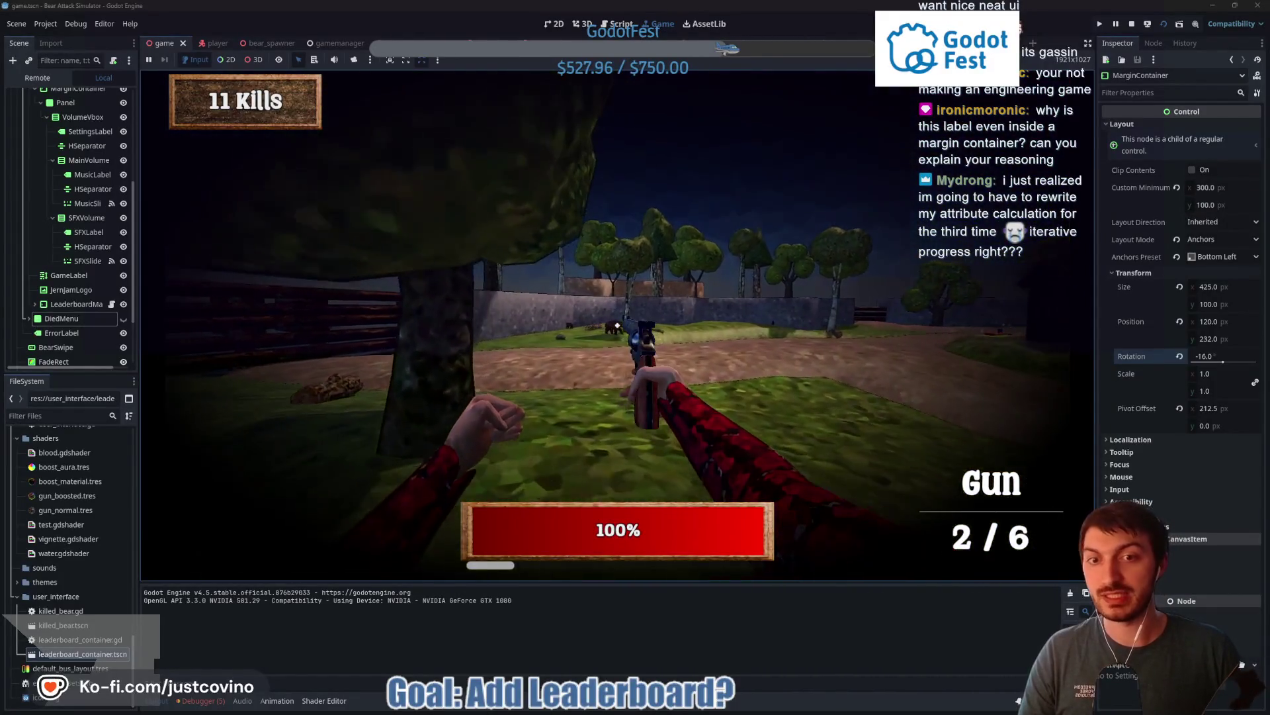
click(617, 325)
click(617, 325)
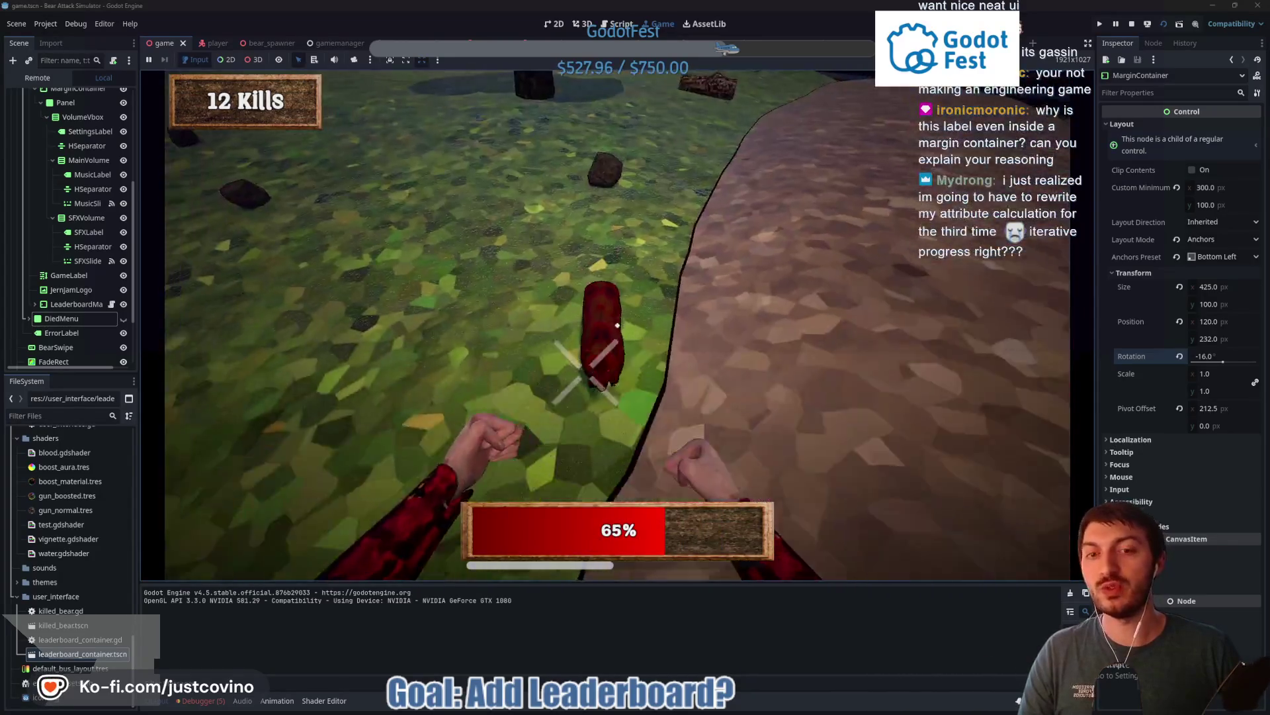
click(618, 324)
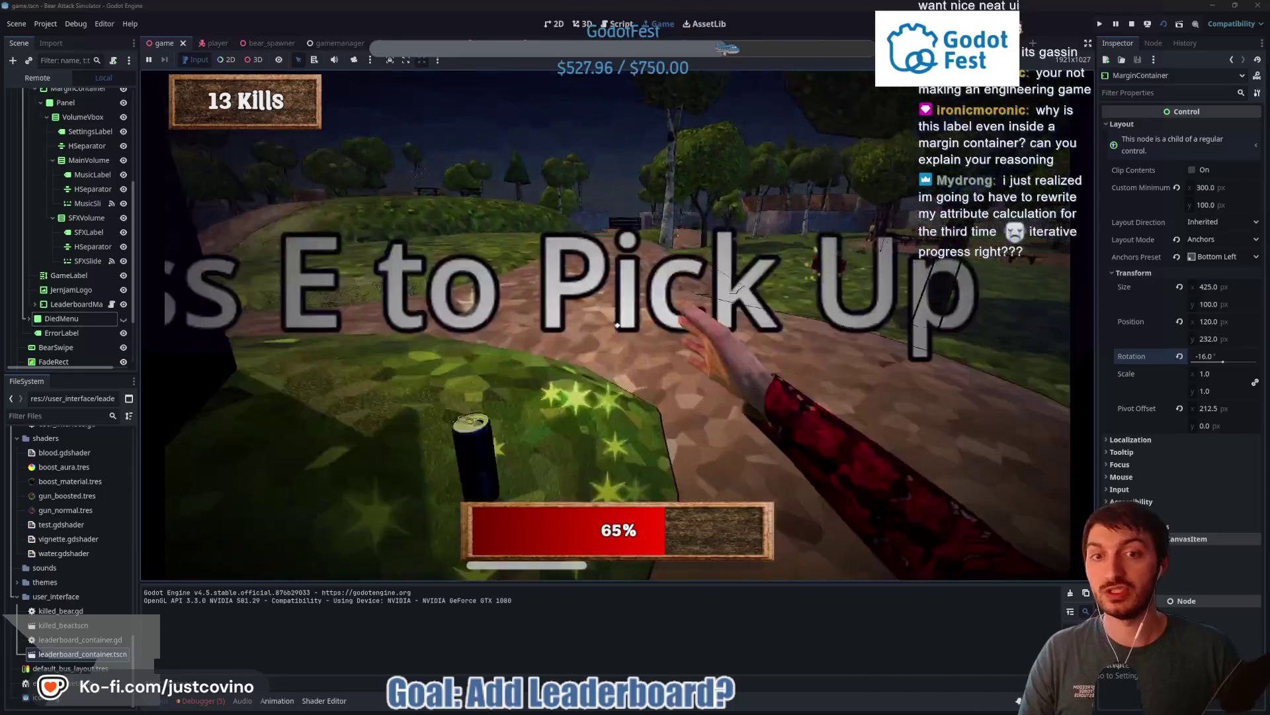
Grab the health pickup and keep punching bears until the player dies with Score 24
key(e)
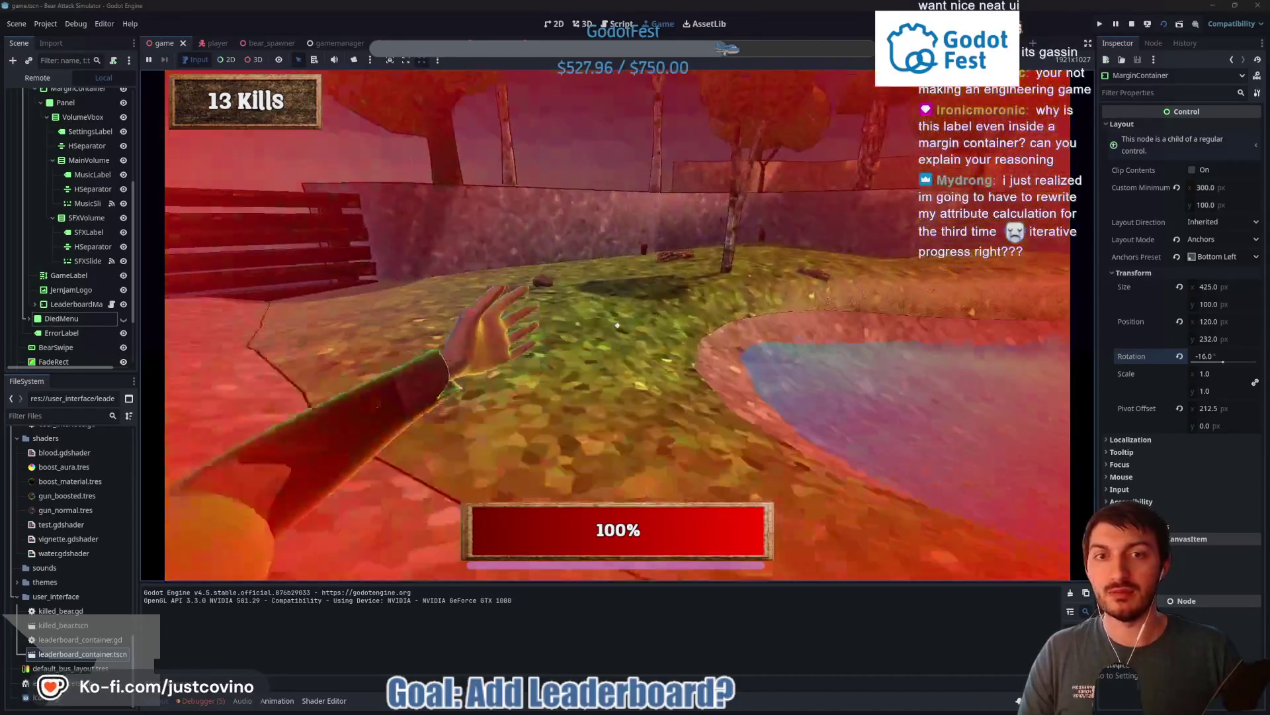
click(617, 325)
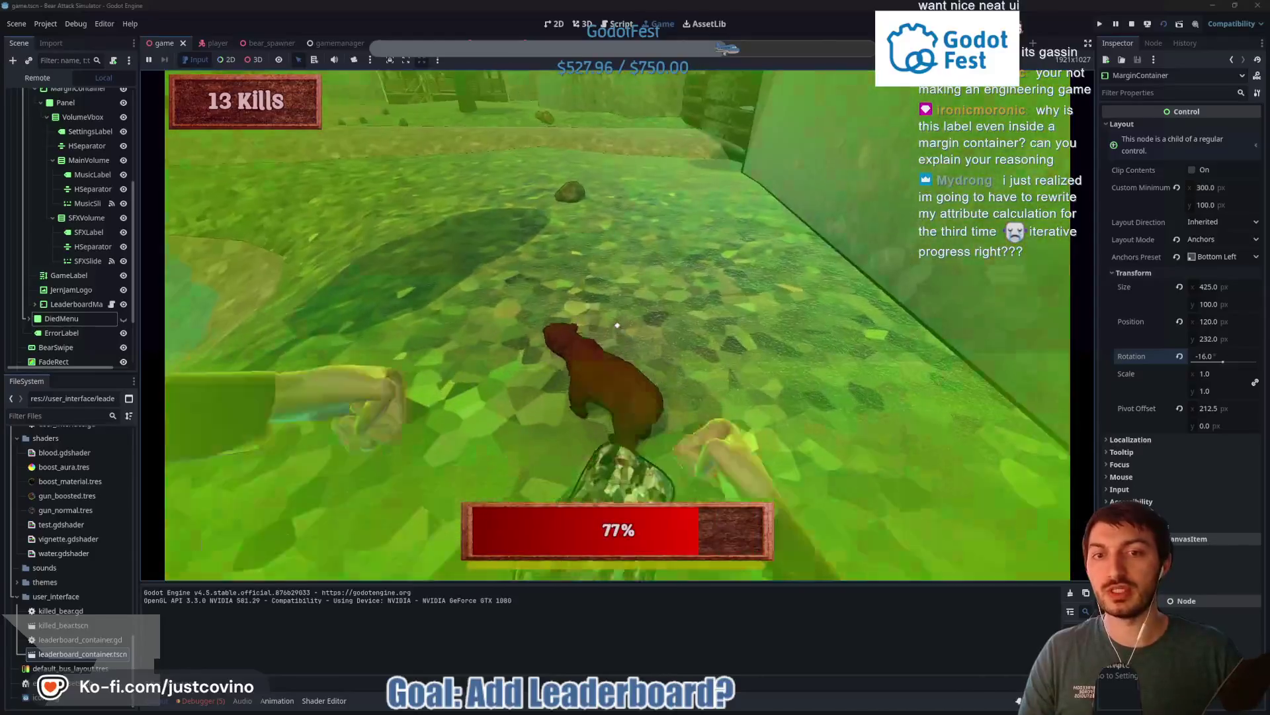
click(617, 325)
click(617, 324)
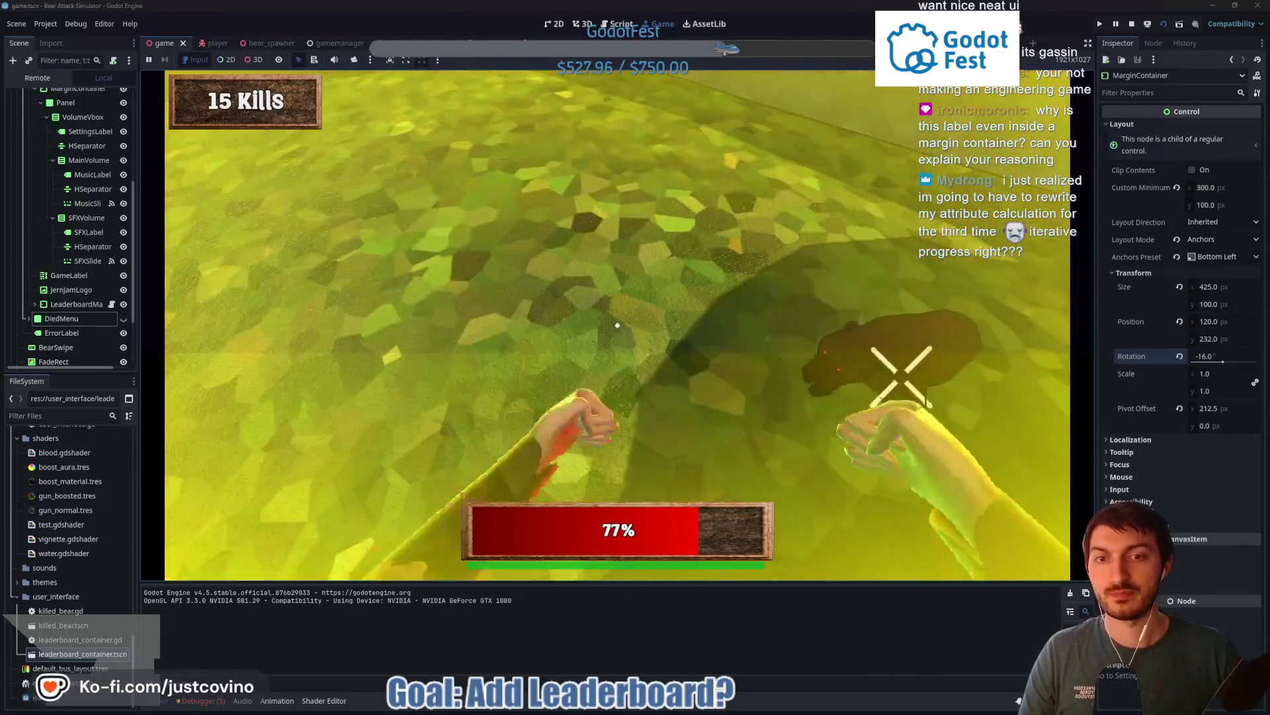
click(617, 325)
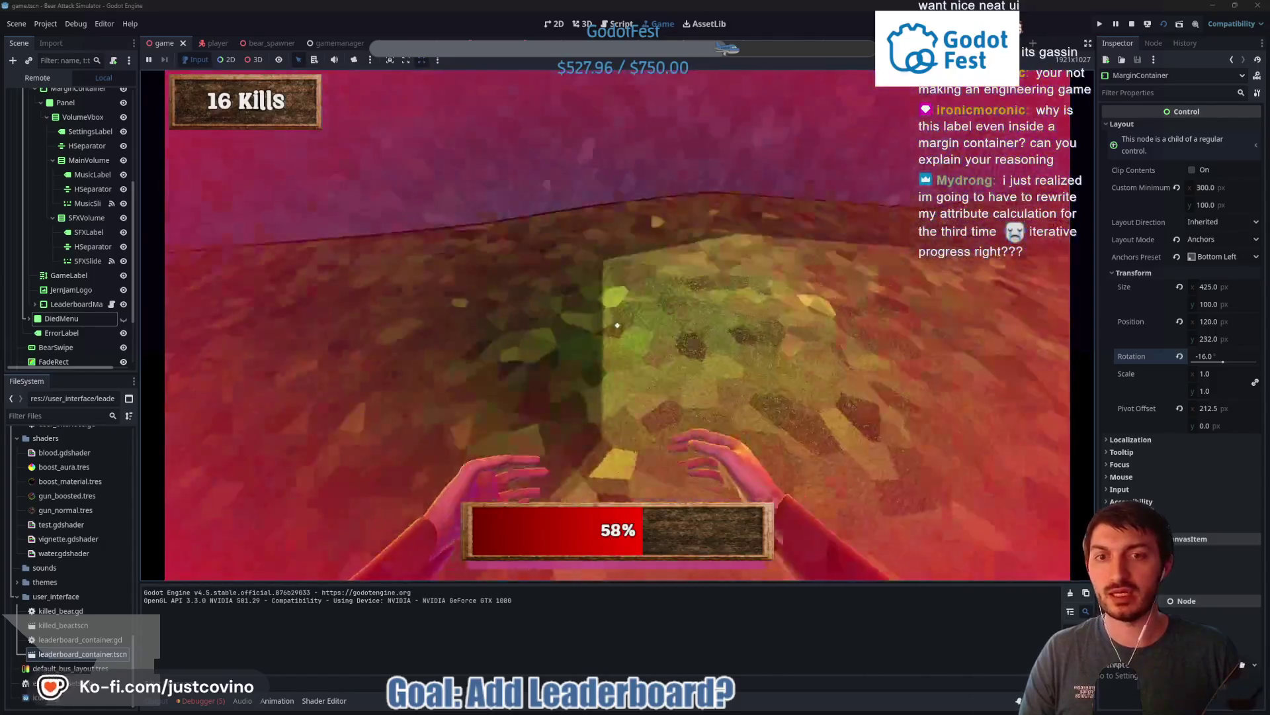
click(617, 325)
click(617, 325)
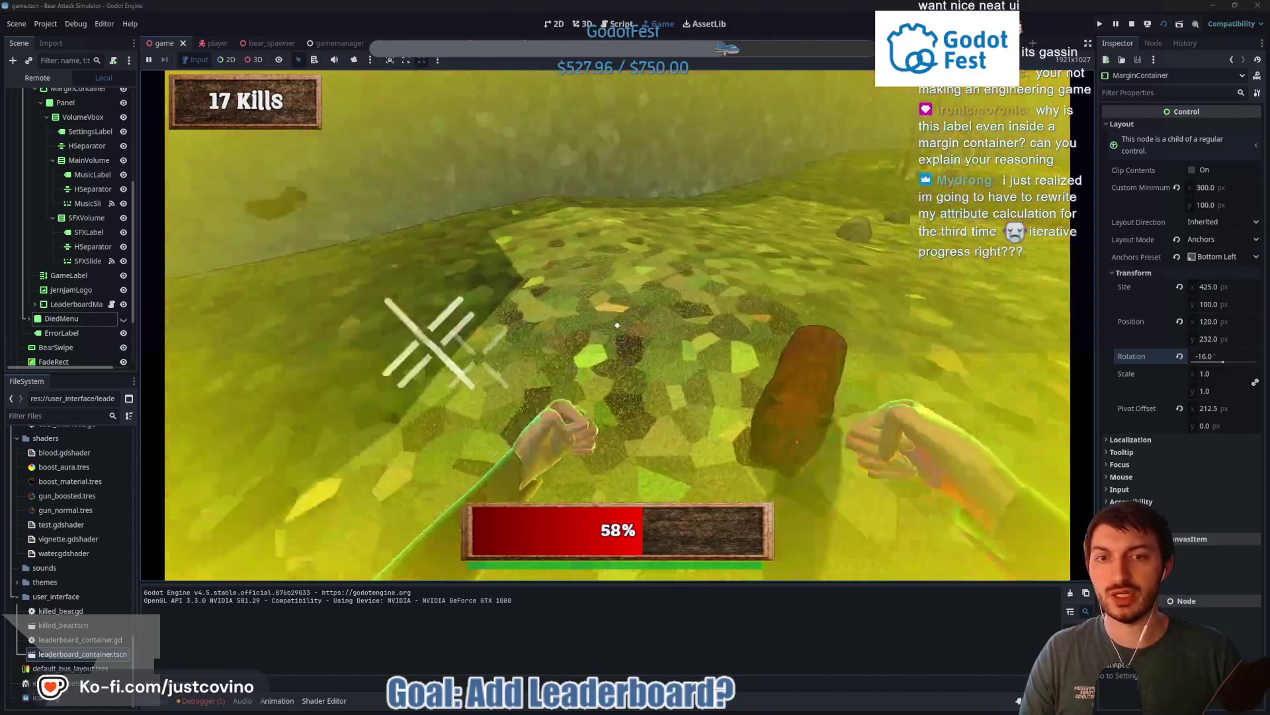
click(618, 325)
click(617, 324)
click(617, 325)
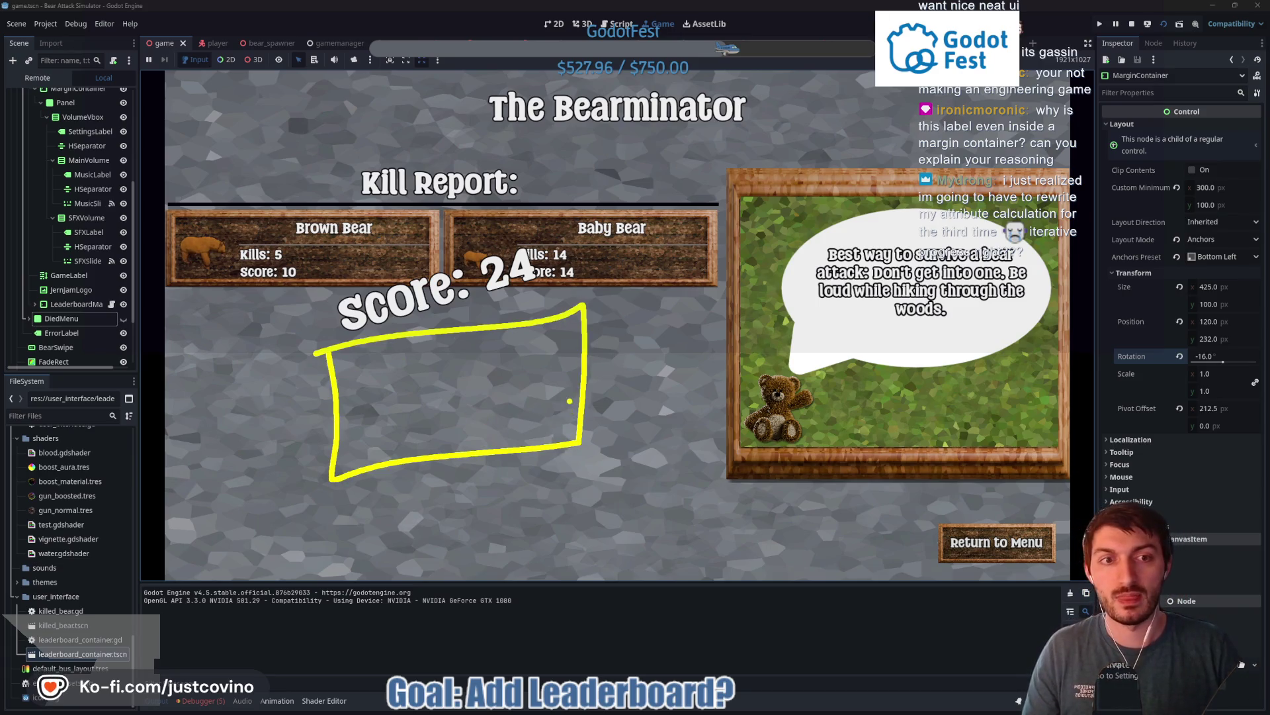
Leave the death screen via Return to Menu, showing the 24-point score atop the leaderboard
key(e)
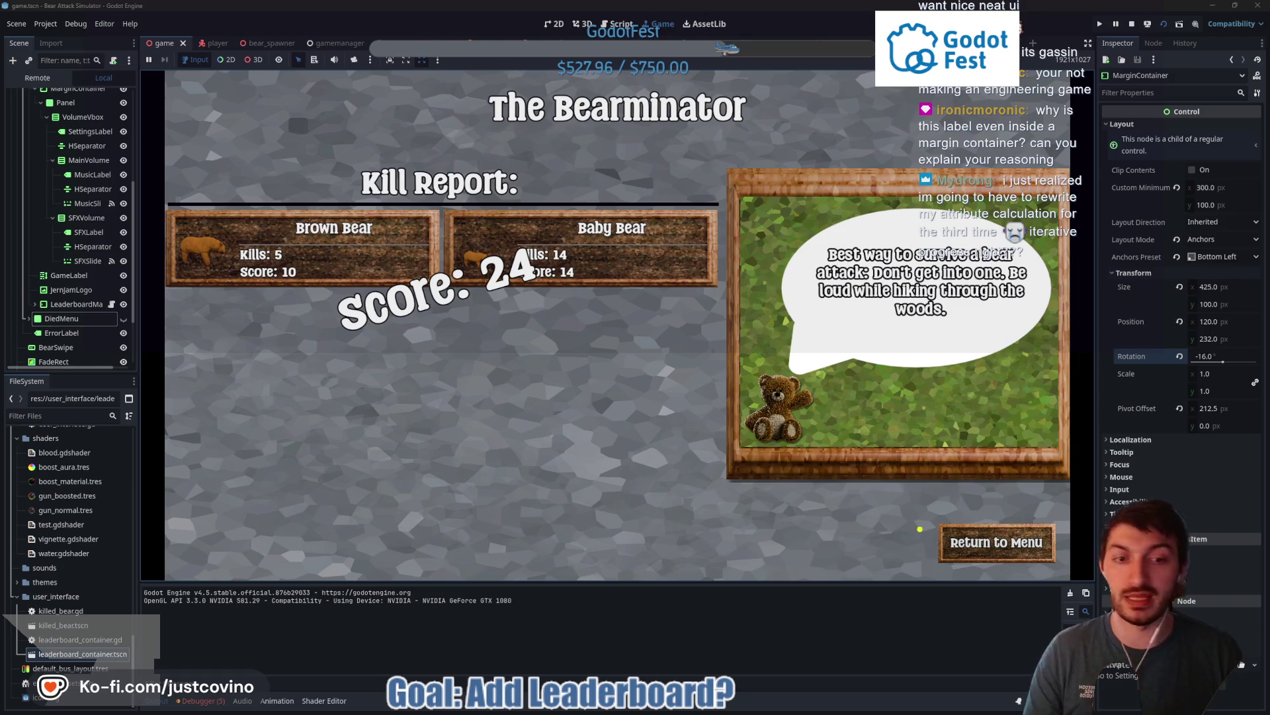
click(969, 544)
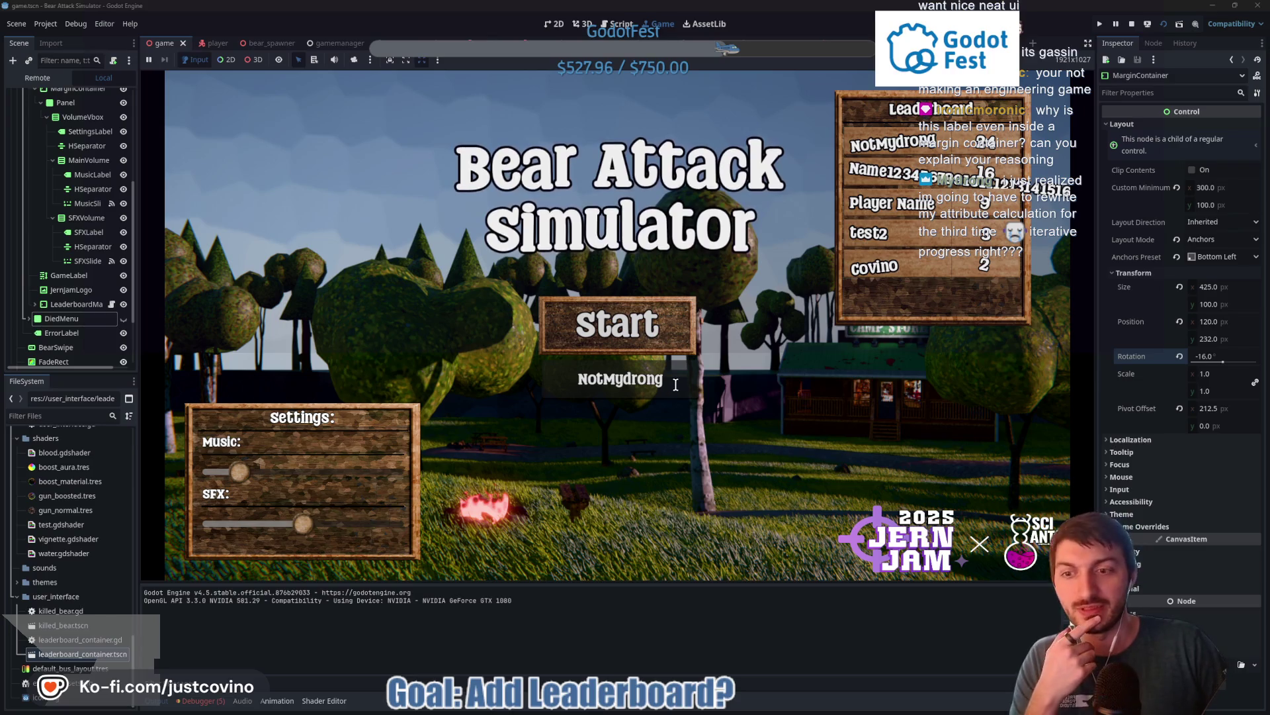
Nudge the music volume lower and stop the test run
drag(235, 480, 225, 478)
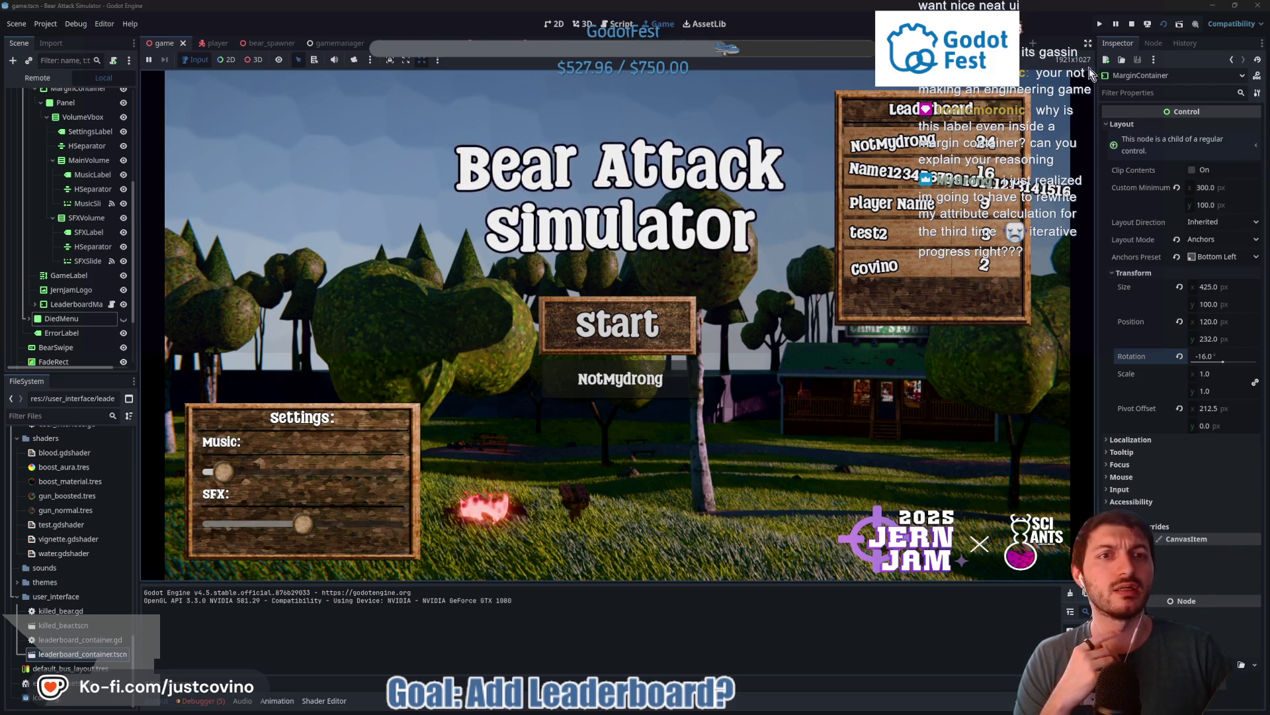
click(1133, 24)
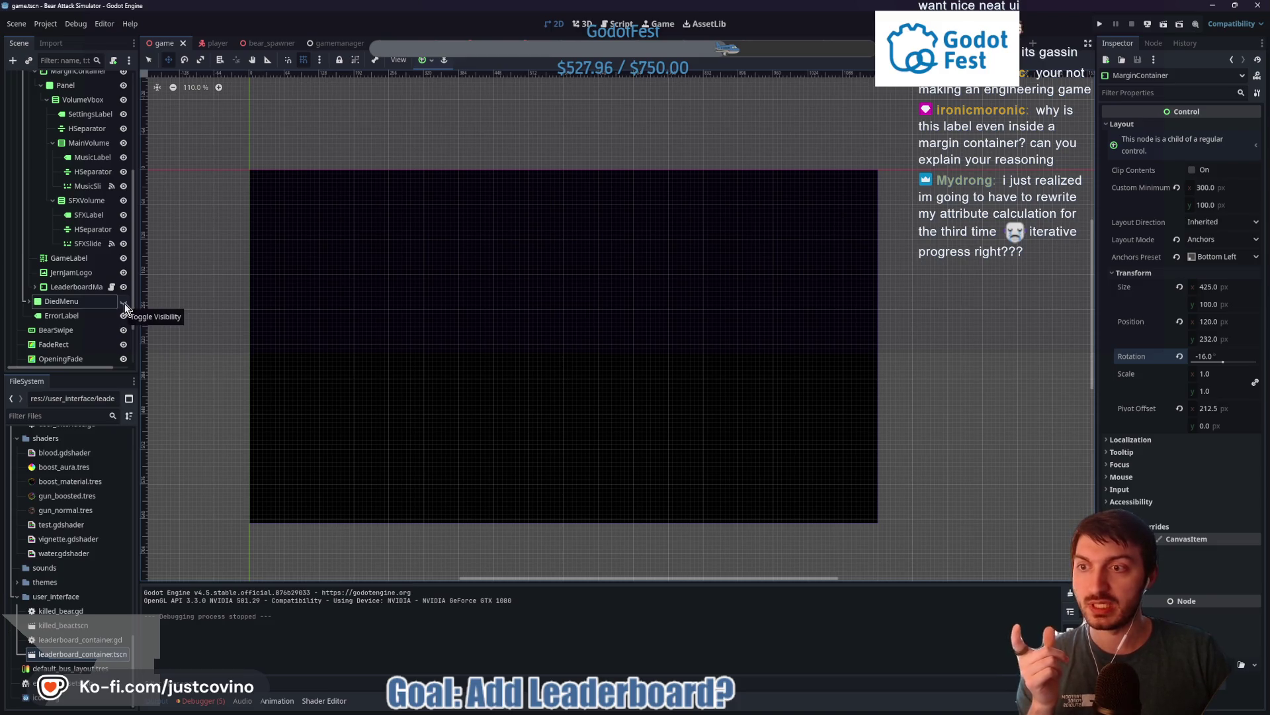
Show DiedMenu, hide FadeRect, and move the tilted score block down to 96, 400
click(125, 303)
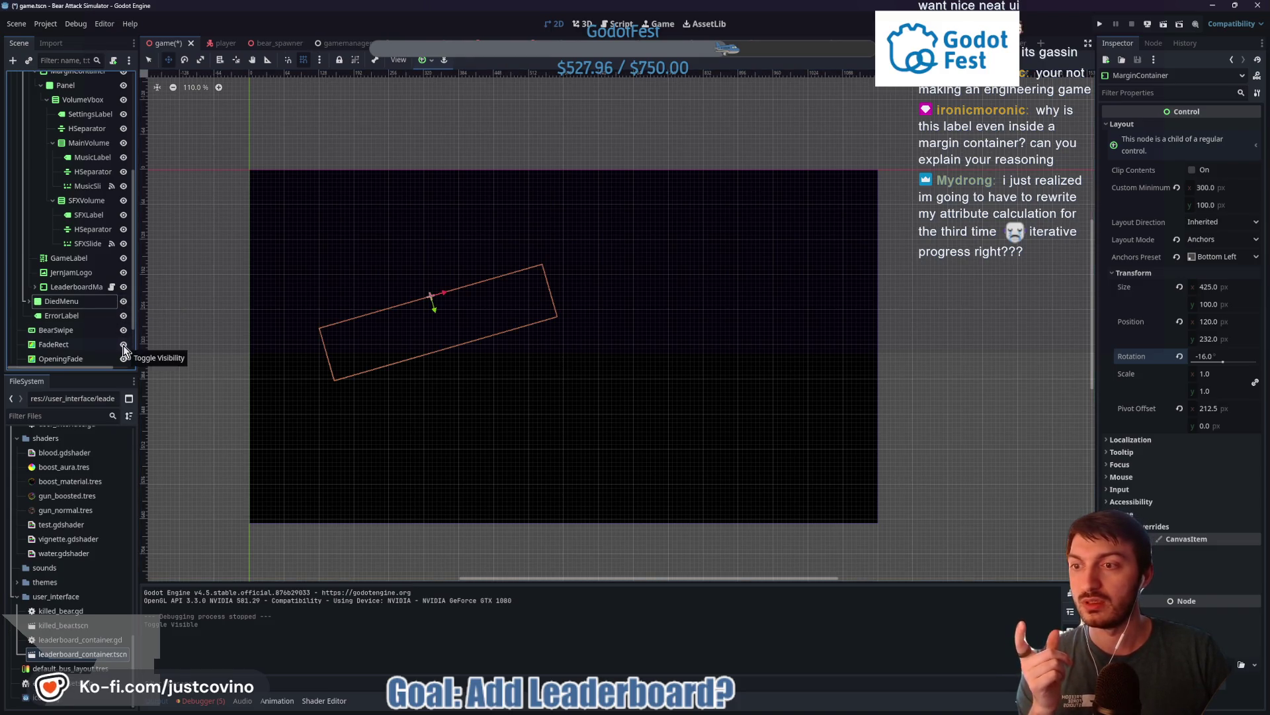
click(124, 344)
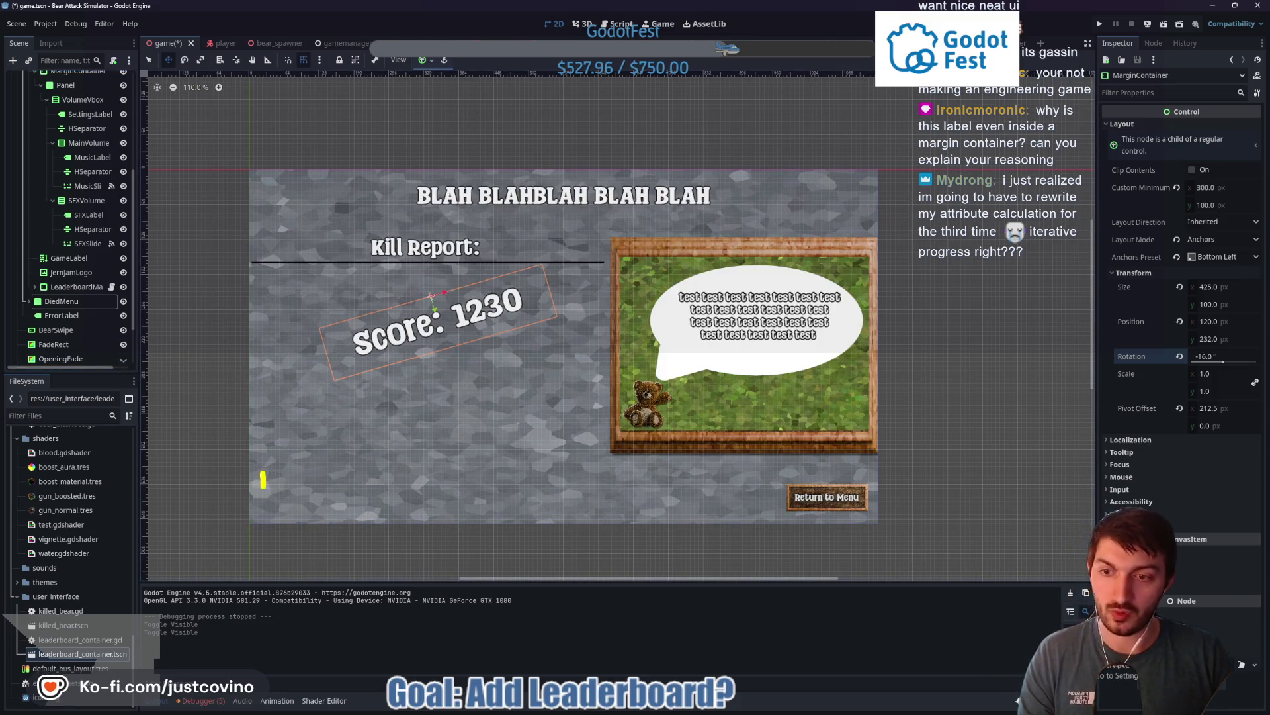
mouse_move(320, 512)
mouse_down()
mouse_move(384, 515)
mouse_move(258, 477)
mouse_up()
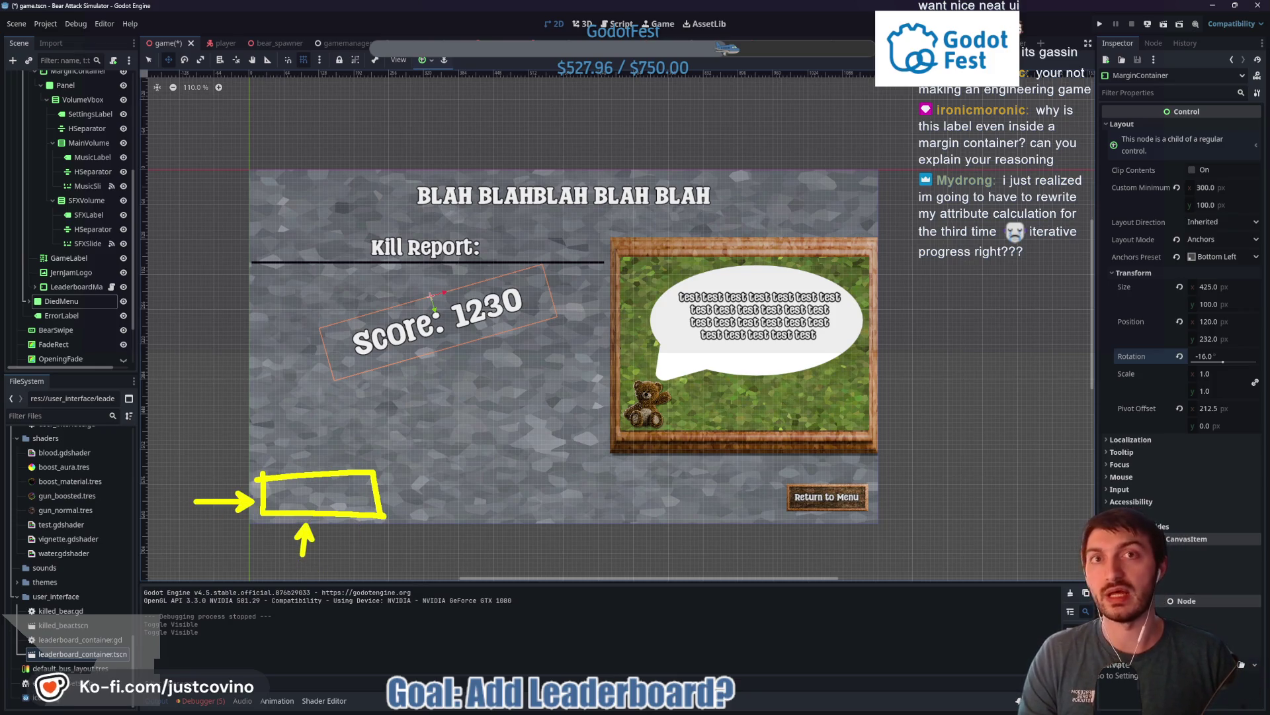
key(Escape)
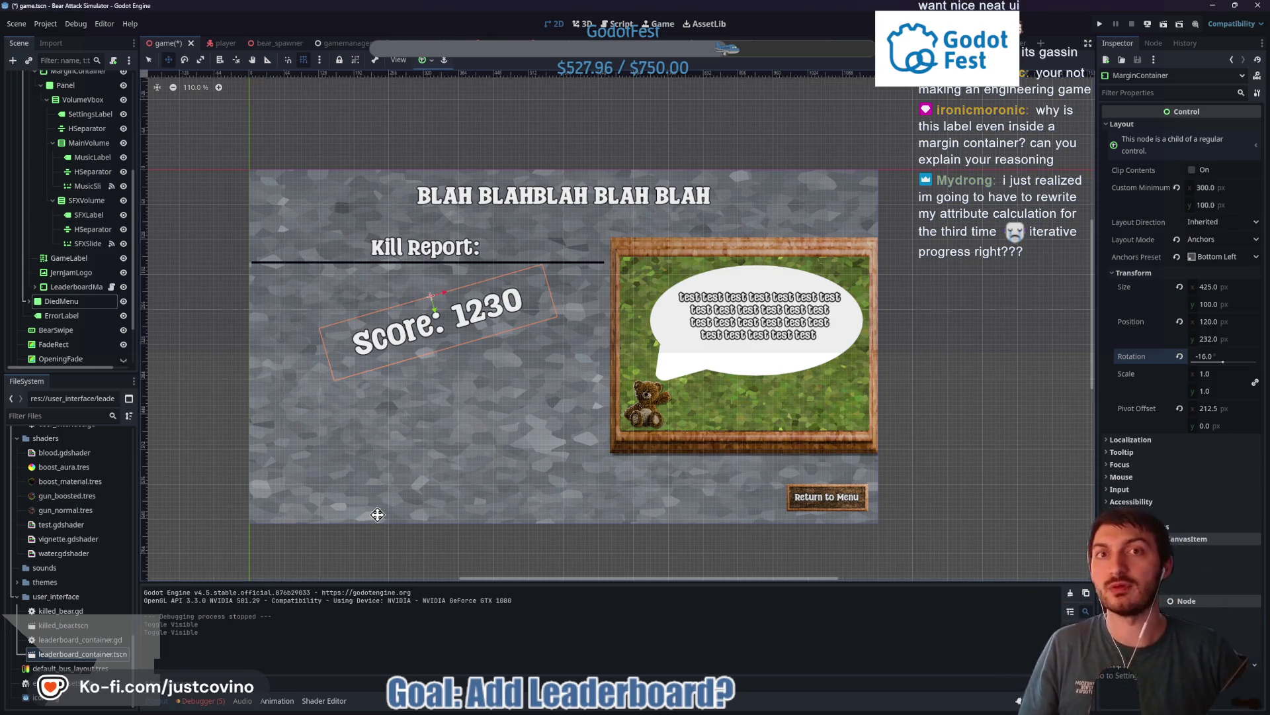
drag(430, 316, 412, 439)
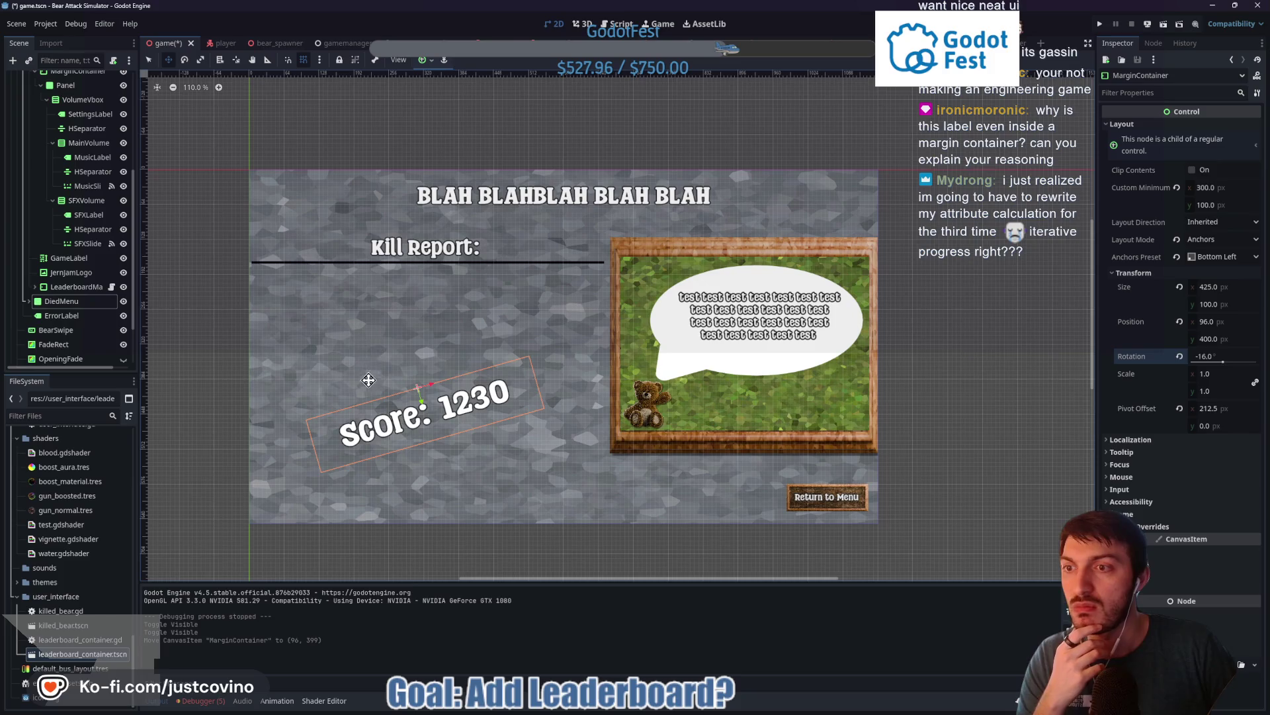
Move TotalScoreLabel out of the tilted MarginContainer to sit directly under DiedMenu
scroll(106, 330, down, 3)
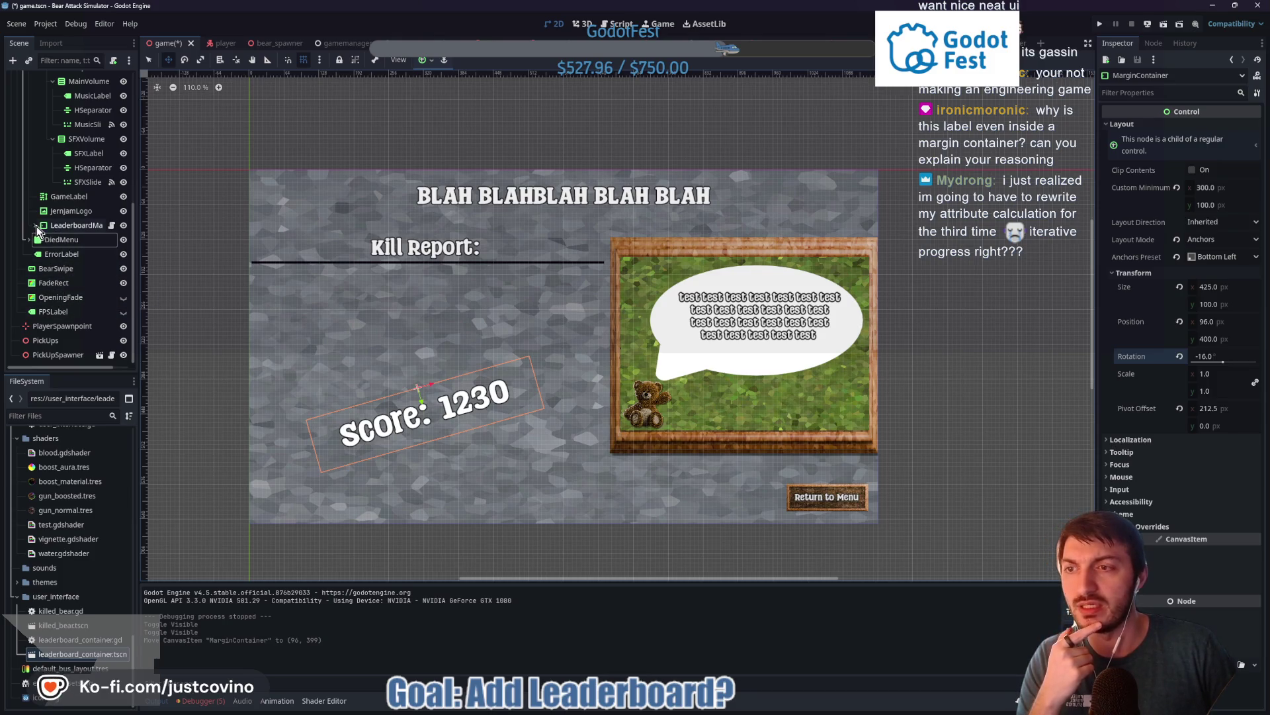
scroll(78, 255, up, 5)
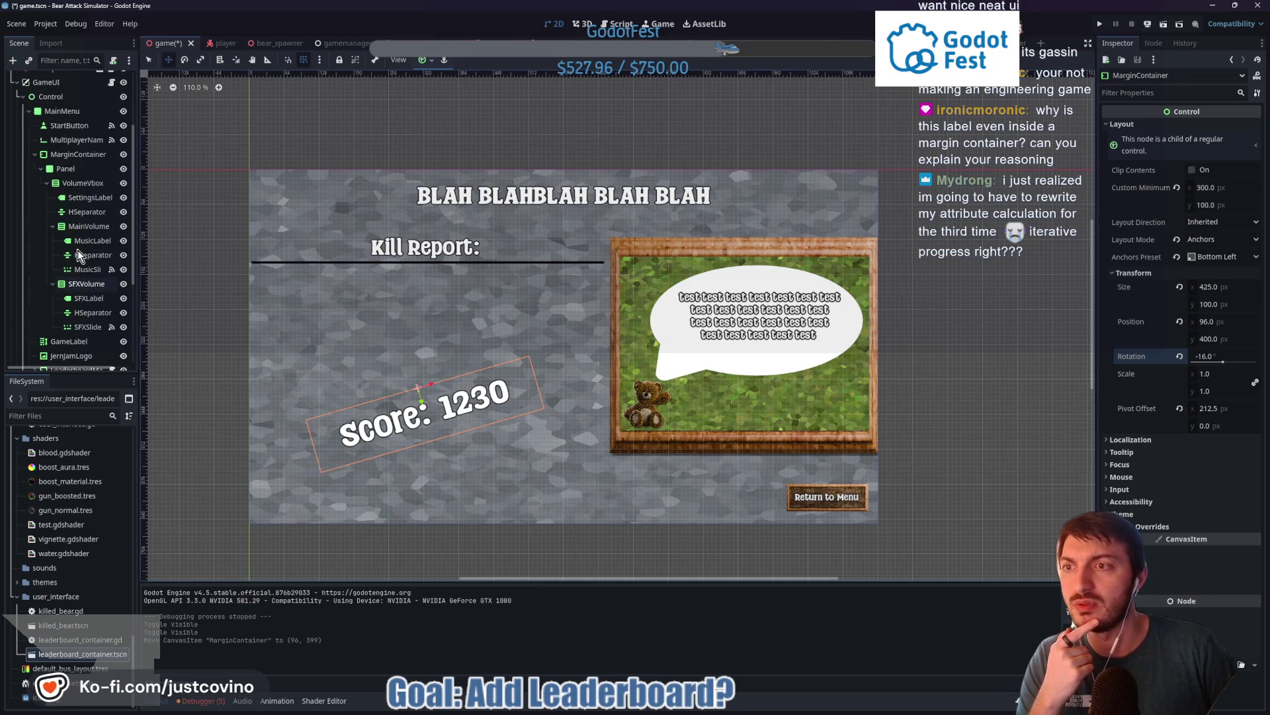
click(29, 111)
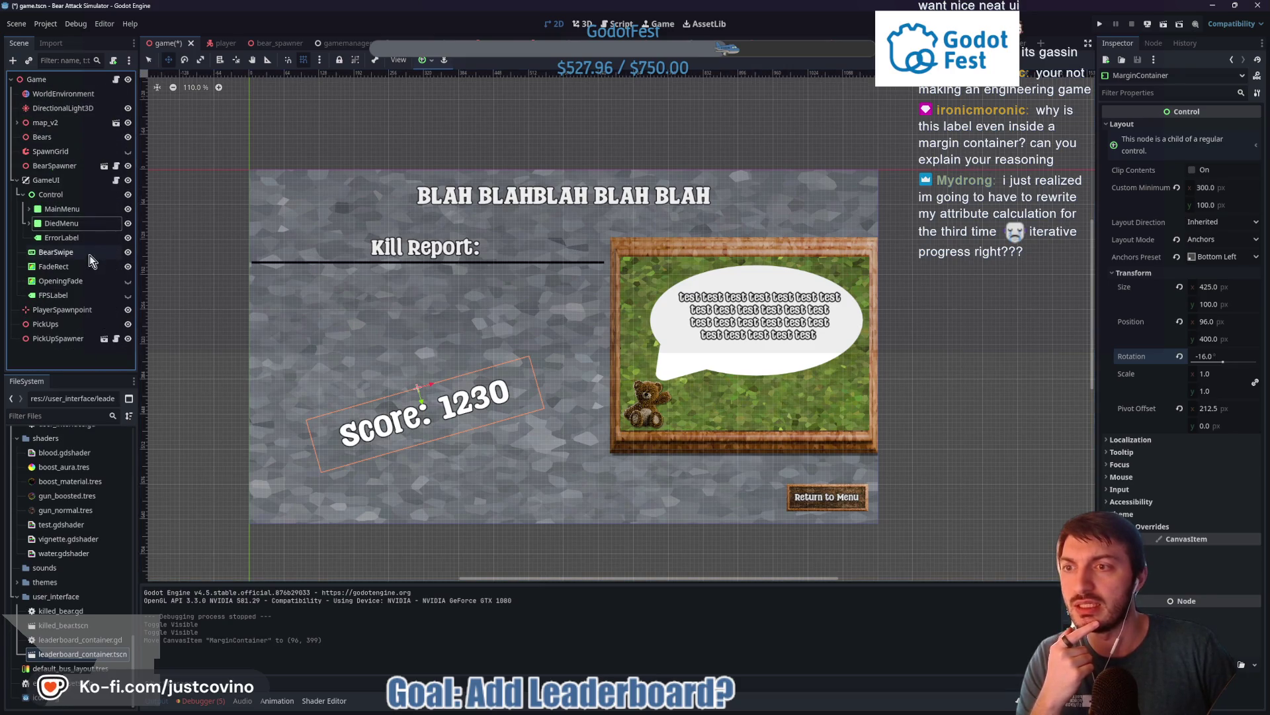
click(29, 224)
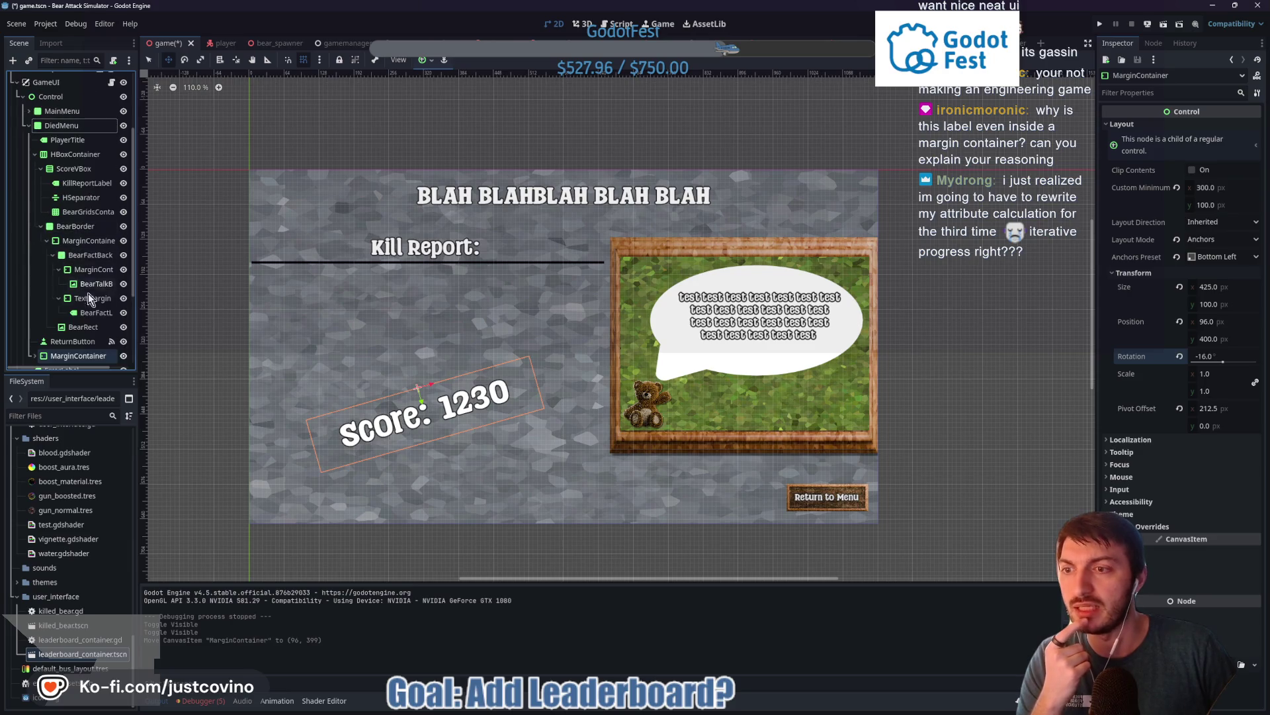
scroll(85, 340, down, 1)
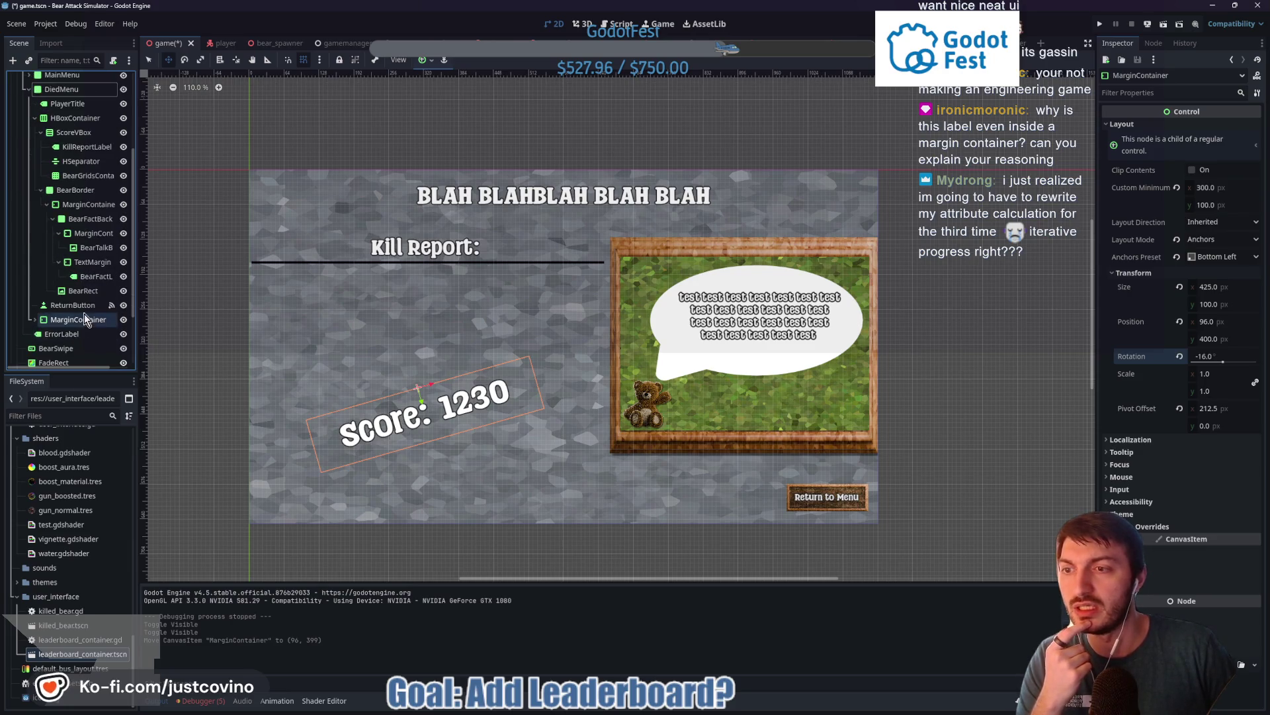
click(35, 319)
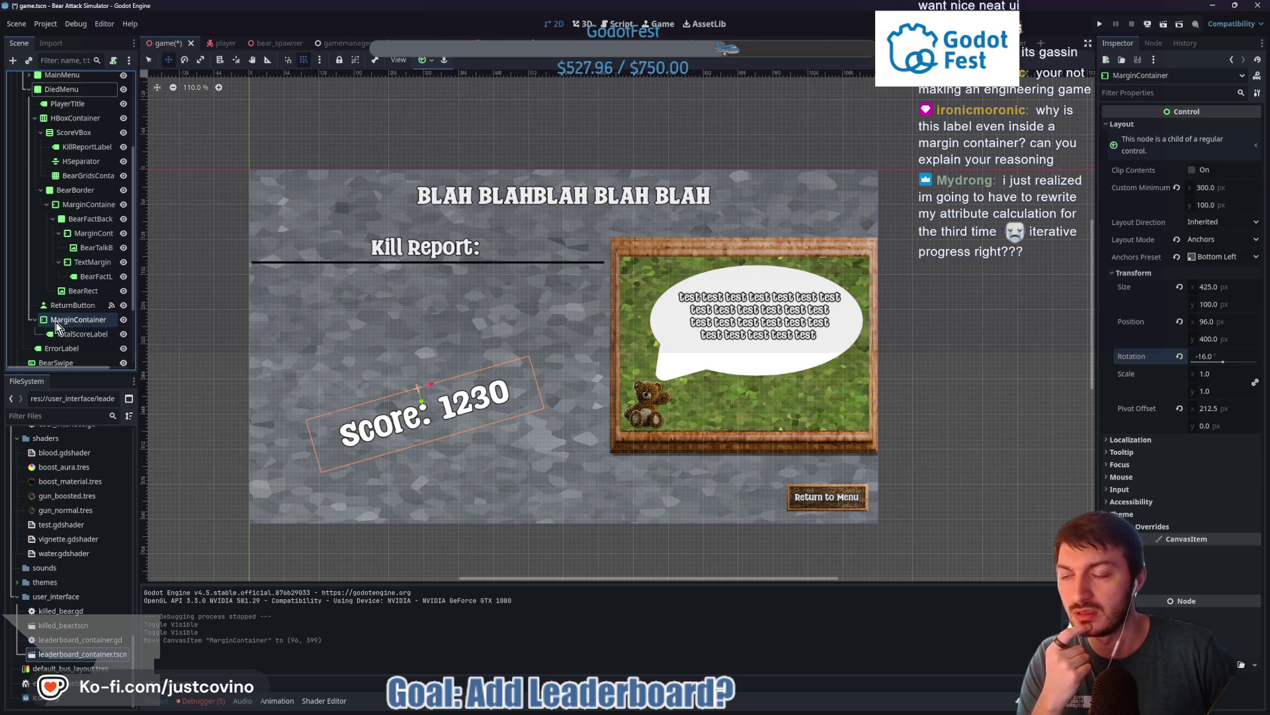
drag(35, 325, 51, 315)
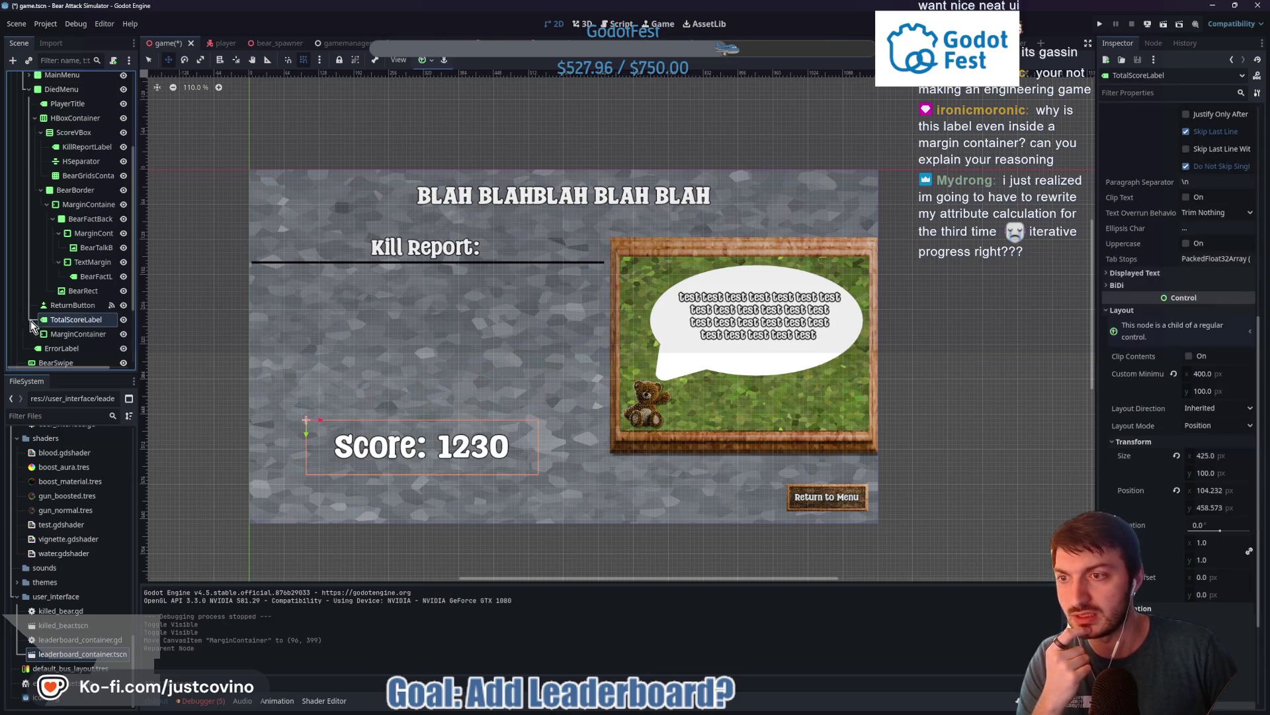
Delete the empty MarginContainer and enter 212.5 as the label's pivot offset x
key(Delete)
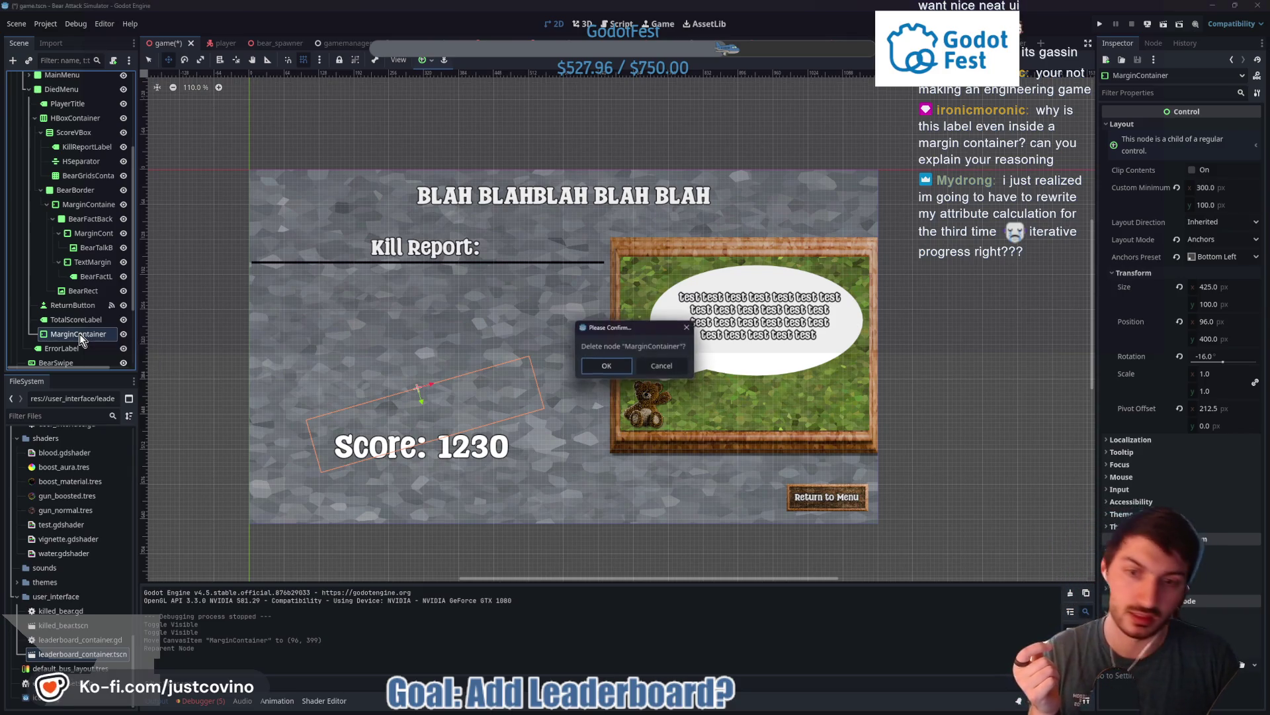
click(585, 366)
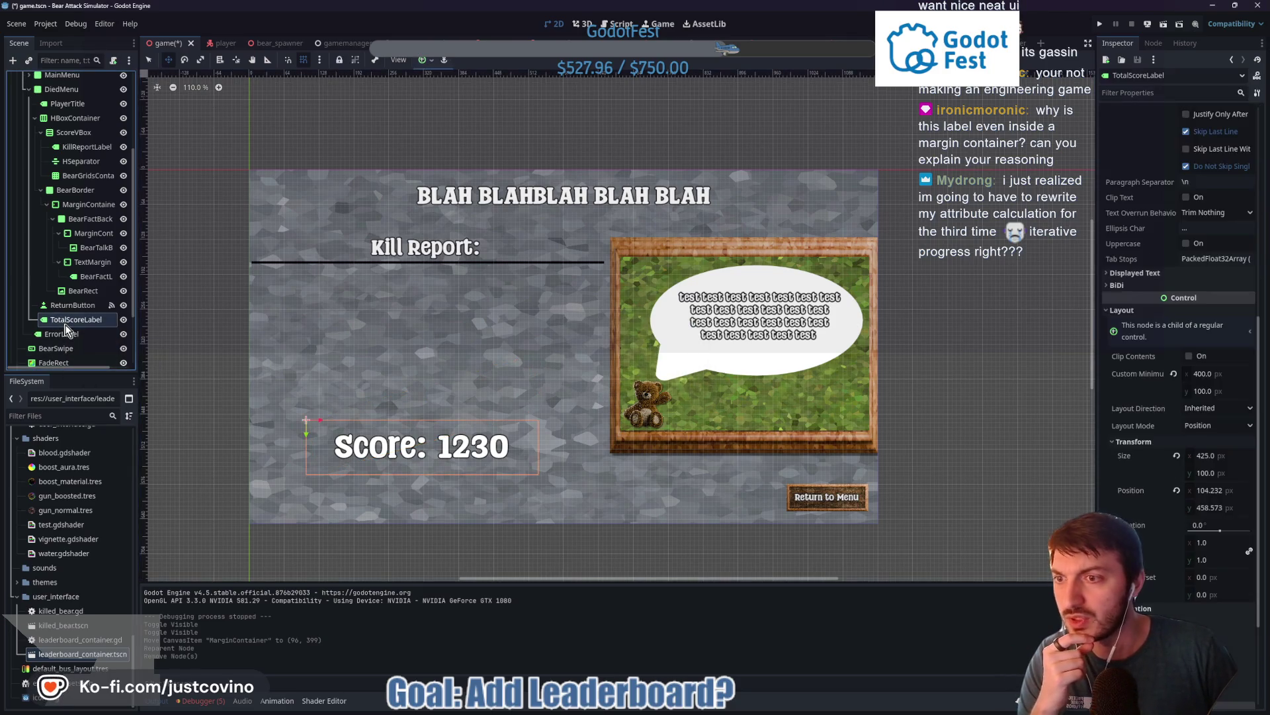
click(1207, 576)
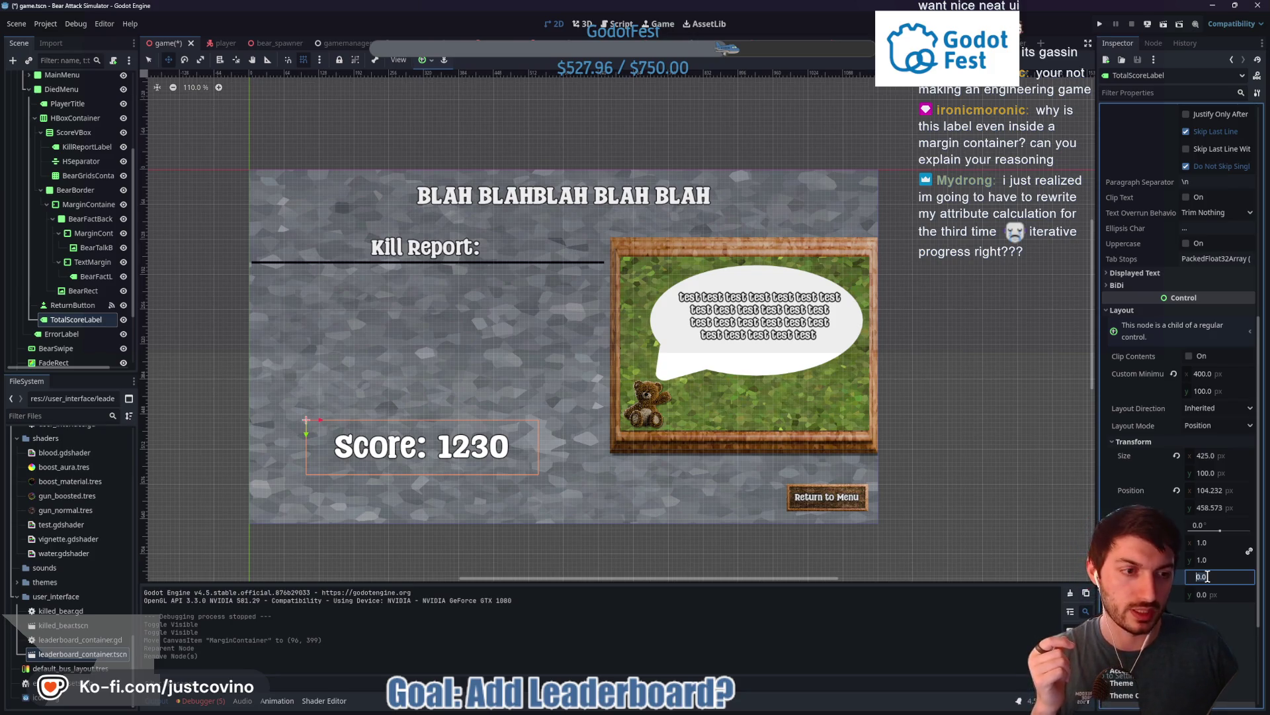
text(2)
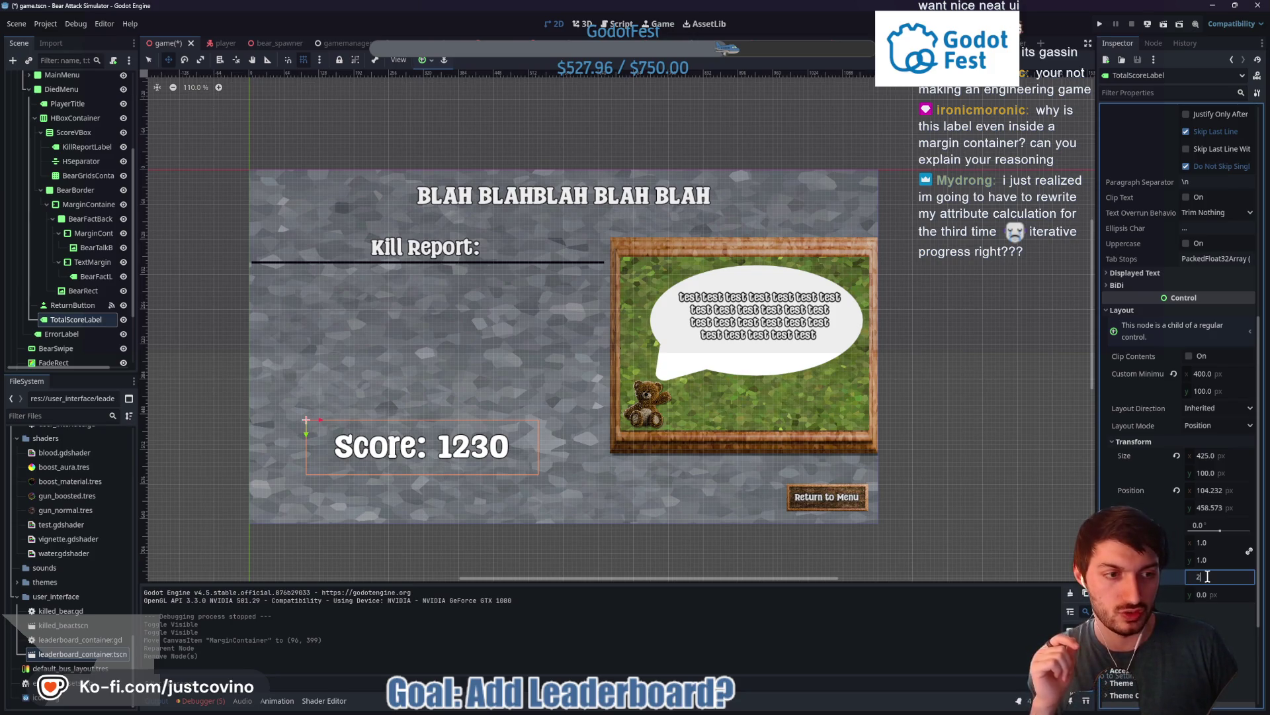
text(1)
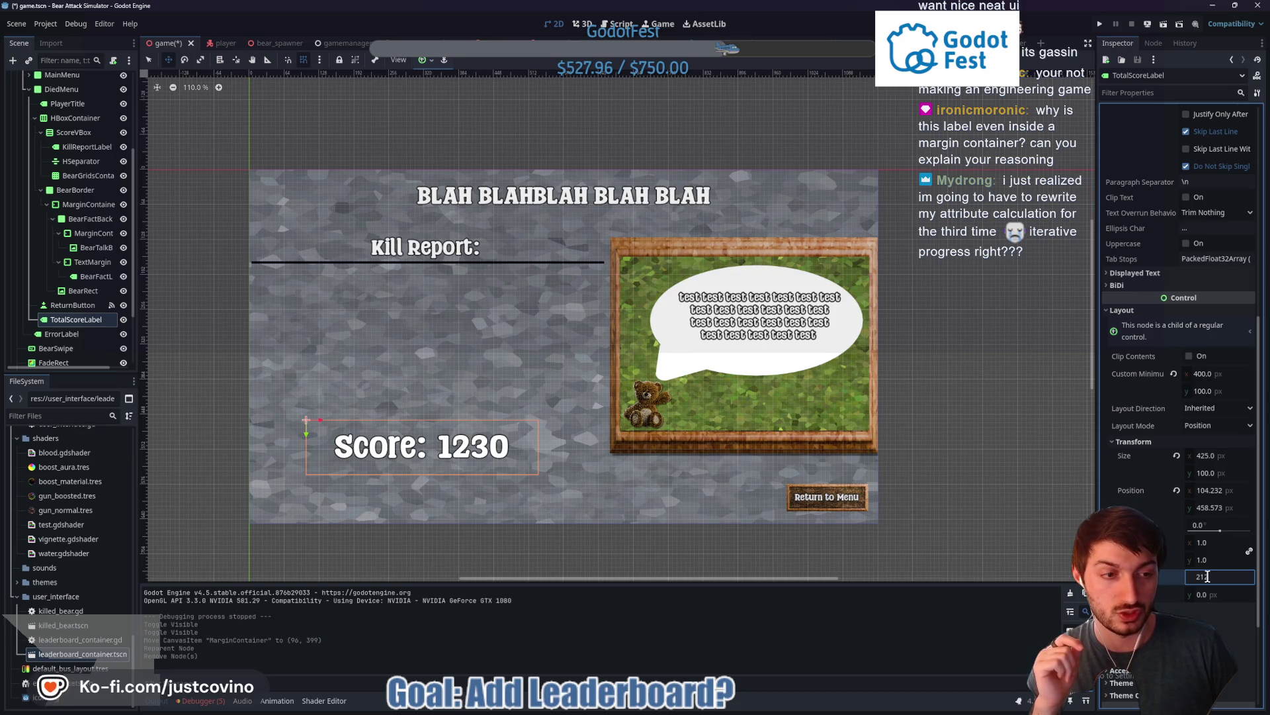
text(2.5)
Apply pivot x 212.5, rotate the score label to -14°, and place it at 88, 408
key(Return)
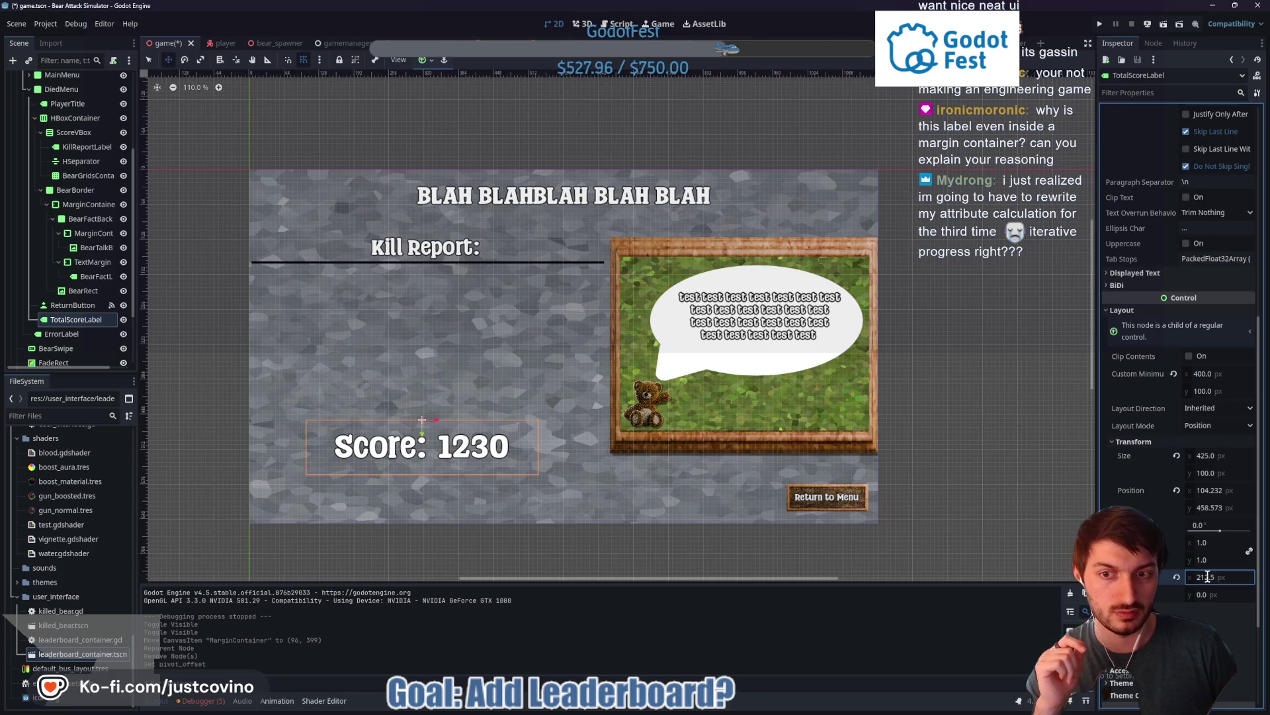
click(1213, 523)
text(-12)
key(Return)
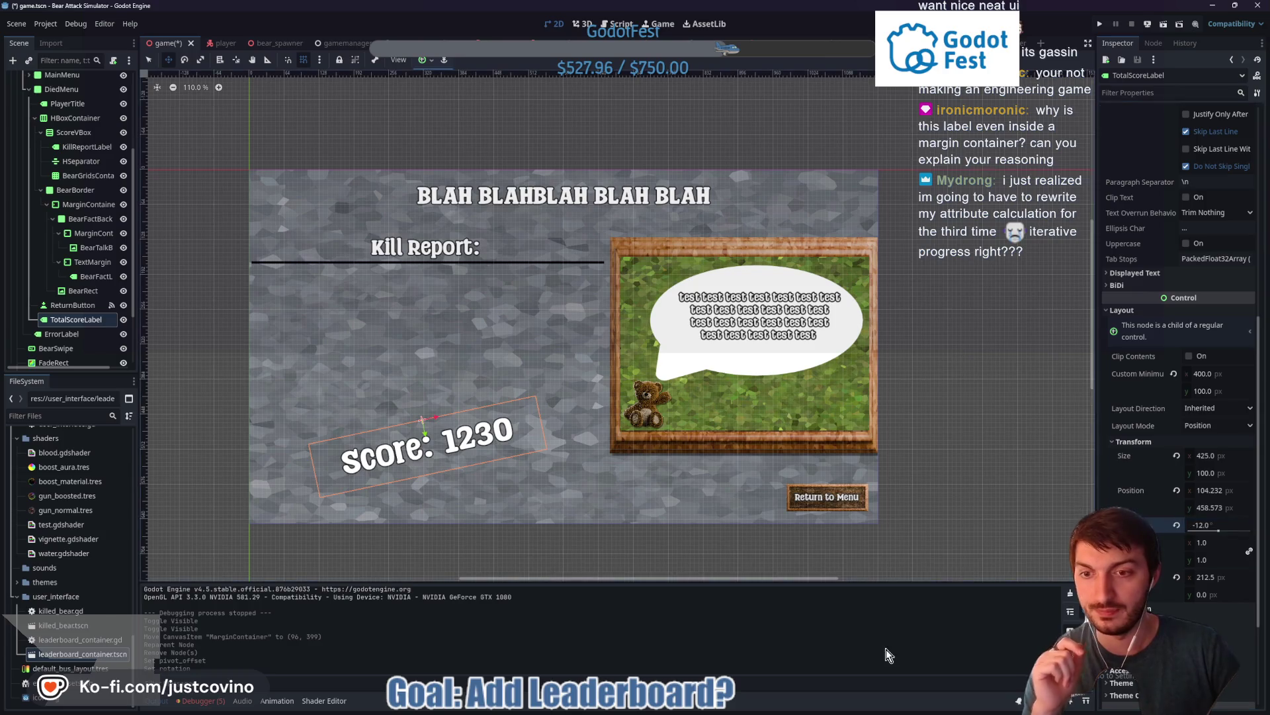
click(1207, 523)
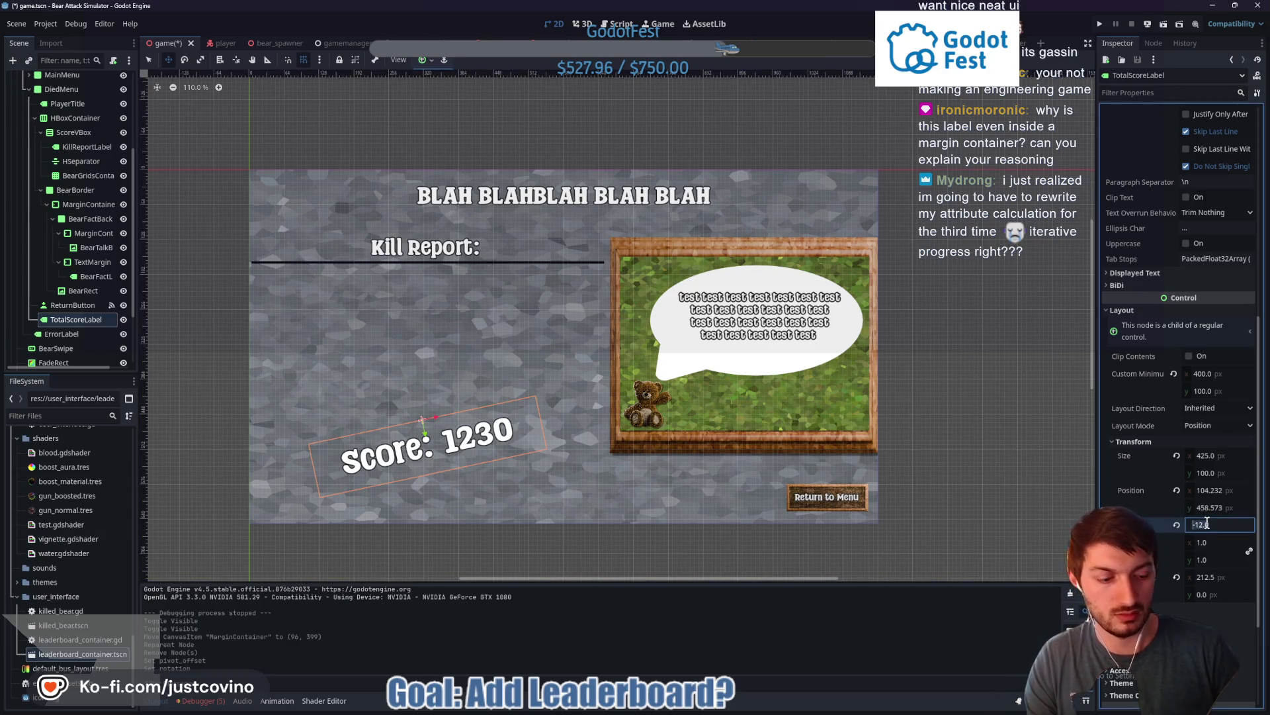
text(-14)
key(Return)
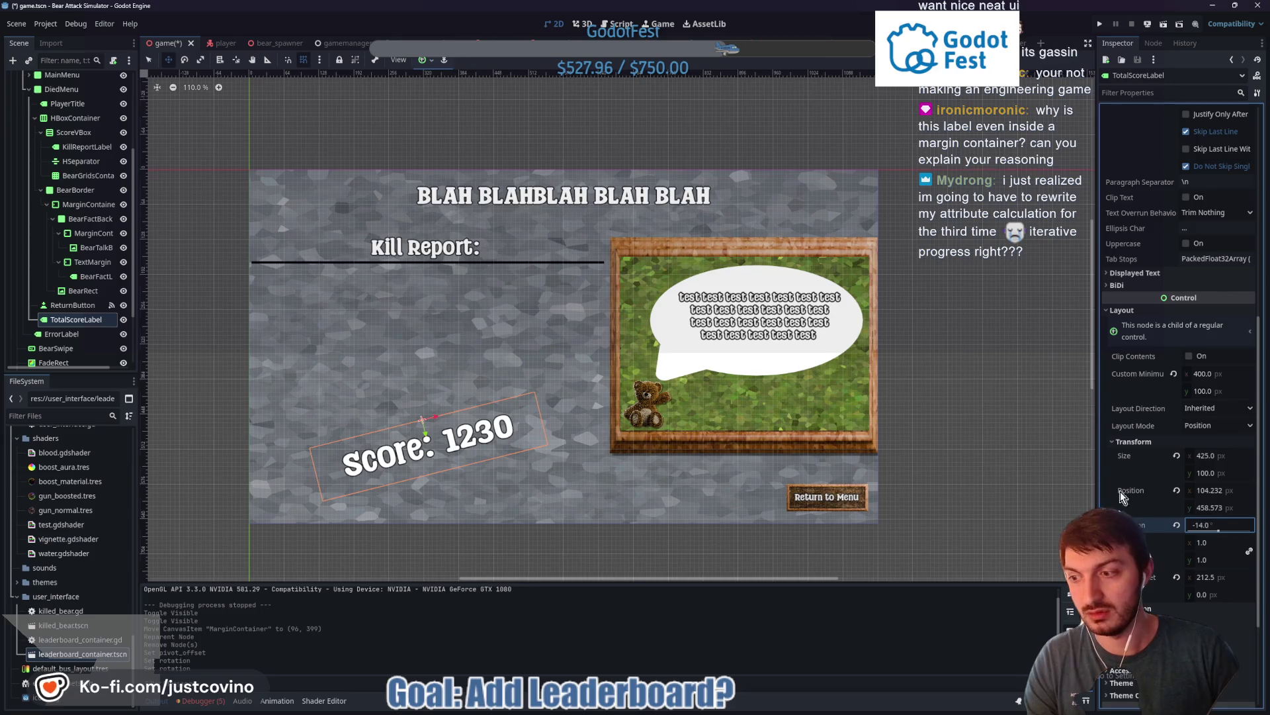
mouse_move(408, 455)
mouse_down()
mouse_move(399, 419)
mouse_move(405, 433)
mouse_up()
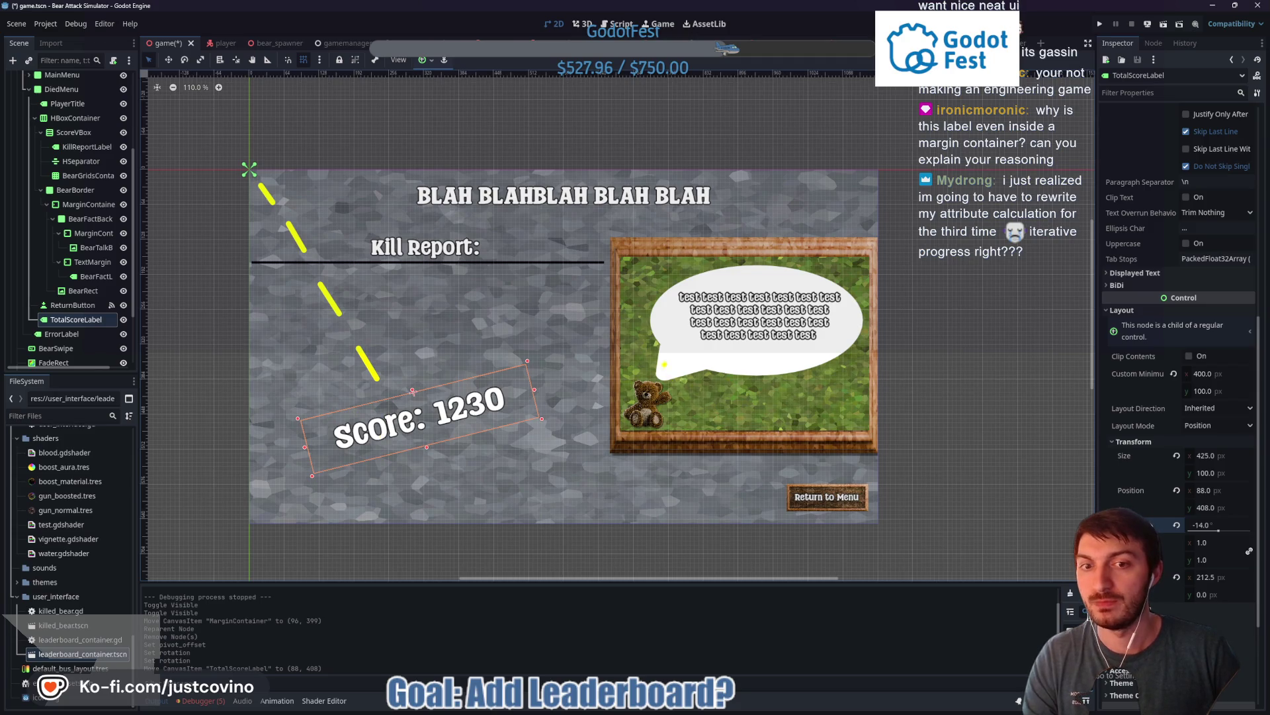
mouse_move(695, 227)
mouse_down()
mouse_move(576, 430)
mouse_move(574, 461)
mouse_up()
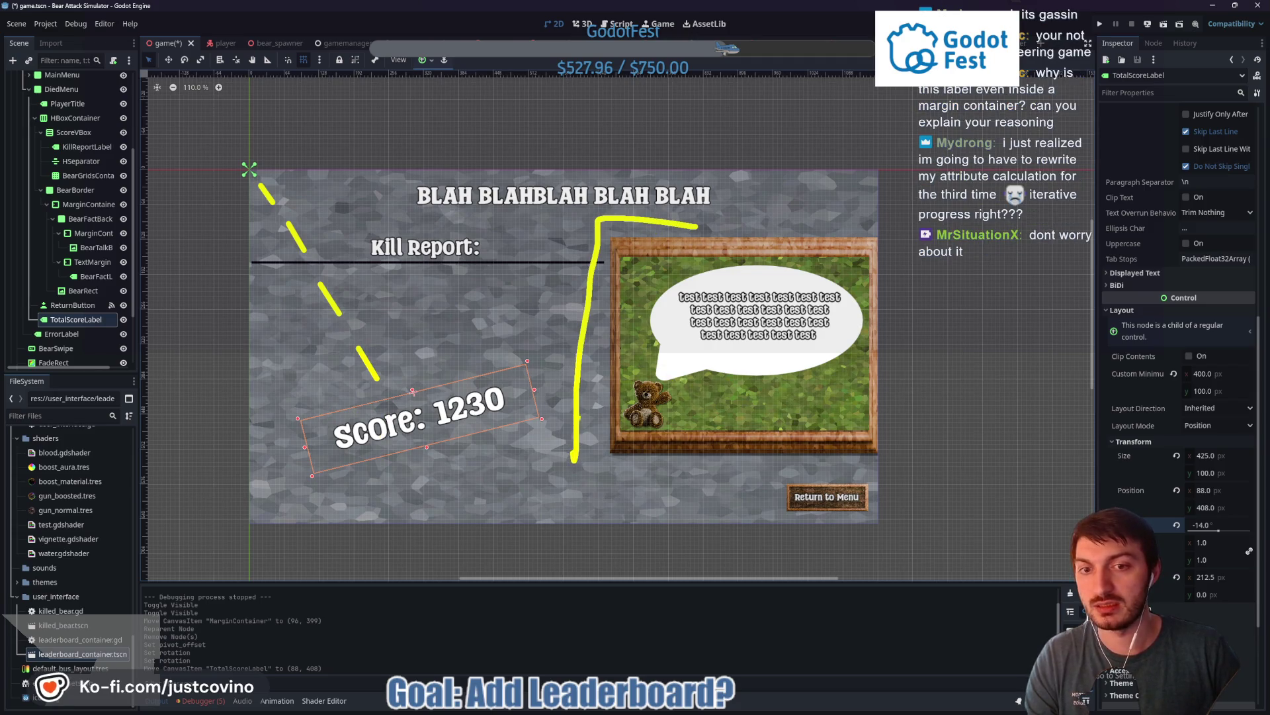
key(ctrl+z)
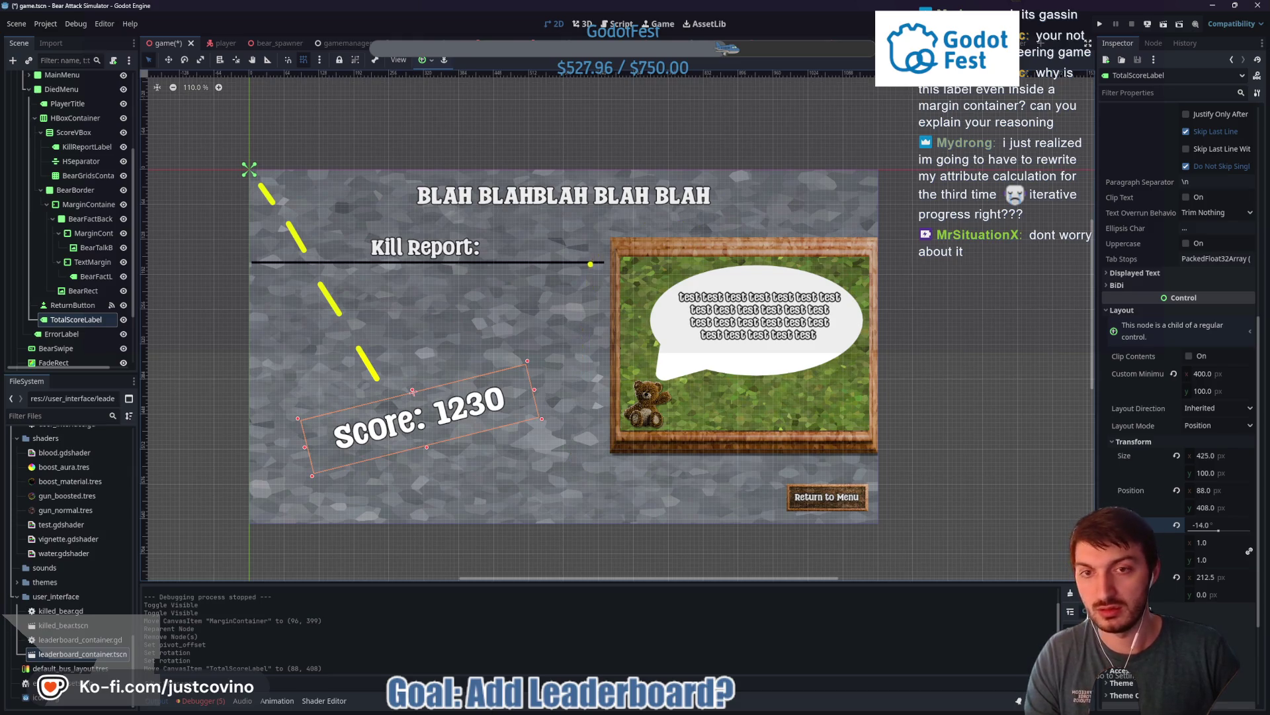
drag(527, 225, 537, 447)
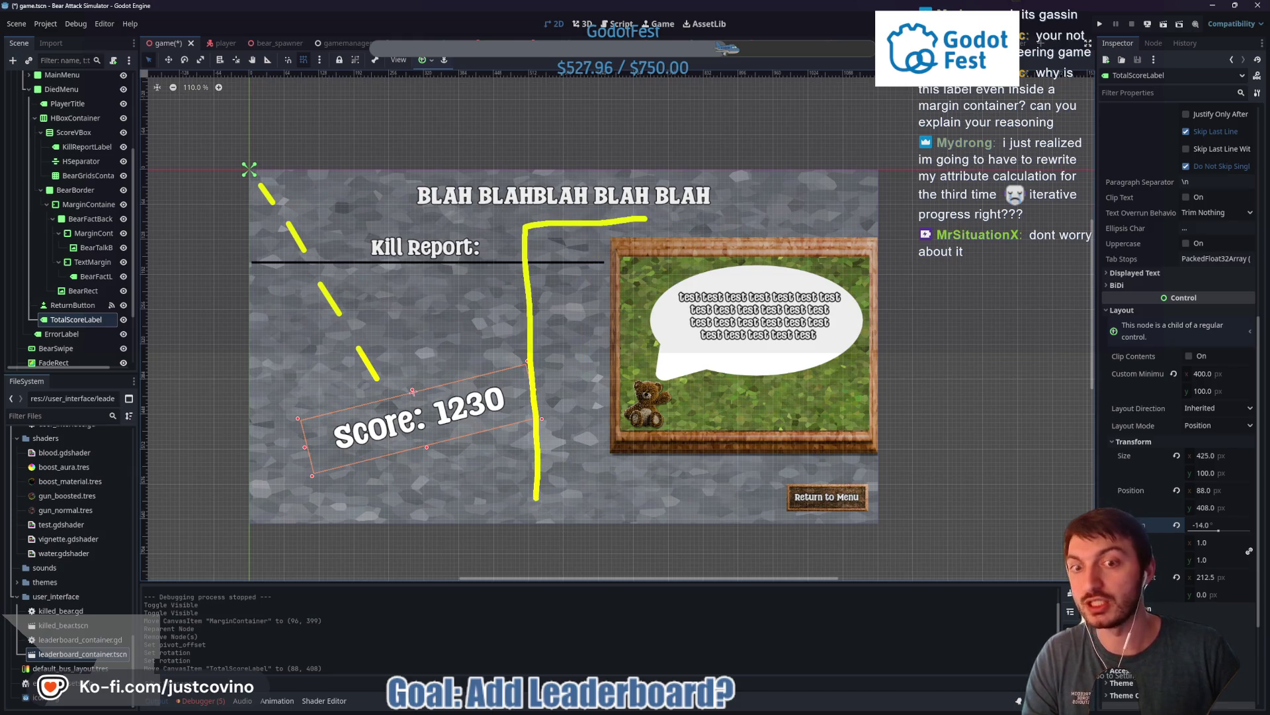
drag(536, 497, 741, 508)
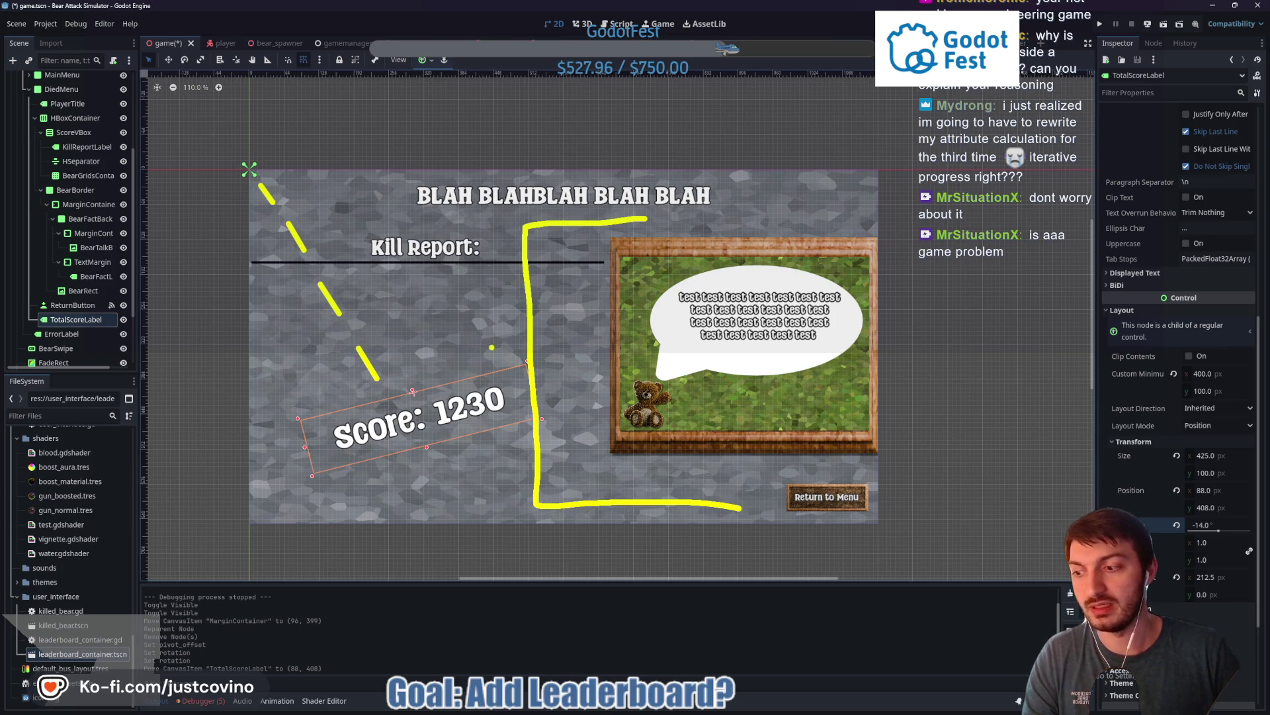
key(Escape)
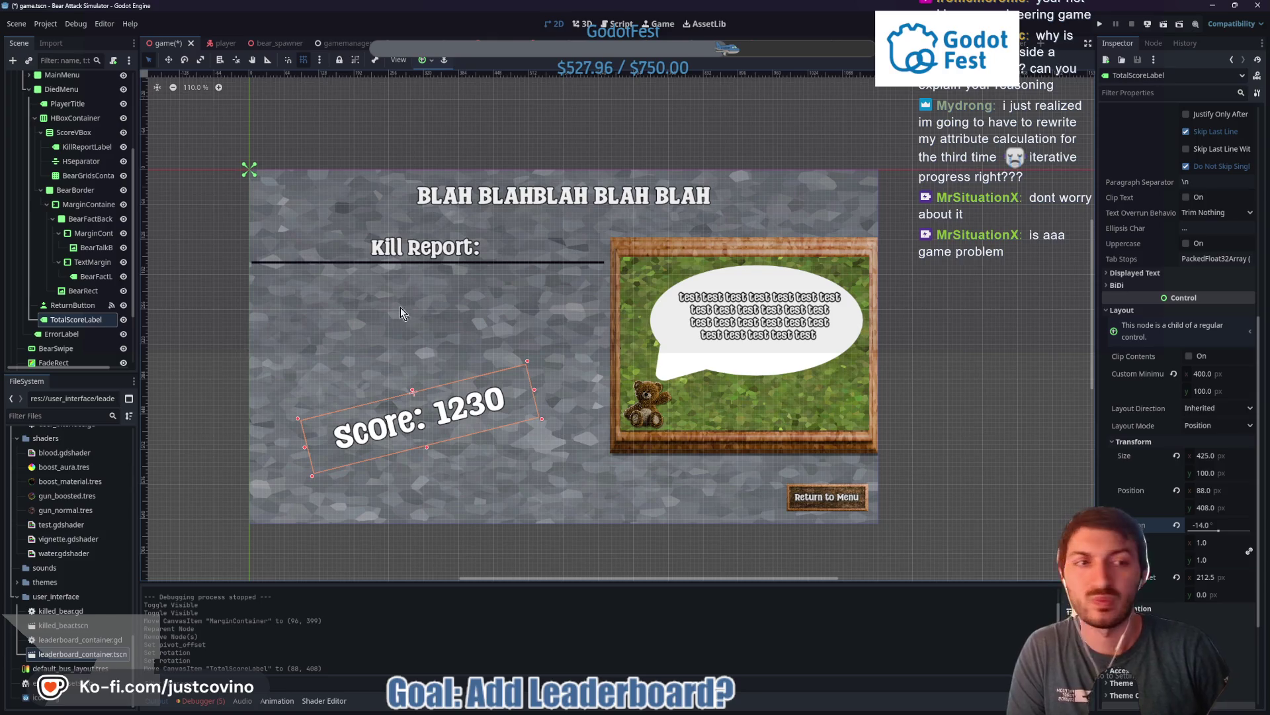
scroll(1197, 295, up, 5)
Sample a screen colour for the score font, tuning saturation and value to 6e3c23
click(1209, 312)
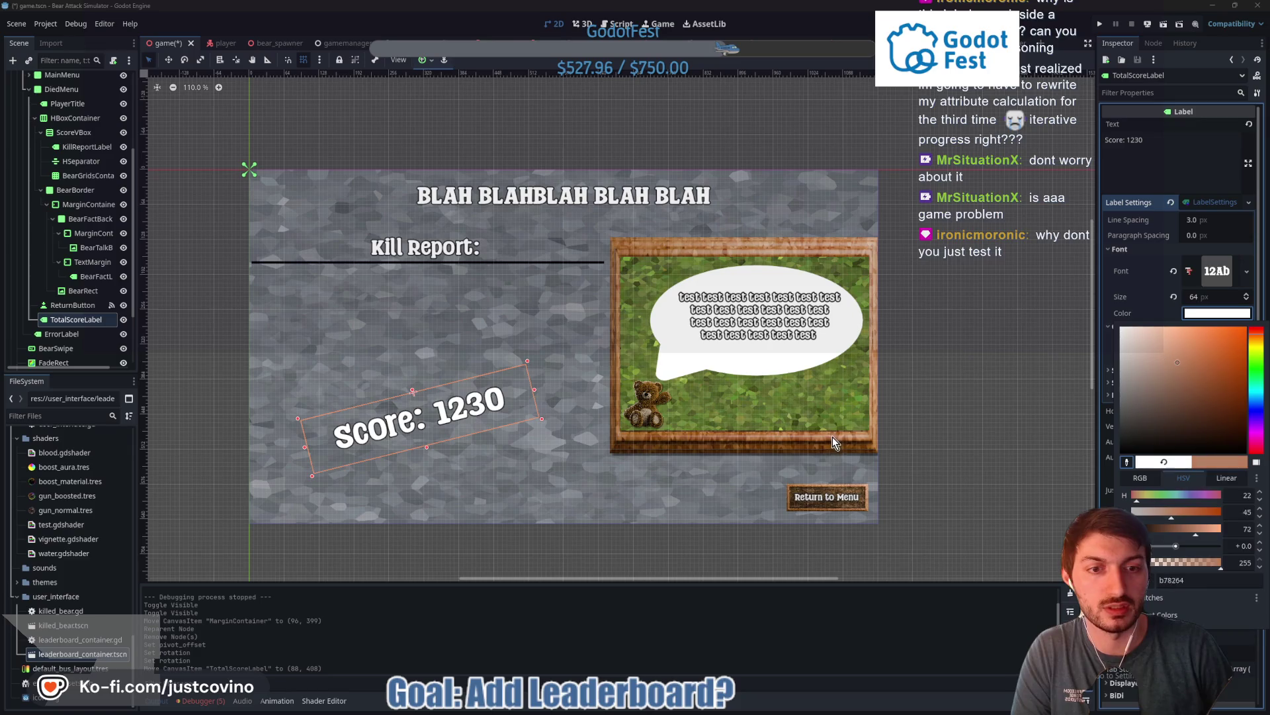
click(851, 447)
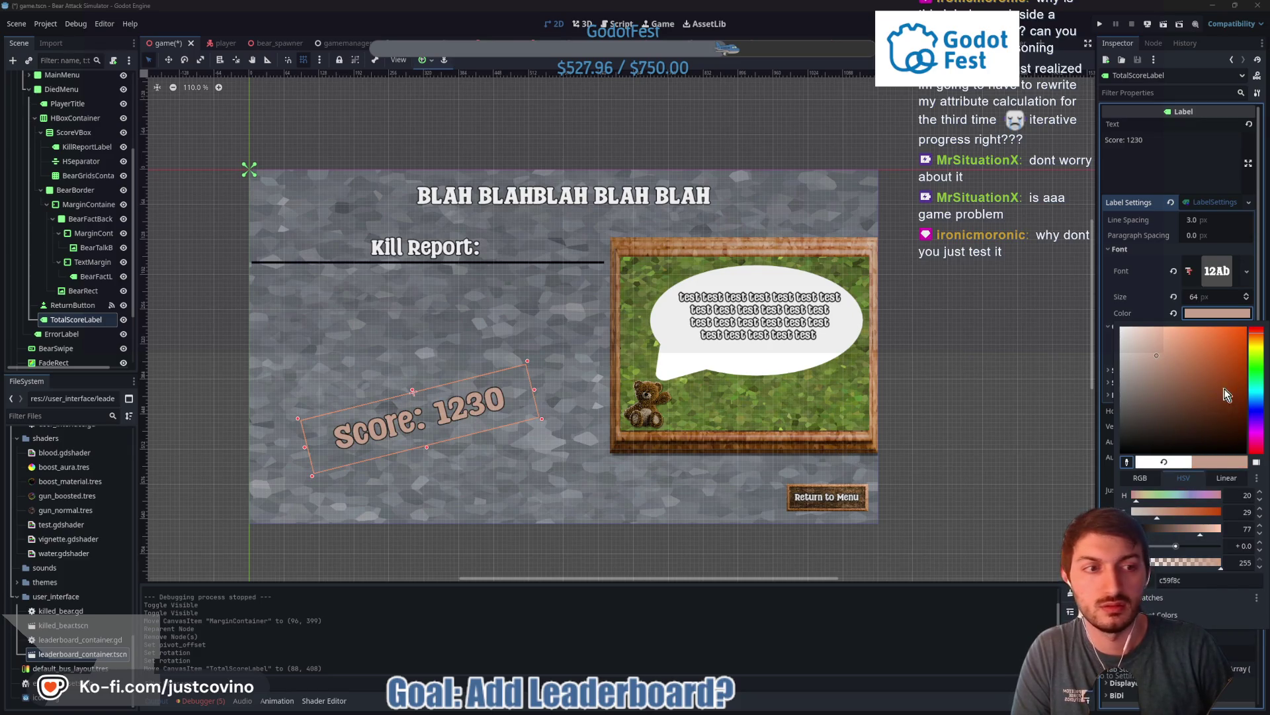
click(1180, 520)
drag(1188, 520, 1195, 521)
click(1176, 529)
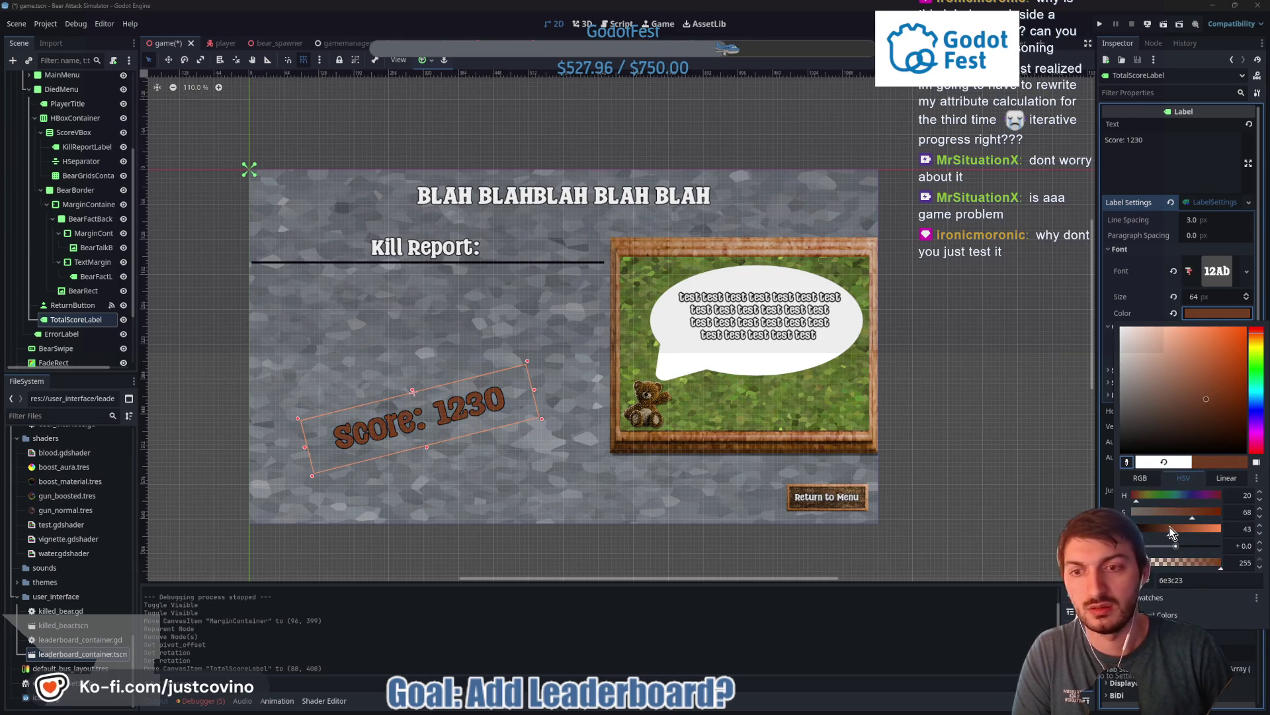
click(1188, 528)
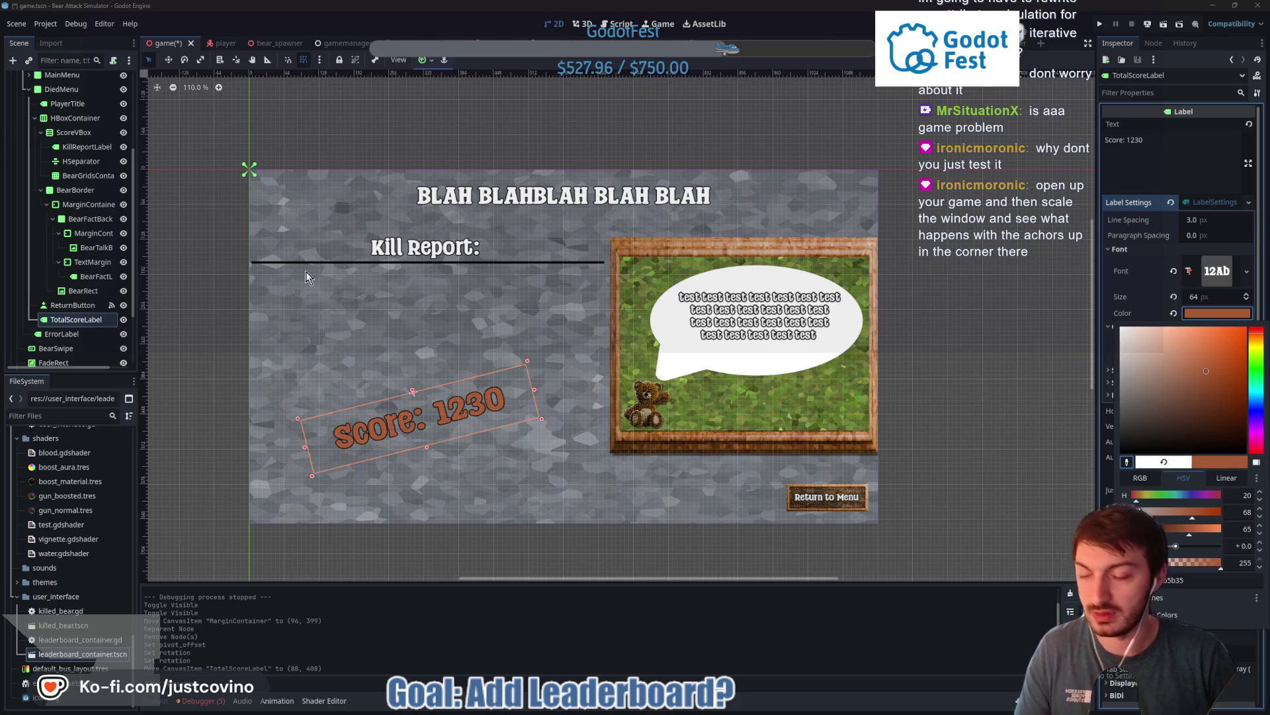
Set the HSeparator's line colour to the wooden frame's orange, slightly darkened
click(78, 164)
click(78, 164)
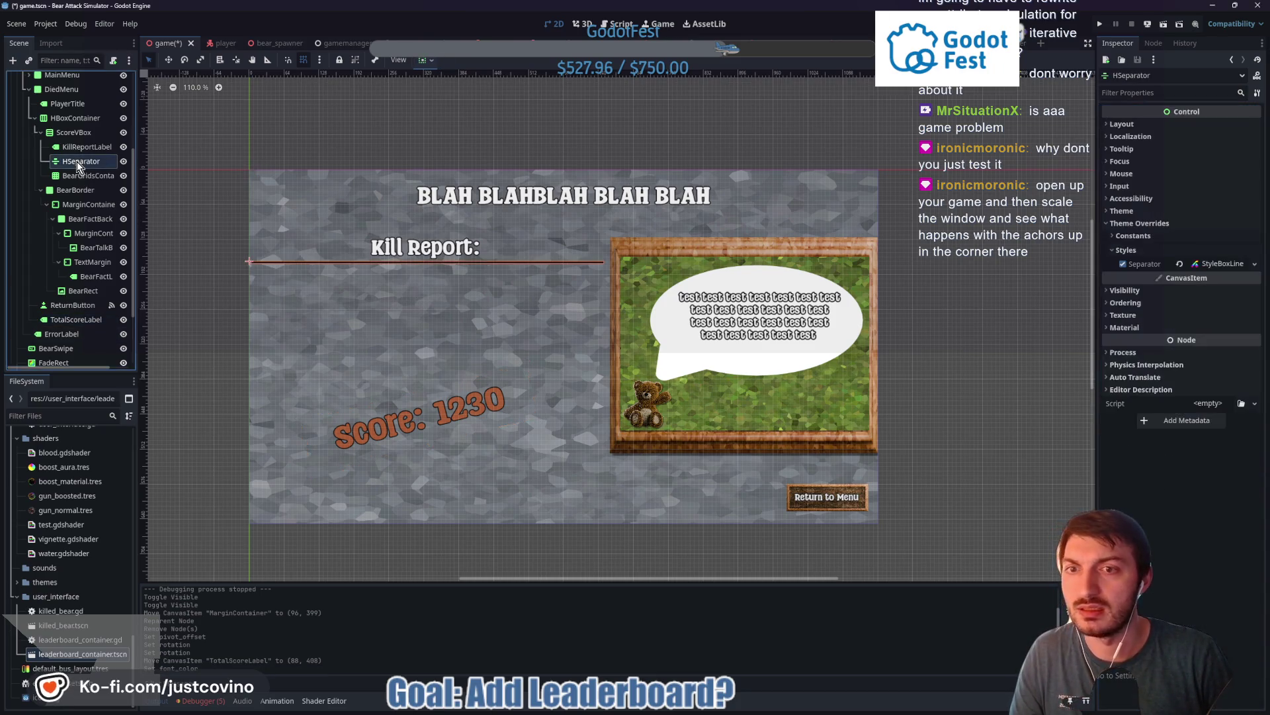
click(1215, 265)
click(1223, 354)
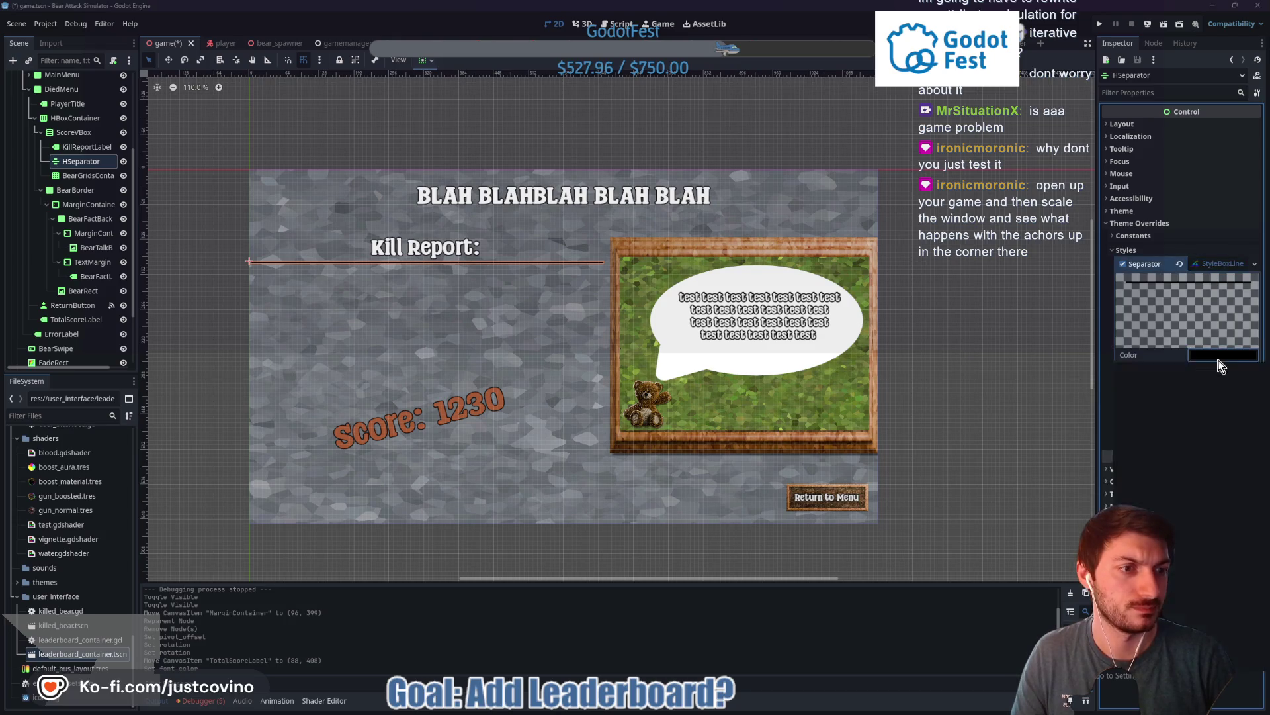
click(1127, 502)
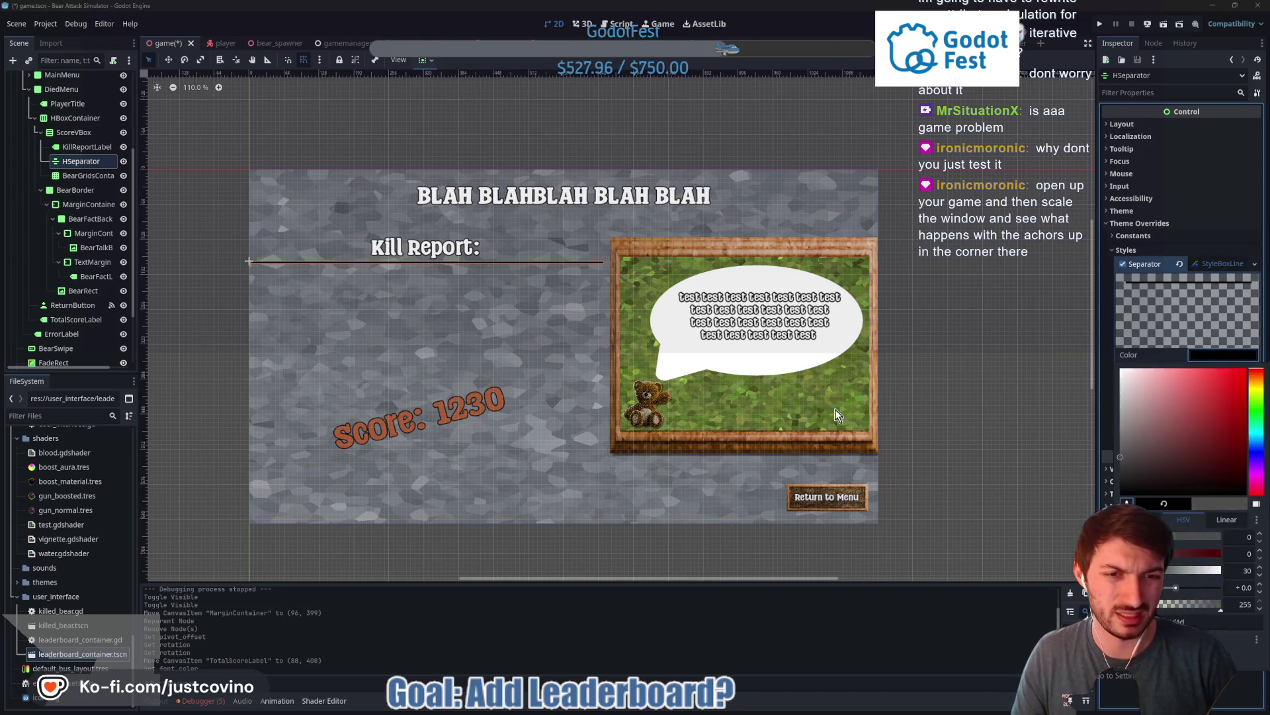
click(693, 439)
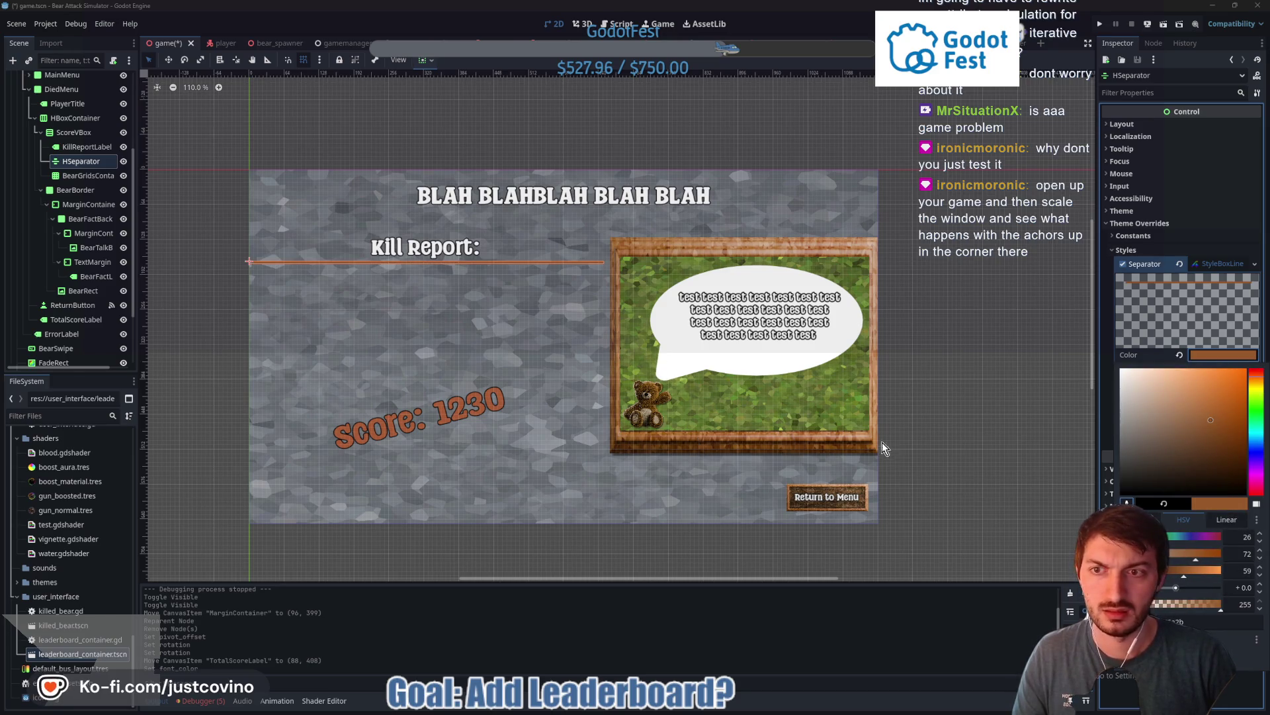
drag(1183, 573, 1166, 573)
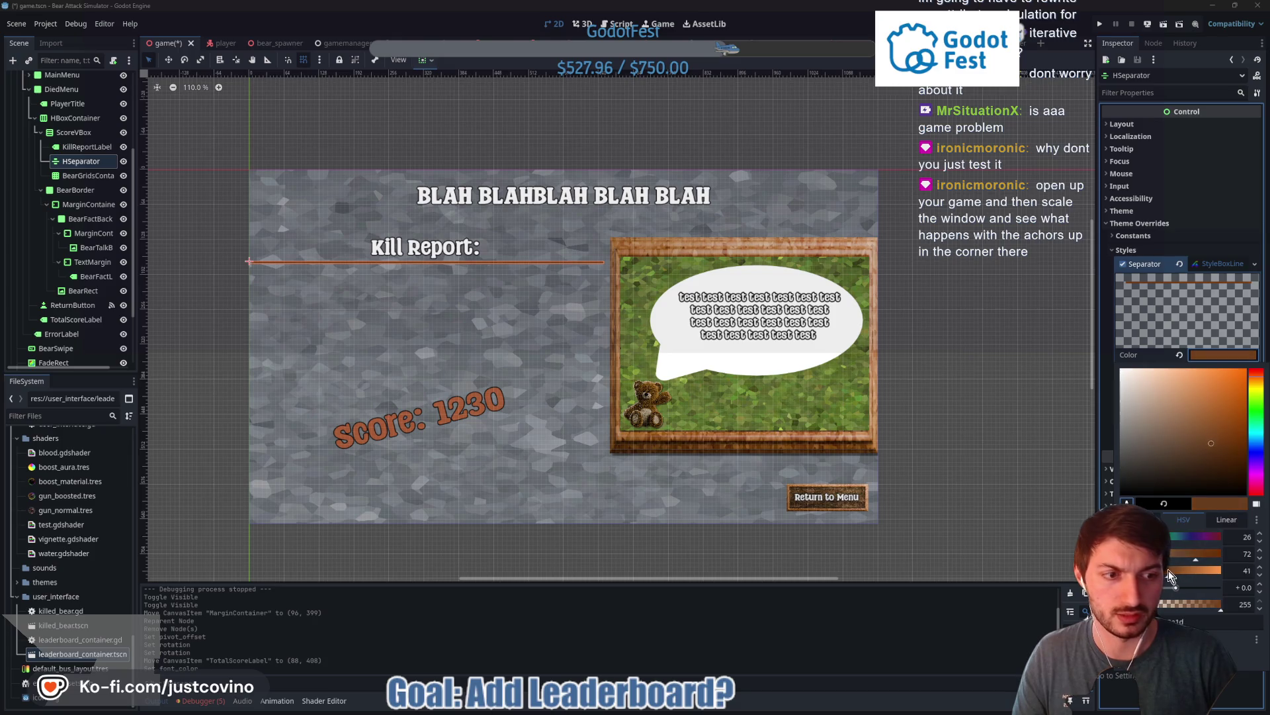
click(998, 442)
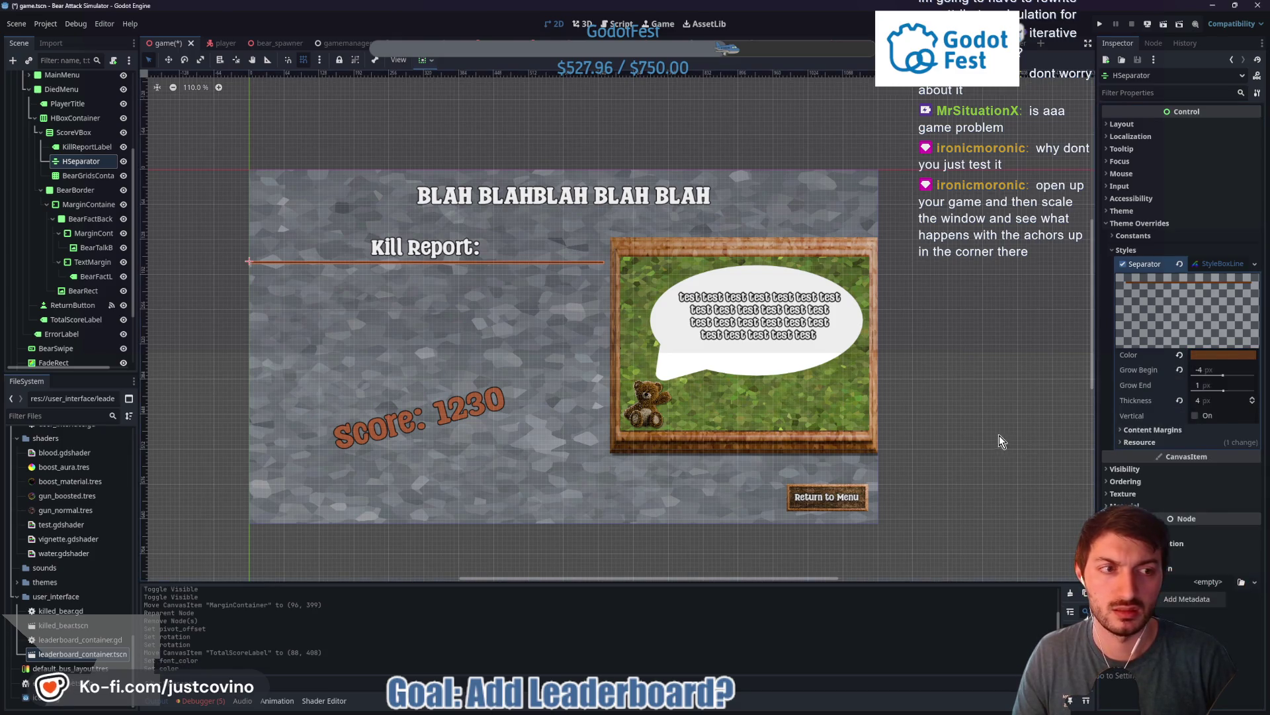
click(553, 296)
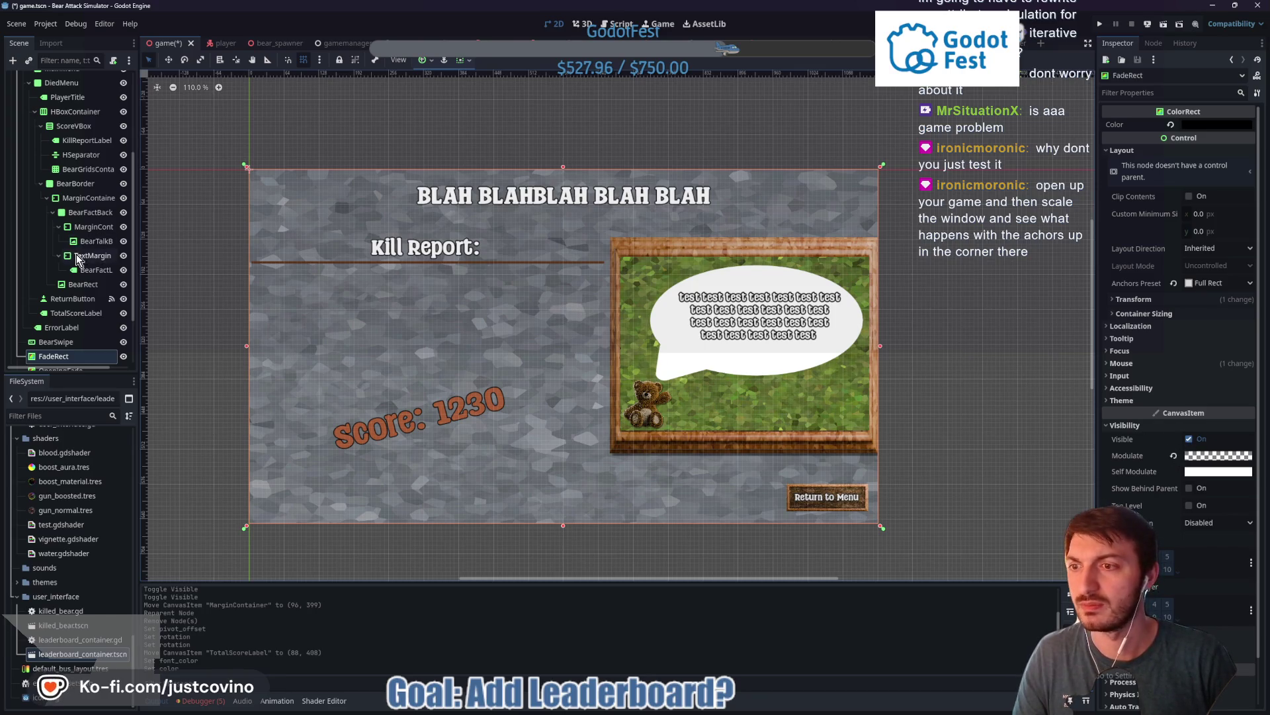
Resample the separator colour from the score text and save the scene
click(70, 157)
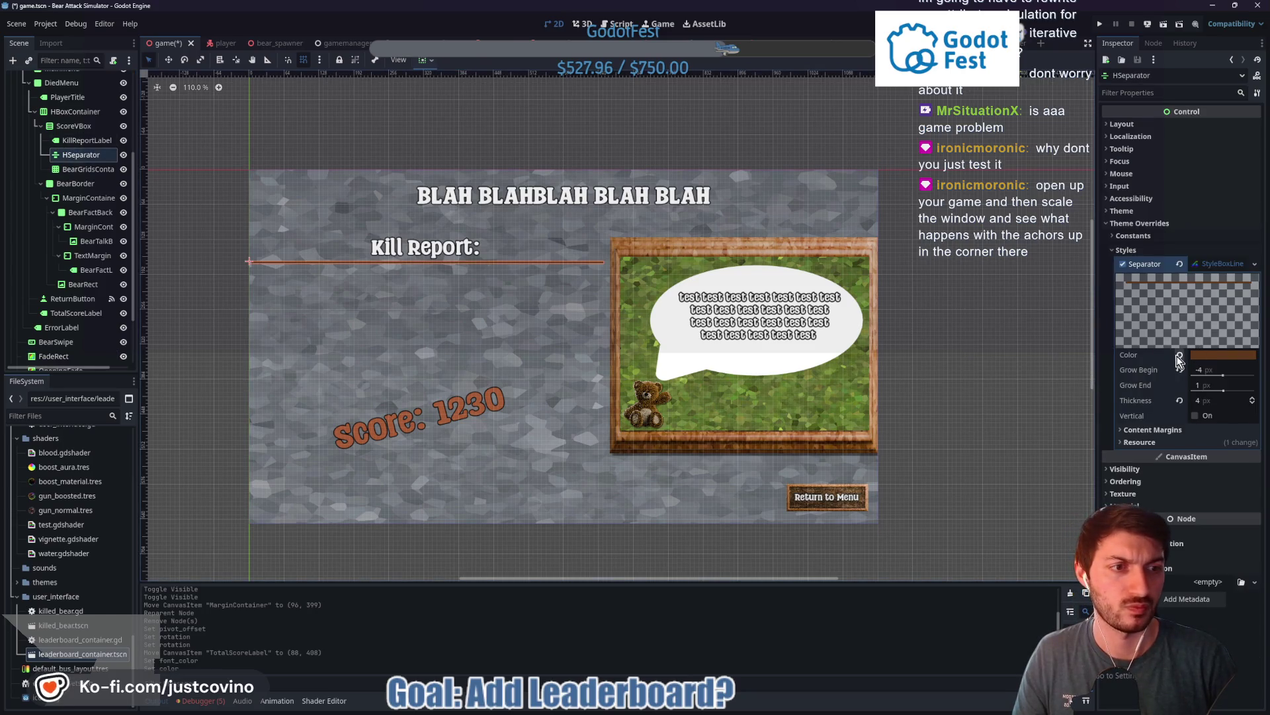
click(1205, 357)
click(1127, 503)
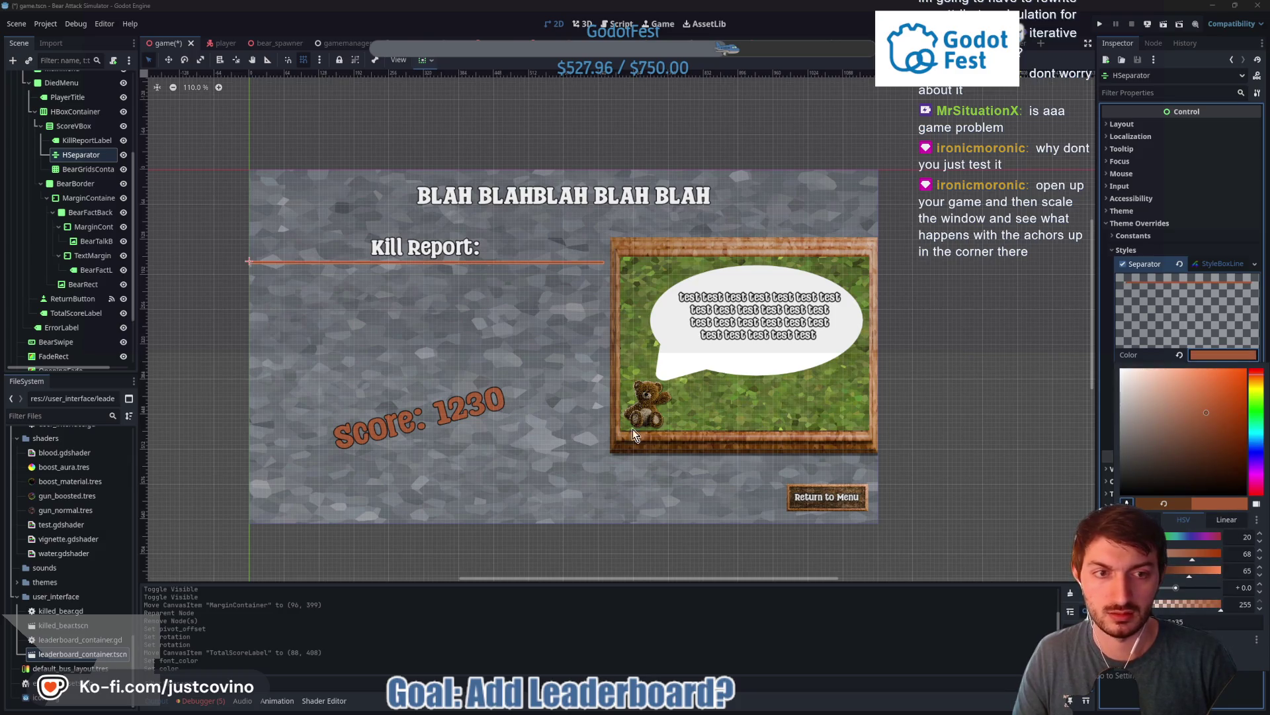
key(Escape)
key(ctrl+s)
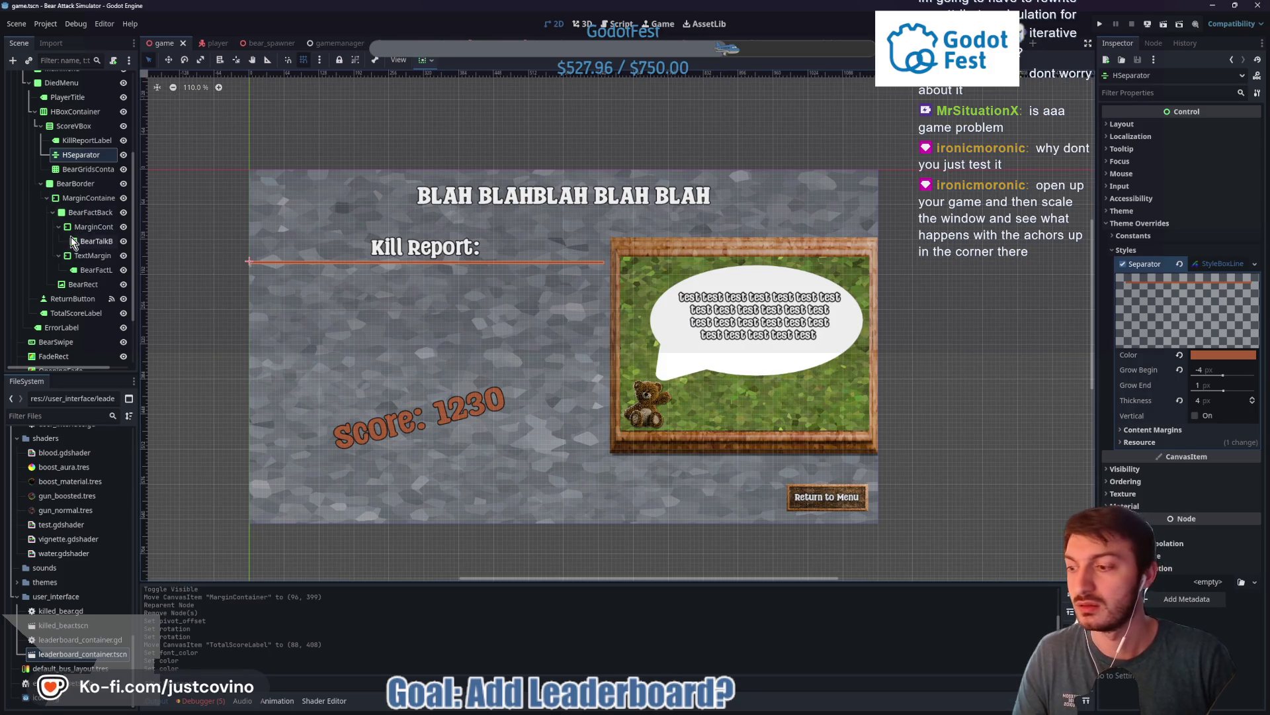
scroll(78, 273, up, 5)
Collapse and hide the DiedMenu node, then launch the game with F5
click(29, 157)
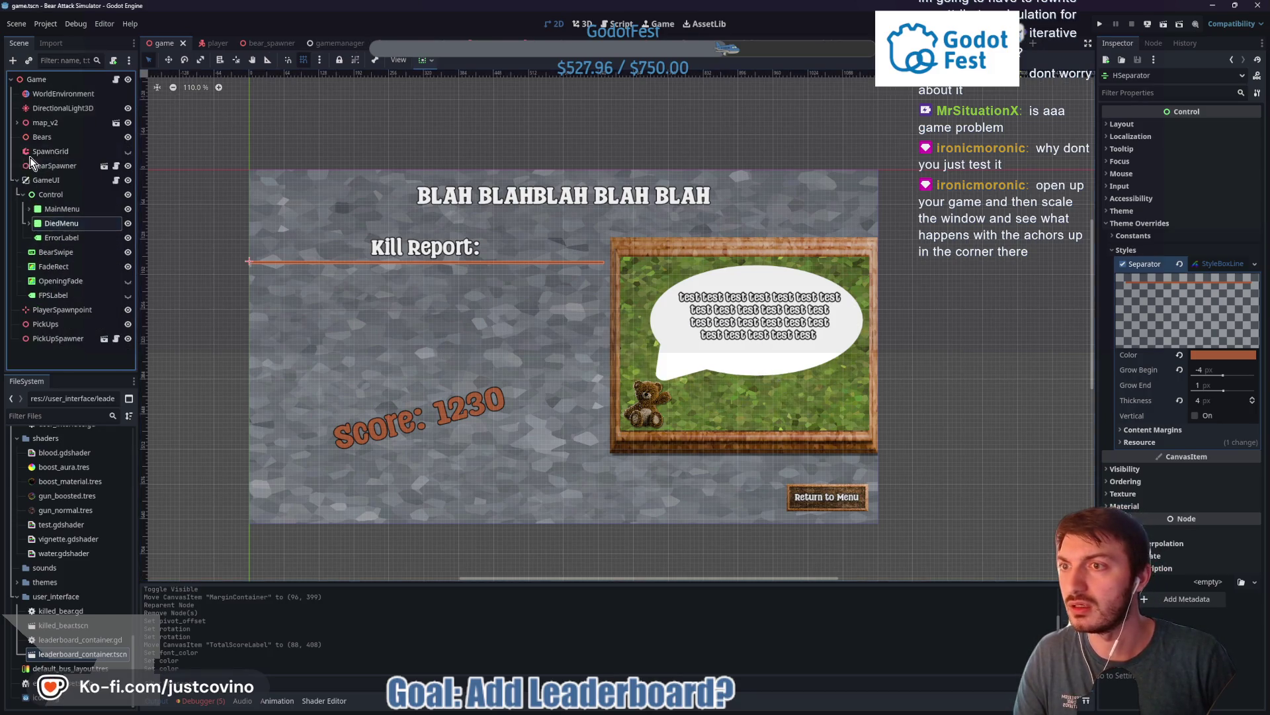
click(128, 224)
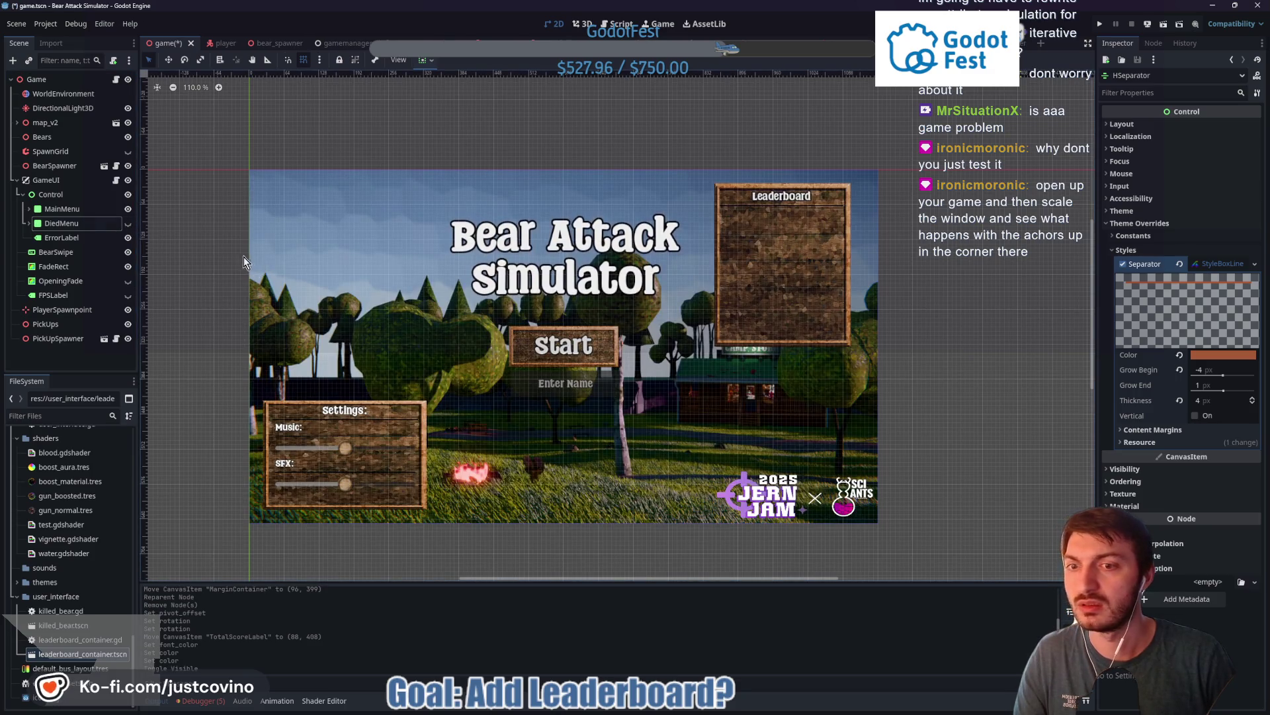
key(F5)
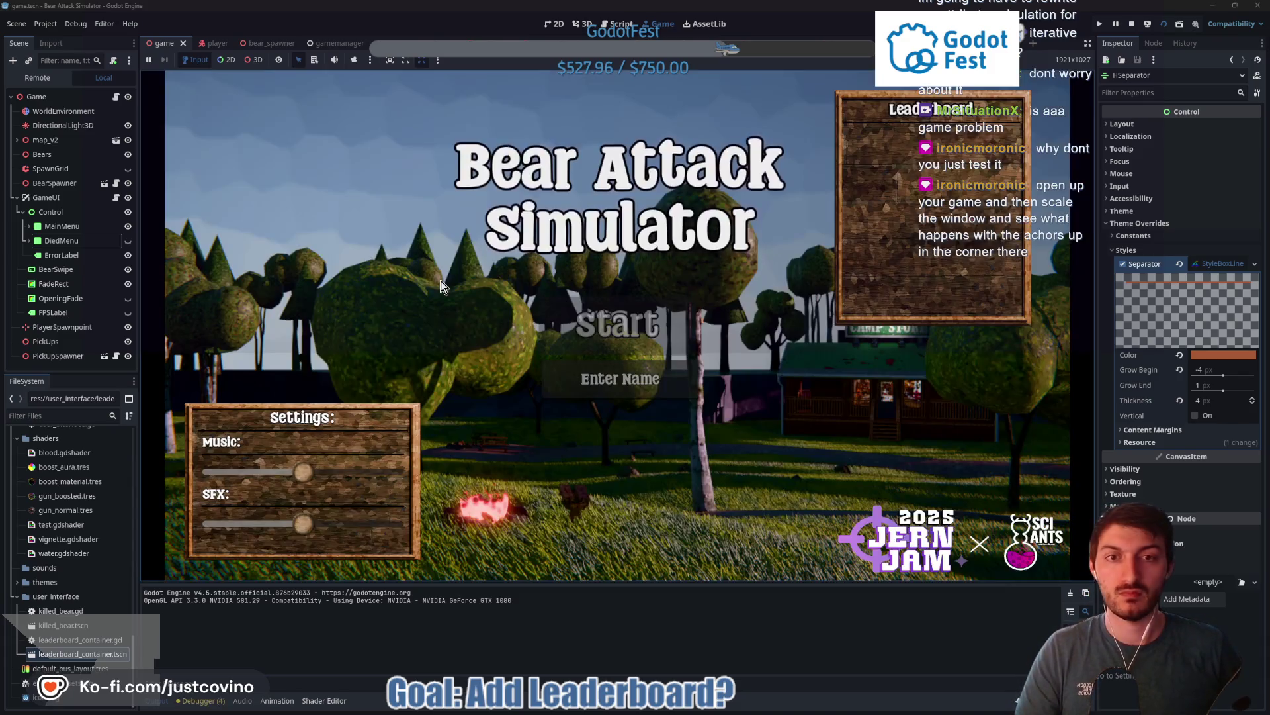
Enter the player name 'testerino' and start a round
click(696, 393)
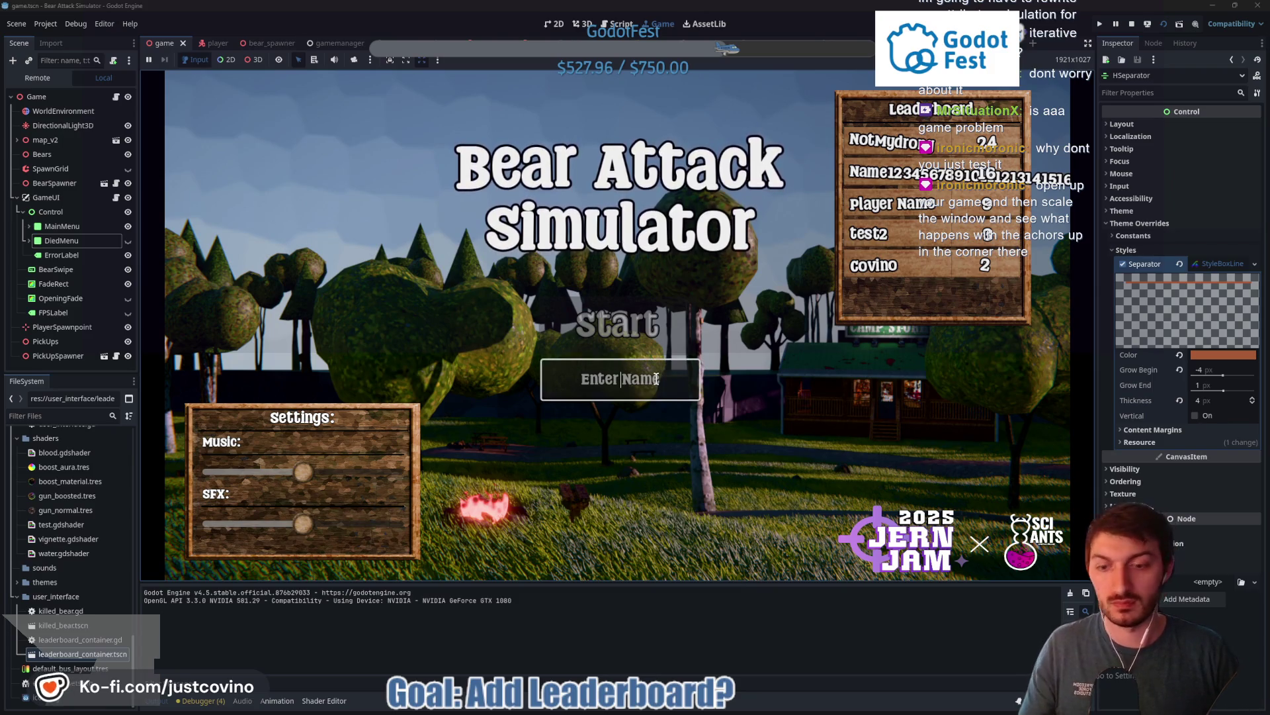
text(testerino)
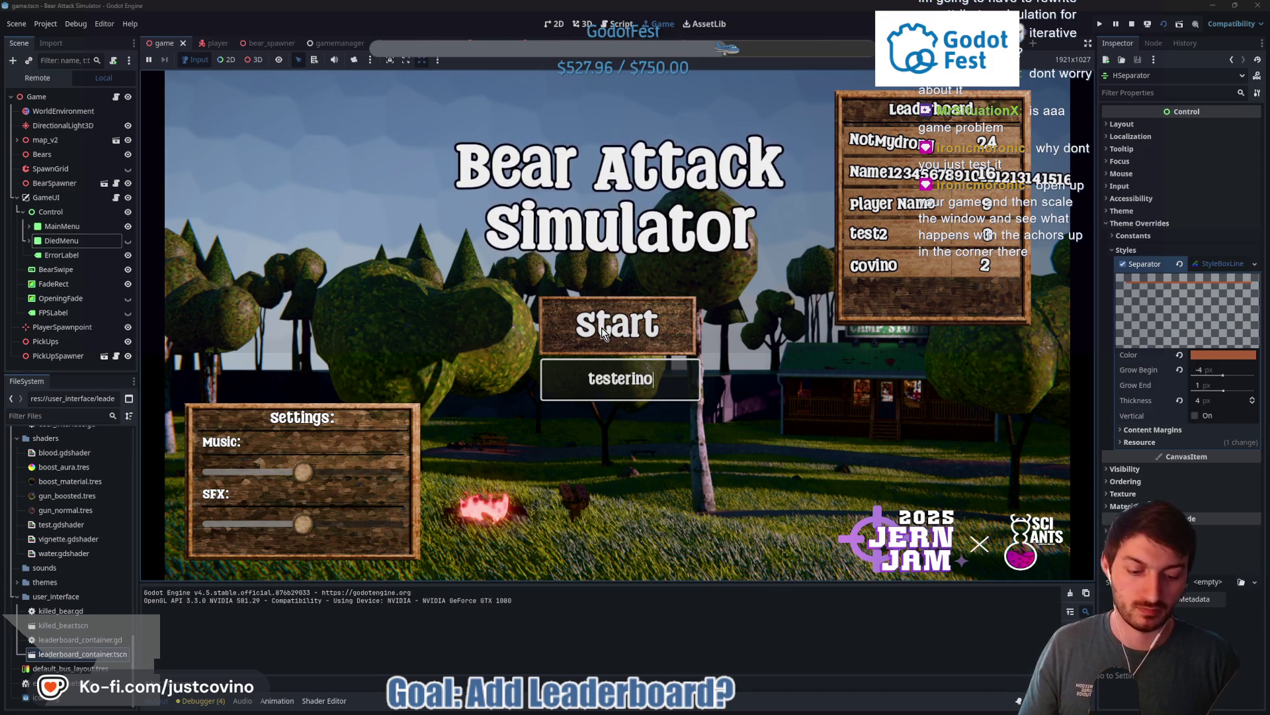
click(602, 327)
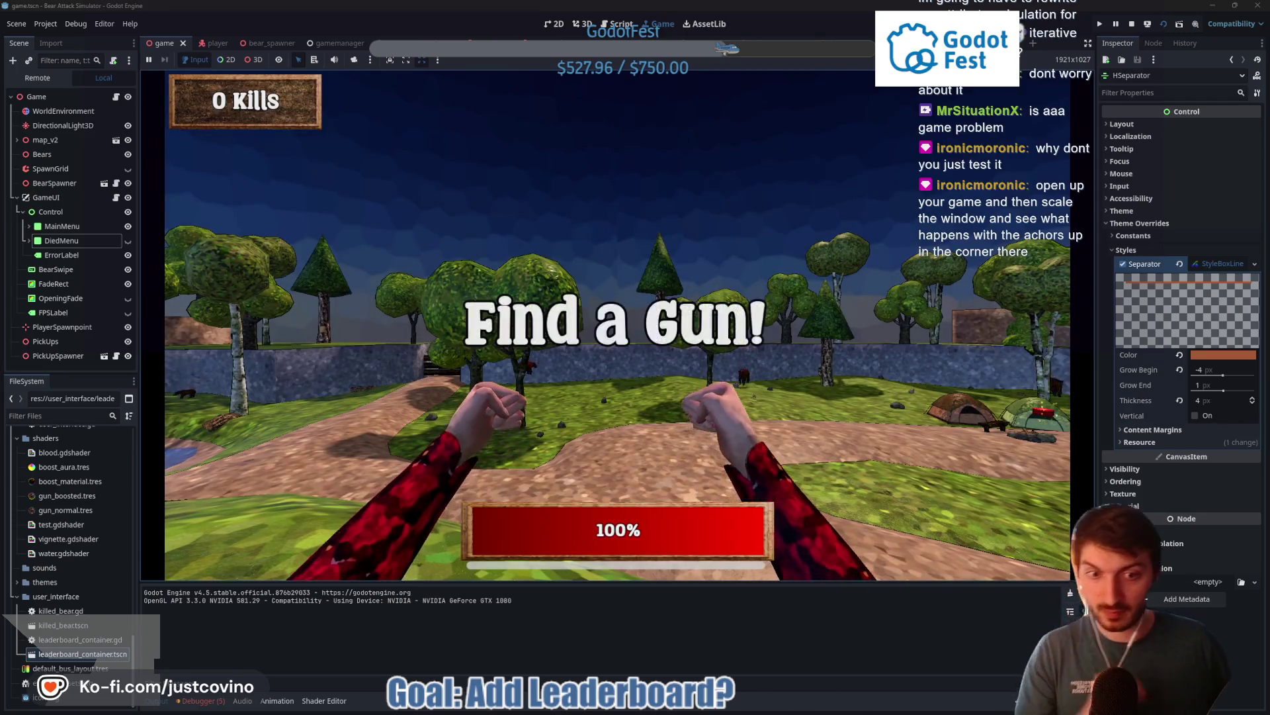
Walk the player until death, then switch the Game view between fixed 1152x648 and stretched
key(w)
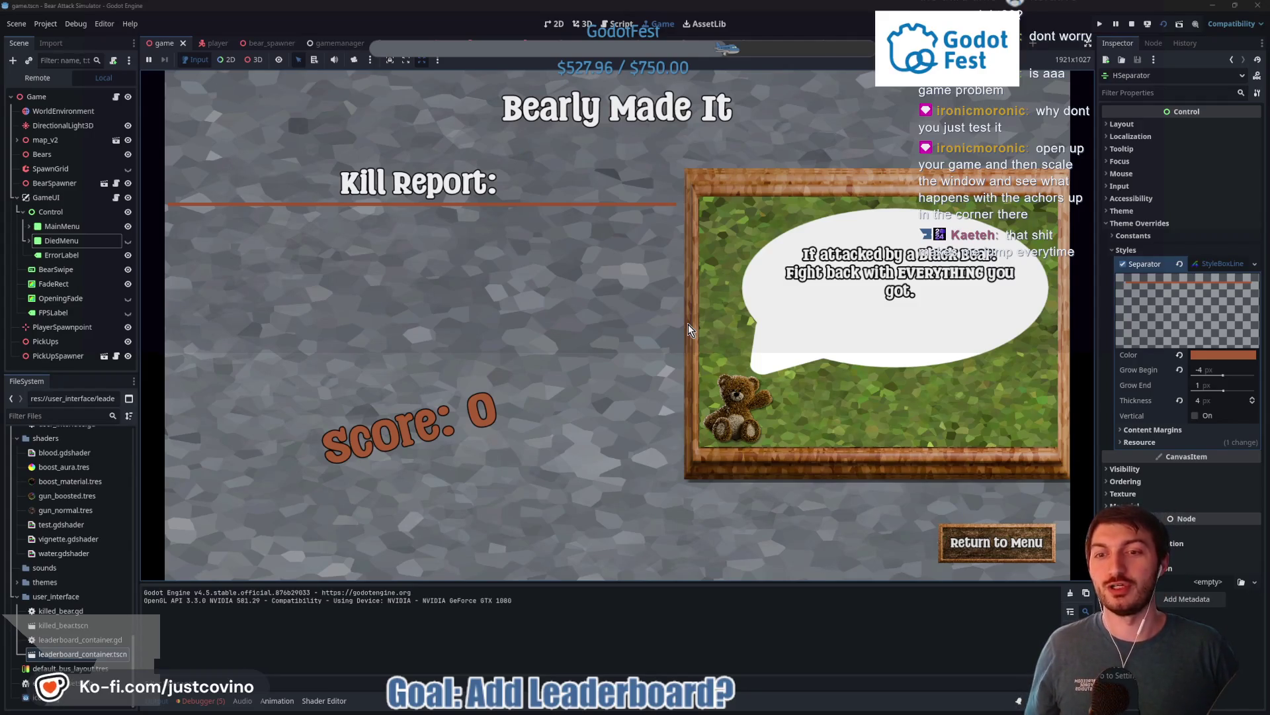
click(391, 58)
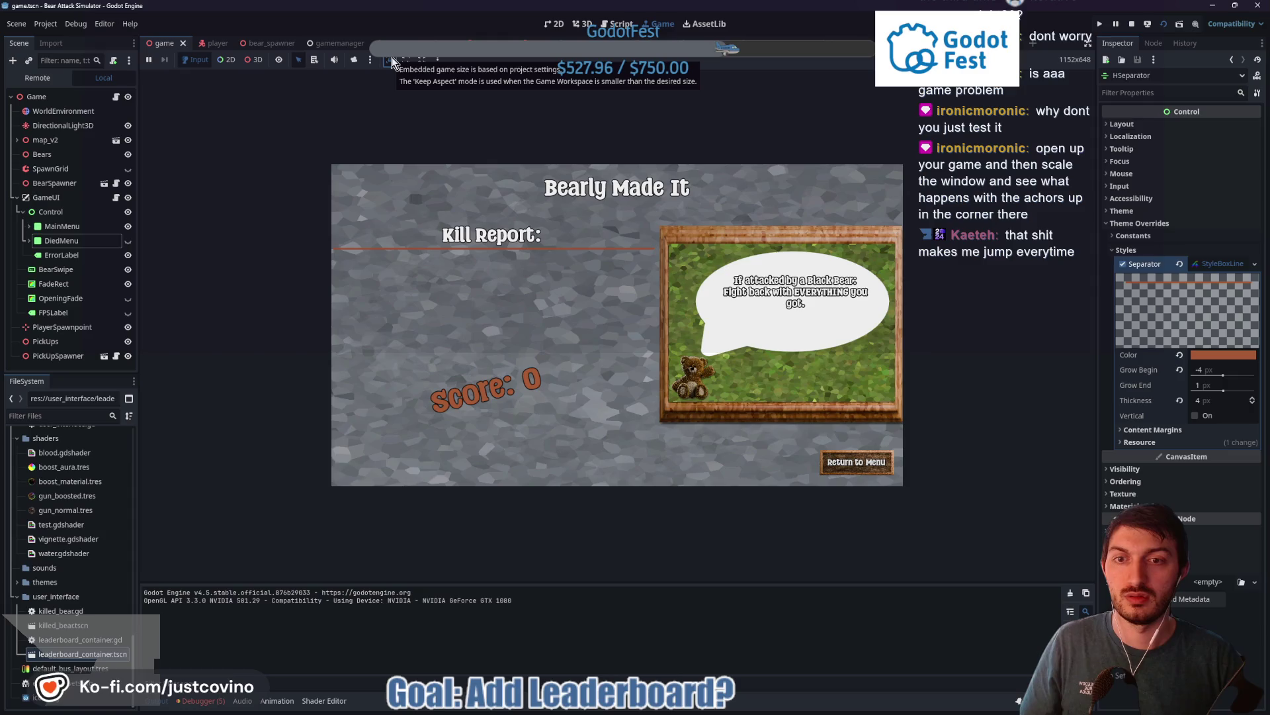
click(422, 61)
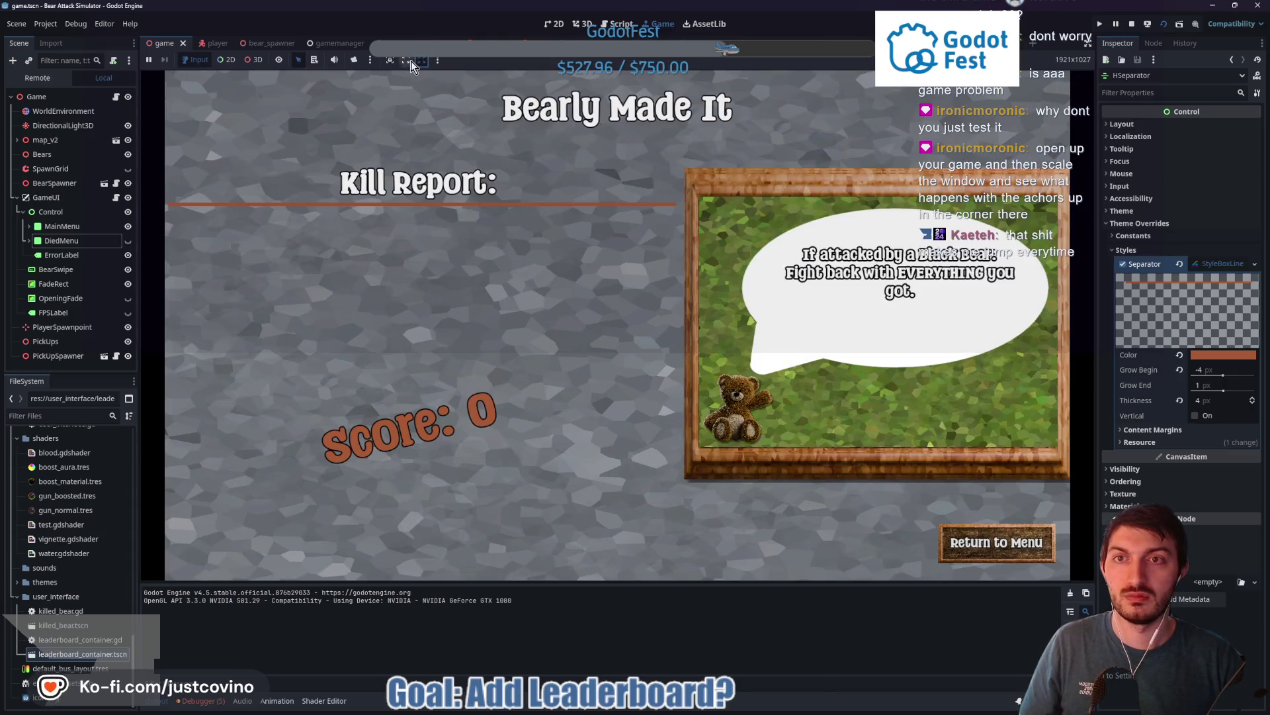
click(437, 61)
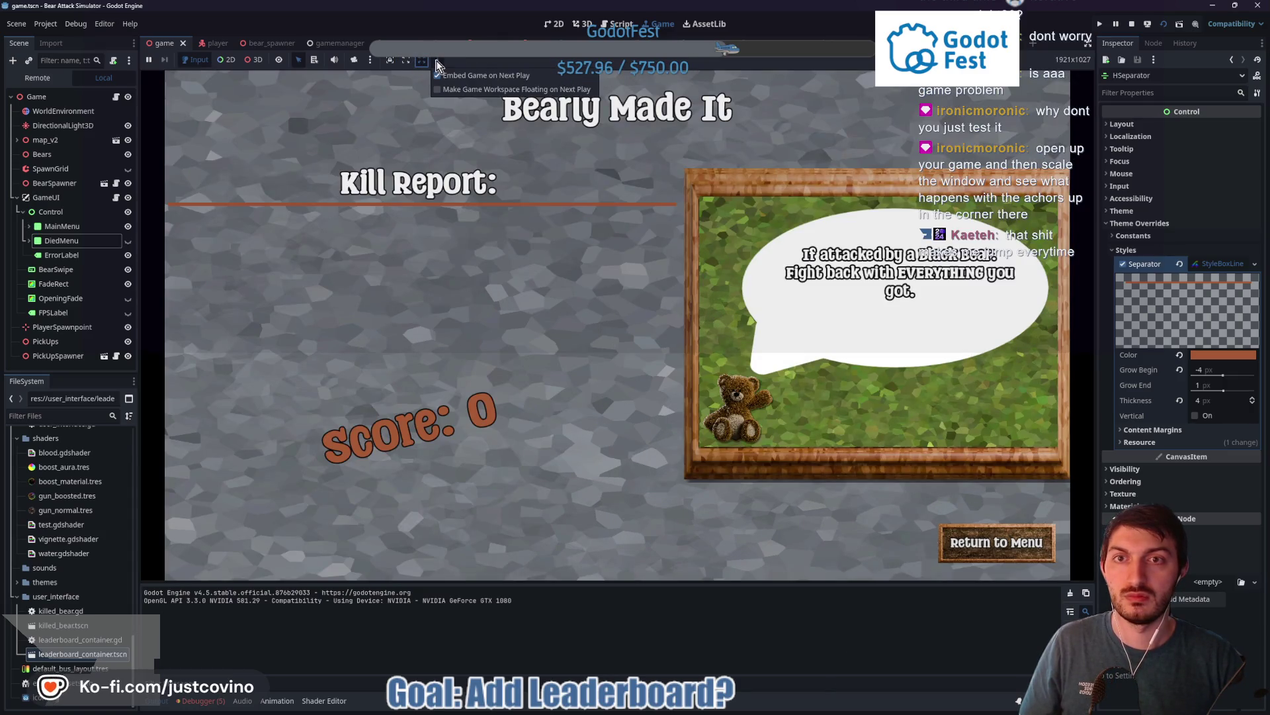
click(436, 60)
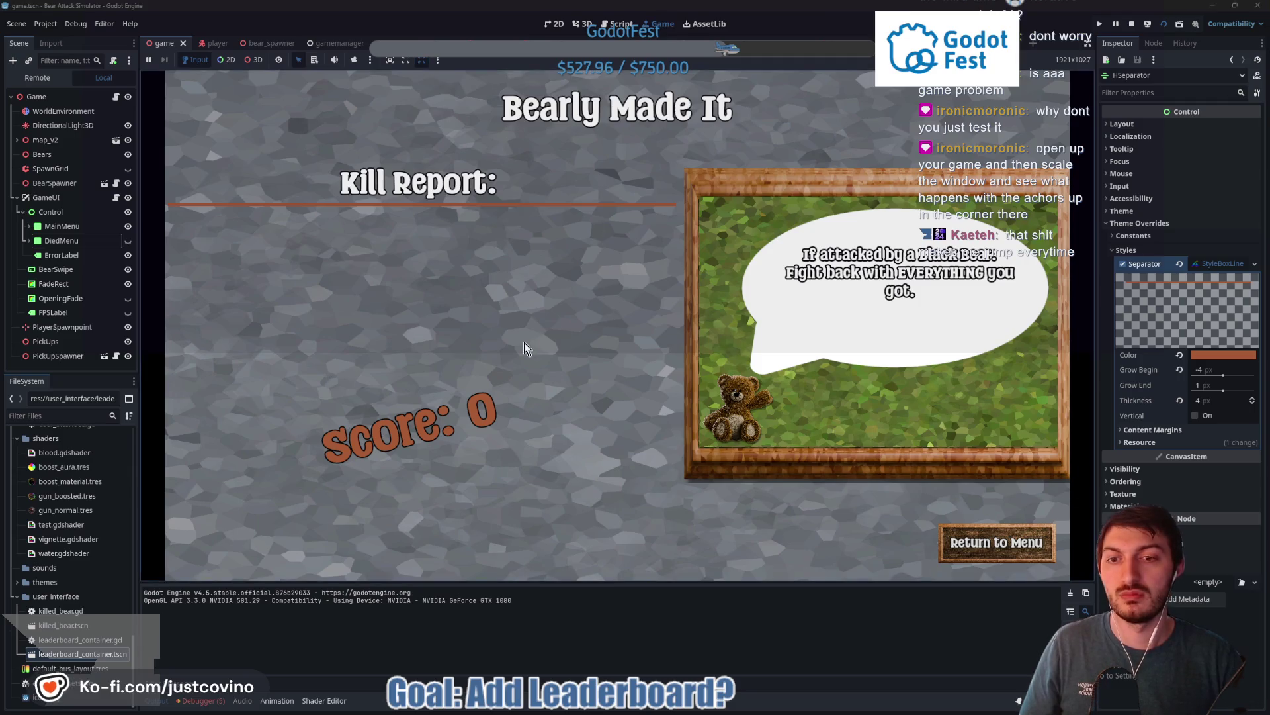